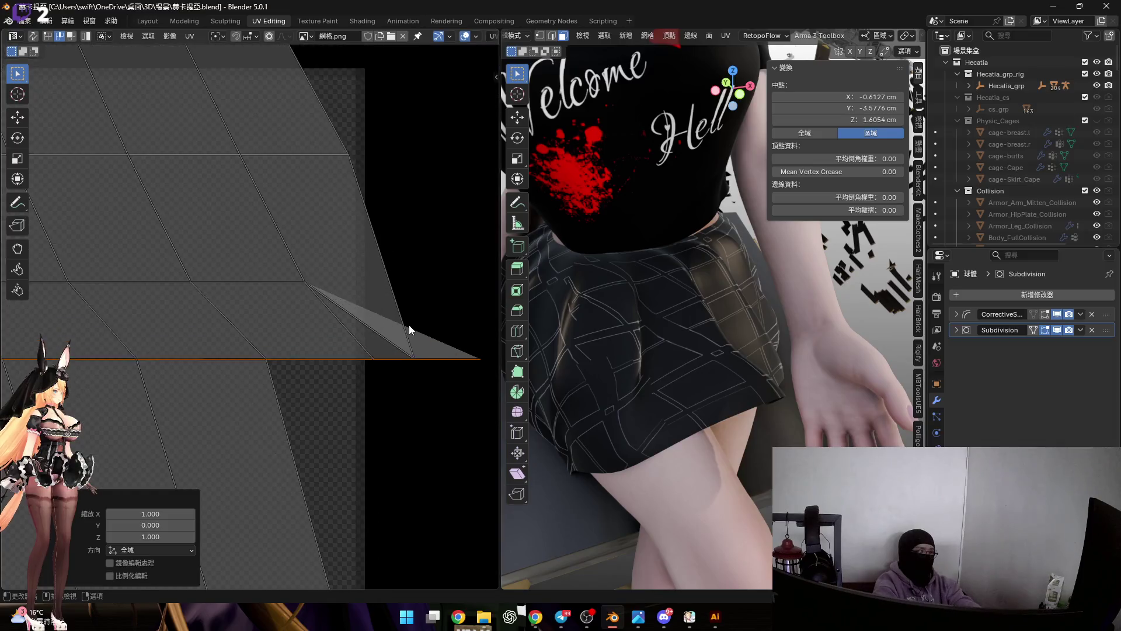
{"action": "key", "text": "ctrl+z"}
{"action": "key", "text": "ctrl+z"}
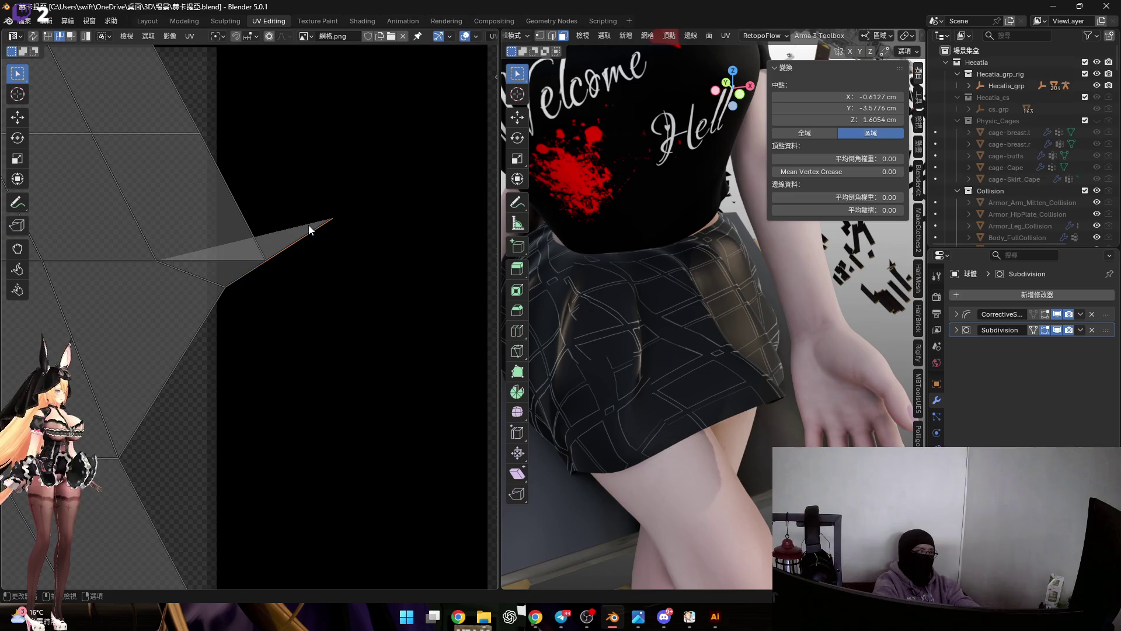
Shift the selected edge row down, then flatten the next full edge row with S Y 0.
{"action": "key", "text": "g"}
{"action": "left_click", "coordinate": [311, 359]}
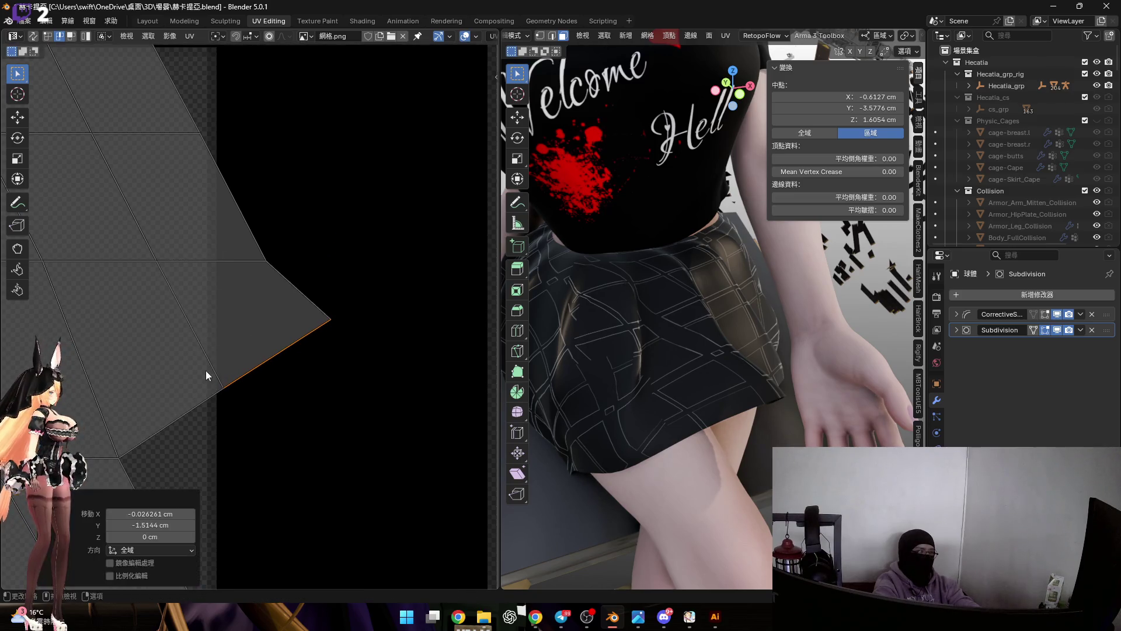
{"action": "scroll", "coordinate": [386, 325], "scroll_direction": "down", "scroll_amount": 3}
{"action": "scroll", "coordinate": [386, 325], "scroll_direction": "down", "scroll_amount": 2}
{"action": "scroll", "coordinate": [289, 316], "scroll_direction": "down", "scroll_amount": 2}
{"action": "scroll", "coordinate": [200, 315], "scroll_direction": "down", "scroll_amount": 2}
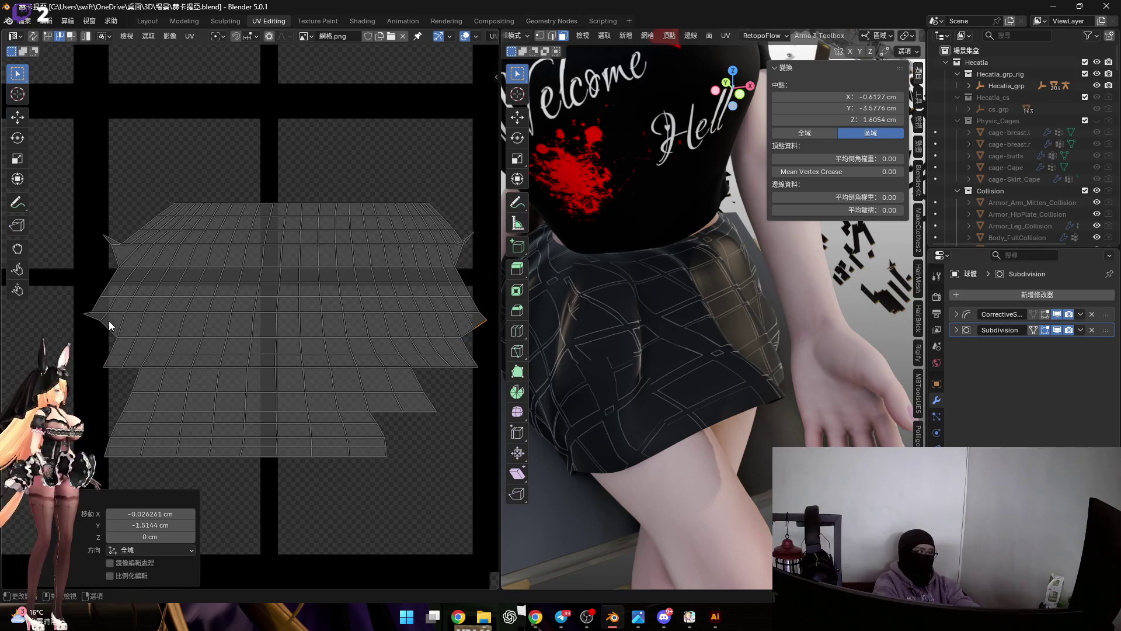
{"action": "left_click", "coordinate": [164, 340], "text": "ctrl"}
{"action": "key", "text": "s"}
{"action": "key", "text": "y"}
{"action": "key", "text": "0"}
{"action": "key", "text": "Return"}
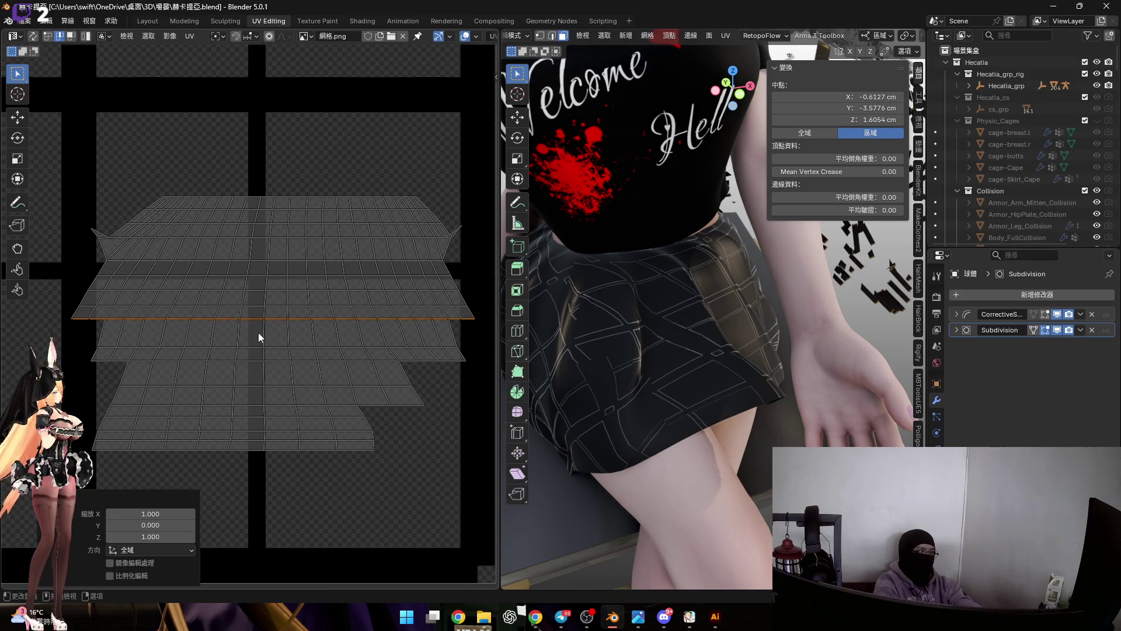
{"action": "scroll", "coordinate": [258, 338], "scroll_direction": "up", "scroll_amount": 1}
{"action": "scroll", "coordinate": [108, 305], "scroll_direction": "up", "scroll_amount": 2}
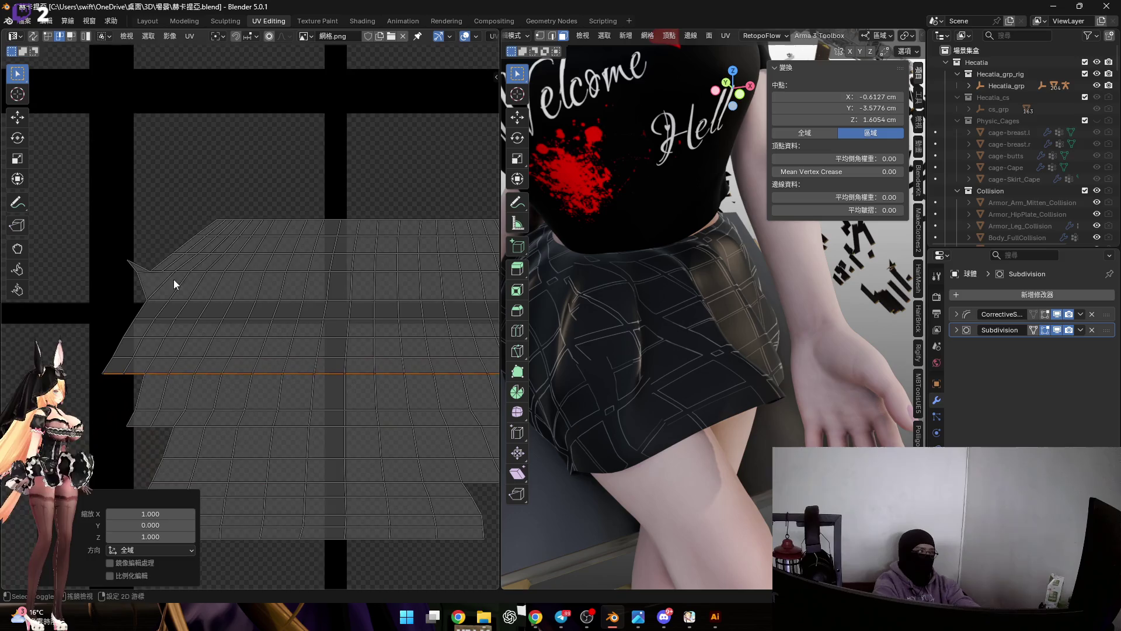
{"action": "scroll", "coordinate": [131, 273], "scroll_direction": "up", "scroll_amount": 1}
Pull the stray corner spike vertex onto the mesh corner.
{"action": "middle_click_drag", "start_coordinate": [131, 272], "coordinate": [356, 274]}
{"action": "scroll", "coordinate": [355, 274], "scroll_direction": "up", "scroll_amount": 2}
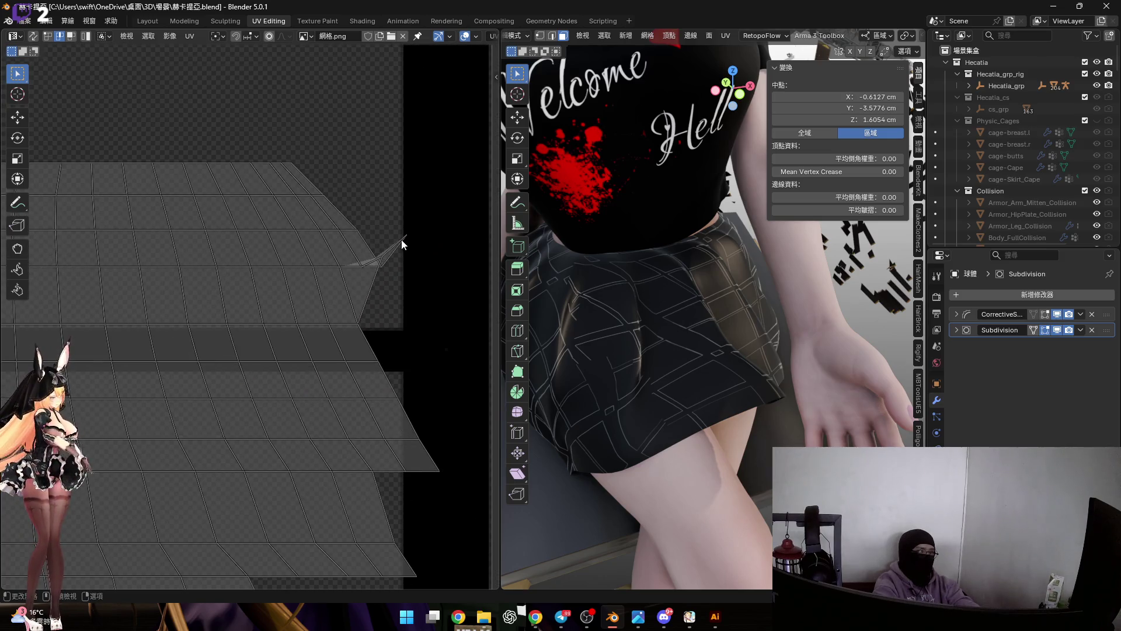
{"action": "key", "text": "g"}
{"action": "left_click", "coordinate": [412, 412]}
{"action": "scroll", "coordinate": [280, 326], "scroll_direction": "down", "scroll_amount": 1}
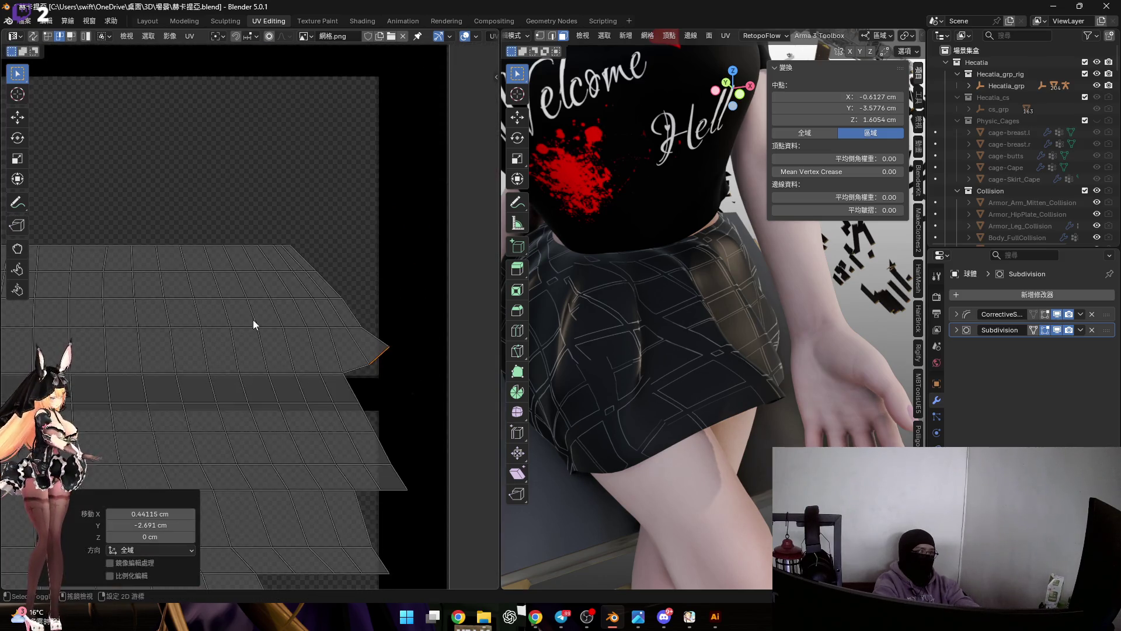
{"action": "scroll", "coordinate": [280, 325], "scroll_direction": "down", "scroll_amount": 1}
Select the lower edge paths, flatten them to a horizontal line and move the row down vertically.
{"action": "middle_click_drag", "start_coordinate": [243, 288], "coordinate": [167, 315]}
{"action": "left_click", "coordinate": [241, 333], "text": "ctrl"}
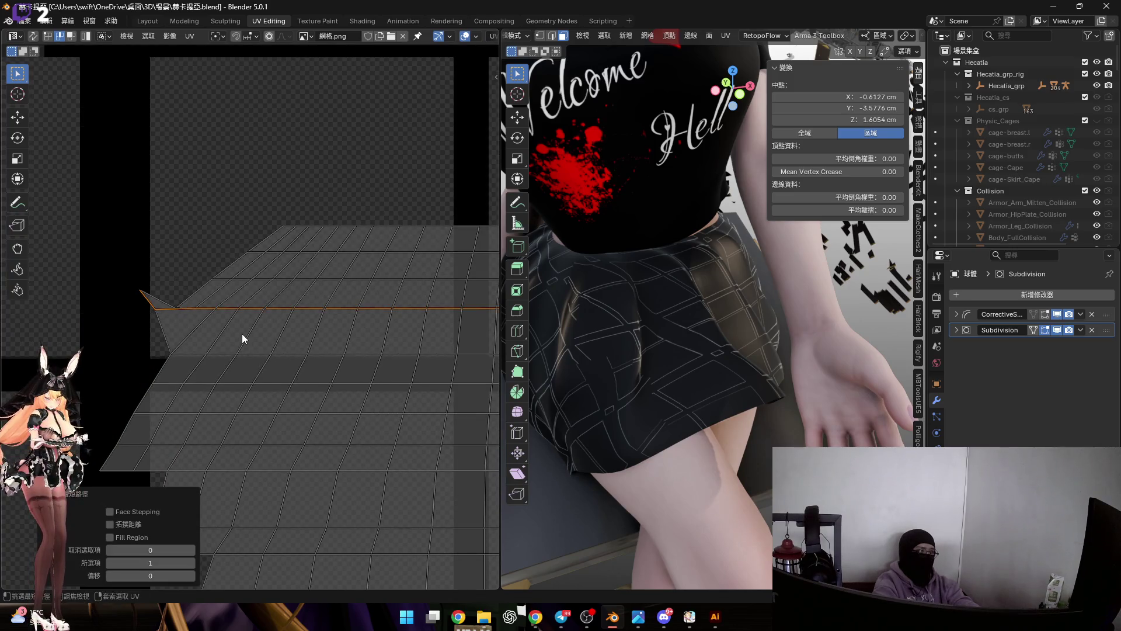
{"action": "middle_click_drag", "start_coordinate": [242, 334], "coordinate": [161, 308]}
{"action": "left_click", "coordinate": [100, 329], "text": "ctrl"}
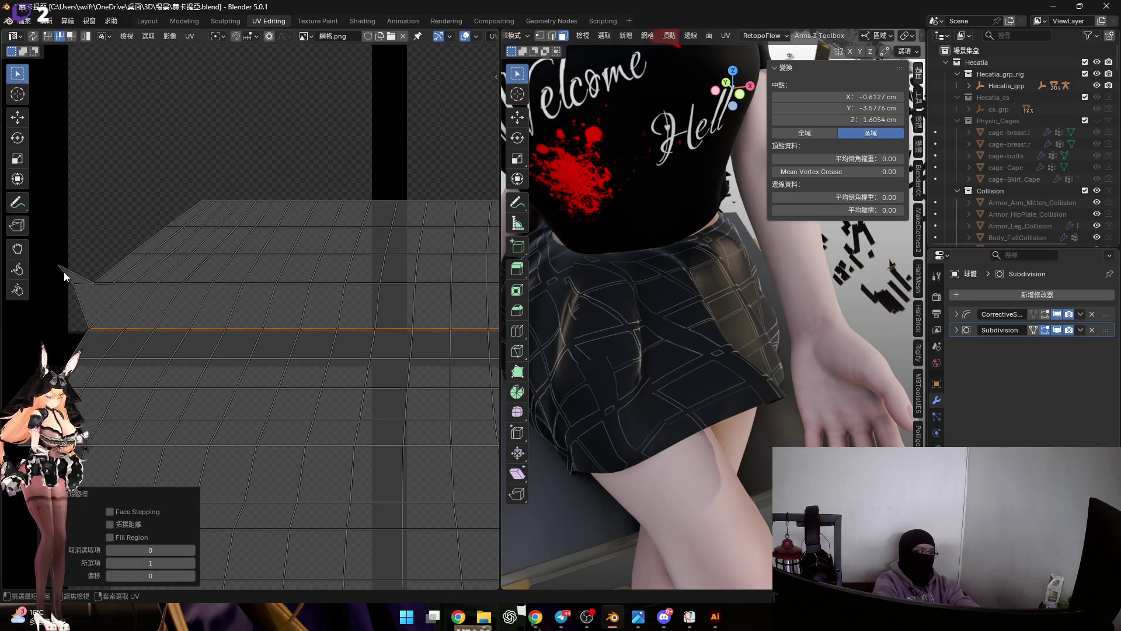
{"action": "middle_click_drag", "start_coordinate": [64, 272], "coordinate": [18, 231]}
{"action": "key", "text": "s"}
{"action": "key", "text": "y"}
{"action": "key", "text": "0"}
{"action": "key", "text": "Return"}
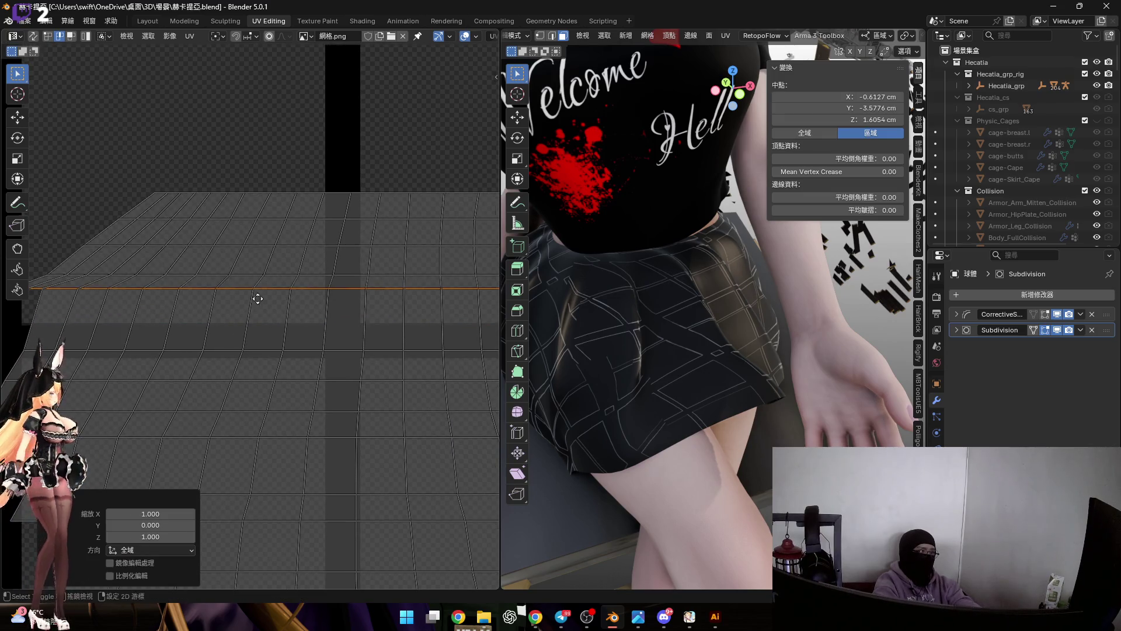
{"action": "scroll", "coordinate": [264, 303], "scroll_direction": "down", "scroll_amount": 3}
{"action": "key", "text": "g"}
{"action": "key", "text": "y"}
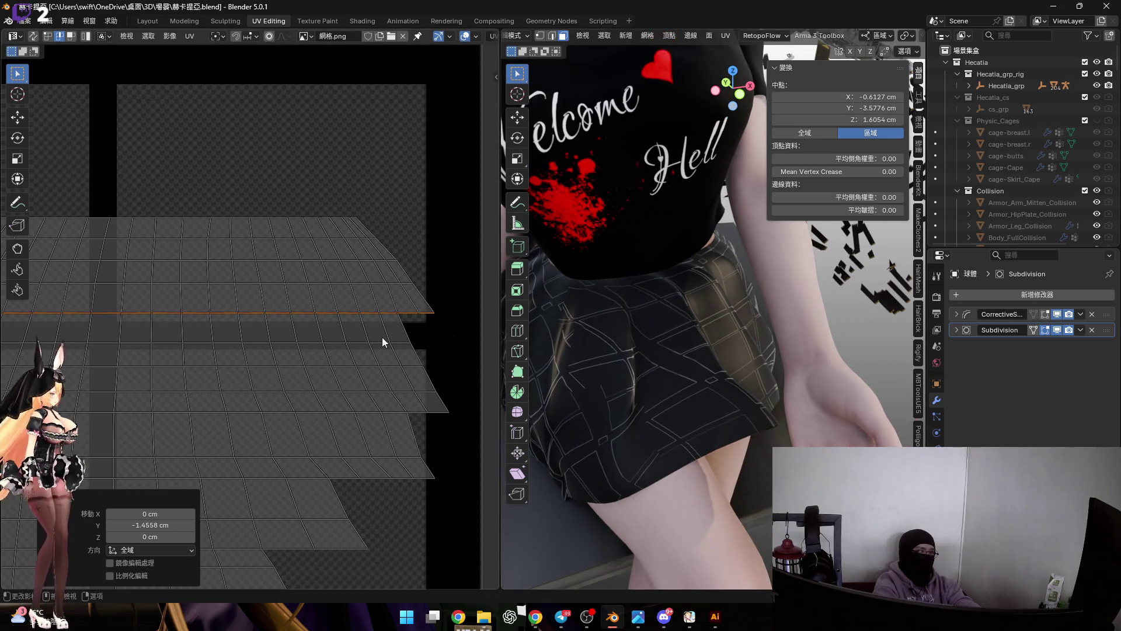
{"action": "left_click", "coordinate": [382, 337]}
{"action": "scroll", "coordinate": [382, 337], "scroll_direction": "down", "scroll_amount": 1}
{"action": "scroll", "coordinate": [373, 343], "scroll_direction": "down", "scroll_amount": 2}
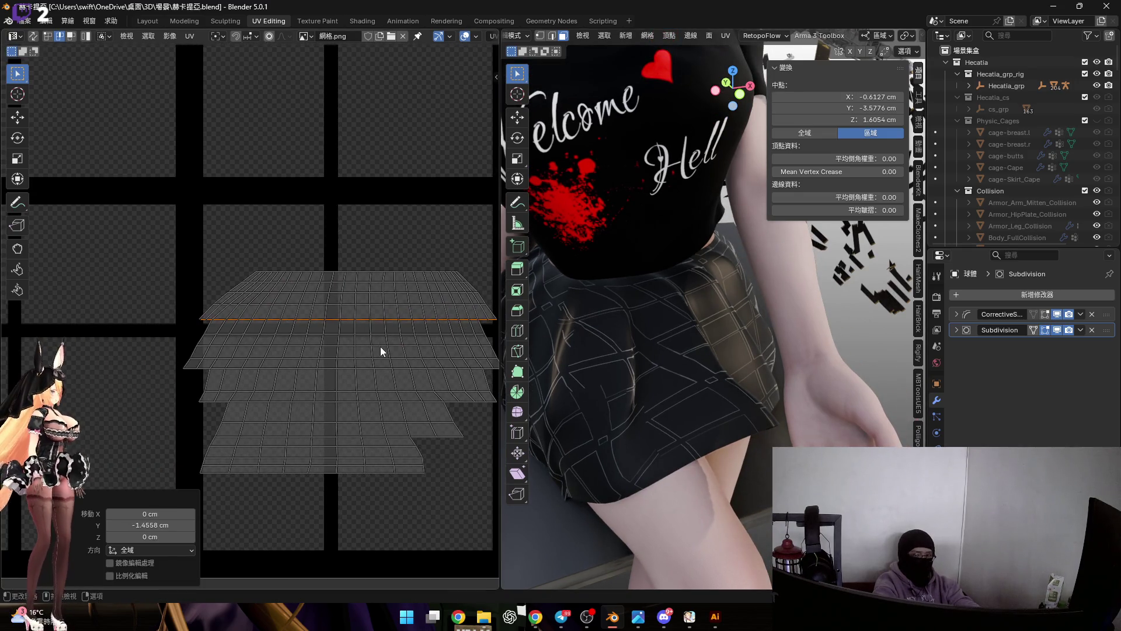
{"action": "mouse_move", "coordinate": [613, 376]}
{"action": "middle_mouse_down"}
{"action": "mouse_move", "coordinate": [643, 354]}
{"action": "mouse_move", "coordinate": [574, 351]}
{"action": "mouse_move", "coordinate": [681, 394]}
{"action": "middle_mouse_up"}
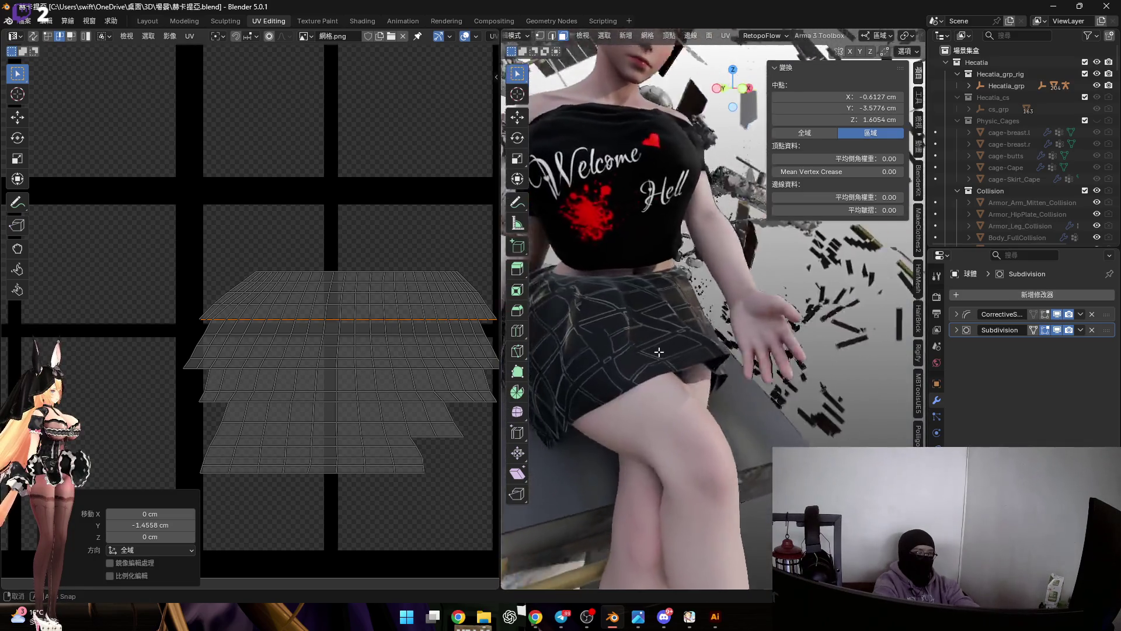
{"action": "scroll", "coordinate": [682, 394], "scroll_direction": "up", "scroll_amount": 5}
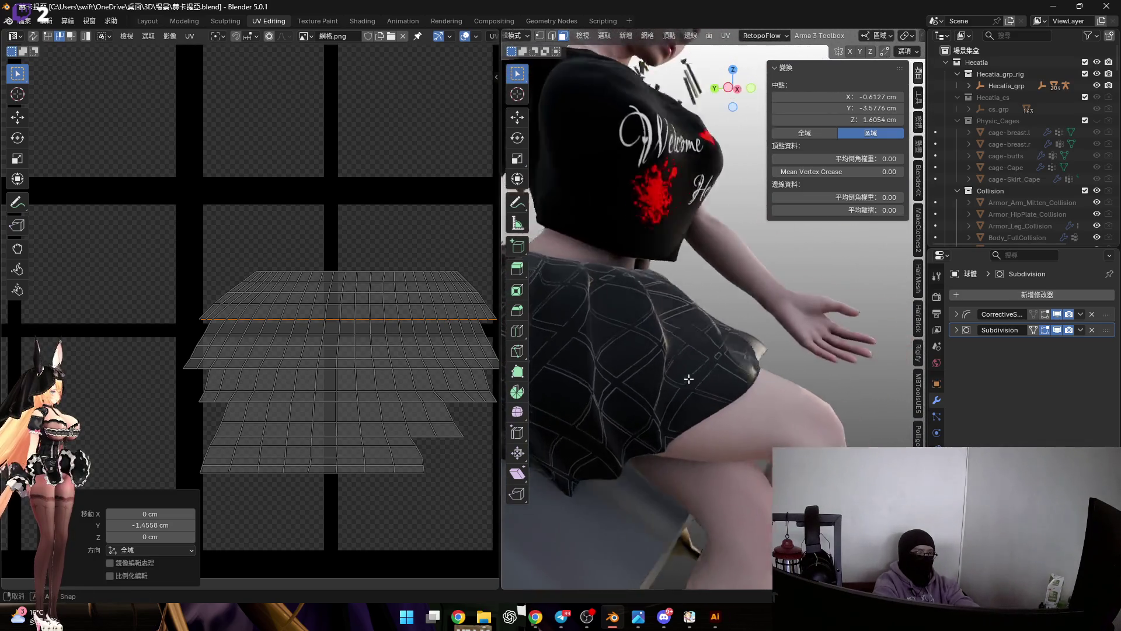
{"action": "scroll", "coordinate": [320, 356], "scroll_direction": "down", "scroll_amount": 4}
{"action": "scroll", "coordinate": [309, 361], "scroll_direction": "up", "scroll_amount": 2}
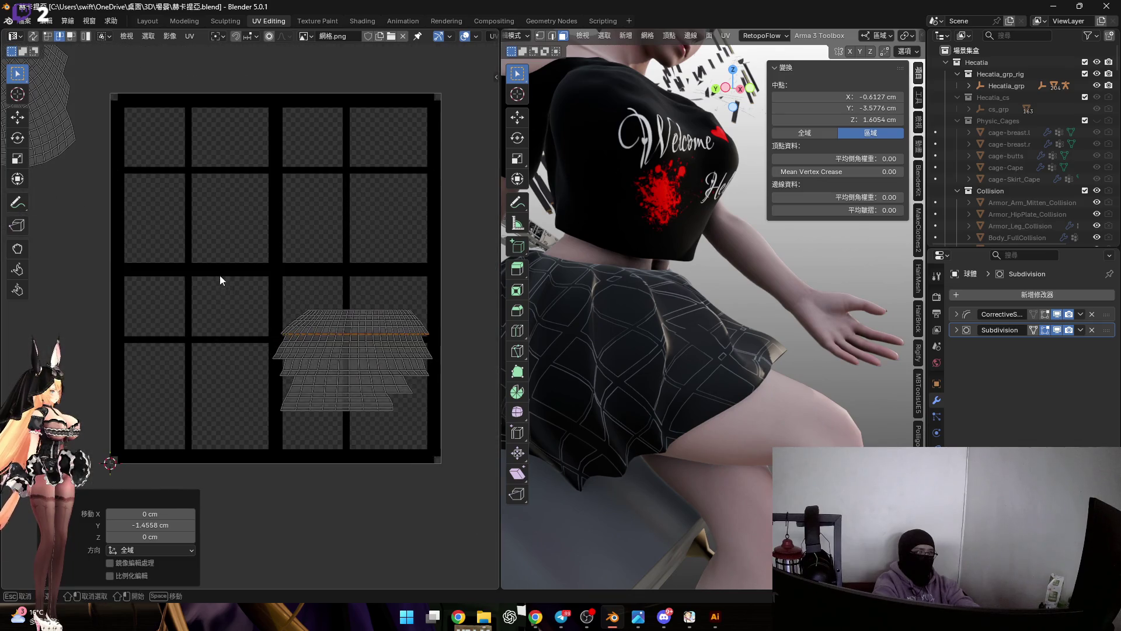
Select all islands, then box-select only the large lower cape island.
{"action": "key", "text": "a"}
{"action": "scroll", "coordinate": [295, 368], "scroll_direction": "down", "scroll_amount": 3}
{"action": "scroll", "coordinate": [337, 359], "scroll_direction": "up", "scroll_amount": 2}
{"action": "left_click_drag", "start_coordinate": [375, 419], "coordinate": [71, 171]}
{"action": "scroll", "coordinate": [233, 285], "scroll_direction": "up", "scroll_amount": 2}
{"action": "middle_click_drag", "start_coordinate": [233, 284], "coordinate": [165, 250]}
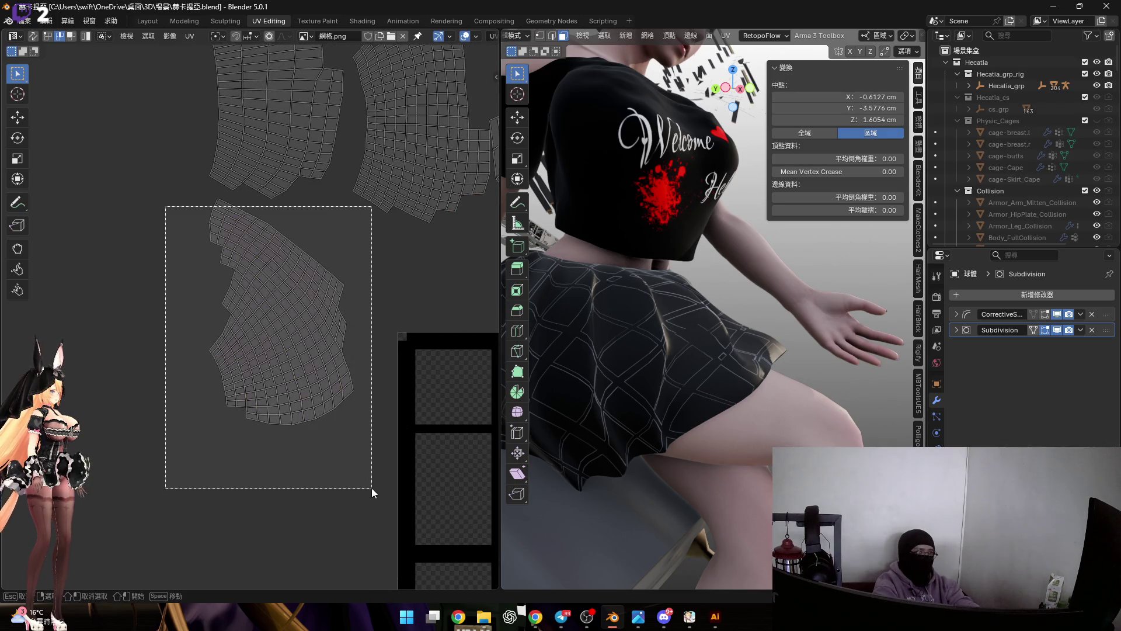
{"action": "left_click_drag", "start_coordinate": [199, 243], "coordinate": [372, 488]}
{"action": "middle_click_drag", "start_coordinate": [280, 304], "coordinate": [265, 295]}
{"action": "scroll", "coordinate": [205, 271], "scroll_direction": "up", "scroll_amount": 4}
{"action": "left_click_drag", "start_coordinate": [180, 258], "coordinate": [306, 338]}
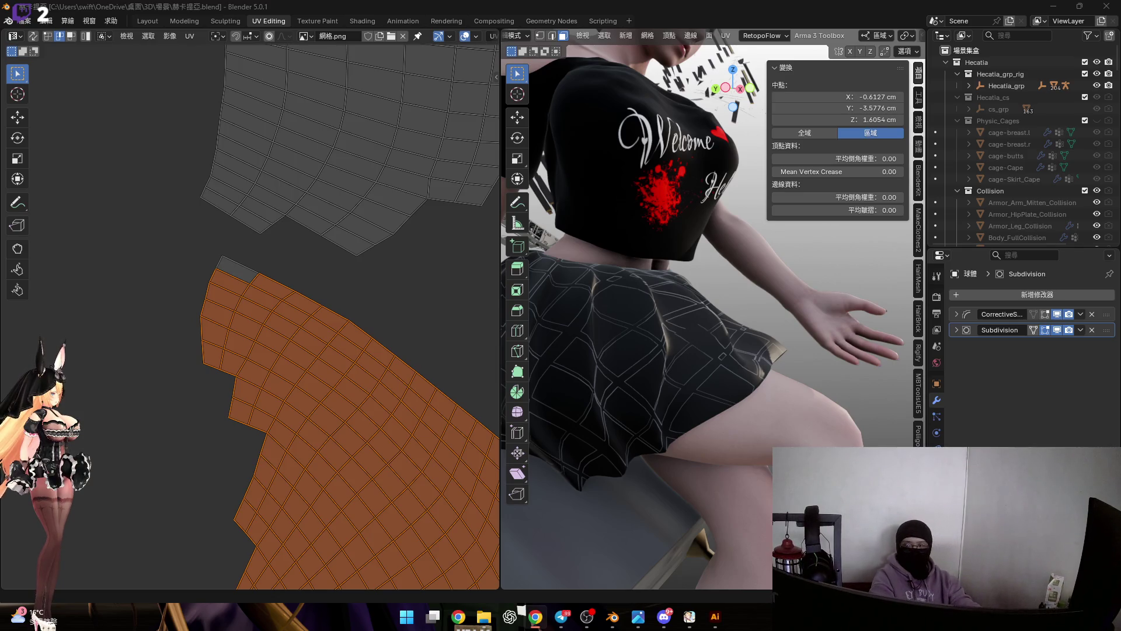
Move the cape island into the lower-left grid cells and give it a quarter-turn rotation.
{"action": "middle_click_drag", "start_coordinate": [851, 260], "coordinate": [789, 289]}
{"action": "scroll", "coordinate": [298, 309], "scroll_direction": "down", "scroll_amount": 5}
{"action": "scroll", "coordinate": [262, 320], "scroll_direction": "up", "scroll_amount": 5}
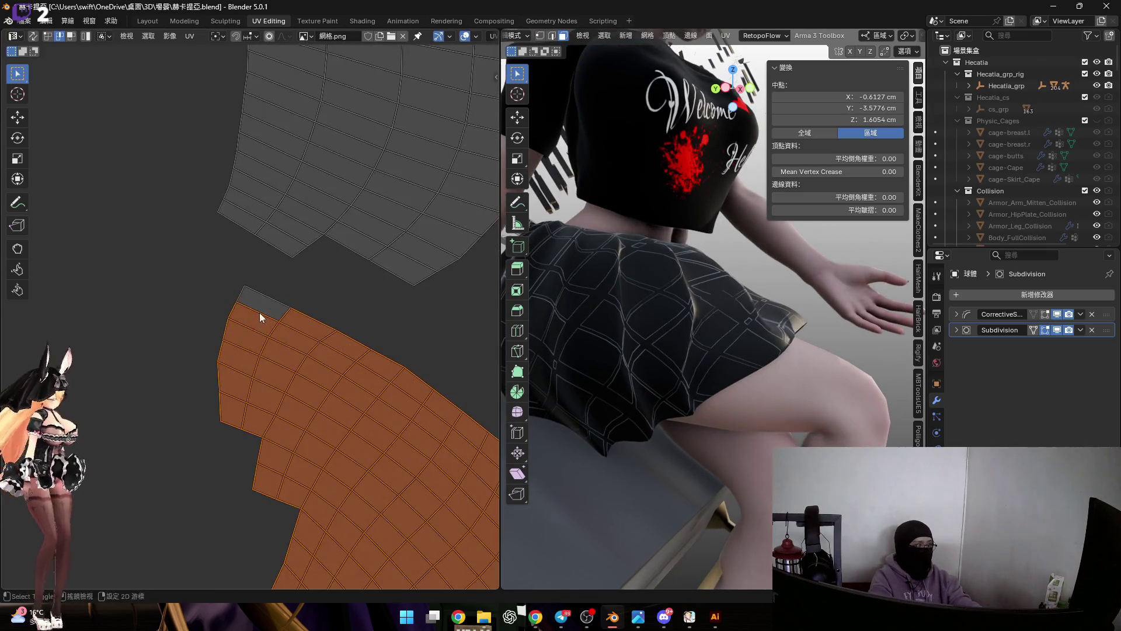
{"action": "scroll", "coordinate": [324, 342], "scroll_direction": "down", "scroll_amount": 3}
{"action": "scroll", "coordinate": [308, 335], "scroll_direction": "up", "scroll_amount": 4}
{"action": "scroll", "coordinate": [276, 305], "scroll_direction": "down", "scroll_amount": 3}
{"action": "scroll", "coordinate": [333, 357], "scroll_direction": "up", "scroll_amount": 3}
{"action": "scroll", "coordinate": [335, 354], "scroll_direction": "down", "scroll_amount": 1}
{"action": "scroll", "coordinate": [368, 326], "scroll_direction": "down", "scroll_amount": 2}
{"action": "scroll", "coordinate": [243, 258], "scroll_direction": "down", "scroll_amount": 3}
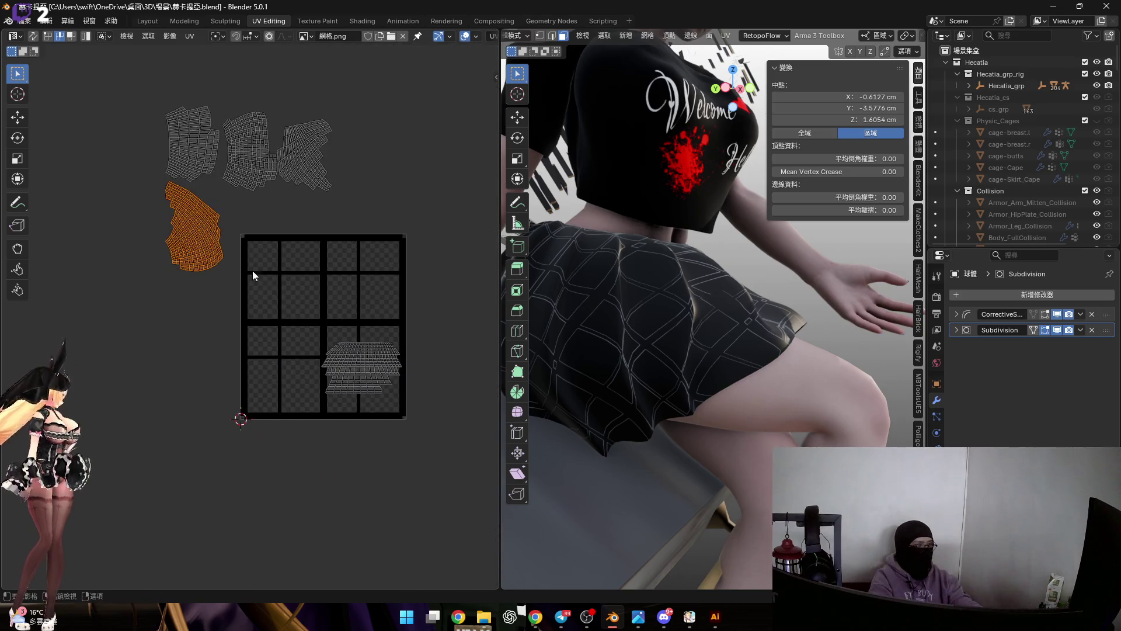
{"action": "scroll", "coordinate": [263, 302], "scroll_direction": "up", "scroll_amount": 3}
{"action": "key", "text": "g"}
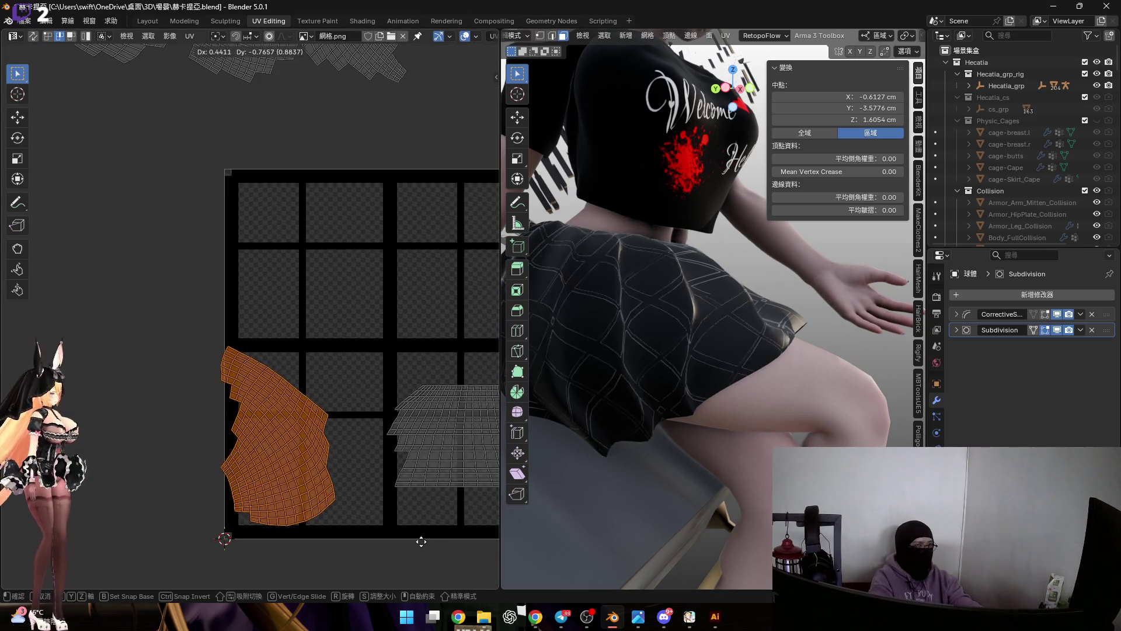
{"action": "left_click", "coordinate": [450, 544]}
{"action": "scroll", "coordinate": [340, 399], "scroll_direction": "up", "scroll_amount": 2}
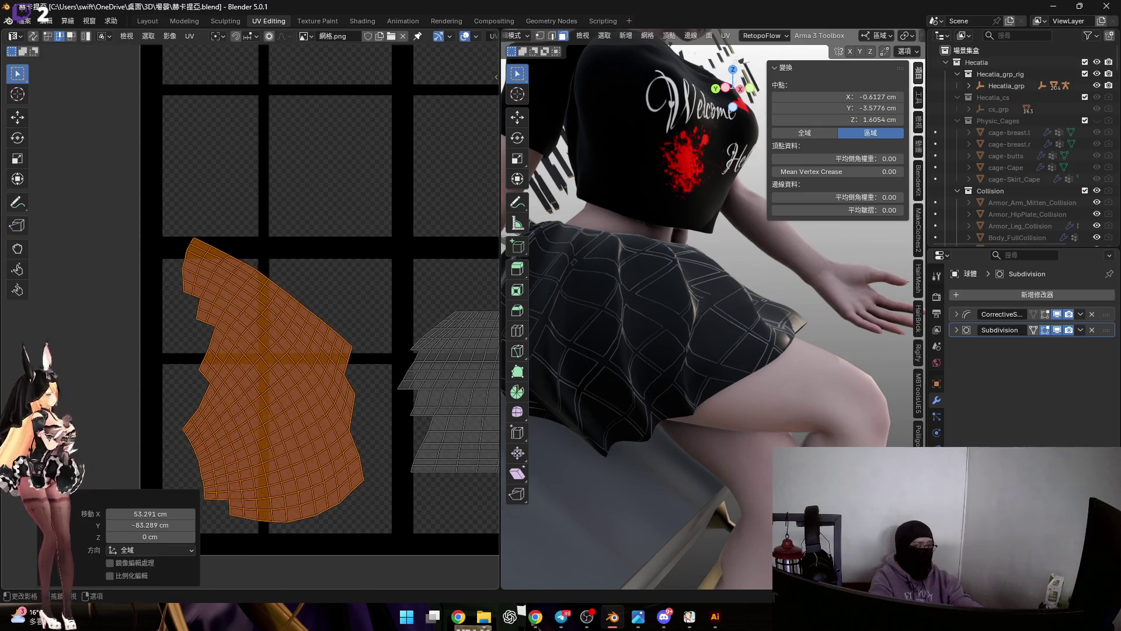
{"action": "type", "text": "90"}
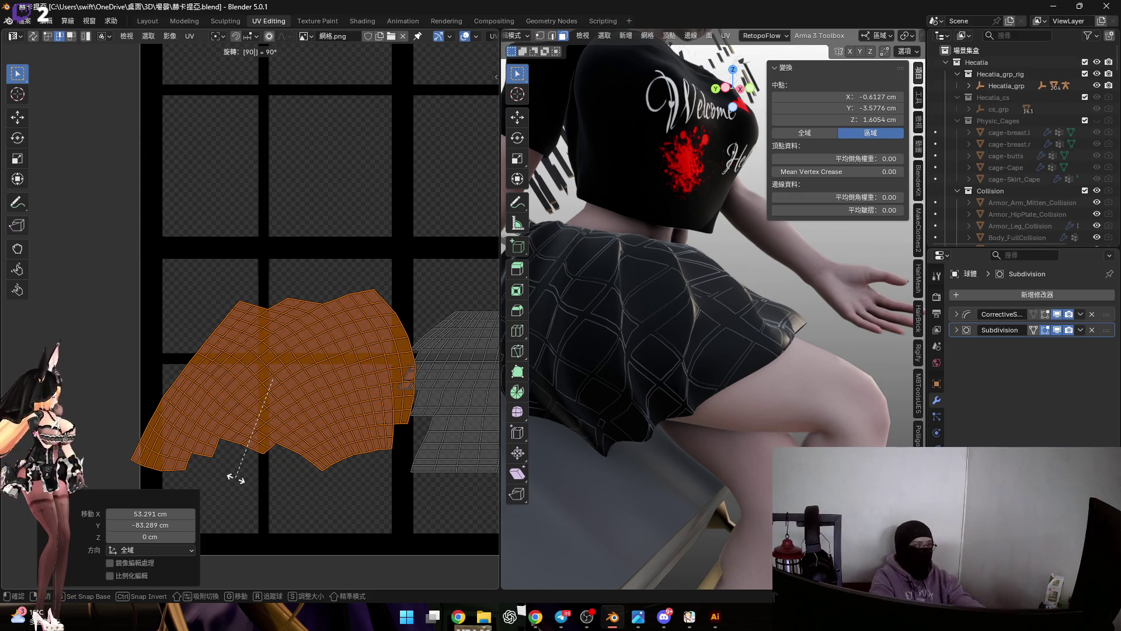
{"action": "scroll", "coordinate": [285, 388], "scroll_direction": "up", "scroll_amount": 2}
{"action": "key", "text": "BackSpace"}
{"action": "key", "text": "BackSpace"}
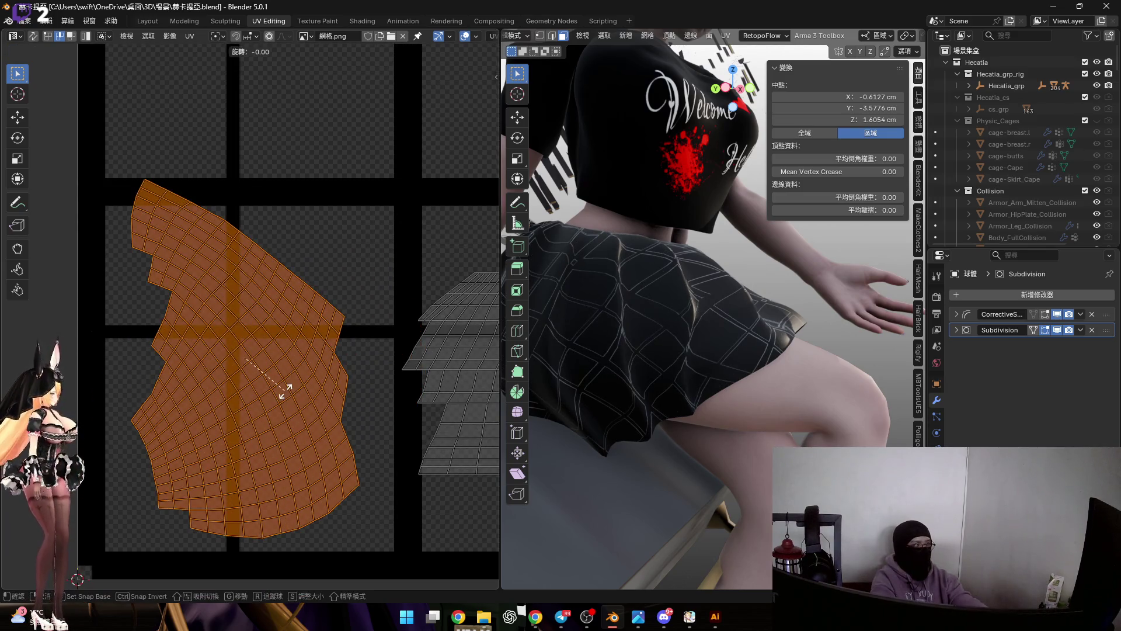
{"action": "type", "text": "-90"}
{"action": "key", "text": "Return"}
{"action": "scroll", "coordinate": [290, 384], "scroll_direction": "up", "scroll_amount": 1}
{"action": "scroll", "coordinate": [350, 386], "scroll_direction": "up", "scroll_amount": 1}
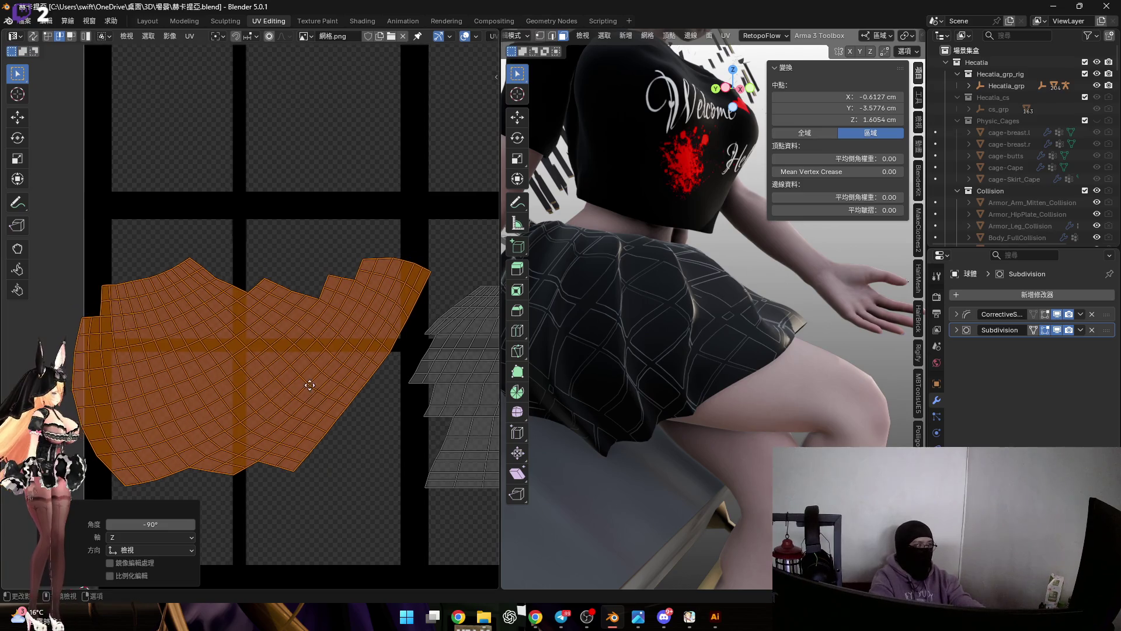
Tilt the island about -33 degrees and drop it in its new place.
{"action": "key", "text": "r"}
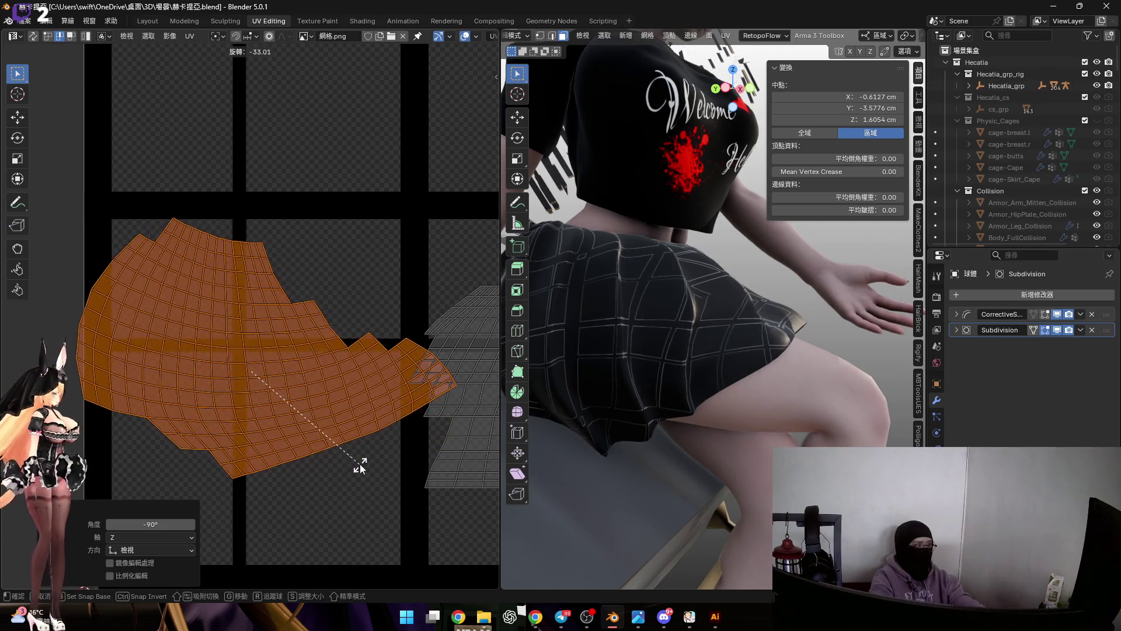
{"action": "left_click", "coordinate": [363, 465]}
{"action": "middle_click_drag", "start_coordinate": [330, 405], "coordinate": [383, 361]}
{"action": "scroll", "coordinate": [383, 361], "scroll_direction": "down", "scroll_amount": 3}
{"action": "scroll", "coordinate": [327, 355], "scroll_direction": "up", "scroll_amount": 2}
{"action": "scroll", "coordinate": [400, 362], "scroll_direction": "up", "scroll_amount": 1}
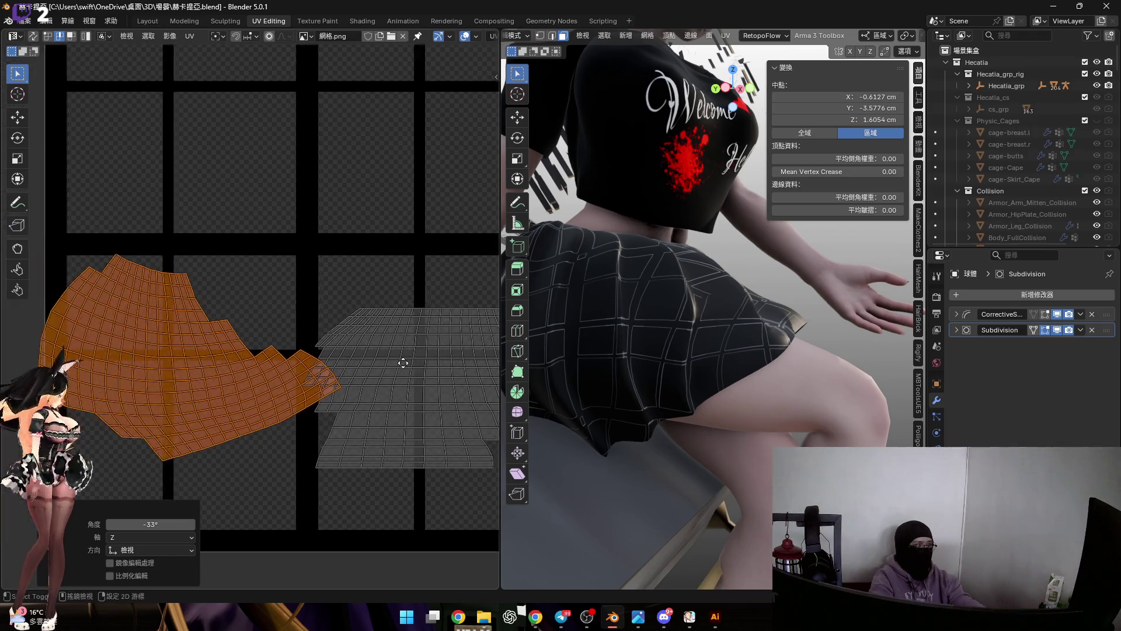
{"action": "scroll", "coordinate": [360, 352], "scroll_direction": "up", "scroll_amount": 1}
{"action": "key", "text": "g"}
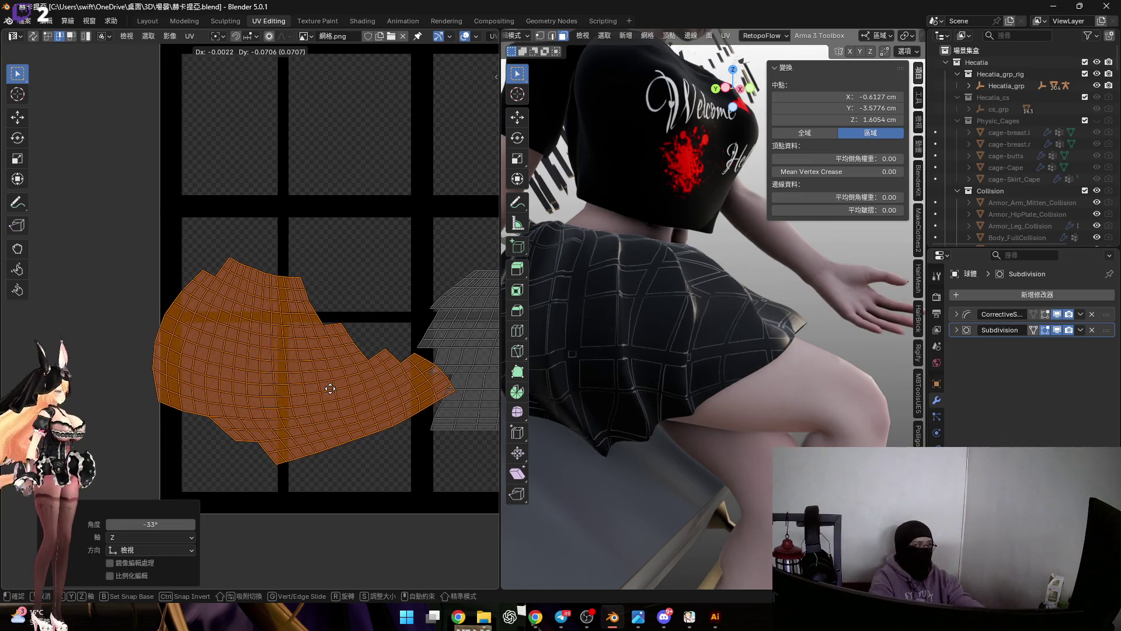
{"action": "left_click", "coordinate": [235, 376]}
{"action": "middle_click_drag", "start_coordinate": [107, 269], "coordinate": [307, 258]}
{"action": "scroll", "coordinate": [306, 258], "scroll_direction": "up", "scroll_amount": 3}
{"action": "scroll", "coordinate": [305, 264], "scroll_direction": "up", "scroll_amount": 1}
{"action": "scroll", "coordinate": [305, 263], "scroll_direction": "down", "scroll_amount": 4}
{"action": "scroll", "coordinate": [336, 306], "scroll_direction": "up", "scroll_amount": 4}
Flatten the island's top boundary loop and the loop below it to zero height (S, Y, 0).
{"action": "left_click", "coordinate": [303, 348]}
{"action": "middle_click_drag", "start_coordinate": [303, 349], "coordinate": [298, 375]}
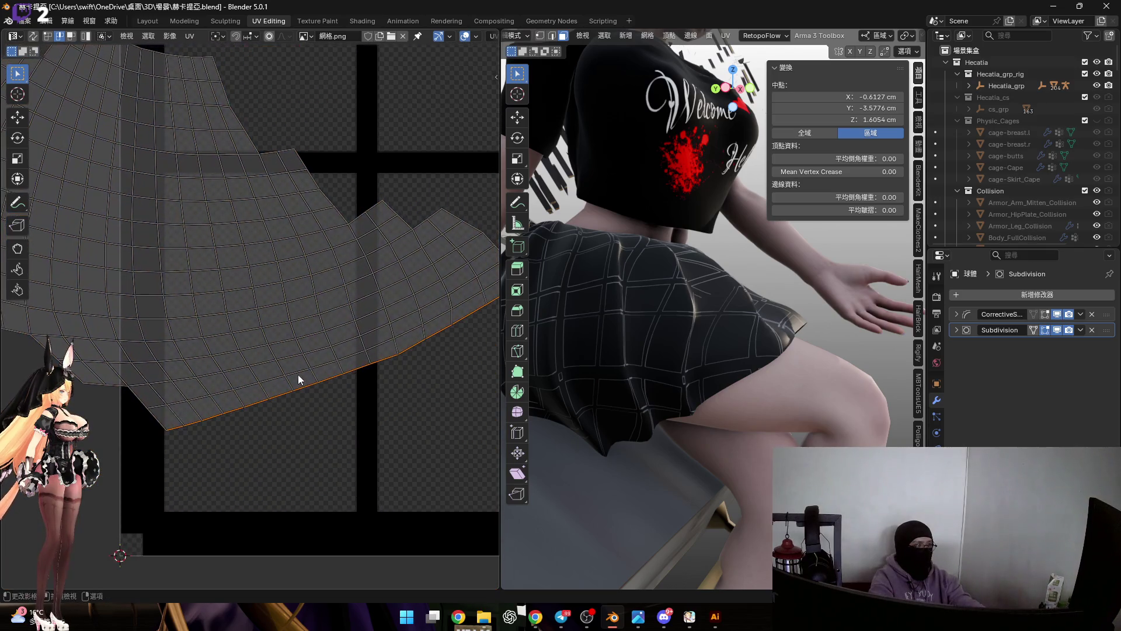
{"action": "left_click", "coordinate": [298, 373], "text": "alt"}
{"action": "scroll", "coordinate": [219, 222], "scroll_direction": "up", "scroll_amount": 2}
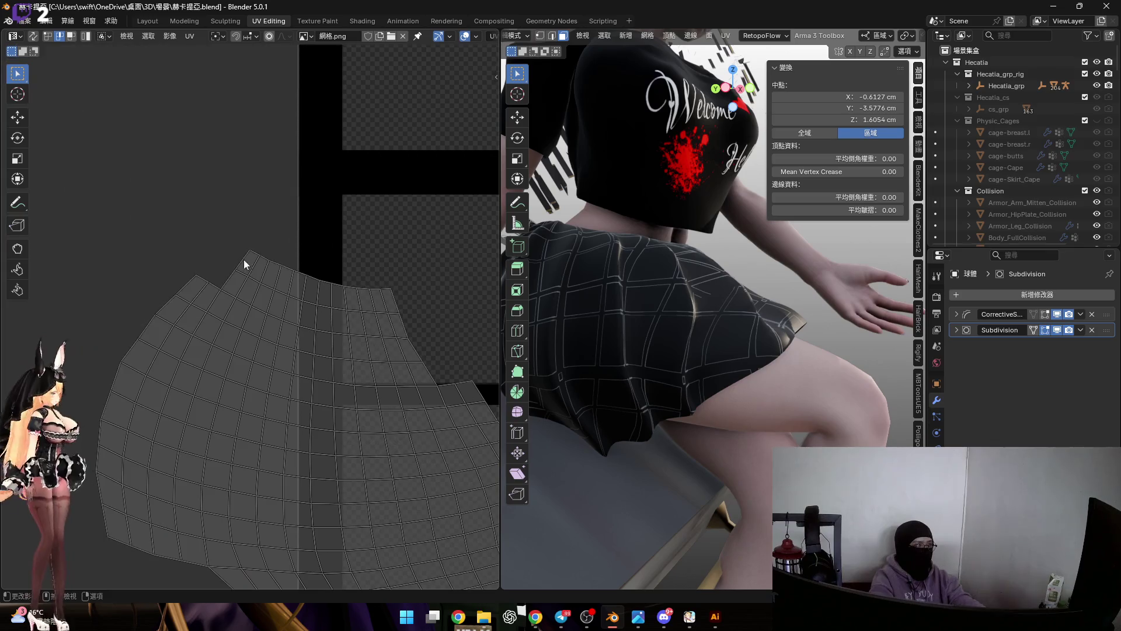
{"action": "left_click", "coordinate": [285, 267], "text": "alt"}
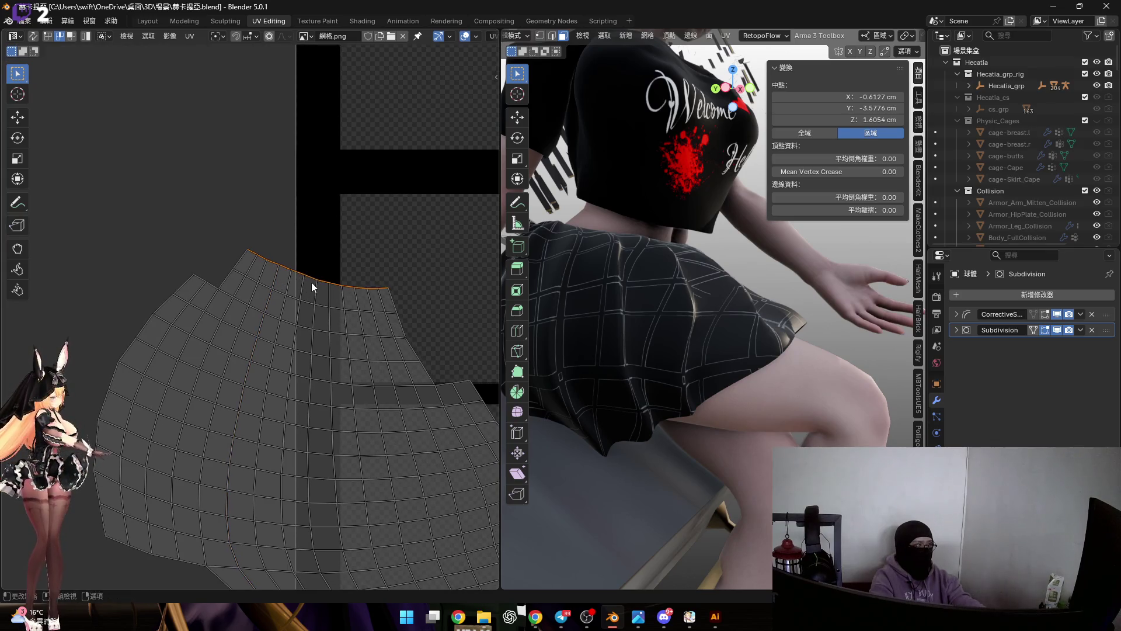
{"action": "key", "text": "s"}
{"action": "key", "text": "y"}
{"action": "key", "text": "0"}
{"action": "key", "text": "Return"}
{"action": "scroll", "coordinate": [285, 304], "scroll_direction": "up", "scroll_amount": 1}
{"action": "scroll", "coordinate": [284, 308], "scroll_direction": "up", "scroll_amount": 1}
{"action": "left_click", "coordinate": [313, 305], "text": "alt"}
{"action": "key", "text": "s"}
{"action": "key", "text": "y"}
{"action": "key", "text": "0"}
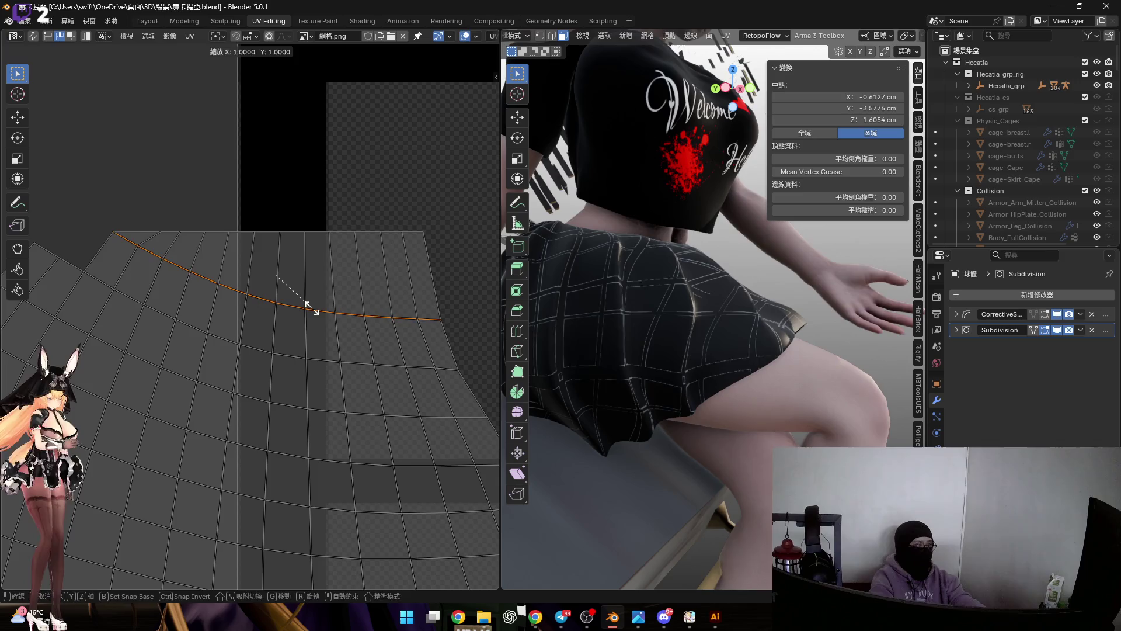
{"action": "key", "text": "Return"}
Undo a mis-flattened loop, then flatten the intended horizontal loop to zero height.
{"action": "mouse_move", "coordinate": [216, 348]}
{"action": "middle_mouse_down"}
{"action": "mouse_move", "coordinate": [270, 336]}
{"action": "mouse_move", "coordinate": [310, 348]}
{"action": "middle_mouse_up"}
{"action": "left_click", "coordinate": [271, 338], "text": "alt"}
{"action": "left_click", "coordinate": [230, 319], "text": "alt"}
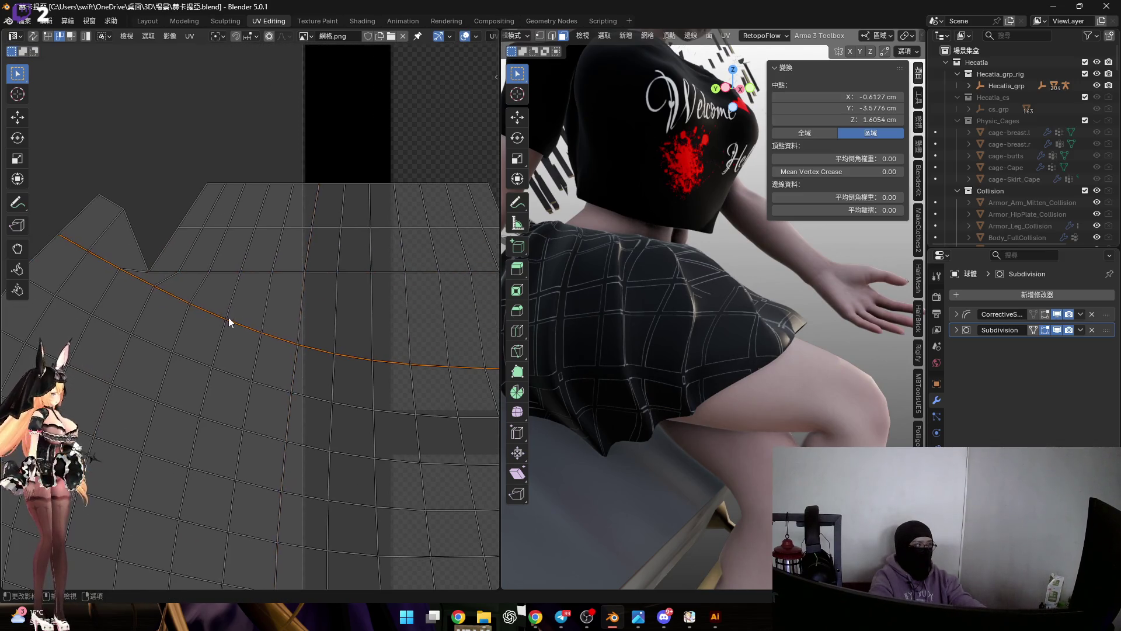
{"action": "key", "text": "ctrl+z"}
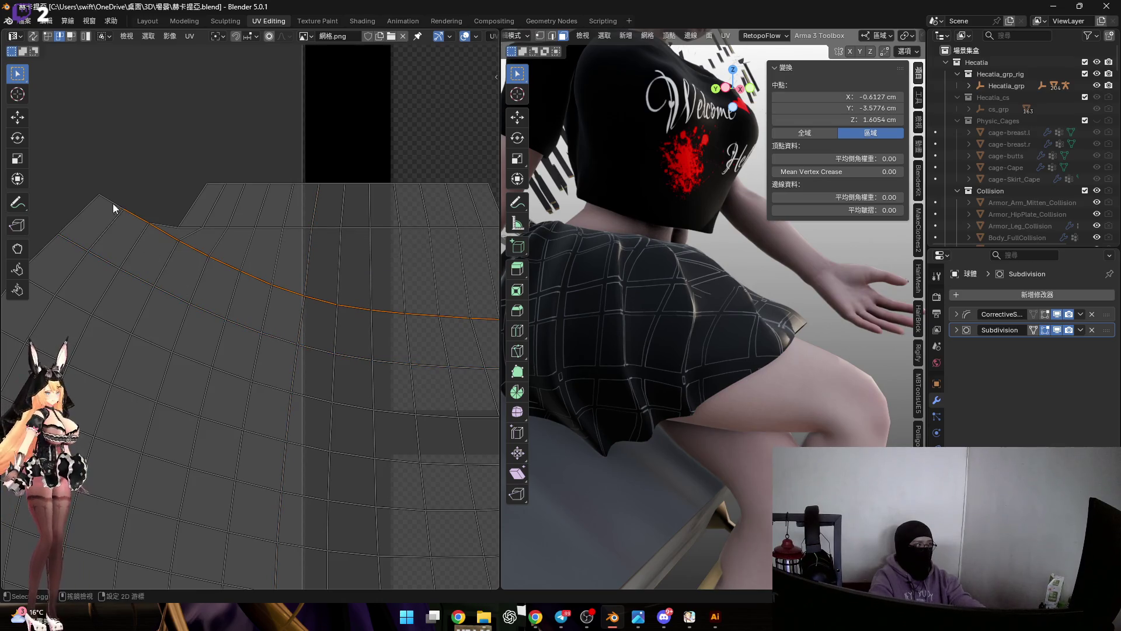
{"action": "middle_click_drag", "start_coordinate": [113, 203], "coordinate": [279, 296]}
{"action": "key", "text": "s"}
{"action": "key", "text": "y"}
{"action": "key", "text": "0"}
{"action": "key", "text": "Return"}
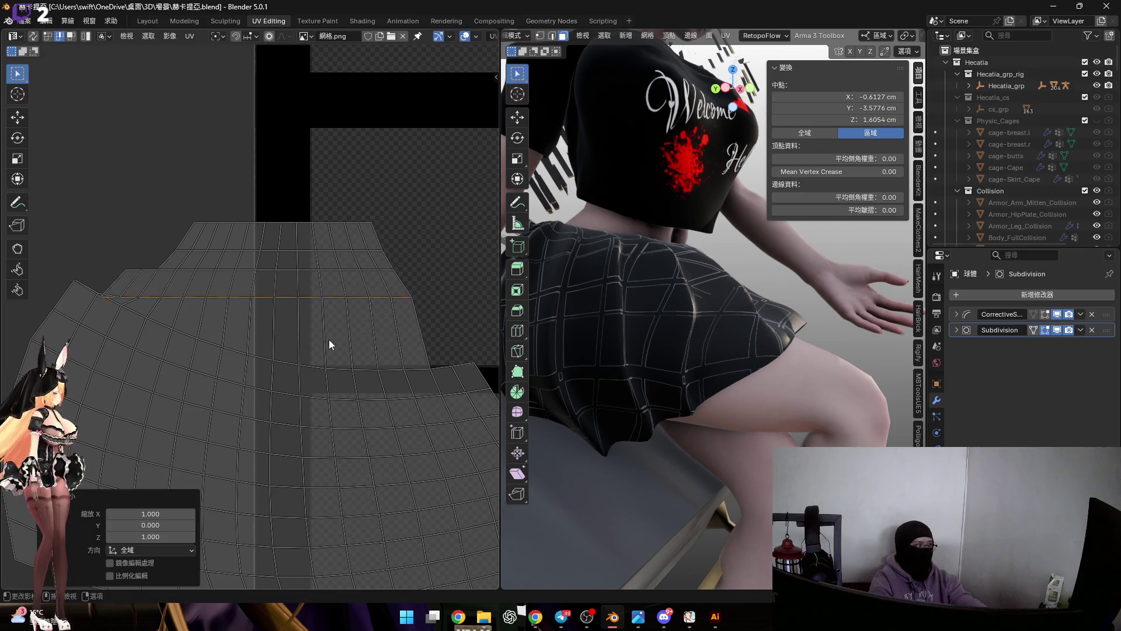
{"action": "scroll", "coordinate": [340, 306], "scroll_direction": "up", "scroll_amount": 1}
Repeatedly undo and re-confirm the flattening to compare the loop's curved and straight shapes.
{"action": "key", "text": "ctrl+z"}
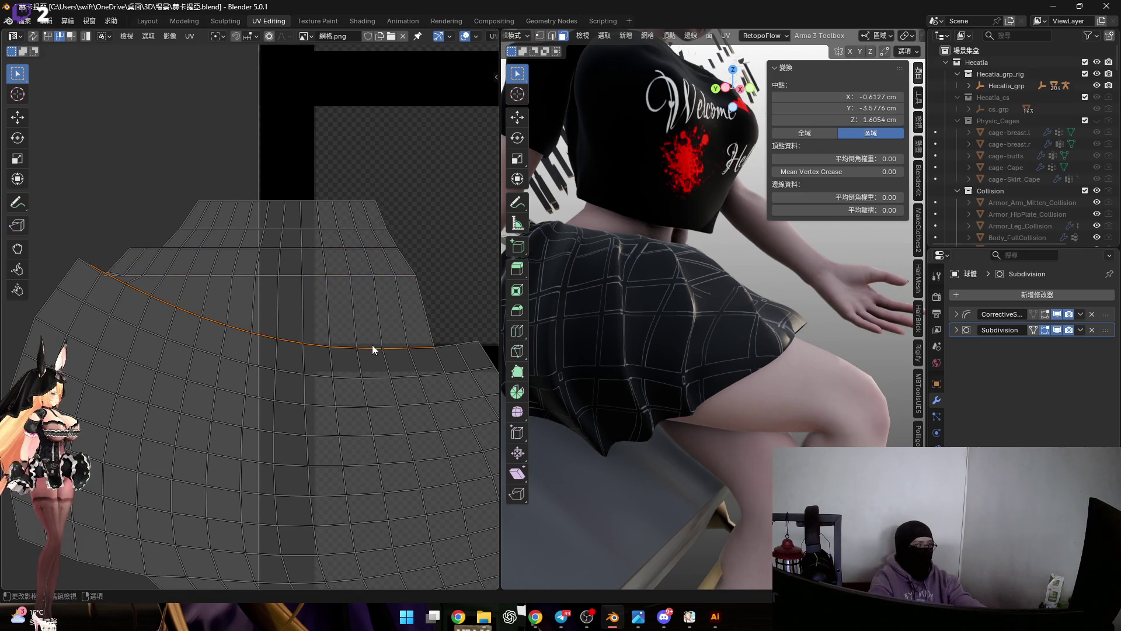
{"action": "key", "text": "s"}
{"action": "key", "text": "y"}
{"action": "key", "text": "Escape"}
{"action": "type", "text": "sy0"}
{"action": "key", "text": "Return"}
{"action": "key", "text": "ctrl+z"}
{"action": "scroll", "coordinate": [365, 331], "scroll_direction": "up", "scroll_amount": 1}
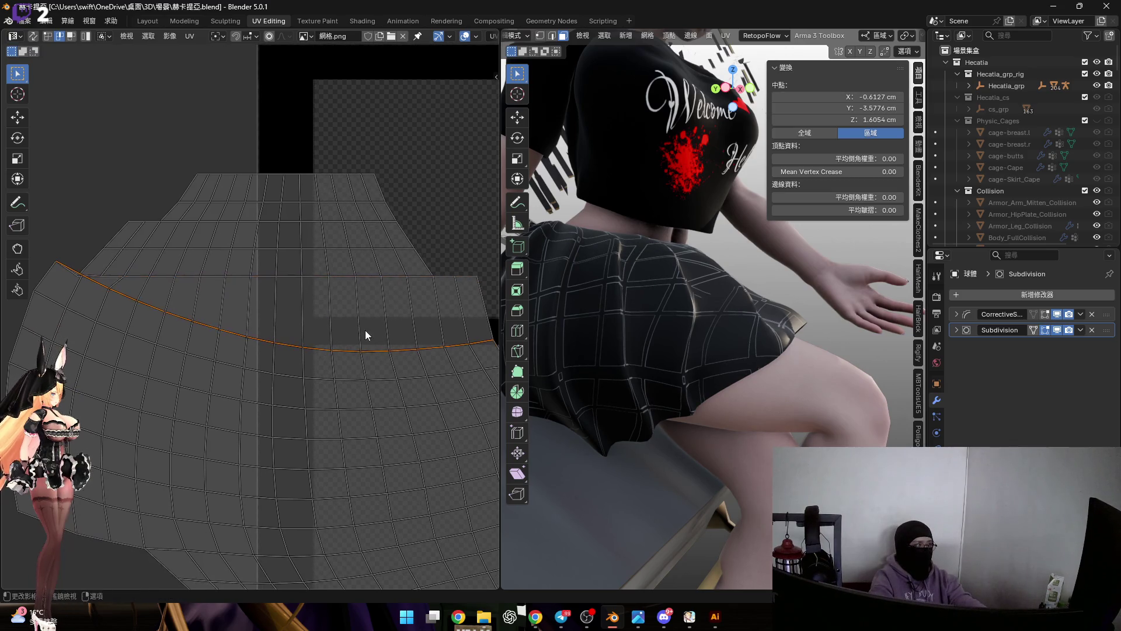
{"action": "key", "text": "ctrl+shift+z"}
{"action": "middle_click_drag", "start_coordinate": [366, 330], "coordinate": [386, 313]}
{"action": "key", "text": "ctrl+z"}
{"action": "type", "text": "sy"}
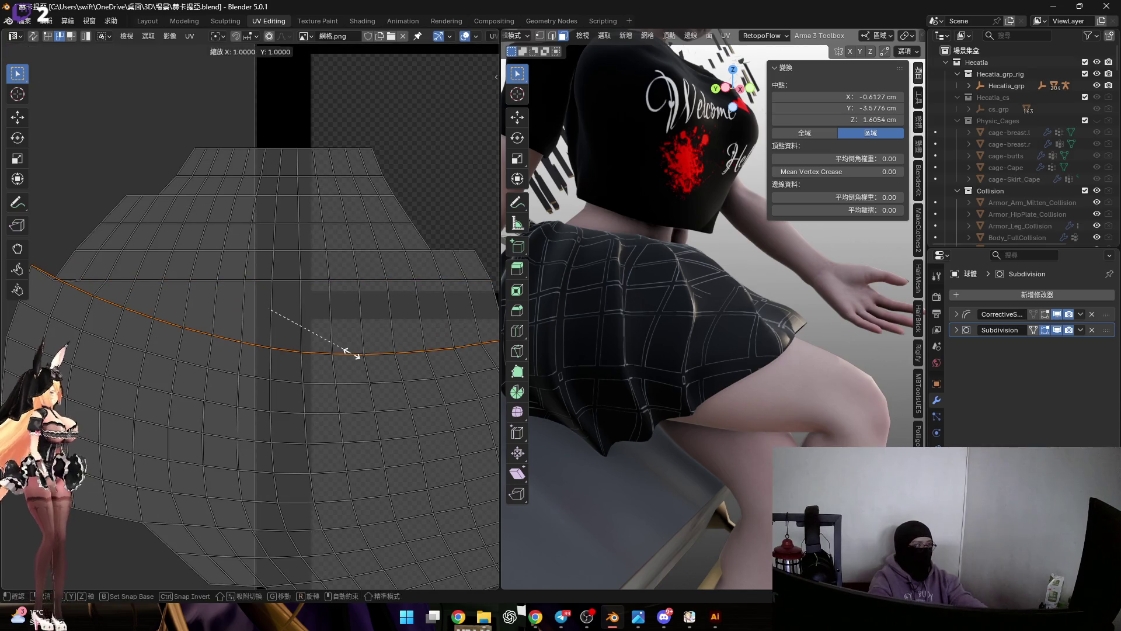
{"action": "type", "text": "0"}
{"action": "key", "text": "Return"}
{"action": "scroll", "coordinate": [369, 358], "scroll_direction": "up", "scroll_amount": 1}
{"action": "scroll", "coordinate": [344, 326], "scroll_direction": "up", "scroll_amount": 1}
{"action": "scroll", "coordinate": [344, 326], "scroll_direction": "down", "scroll_amount": 1}
{"action": "key", "text": "ctrl+z"}
{"action": "type", "text": "sy0"}
{"action": "key", "text": "Return"}
{"action": "scroll", "coordinate": [363, 325], "scroll_direction": "up", "scroll_amount": 1}
{"action": "scroll", "coordinate": [346, 336], "scroll_direction": "down", "scroll_amount": 1}
{"action": "key", "text": "ctrl+z"}
{"action": "type", "text": "sy0"}
{"action": "key", "text": "Return"}
{"action": "scroll", "coordinate": [359, 350], "scroll_direction": "up", "scroll_amount": 1}
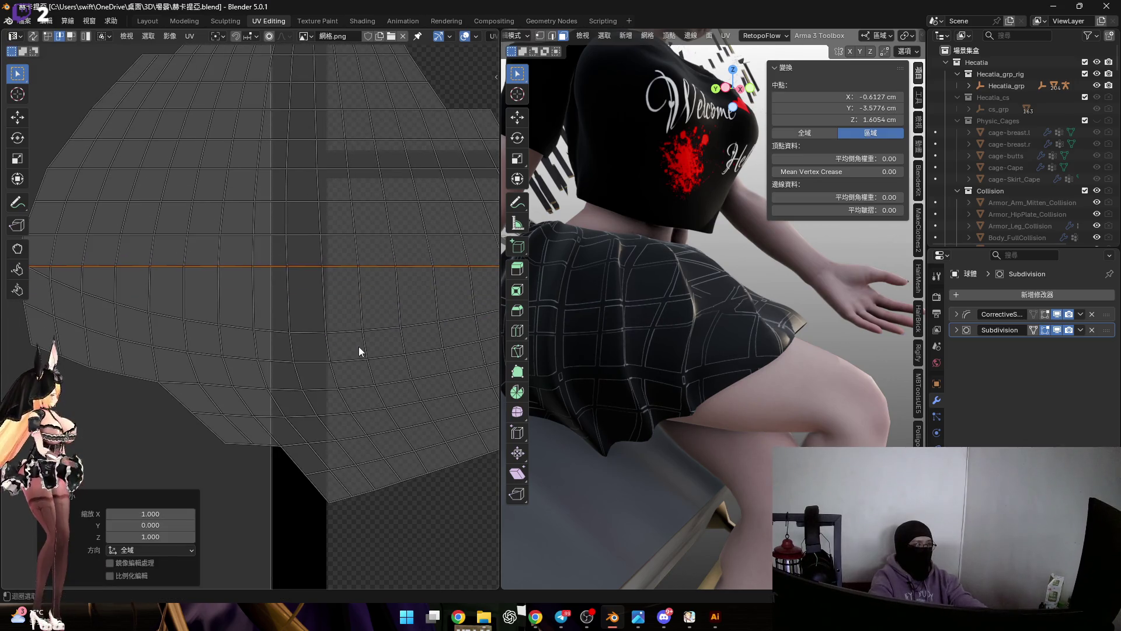
{"action": "key", "text": "ctrl+z"}
{"action": "type", "text": "sy0"}
{"action": "key", "text": "Return"}
{"action": "scroll", "coordinate": [355, 334], "scroll_direction": "up", "scroll_amount": 1}
{"action": "key", "text": "ctrl+z"}
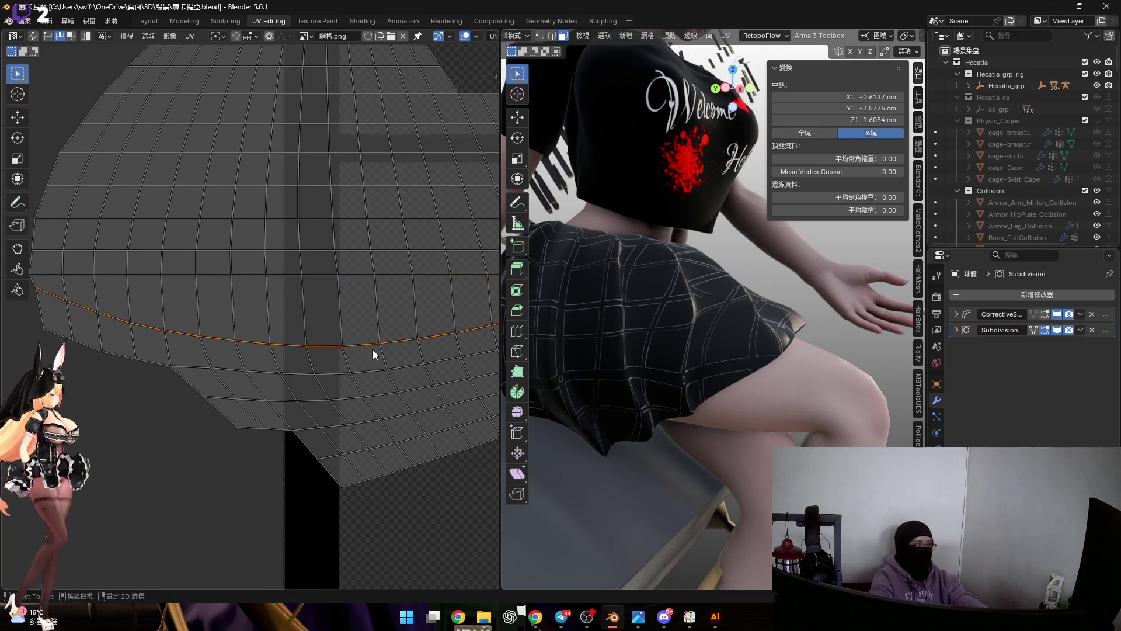
{"action": "scroll", "coordinate": [370, 350], "scroll_direction": "down", "scroll_amount": 1}
{"action": "type", "text": "sy0"}
{"action": "key", "text": "Return"}
{"action": "scroll", "coordinate": [338, 319], "scroll_direction": "up", "scroll_amount": 1}
{"action": "key", "text": "ctrl+z"}
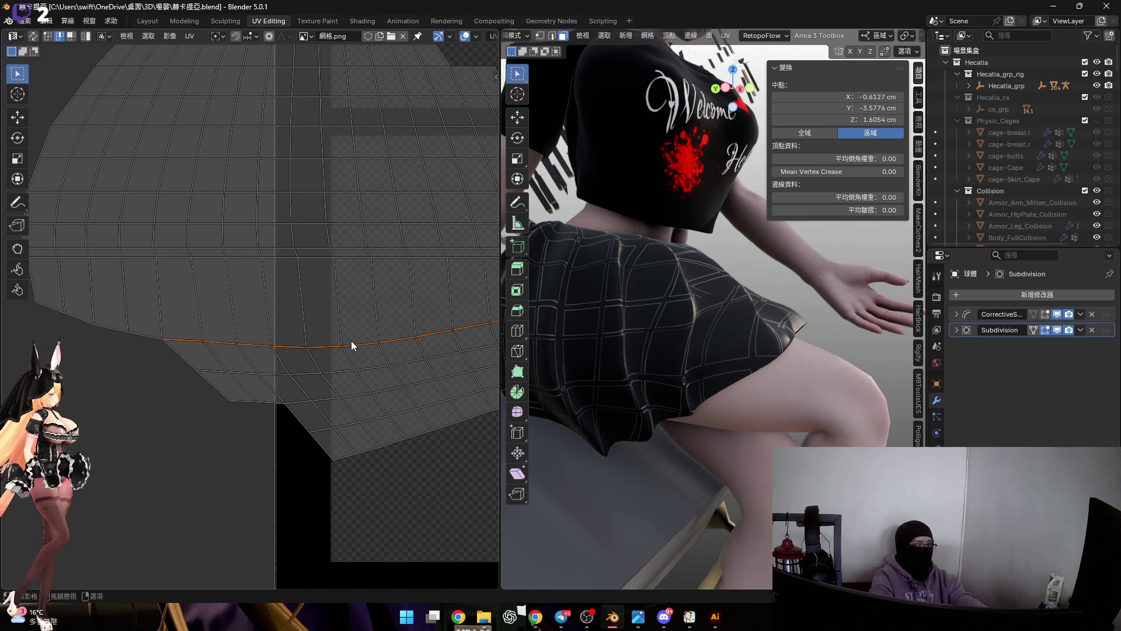
{"action": "scroll", "coordinate": [352, 341], "scroll_direction": "down", "scroll_amount": 1}
{"action": "type", "text": "sy0"}
{"action": "key", "text": "Return"}
{"action": "scroll", "coordinate": [238, 331], "scroll_direction": "up", "scroll_amount": 1}
{"action": "key", "text": "ctrl+z"}
{"action": "scroll", "coordinate": [272, 319], "scroll_direction": "down", "scroll_amount": 1}
{"action": "scroll", "coordinate": [357, 314], "scroll_direction": "up", "scroll_amount": 1}
{"action": "type", "text": "sy0"}
{"action": "key", "text": "Return"}
Move the flattened loop down, then flatten the next curved loop and nudge it lower.
{"action": "key", "text": "g"}
{"action": "key", "text": "y"}
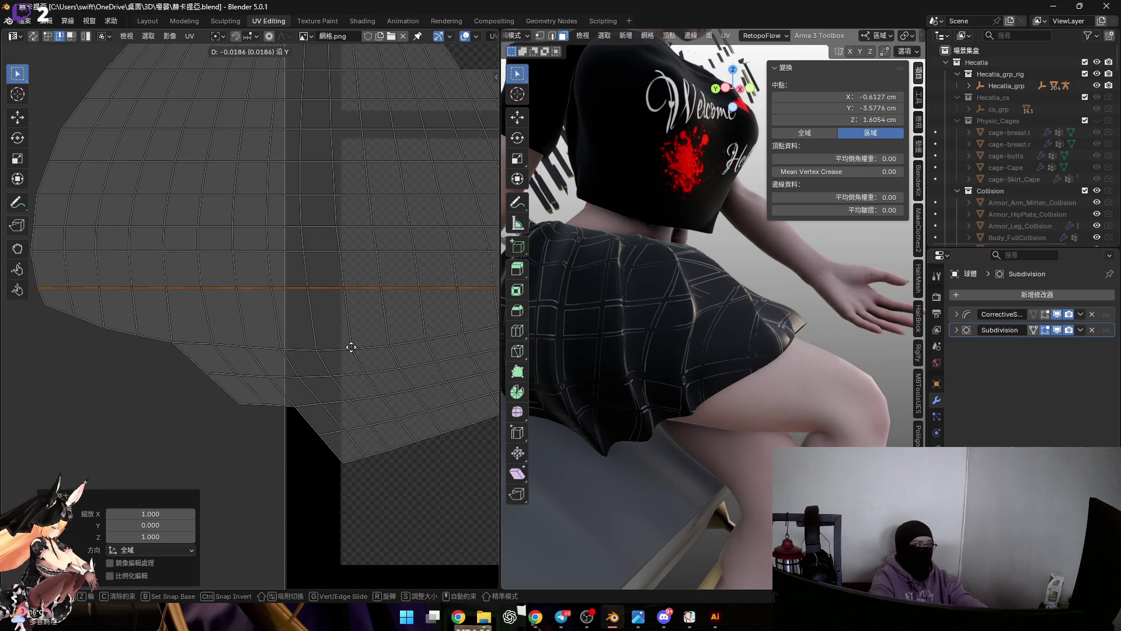
{"action": "left_click", "coordinate": [351, 343]}
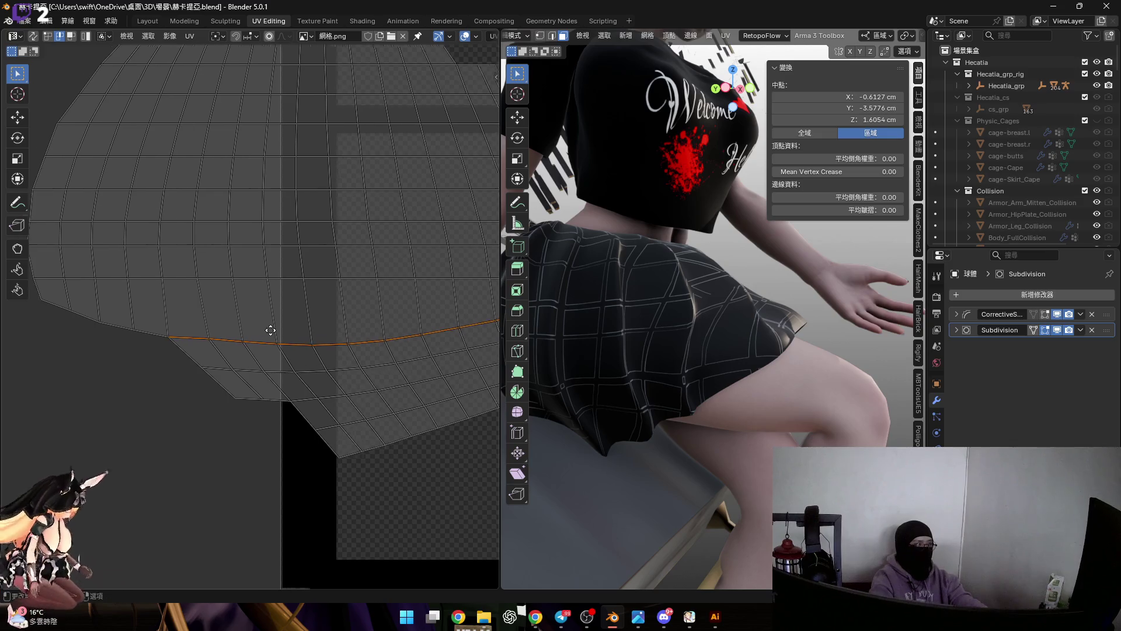
{"action": "scroll", "coordinate": [258, 331], "scroll_direction": "down", "scroll_amount": 1}
{"action": "scroll", "coordinate": [223, 317], "scroll_direction": "up", "scroll_amount": 1}
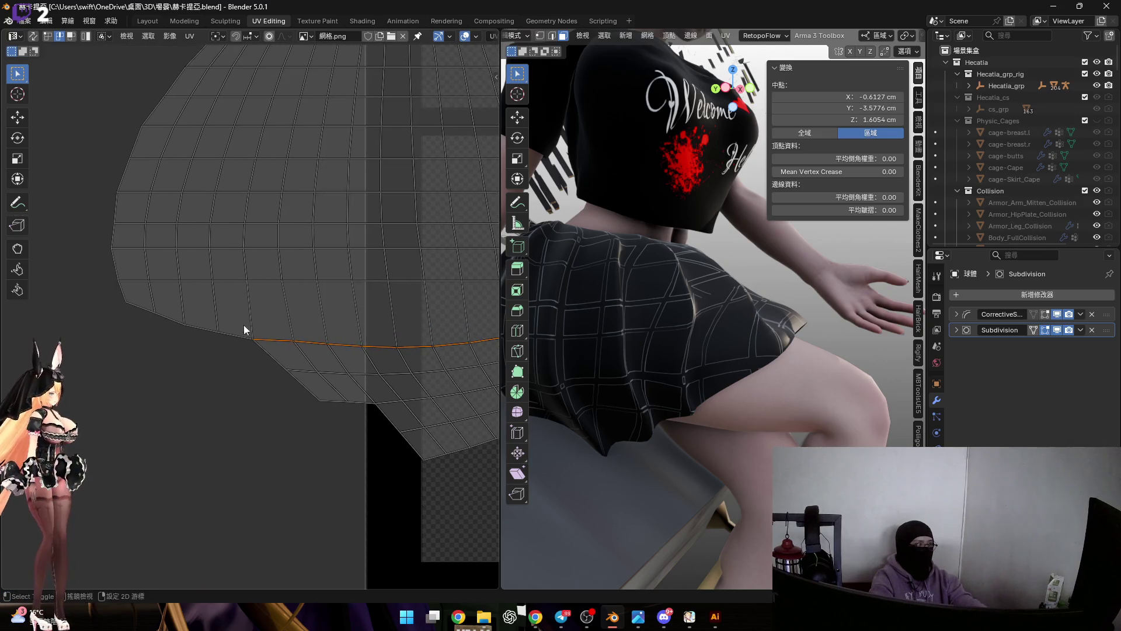
{"action": "key", "text": "s"}
{"action": "key", "text": "y"}
{"action": "key", "text": "0"}
{"action": "key", "text": "Return"}
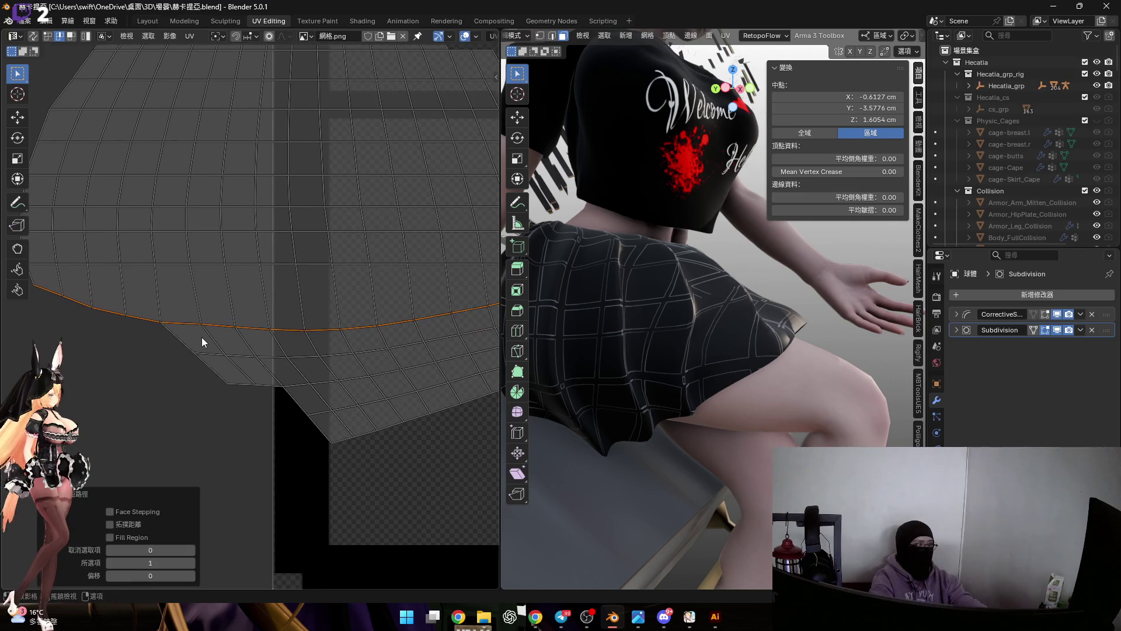
{"action": "middle_click_drag", "start_coordinate": [201, 342], "coordinate": [277, 291]}
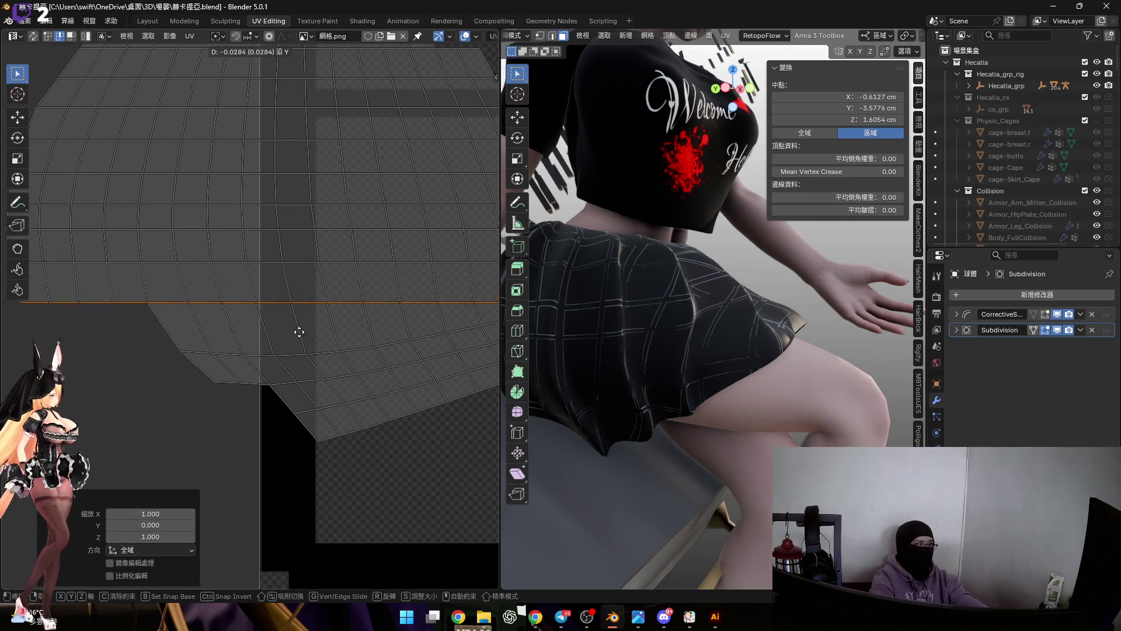
{"action": "key", "text": "ctrl+z"}
{"action": "scroll", "coordinate": [174, 295], "scroll_direction": "down", "scroll_amount": 1}
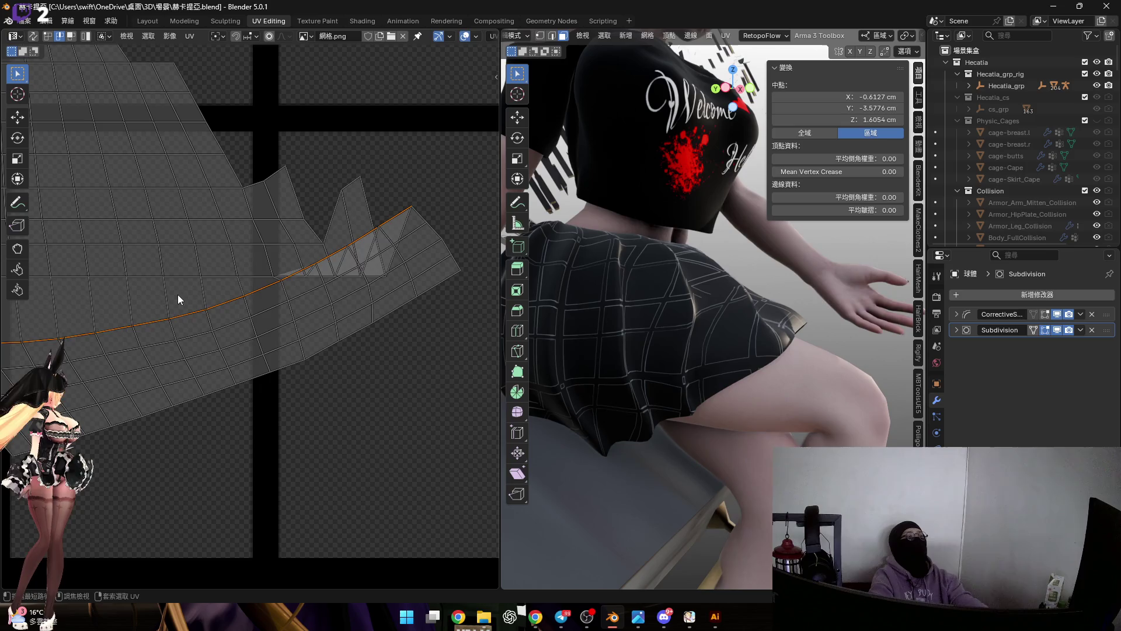
{"action": "key", "text": "ctrl+shift+z"}
{"action": "scroll", "coordinate": [288, 275], "scroll_direction": "up", "scroll_amount": 1}
{"action": "scroll", "coordinate": [345, 248], "scroll_direction": "up", "scroll_amount": 1}
{"action": "middle_click_drag", "start_coordinate": [345, 248], "coordinate": [386, 223]}
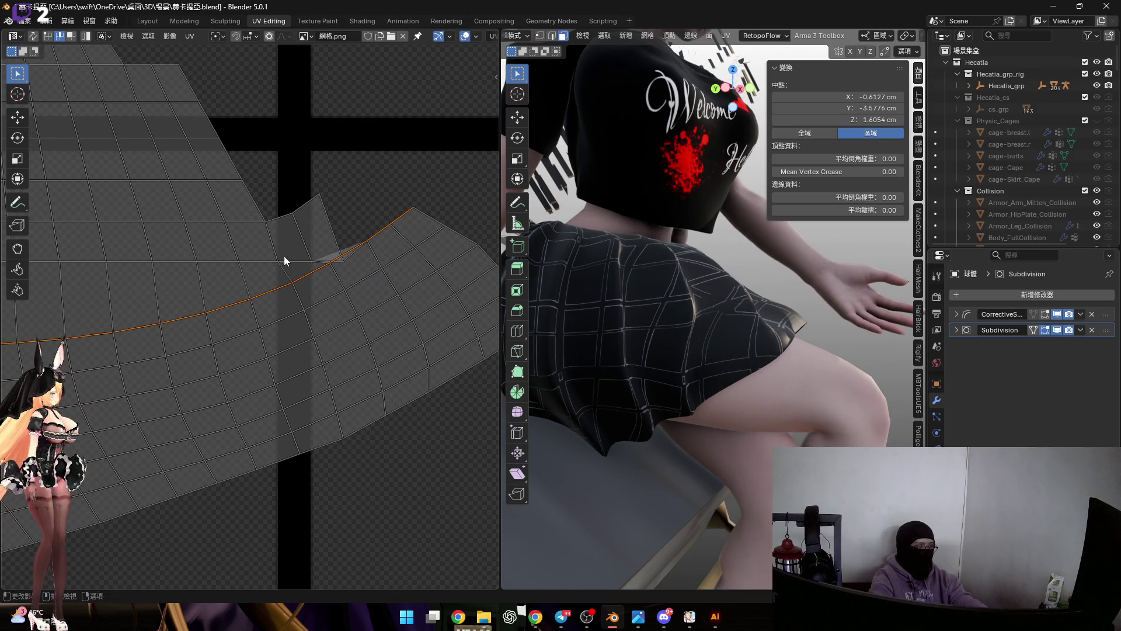
{"action": "scroll", "coordinate": [287, 255], "scroll_direction": "down", "scroll_amount": 3}
Flatten the following loop to zero height and place it lower in the grid.
{"action": "key", "text": "s"}
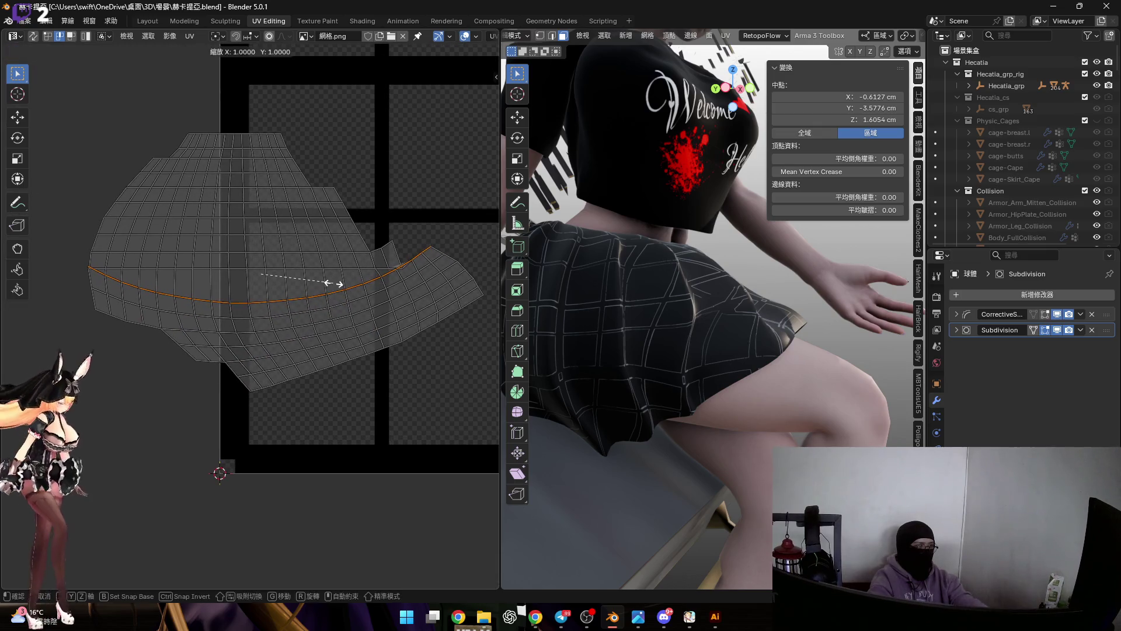
{"action": "key", "text": "y"}
{"action": "key", "text": "0"}
{"action": "key", "text": "Return"}
{"action": "scroll", "coordinate": [339, 281], "scroll_direction": "up", "scroll_amount": 2}
{"action": "key", "text": "g"}
{"action": "key", "text": "y"}
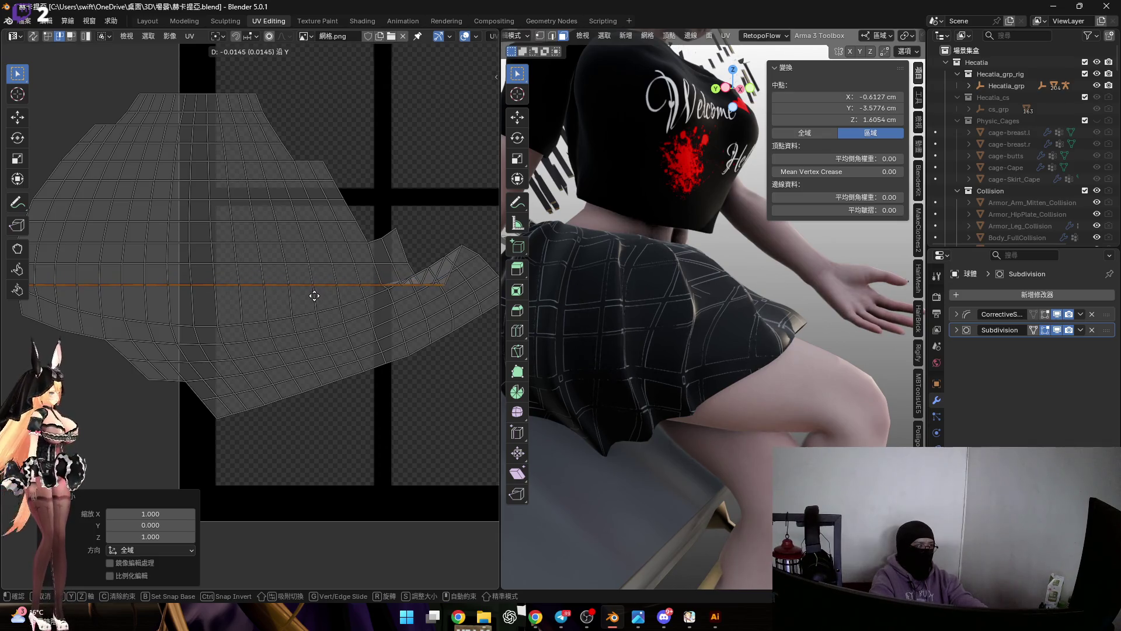
{"action": "left_click", "coordinate": [314, 296]}
Straighten another loop into a level row and shift it downward.
{"action": "mouse_move", "coordinate": [267, 326]}
{"action": "middle_mouse_down"}
{"action": "mouse_move", "coordinate": [258, 318]}
{"action": "mouse_move", "coordinate": [324, 290]}
{"action": "middle_mouse_up"}
{"action": "key", "text": "s"}
{"action": "key", "text": "y"}
{"action": "key", "text": "0"}
{"action": "key", "text": "Return"}
{"action": "key", "text": "g"}
{"action": "key", "text": "y"}
{"action": "left_click", "coordinate": [321, 312]}
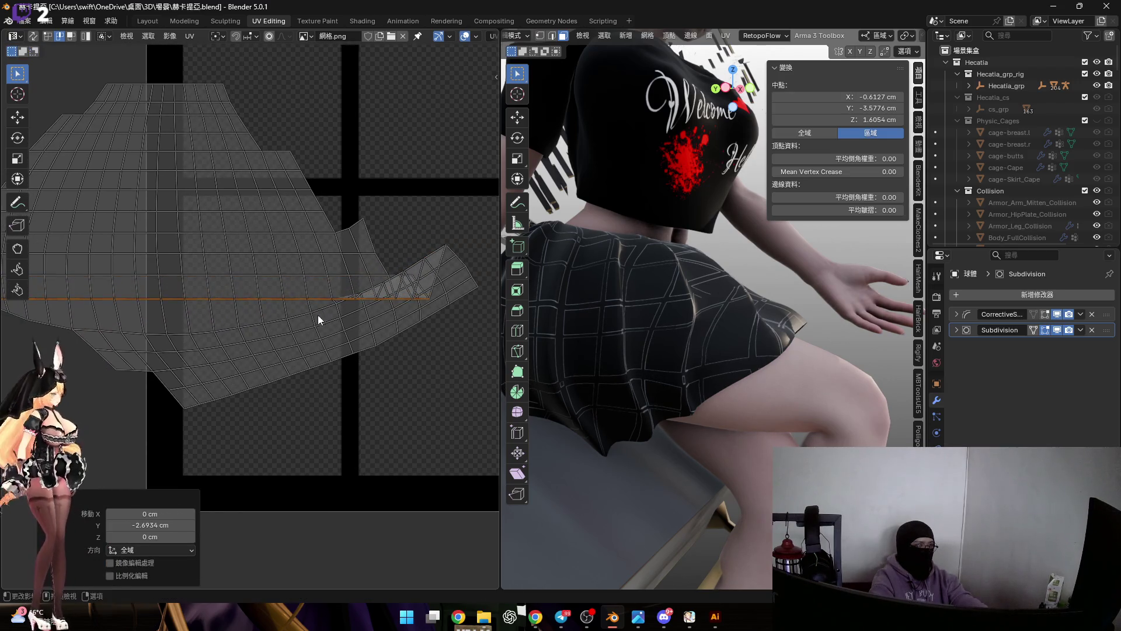
{"action": "scroll", "coordinate": [394, 280], "scroll_direction": "up", "scroll_amount": 2}
{"action": "scroll", "coordinate": [299, 284], "scroll_direction": "down", "scroll_amount": 1}
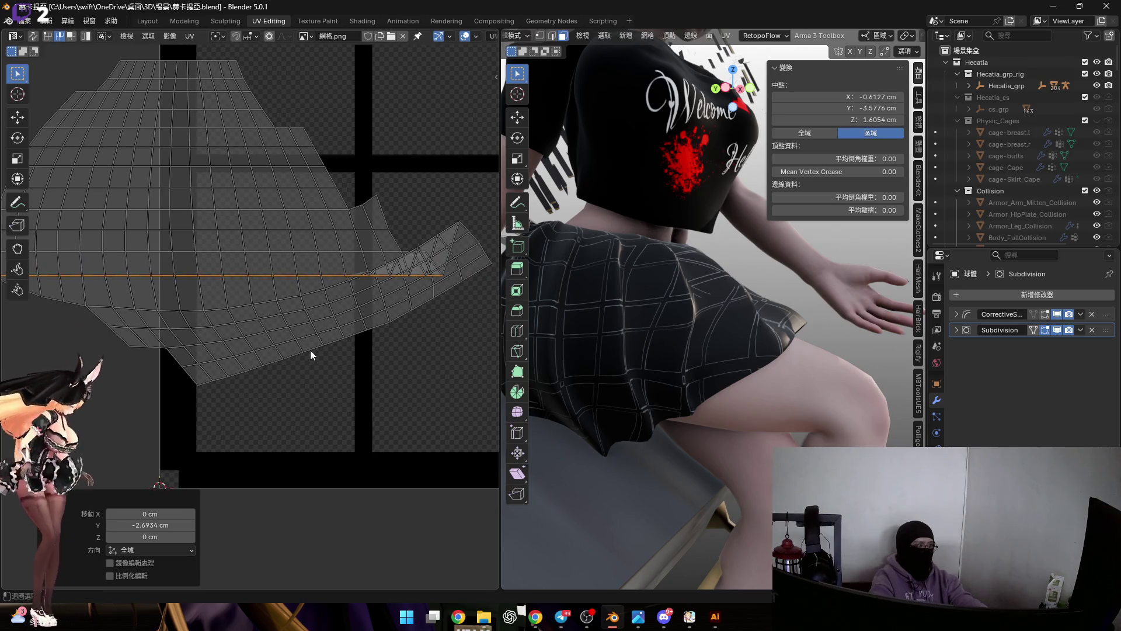
Flatten the next curved loop, undo it once, and flatten it again.
{"action": "left_click", "coordinate": [304, 305], "text": "alt"}
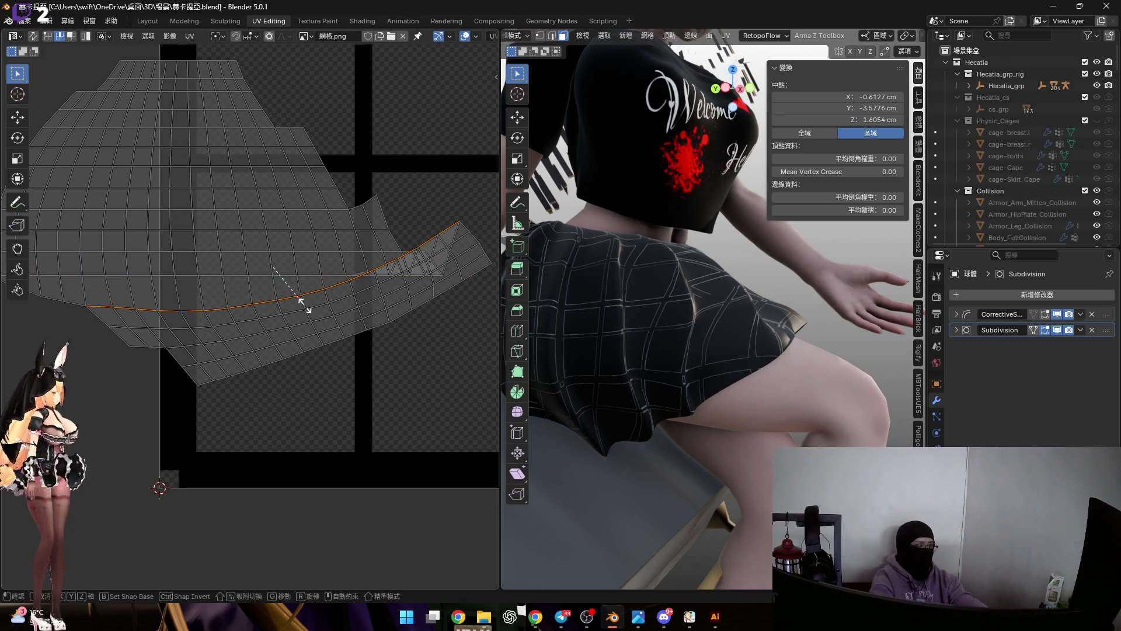
{"action": "key", "text": "s"}
{"action": "key", "text": "y"}
{"action": "key", "text": "0"}
{"action": "key", "text": "Return"}
{"action": "key", "text": "ctrl+z"}
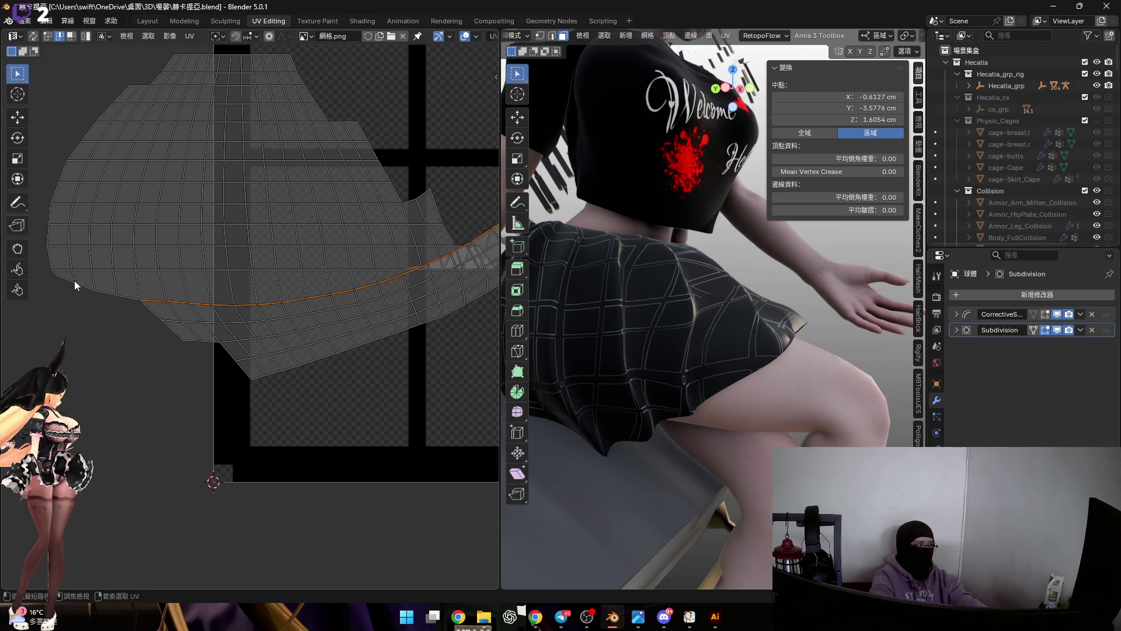
{"action": "key", "text": "s"}
{"action": "key", "text": "y"}
{"action": "key", "text": "0"}
{"action": "key", "text": "Return"}
Try several vertical placements for that loop, undoing each, and revert its flattening.
{"action": "key", "text": "g"}
{"action": "key", "text": "y"}
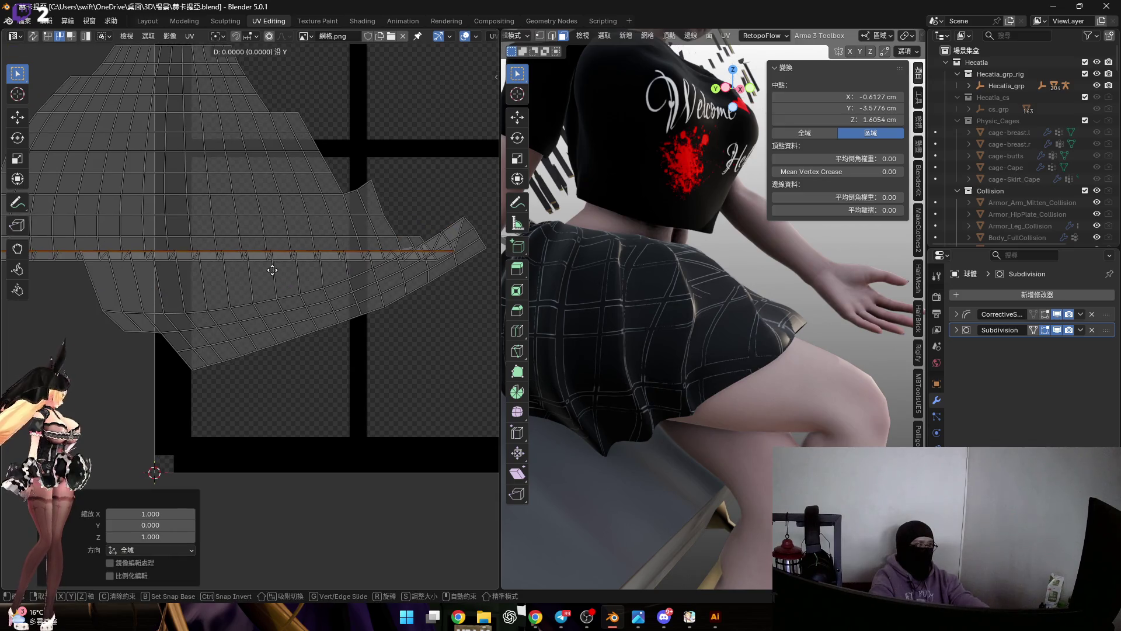
{"action": "left_click", "coordinate": [260, 307]}
{"action": "key", "text": "ctrl+z"}
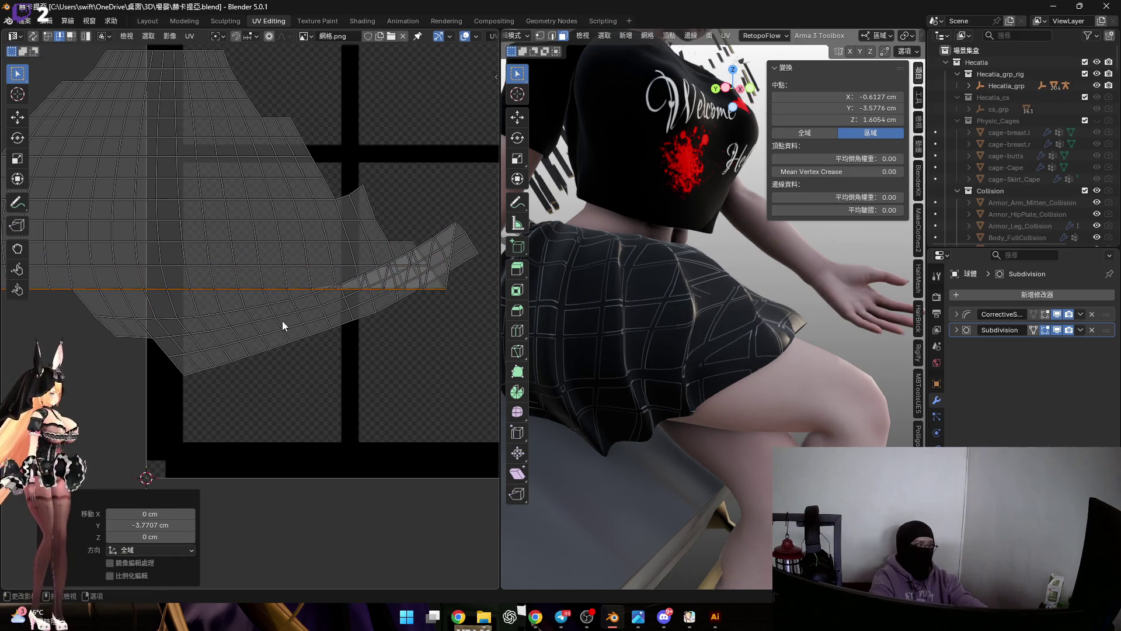
{"action": "key", "text": "g"}
{"action": "key", "text": "y"}
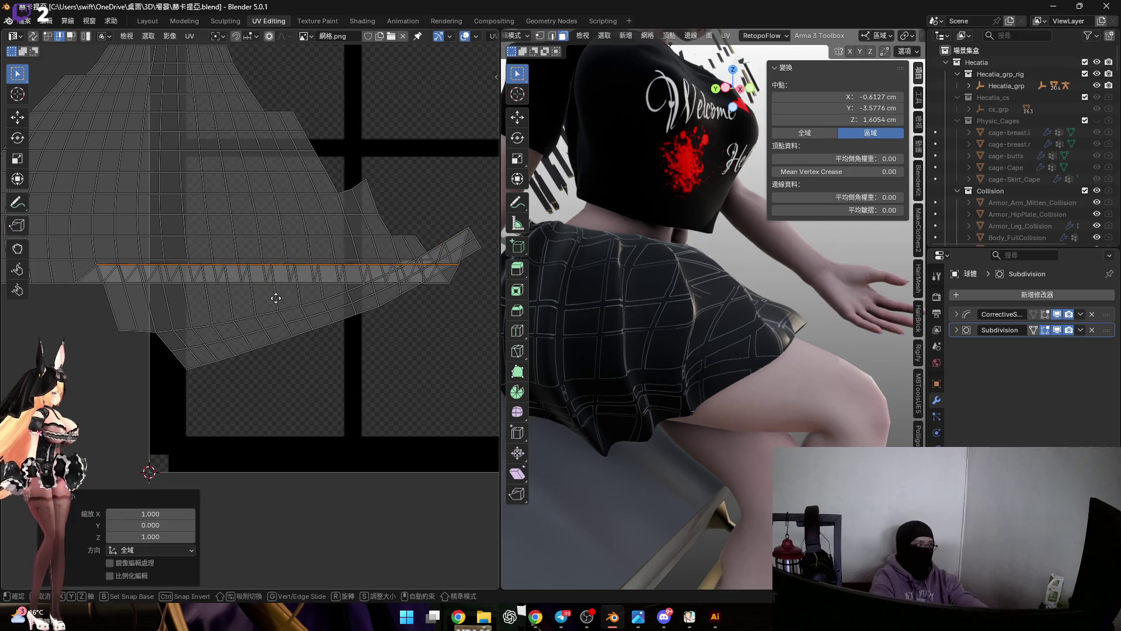
{"action": "left_click", "coordinate": [249, 332]}
{"action": "key", "text": "g"}
{"action": "key", "text": "Escape"}
{"action": "key", "text": "ctrl+z"}
{"action": "key", "text": "g"}
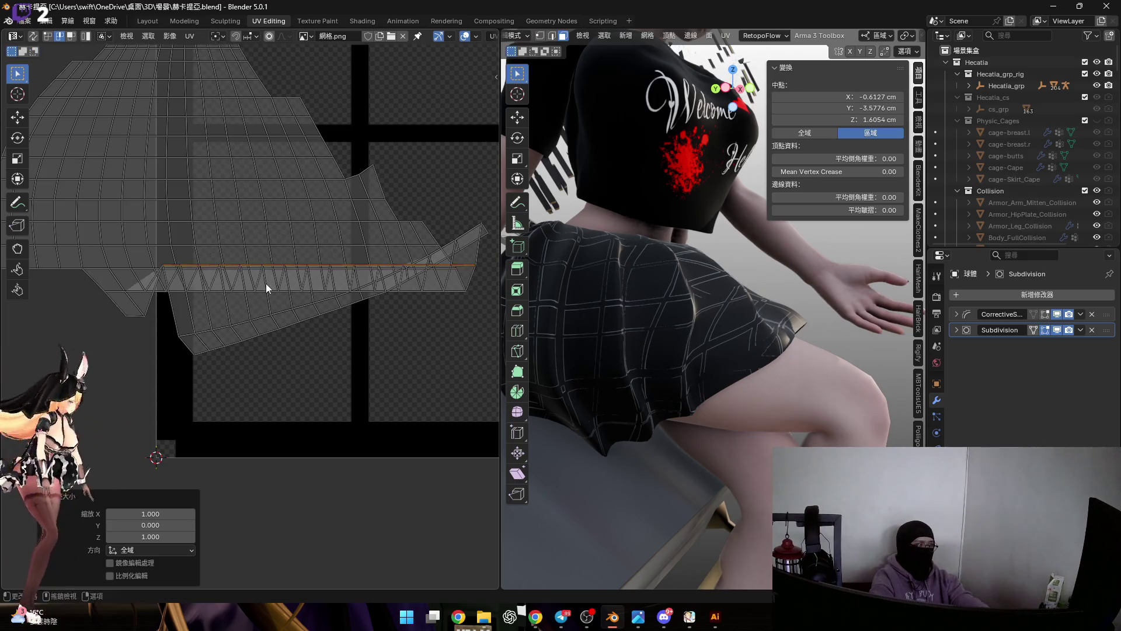
{"action": "key", "text": "Escape"}
{"action": "key", "text": "ctrl+z"}
Re-flatten the loop to zero height and settle it at a lower position.
{"action": "key", "text": "s"}
{"action": "key", "text": "y"}
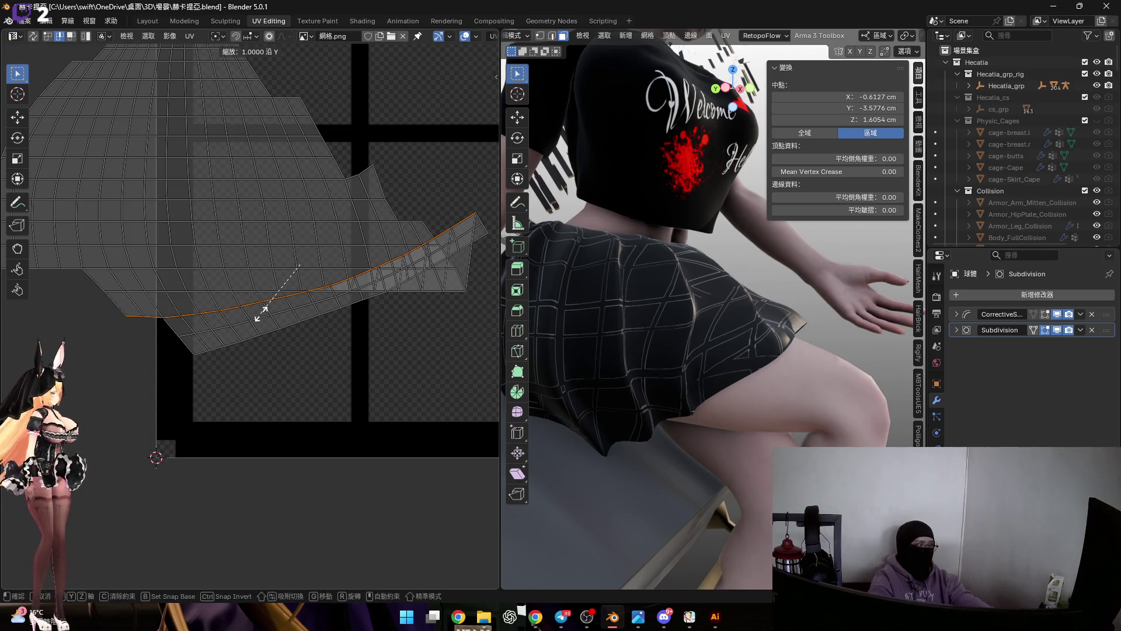
{"action": "key", "text": "0"}
{"action": "key", "text": "Return"}
{"action": "key", "text": "g"}
{"action": "key", "text": "y"}
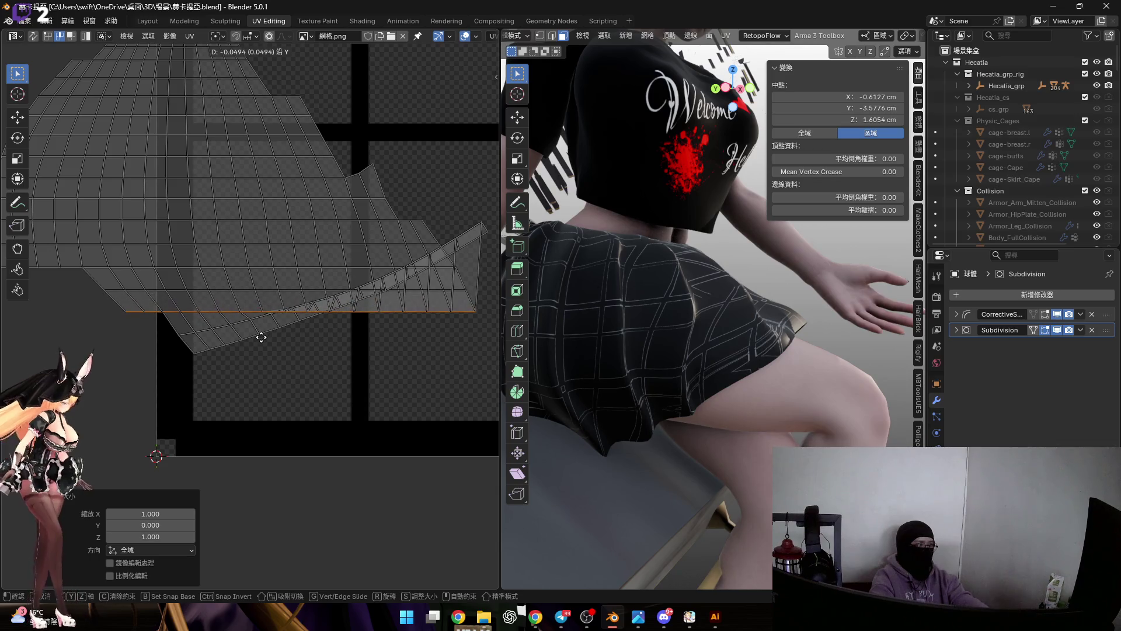
{"action": "left_click", "coordinate": [244, 329], "text": "alt"}
Flatten two more lower loops into straight rows, moving each one further down.
{"action": "key", "text": "s"}
{"action": "key", "text": "y"}
{"action": "key", "text": "0"}
{"action": "key", "text": "Return"}
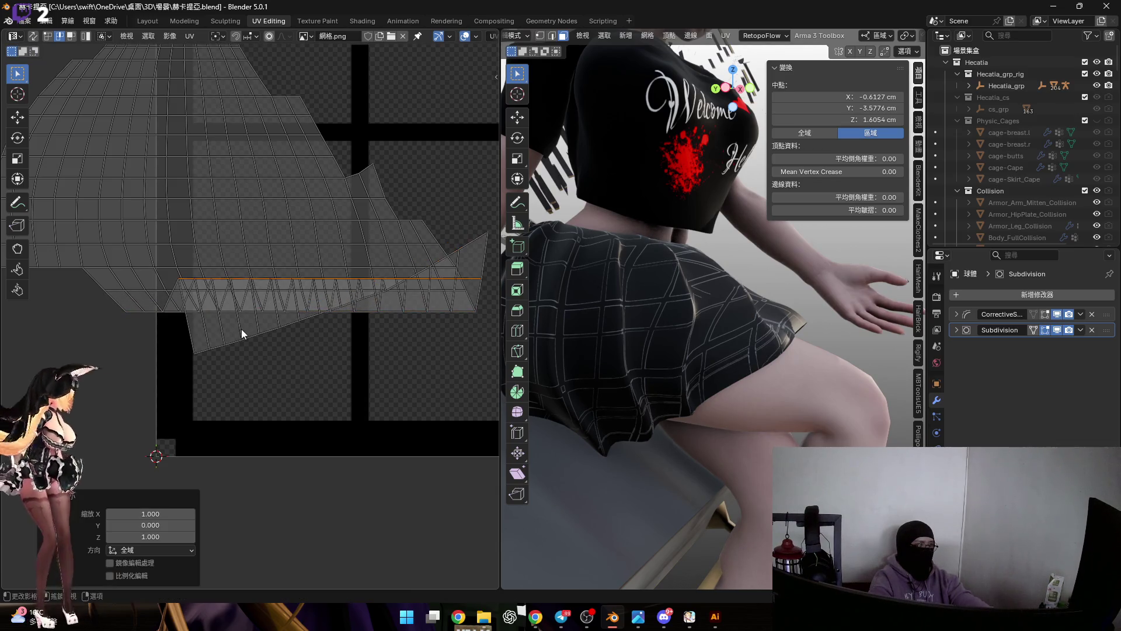
{"action": "key", "text": "g"}
{"action": "key", "text": "y"}
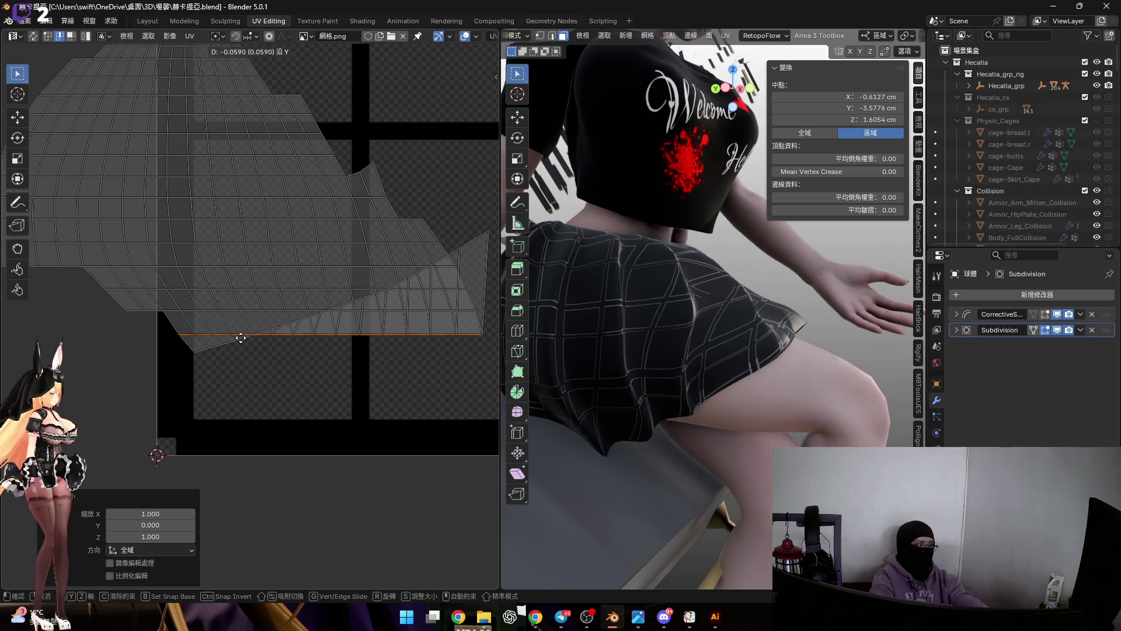
{"action": "left_click", "coordinate": [204, 350], "text": "alt"}
{"action": "key", "text": "s"}
{"action": "key", "text": "y"}
{"action": "key", "text": "0"}
{"action": "key", "text": "Return"}
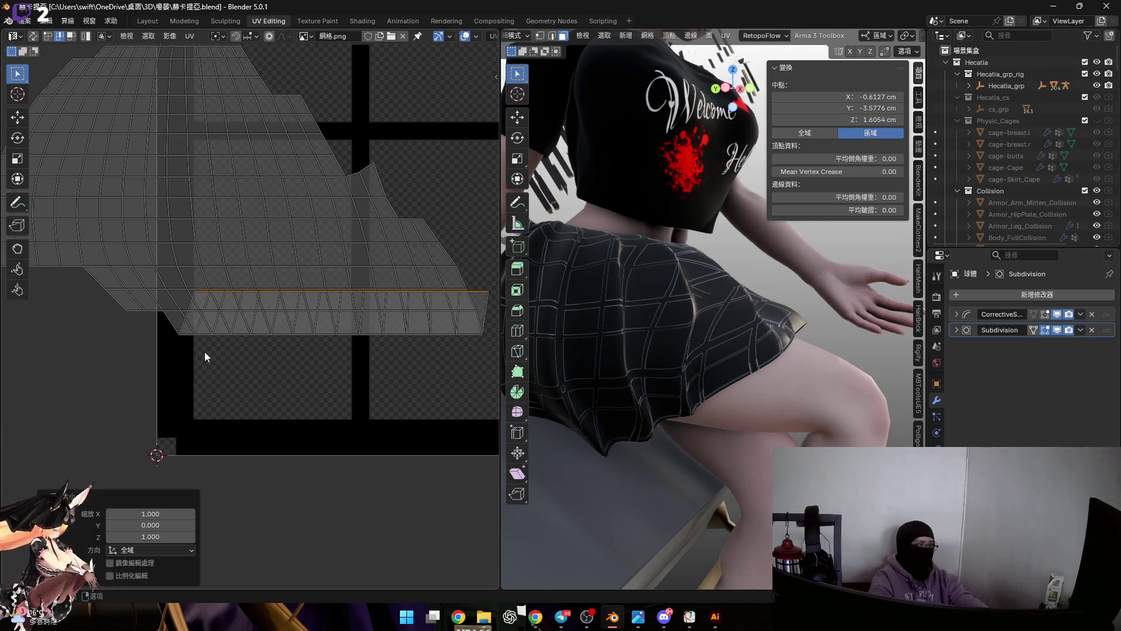
{"action": "key", "text": "g"}
{"action": "key", "text": "y"}
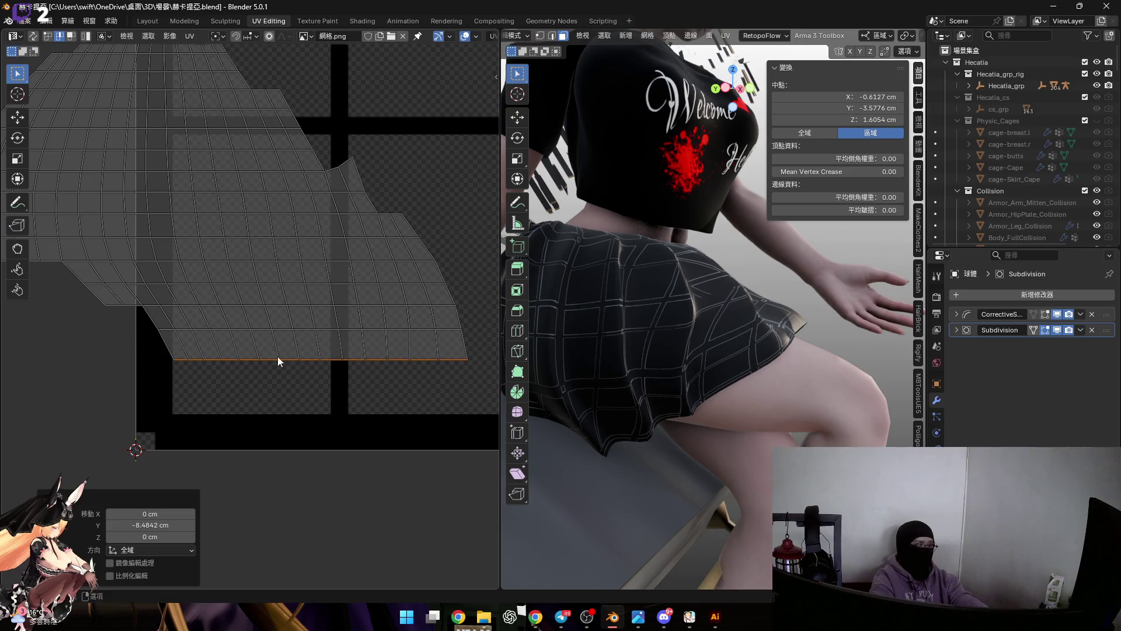
Flatten an upper edge loop of the skirt island to zero height and set its vertical position.
{"action": "middle_click_drag", "start_coordinate": [649, 320], "coordinate": [654, 353]}
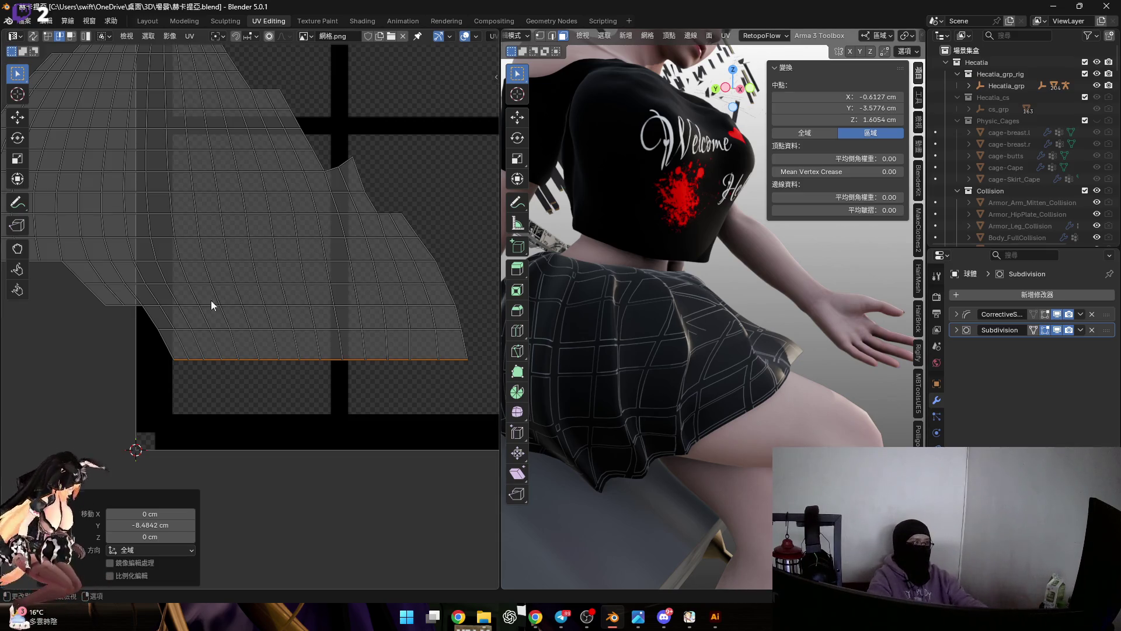
{"action": "mouse_move", "coordinate": [343, 154]}
{"action": "middle_mouse_down"}
{"action": "mouse_move", "coordinate": [313, 242]}
{"action": "mouse_move", "coordinate": [225, 254]}
{"action": "middle_mouse_up"}
{"action": "left_click", "coordinate": [110, 240], "text": "alt"}
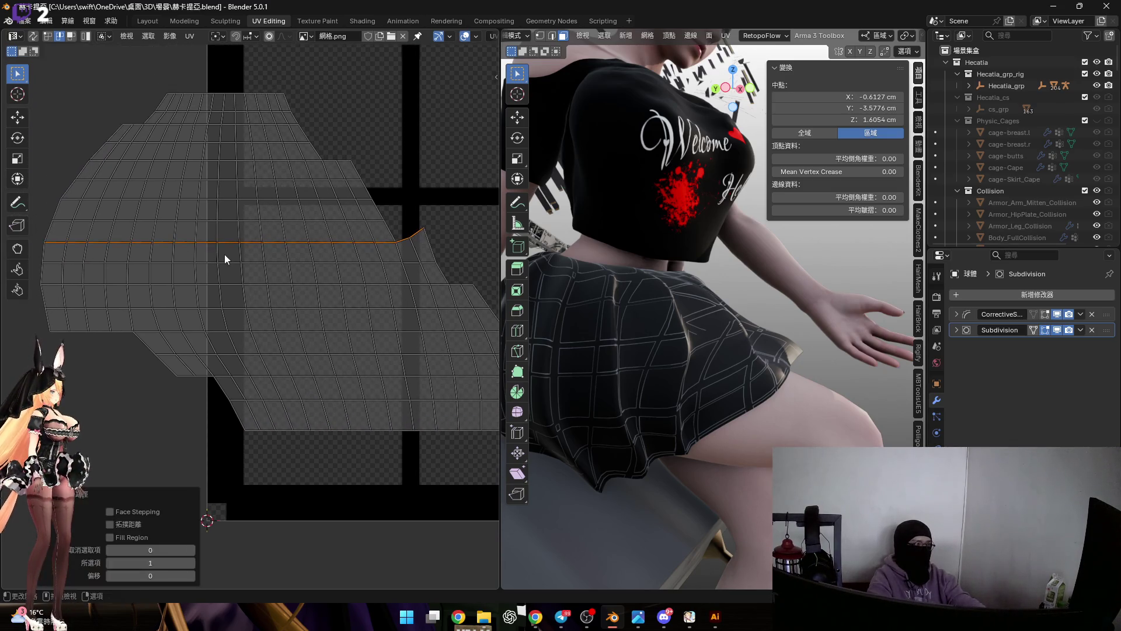
{"action": "key", "text": "s"}
{"action": "key", "text": "y"}
{"action": "key", "text": "0"}
{"action": "key", "text": "Return"}
{"action": "key", "text": "g"}
{"action": "key", "text": "y"}
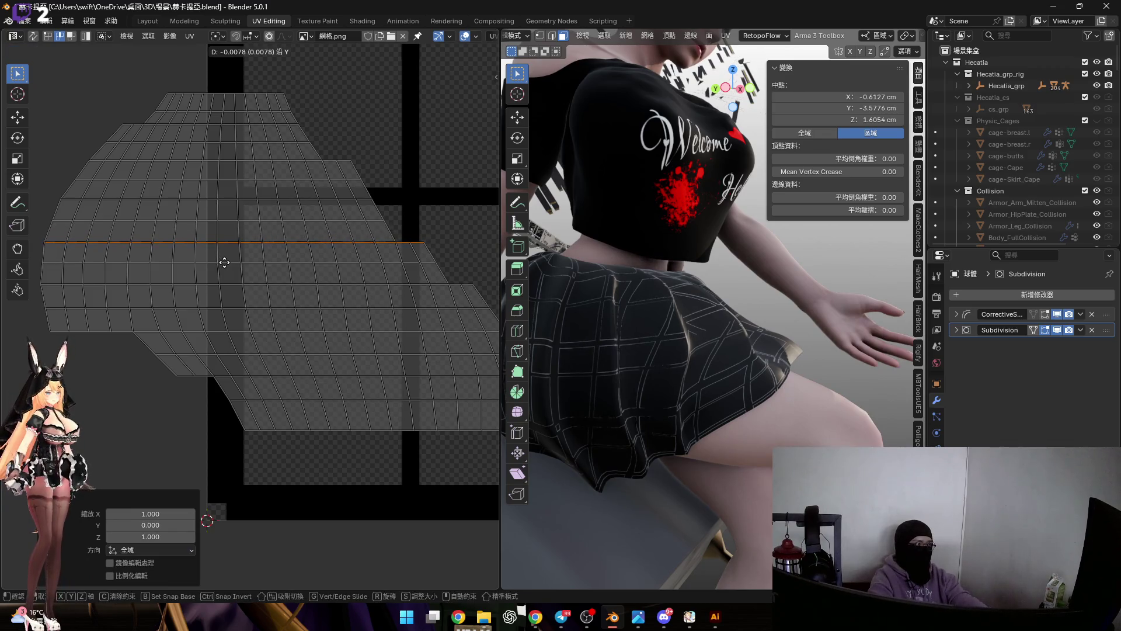
{"action": "left_click", "coordinate": [221, 255]}
{"action": "scroll", "coordinate": [234, 248], "scroll_direction": "down", "scroll_amount": 2}
{"action": "scroll", "coordinate": [176, 228], "scroll_direction": "down", "scroll_amount": 3}
Select the entire island with A and begin moving it across the texture grid.
{"action": "key", "text": "a"}
{"action": "mouse_move", "coordinate": [364, 401]}
{"action": "middle_mouse_down"}
{"action": "mouse_move", "coordinate": [197, 315]}
{"action": "mouse_move", "coordinate": [315, 419]}
{"action": "middle_mouse_up"}
{"action": "scroll", "coordinate": [237, 335], "scroll_direction": "up", "scroll_amount": 2}
{"action": "scroll", "coordinate": [224, 343], "scroll_direction": "up", "scroll_amount": 1}
{"action": "scroll", "coordinate": [224, 343], "scroll_direction": "down", "scroll_amount": 2}
{"action": "key", "text": "g"}
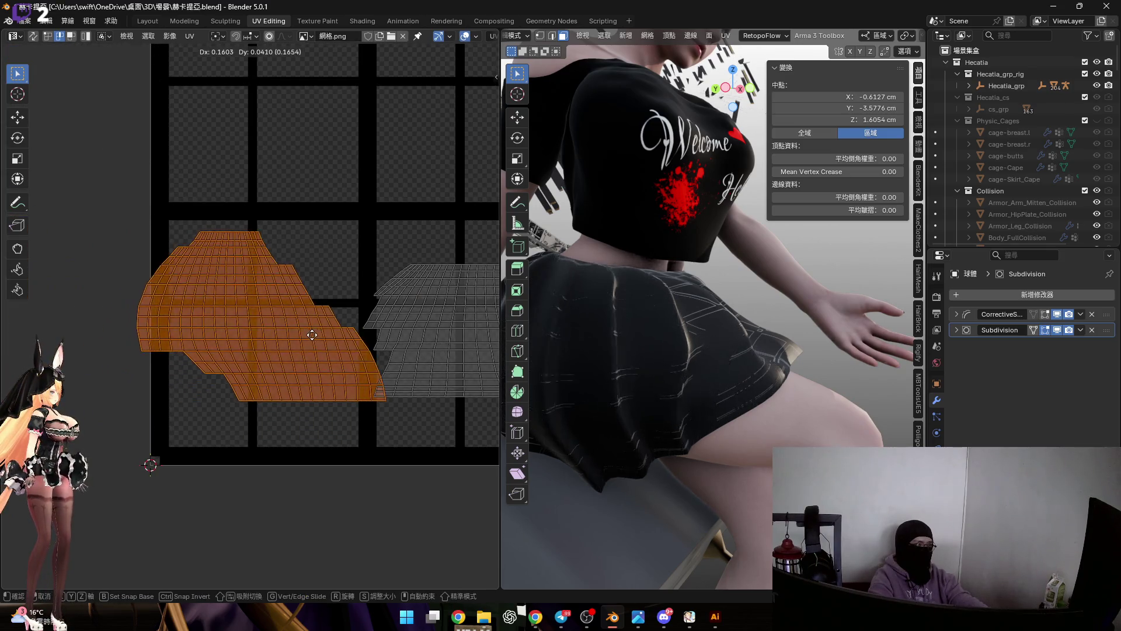
{"action": "scroll", "coordinate": [246, 438], "scroll_direction": "down", "scroll_amount": 2}
{"action": "scroll", "coordinate": [192, 400], "scroll_direction": "down", "scroll_amount": 2}
{"action": "scroll", "coordinate": [193, 399], "scroll_direction": "up", "scroll_amount": 3}
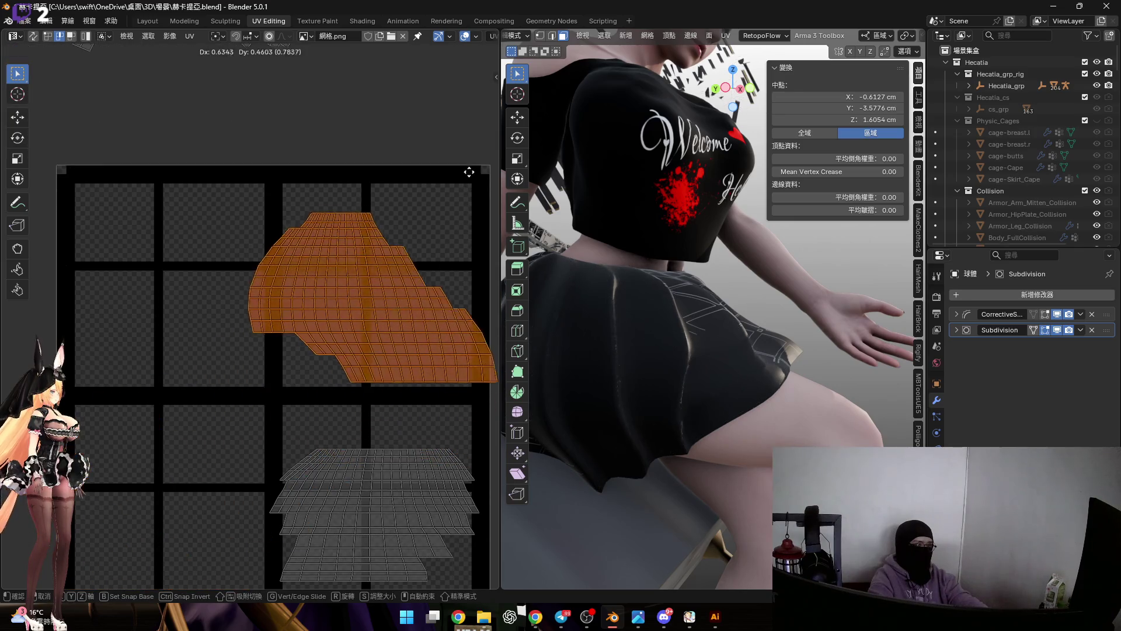
Place the stepped skirt island inside the texture grid above the grey island, cancelling a trial rotation.
{"action": "left_click", "coordinate": [478, 158]}
{"action": "scroll", "coordinate": [313, 301], "scroll_direction": "up", "scroll_amount": 2}
{"action": "key", "text": "r"}
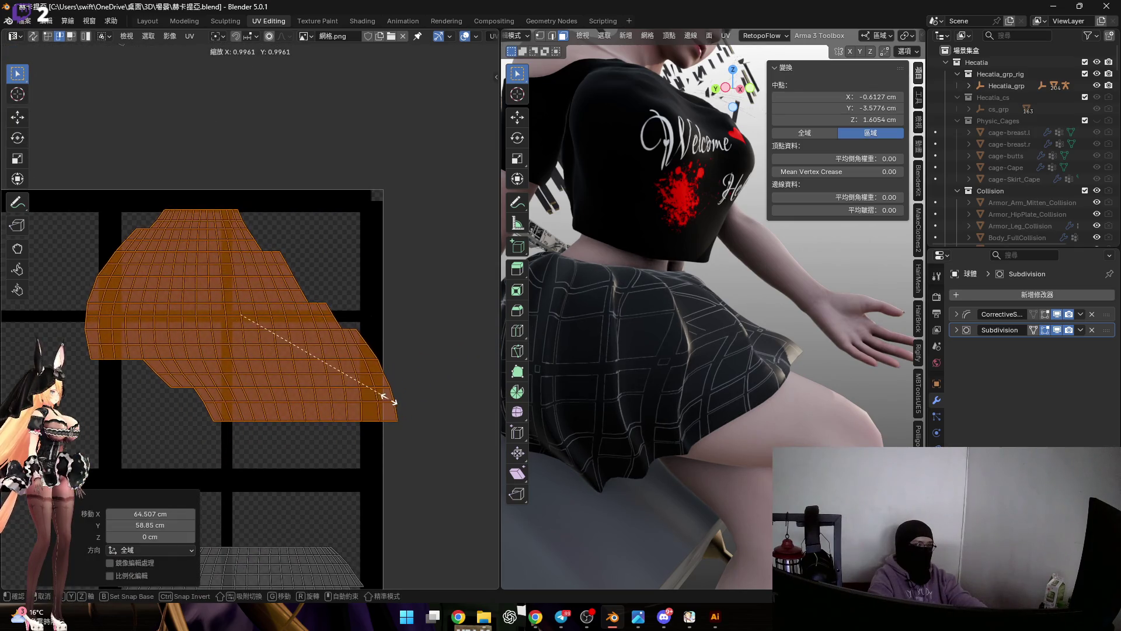
{"action": "right_click", "coordinate": [391, 402]}
{"action": "scroll", "coordinate": [325, 347], "scroll_direction": "down", "scroll_amount": 3}
{"action": "scroll", "coordinate": [329, 358], "scroll_direction": "up", "scroll_amount": 2}
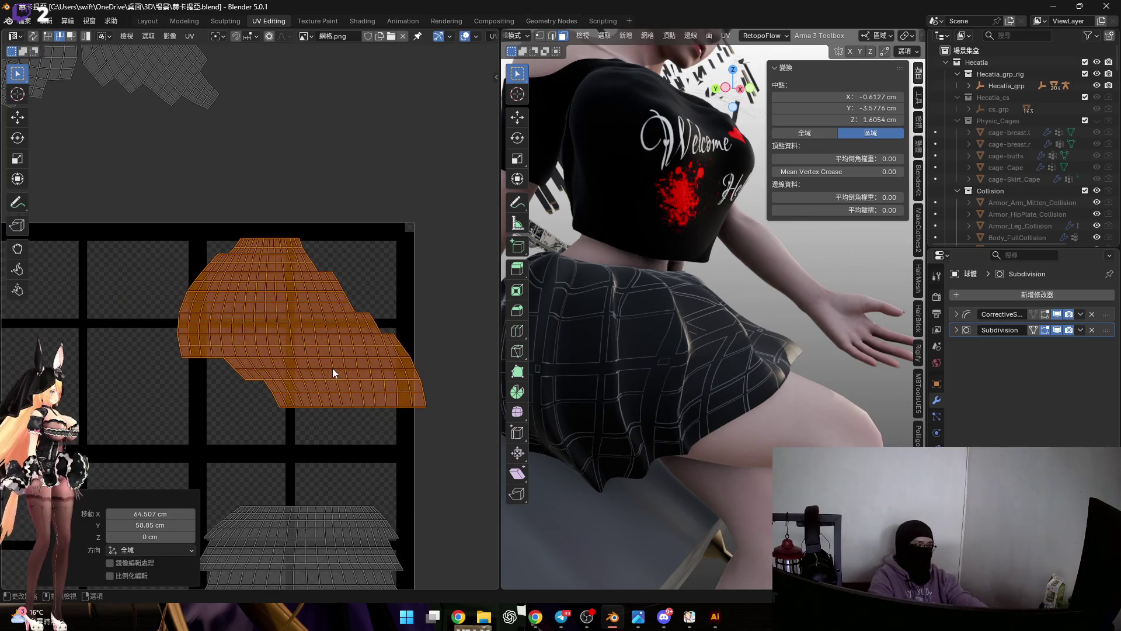
{"action": "key", "text": "g"}
{"action": "left_click", "coordinate": [335, 376]}
{"action": "scroll", "coordinate": [304, 338], "scroll_direction": "down", "scroll_amount": 3}
{"action": "scroll", "coordinate": [162, 239], "scroll_direction": "up", "scroll_amount": 2}
Select the leftmost loose UV island and move it into the texture grid beside the skirt island.
{"action": "left_click_drag", "start_coordinate": [105, 159], "coordinate": [286, 404]}
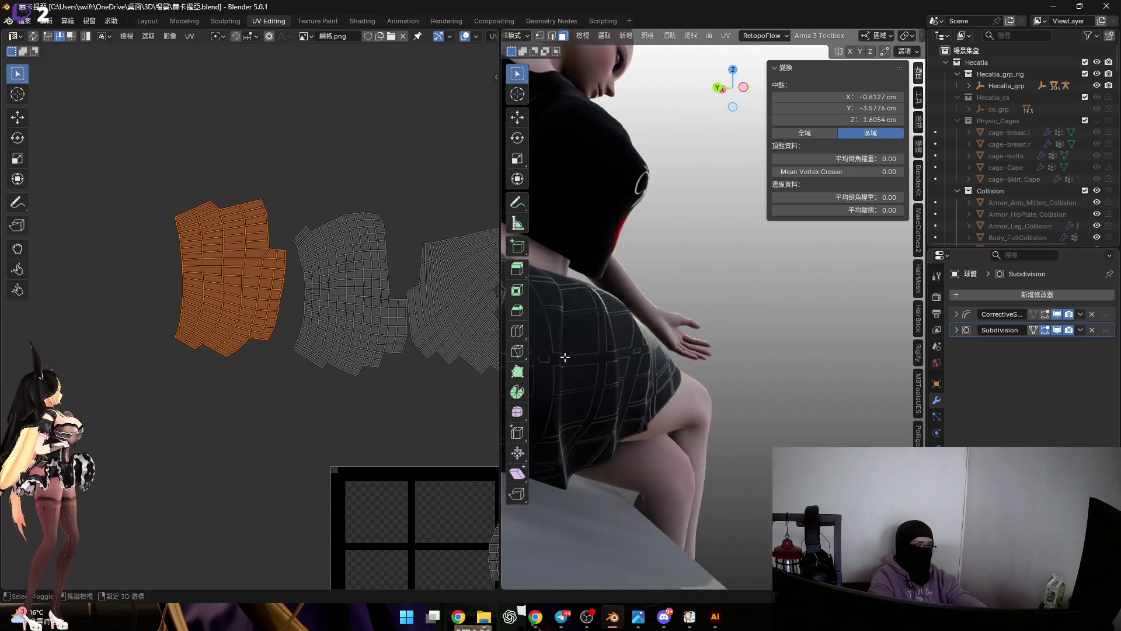
{"action": "middle_click_drag", "start_coordinate": [608, 365], "coordinate": [614, 333]}
{"action": "scroll", "coordinate": [343, 321], "scroll_direction": "down", "scroll_amount": 2}
{"action": "middle_click_drag", "start_coordinate": [342, 320], "coordinate": [299, 292]}
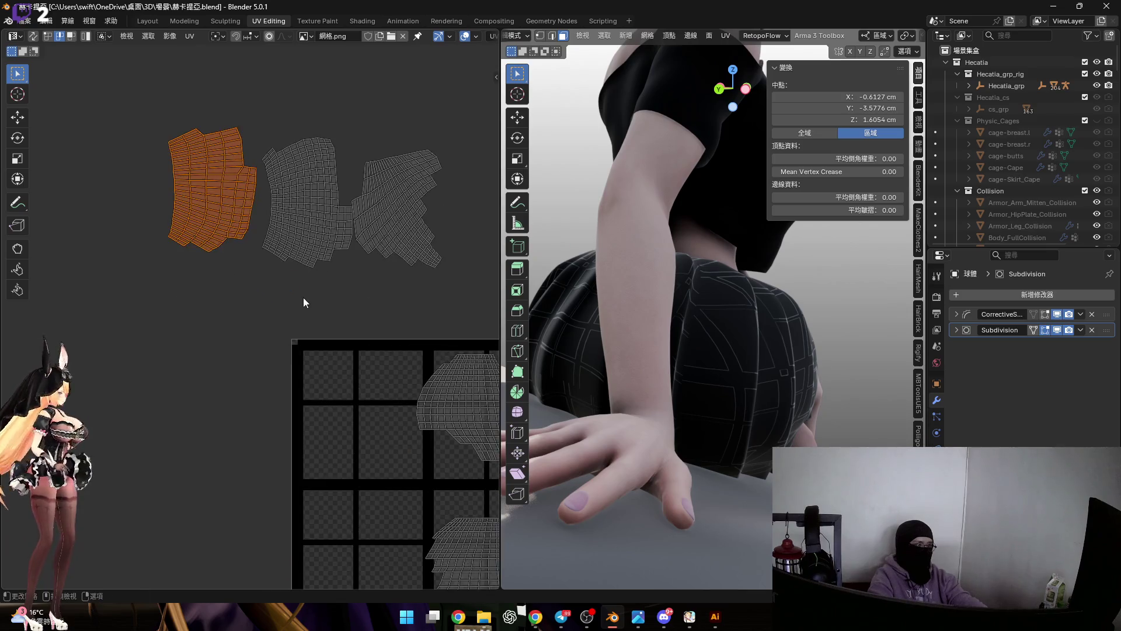
{"action": "scroll", "coordinate": [288, 327], "scroll_direction": "up", "scroll_amount": 1}
{"action": "key", "text": "g"}
{"action": "left_click", "coordinate": [400, 541]}
Check the skirt from several angles in 3D, then nudge the island slightly left within the grid.
{"action": "mouse_move", "coordinate": [630, 351]}
{"action": "middle_mouse_down"}
{"action": "mouse_move", "coordinate": [595, 368]}
{"action": "mouse_move", "coordinate": [625, 350]}
{"action": "middle_mouse_up"}
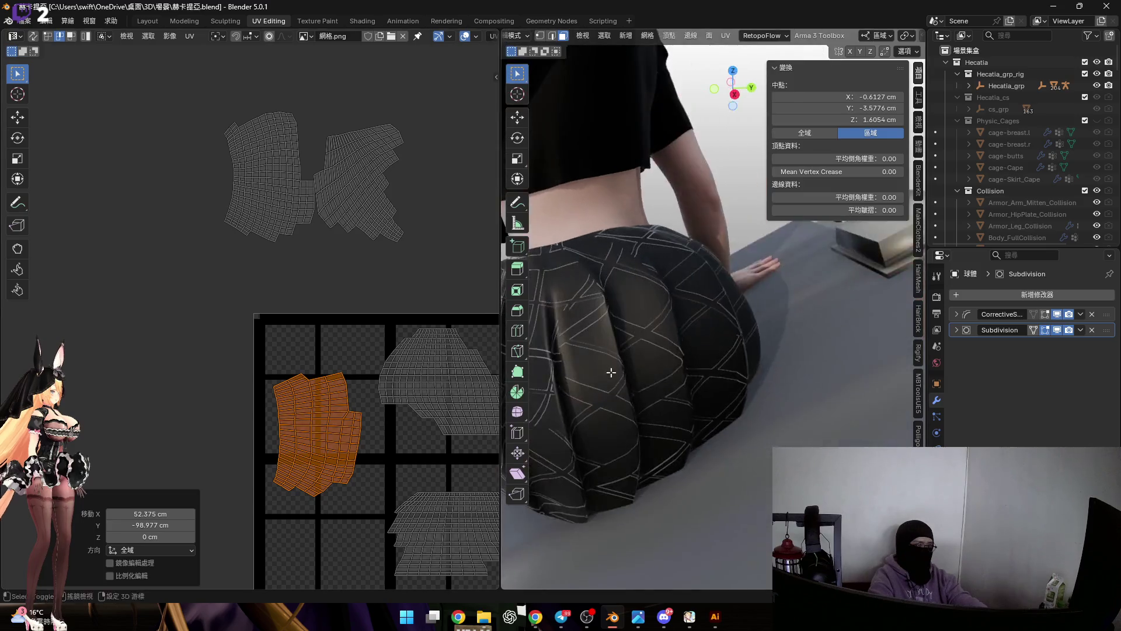
{"action": "key", "text": "g"}
{"action": "key", "text": "Escape"}
{"action": "mouse_move", "coordinate": [561, 369]}
{"action": "middle_mouse_down"}
{"action": "mouse_move", "coordinate": [525, 359]}
{"action": "mouse_move", "coordinate": [910, 176]}
{"action": "middle_mouse_up"}
{"action": "key", "text": "g"}
{"action": "key", "text": "Escape"}
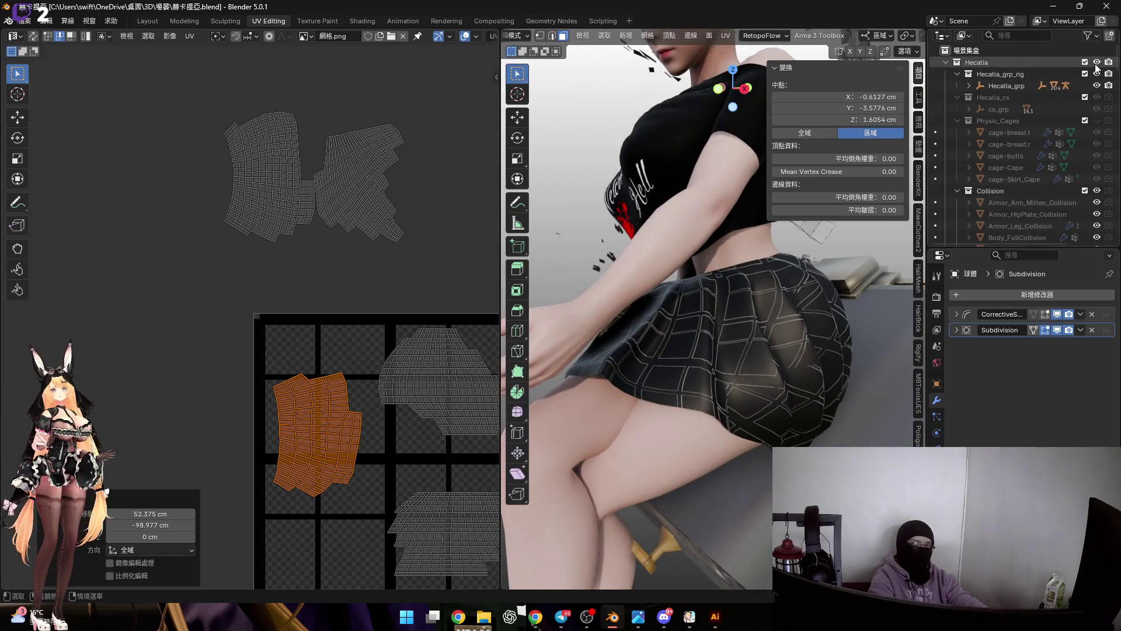
{"action": "mouse_move", "coordinate": [666, 334]}
{"action": "middle_mouse_down"}
{"action": "mouse_move", "coordinate": [743, 278]}
{"action": "mouse_move", "coordinate": [700, 350]}
{"action": "middle_mouse_up"}
{"action": "key", "text": "g"}
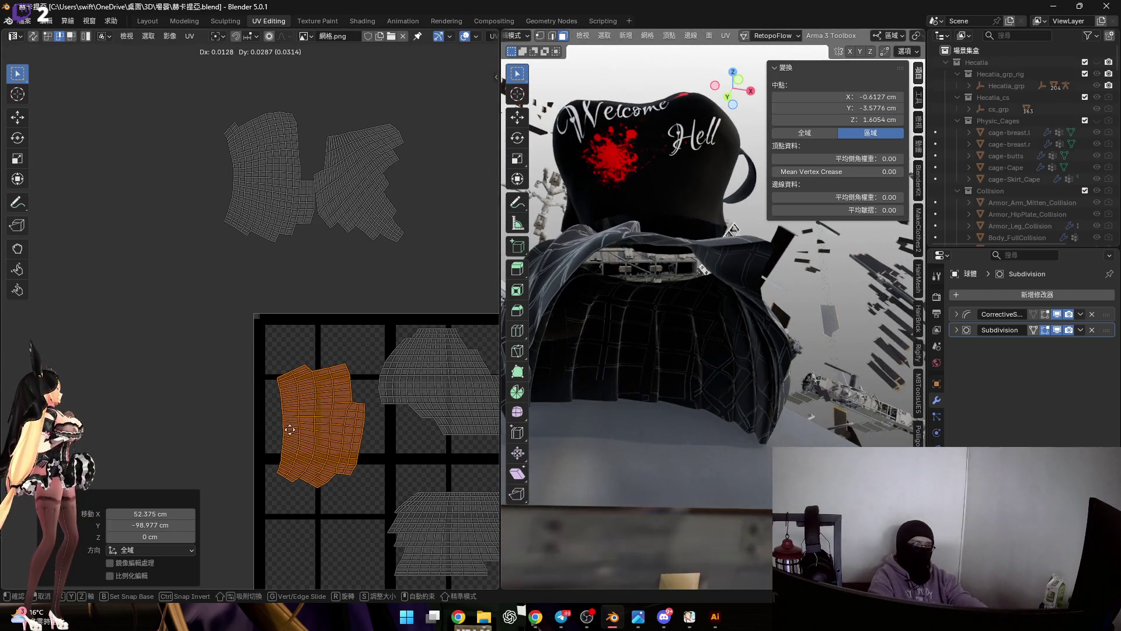
{"action": "left_click", "coordinate": [287, 428]}
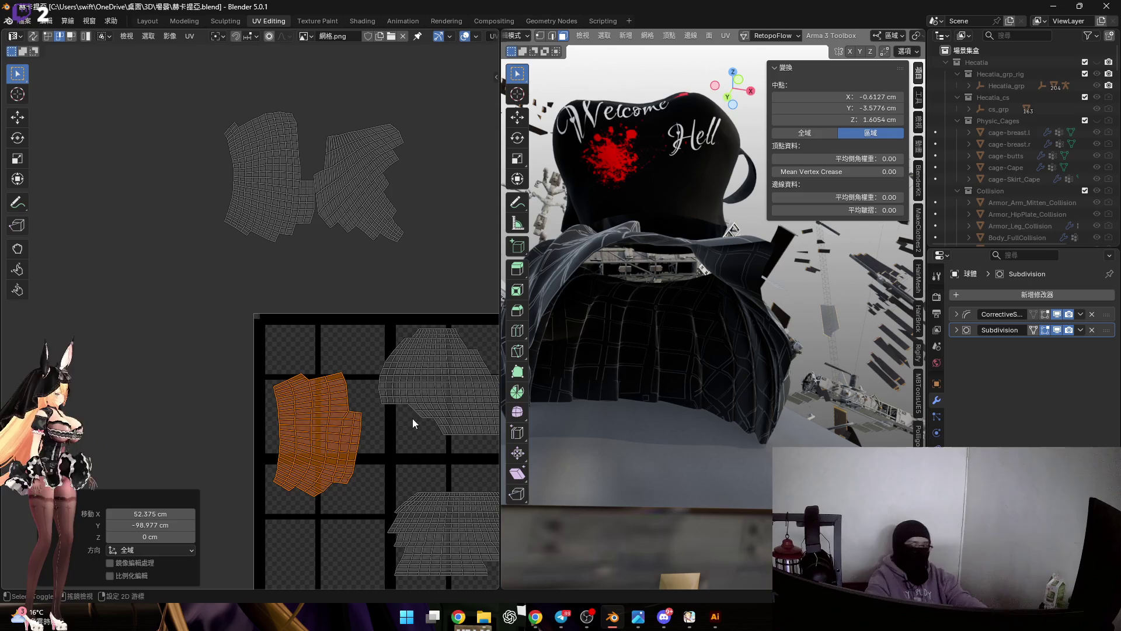
{"action": "scroll", "coordinate": [419, 419], "scroll_direction": "up", "scroll_amount": 1}
{"action": "scroll", "coordinate": [420, 437], "scroll_direction": "up", "scroll_amount": 1}
{"action": "scroll", "coordinate": [336, 421], "scroll_direction": "up", "scroll_amount": 1}
Scale the placed skirt island down to a small patch and move it toward the grid's top-left corner.
{"action": "key", "text": "s"}
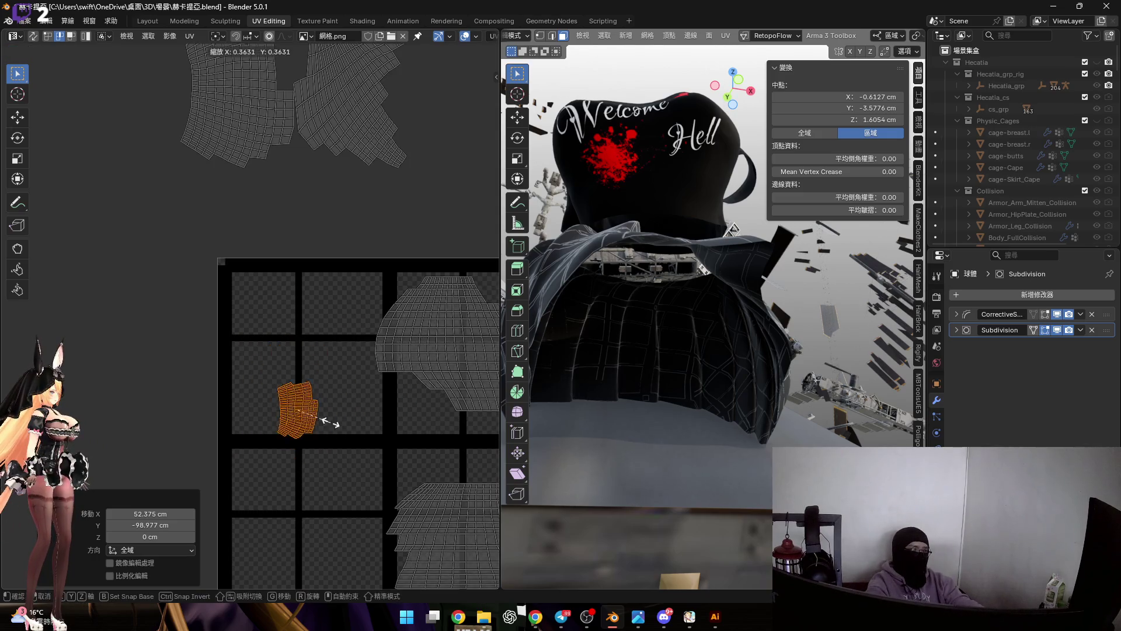
{"action": "scroll", "coordinate": [313, 425], "scroll_direction": "up", "scroll_amount": 2}
{"action": "left_click", "coordinate": [262, 281]}
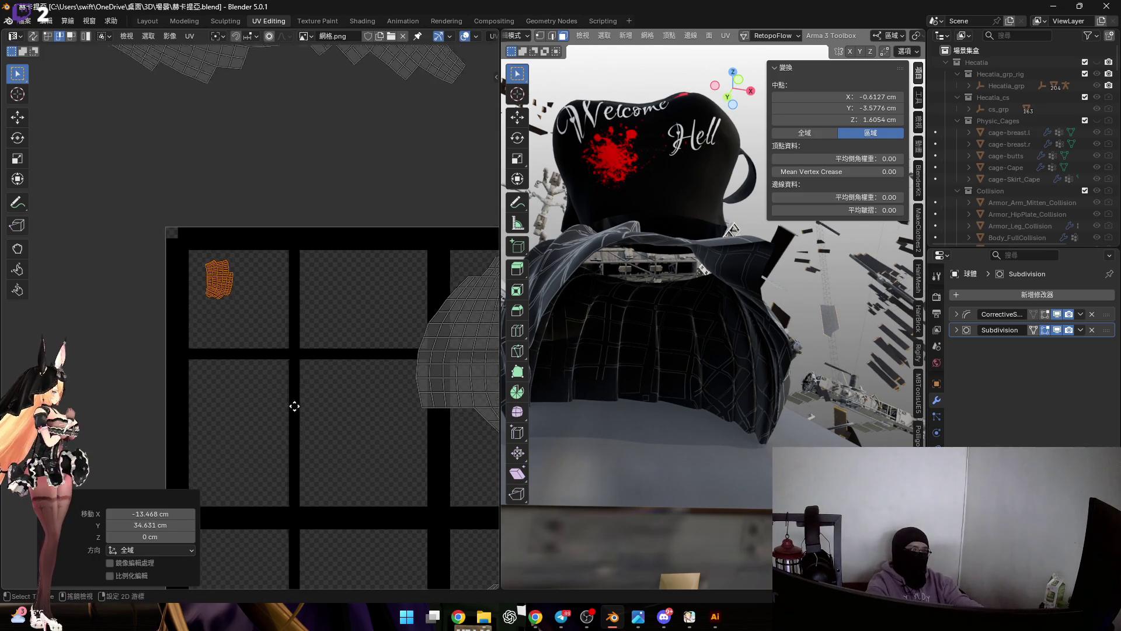
{"action": "middle_click_drag", "start_coordinate": [262, 281], "coordinate": [240, 361]}
{"action": "scroll", "coordinate": [210, 334], "scroll_direction": "up", "scroll_amount": 3}
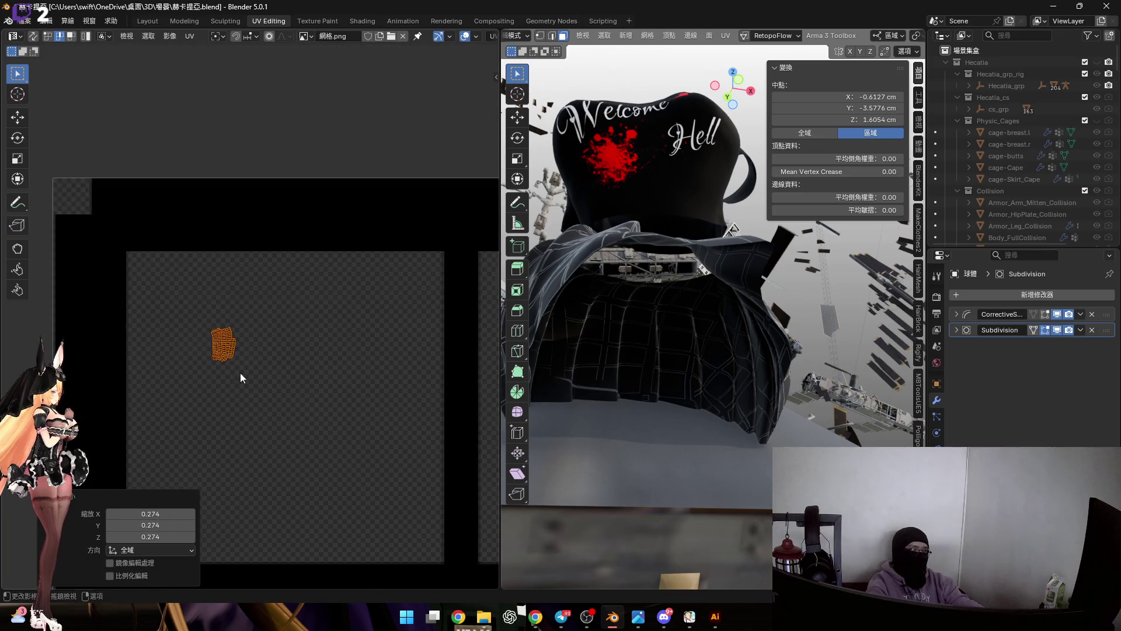
{"action": "key", "text": "g"}
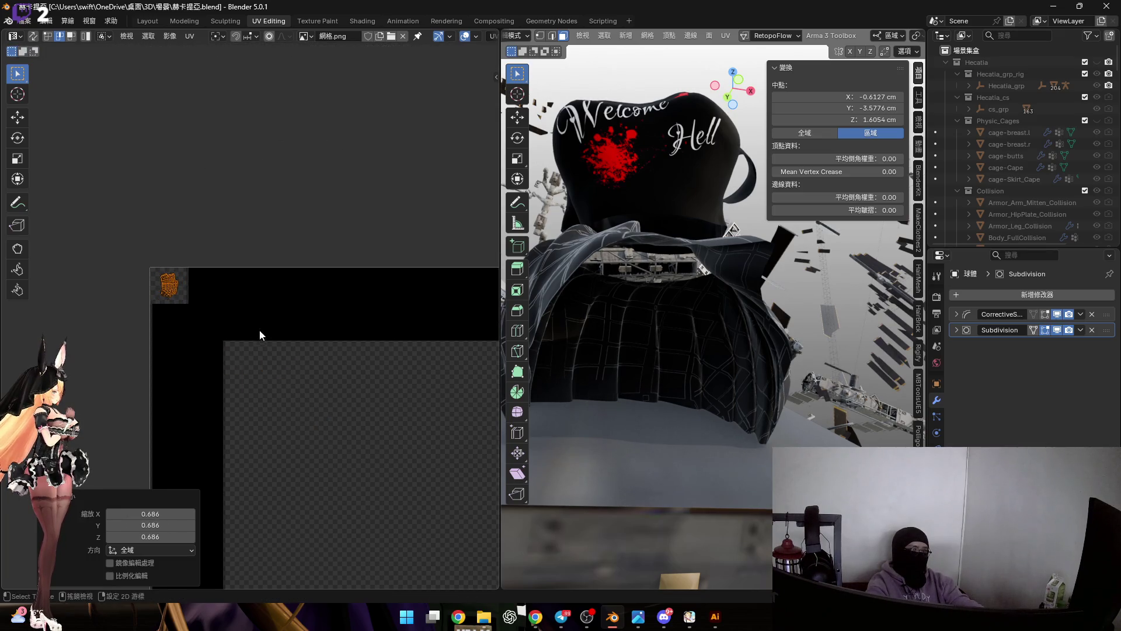
{"action": "scroll", "coordinate": [260, 332], "scroll_direction": "up", "scroll_amount": 3}
{"action": "scroll", "coordinate": [320, 290], "scroll_direction": "up", "scroll_amount": 2}
{"action": "scroll", "coordinate": [250, 306], "scroll_direction": "down", "scroll_amount": 1}
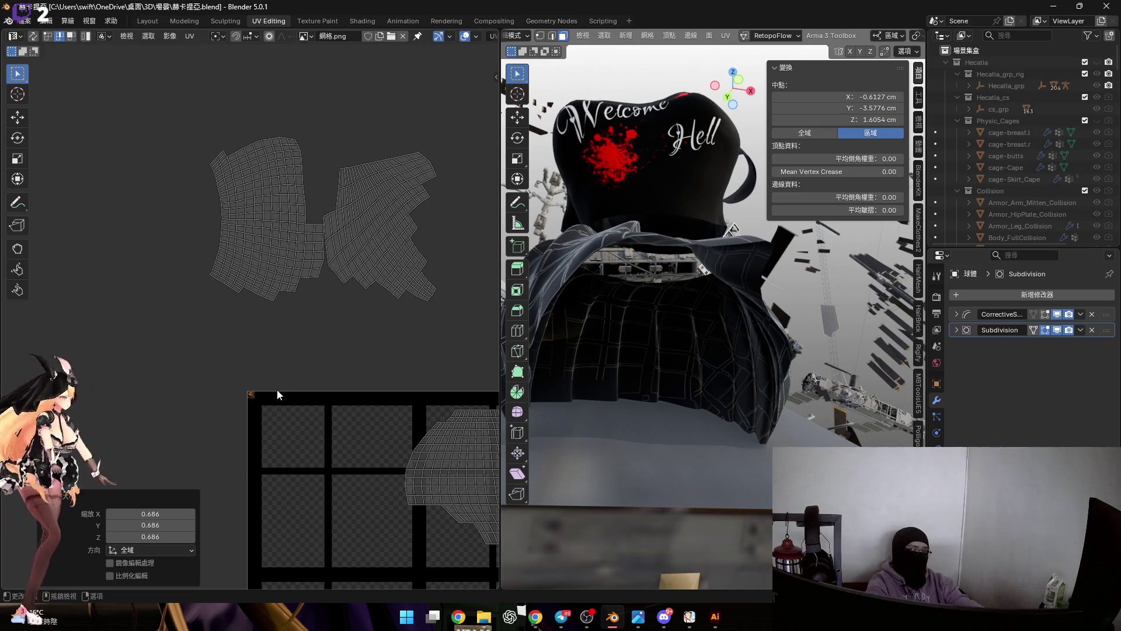
Select the left loose UV island together with the grey face column, in face select mode.
{"action": "left_click_drag", "start_coordinate": [169, 93], "coordinate": [297, 343]}
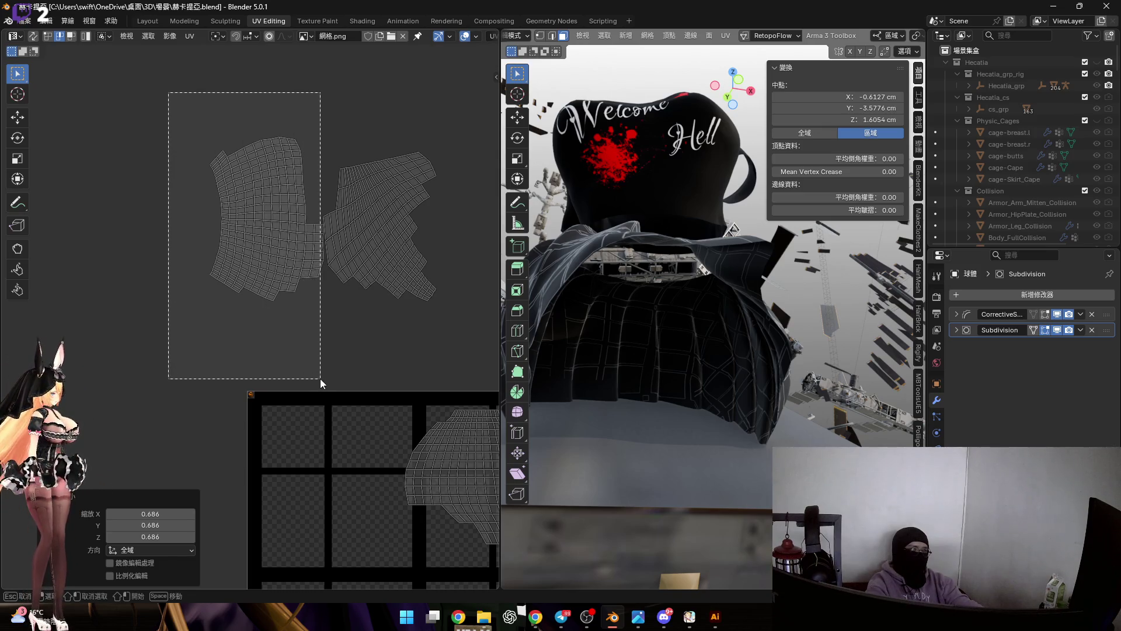
{"action": "left_click_drag", "start_coordinate": [319, 379], "coordinate": [320, 379]}
{"action": "scroll", "coordinate": [329, 237], "scroll_direction": "up", "scroll_amount": 4}
{"action": "scroll", "coordinate": [313, 263], "scroll_direction": "up", "scroll_amount": 3}
{"action": "middle_click_drag", "start_coordinate": [295, 262], "coordinate": [284, 228]}
{"action": "left_click_drag", "start_coordinate": [253, 194], "coordinate": [324, 532], "text": "shift"}
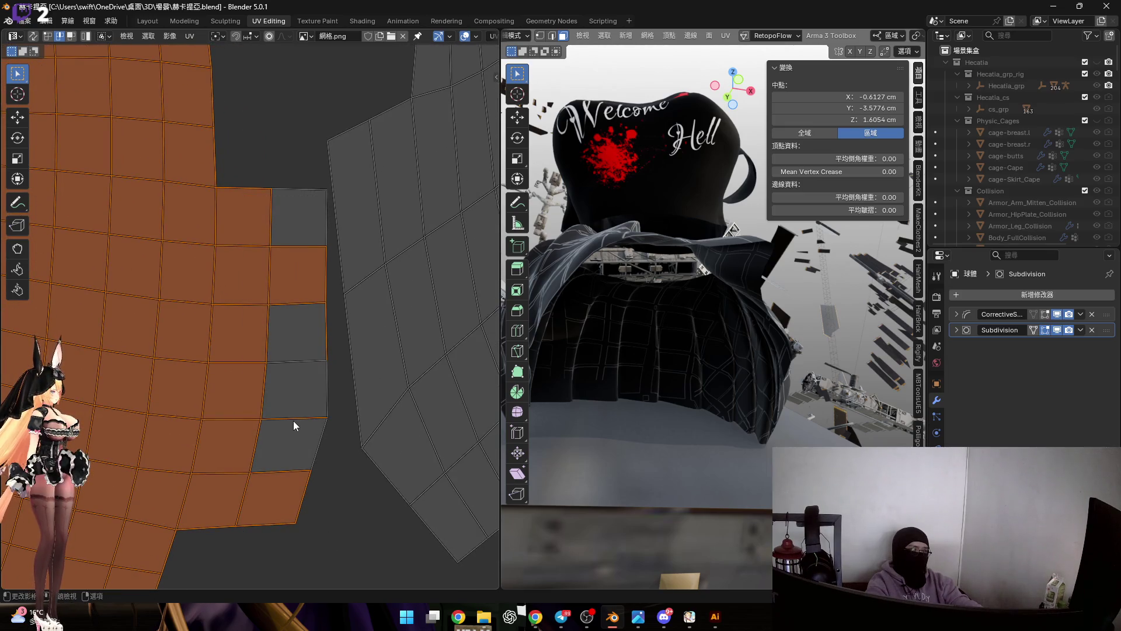
{"action": "key", "text": "3"}
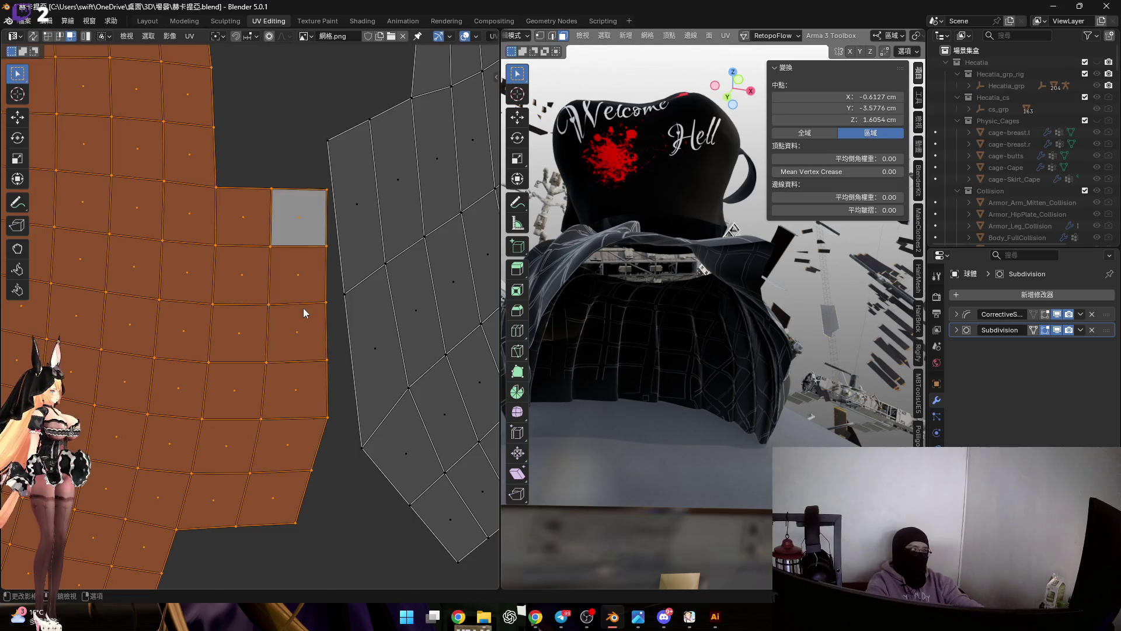
{"action": "scroll", "coordinate": [306, 304], "scroll_direction": "down", "scroll_amount": 3}
{"action": "scroll", "coordinate": [307, 304], "scroll_direction": "down", "scroll_amount": 1}
Move the island into the grid and shrink it to about half size.
{"action": "key", "text": "g"}
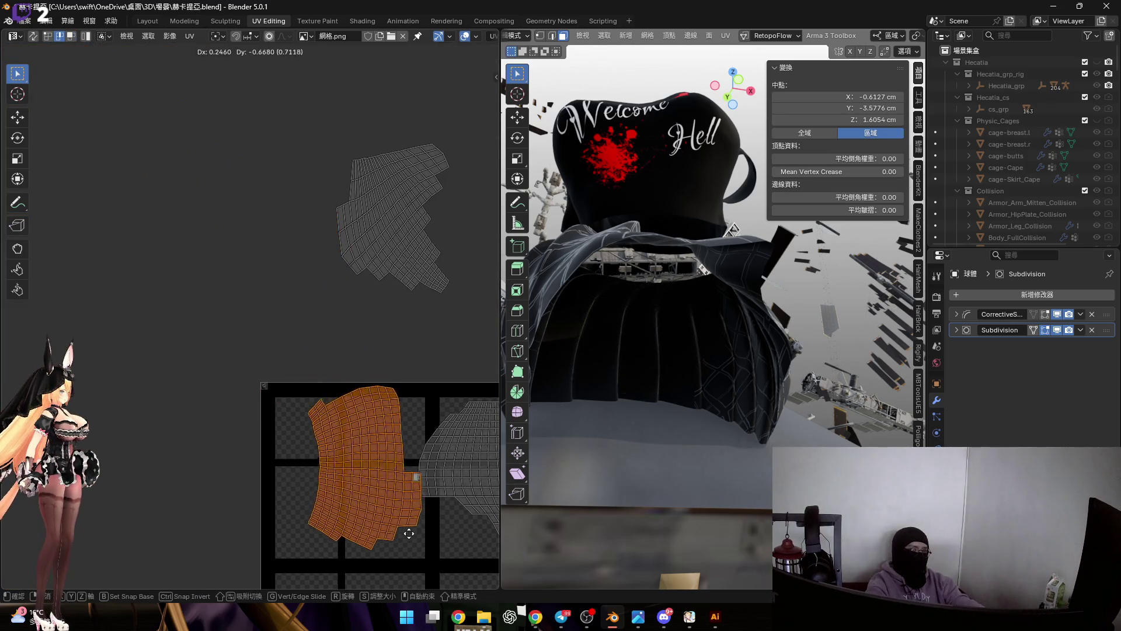
{"action": "left_click", "coordinate": [368, 536]}
{"action": "middle_click_drag", "start_coordinate": [631, 334], "coordinate": [701, 289]}
{"action": "key", "text": "s"}
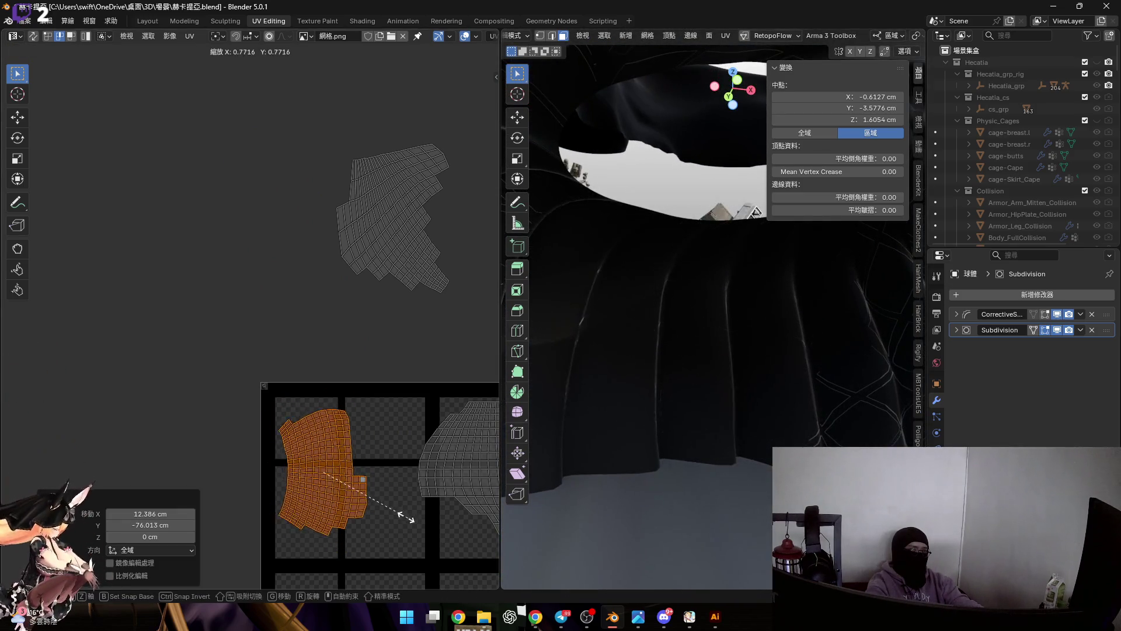
{"action": "left_click", "coordinate": [324, 478]}
{"action": "key", "text": "g"}
{"action": "scroll", "coordinate": [326, 439], "scroll_direction": "up", "scroll_amount": 3}
{"action": "key", "text": "Escape"}
{"action": "scroll", "coordinate": [286, 359], "scroll_direction": "up", "scroll_amount": 2}
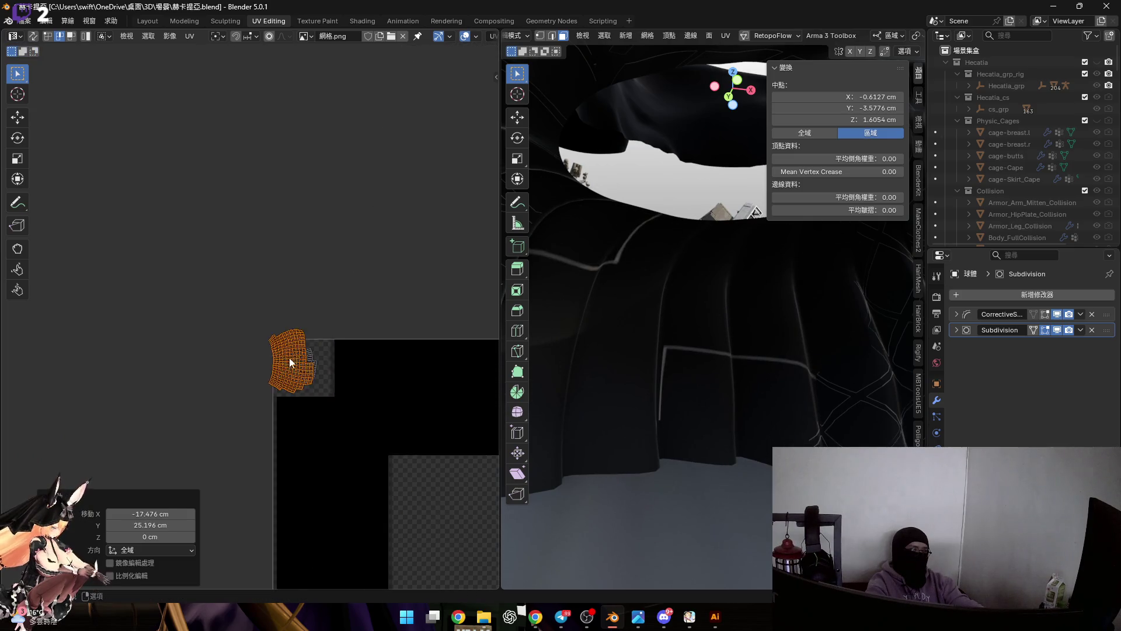
{"action": "key", "text": "ctrl+z"}
{"action": "scroll", "coordinate": [384, 434], "scroll_direction": "down", "scroll_amount": 3}
{"action": "key", "text": "s"}
{"action": "left_click", "coordinate": [289, 395]}
Select the whole island and merge its overlapping UV vertices by distance (0.02).
{"action": "key", "text": "a"}
{"action": "middle_click_drag", "start_coordinate": [360, 357], "coordinate": [347, 354]}
{"action": "key", "text": "m"}
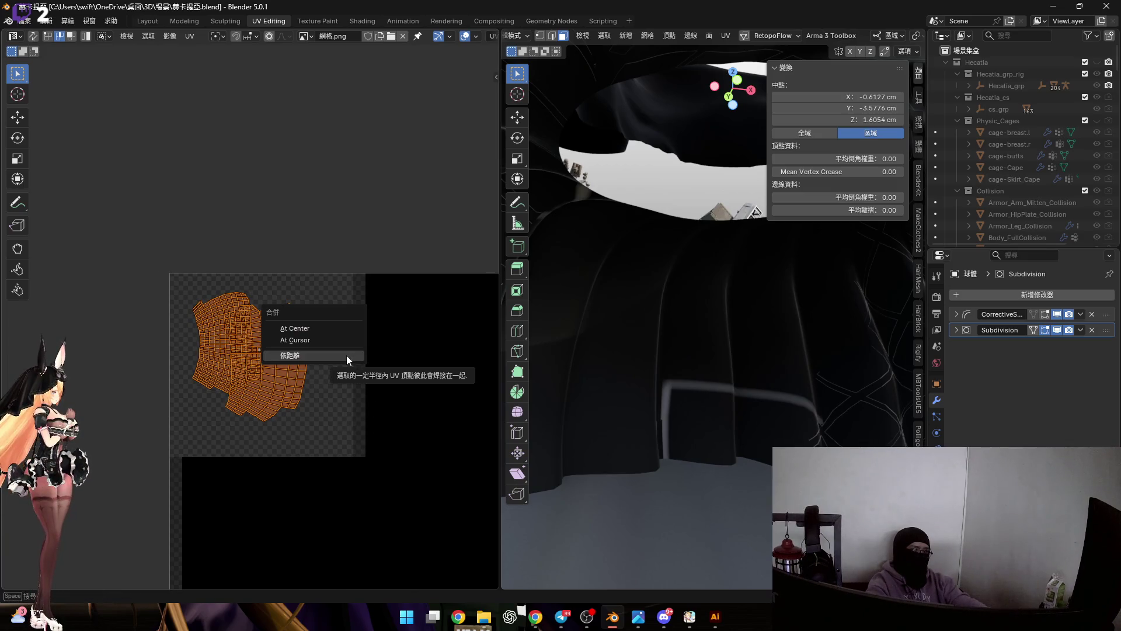
{"action": "left_click", "coordinate": [346, 355]}
{"action": "scroll", "coordinate": [698, 335], "scroll_direction": "down", "scroll_amount": 5}
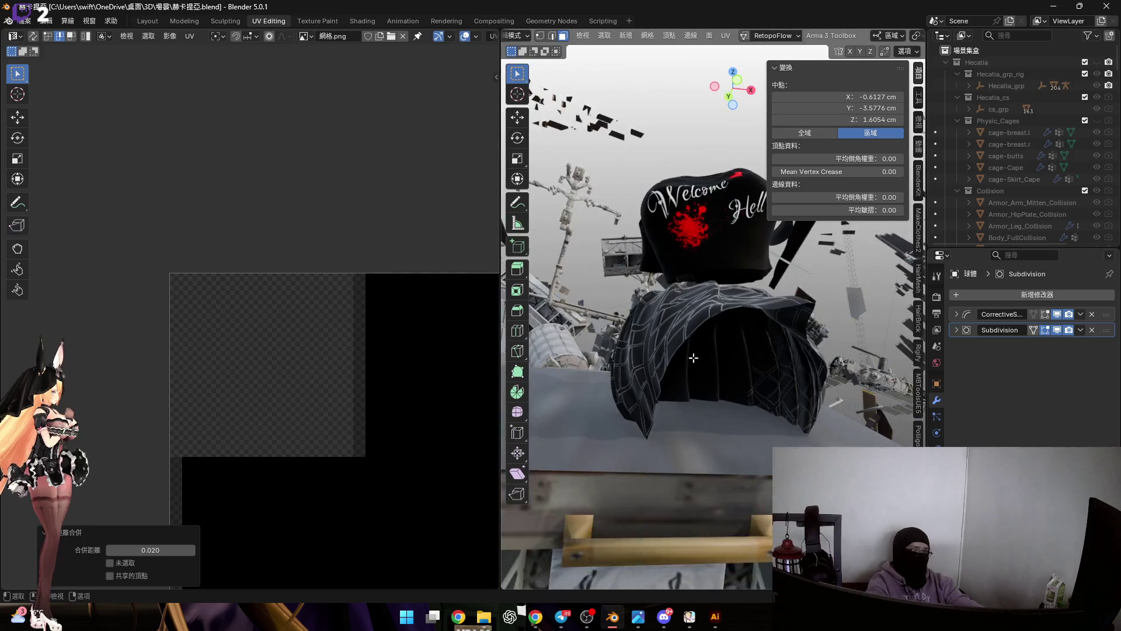
{"action": "scroll", "coordinate": [324, 234], "scroll_direction": "down", "scroll_amount": 3}
{"action": "scroll", "coordinate": [363, 318], "scroll_direction": "down", "scroll_amount": 3}
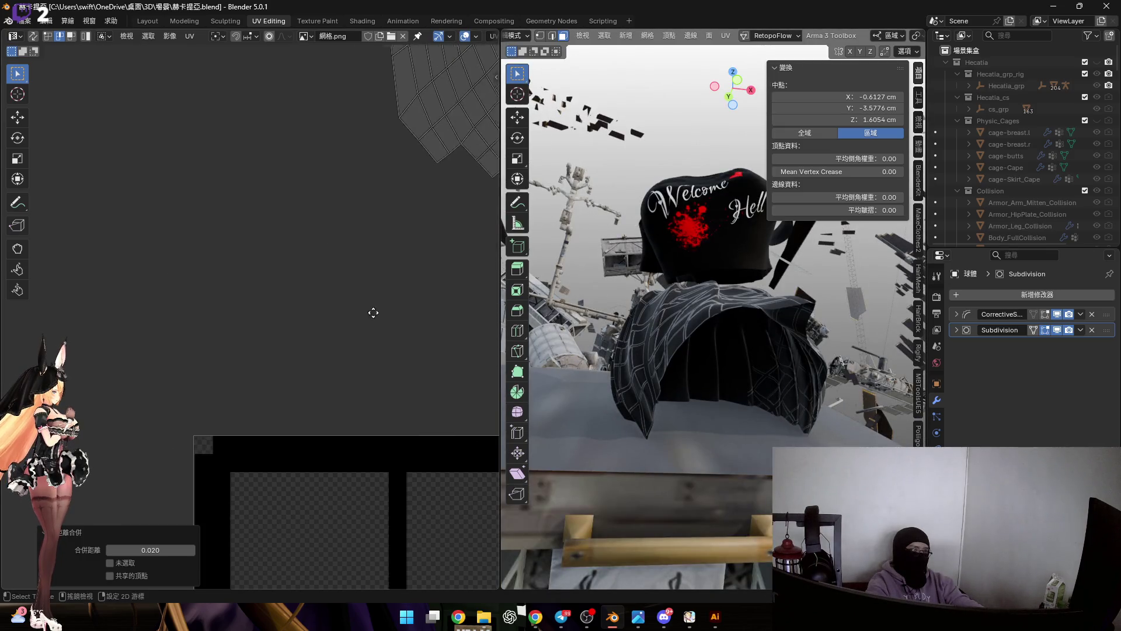
Select the skirt UV island and move it down-left onto the texture grid.
{"action": "middle_click_drag", "start_coordinate": [396, 303], "coordinate": [252, 384]}
{"action": "left_click_drag", "start_coordinate": [129, 205], "coordinate": [334, 419]}
{"action": "middle_click_drag", "start_coordinate": [334, 419], "coordinate": [293, 381]}
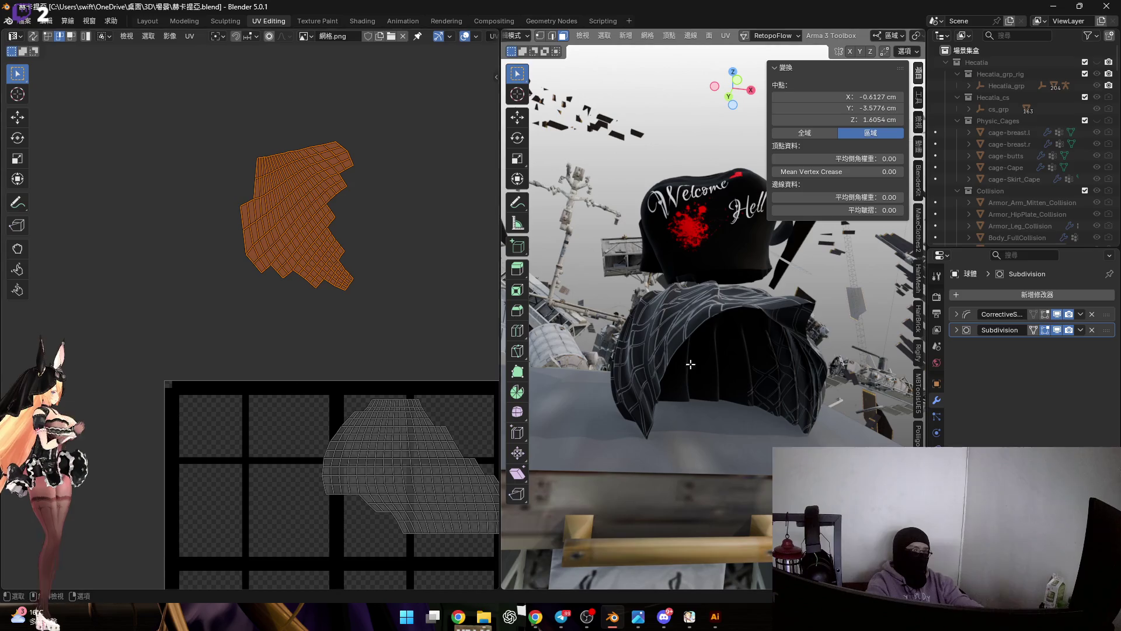
{"action": "middle_click_drag", "start_coordinate": [674, 363], "coordinate": [596, 367]}
{"action": "middle_click_drag", "start_coordinate": [323, 339], "coordinate": [318, 327]}
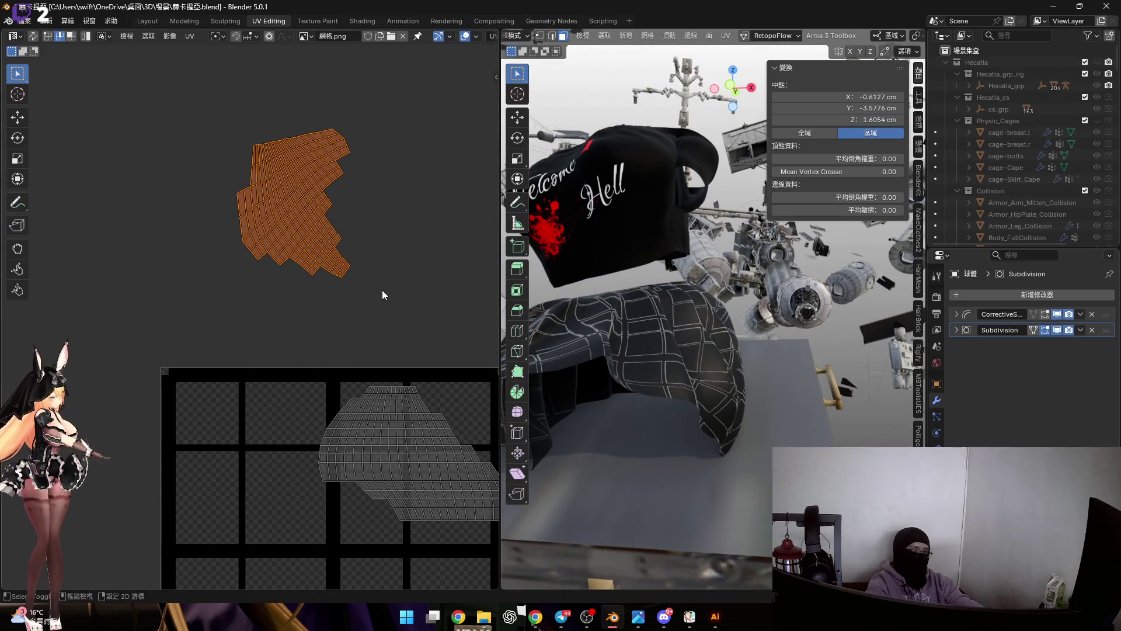
{"action": "middle_click_drag", "start_coordinate": [378, 299], "coordinate": [371, 257]}
{"action": "key", "text": "g"}
{"action": "left_click", "coordinate": [267, 557]}
Adjust the island's placement on the grid and shrink it.
{"action": "mouse_move", "coordinate": [630, 367]}
{"action": "middle_mouse_down"}
{"action": "mouse_move", "coordinate": [691, 306]}
{"action": "mouse_move", "coordinate": [631, 351]}
{"action": "middle_mouse_up"}
{"action": "scroll", "coordinate": [323, 394], "scroll_direction": "up", "scroll_amount": 2}
{"action": "key", "text": "g"}
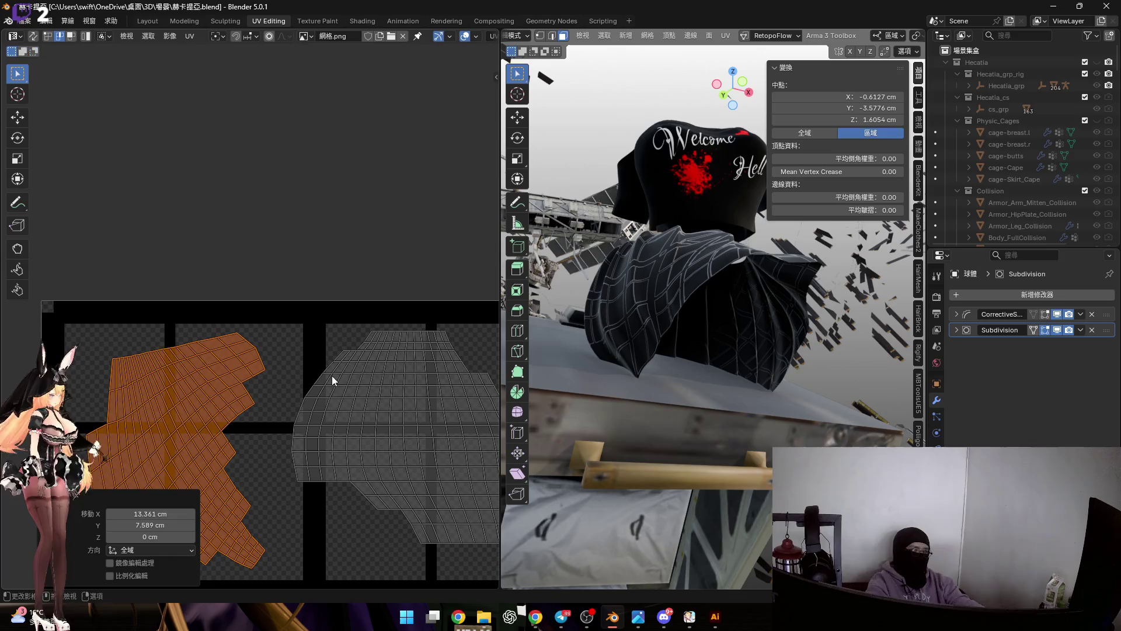
{"action": "left_click", "coordinate": [373, 382]}
{"action": "middle_click_drag", "start_coordinate": [285, 383], "coordinate": [321, 341]}
{"action": "key", "text": "s"}
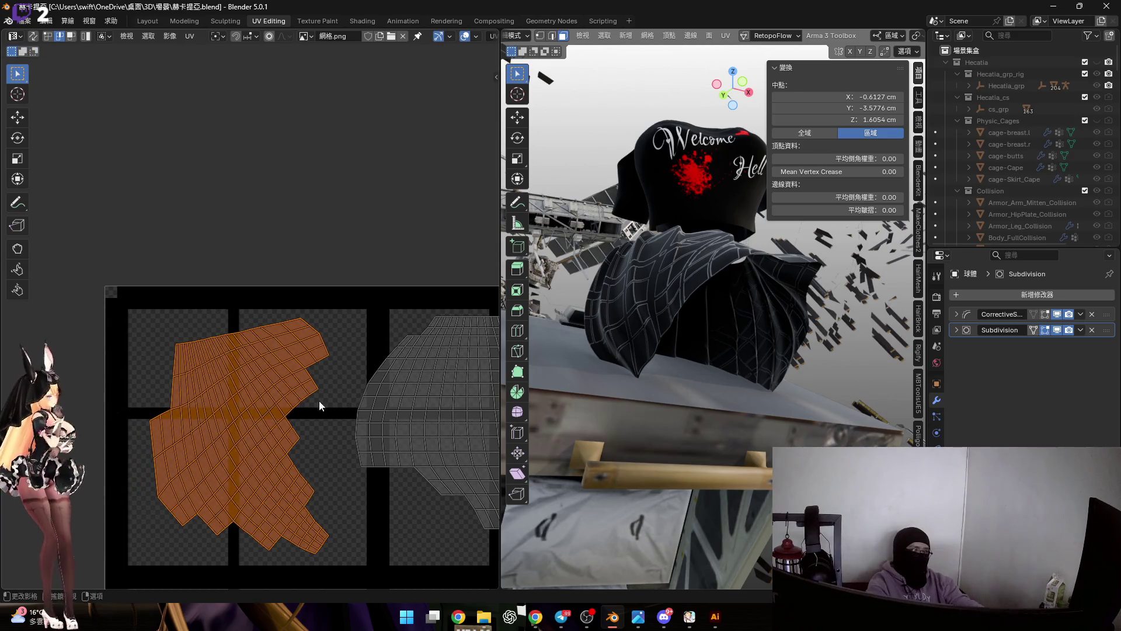
{"action": "left_click", "coordinate": [247, 435]}
{"action": "middle_click_drag", "start_coordinate": [251, 411], "coordinate": [356, 462]}
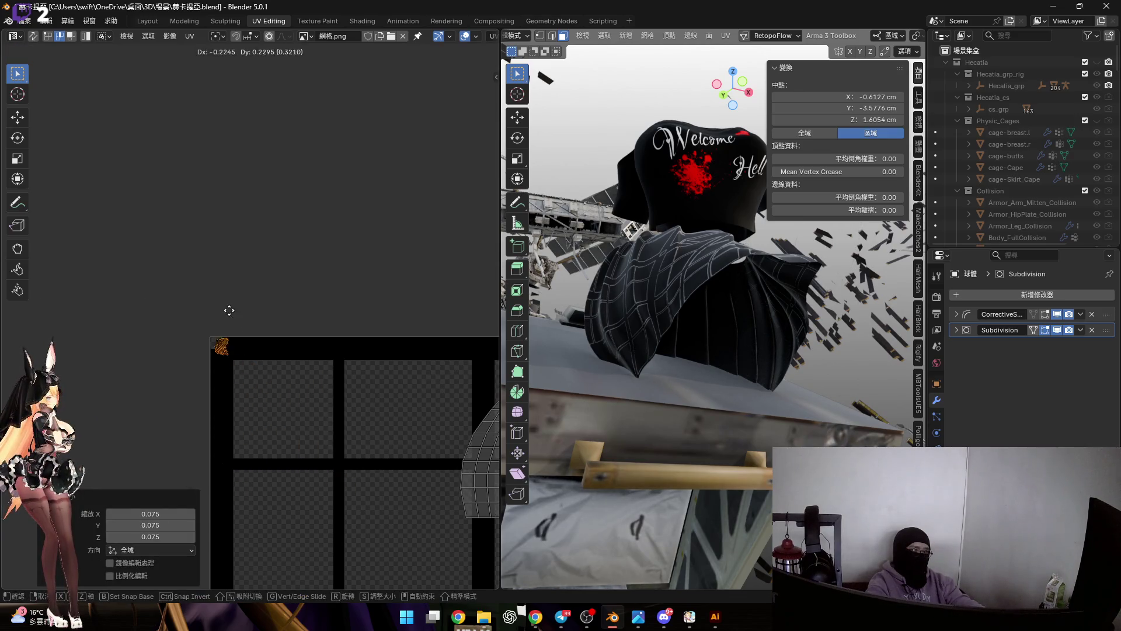
{"action": "scroll", "coordinate": [230, 310], "scroll_direction": "up", "scroll_amount": 3}
Merge the skirt island's overlapping UV vertices by distance with a 0.020 threshold.
{"action": "key", "text": "s"}
{"action": "left_click", "coordinate": [265, 352]}
{"action": "key", "text": "m"}
{"action": "left_click", "coordinate": [280, 361]}
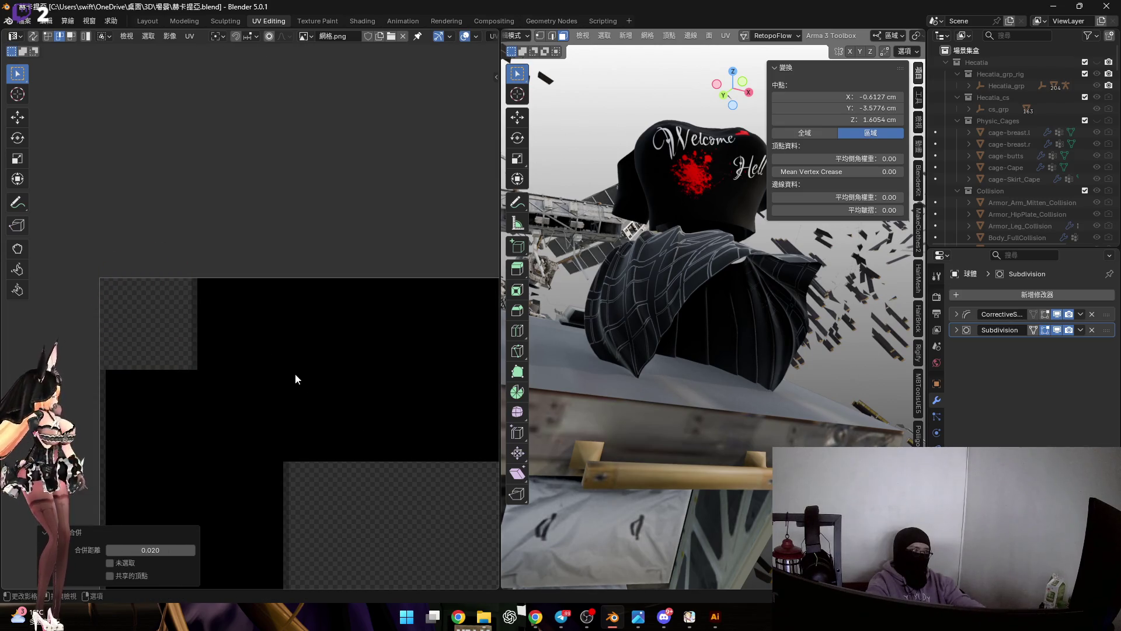
{"action": "middle_click_drag", "start_coordinate": [281, 362], "coordinate": [301, 369]}
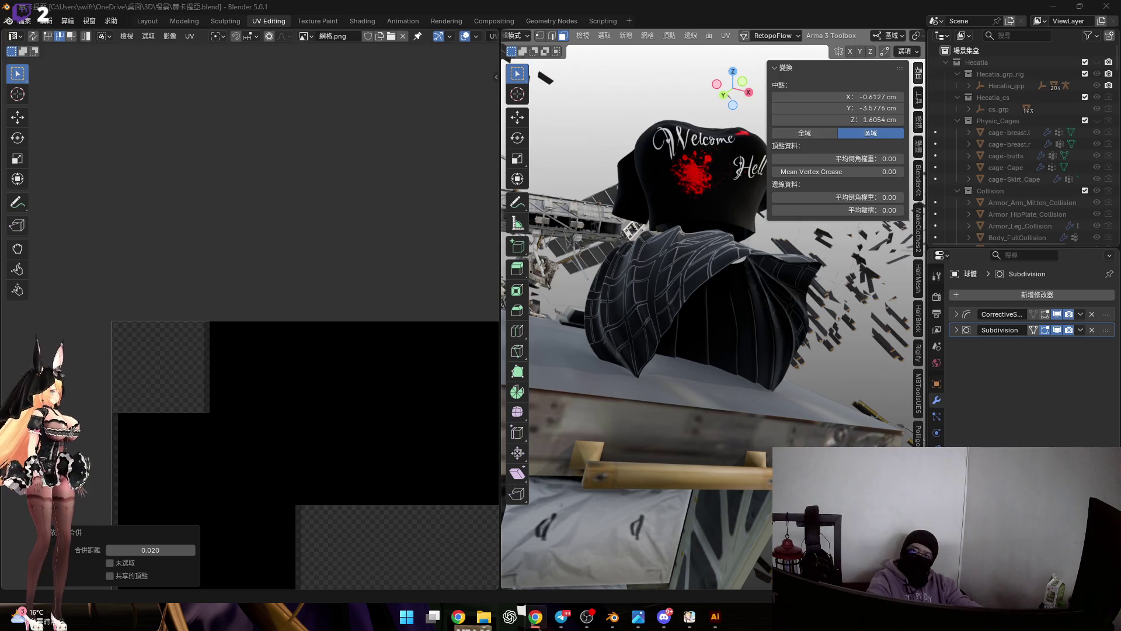
{"action": "scroll", "coordinate": [361, 312], "scroll_direction": "down", "scroll_amount": 2}
{"action": "scroll", "coordinate": [349, 333], "scroll_direction": "down", "scroll_amount": 3}
{"action": "scroll", "coordinate": [292, 253], "scroll_direction": "down", "scroll_amount": 1}
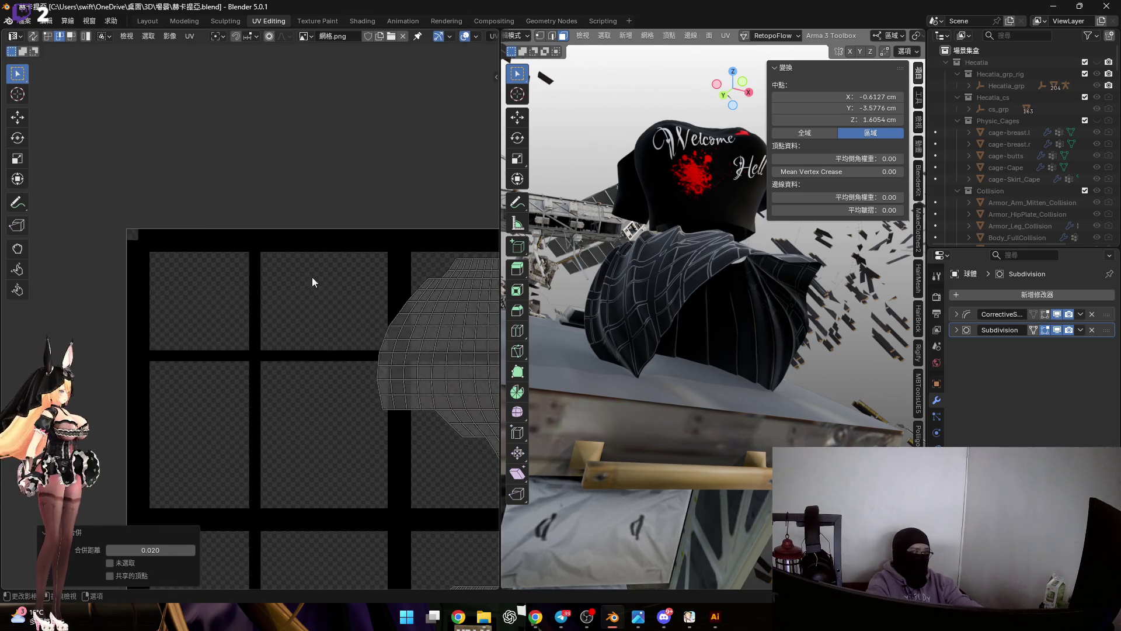
{"action": "scroll", "coordinate": [306, 283], "scroll_direction": "down", "scroll_amount": 2}
Move the curved skirt island left into the upper half, then pick the lower stacked island to move.
{"action": "left_click_drag", "start_coordinate": [219, 194], "coordinate": [457, 408]}
{"action": "scroll", "coordinate": [372, 341], "scroll_direction": "up", "scroll_amount": 3}
{"action": "scroll", "coordinate": [391, 330], "scroll_direction": "up", "scroll_amount": 1}
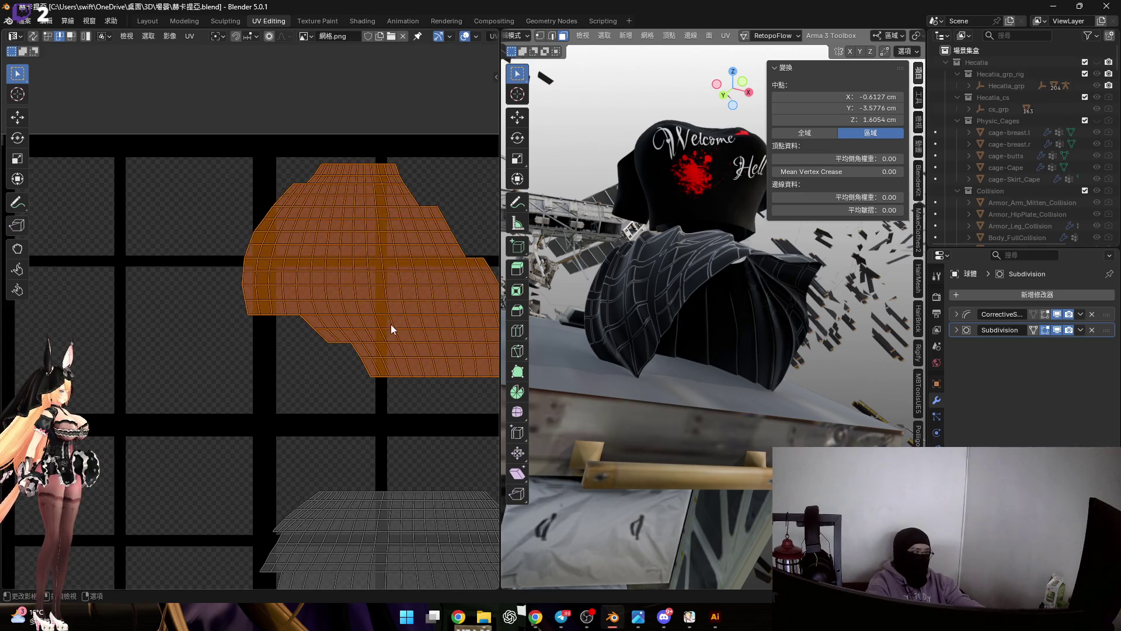
{"action": "left_click", "coordinate": [740, 86]}
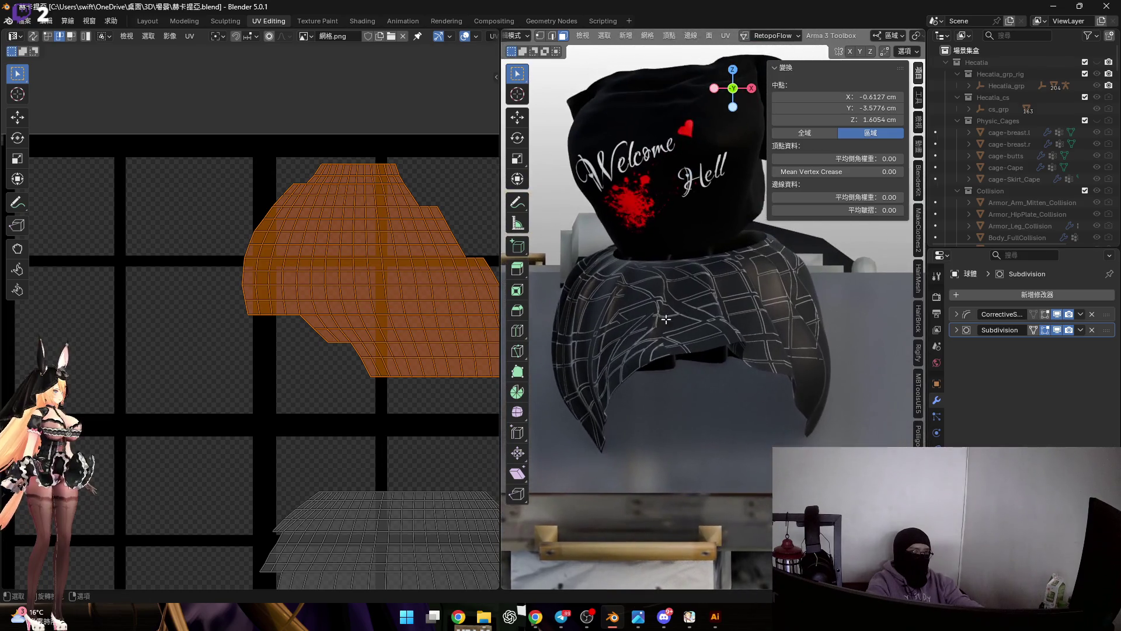
{"action": "key", "text": "n"}
{"action": "scroll", "coordinate": [388, 327], "scroll_direction": "up", "scroll_amount": 2}
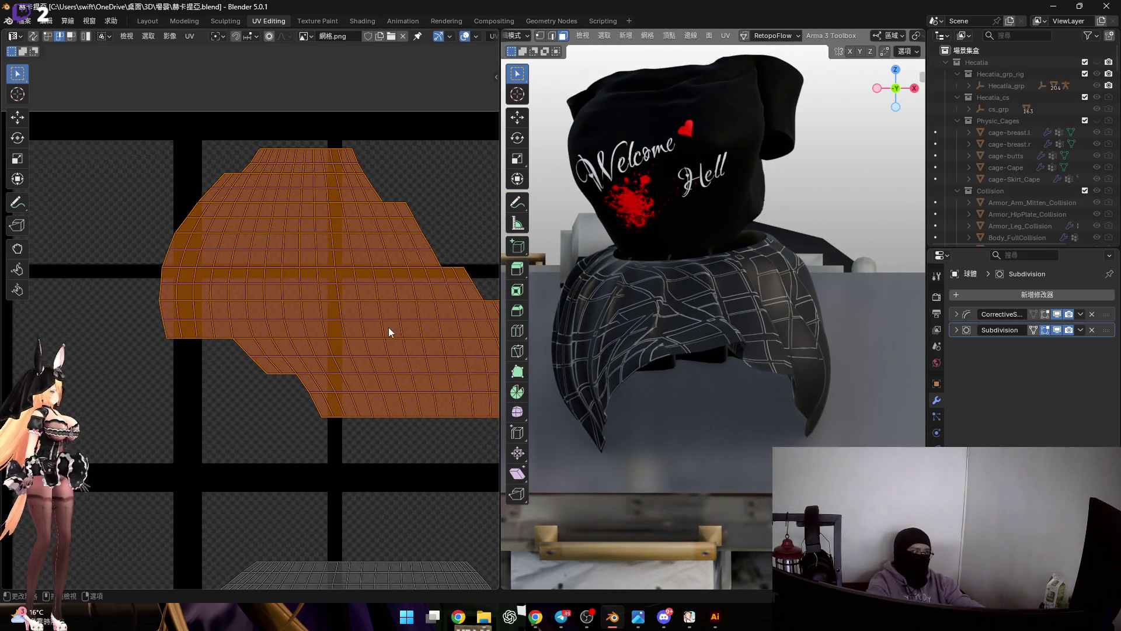
{"action": "key", "text": "g"}
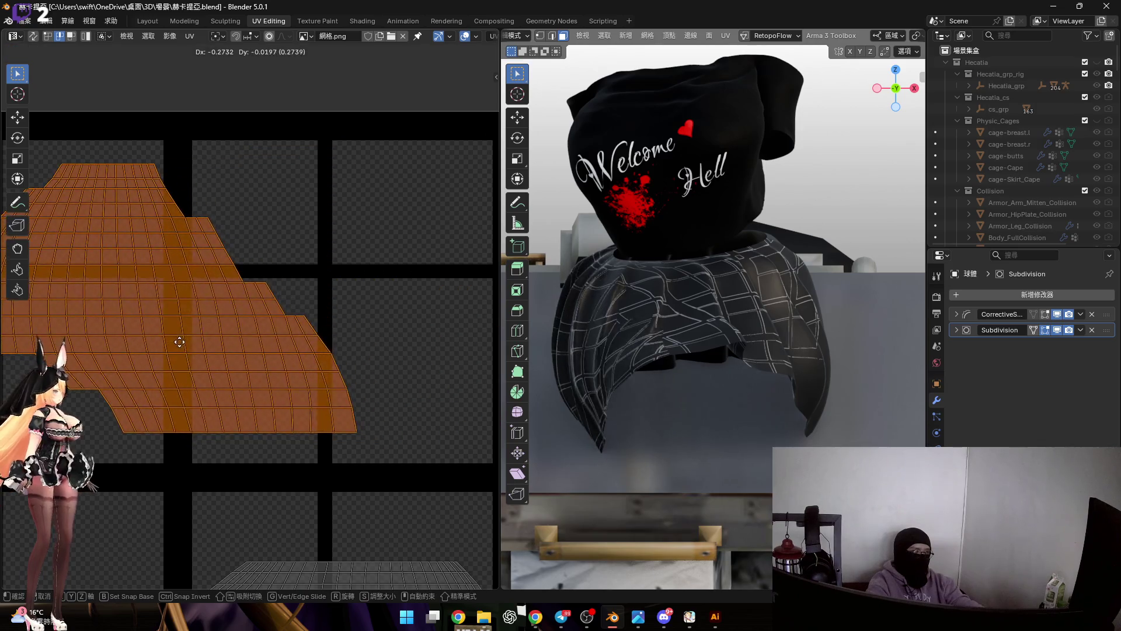
{"action": "left_click", "coordinate": [176, 338]}
{"action": "scroll", "coordinate": [298, 309], "scroll_direction": "down", "scroll_amount": 2}
{"action": "scroll", "coordinate": [397, 308], "scroll_direction": "down", "scroll_amount": 3}
{"action": "left_click_drag", "start_coordinate": [227, 331], "coordinate": [481, 510]}
{"action": "key", "text": "g"}
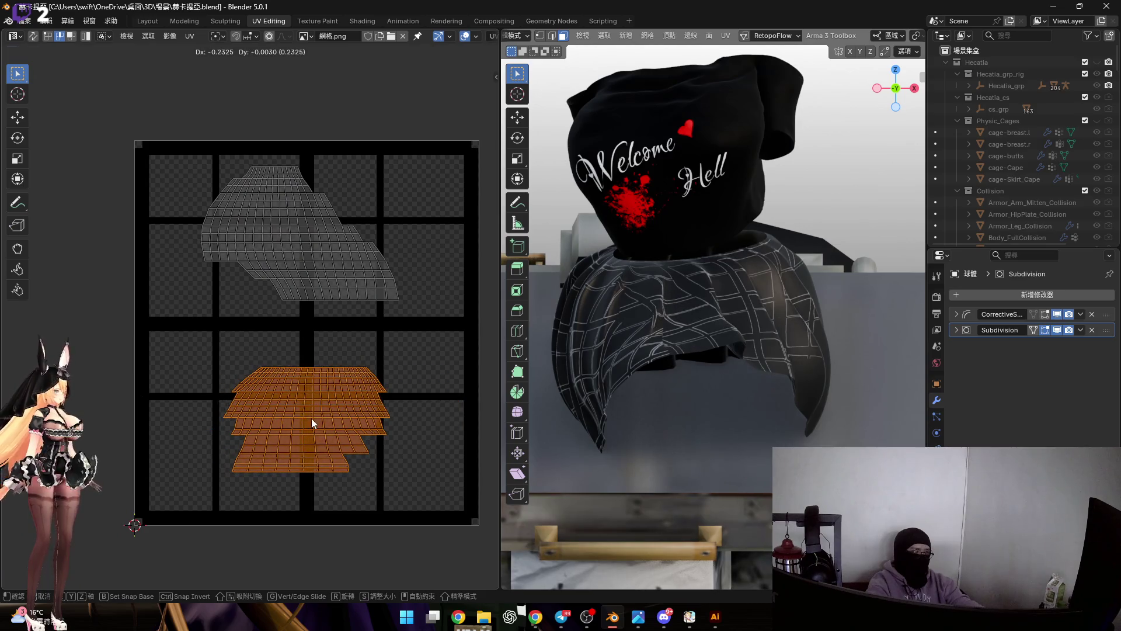
Enlarge the lower stepped island about 1.73 times and settle it in the texture's bottom half.
{"action": "left_click", "coordinate": [313, 417]}
{"action": "middle_click_drag", "start_coordinate": [648, 334], "coordinate": [692, 336]}
{"action": "scroll", "coordinate": [361, 408], "scroll_direction": "up", "scroll_amount": 1}
{"action": "key", "text": "s"}
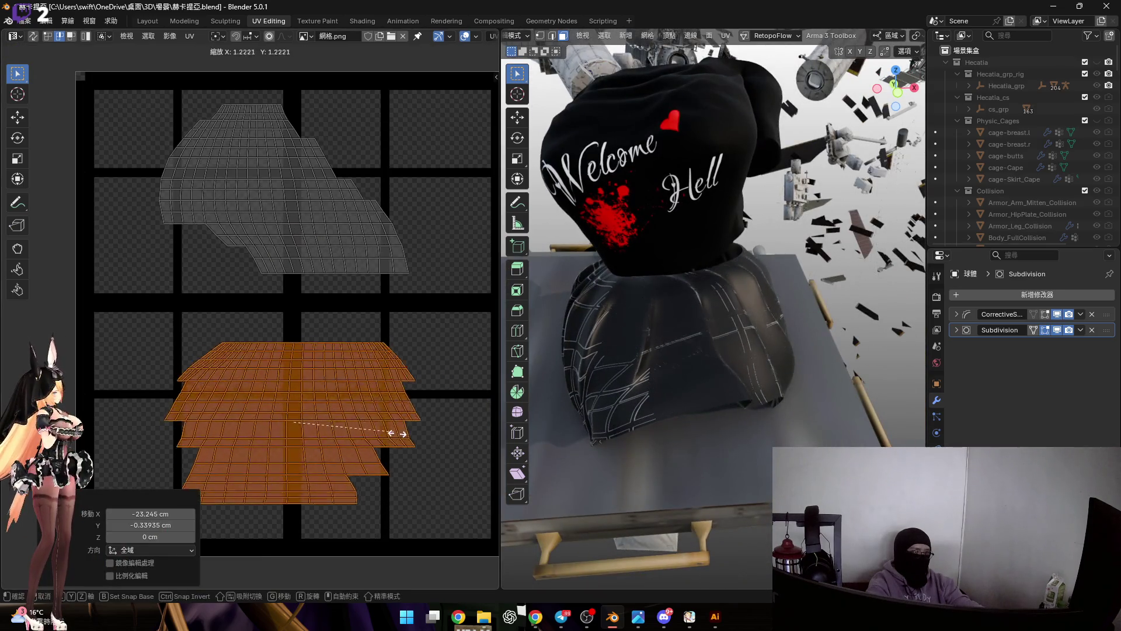
{"action": "left_click", "coordinate": [403, 434]}
{"action": "key", "text": "g"}
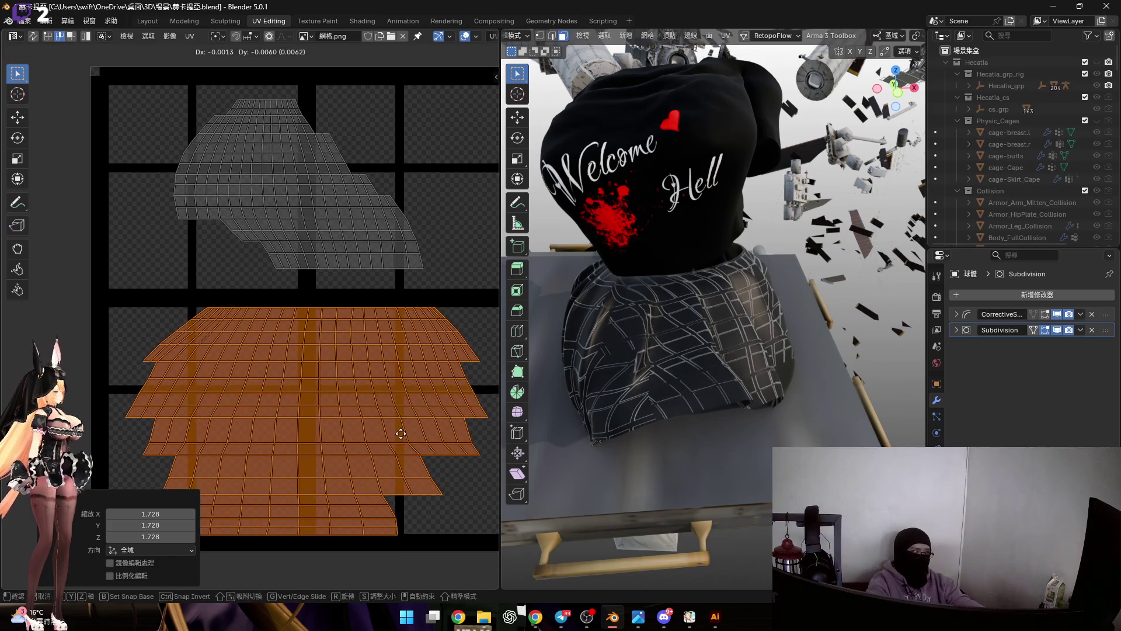
{"action": "left_click", "coordinate": [400, 426]}
{"action": "scroll", "coordinate": [389, 375], "scroll_direction": "up", "scroll_amount": 1}
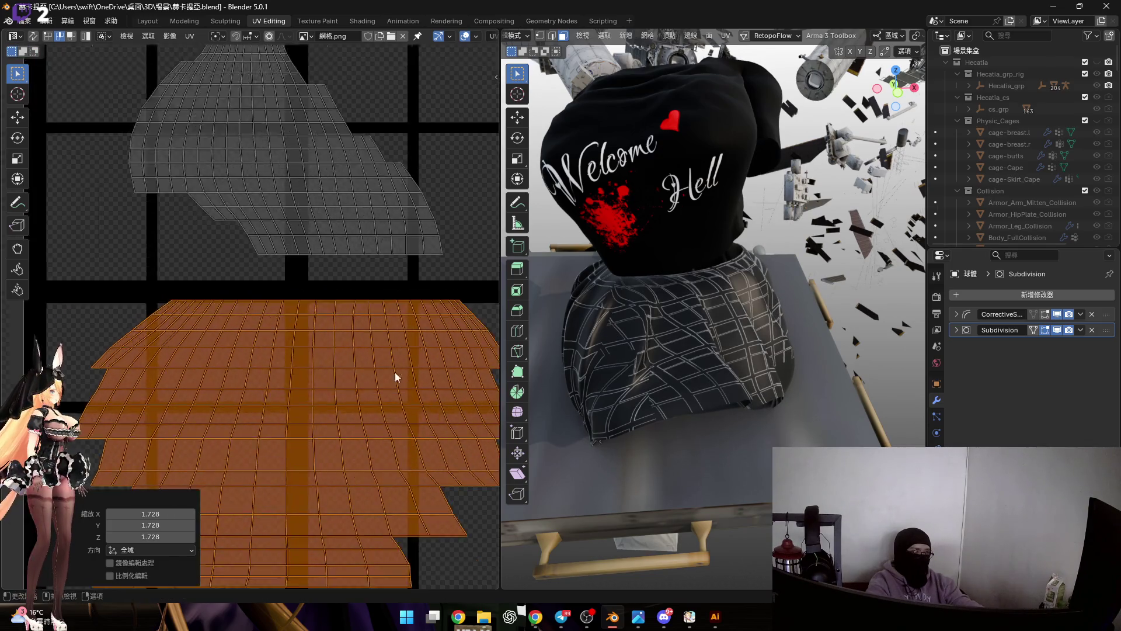
{"action": "scroll", "coordinate": [388, 371], "scroll_direction": "down", "scroll_amount": 2}
{"action": "left_click_drag", "start_coordinate": [219, 188], "coordinate": [437, 399]}
{"action": "middle_click_drag", "start_coordinate": [436, 399], "coordinate": [410, 394]}
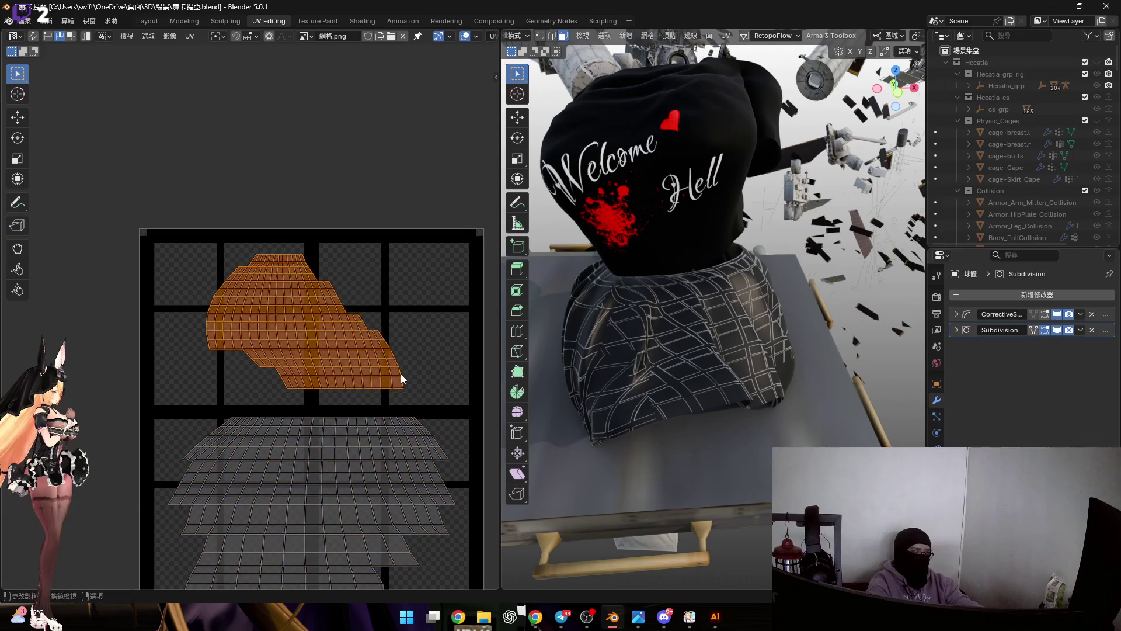
Scale the upper curved island by about 1.304 and shift it to the right.
{"action": "key", "text": "s"}
{"action": "left_click", "coordinate": [429, 385]}
{"action": "key", "text": "g"}
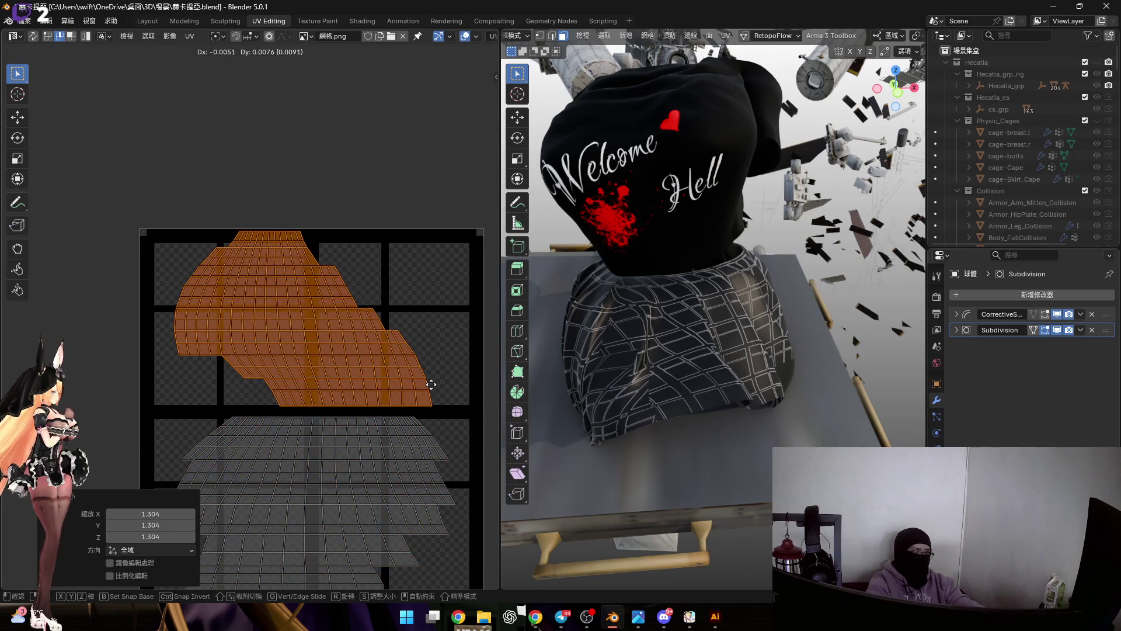
{"action": "left_click", "coordinate": [429, 384]}
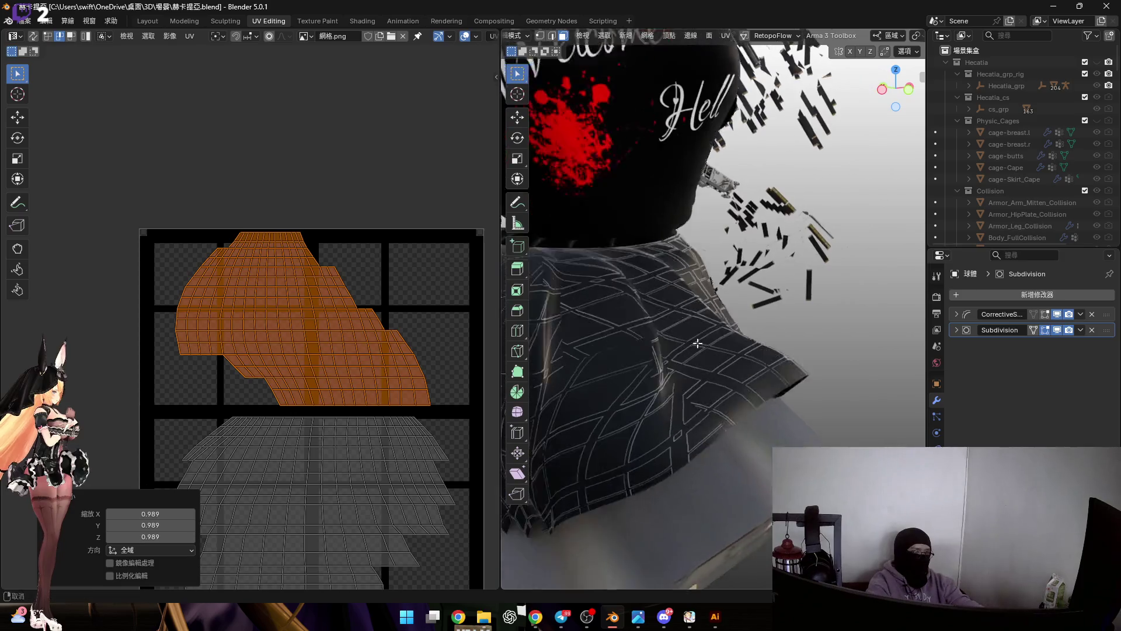
{"action": "middle_click_drag", "start_coordinate": [408, 362], "coordinate": [393, 359]}
{"action": "key", "text": "g"}
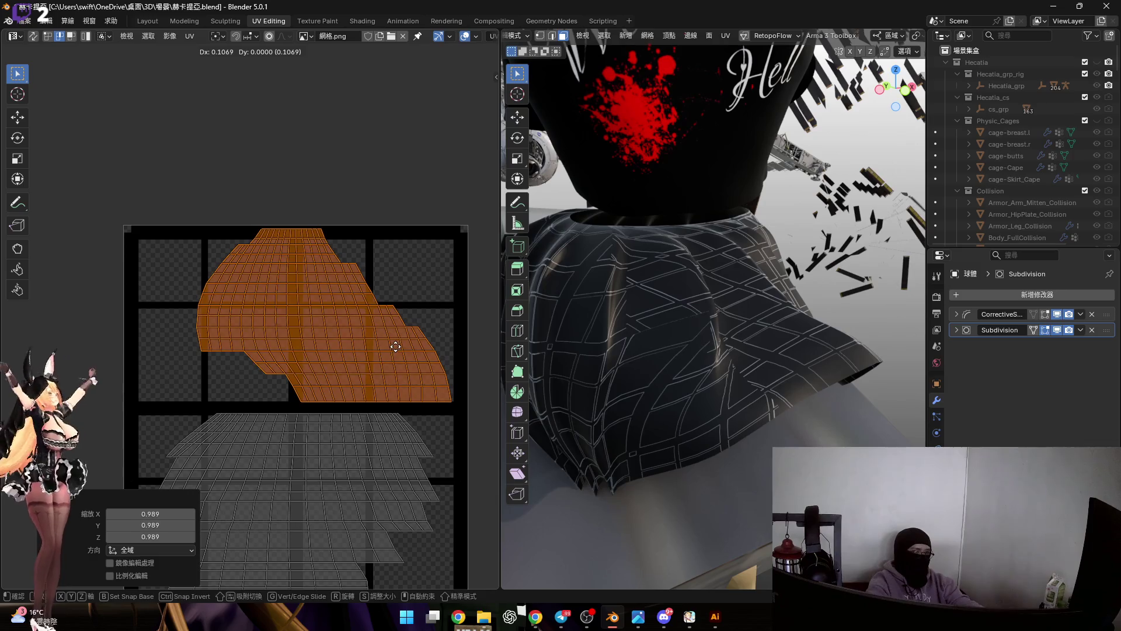
{"action": "left_click", "coordinate": [397, 347]}
Tilt the upper island by -11.1° so it fits the top half, then select the lower island.
{"action": "middle_click_drag", "start_coordinate": [396, 346], "coordinate": [383, 353]}
{"action": "key", "text": "r"}
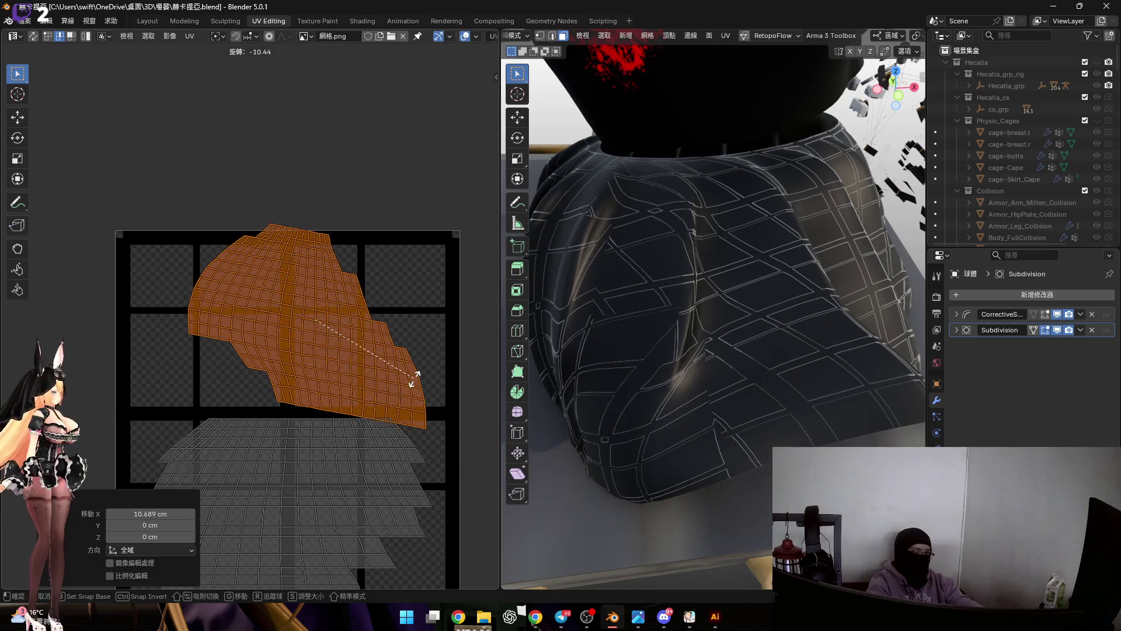
{"action": "left_click", "coordinate": [405, 375]}
{"action": "key", "text": "g"}
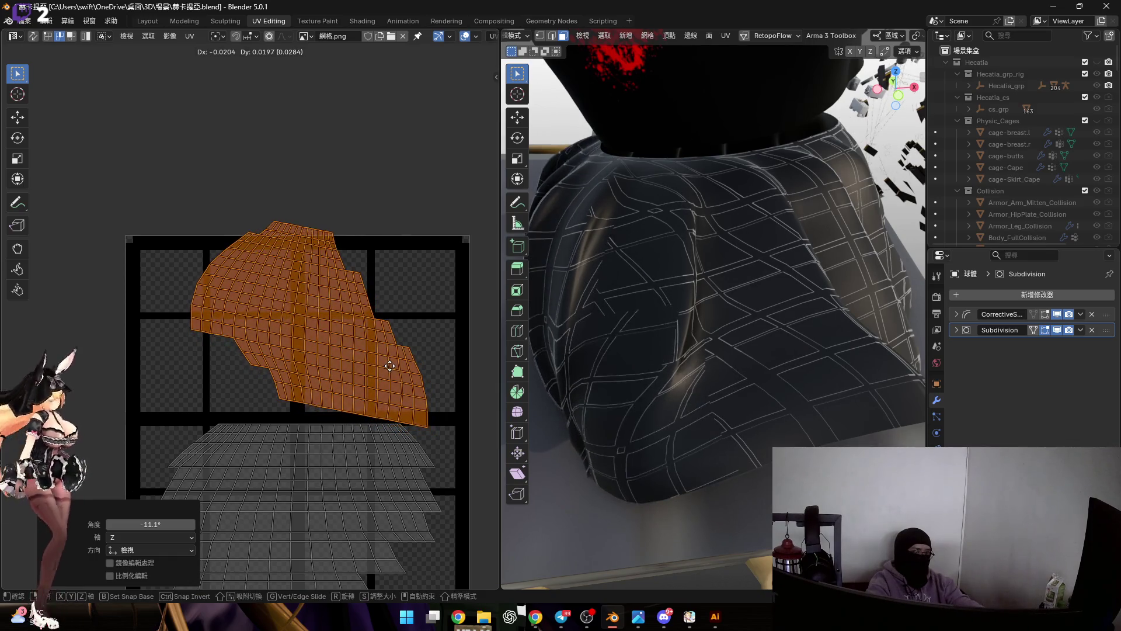
{"action": "right_click", "coordinate": [414, 363]}
{"action": "key", "text": "r"}
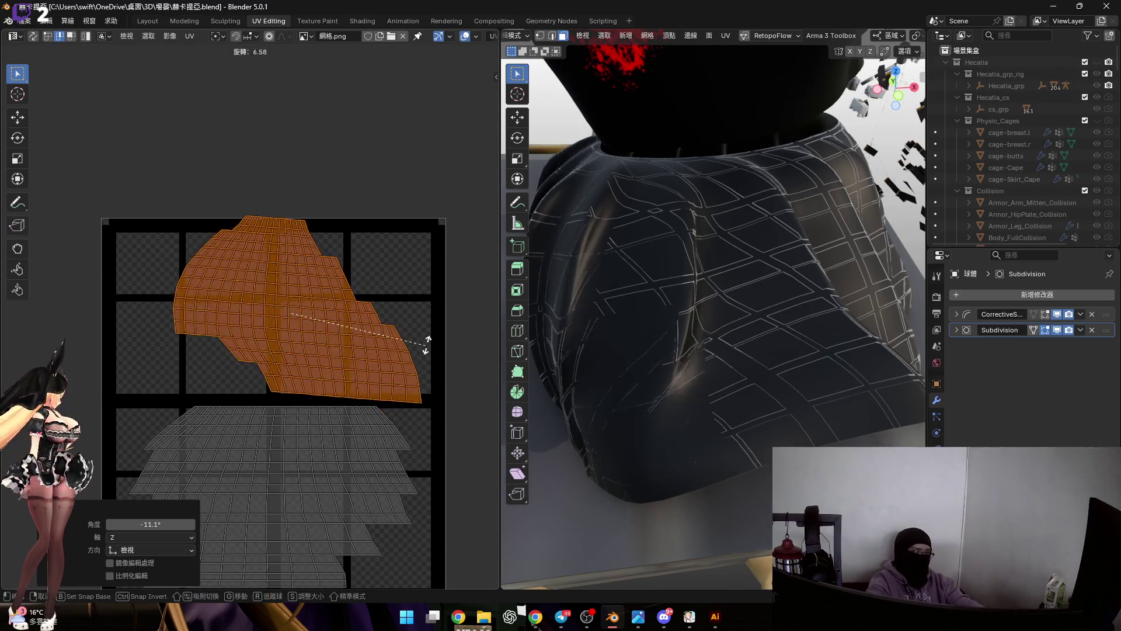
{"action": "left_click", "coordinate": [412, 346]}
{"action": "scroll", "coordinate": [367, 355], "scroll_direction": "down", "scroll_amount": 3}
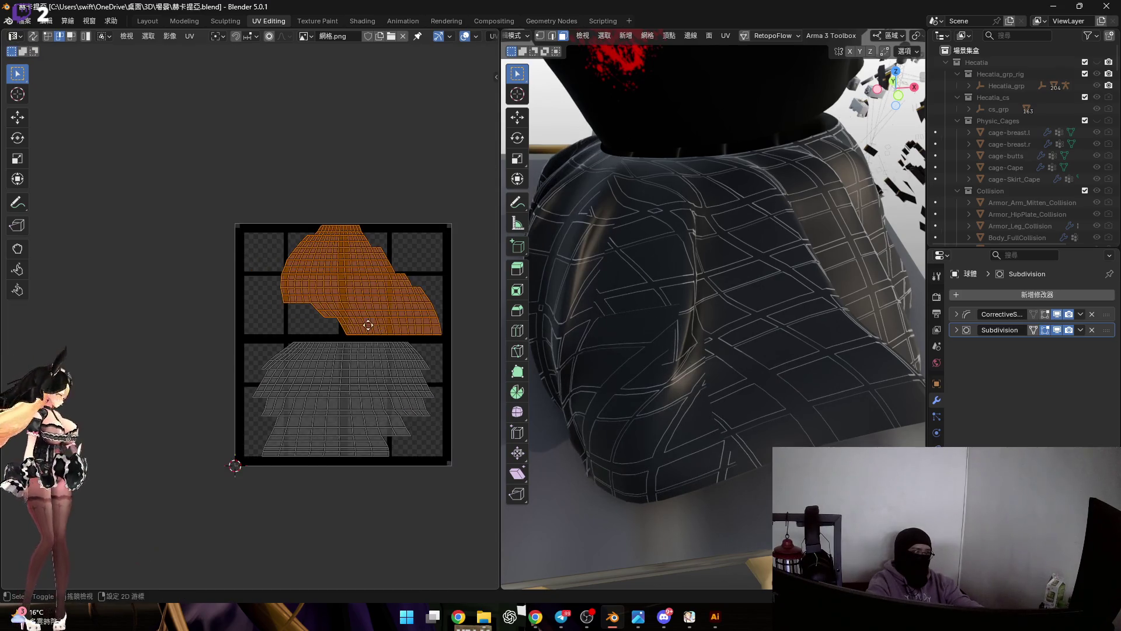
{"action": "left_click_drag", "start_coordinate": [207, 322], "coordinate": [463, 495]}
{"action": "scroll", "coordinate": [388, 381], "scroll_direction": "up", "scroll_amount": 2}
{"action": "scroll", "coordinate": [326, 369], "scroll_direction": "down", "scroll_amount": 2}
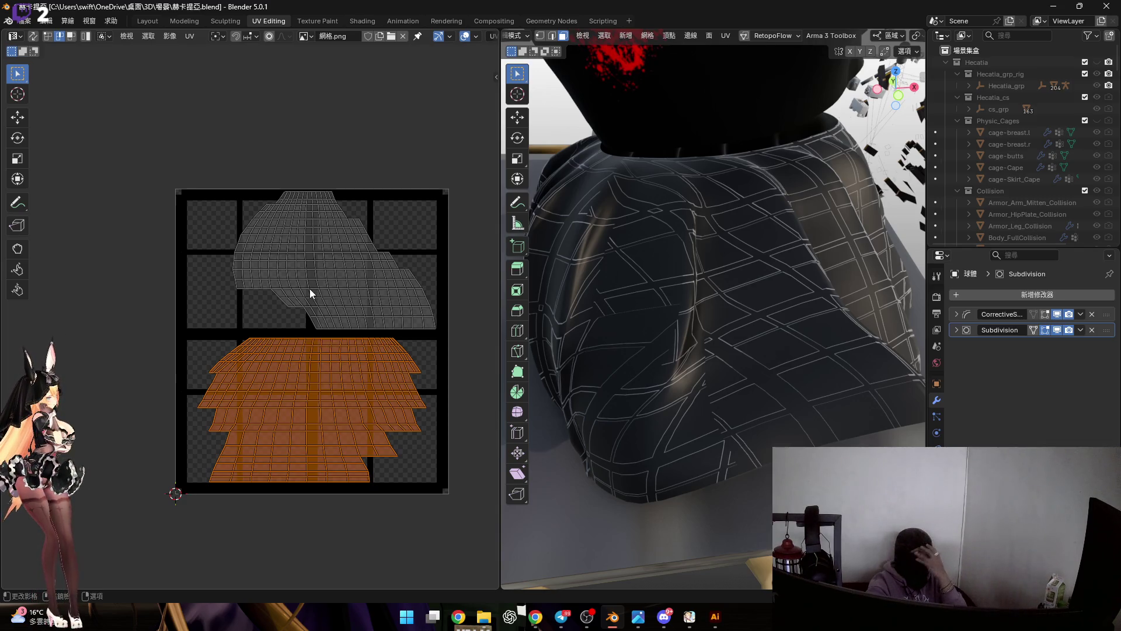
Move the upper island outside the image area and rotate the lower stepped island 90 degrees.
{"action": "left_click_drag", "start_coordinate": [219, 186], "coordinate": [485, 382]}
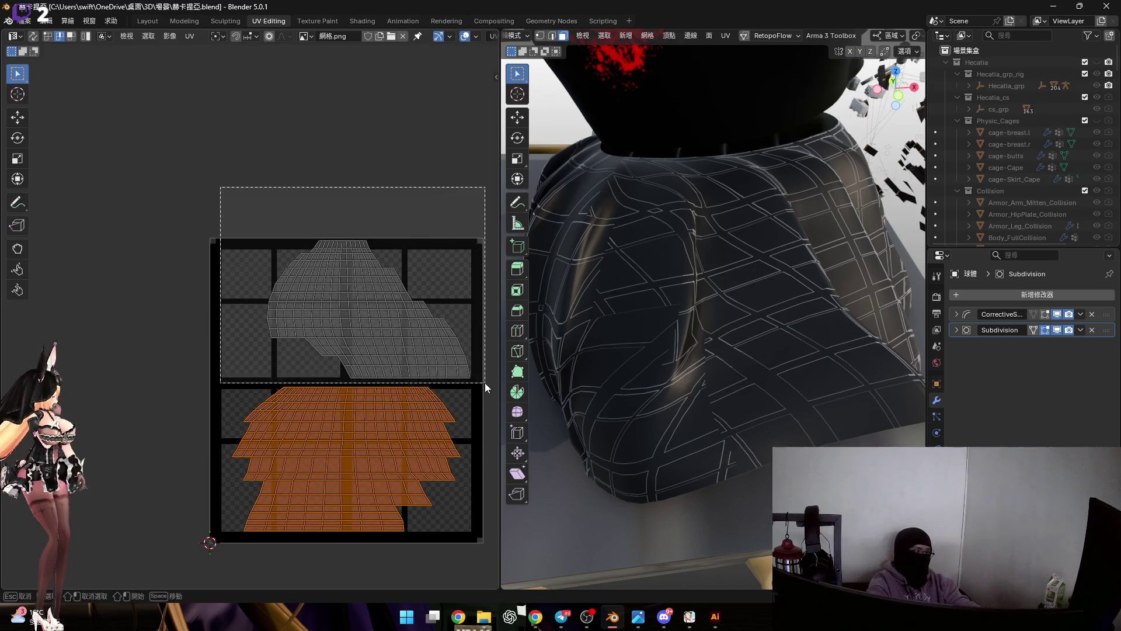
{"action": "key", "text": "g"}
{"action": "left_click", "coordinate": [376, 237]}
{"action": "left_click", "coordinate": [329, 359]}
{"action": "scroll", "coordinate": [305, 378], "scroll_direction": "up", "scroll_amount": 5}
{"action": "scroll", "coordinate": [369, 362], "scroll_direction": "down", "scroll_amount": 2}
{"action": "scroll", "coordinate": [357, 355], "scroll_direction": "down", "scroll_amount": 2}
{"action": "scroll", "coordinate": [357, 355], "scroll_direction": "down", "scroll_amount": 2}
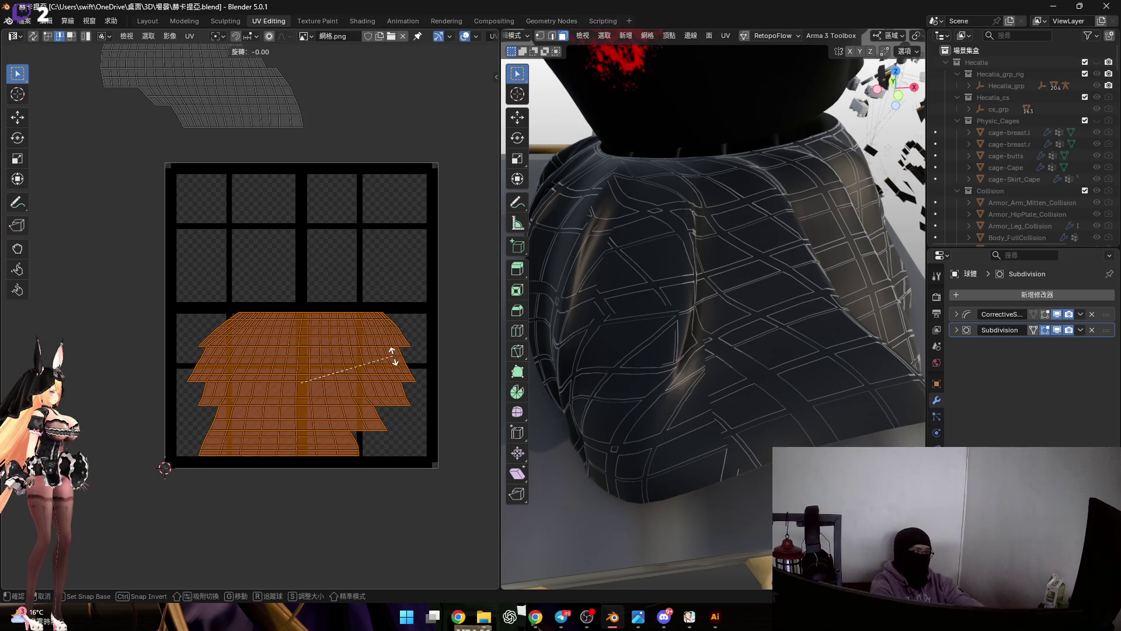
{"action": "type", "text": "90"}
{"action": "key", "text": "Return"}
{"action": "scroll", "coordinate": [307, 290], "scroll_direction": "up", "scroll_amount": 2}
{"action": "scroll", "coordinate": [297, 260], "scroll_direction": "up", "scroll_amount": 2}
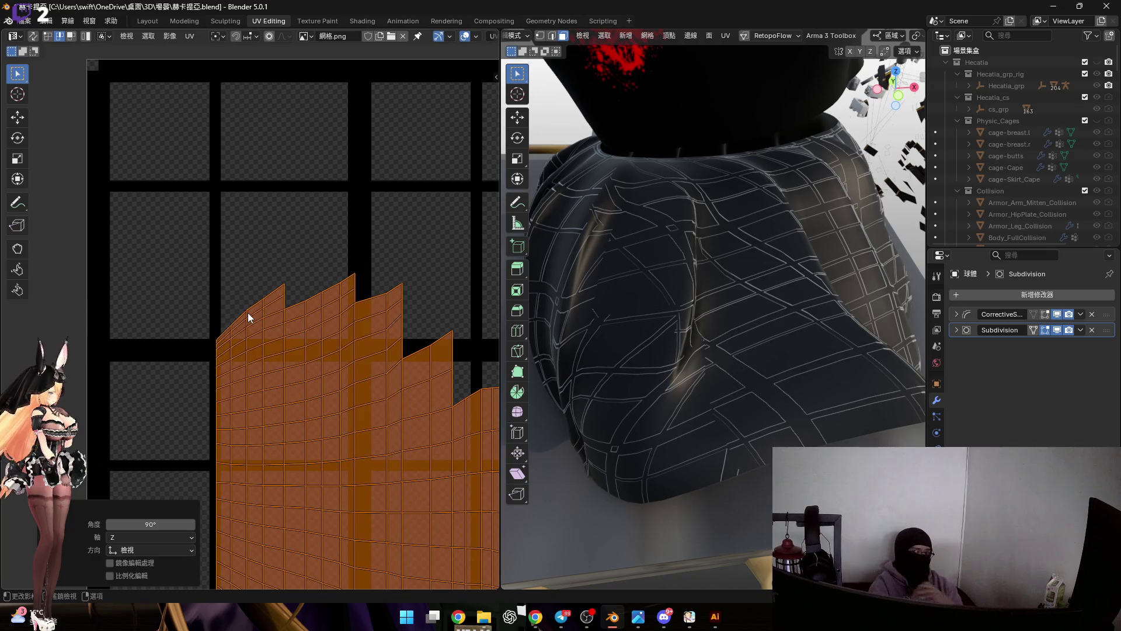
{"action": "scroll", "coordinate": [227, 317], "scroll_direction": "up", "scroll_amount": 4}
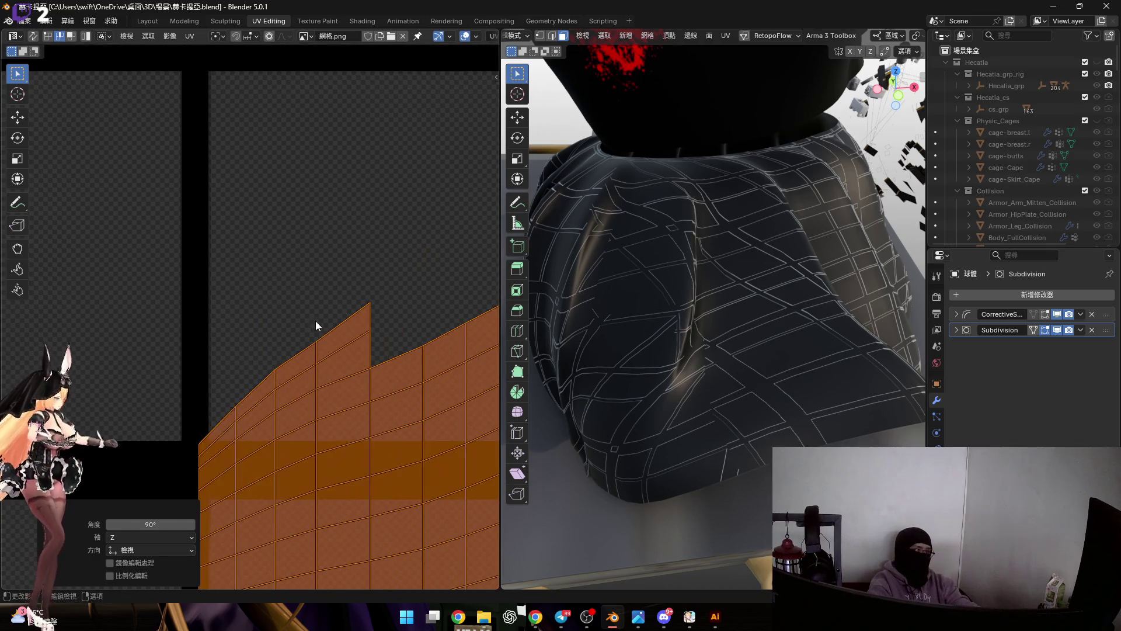
Flatten the island's top boundary loop with S Y 0 and raise it to the strip top.
{"action": "left_click", "coordinate": [340, 326], "text": "alt"}
{"action": "middle_click_drag", "start_coordinate": [348, 310], "coordinate": [324, 328]}
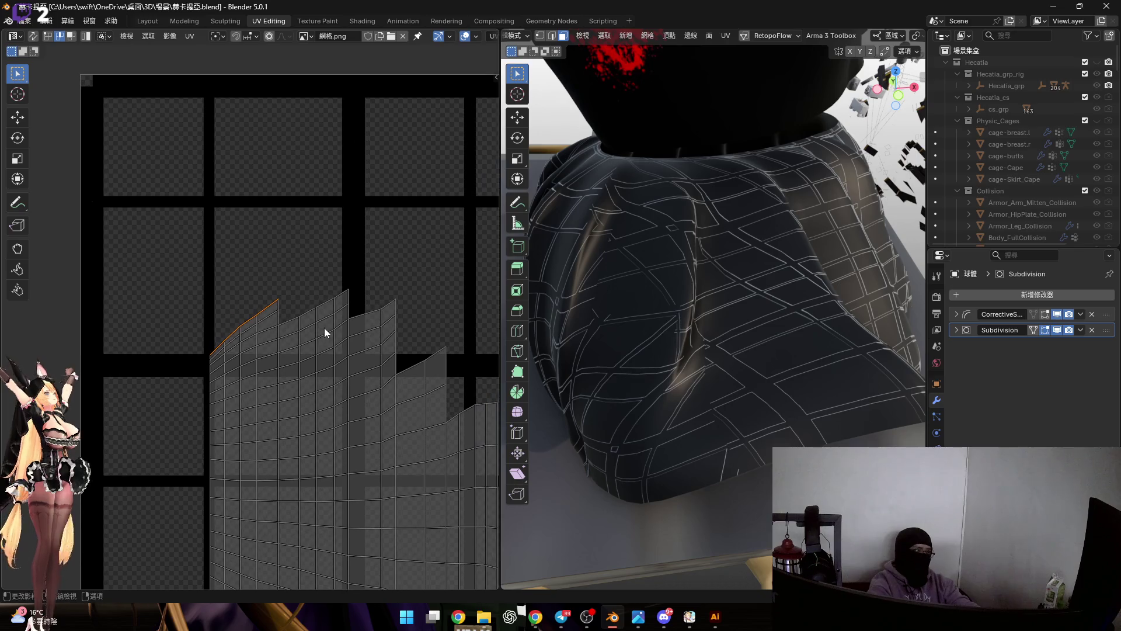
{"action": "key", "text": "s"}
{"action": "key", "text": "y"}
{"action": "key", "text": "0"}
{"action": "key", "text": "Return"}
{"action": "scroll", "coordinate": [248, 348], "scroll_direction": "up", "scroll_amount": 3}
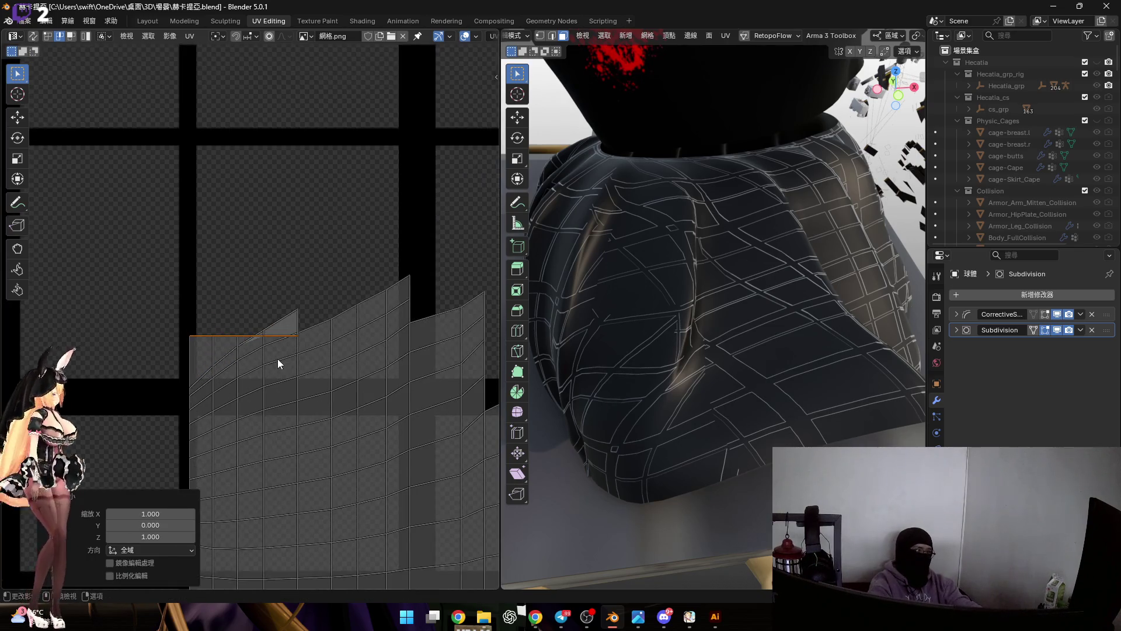
{"action": "key", "text": "g"}
{"action": "key", "text": "y"}
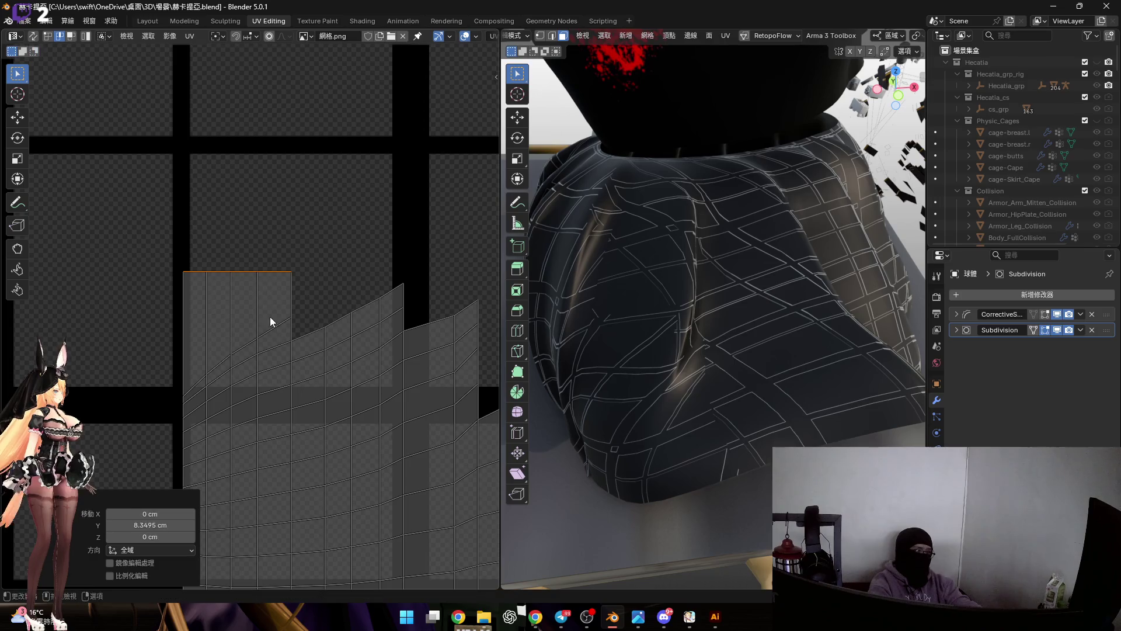
{"action": "middle_click_drag", "start_coordinate": [268, 310], "coordinate": [297, 321]}
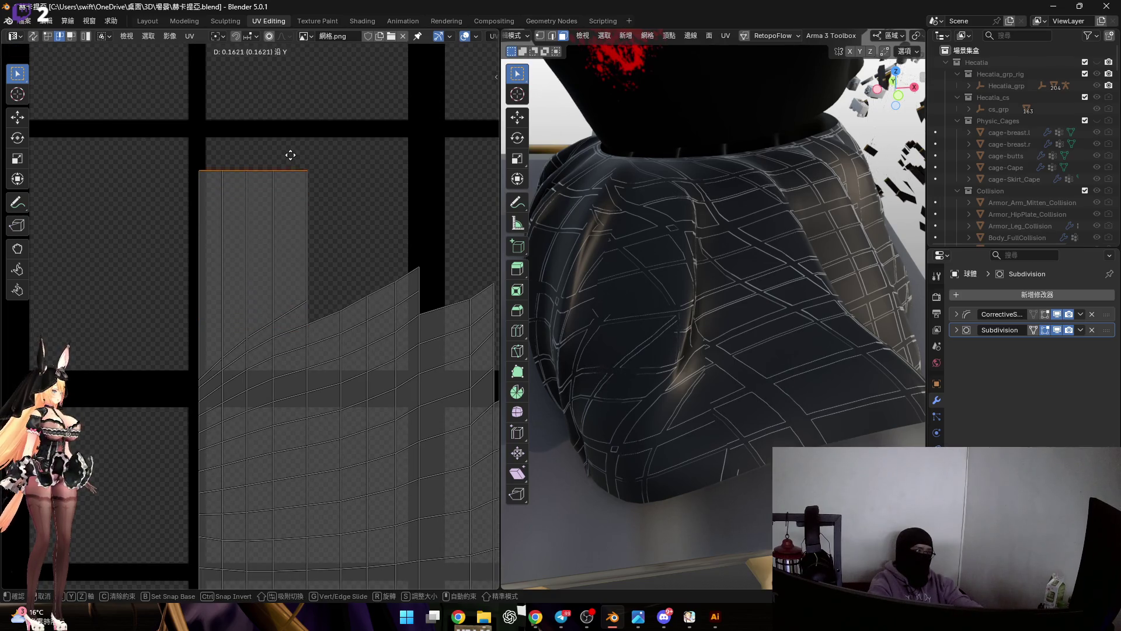
{"action": "left_click", "coordinate": [288, 92]}
Flatten the next edge loop to a straight row and raise it vertically into place.
{"action": "key", "text": "s"}
{"action": "key", "text": "y"}
{"action": "key", "text": "0"}
{"action": "key", "text": "Return"}
{"action": "key", "text": "g"}
{"action": "key", "text": "y"}
{"action": "left_click", "coordinate": [313, 133]}
{"action": "middle_click_drag", "start_coordinate": [312, 133], "coordinate": [280, 140]}
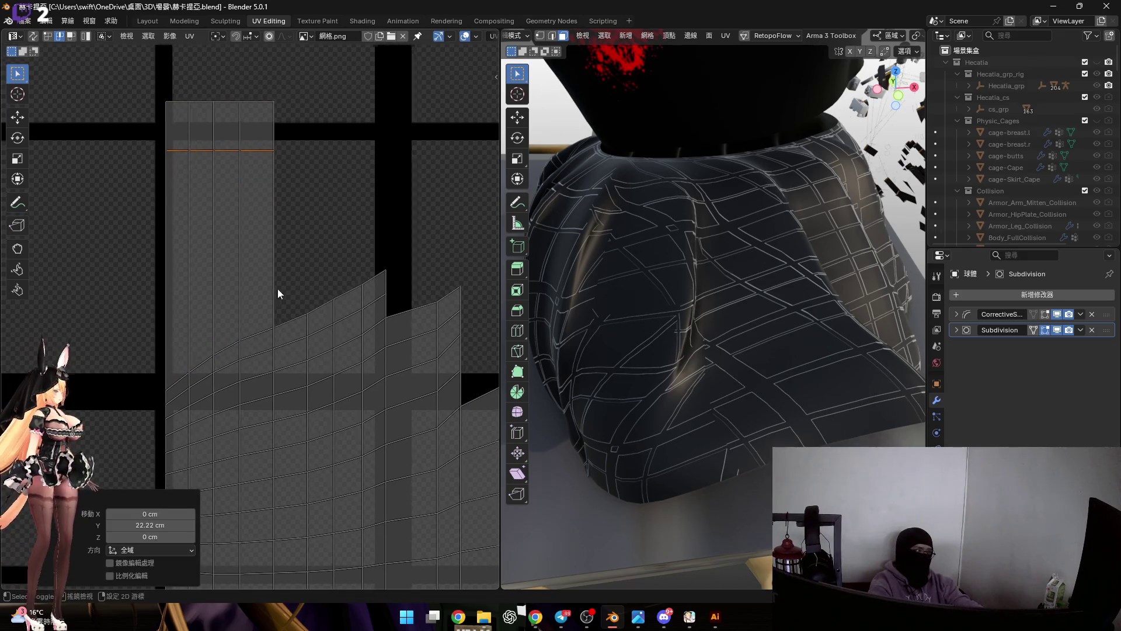
Abandon scaling a vertical edge and pick the curved edge loop below instead.
{"action": "left_click", "coordinate": [370, 278], "text": "alt"}
{"action": "key", "text": "s"}
{"action": "key", "text": "Escape"}
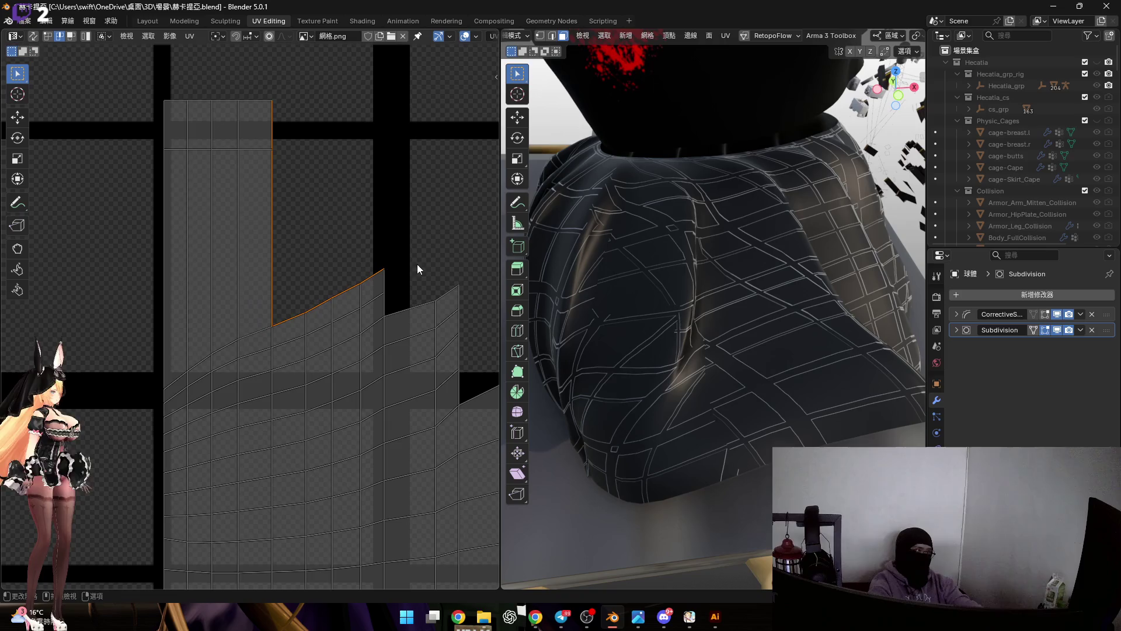
{"action": "scroll", "coordinate": [323, 324], "scroll_direction": "up", "scroll_amount": 2}
{"action": "left_click", "coordinate": [298, 335], "text": "alt"}
{"action": "middle_click_drag", "start_coordinate": [410, 309], "coordinate": [423, 336]}
{"action": "key", "text": "ctrl"}
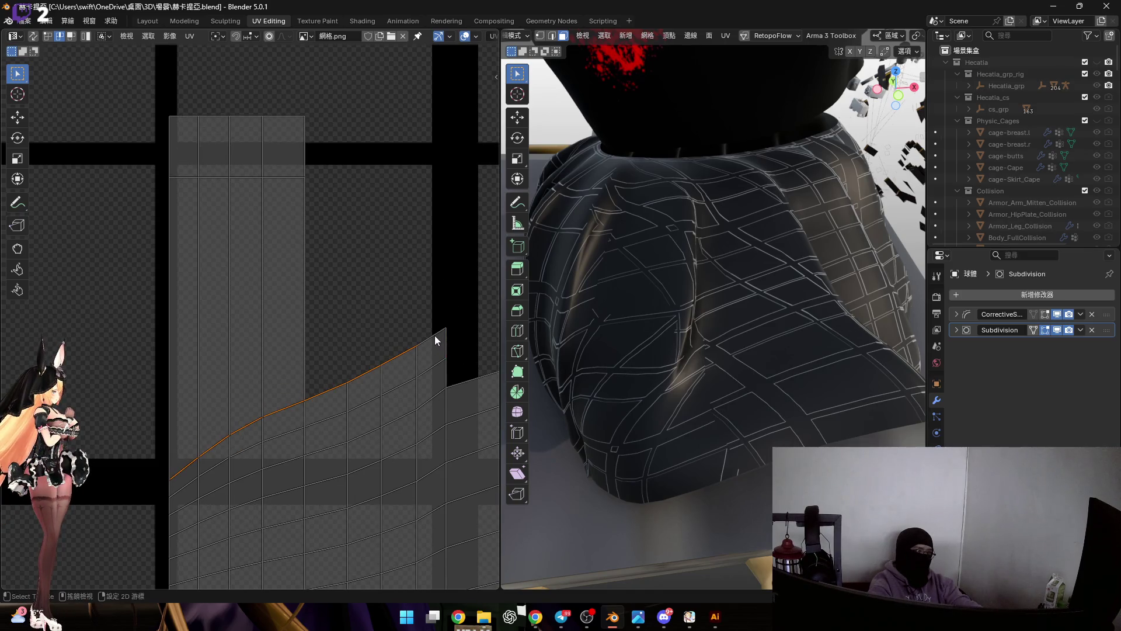
Flatten the curved edge loop horizontally and raise it vertically.
{"action": "key", "text": "s"}
{"action": "key", "text": "y"}
{"action": "key", "text": "0"}
{"action": "key", "text": "Return"}
{"action": "middle_click_drag", "start_coordinate": [351, 380], "coordinate": [349, 397]}
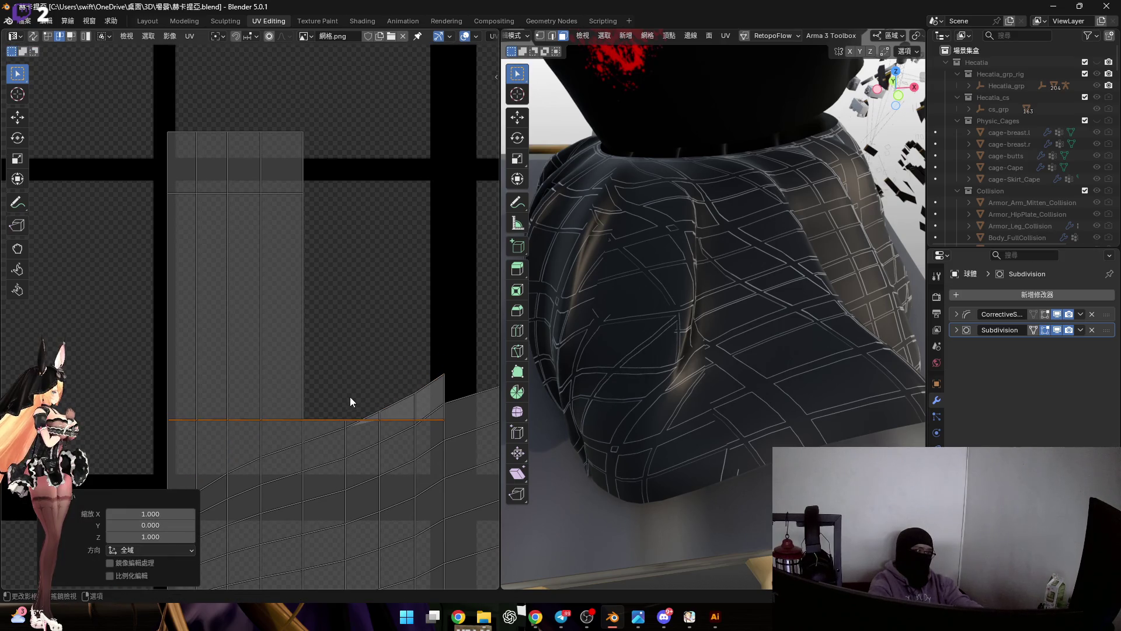
{"action": "key", "text": "g"}
{"action": "key", "text": "y"}
{"action": "left_click", "coordinate": [346, 220]}
{"action": "scroll", "coordinate": [344, 344], "scroll_direction": "down", "scroll_amount": 2}
{"action": "scroll", "coordinate": [278, 311], "scroll_direction": "down", "scroll_amount": 1}
{"action": "scroll", "coordinate": [279, 312], "scroll_direction": "up", "scroll_amount": 1}
{"action": "scroll", "coordinate": [285, 311], "scroll_direction": "up", "scroll_amount": 1}
{"action": "scroll", "coordinate": [280, 324], "scroll_direction": "up", "scroll_amount": 2}
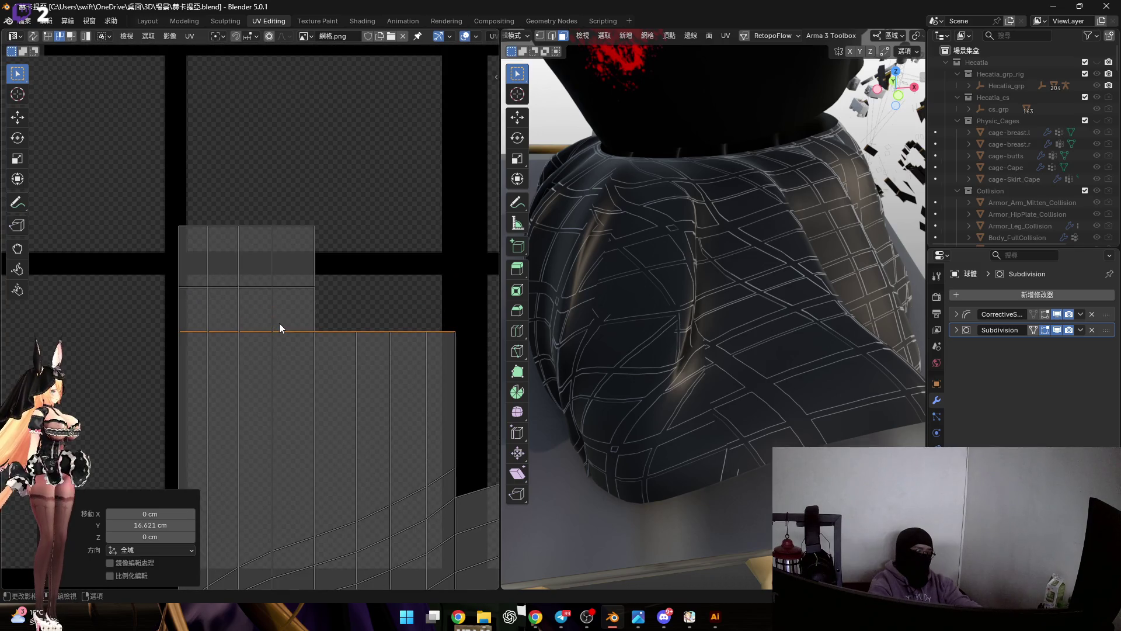
{"action": "scroll", "coordinate": [279, 324], "scroll_direction": "down", "scroll_amount": 4}
Undo and redo the loop flattening, then start sliding the straightened row vertically.
{"action": "key", "text": "ctrl+z"}
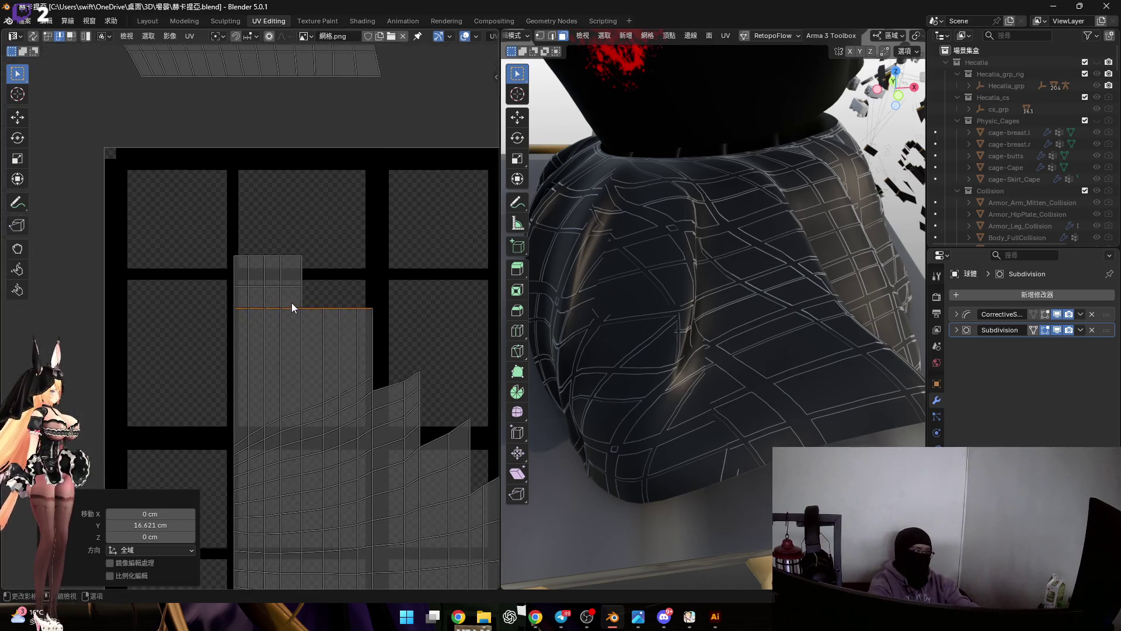
{"action": "key", "text": "ctrl+z"}
{"action": "key", "text": "ctrl+z"}
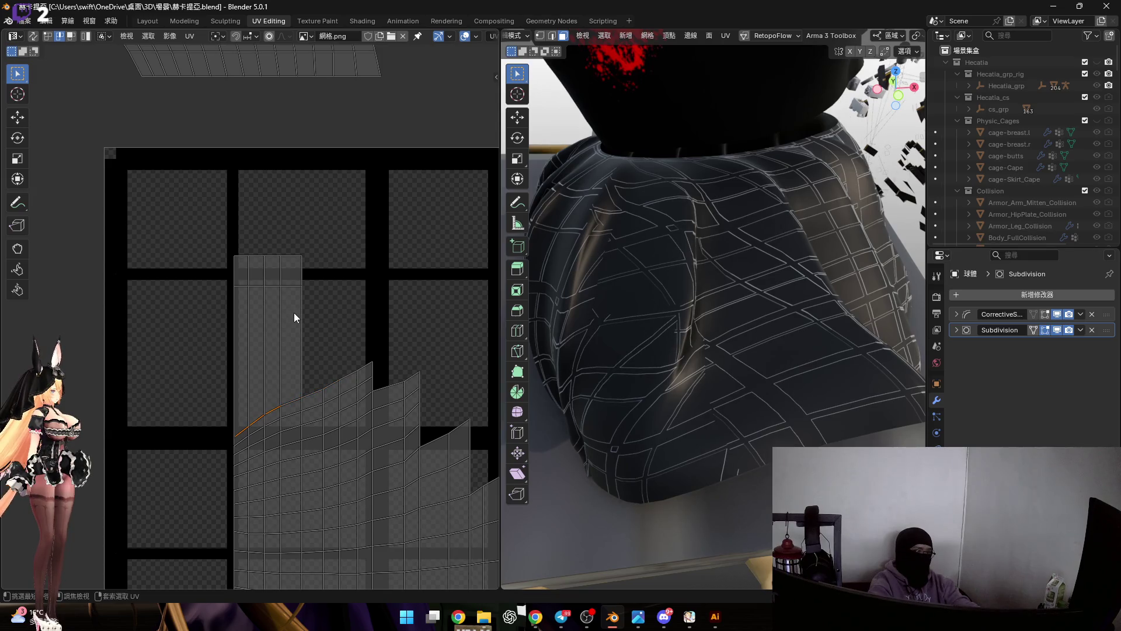
{"action": "key", "text": "ctrl+shift+z"}
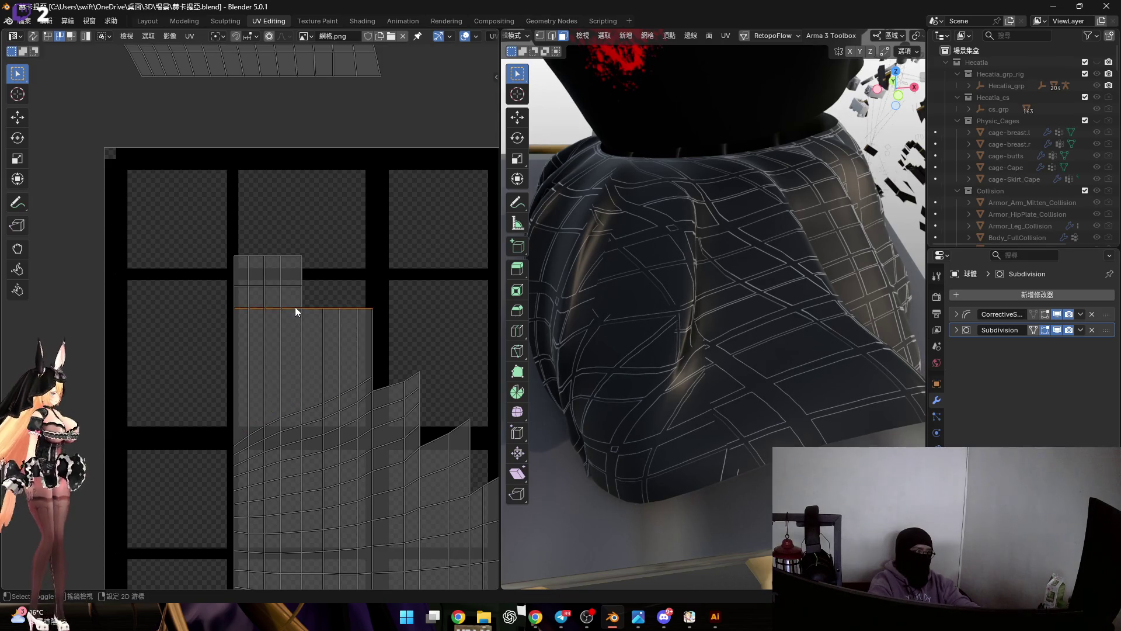
{"action": "scroll", "coordinate": [295, 306], "scroll_direction": "up", "scroll_amount": 2}
{"action": "scroll", "coordinate": [257, 313], "scroll_direction": "up", "scroll_amount": 2}
{"action": "key", "text": "g"}
{"action": "key", "text": "y"}
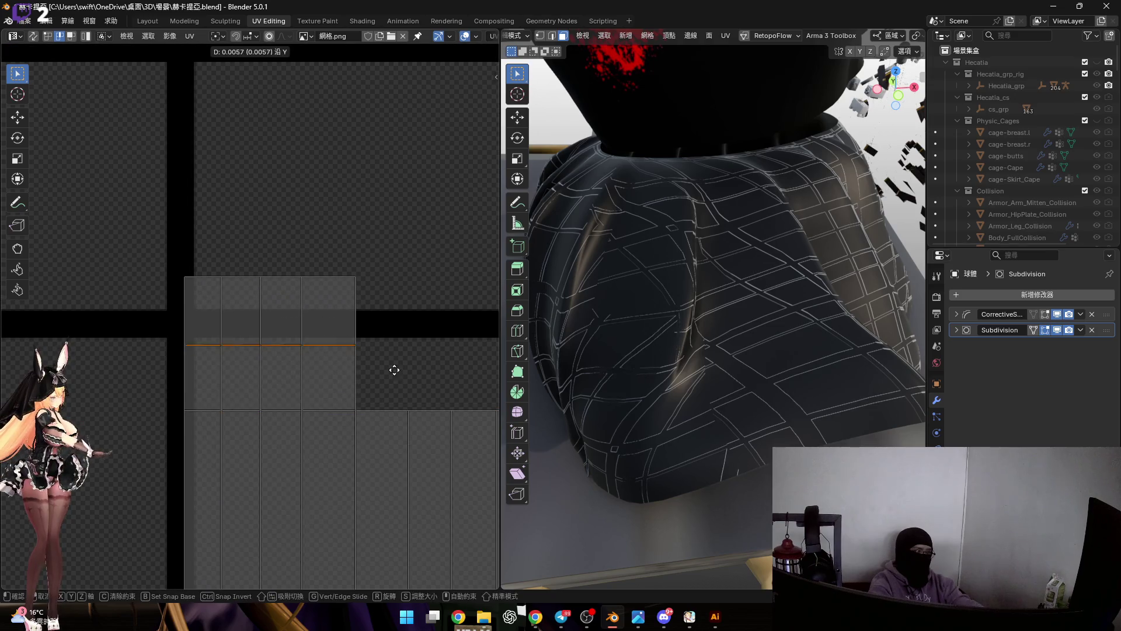
Confirm the previous loop's height, then shift the wide strip's top edge vertically.
{"action": "left_click", "coordinate": [385, 375]}
{"action": "scroll", "coordinate": [380, 377], "scroll_direction": "down", "scroll_amount": 3}
{"action": "scroll", "coordinate": [320, 382], "scroll_direction": "up", "scroll_amount": 2}
{"action": "left_click_drag", "start_coordinate": [165, 371], "coordinate": [457, 413]}
{"action": "key", "text": "g"}
{"action": "key", "text": "y"}
{"action": "left_click", "coordinate": [369, 421]}
{"action": "scroll", "coordinate": [368, 416], "scroll_direction": "down", "scroll_amount": 2}
{"action": "scroll", "coordinate": [356, 383], "scroll_direction": "up", "scroll_amount": 3}
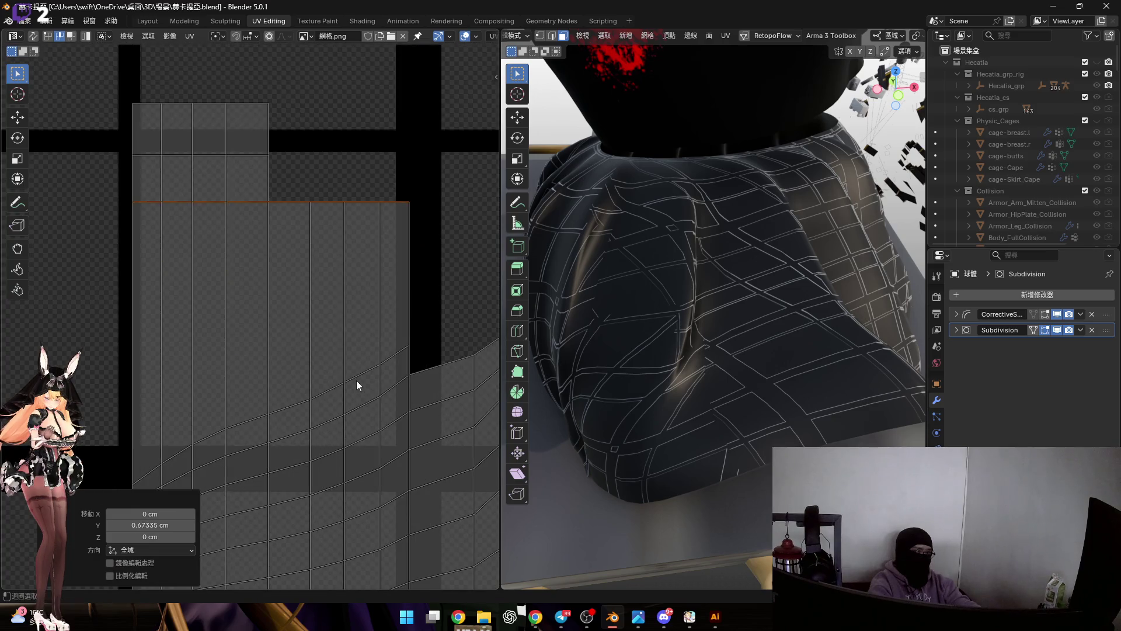
Flatten the next curved loop to zero height and move it to its row.
{"action": "left_click", "coordinate": [356, 382], "text": "alt"}
{"action": "key", "text": "s"}
{"action": "key", "text": "y"}
{"action": "key", "text": "0"}
{"action": "key", "text": "Return"}
{"action": "key", "text": "g"}
{"action": "key", "text": "y"}
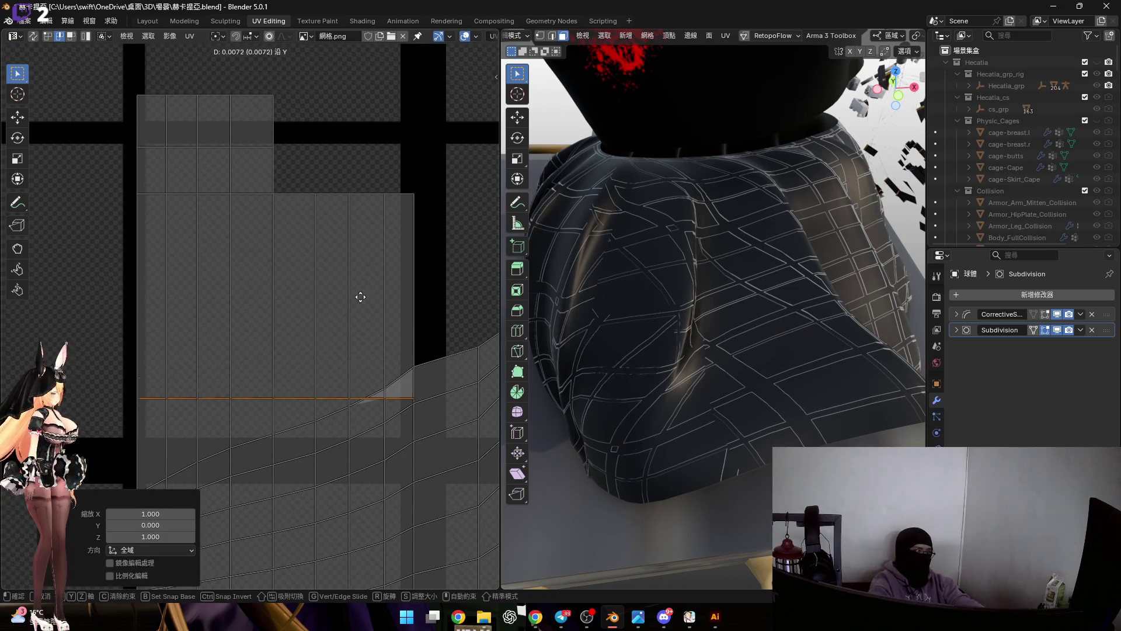
{"action": "left_click", "coordinate": [350, 203]}
Try flattening the loop below, cancel the move and undo the flattening.
{"action": "middle_click_drag", "start_coordinate": [347, 321], "coordinate": [278, 294]}
{"action": "left_click", "coordinate": [307, 373], "text": "alt"}
{"action": "right_click", "coordinate": [307, 368]}
{"action": "key", "text": "s"}
{"action": "key", "text": "y"}
{"action": "key", "text": "0"}
{"action": "key", "text": "Return"}
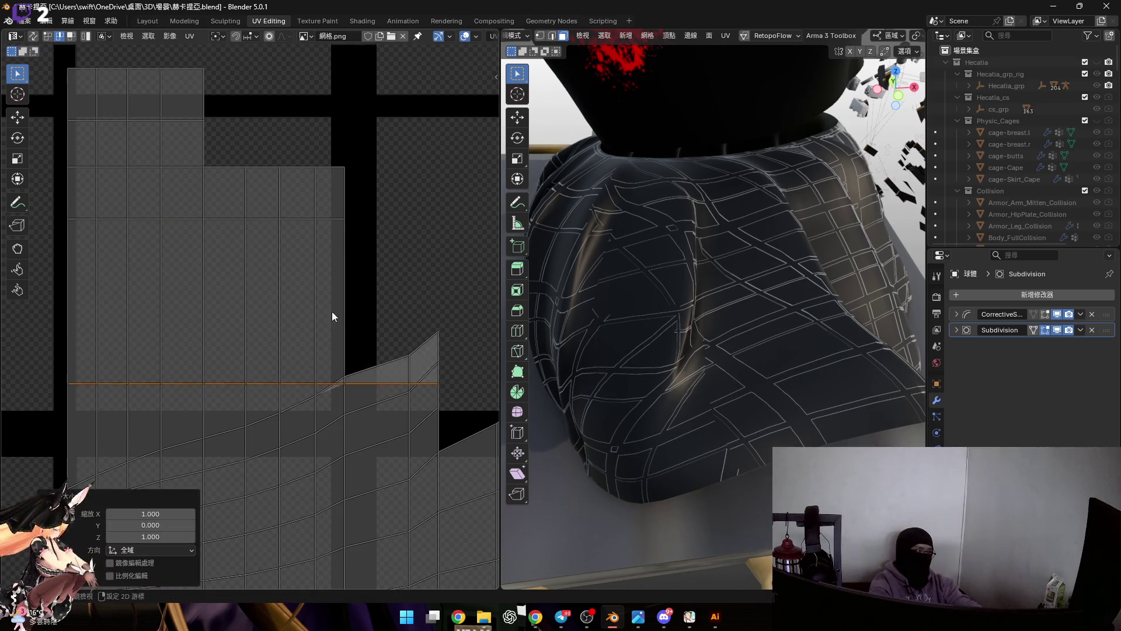
{"action": "middle_click_drag", "start_coordinate": [377, 312], "coordinate": [300, 350]}
{"action": "key", "text": "g"}
{"action": "key", "text": "y"}
{"action": "key", "text": "Escape"}
{"action": "key", "text": "ctrl+z"}
Flatten that loop again and raise it into its row, redoing the move once.
{"action": "mouse_move", "coordinate": [345, 389]}
{"action": "middle_mouse_down", "text": "shift"}
{"action": "mouse_move", "coordinate": [372, 324]}
{"action": "mouse_move", "coordinate": [340, 397]}
{"action": "middle_mouse_up", "text": "shift"}
{"action": "key", "text": "y"}
{"action": "key", "text": "0"}
{"action": "key", "text": "Return"}
{"action": "key", "text": "g"}
{"action": "key", "text": "y"}
{"action": "left_click", "coordinate": [345, 299]}
{"action": "middle_click_drag", "start_coordinate": [344, 300], "coordinate": [371, 345]}
{"action": "key", "text": "ctrl+z"}
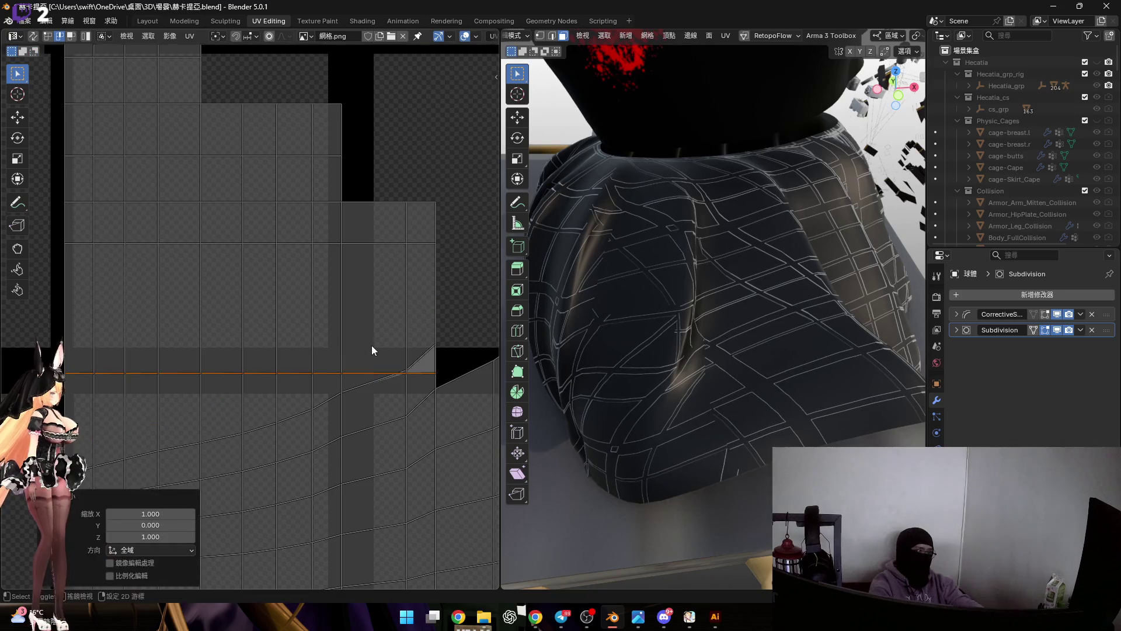
{"action": "key", "text": "g"}
{"action": "key", "text": "y"}
{"action": "left_click", "coordinate": [324, 292]}
Flatten the following curved loop and lift it to its horizontal row.
{"action": "middle_click_drag", "start_coordinate": [324, 293], "coordinate": [328, 389], "text": "shift"}
{"action": "key", "text": "s"}
{"action": "key", "text": "Escape"}
{"action": "left_click", "coordinate": [365, 337], "text": "alt"}
{"action": "key", "text": "s"}
{"action": "key", "text": "y"}
{"action": "key", "text": "0"}
{"action": "key", "text": "Return"}
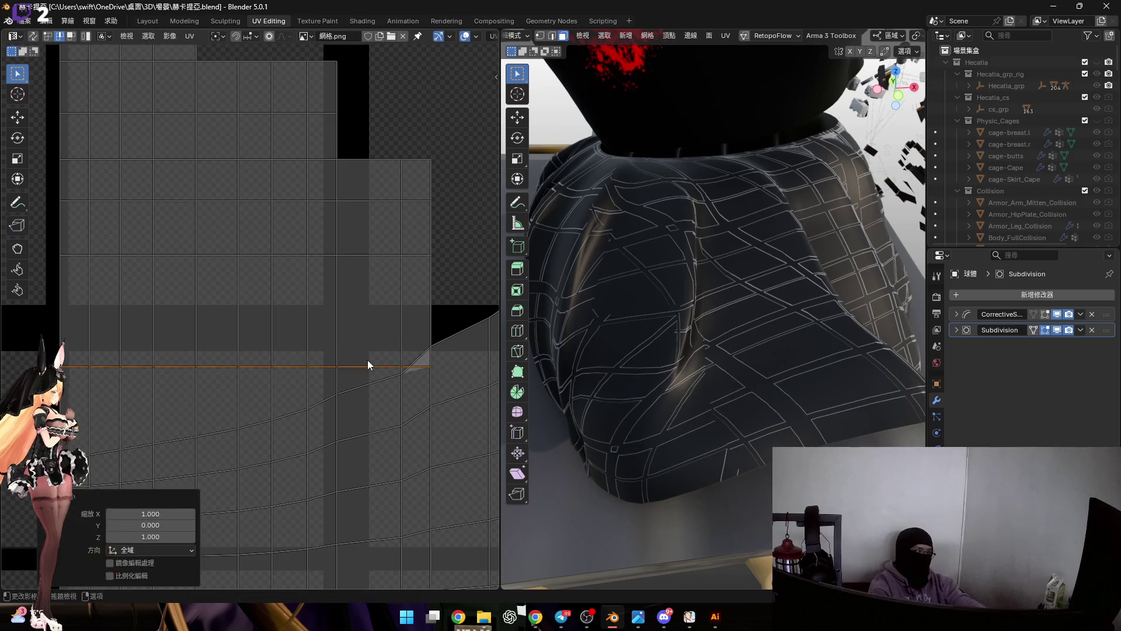
{"action": "middle_click_drag", "start_coordinate": [367, 360], "coordinate": [413, 365]}
{"action": "key", "text": "g"}
{"action": "key", "text": "y"}
{"action": "left_click", "coordinate": [413, 307]}
Check the strip's vertical boundary edge, then flatten the next curved loop.
{"action": "middle_click_drag", "start_coordinate": [413, 307], "coordinate": [397, 336]}
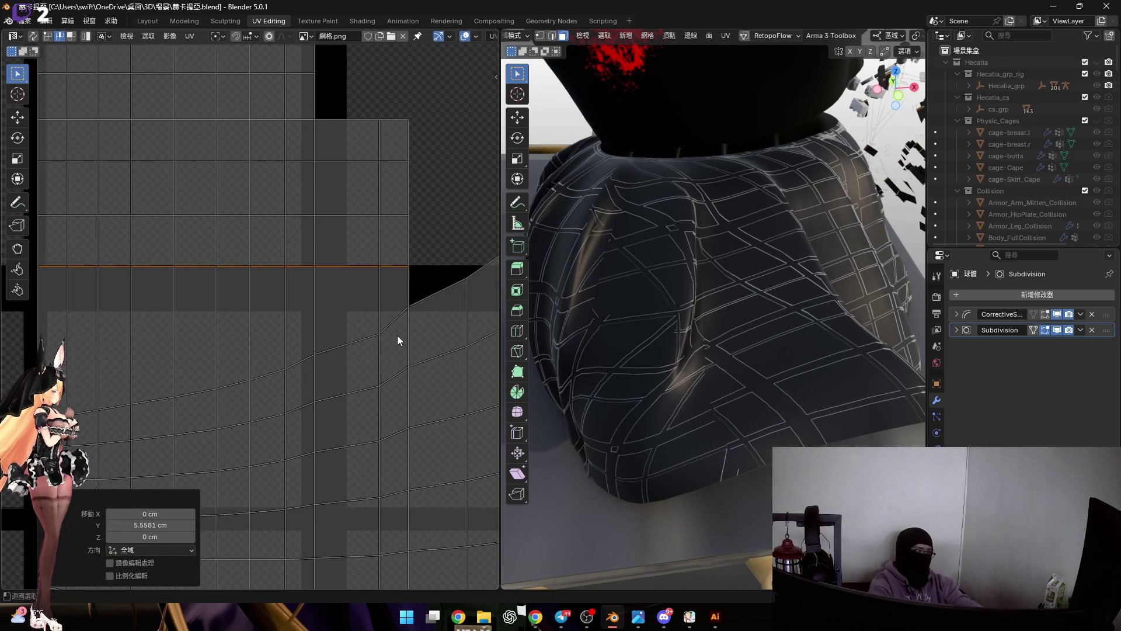
{"action": "left_click", "coordinate": [397, 335], "text": "alt"}
{"action": "scroll", "coordinate": [367, 371], "scroll_direction": "down", "scroll_amount": 3}
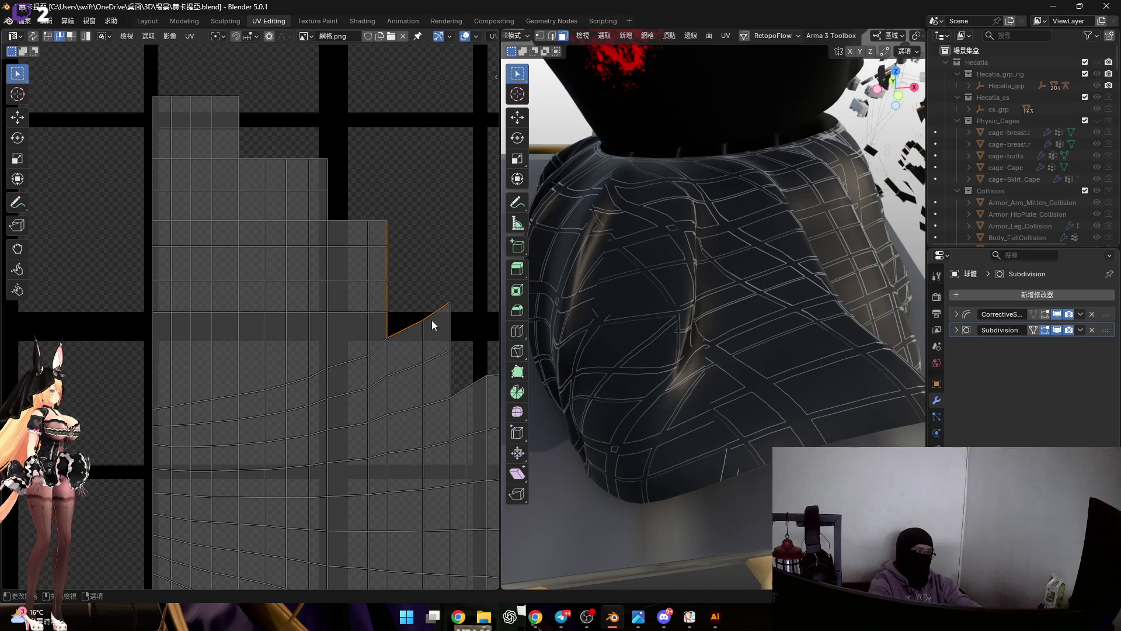
{"action": "middle_click_drag", "start_coordinate": [404, 332], "coordinate": [415, 321]}
{"action": "left_click", "coordinate": [173, 399], "text": "alt"}
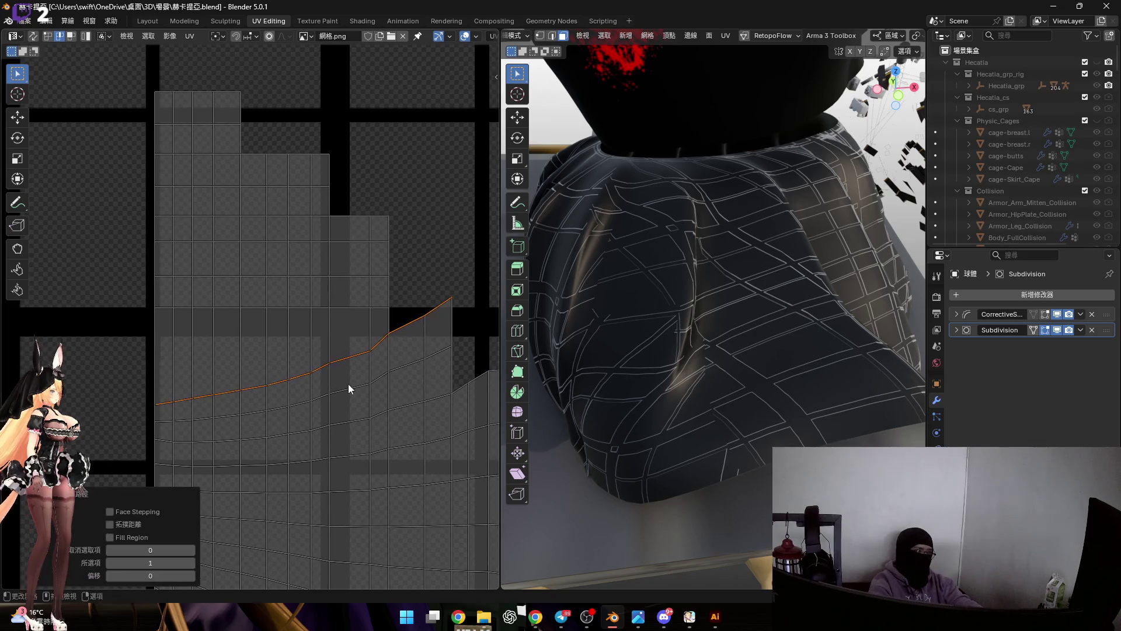
{"action": "key", "text": "s"}
{"action": "key", "text": "y"}
{"action": "key", "text": "0"}
{"action": "key", "text": "Return"}
Flatten the next loop beside the short edge into a level line.
{"action": "middle_click_drag", "start_coordinate": [347, 383], "coordinate": [341, 355]}
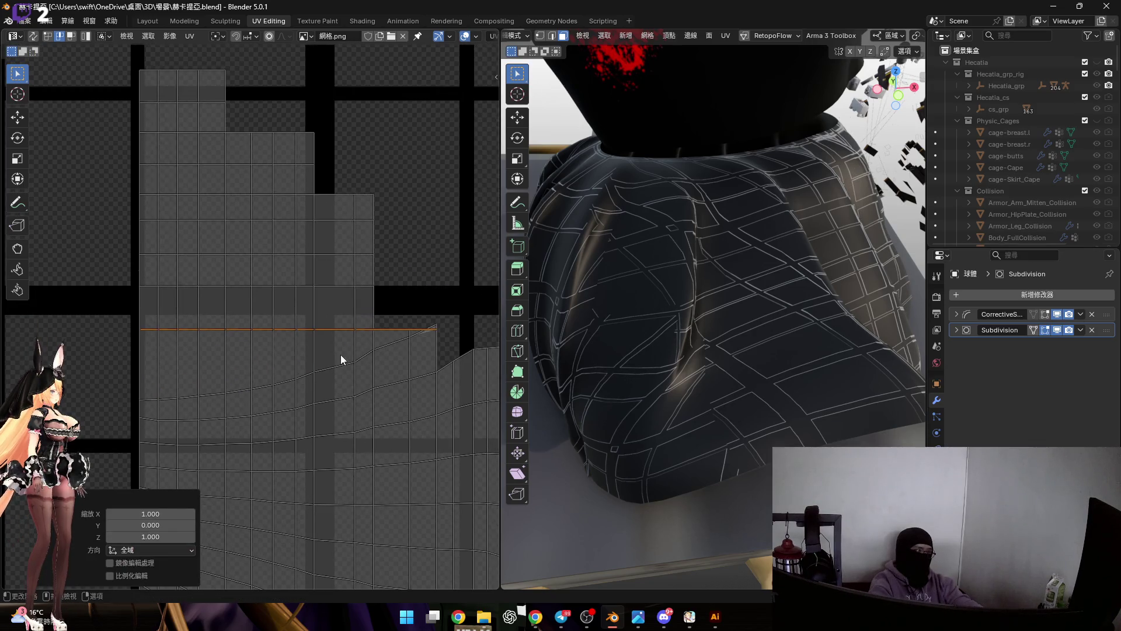
{"action": "left_click", "coordinate": [414, 336]}
{"action": "left_click", "coordinate": [147, 398], "text": "alt"}
{"action": "key", "text": "s"}
{"action": "key", "text": "y"}
{"action": "key", "text": "0"}
{"action": "key", "text": "Return"}
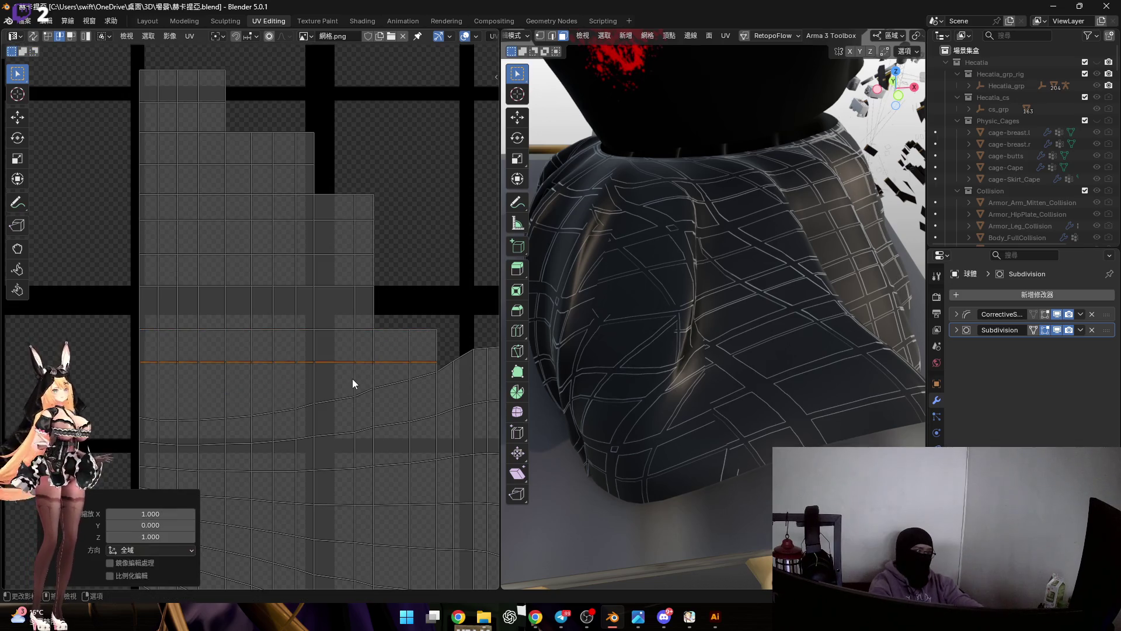
Flatten another curved loop further down the skirt island.
{"action": "middle_click_drag", "start_coordinate": [352, 379], "coordinate": [299, 363]}
{"action": "left_click", "coordinate": [417, 338]}
{"action": "middle_click_drag", "start_coordinate": [399, 353], "coordinate": [421, 338]}
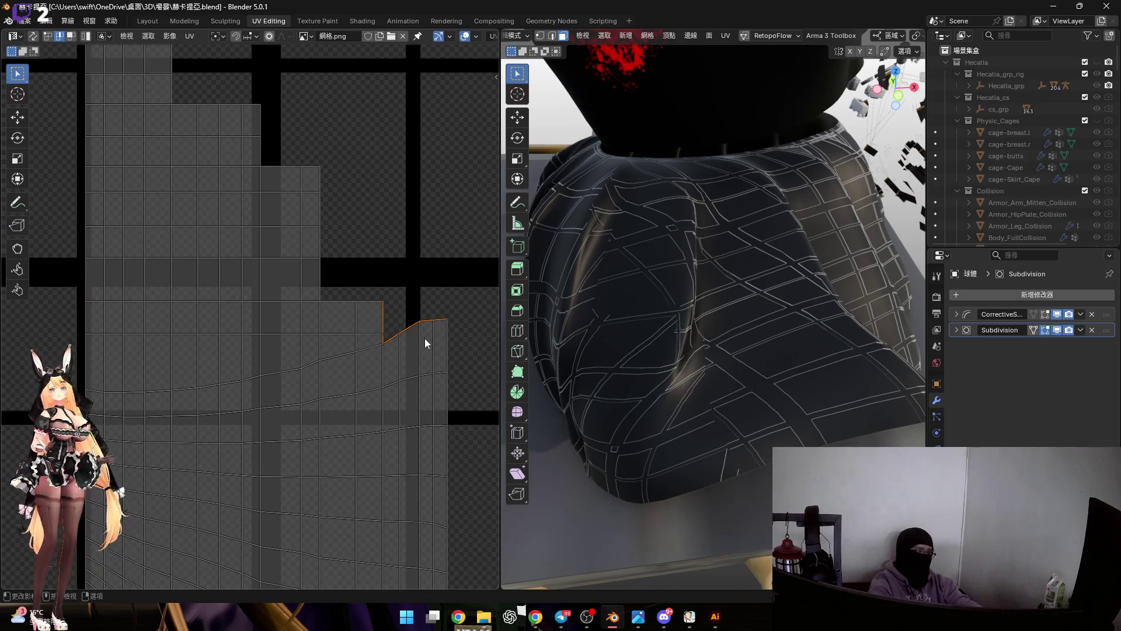
{"action": "mouse_move", "coordinate": [301, 392]}
{"action": "middle_mouse_down"}
{"action": "mouse_move", "coordinate": [346, 368]}
{"action": "mouse_move", "coordinate": [327, 368]}
{"action": "middle_mouse_up"}
{"action": "left_click", "coordinate": [150, 370], "text": "alt"}
{"action": "key", "text": "s"}
{"action": "key", "text": "y"}
{"action": "key", "text": "0"}
{"action": "key", "text": "Return"}
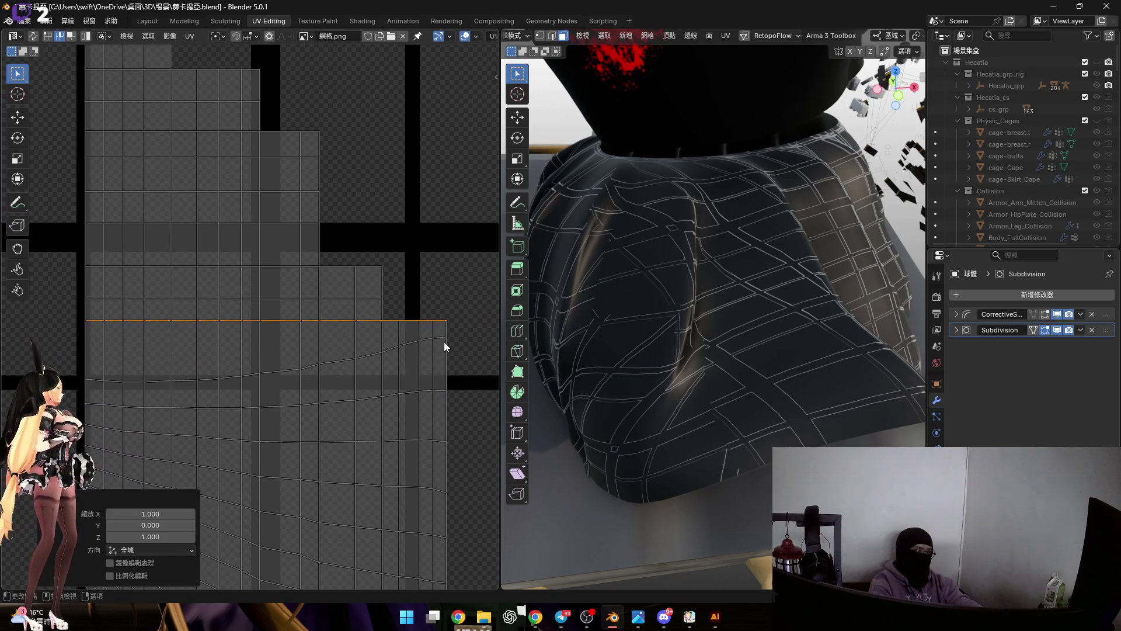
Flatten the loop starting at the island's far left into a straight row.
{"action": "left_click", "coordinate": [442, 339]}
{"action": "left_click", "coordinate": [91, 383], "text": "alt"}
{"action": "key", "text": "s"}
{"action": "key", "text": "y"}
{"action": "key", "text": "0"}
{"action": "key", "text": "Return"}
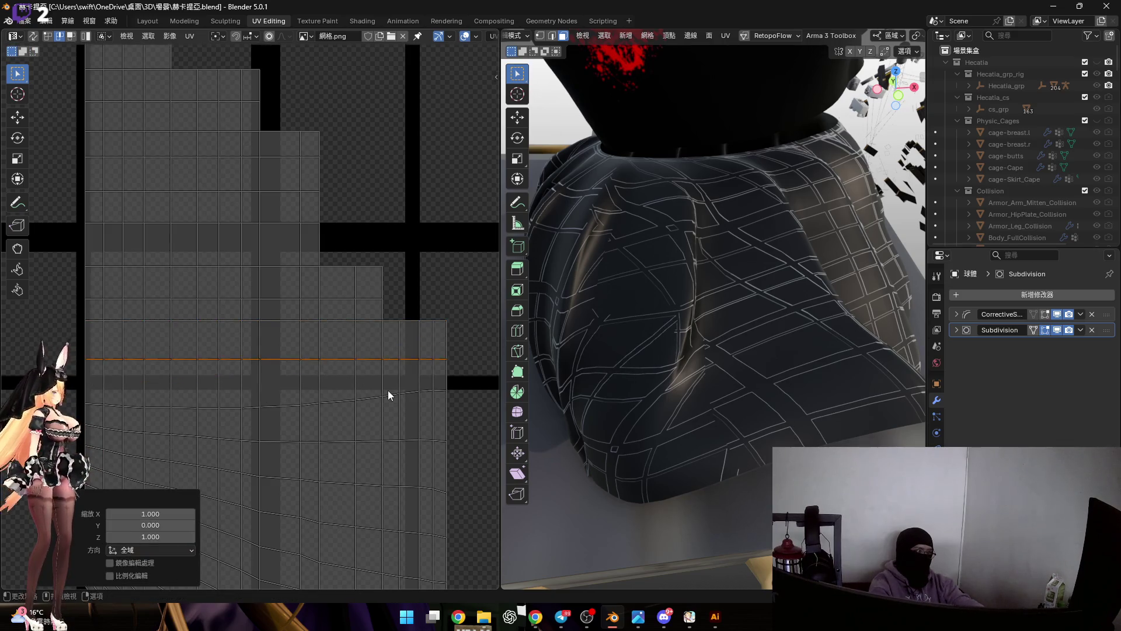
Flatten the two curved loops below into horizontal lines.
{"action": "middle_click_drag", "start_coordinate": [388, 390], "coordinate": [405, 349]}
{"action": "left_click", "coordinate": [194, 365], "text": "alt"}
{"action": "mouse_move", "coordinate": [339, 392]}
{"action": "middle_mouse_down"}
{"action": "mouse_move", "coordinate": [338, 368]}
{"action": "mouse_move", "coordinate": [355, 408]}
{"action": "mouse_move", "coordinate": [309, 387]}
{"action": "middle_mouse_up"}
{"action": "key", "text": "s"}
{"action": "key", "text": "y"}
{"action": "key", "text": "0"}
{"action": "key", "text": "Return"}
{"action": "left_click", "coordinate": [348, 387], "text": "alt"}
{"action": "key", "text": "s"}
{"action": "key", "text": "y"}
{"action": "key", "text": "0"}
{"action": "key", "text": "Return"}
Flatten the next two lower loops to zero height.
{"action": "left_click", "coordinate": [357, 400], "text": "alt"}
{"action": "key", "text": "s"}
{"action": "key", "text": "y"}
{"action": "key", "text": "0"}
{"action": "key", "text": "Return"}
{"action": "left_click", "coordinate": [368, 416], "text": "alt"}
{"action": "key", "text": "s"}
{"action": "key", "text": "y"}
{"action": "key", "text": "0"}
{"action": "key", "text": "Return"}
Flatten two more loops near the bottom edge and select the next one.
{"action": "mouse_move", "coordinate": [368, 416]}
{"action": "middle_mouse_down"}
{"action": "mouse_move", "coordinate": [323, 402]}
{"action": "mouse_move", "coordinate": [351, 408]}
{"action": "middle_mouse_up"}
{"action": "left_click", "coordinate": [352, 424], "text": "alt"}
{"action": "key", "text": "s"}
{"action": "key", "text": "y"}
{"action": "key", "text": "0"}
{"action": "key", "text": "Return"}
{"action": "left_click", "coordinate": [381, 440], "text": "alt"}
{"action": "key", "text": "s"}
{"action": "key", "text": "y"}
{"action": "key", "text": "0"}
{"action": "key", "text": "Return"}
{"action": "middle_click_drag", "start_coordinate": [369, 493], "coordinate": [366, 439]}
{"action": "left_click", "coordinate": [365, 442], "text": "alt"}
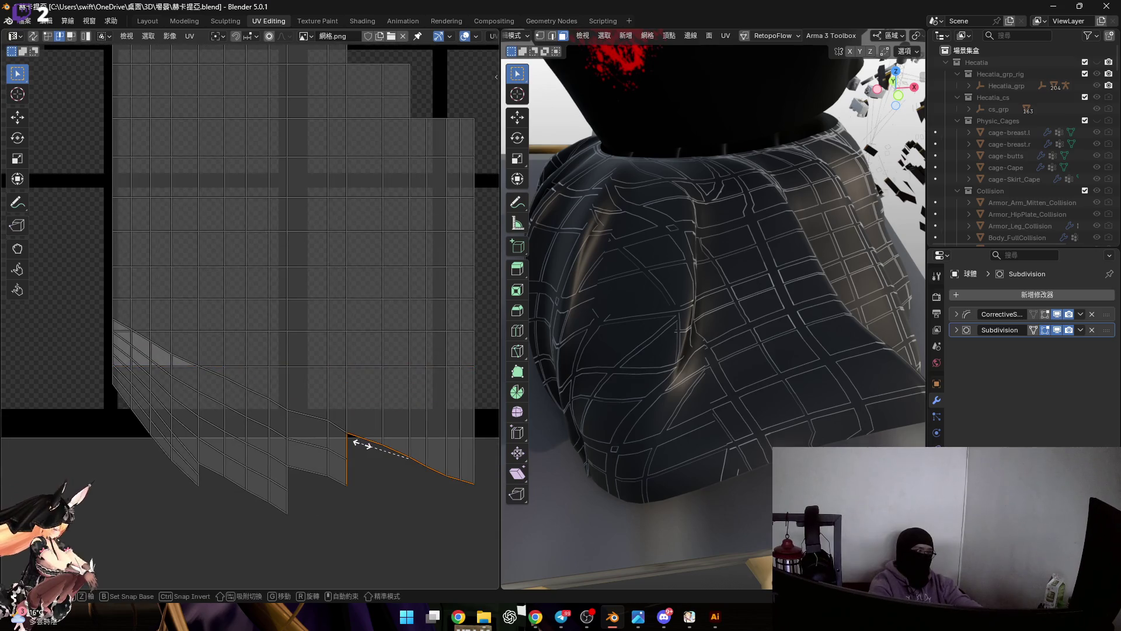
Flatten the next curved edge loop into a straight row by scaling it to zero on Y.
{"action": "right_click", "coordinate": [364, 444]}
{"action": "key", "text": "Escape"}
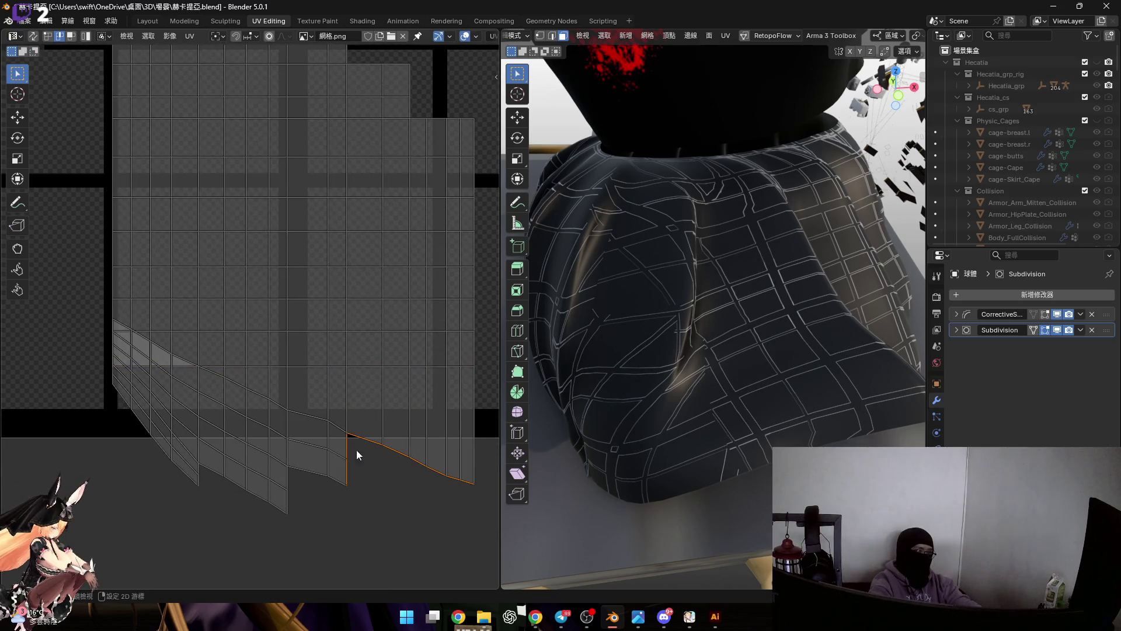
{"action": "scroll", "coordinate": [364, 457], "scroll_direction": "up", "scroll_amount": 1}
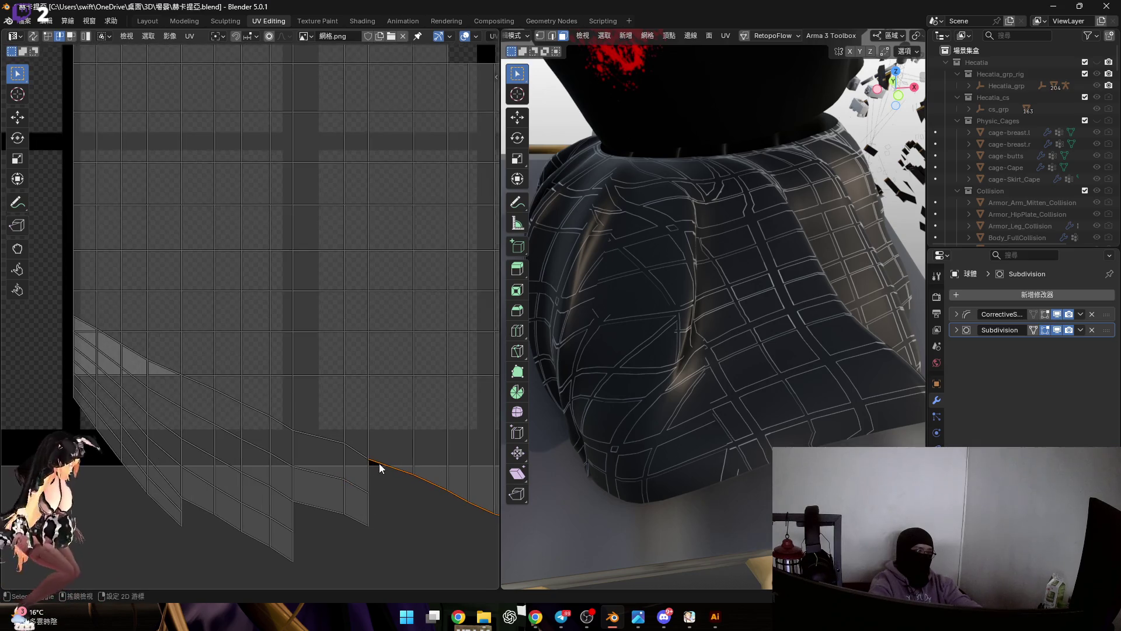
{"action": "left_click", "coordinate": [351, 421], "text": "alt"}
{"action": "key", "text": "s"}
{"action": "key", "text": "y"}
{"action": "key", "text": "0"}
{"action": "key", "text": "Return"}
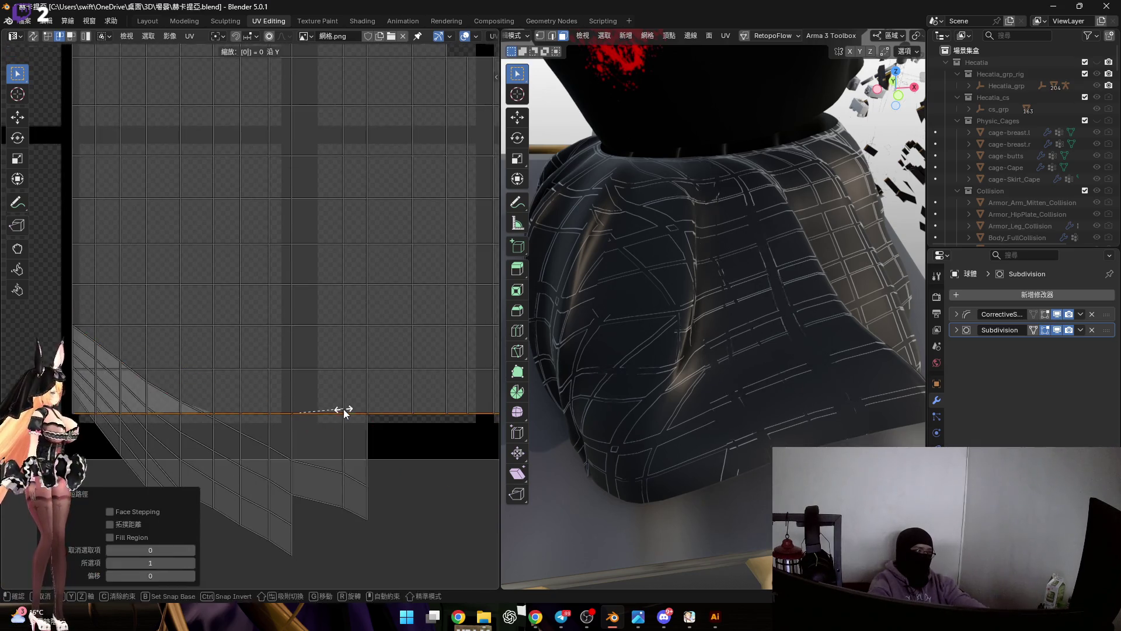
{"action": "scroll", "coordinate": [287, 431], "scroll_direction": "down", "scroll_amount": 2, "text": "shift"}
{"action": "scroll", "coordinate": [316, 421], "scroll_direction": "left", "scroll_amount": 2, "text": "ctrl"}
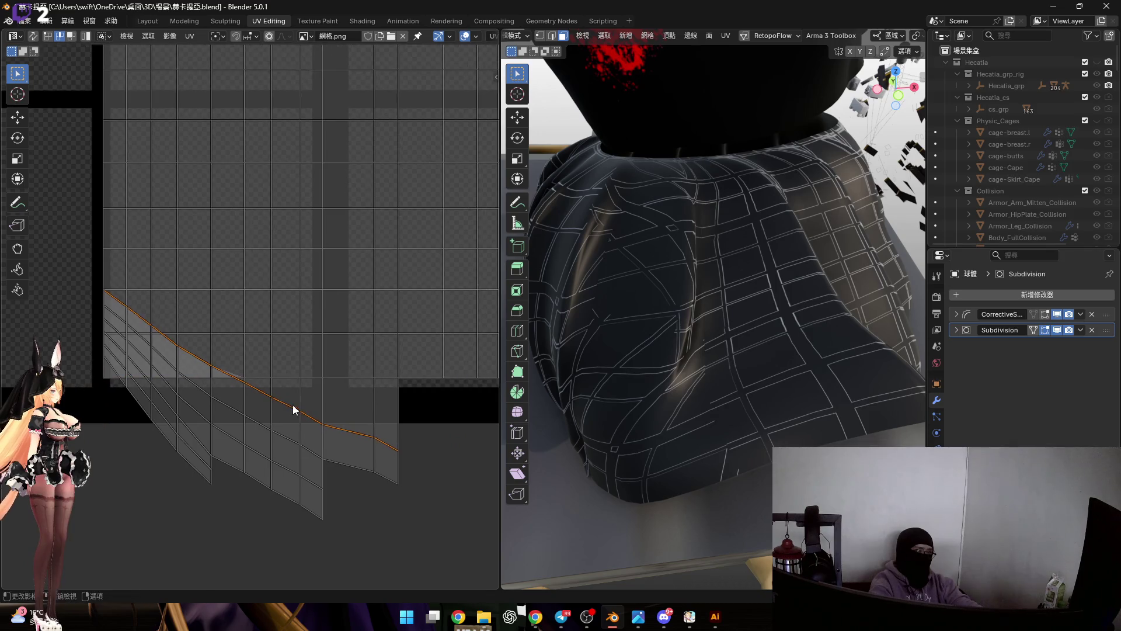
{"action": "scroll", "coordinate": [293, 403], "scroll_direction": "down", "scroll_amount": 1, "text": "shift"}
Start vertical scaling on the lower and bottom boundary loops, cancelling each attempt.
{"action": "left_click", "coordinate": [388, 453], "text": "alt"}
{"action": "key", "text": "s"}
{"action": "key", "text": "y"}
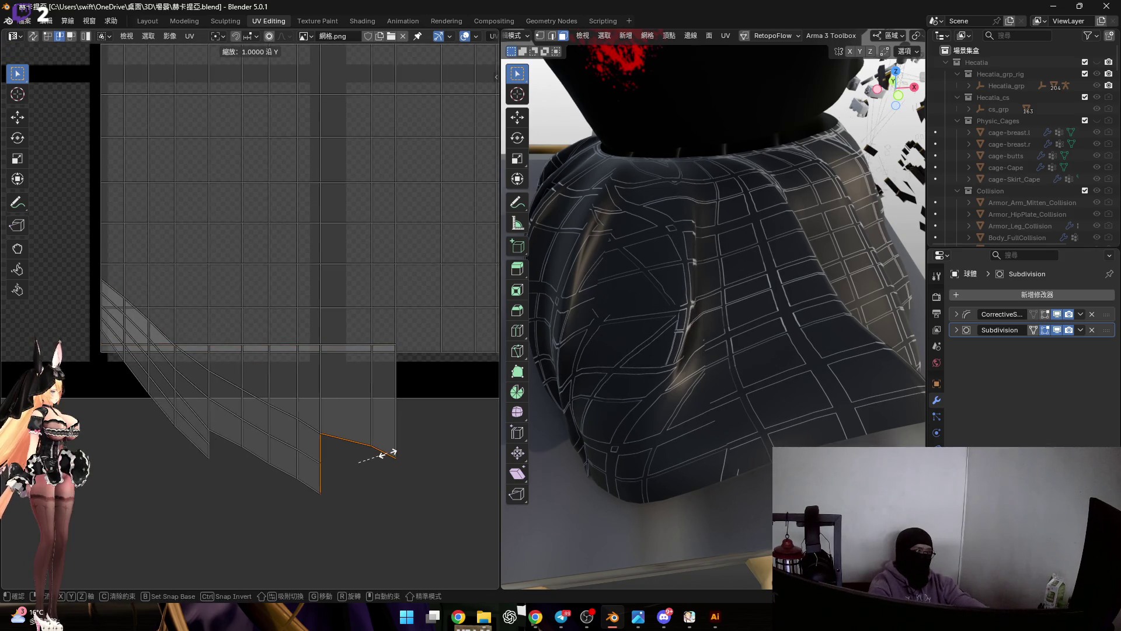
{"action": "key", "text": "Escape"}
{"action": "scroll", "coordinate": [309, 444], "scroll_direction": "up", "scroll_amount": 2, "text": "shift"}
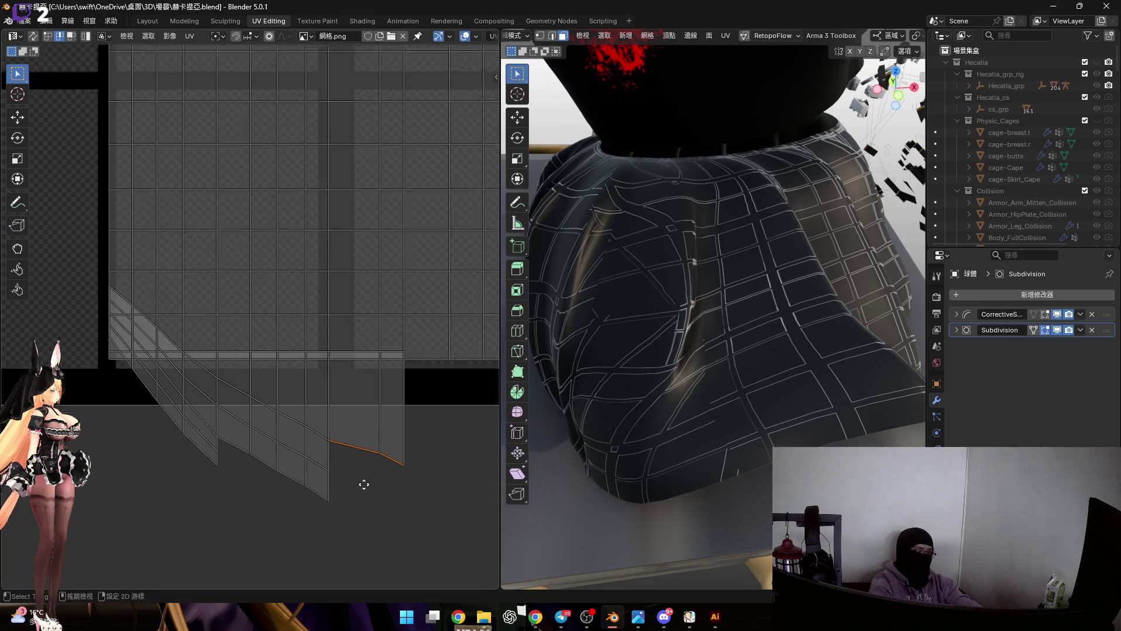
{"action": "scroll", "coordinate": [398, 472], "scroll_direction": "left", "scroll_amount": 4, "text": "ctrl"}
{"action": "scroll", "coordinate": [186, 332], "scroll_direction": "down", "scroll_amount": 2, "text": "shift"}
{"action": "left_click", "coordinate": [363, 412]}
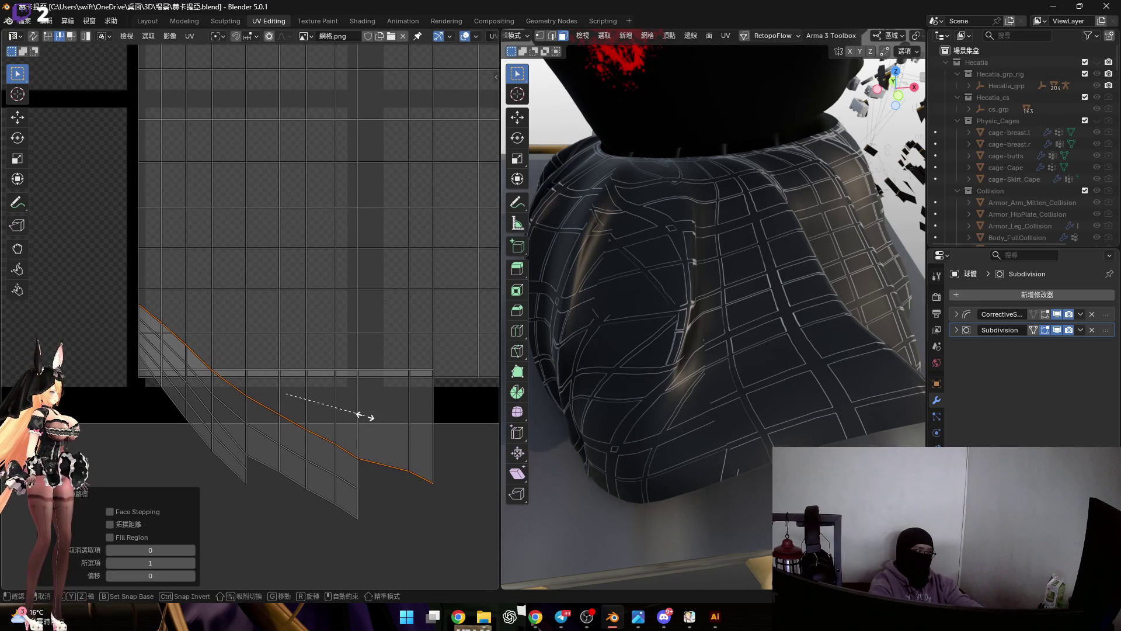
{"action": "scroll", "coordinate": [359, 438], "scroll_direction": "down", "scroll_amount": 1, "text": "shift"}
{"action": "scroll", "coordinate": [395, 438], "scroll_direction": "down", "scroll_amount": 1, "text": "shift"}
{"action": "left_click", "coordinate": [341, 466], "text": "alt"}
{"action": "key", "text": "s"}
{"action": "right_click", "coordinate": [340, 465]}
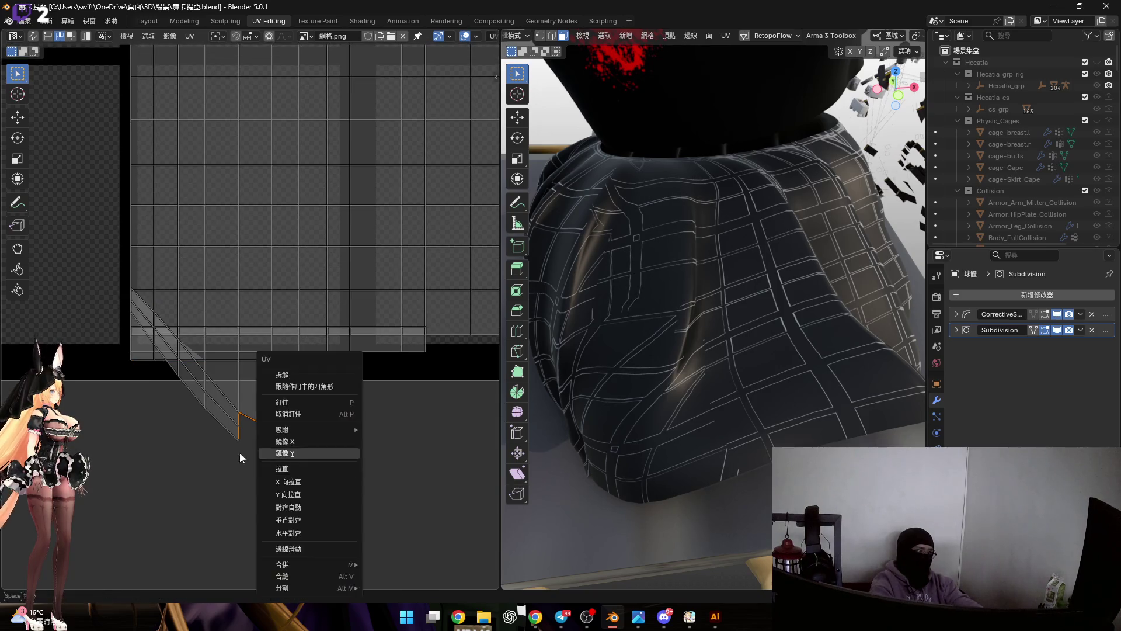
{"action": "key", "text": "Escape"}
{"action": "scroll", "coordinate": [307, 425], "scroll_direction": "up", "scroll_amount": 2}
{"action": "key", "text": "c"}
{"action": "scroll", "coordinate": [377, 453], "scroll_direction": "down", "scroll_amount": 2}
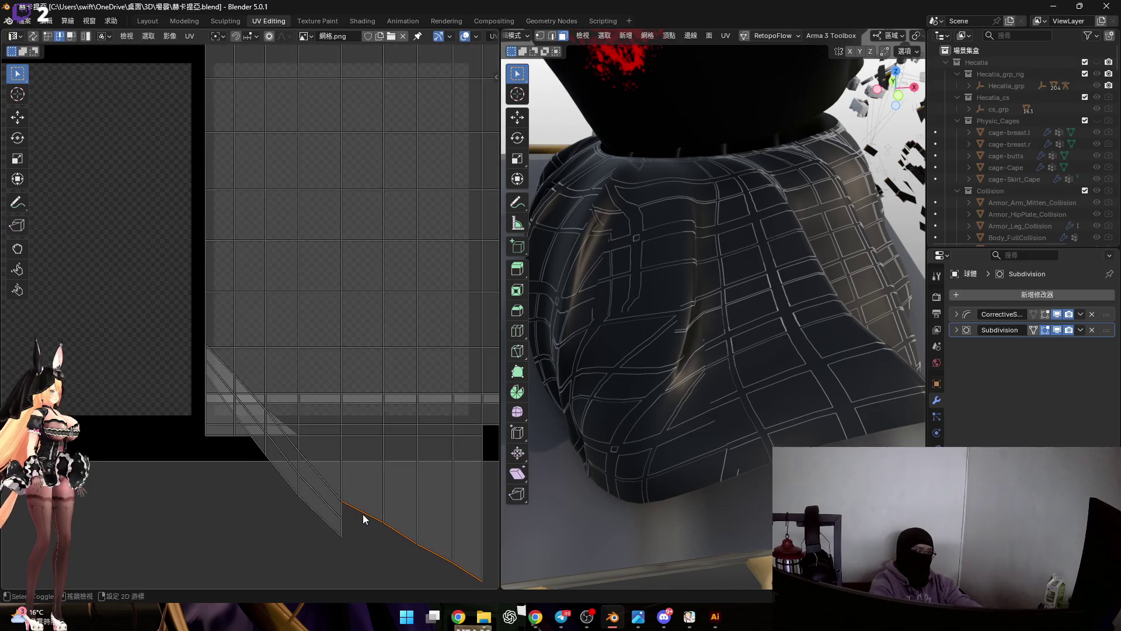
Flatten the diagonal edge along the bottom boundary to zero height, cancelling a vertical move.
{"action": "left_click", "coordinate": [217, 328], "text": "ctrl"}
{"action": "scroll", "coordinate": [288, 391], "scroll_direction": "down", "scroll_amount": 1, "text": "shift"}
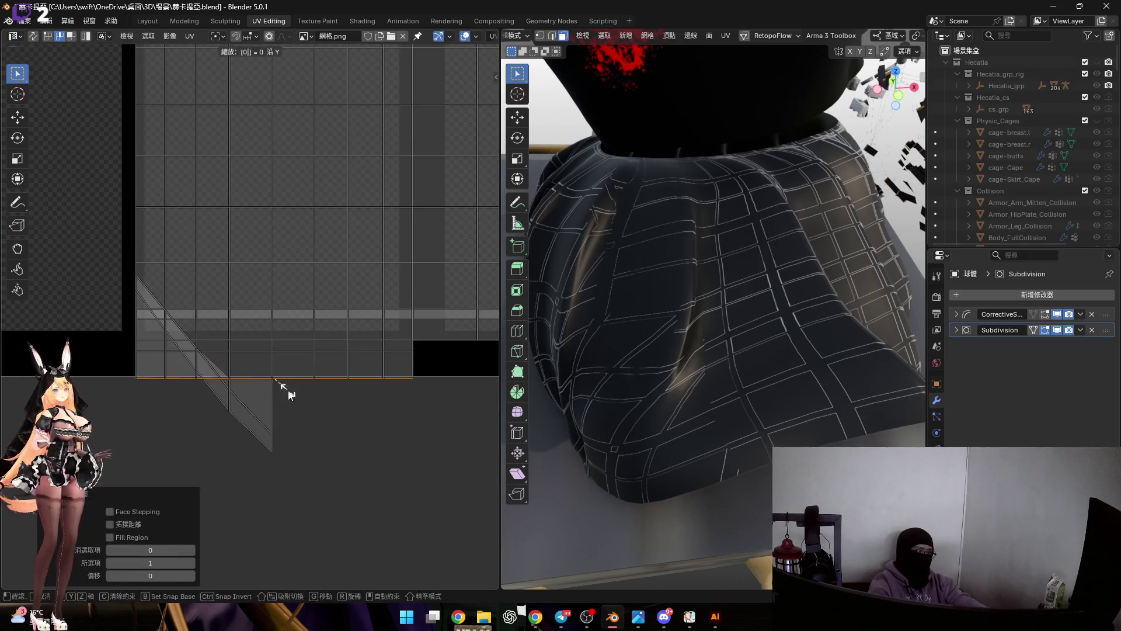
{"action": "key", "text": "ctrl+z"}
{"action": "scroll", "coordinate": [254, 394], "scroll_direction": "up", "scroll_amount": 2}
{"action": "scroll", "coordinate": [280, 390], "scroll_direction": "up", "scroll_amount": 1}
{"action": "key", "text": "s"}
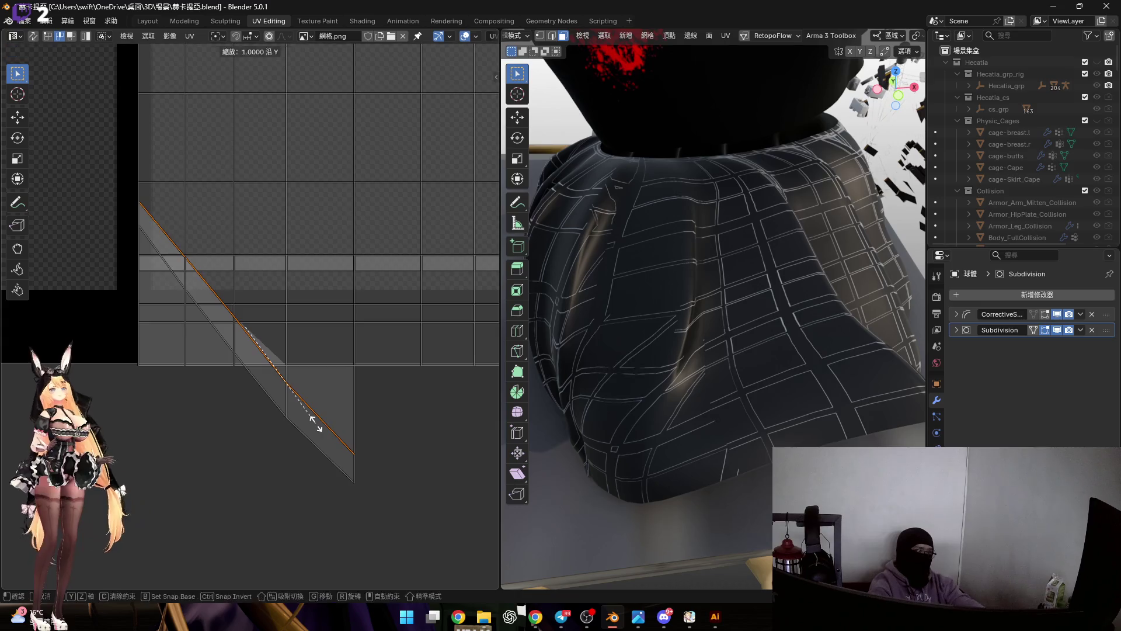
{"action": "key", "text": "y"}
{"action": "key", "text": "0"}
{"action": "key", "text": "Return"}
{"action": "key", "text": "g"}
{"action": "key", "text": "y"}
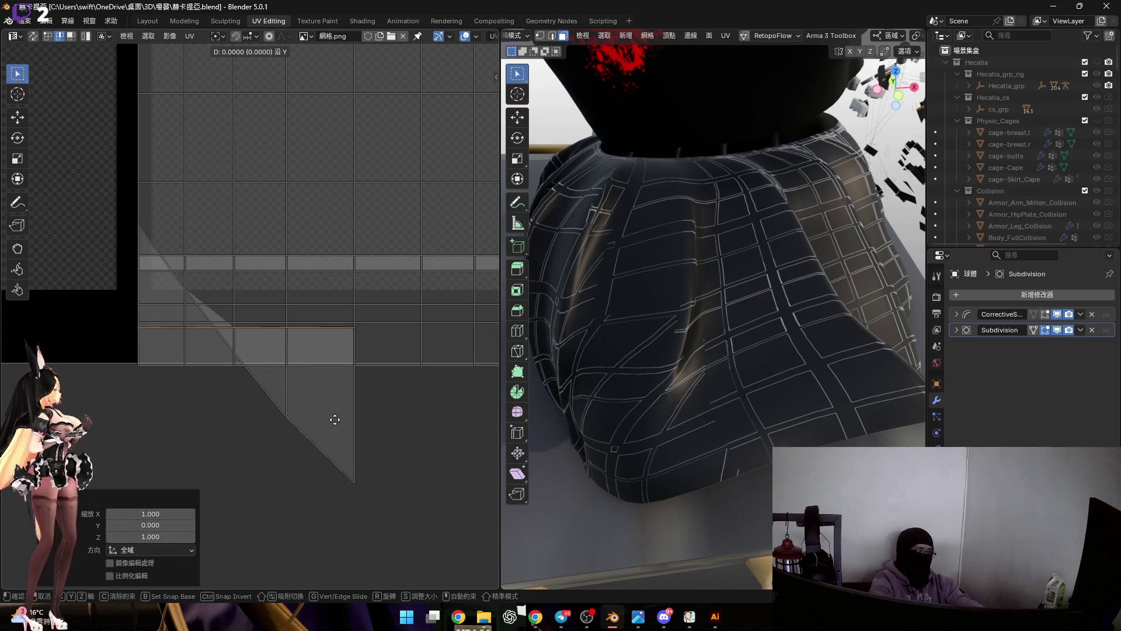
{"action": "key", "text": "Escape"}
Flatten the diagonal edge again and lower it vertically into line with the row below.
{"action": "left_click", "coordinate": [338, 464]}
{"action": "key", "text": "s"}
{"action": "key", "text": "y"}
{"action": "key", "text": "0"}
{"action": "key", "text": "Return"}
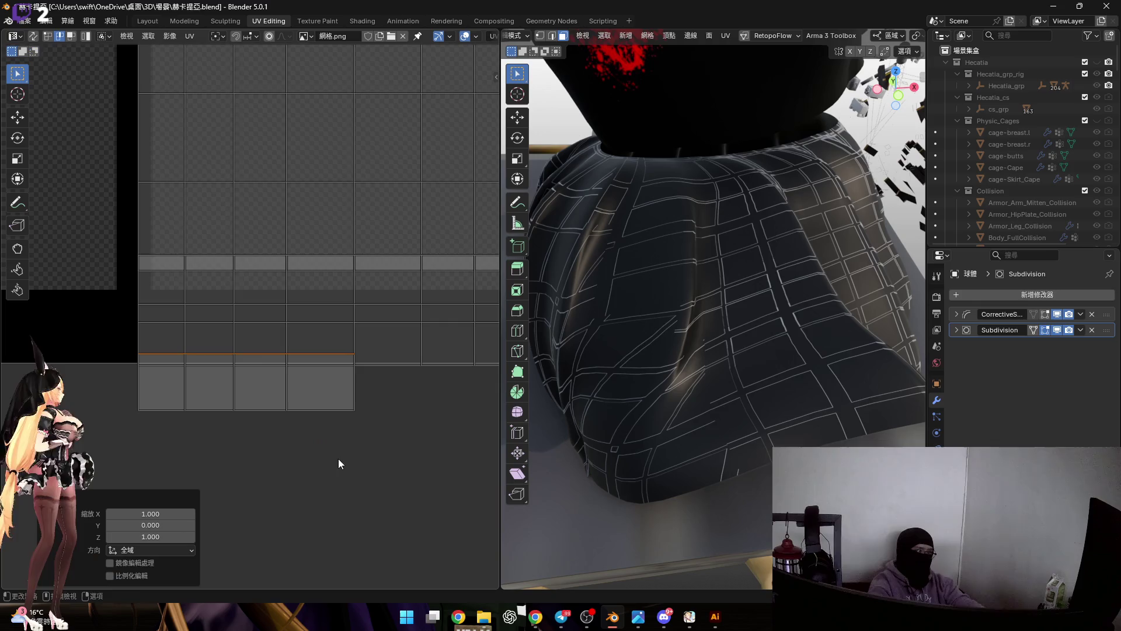
{"action": "key", "text": "g"}
{"action": "key", "text": "y"}
{"action": "left_click", "coordinate": [313, 532]}
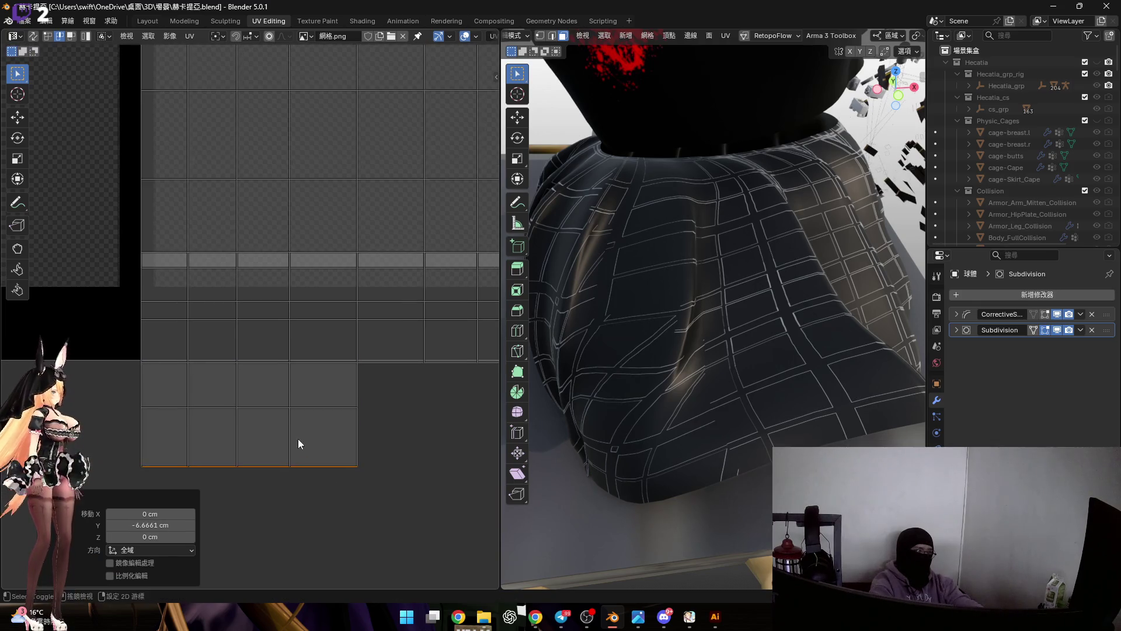
{"action": "scroll", "coordinate": [299, 439], "scroll_direction": "down", "scroll_amount": 1}
{"action": "scroll", "coordinate": [334, 434], "scroll_direction": "up", "scroll_amount": 1}
{"action": "scroll", "coordinate": [308, 457], "scroll_direction": "up", "scroll_amount": 2}
Raise another lower edge loop vertically so it sits in a straight horizontal row.
{"action": "middle_click_drag", "start_coordinate": [307, 428], "coordinate": [198, 384]}
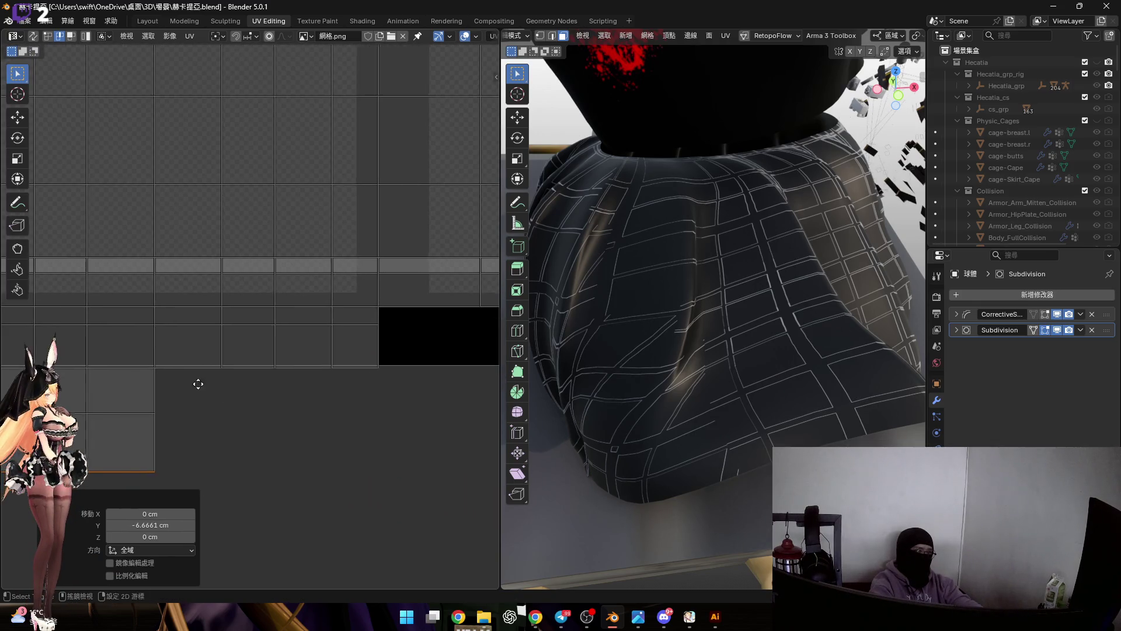
{"action": "left_click", "coordinate": [220, 367]}
{"action": "key", "text": "g"}
{"action": "right_click", "coordinate": [285, 426]}
{"action": "middle_click_drag", "start_coordinate": [448, 366], "coordinate": [171, 358]}
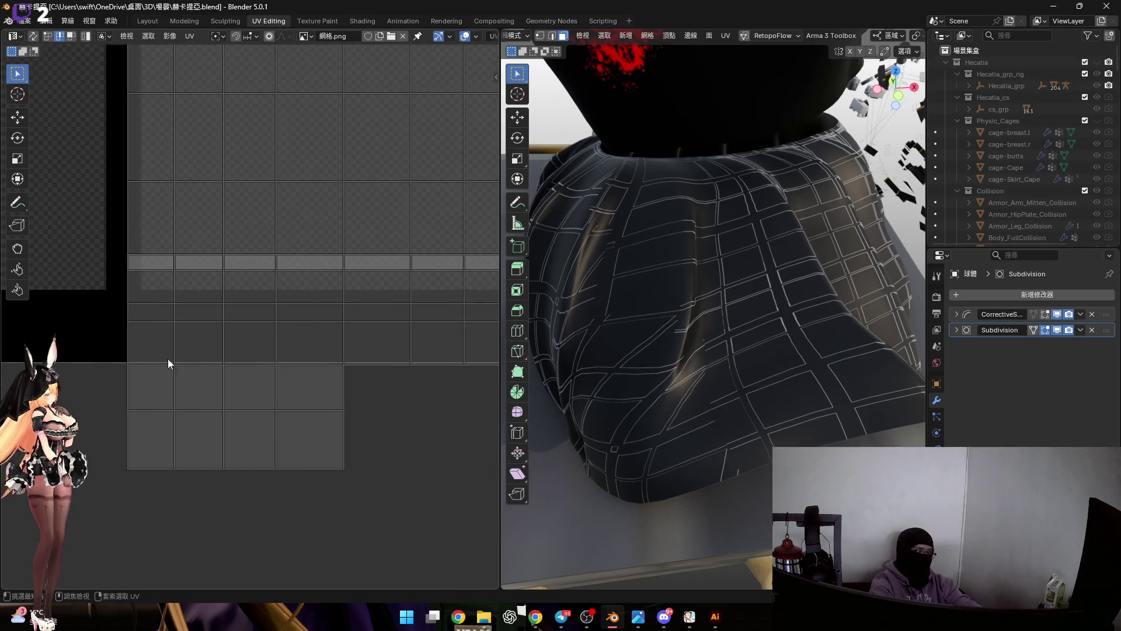
{"action": "left_click", "coordinate": [303, 378], "text": "ctrl"}
{"action": "key", "text": "g"}
{"action": "key", "text": "y"}
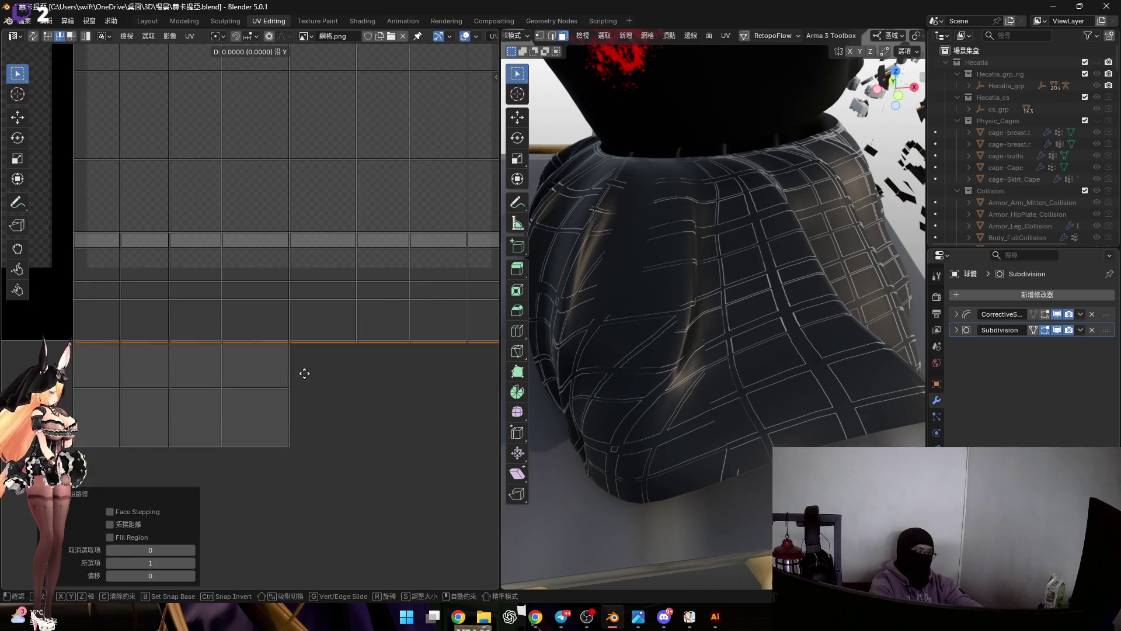
{"action": "left_click", "coordinate": [280, 394]}
Move the next edge loop to its new height to complete the straight rows.
{"action": "middle_click_drag", "start_coordinate": [270, 402], "coordinate": [315, 382]}
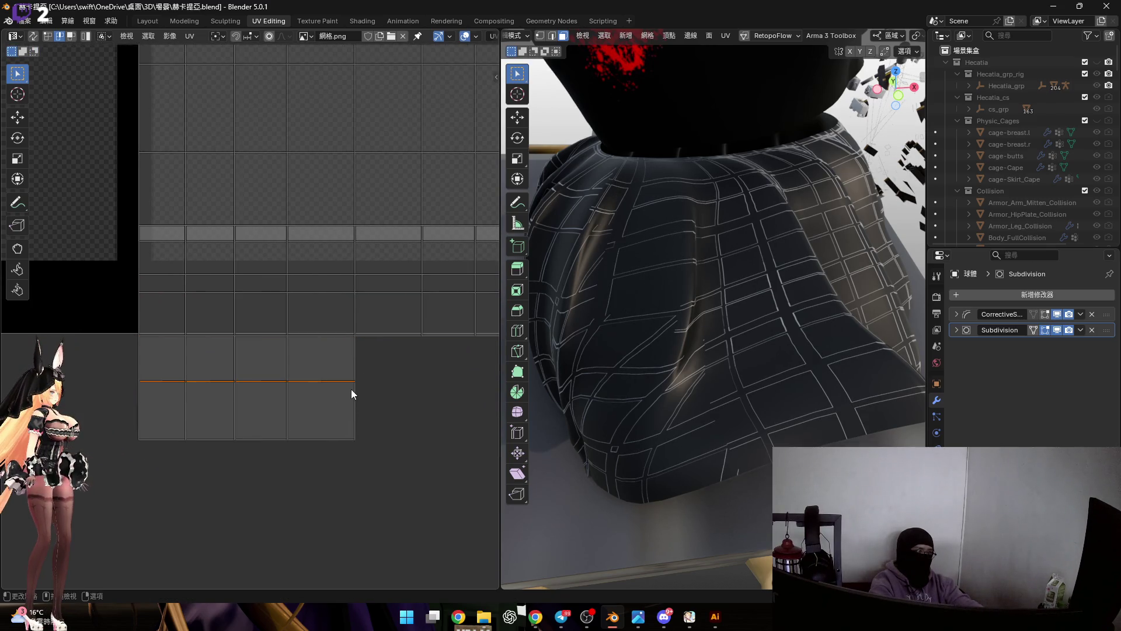
{"action": "key", "text": "g"}
{"action": "left_click", "coordinate": [299, 403]}
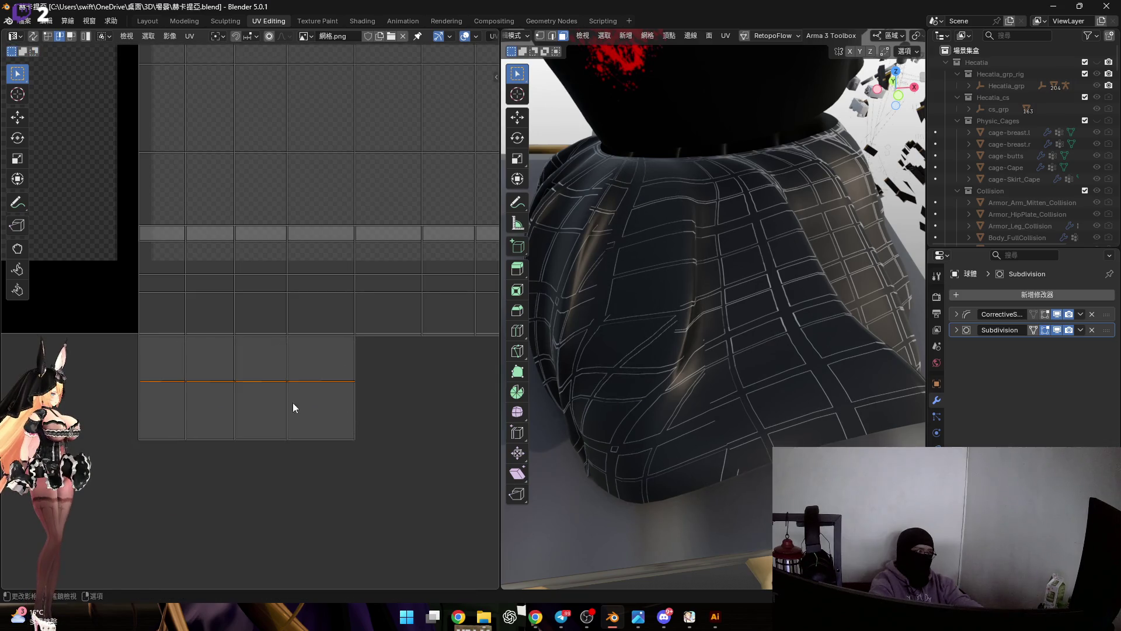
{"action": "scroll", "coordinate": [303, 437], "scroll_direction": "down", "scroll_amount": 3}
{"action": "scroll", "coordinate": [316, 443], "scroll_direction": "down", "scroll_amount": 3}
{"action": "key", "text": "a"}
Rotate the whole skirt island 90 degrees and move it down inside the image bounds.
{"action": "key", "text": "alt+a"}
{"action": "left_click_drag", "start_coordinate": [192, 217], "coordinate": [446, 547]}
{"action": "type", "text": "r"}
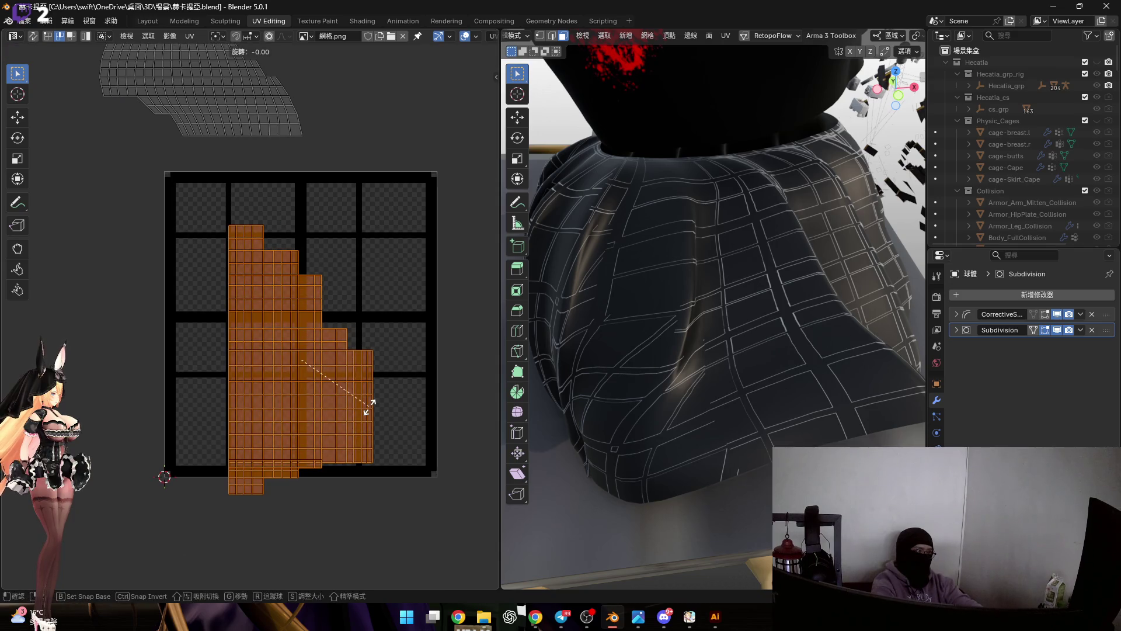
{"action": "type", "text": "90"}
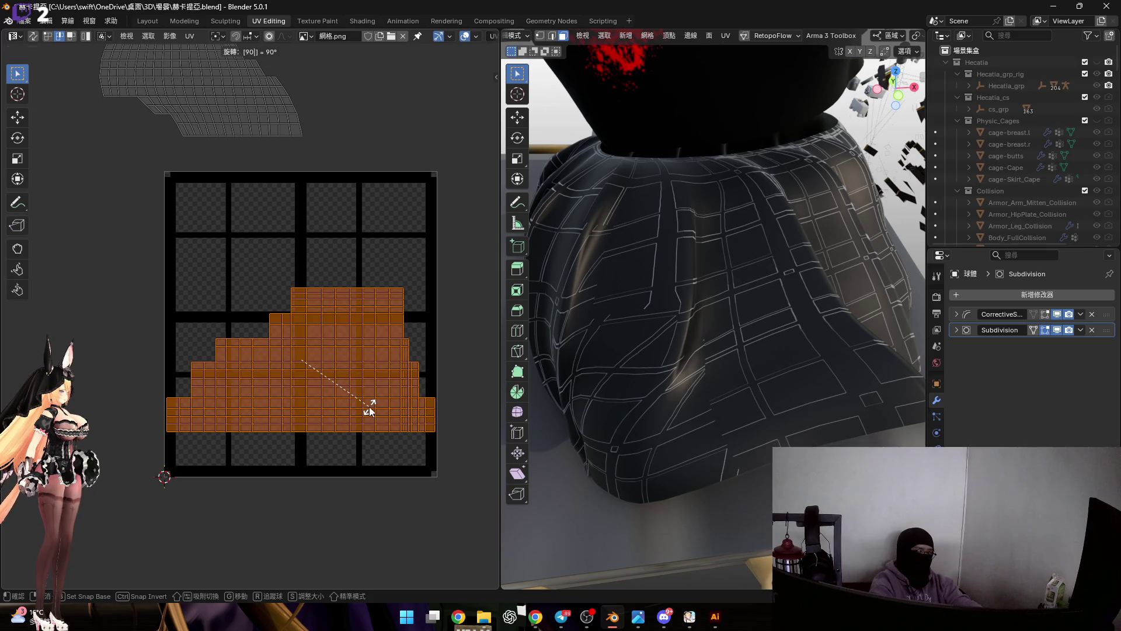
{"action": "key", "text": "Return"}
{"action": "middle_click_drag", "start_coordinate": [368, 405], "coordinate": [333, 447]}
{"action": "middle_click_drag", "start_coordinate": [665, 333], "coordinate": [540, 362]}
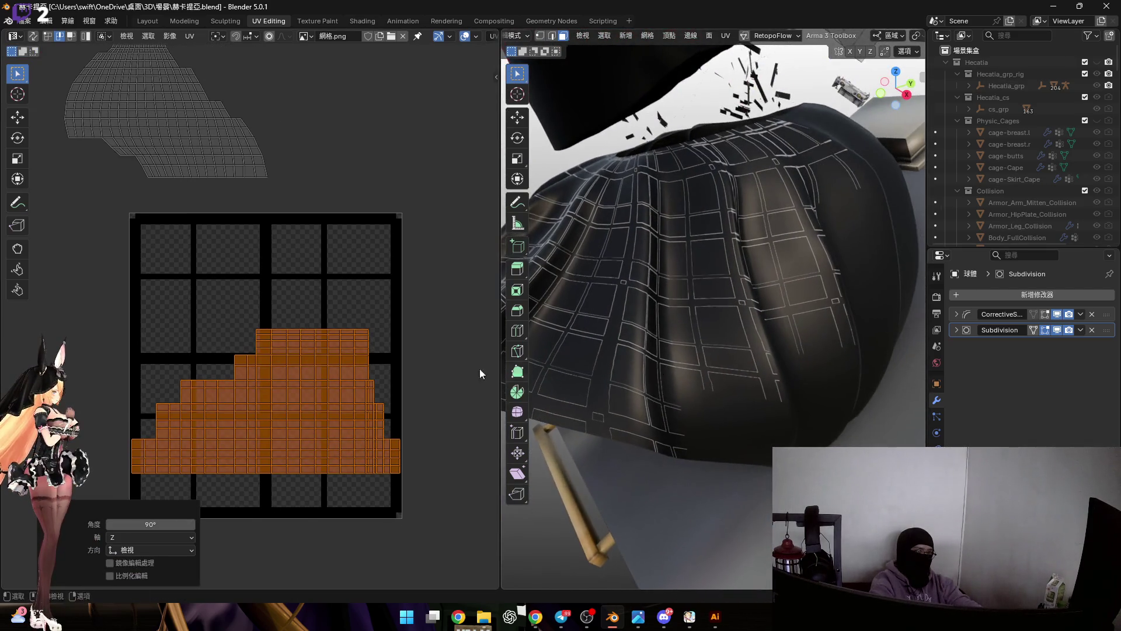
{"action": "middle_click_drag", "start_coordinate": [373, 421], "coordinate": [347, 418]}
{"action": "key", "text": "g"}
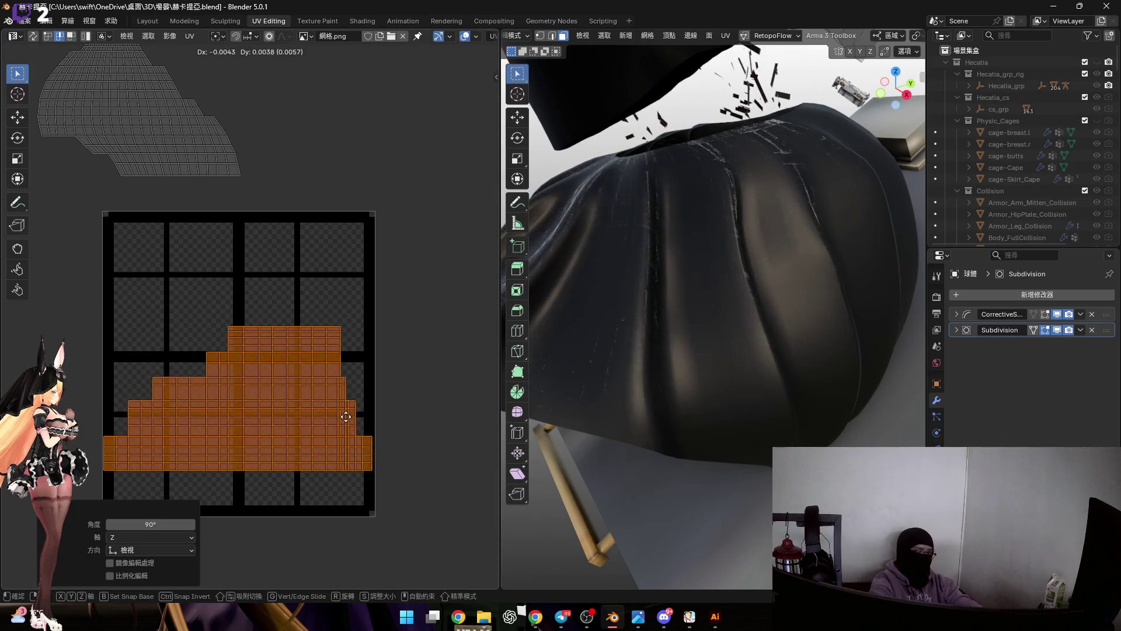
{"action": "right_click", "coordinate": [333, 355]}
Orbit around the skirt to check the grid, cancelling a move of the upper island.
{"action": "mouse_move", "coordinate": [561, 351]}
{"action": "middle_mouse_down"}
{"action": "mouse_move", "coordinate": [744, 370]}
{"action": "mouse_move", "coordinate": [613, 377]}
{"action": "middle_mouse_up"}
{"action": "middle_click_drag", "start_coordinate": [257, 306], "coordinate": [301, 385]}
{"action": "left_click_drag", "start_coordinate": [72, 113], "coordinate": [352, 301]}
{"action": "key", "text": "g"}
{"action": "key", "text": "Escape"}
{"action": "mouse_move", "coordinate": [613, 350]}
{"action": "middle_mouse_down"}
{"action": "mouse_move", "coordinate": [635, 352]}
{"action": "mouse_move", "coordinate": [593, 311]}
{"action": "mouse_move", "coordinate": [675, 393]}
{"action": "middle_mouse_up"}
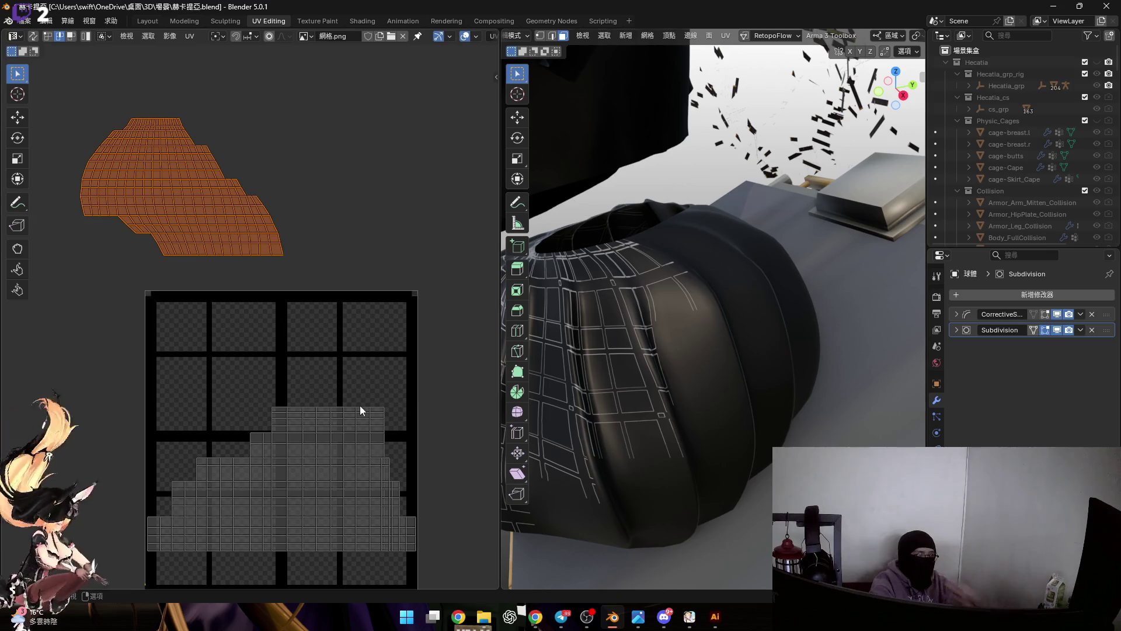
{"action": "middle_click_drag", "start_coordinate": [309, 407], "coordinate": [356, 336]}
{"action": "scroll", "coordinate": [859, 33], "scroll_direction": "down", "scroll_amount": 3}
{"action": "scroll", "coordinate": [858, 33], "scroll_direction": "down", "scroll_amount": 3}
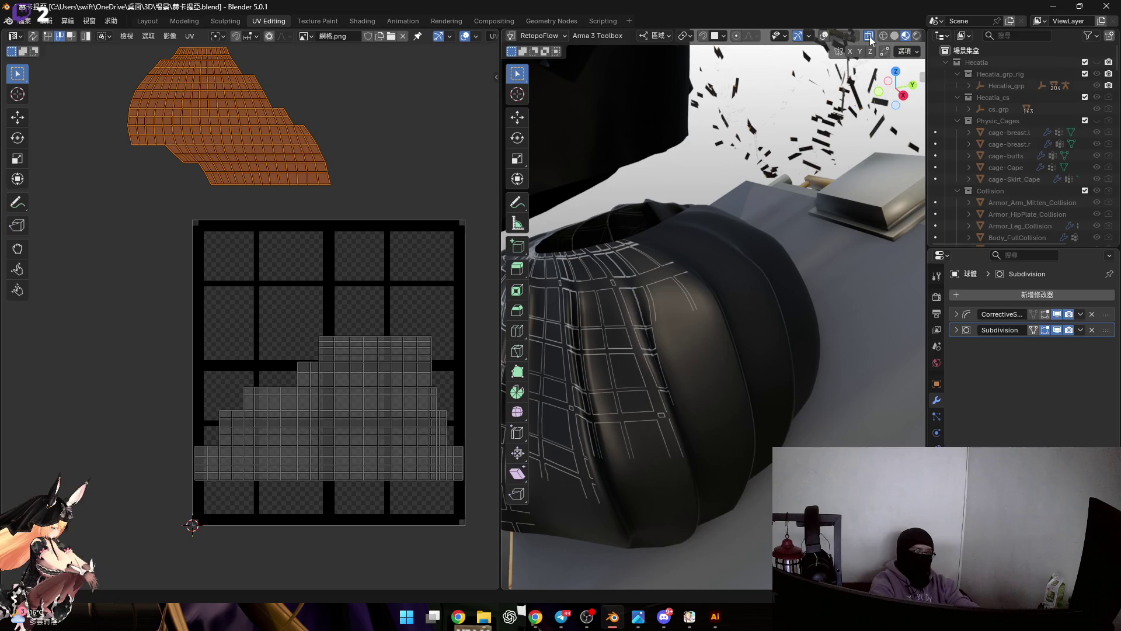
With overlays shown, move all UV islands up above the texture grid and deselect them.
{"action": "left_click", "coordinate": [832, 36]}
{"action": "middle_click_drag", "start_coordinate": [665, 263], "coordinate": [706, 199]}
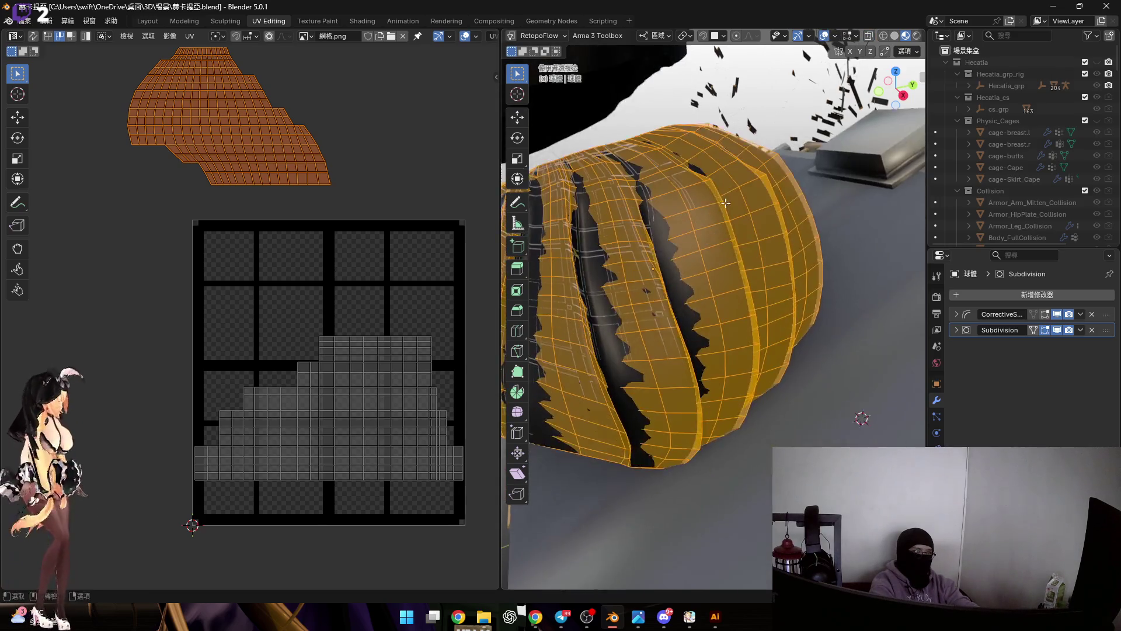
{"action": "scroll", "coordinate": [280, 374], "scroll_direction": "down", "scroll_amount": 2}
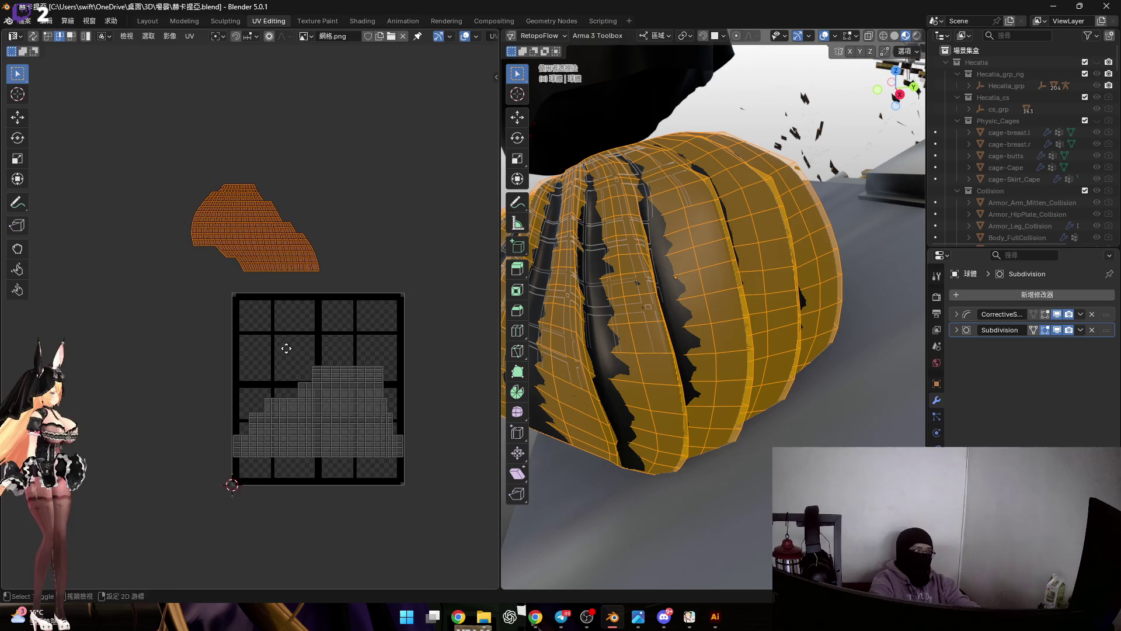
{"action": "left_click_drag", "start_coordinate": [147, 147], "coordinate": [429, 538]}
{"action": "key", "text": "g"}
{"action": "scroll", "coordinate": [357, 363], "scroll_direction": "up", "scroll_amount": 1}
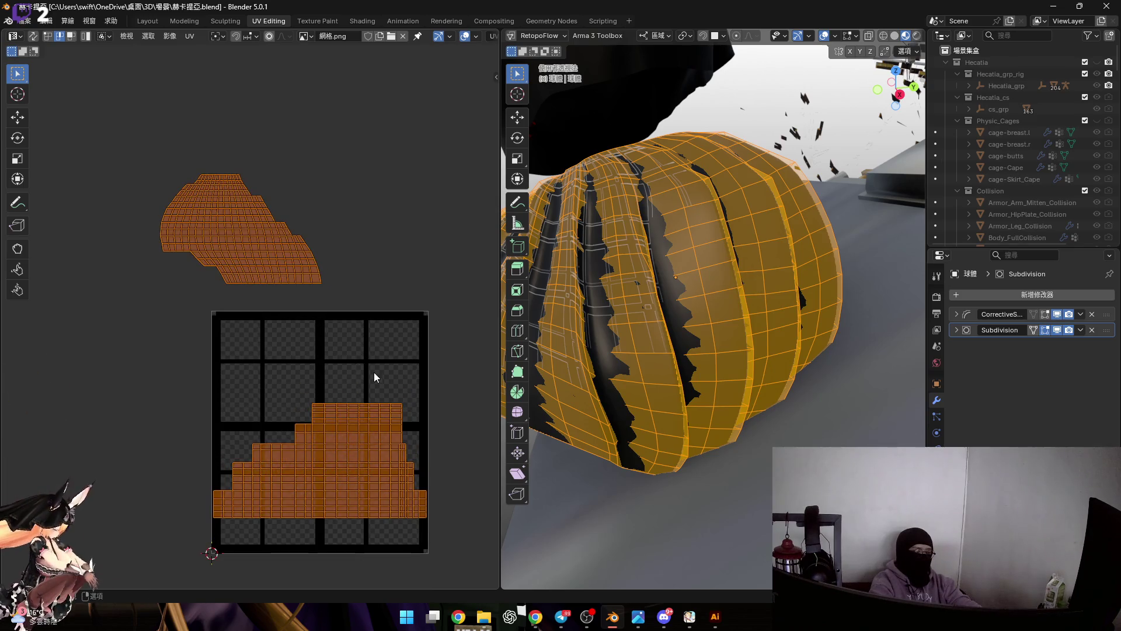
{"action": "scroll", "coordinate": [375, 371], "scroll_direction": "down", "scroll_amount": 1}
{"action": "left_click", "coordinate": [397, 186]}
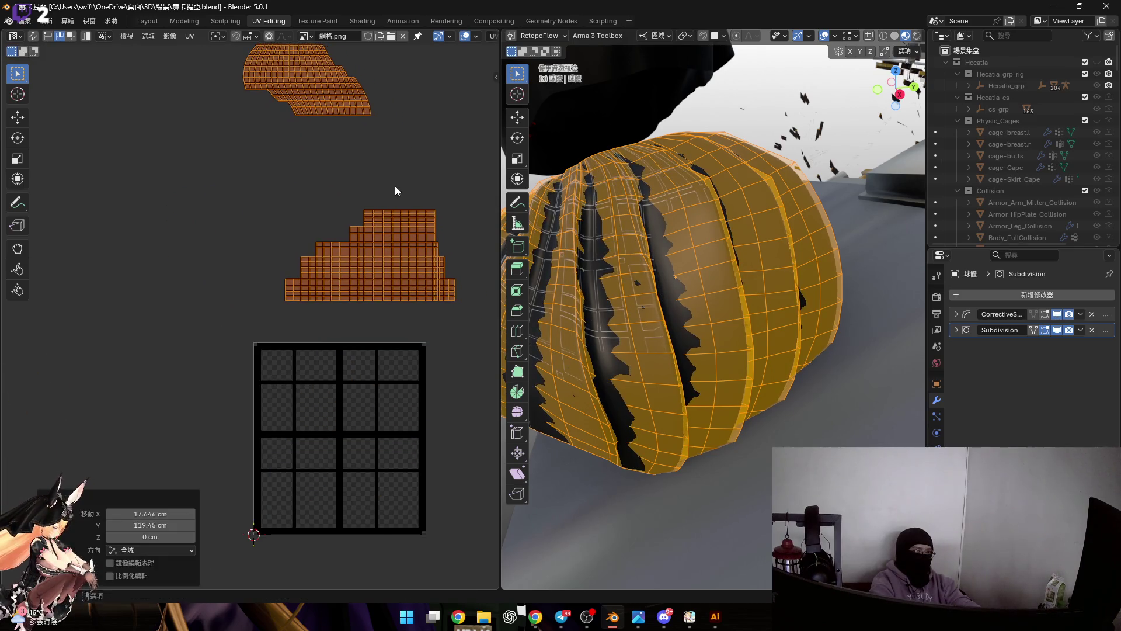
{"action": "middle_click_drag", "start_coordinate": [451, 330], "coordinate": [429, 339]}
{"action": "mouse_move", "coordinate": [641, 295]}
{"action": "middle_mouse_down"}
{"action": "mouse_move", "coordinate": [517, 303]}
{"action": "mouse_move", "coordinate": [460, 272]}
{"action": "middle_mouse_up"}
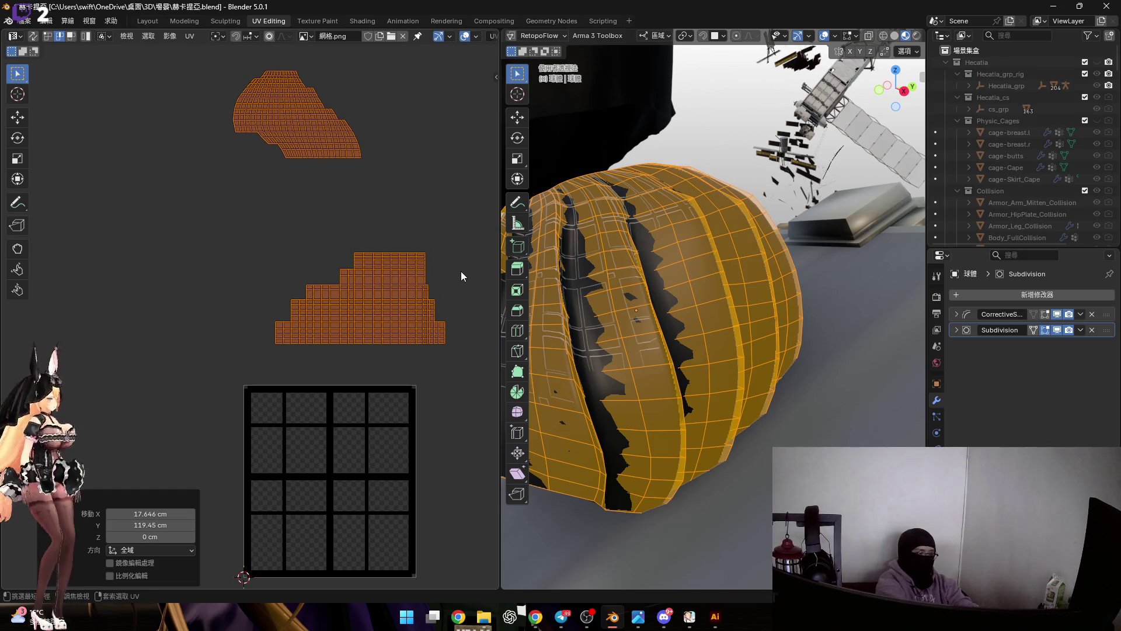
{"action": "left_click", "coordinate": [461, 272]}
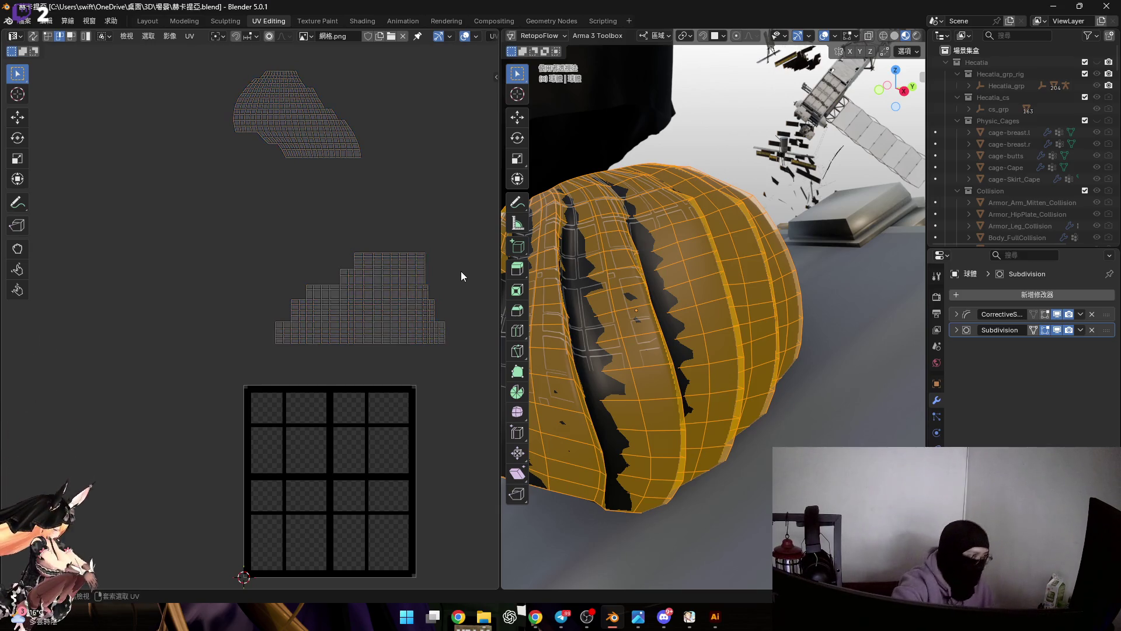
Try a fresh unwrap of the skirt, undo it, and restore the mesh selection.
{"action": "middle_click_drag", "start_coordinate": [665, 377], "coordinate": [726, 352]}
{"action": "key", "text": "u"}
{"action": "left_click", "coordinate": [697, 357]}
{"action": "key", "text": "ctrl+z"}
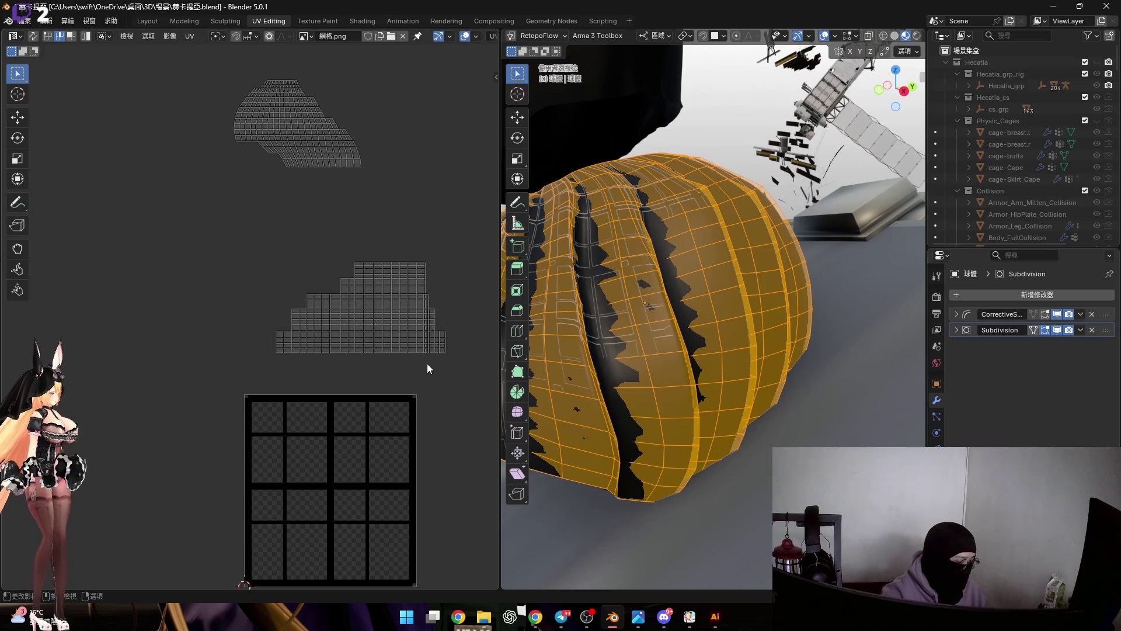
{"action": "left_click", "coordinate": [730, 131]}
{"action": "middle_click_drag", "start_coordinate": [666, 351], "coordinate": [692, 359]}
{"action": "left_click", "coordinate": [691, 359]}
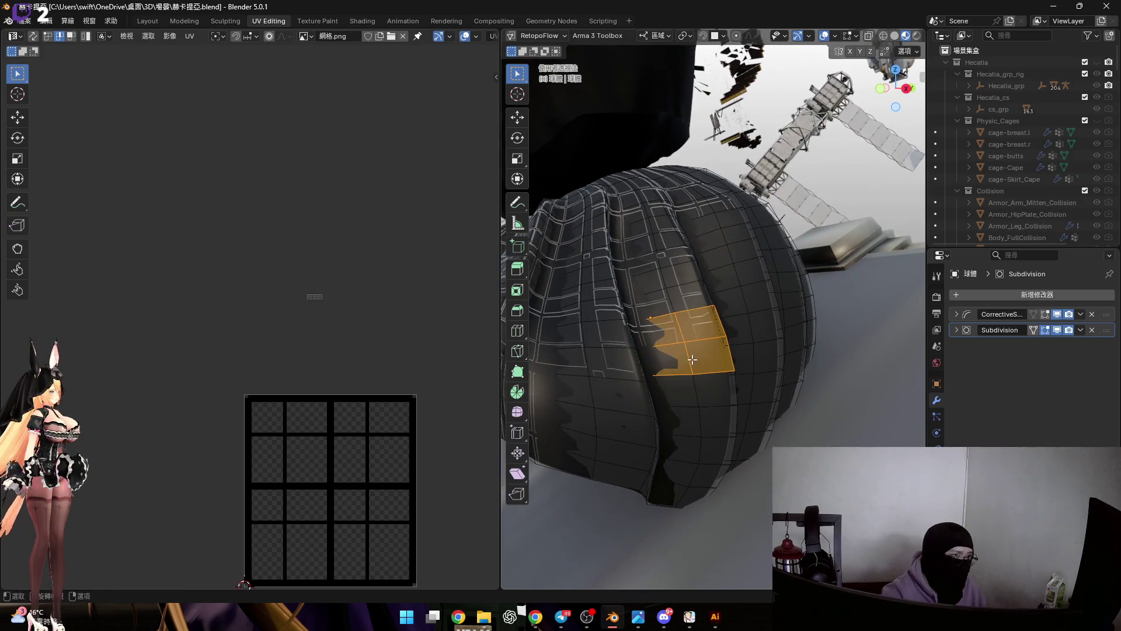
{"action": "key", "text": "ctrl+z"}
{"action": "key", "text": "ctrl+z"}
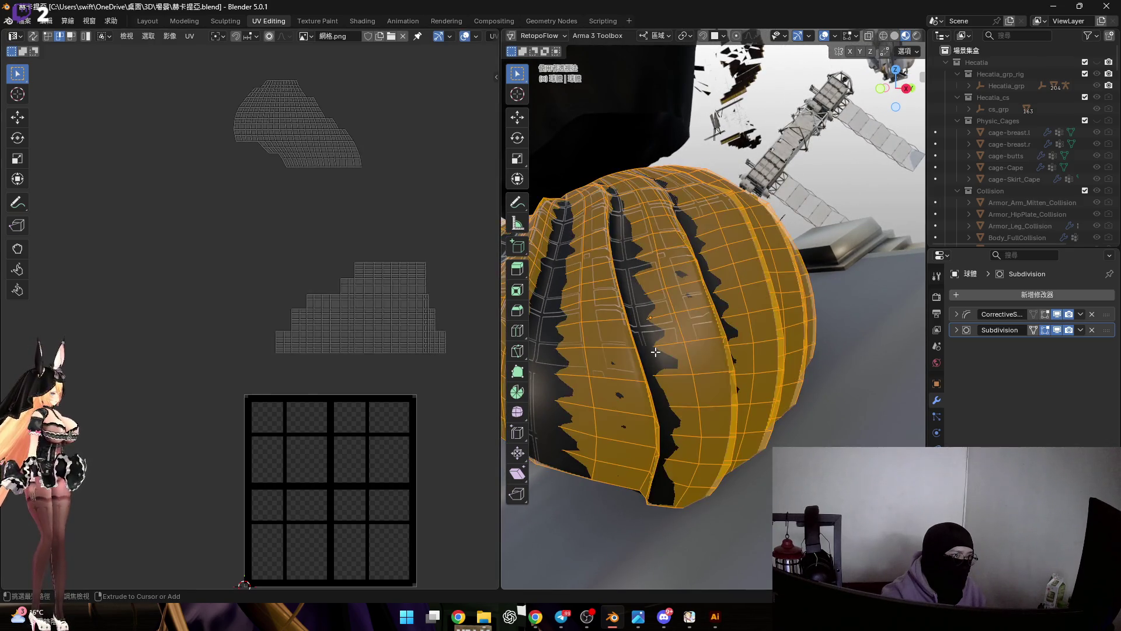
Reselect the whole skirt mesh and clear the UV island selection.
{"action": "left_click_drag", "start_coordinate": [209, 242], "coordinate": [483, 394]}
{"action": "key", "text": "ctrl+z"}
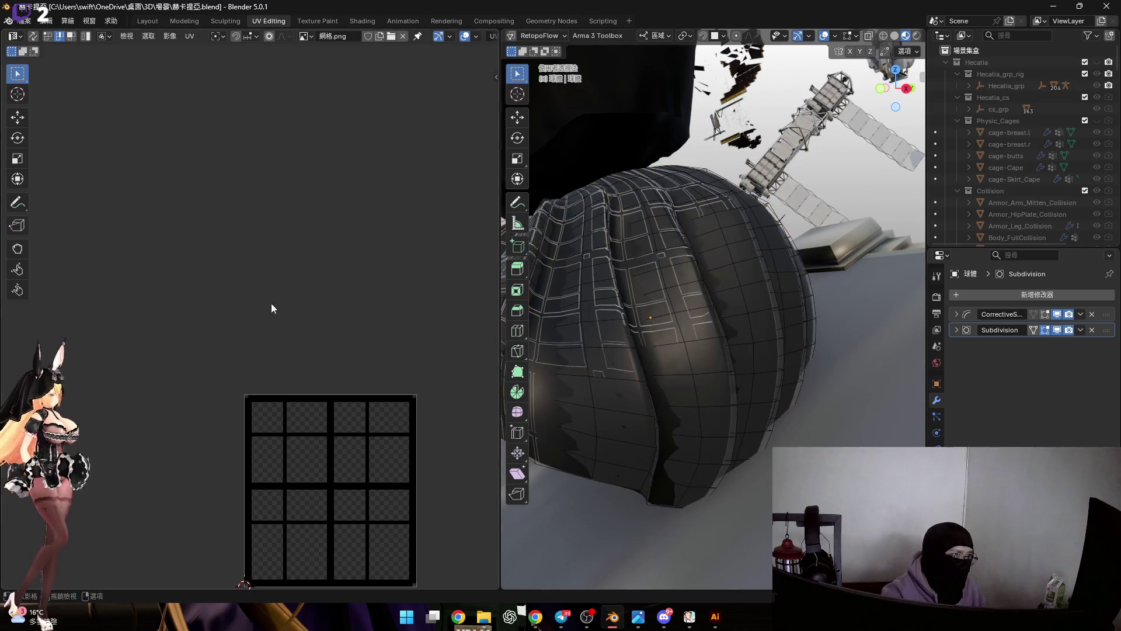
{"action": "key", "text": "l"}
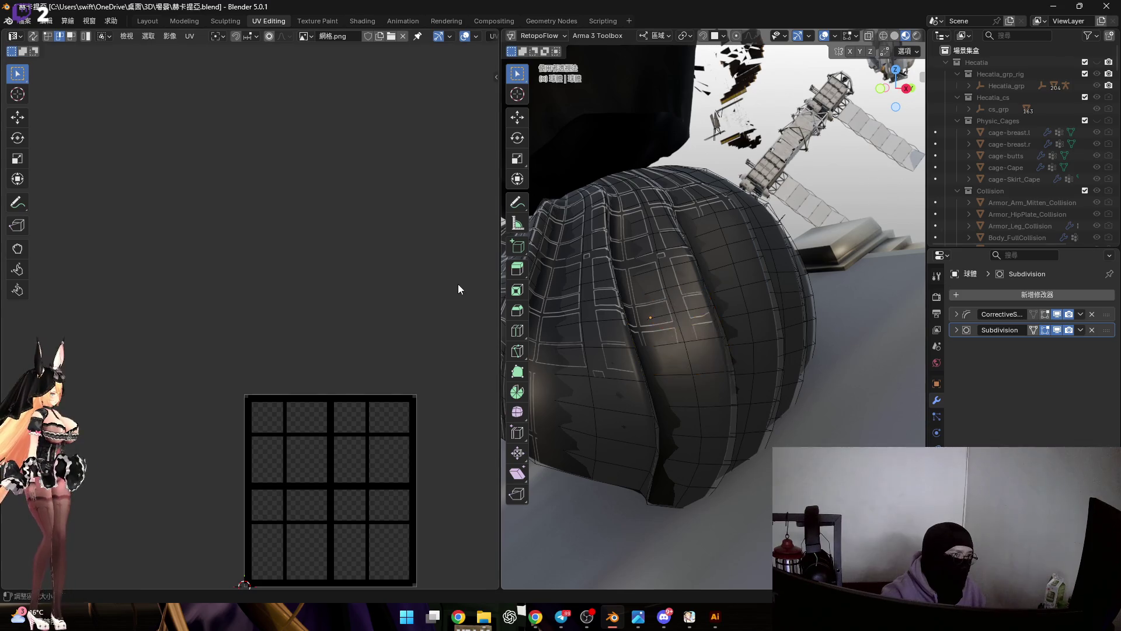
{"action": "key", "text": "alt+a"}
{"action": "key", "text": "a"}
{"action": "left_click_drag", "start_coordinate": [234, 230], "coordinate": [451, 393]}
{"action": "left_click", "coordinate": [437, 237]}
{"action": "middle_click_drag", "start_coordinate": [641, 291], "coordinate": [744, 290]}
Place the stepped island inside the texture grid and scale it slightly larger.
{"action": "left_click", "coordinate": [435, 294]}
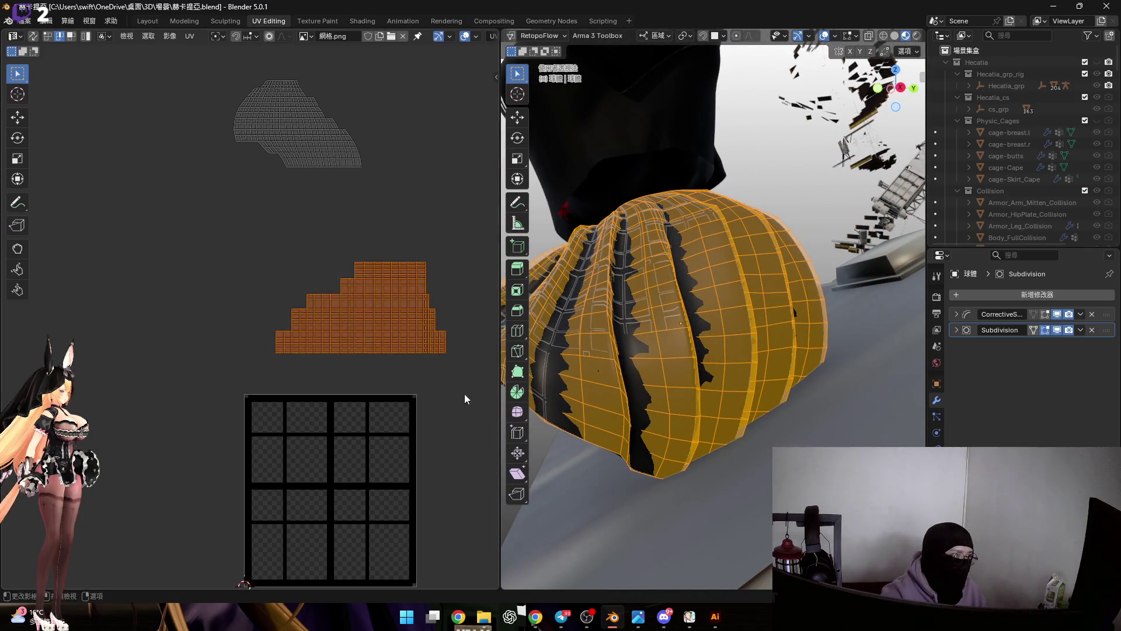
{"action": "scroll", "coordinate": [383, 320], "scroll_direction": "up", "scroll_amount": 2}
{"action": "key", "text": "g"}
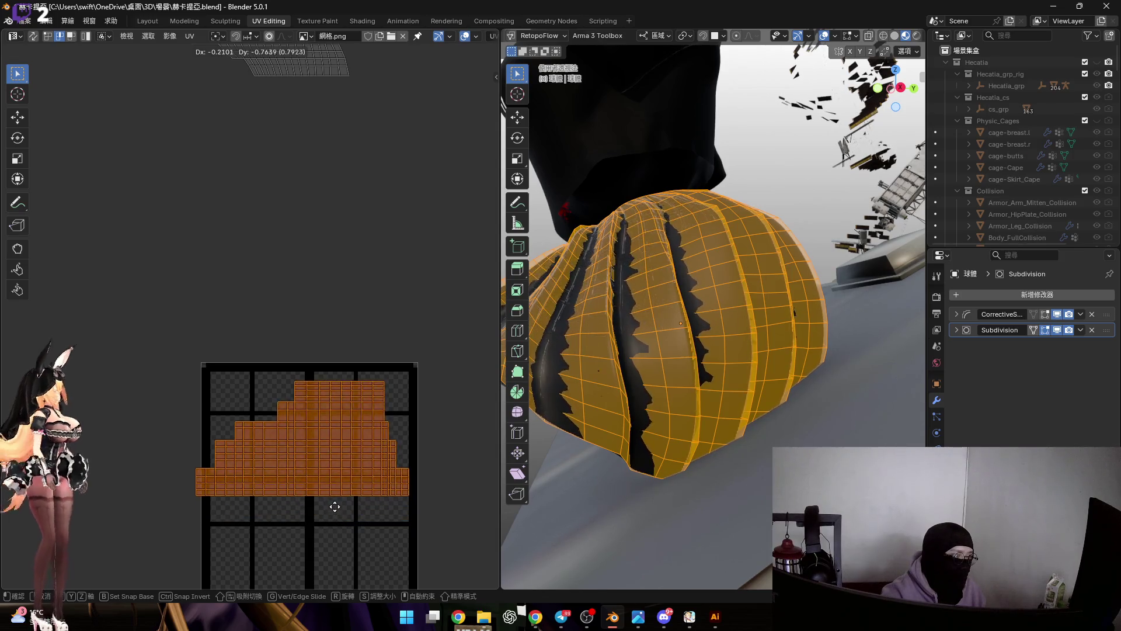
{"action": "left_click", "coordinate": [334, 511]}
{"action": "key", "text": "s"}
{"action": "left_click", "coordinate": [435, 522]}
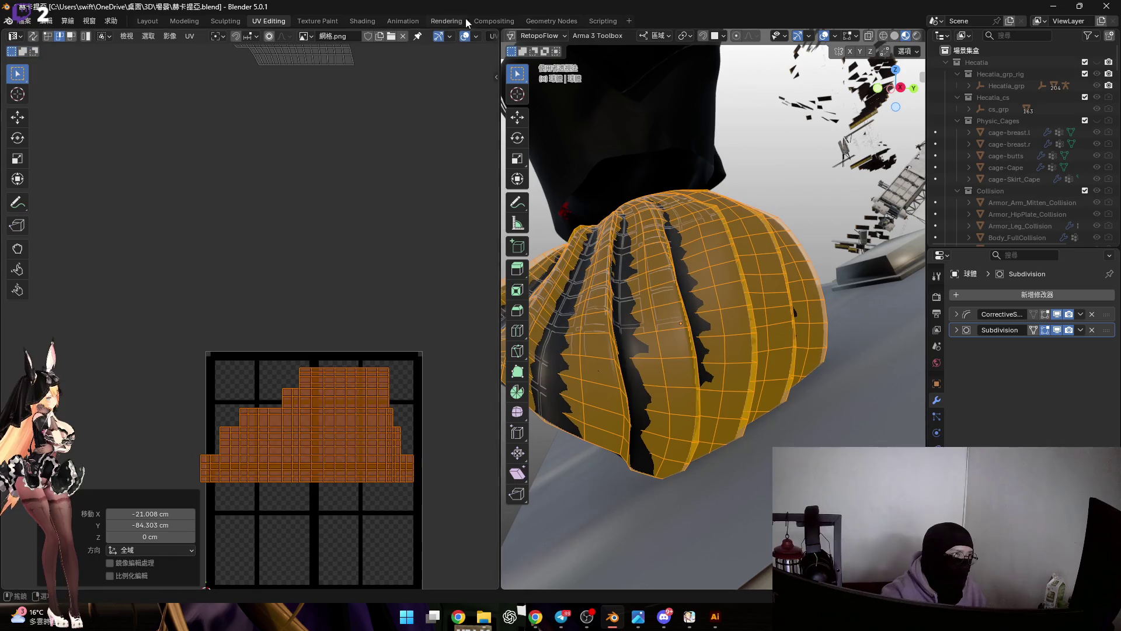
Disconnect the Mapping node from the grid Image Texture in Layout's Shader Editor, returning to UV Editing.
{"action": "key", "text": "ctrl+Page_Up"}
{"action": "key", "text": "ctrl+Page_Up"}
{"action": "key", "text": "ctrl+Page_Up"}
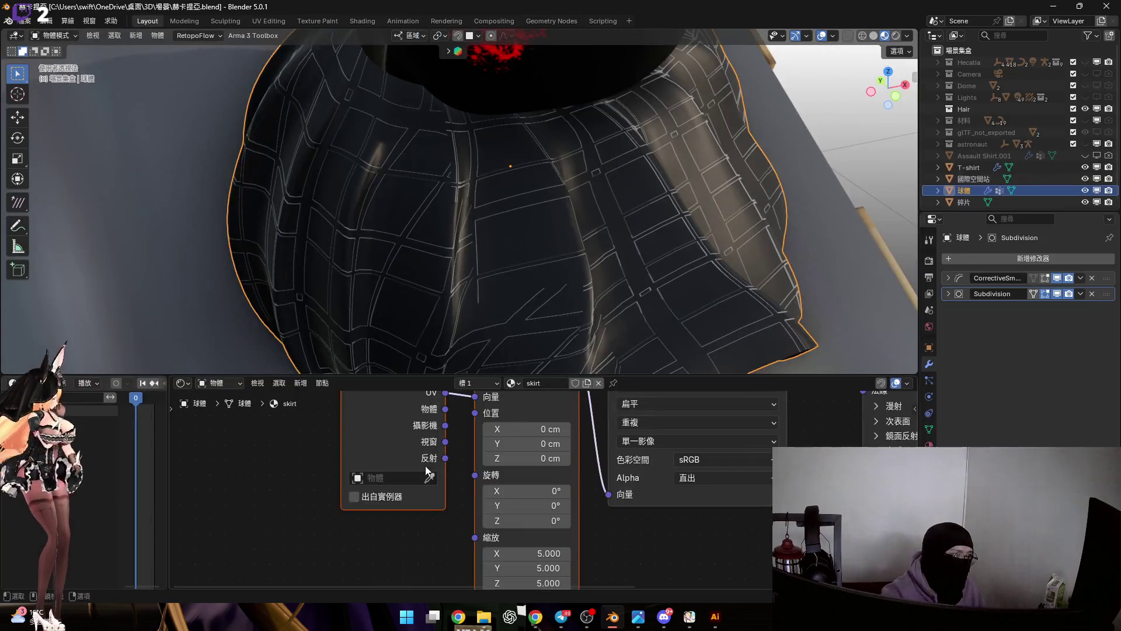
{"action": "scroll", "coordinate": [449, 452], "scroll_direction": "down", "scroll_amount": 2}
{"action": "scroll", "coordinate": [438, 488], "scroll_direction": "up", "scroll_amount": 2}
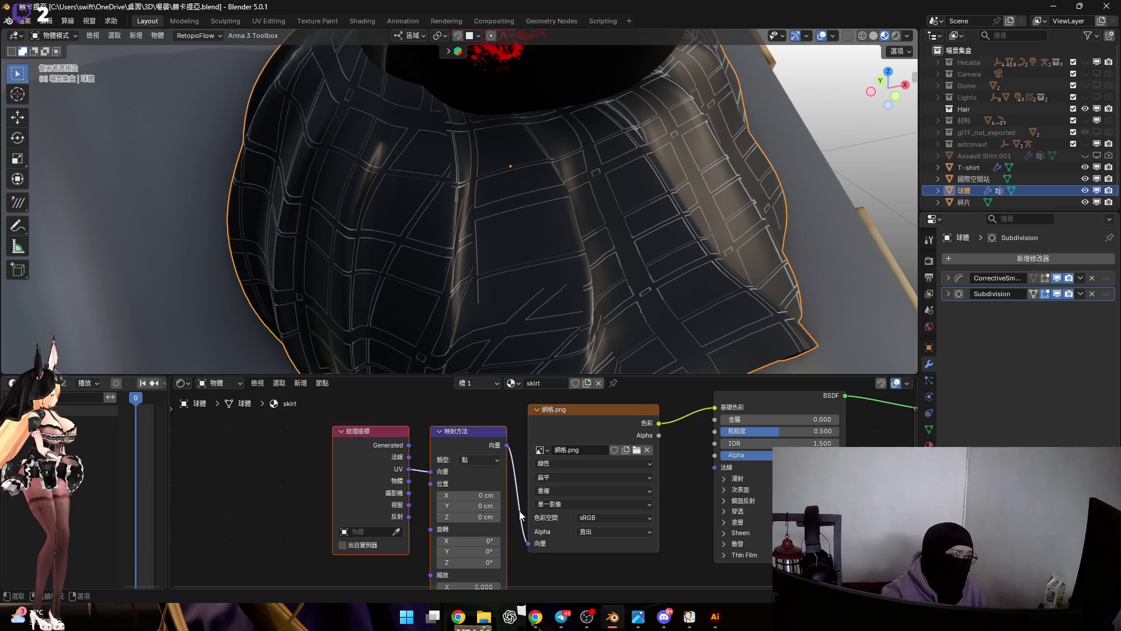
{"action": "right_click_drag", "start_coordinate": [519, 515], "coordinate": [515, 527], "text": "ctrl"}
{"action": "left_click", "coordinate": [279, 21]}
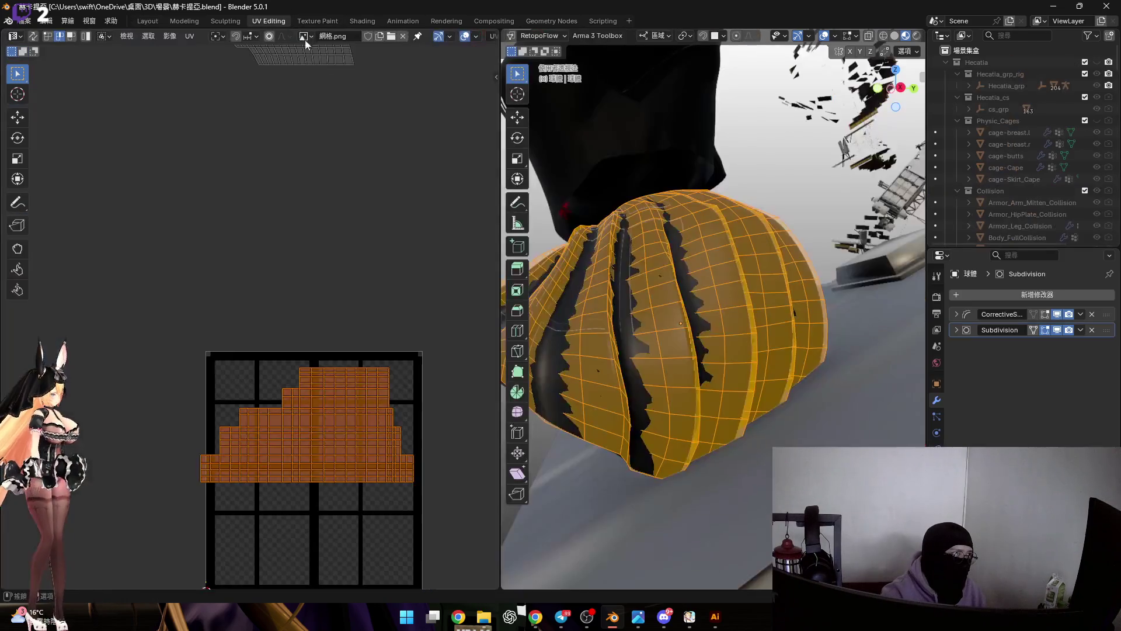
Slide a vertical run of edges on the island's right side horizontally into a straight column.
{"action": "left_click", "coordinate": [825, 35]}
{"action": "middle_click_drag", "start_coordinate": [226, 341], "coordinate": [295, 305]}
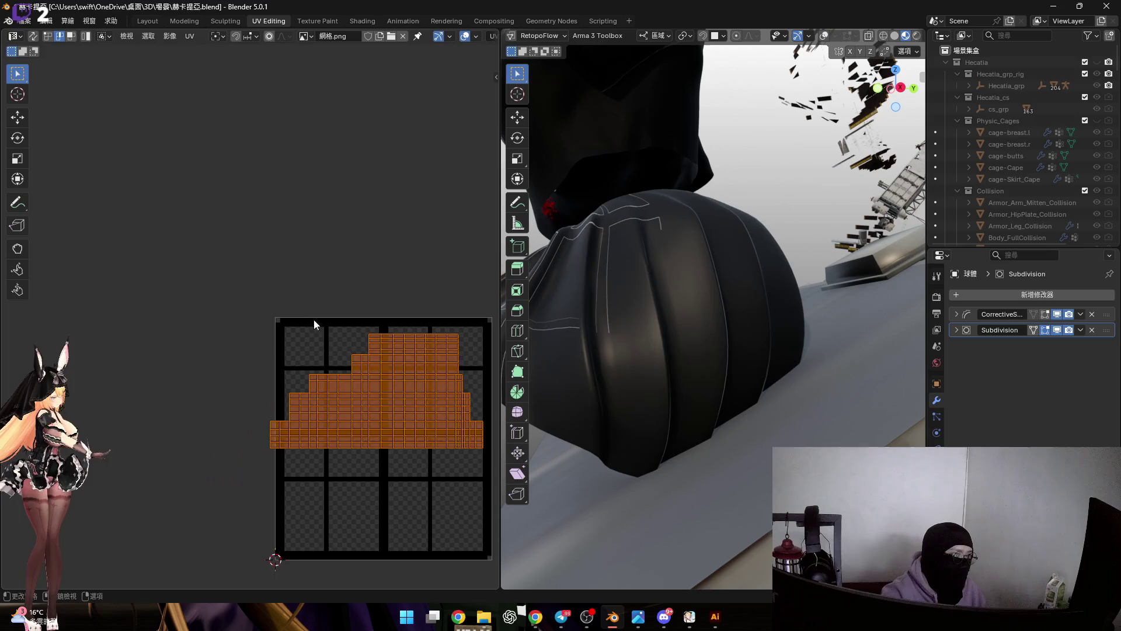
{"action": "scroll", "coordinate": [395, 355], "scroll_direction": "up", "scroll_amount": 2}
{"action": "scroll", "coordinate": [401, 339], "scroll_direction": "down", "scroll_amount": 3}
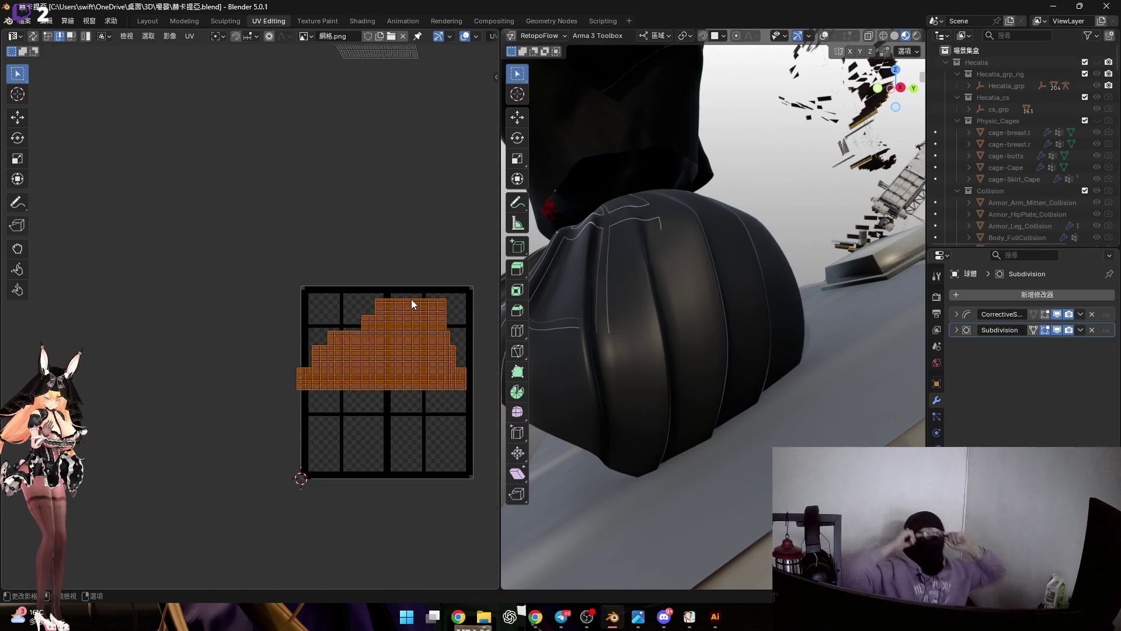
{"action": "mouse_move", "coordinate": [418, 362]}
{"action": "middle_mouse_down", "text": "ctrl"}
{"action": "mouse_move", "coordinate": [355, 351]}
{"action": "mouse_move", "coordinate": [392, 374]}
{"action": "middle_mouse_up", "text": "ctrl"}
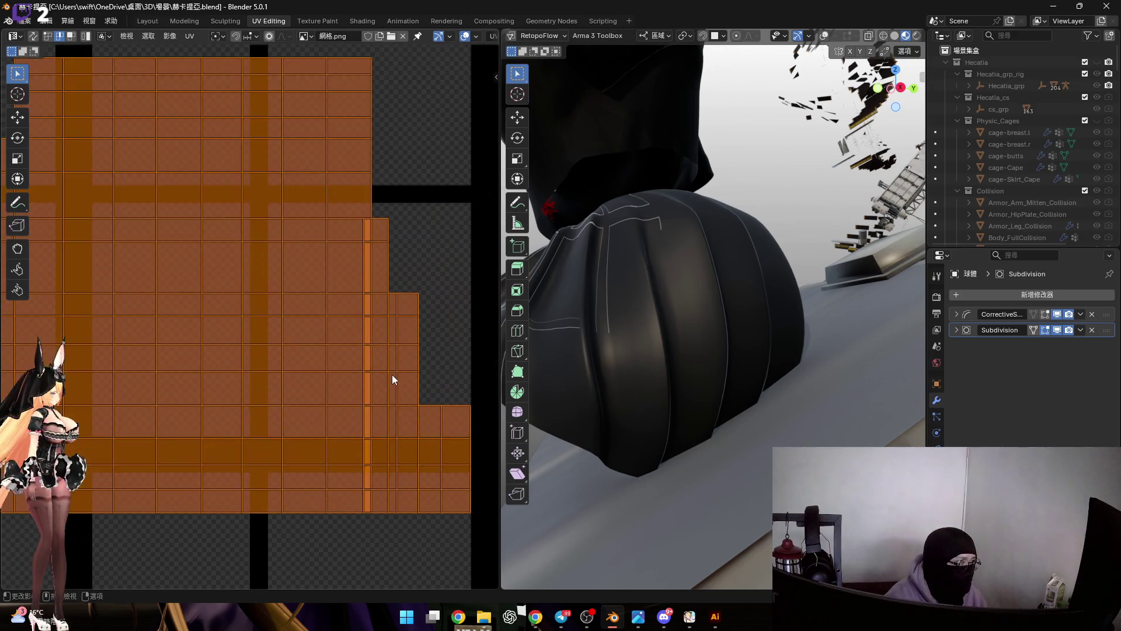
{"action": "left_click", "coordinate": [369, 241]}
{"action": "left_click", "coordinate": [369, 501], "text": "ctrl"}
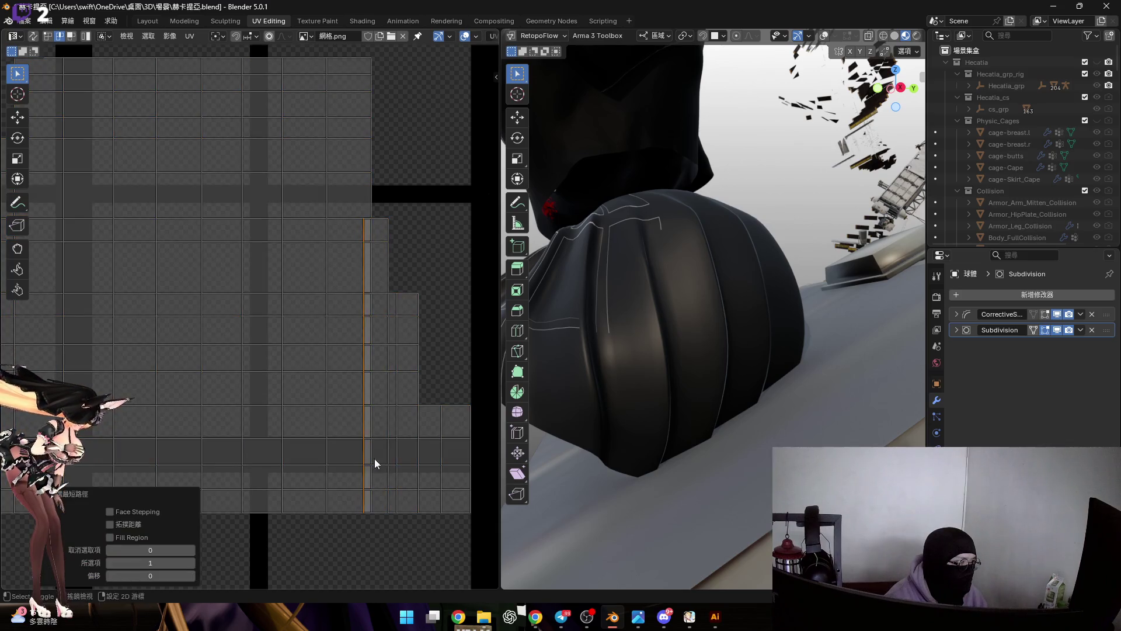
{"action": "scroll", "coordinate": [377, 462], "scroll_direction": "up", "scroll_amount": 1}
{"action": "key", "text": "g"}
{"action": "key", "text": "x"}
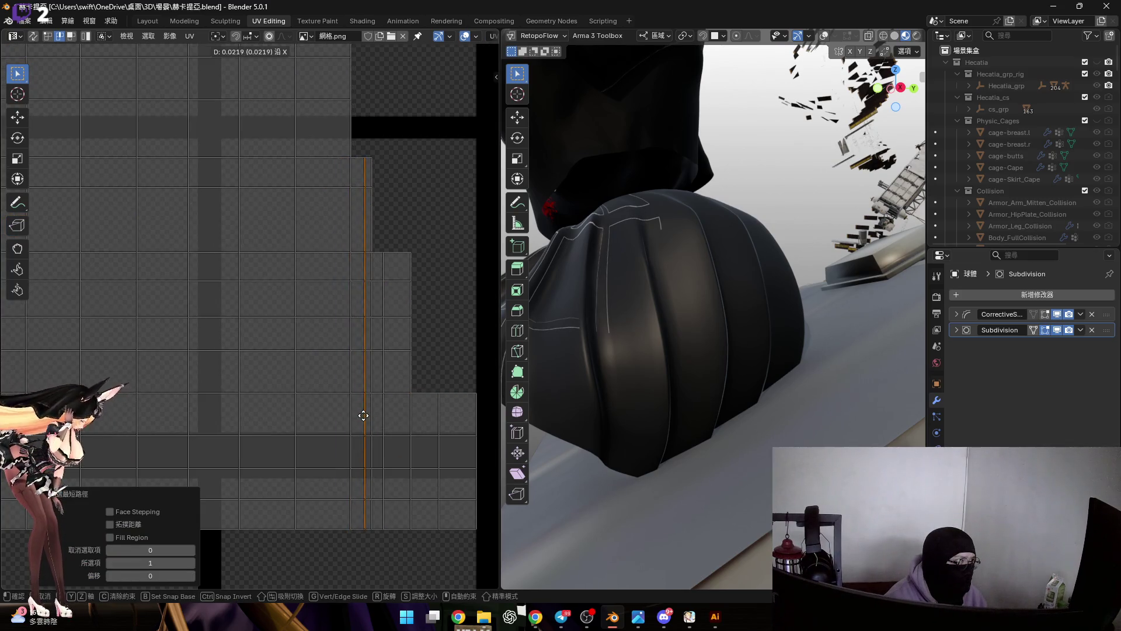
{"action": "left_click", "coordinate": [360, 414]}
{"action": "scroll", "coordinate": [328, 386], "scroll_direction": "down", "scroll_amount": 1}
{"action": "scroll", "coordinate": [434, 465], "scroll_direction": "down", "scroll_amount": 1}
Shift a box-selected block of UV faces sideways along X.
{"action": "left_click_drag", "start_coordinate": [449, 484], "coordinate": [321, 221]}
{"action": "scroll", "coordinate": [329, 326], "scroll_direction": "up", "scroll_amount": 2}
{"action": "key", "text": "g"}
{"action": "key", "text": "x"}
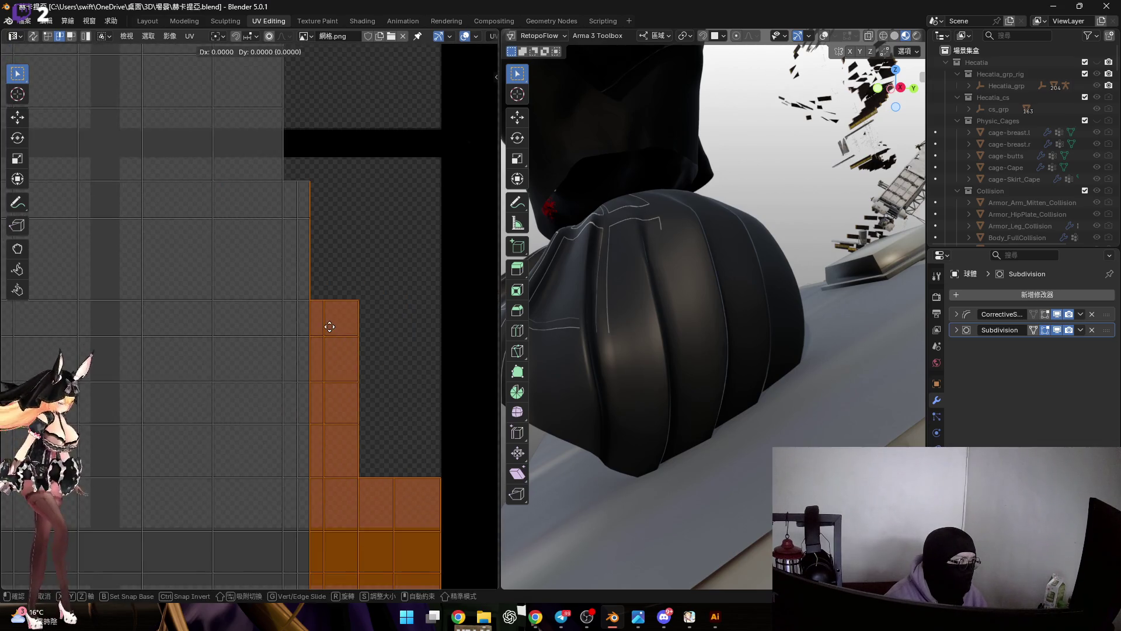
{"action": "left_click", "coordinate": [374, 330]}
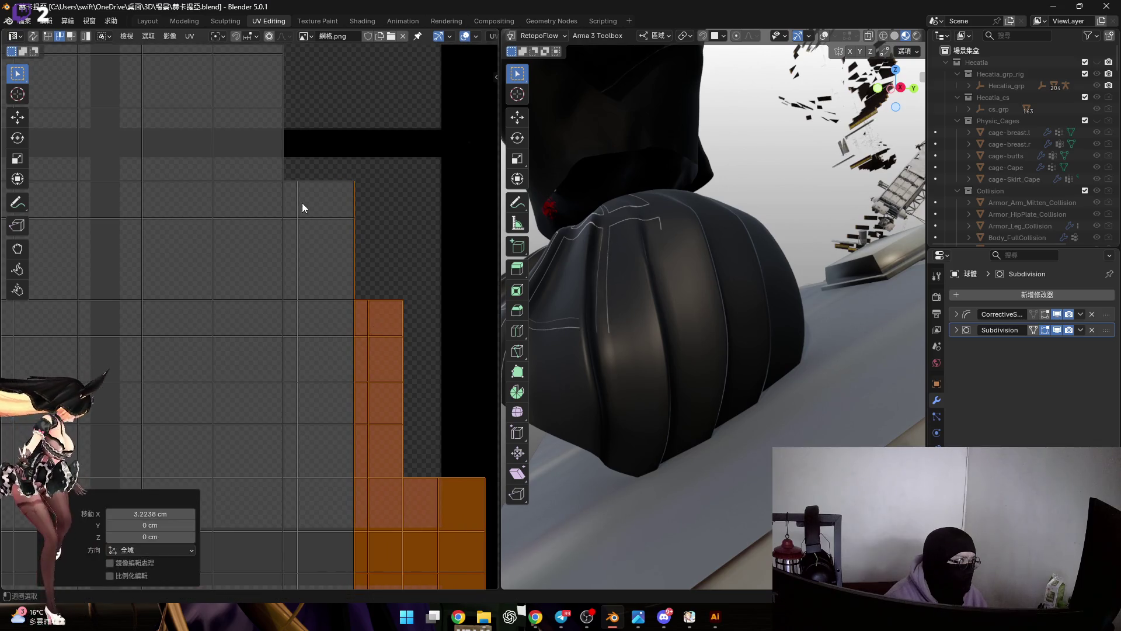
Move two more vertical edge lines sideways into straight columns.
{"action": "left_click", "coordinate": [318, 254], "text": "alt"}
{"action": "key", "text": "g"}
{"action": "key", "text": "x"}
{"action": "left_click", "coordinate": [340, 262]}
{"action": "middle_click_drag", "start_coordinate": [378, 295], "coordinate": [351, 264]}
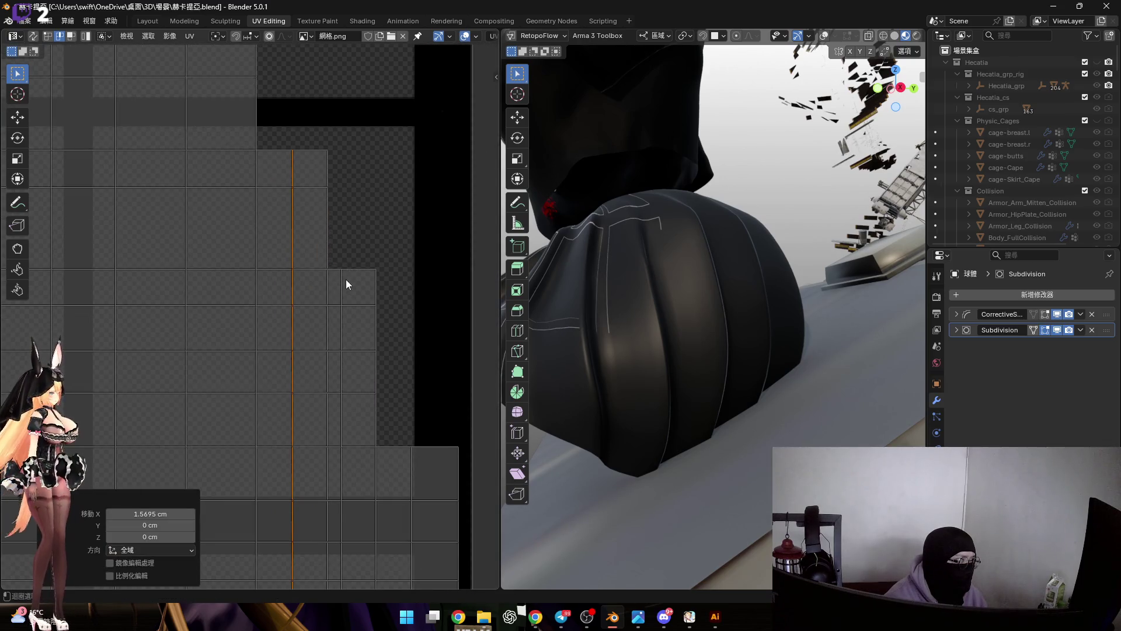
{"action": "left_click", "coordinate": [347, 280], "text": "alt"}
{"action": "key", "text": "s"}
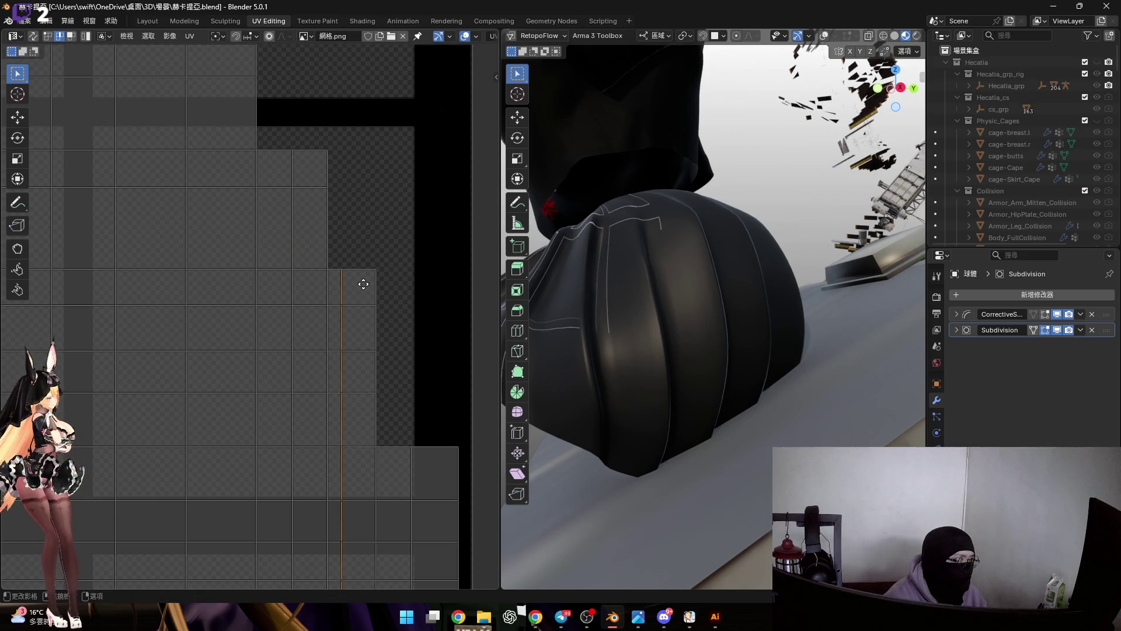
{"action": "left_click", "coordinate": [373, 289]}
{"action": "scroll", "coordinate": [374, 289], "scroll_direction": "down", "scroll_amount": 3}
Show the mesh wireframe overlay and deselect everything so no UVs are displayed.
{"action": "middle_click_drag", "start_coordinate": [374, 338], "coordinate": [441, 383]}
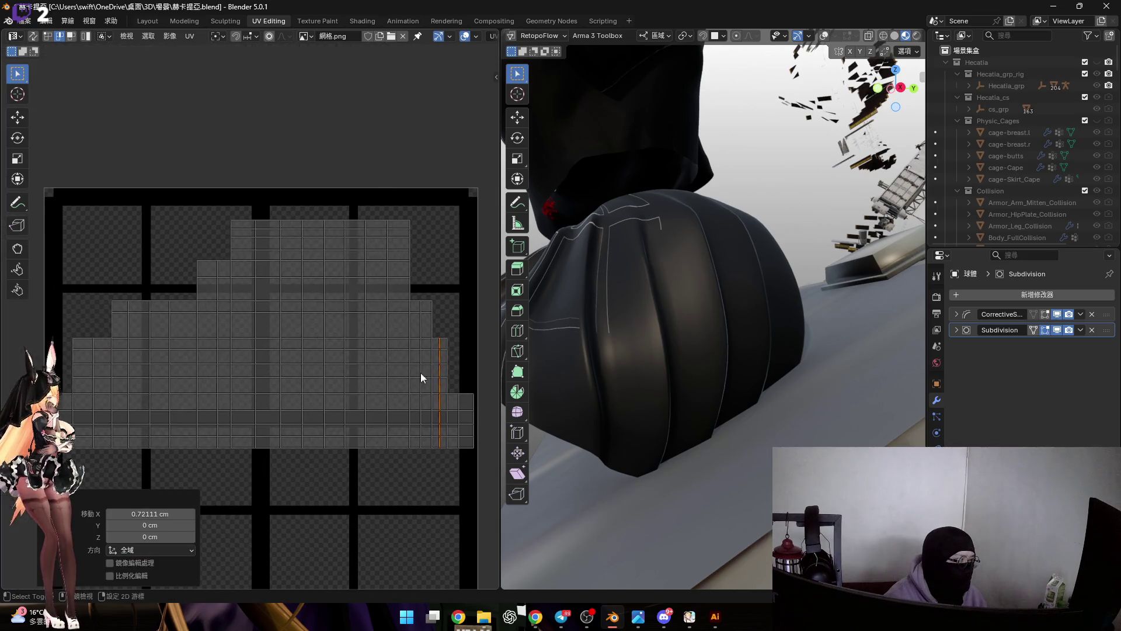
{"action": "scroll", "coordinate": [431, 349], "scroll_direction": "up", "scroll_amount": 2}
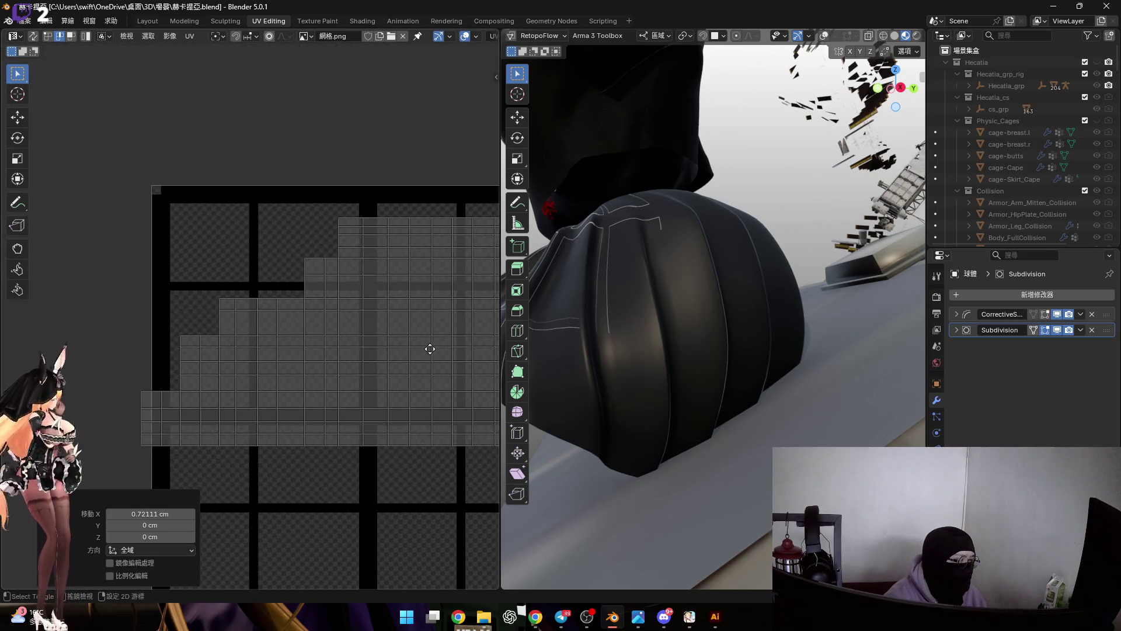
{"action": "left_click", "coordinate": [827, 39]}
{"action": "key", "text": "alt+a"}
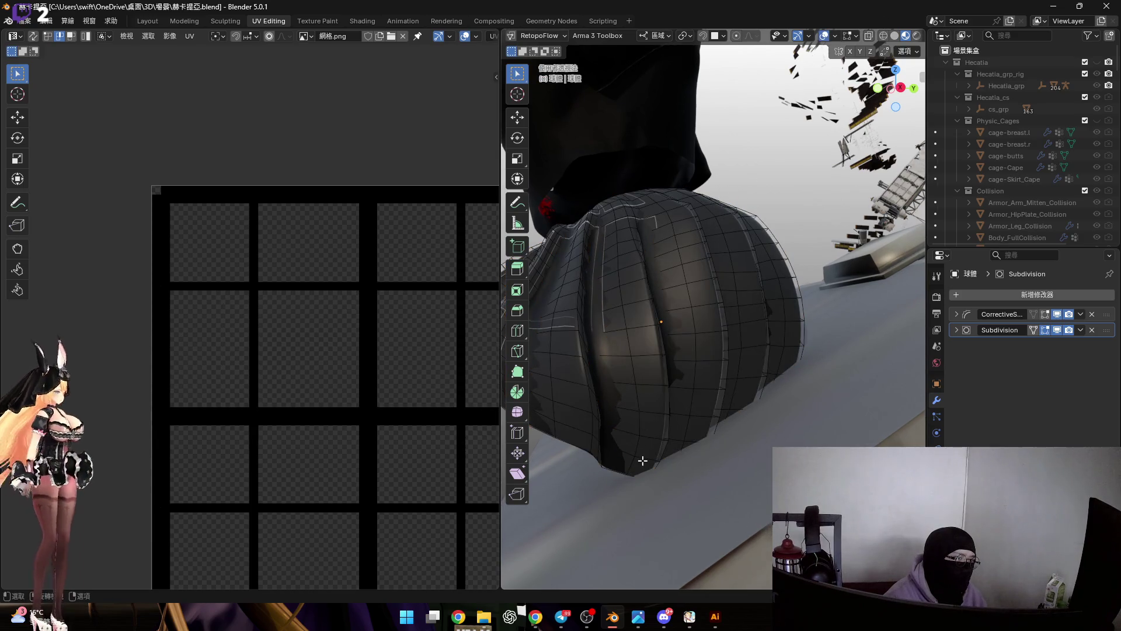
Select a vertical UV strip of the skirt and trial-move it, cancelling each move.
{"action": "left_click", "coordinate": [642, 460], "text": "alt"}
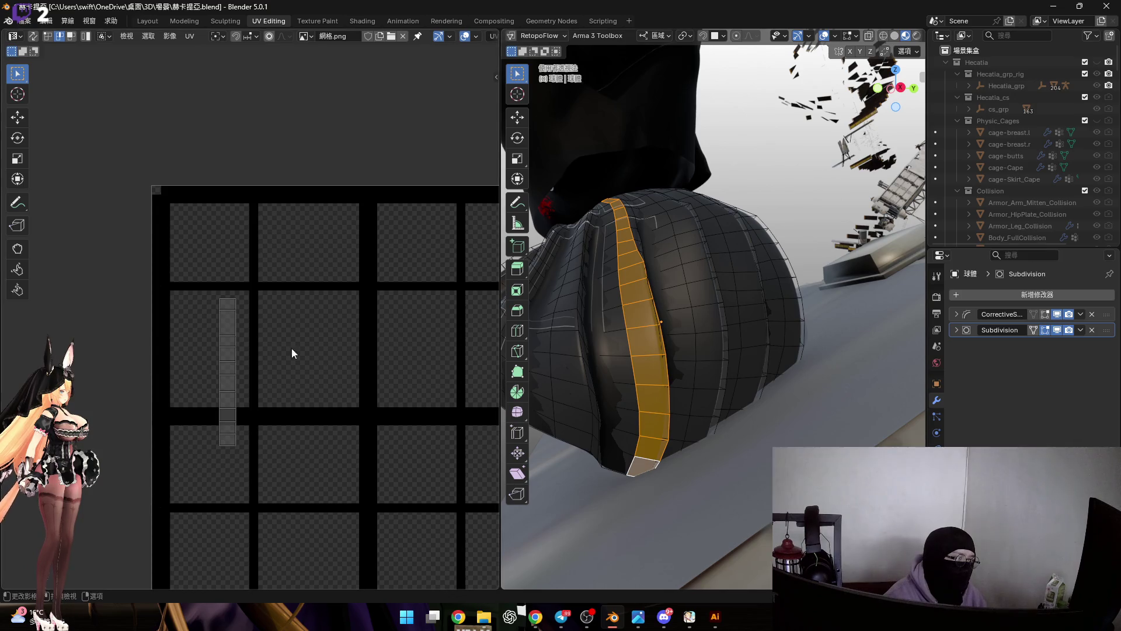
{"action": "scroll", "coordinate": [247, 404], "scroll_direction": "up", "scroll_amount": 2}
{"action": "middle_click_drag", "start_coordinate": [334, 473], "coordinate": [357, 471]}
{"action": "left_click_drag", "start_coordinate": [170, 184], "coordinate": [308, 473]}
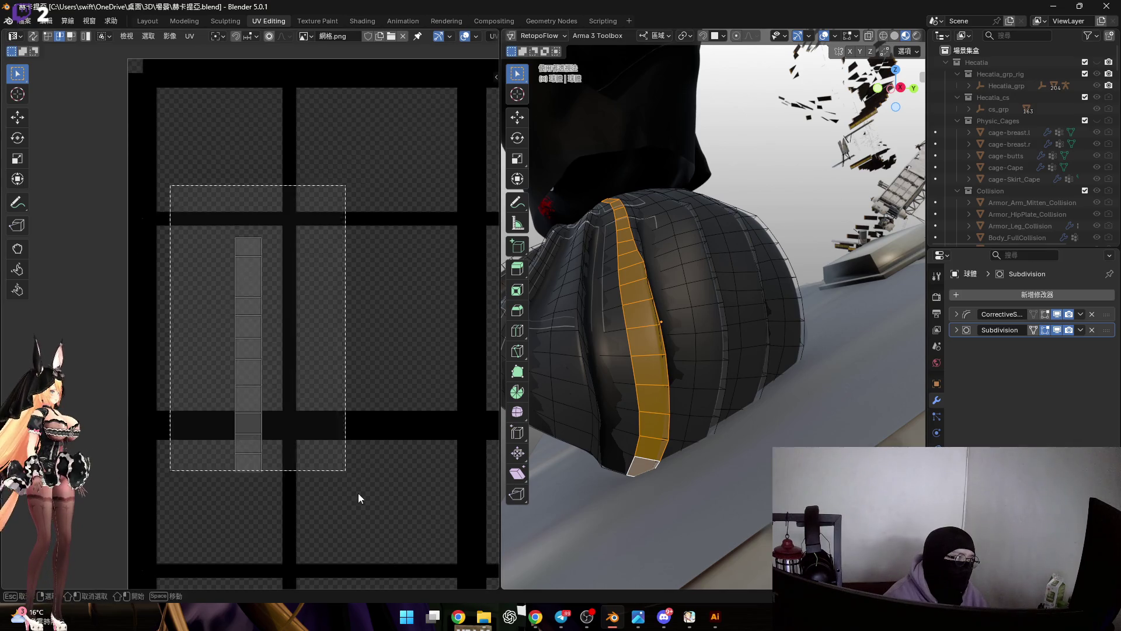
{"action": "key", "text": "g"}
{"action": "right_click", "coordinate": [351, 462]}
{"action": "scroll", "coordinate": [614, 307], "scroll_direction": "up", "scroll_amount": 5}
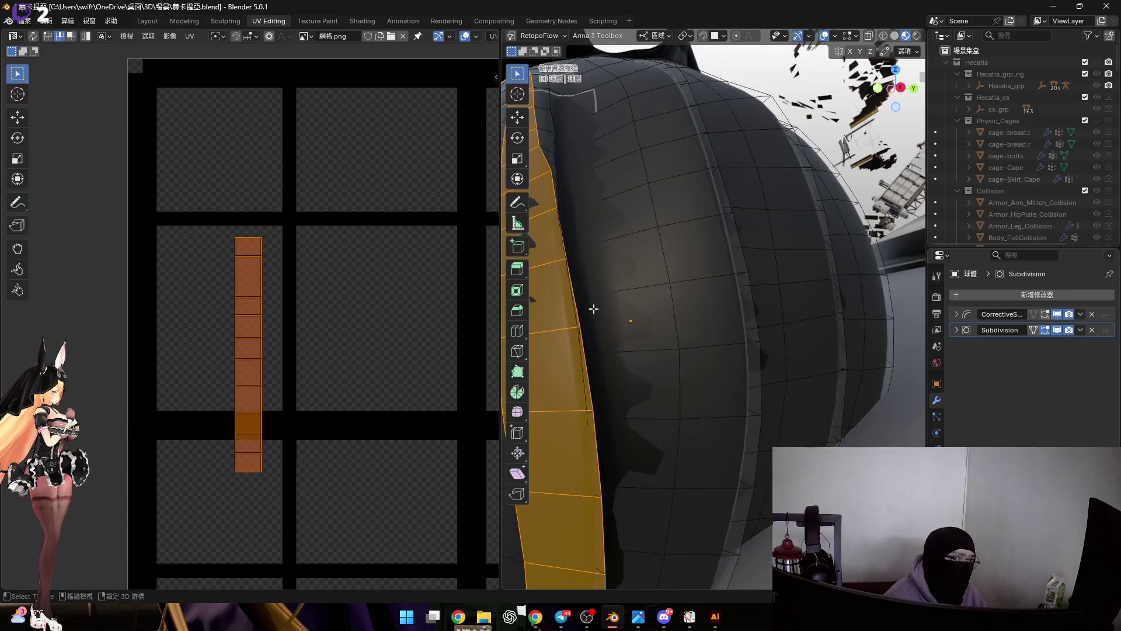
{"action": "middle_click_drag", "start_coordinate": [613, 307], "coordinate": [665, 263]}
{"action": "left_click", "coordinate": [828, 32]}
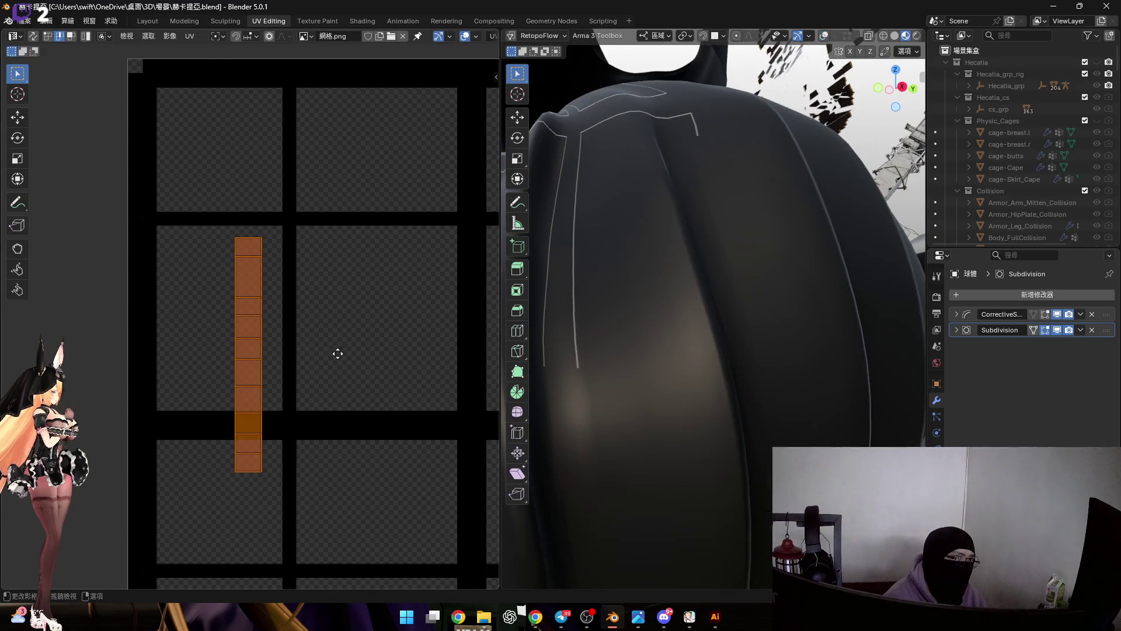
{"action": "key", "text": "g"}
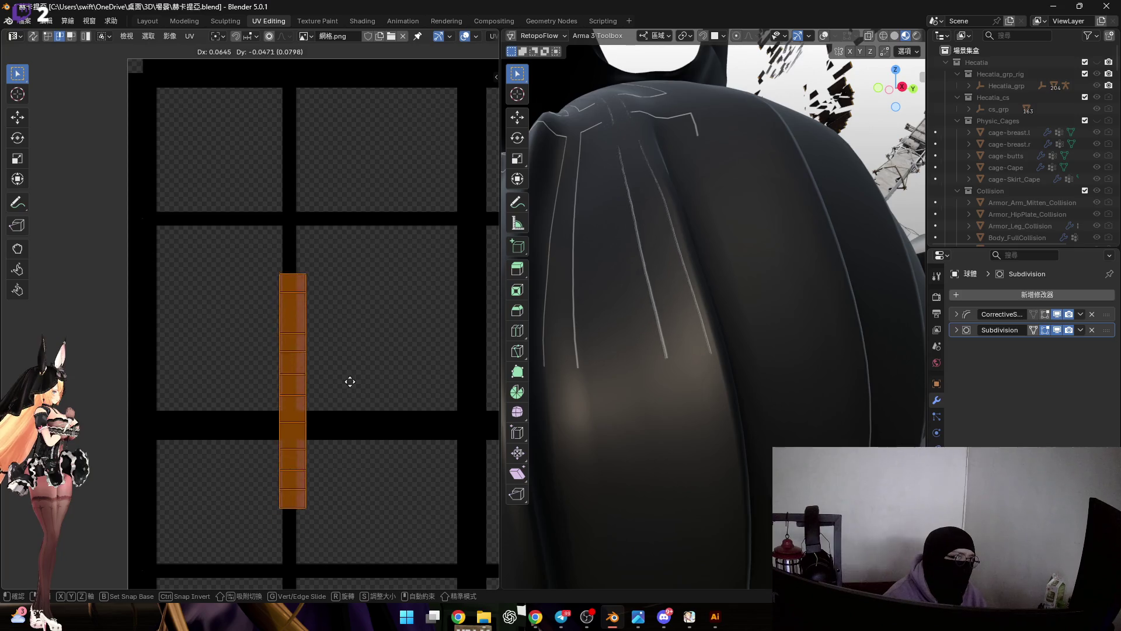
{"action": "right_click", "coordinate": [345, 368]}
{"action": "middle_click_drag", "start_coordinate": [405, 260], "coordinate": [412, 288]}
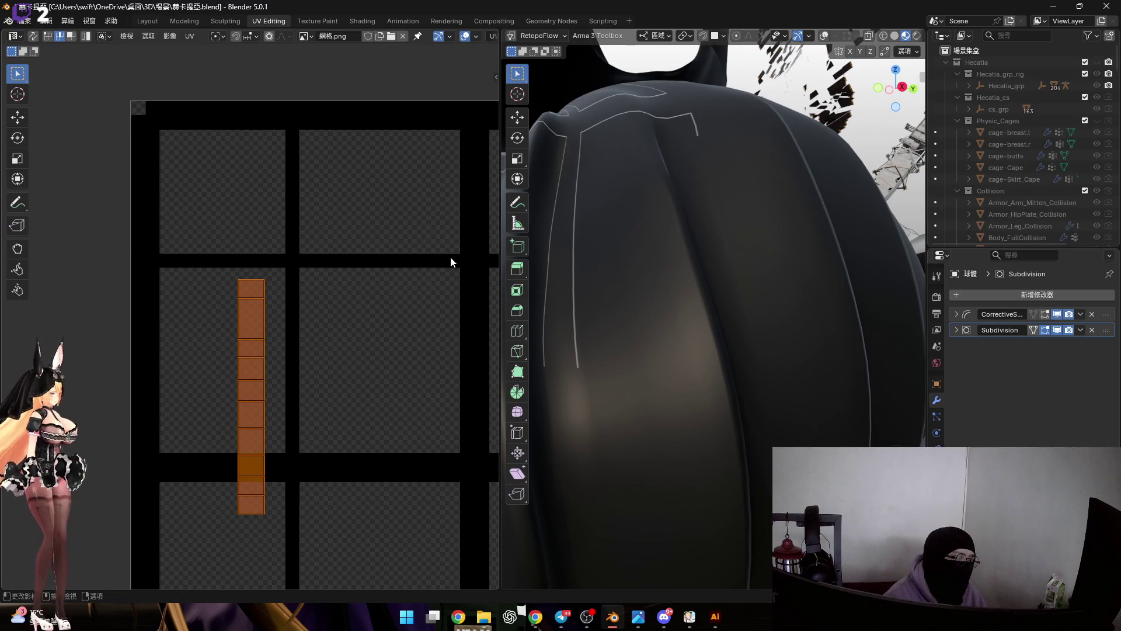
{"action": "scroll", "coordinate": [848, 55], "scroll_direction": "down", "scroll_amount": 5}
{"action": "left_click", "coordinate": [824, 38]}
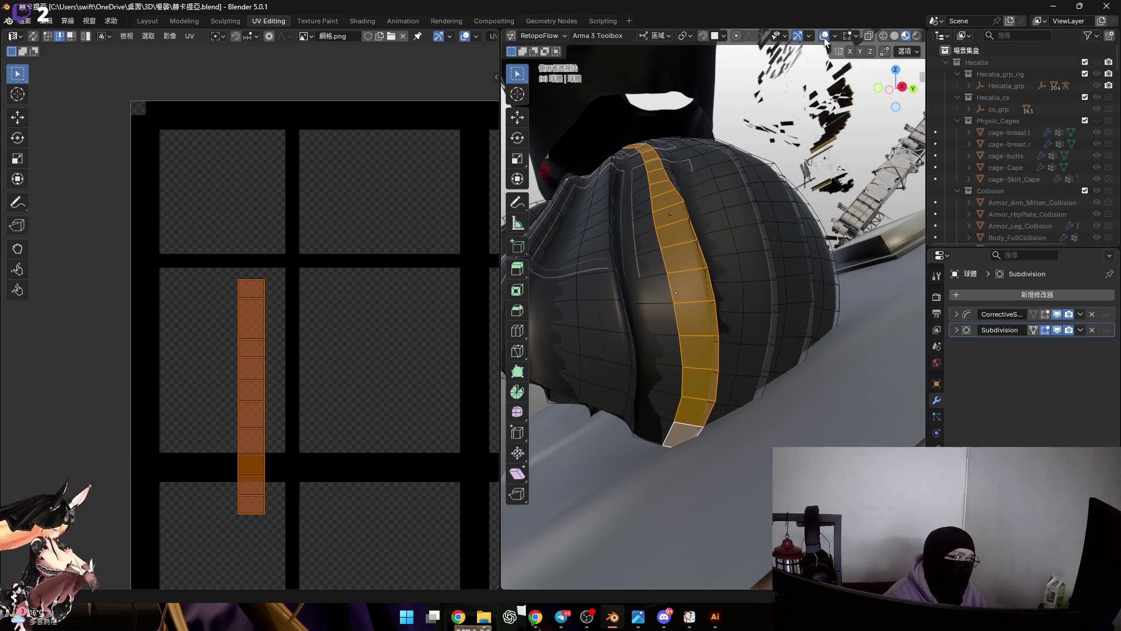
{"action": "middle_click_drag", "start_coordinate": [691, 247], "coordinate": [698, 260]}
In face select mode, box-select a vertical column of UV faces and slide it upward.
{"action": "key", "text": "a"}
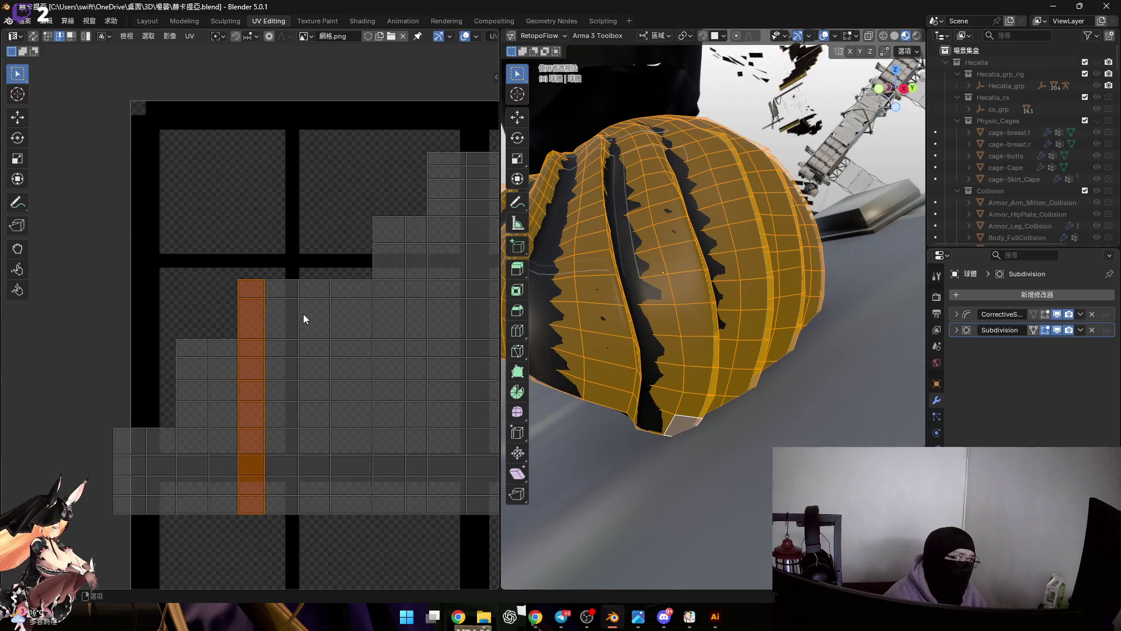
{"action": "left_click", "coordinate": [237, 284]}
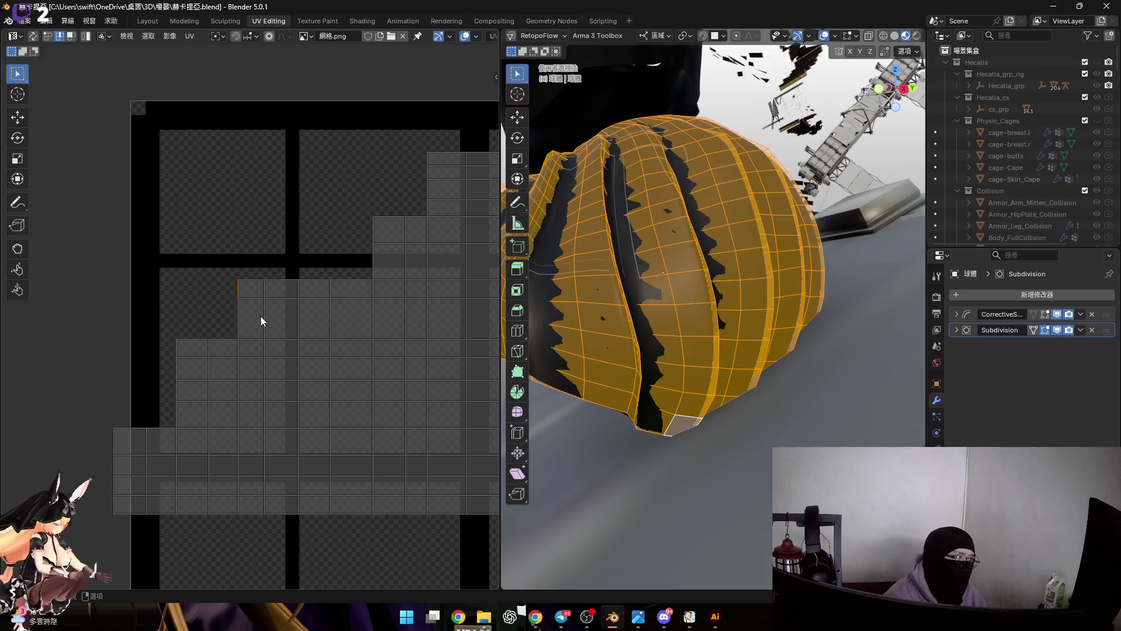
{"action": "middle_click_drag", "start_coordinate": [259, 316], "coordinate": [285, 311]}
{"action": "key", "text": "3"}
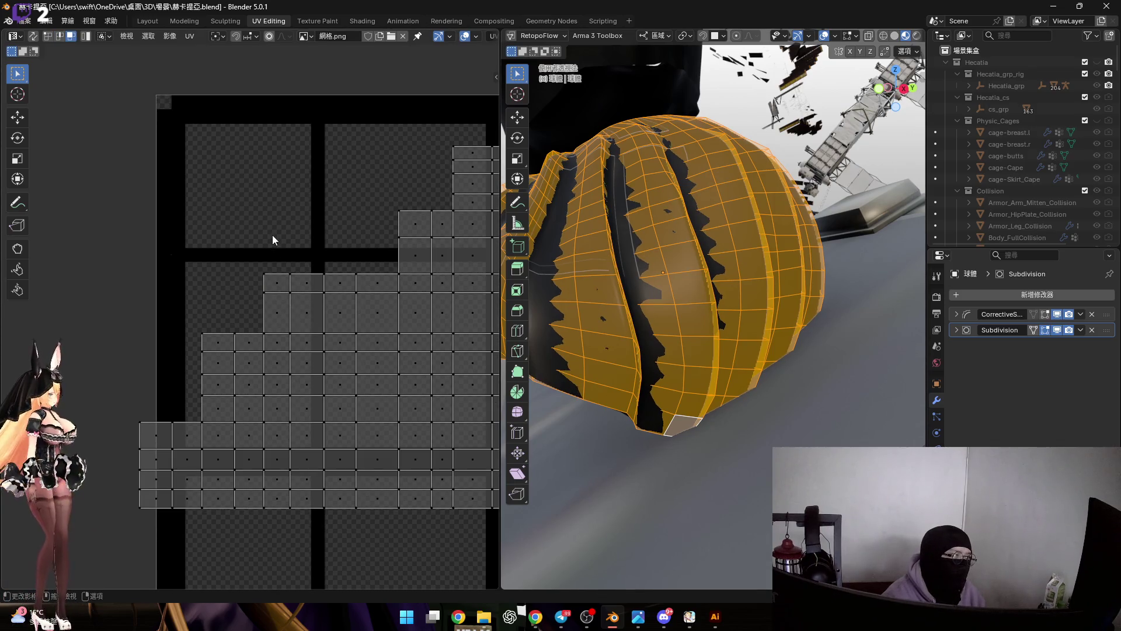
{"action": "left_click_drag", "start_coordinate": [273, 235], "coordinate": [307, 561]}
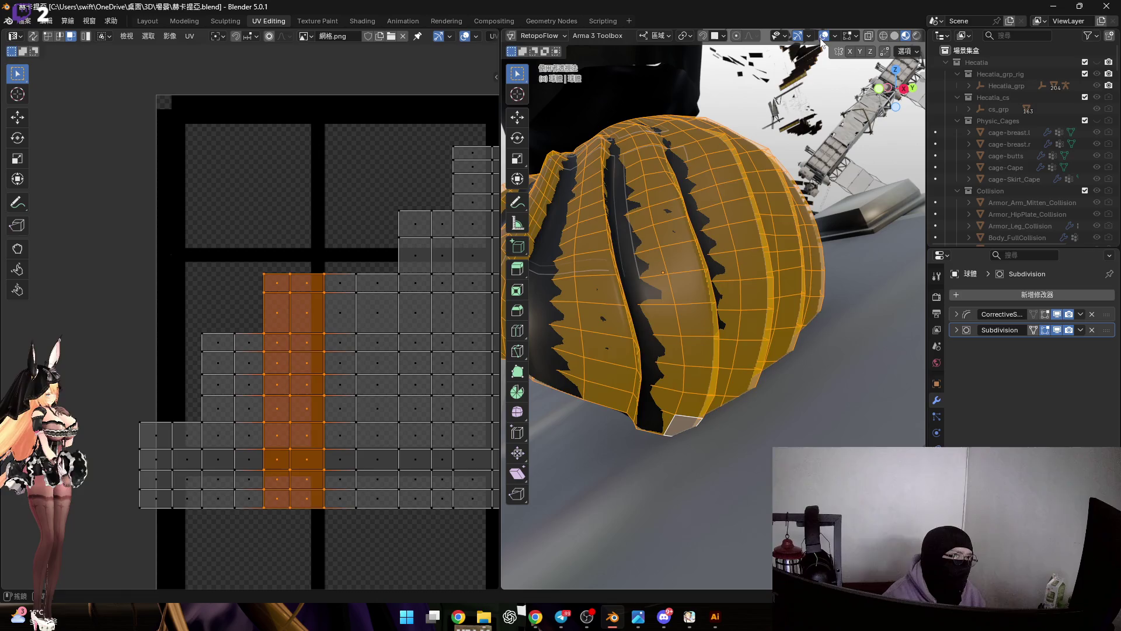
{"action": "left_click", "coordinate": [822, 37]}
{"action": "scroll", "coordinate": [299, 330], "scroll_direction": "up", "scroll_amount": 1}
{"action": "key", "text": "g"}
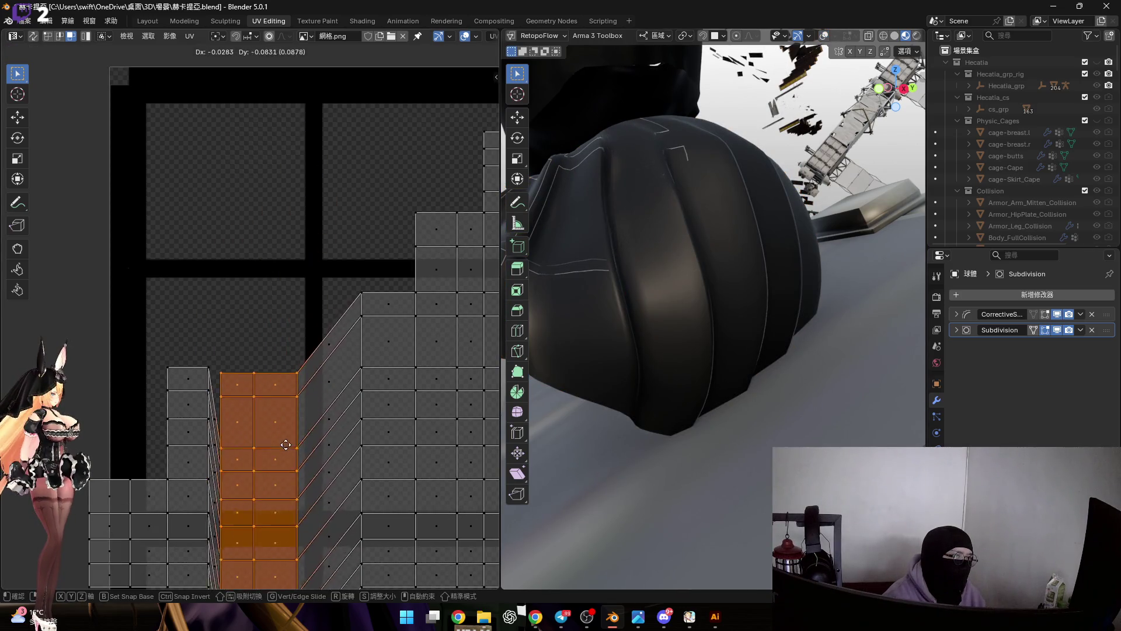
{"action": "left_click", "coordinate": [286, 444]}
{"action": "middle_click_drag", "start_coordinate": [400, 307], "coordinate": [341, 242], "text": "shift"}
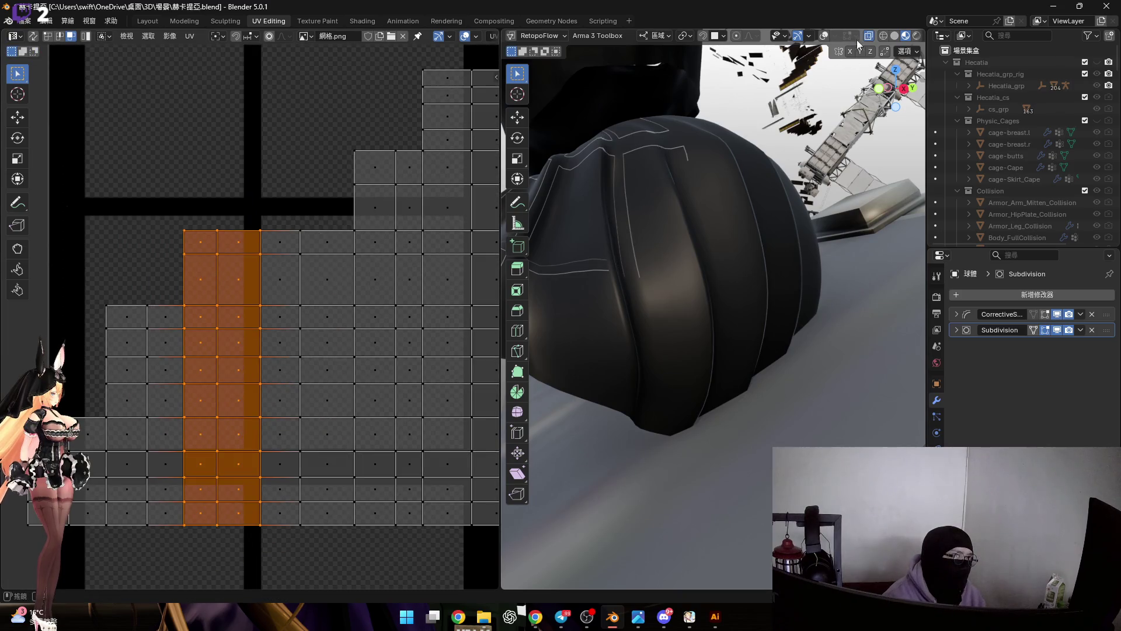
{"action": "left_click", "coordinate": [821, 35]}
Deselect everything and box-select a small patch of faces near the hem.
{"action": "key", "text": "alt+a"}
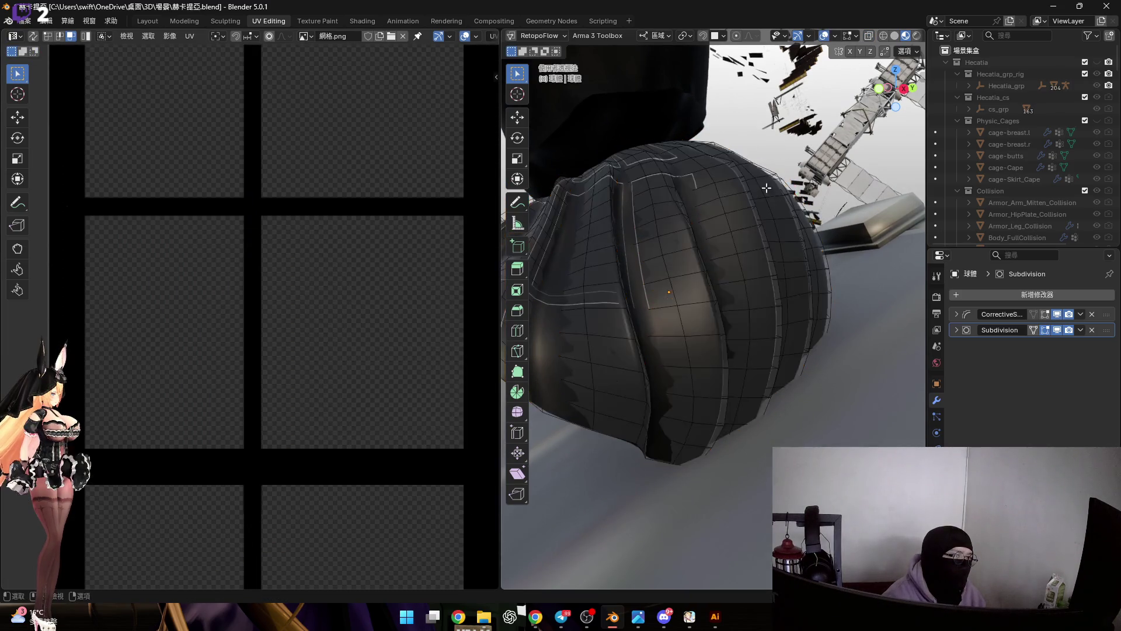
{"action": "left_click_drag", "start_coordinate": [631, 312], "coordinate": [700, 411]}
{"action": "scroll", "coordinate": [380, 369], "scroll_direction": "down", "scroll_amount": 6}
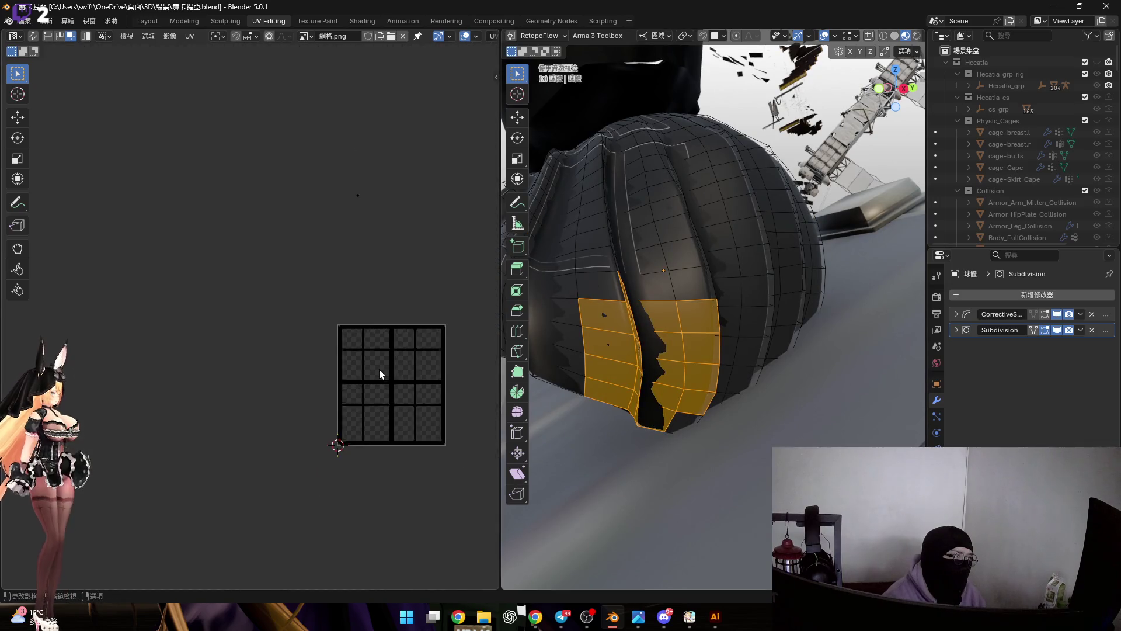
{"action": "scroll", "coordinate": [348, 446], "scroll_direction": "up", "scroll_amount": 3}
{"action": "scroll", "coordinate": [348, 450], "scroll_direction": "up", "scroll_amount": 3}
{"action": "middle_click_drag", "start_coordinate": [431, 382], "coordinate": [382, 391]}
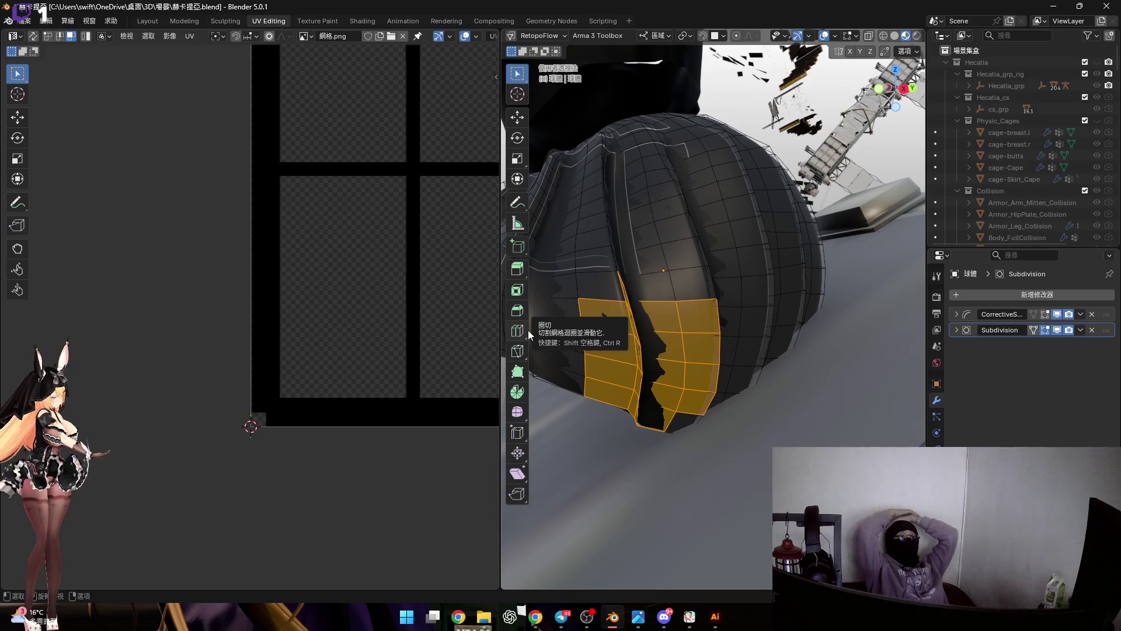
{"action": "scroll", "coordinate": [549, 284], "scroll_direction": "down", "scroll_amount": 3}
{"action": "mouse_move", "coordinate": [548, 284]}
{"action": "middle_mouse_down"}
{"action": "mouse_move", "coordinate": [741, 311]}
{"action": "mouse_move", "coordinate": [692, 347]}
{"action": "middle_mouse_up"}
{"action": "scroll", "coordinate": [740, 311], "scroll_direction": "up", "scroll_amount": 3}
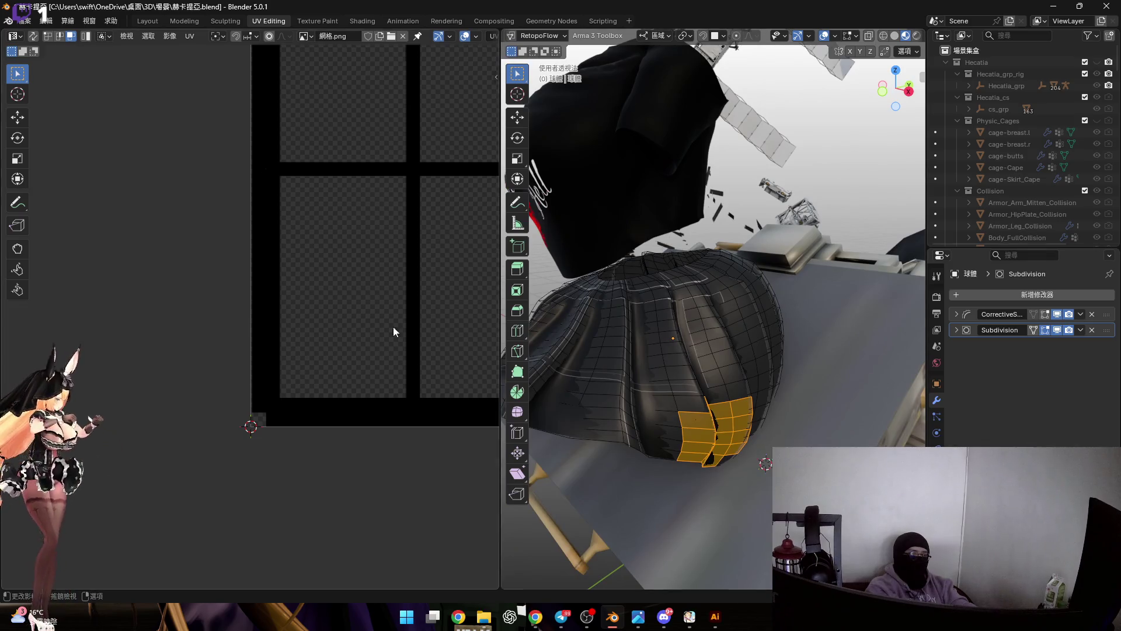
{"action": "middle_click_drag", "start_coordinate": [386, 330], "coordinate": [677, 351]}
{"action": "key", "text": "a"}
{"action": "scroll", "coordinate": [446, 285], "scroll_direction": "down", "scroll_amount": 3}
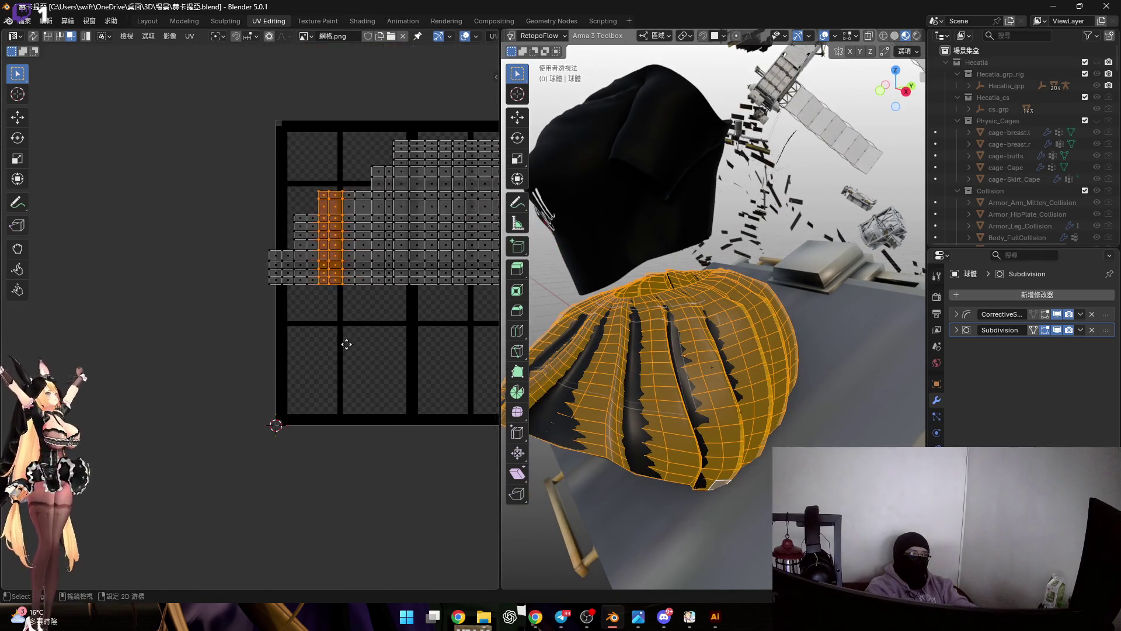
{"action": "scroll", "coordinate": [355, 332], "scroll_direction": "up", "scroll_amount": 2}
{"action": "scroll", "coordinate": [366, 369], "scroll_direction": "down", "scroll_amount": 2}
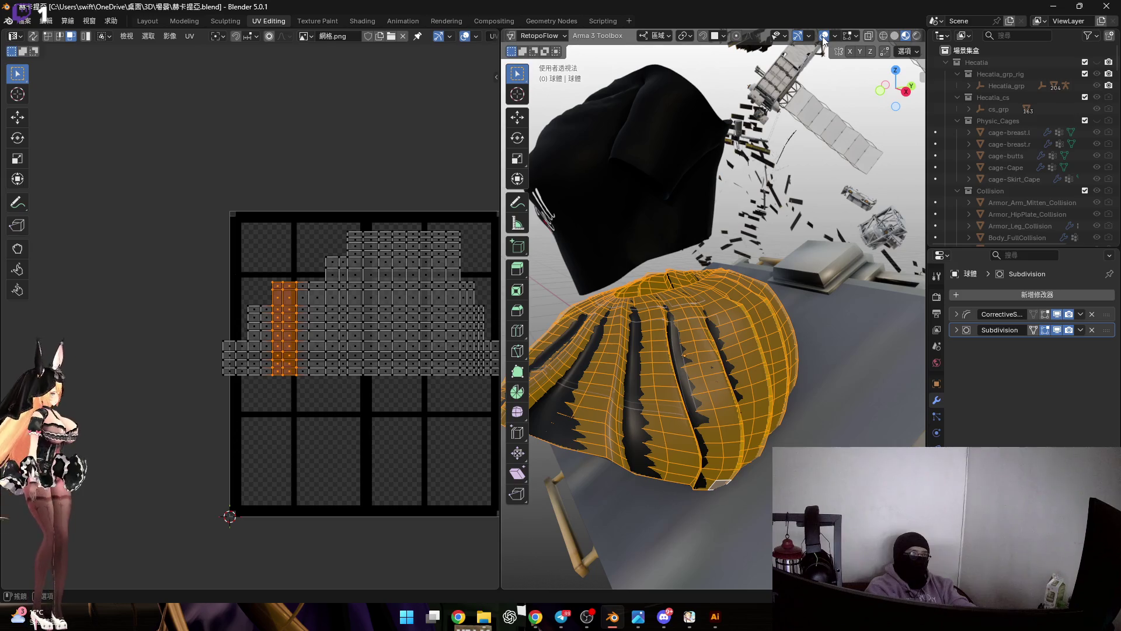
{"action": "scroll", "coordinate": [471, 239], "scroll_direction": "down", "scroll_amount": 5}
{"action": "scroll", "coordinate": [407, 305], "scroll_direction": "up", "scroll_amount": 2}
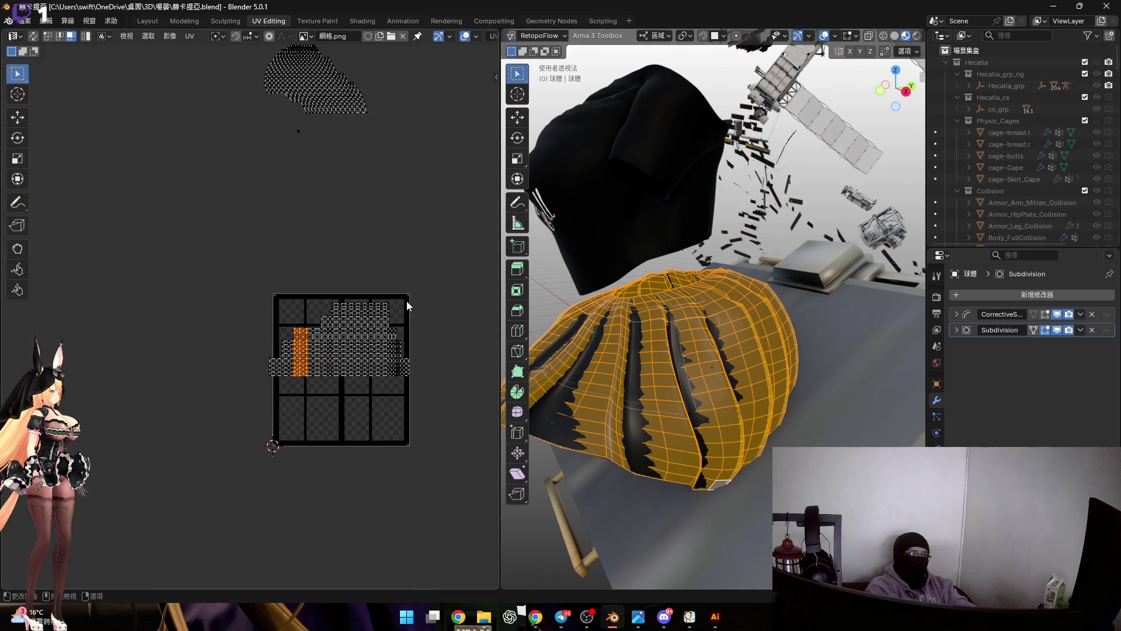
Re-unwrap the whole cape with conformal mapping, inspect it, then undo back to the stepped layout.
{"action": "middle_click_drag", "start_coordinate": [665, 268], "coordinate": [700, 274]}
{"action": "key", "text": "a"}
{"action": "middle_click_drag", "start_coordinate": [712, 340], "coordinate": [692, 296]}
{"action": "key", "text": "u"}
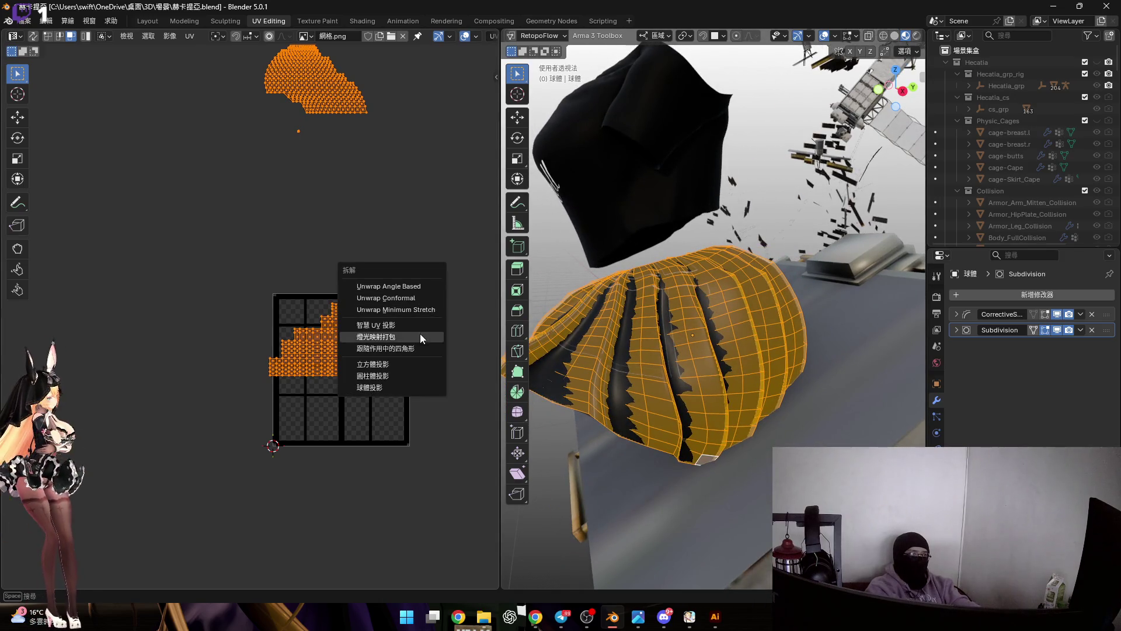
{"action": "left_click", "coordinate": [421, 294]}
{"action": "scroll", "coordinate": [341, 398], "scroll_direction": "up", "scroll_amount": 4}
{"action": "scroll", "coordinate": [371, 364], "scroll_direction": "up", "scroll_amount": 1}
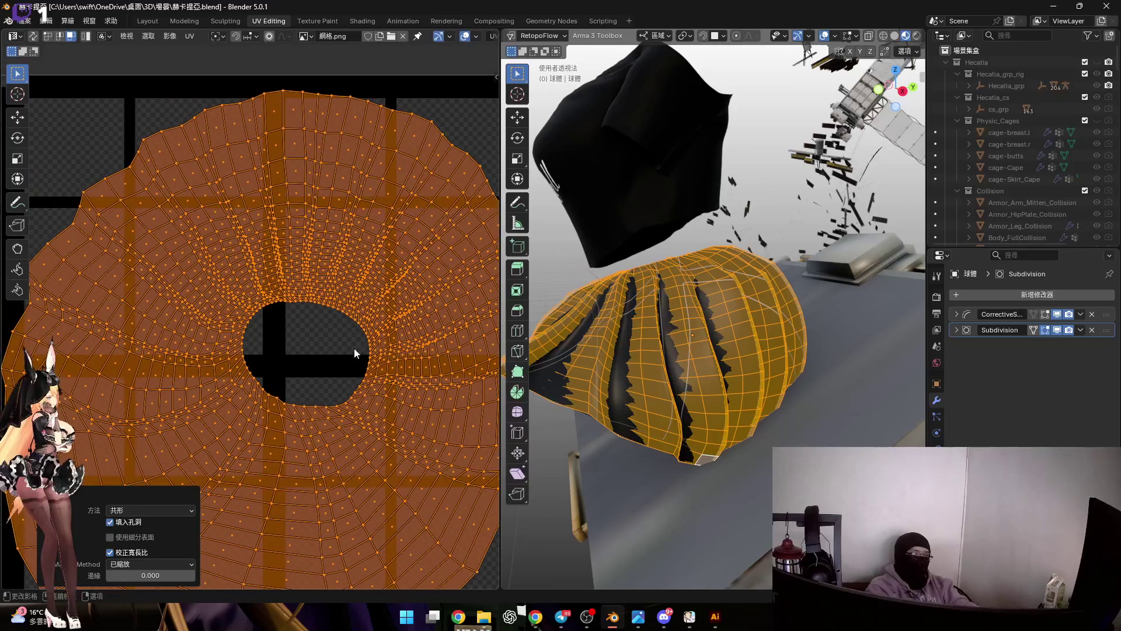
{"action": "middle_click_drag", "start_coordinate": [734, 324], "coordinate": [864, 5]}
{"action": "left_click", "coordinate": [825, 37]}
{"action": "middle_click_drag", "start_coordinate": [490, 285], "coordinate": [428, 268]}
{"action": "mouse_move", "coordinate": [683, 289]}
{"action": "middle_mouse_down"}
{"action": "mouse_move", "coordinate": [791, 298]}
{"action": "mouse_move", "coordinate": [666, 289]}
{"action": "middle_mouse_up"}
{"action": "scroll", "coordinate": [262, 351], "scroll_direction": "down", "scroll_amount": 2}
{"action": "key", "text": "s"}
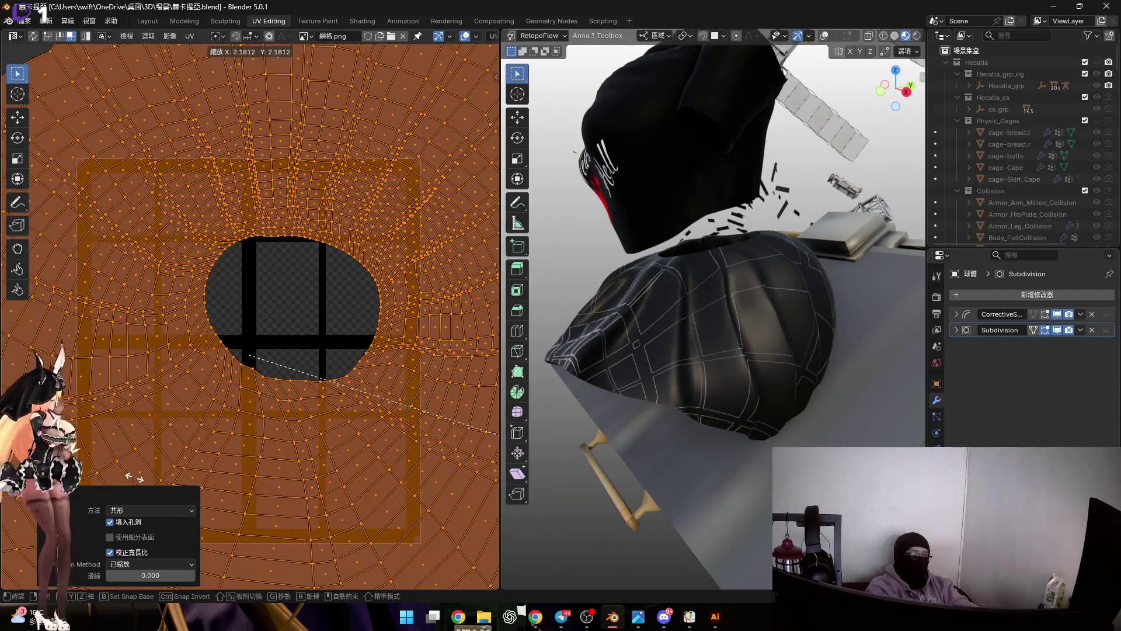
{"action": "key", "text": "Escape"}
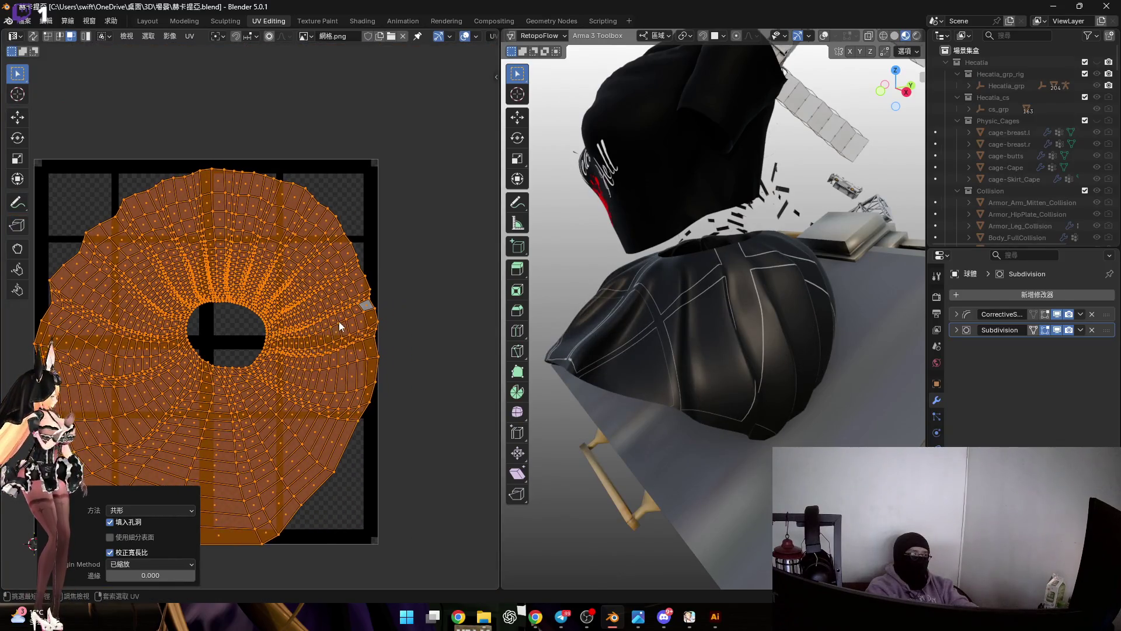
{"action": "key", "text": "ctrl+z"}
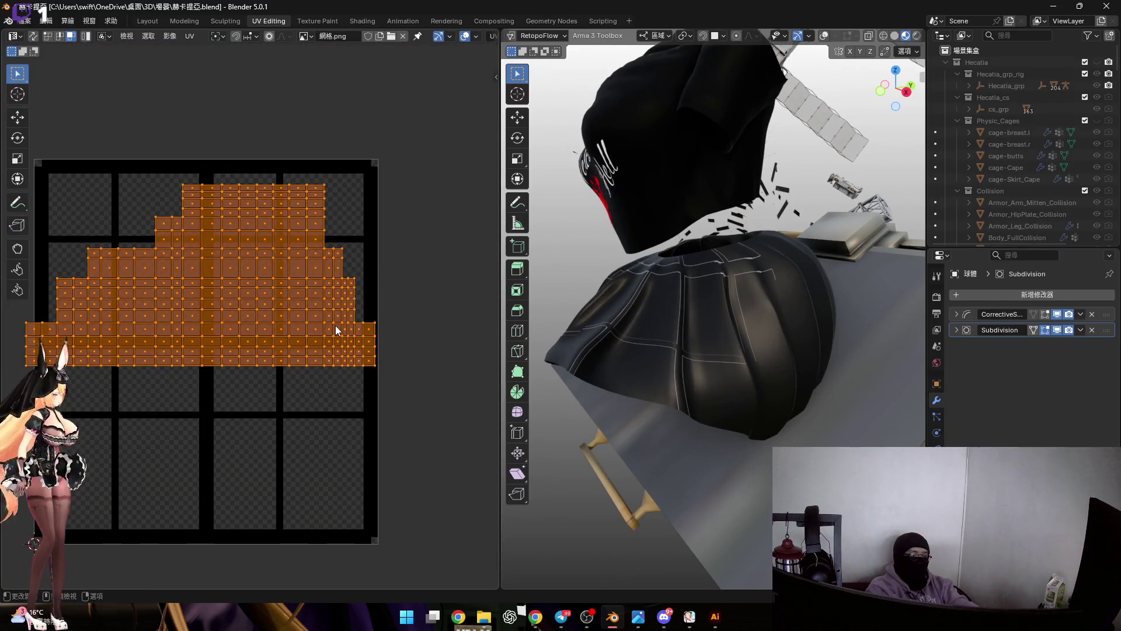
Unwrap the cape with Minimum Stretch, inspect the result, then undo it.
{"action": "key", "text": "u"}
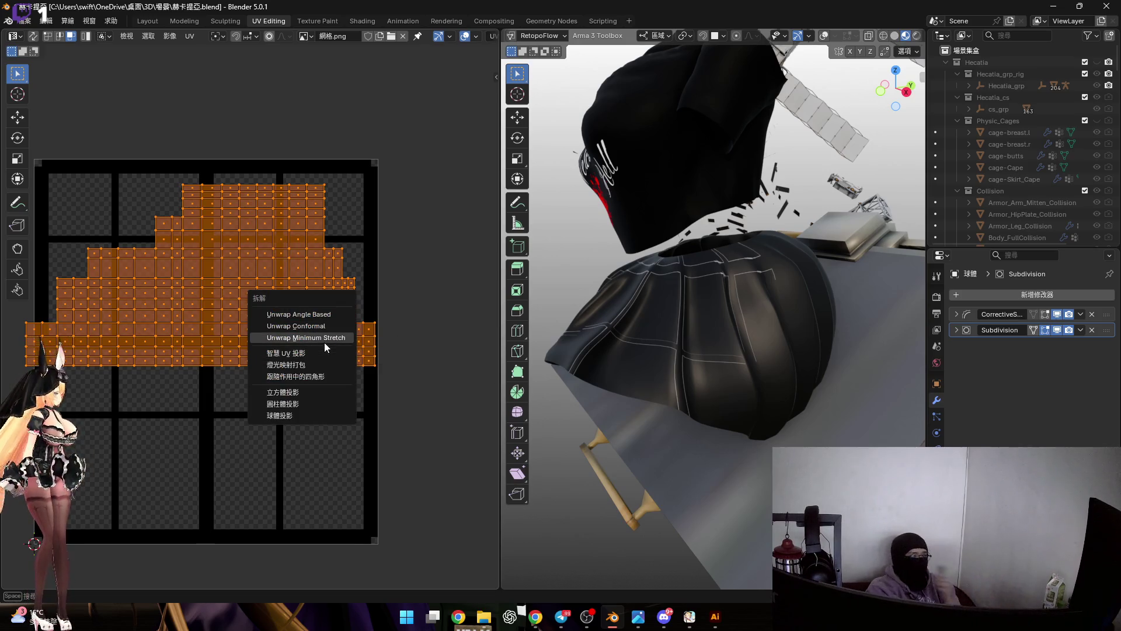
{"action": "left_click", "coordinate": [324, 341]}
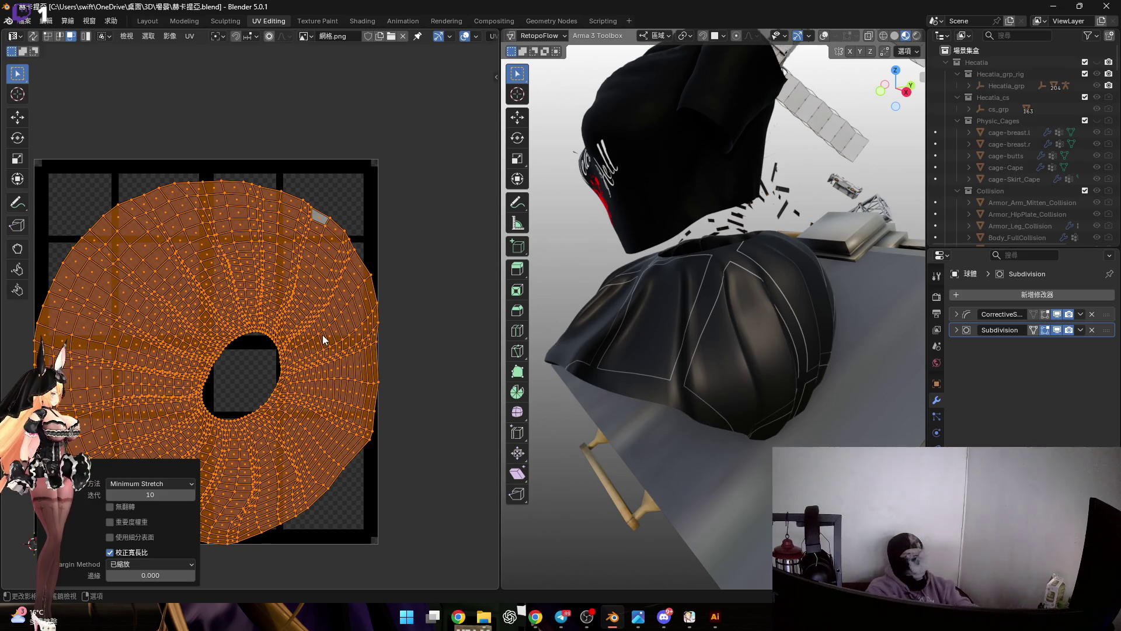
{"action": "mouse_move", "coordinate": [728, 289]}
{"action": "middle_mouse_down"}
{"action": "mouse_move", "coordinate": [716, 335]}
{"action": "mouse_move", "coordinate": [780, 333]}
{"action": "mouse_move", "coordinate": [631, 333]}
{"action": "middle_mouse_up"}
{"action": "key", "text": "ctrl+z"}
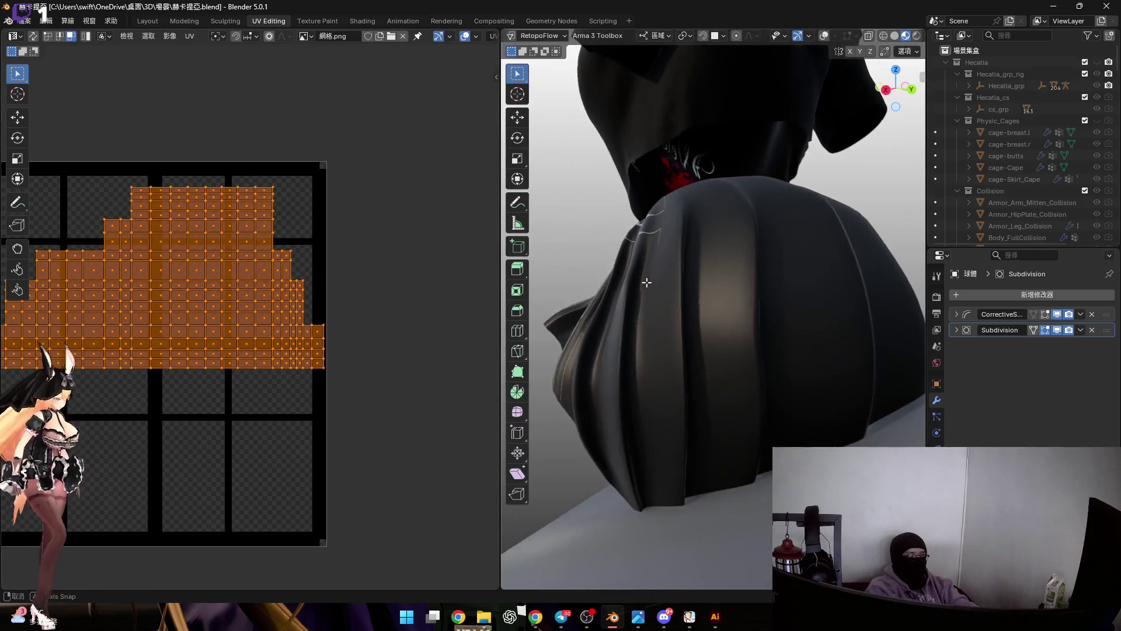
Box-select a block of skirt faces with the wireframe shown, unwrap them and undo.
{"action": "middle_click_drag", "start_coordinate": [52, 263], "coordinate": [289, 314]}
{"action": "scroll", "coordinate": [226, 219], "scroll_direction": "up", "scroll_amount": 4}
{"action": "left_click", "coordinate": [229, 248]}
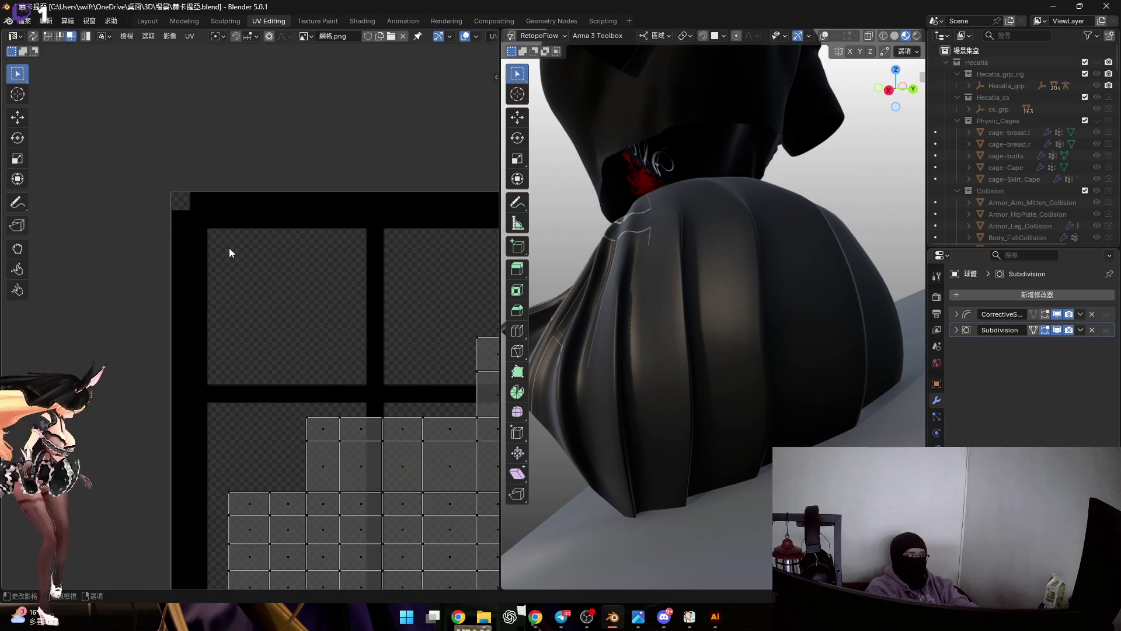
{"action": "left_click", "coordinate": [823, 36]}
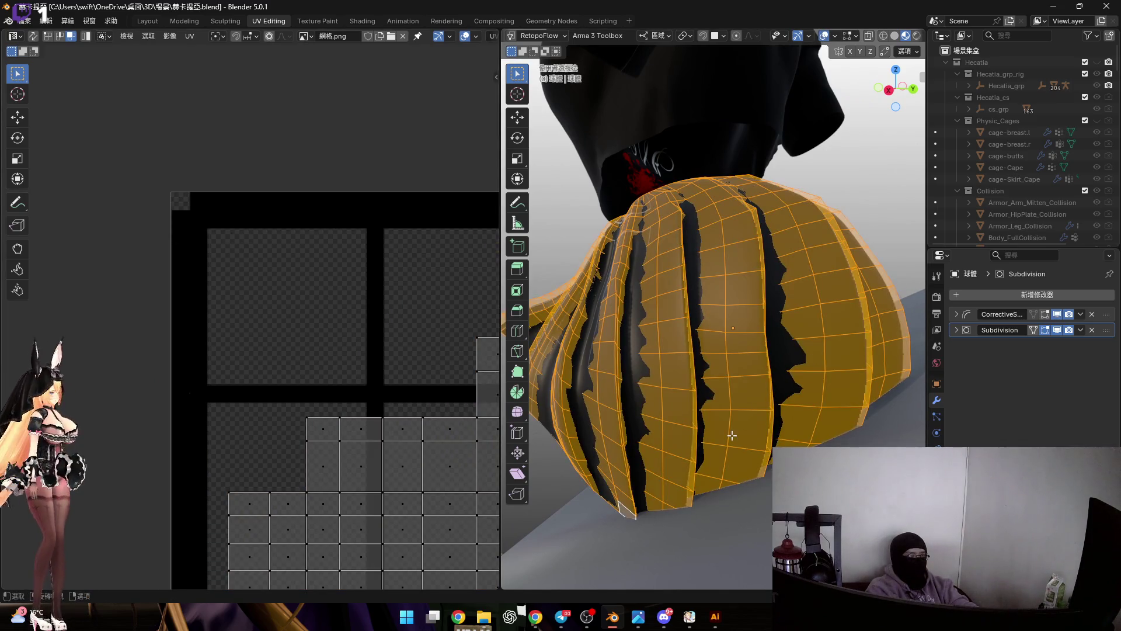
{"action": "left_click_drag", "start_coordinate": [712, 396], "coordinate": [750, 482]}
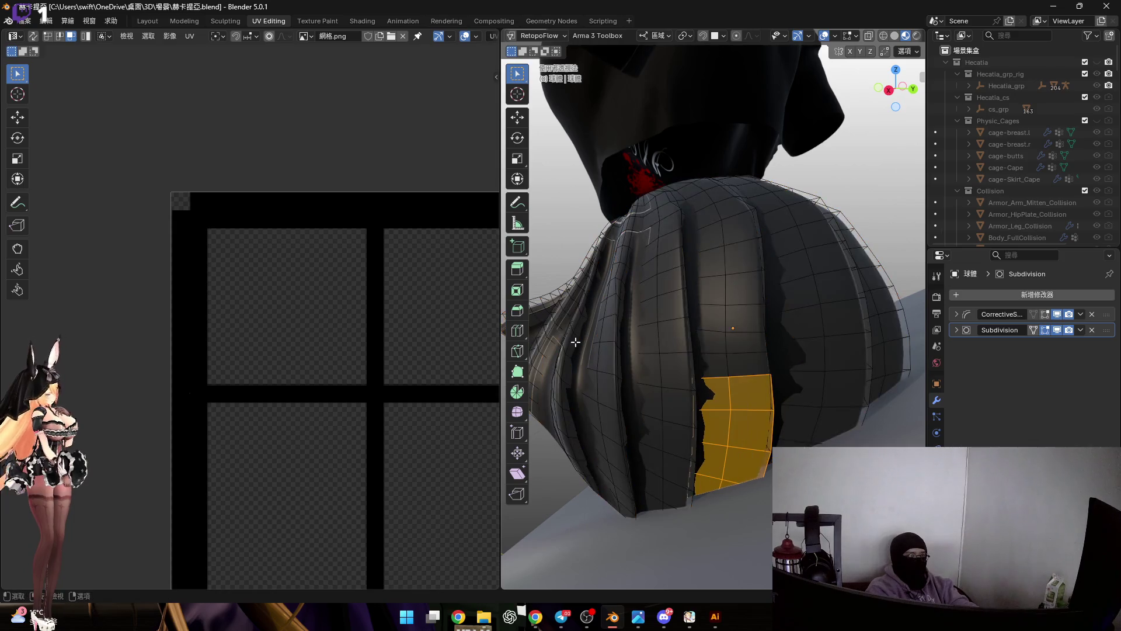
{"action": "scroll", "coordinate": [400, 278], "scroll_direction": "down", "scroll_amount": 1}
{"action": "scroll", "coordinate": [322, 265], "scroll_direction": "down", "scroll_amount": 1}
{"action": "scroll", "coordinate": [389, 276], "scroll_direction": "down", "scroll_amount": 1}
{"action": "middle_click_drag", "start_coordinate": [726, 250], "coordinate": [704, 255]}
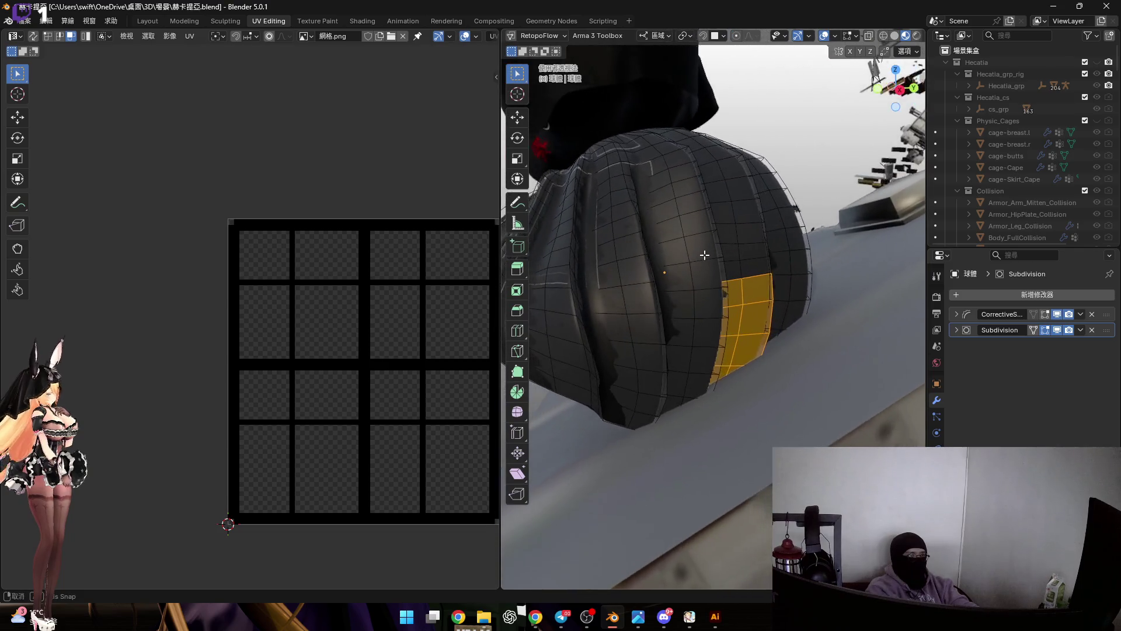
{"action": "key", "text": "u"}
{"action": "left_click", "coordinate": [704, 255]}
{"action": "key", "text": "ctrl+z"}
{"action": "mouse_move", "coordinate": [569, 332]}
{"action": "middle_mouse_down"}
{"action": "mouse_move", "coordinate": [621, 332]}
{"action": "mouse_move", "coordinate": [663, 268]}
{"action": "mouse_move", "coordinate": [671, 290]}
{"action": "mouse_move", "coordinate": [713, 318]}
{"action": "mouse_move", "coordinate": [709, 338]}
{"action": "mouse_move", "coordinate": [725, 325]}
{"action": "mouse_move", "coordinate": [660, 290]}
{"action": "mouse_move", "coordinate": [710, 358]}
{"action": "mouse_move", "coordinate": [679, 395]}
{"action": "mouse_move", "coordinate": [667, 333]}
{"action": "mouse_move", "coordinate": [658, 335]}
{"action": "mouse_move", "coordinate": [696, 323]}
{"action": "mouse_move", "coordinate": [642, 309]}
{"action": "middle_mouse_up"}
Grow the selection strip by strip with linked-select until the whole skirt is selected.
{"action": "key", "text": "l"}
{"action": "key", "text": "l"}
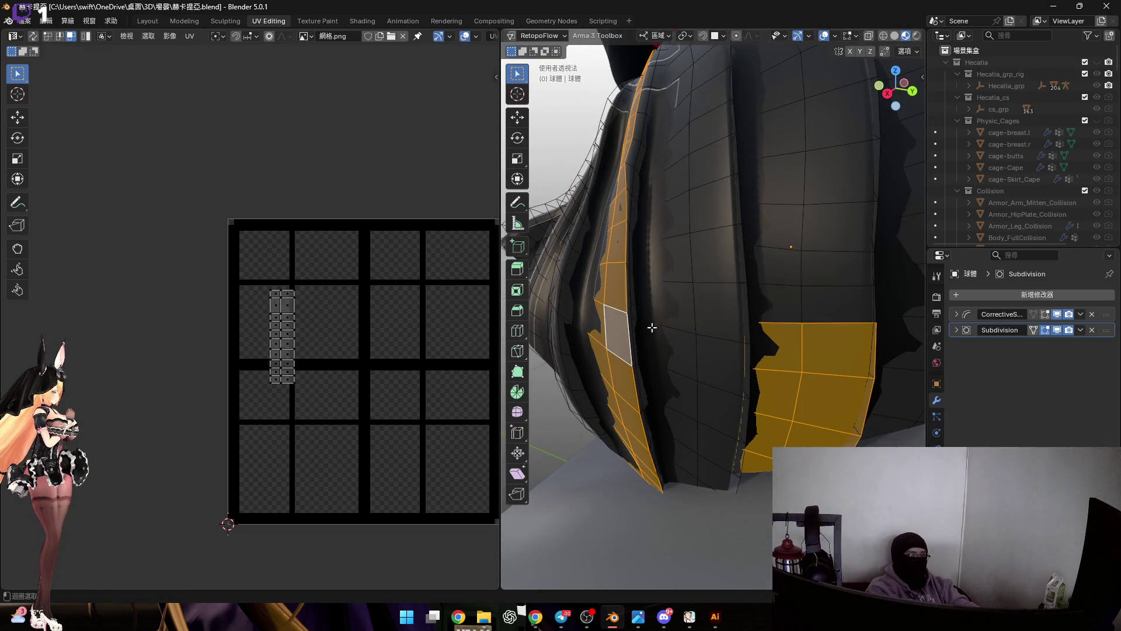
{"action": "key", "text": "l"}
{"action": "middle_click_drag", "start_coordinate": [656, 316], "coordinate": [960, 283]}
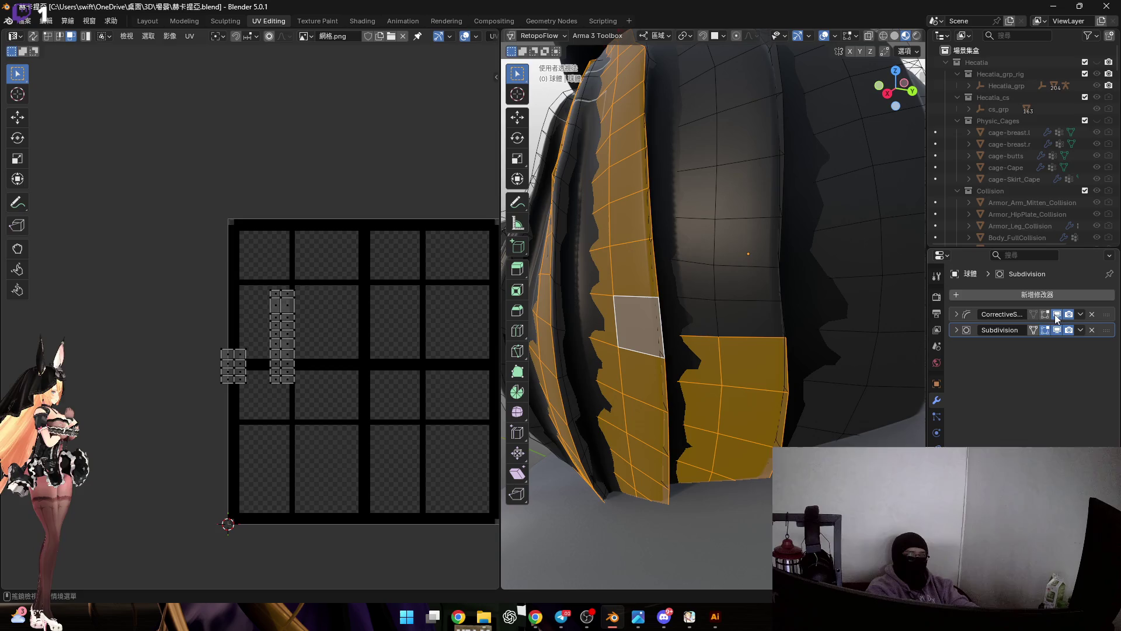
{"action": "middle_click_drag", "start_coordinate": [666, 333], "coordinate": [627, 337]}
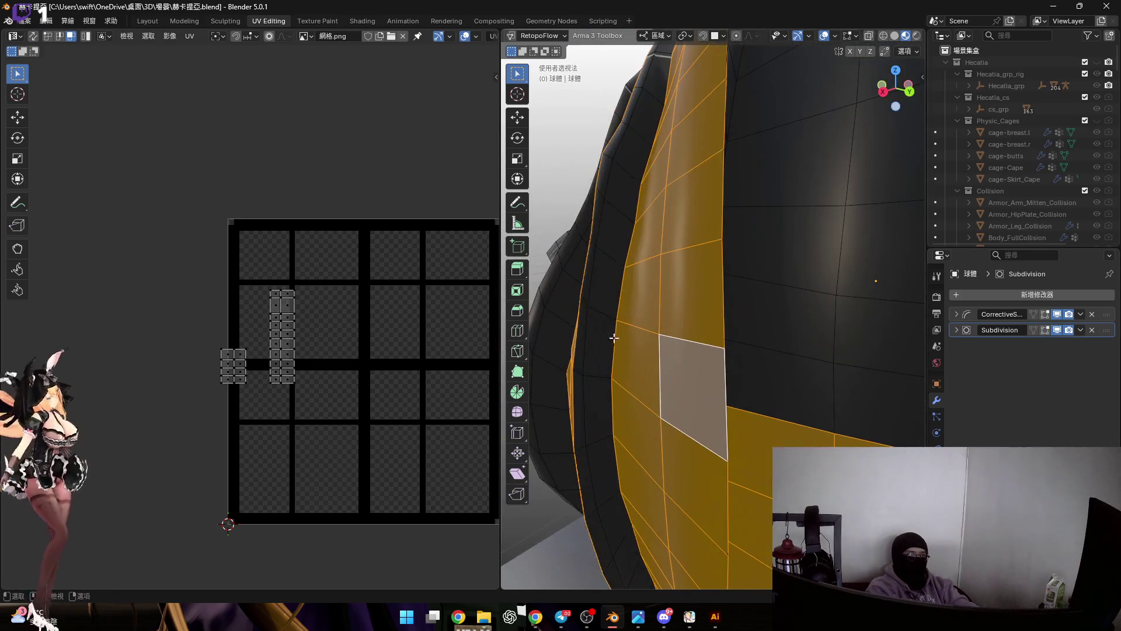
{"action": "key", "text": "l"}
{"action": "key", "text": "l"}
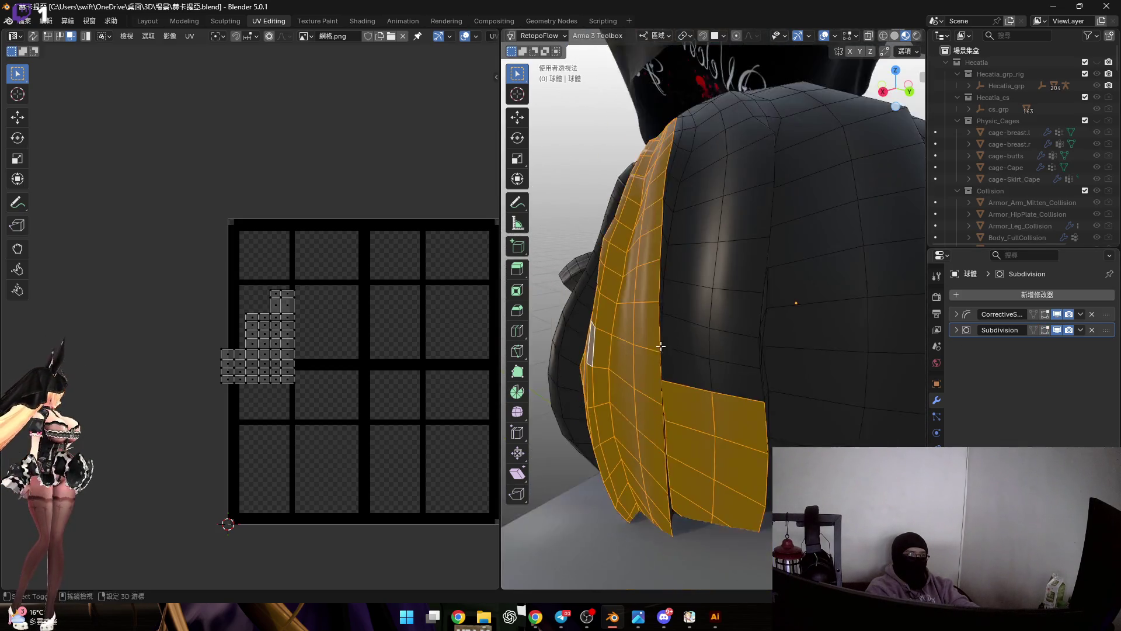
{"action": "middle_click_drag", "start_coordinate": [578, 371], "coordinate": [599, 346]}
{"action": "key", "text": "l"}
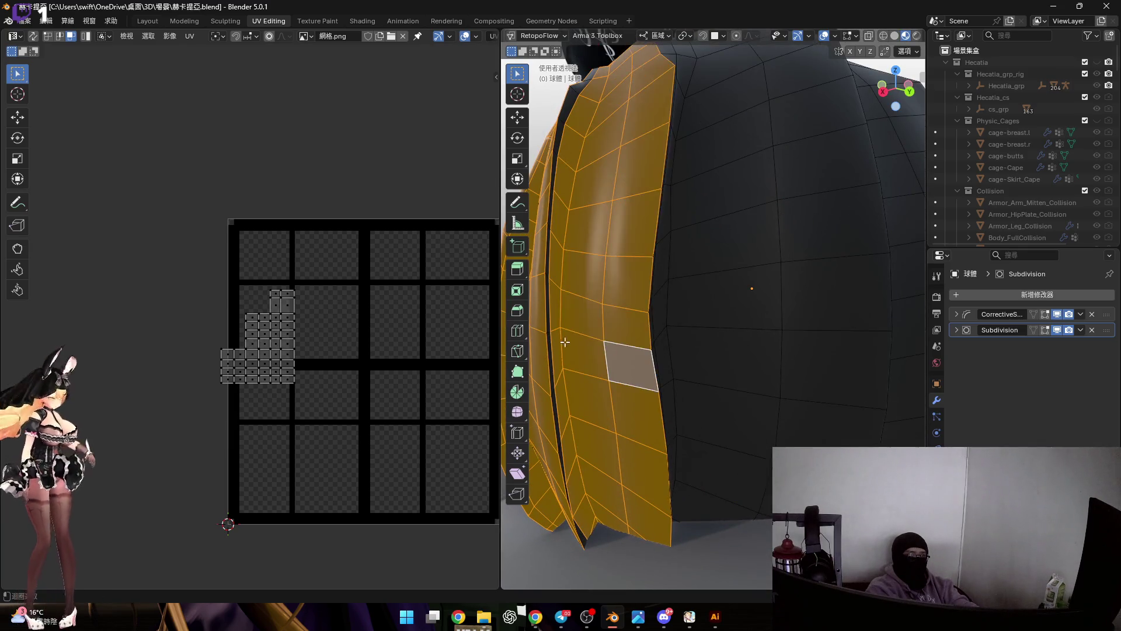
{"action": "scroll", "coordinate": [601, 336], "scroll_direction": "up", "scroll_amount": 3}
{"action": "mouse_move", "coordinate": [601, 335]}
{"action": "middle_mouse_down"}
{"action": "mouse_move", "coordinate": [659, 339]}
{"action": "mouse_move", "coordinate": [579, 316]}
{"action": "mouse_move", "coordinate": [602, 318]}
{"action": "mouse_move", "coordinate": [588, 295]}
{"action": "mouse_move", "coordinate": [675, 296]}
{"action": "mouse_move", "coordinate": [544, 294]}
{"action": "mouse_move", "coordinate": [776, 300]}
{"action": "mouse_move", "coordinate": [696, 280]}
{"action": "mouse_move", "coordinate": [698, 263]}
{"action": "mouse_move", "coordinate": [609, 304]}
{"action": "mouse_move", "coordinate": [666, 298]}
{"action": "mouse_move", "coordinate": [576, 306]}
{"action": "mouse_move", "coordinate": [725, 306]}
{"action": "mouse_move", "coordinate": [669, 292]}
{"action": "mouse_move", "coordinate": [719, 303]}
{"action": "middle_mouse_up"}
{"action": "mouse_move", "coordinate": [791, 323]}
{"action": "middle_mouse_down"}
{"action": "mouse_move", "coordinate": [659, 330]}
{"action": "mouse_move", "coordinate": [679, 307]}
{"action": "mouse_move", "coordinate": [696, 312]}
{"action": "middle_mouse_up"}
{"action": "mouse_move", "coordinate": [766, 359]}
{"action": "middle_mouse_down"}
{"action": "mouse_move", "coordinate": [593, 317]}
{"action": "mouse_move", "coordinate": [648, 333]}
{"action": "mouse_move", "coordinate": [676, 318]}
{"action": "mouse_move", "coordinate": [664, 320]}
{"action": "mouse_move", "coordinate": [726, 378]}
{"action": "mouse_move", "coordinate": [663, 320]}
{"action": "mouse_move", "coordinate": [658, 336]}
{"action": "mouse_move", "coordinate": [783, 353]}
{"action": "mouse_move", "coordinate": [715, 371]}
{"action": "mouse_move", "coordinate": [751, 376]}
{"action": "mouse_move", "coordinate": [709, 388]}
{"action": "mouse_move", "coordinate": [583, 380]}
{"action": "mouse_move", "coordinate": [816, 394]}
{"action": "mouse_move", "coordinate": [724, 409]}
{"action": "mouse_move", "coordinate": [679, 392]}
{"action": "mouse_move", "coordinate": [826, 425]}
{"action": "mouse_move", "coordinate": [881, 395]}
{"action": "mouse_move", "coordinate": [806, 414]}
{"action": "mouse_move", "coordinate": [437, 373]}
{"action": "middle_mouse_up"}
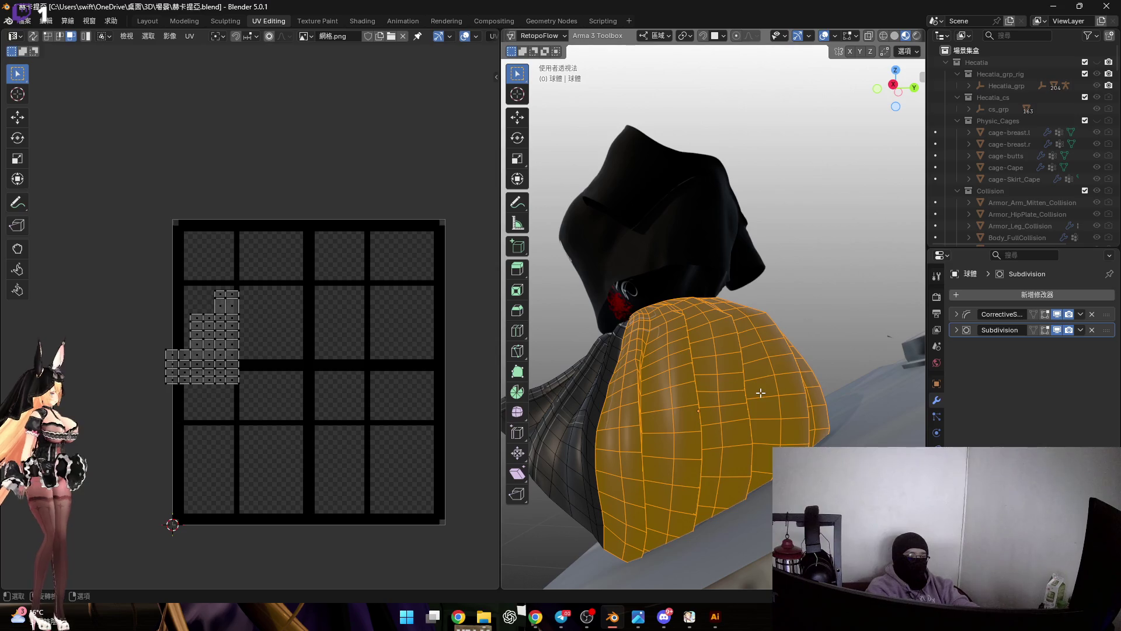
Unwrap the skirt conformally and rotate the whole UV island -100° so its rows run sideways.
{"action": "key", "text": "u"}
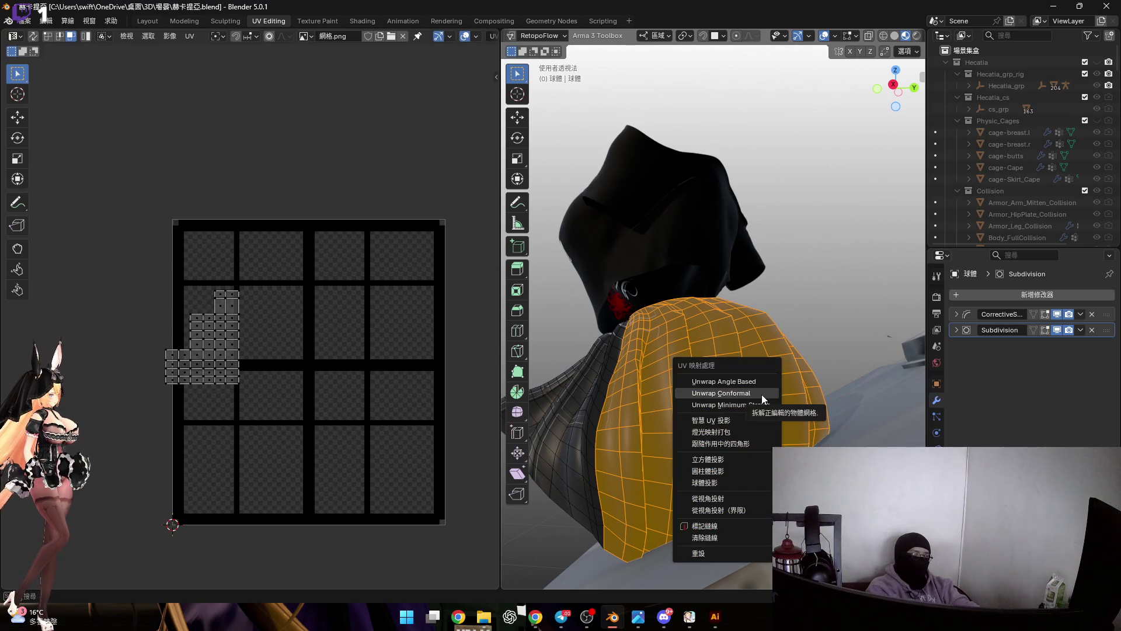
{"action": "left_click", "coordinate": [762, 394]}
{"action": "scroll", "coordinate": [333, 383], "scroll_direction": "up", "scroll_amount": 2}
{"action": "scroll", "coordinate": [342, 318], "scroll_direction": "down", "scroll_amount": 3}
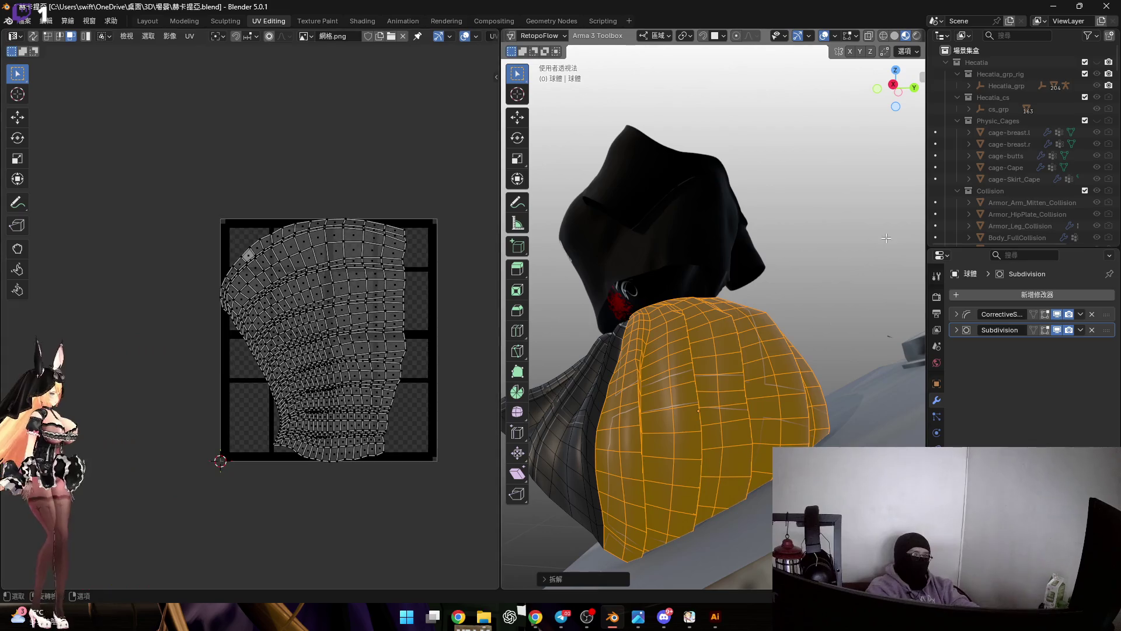
{"action": "left_click", "coordinate": [823, 39]}
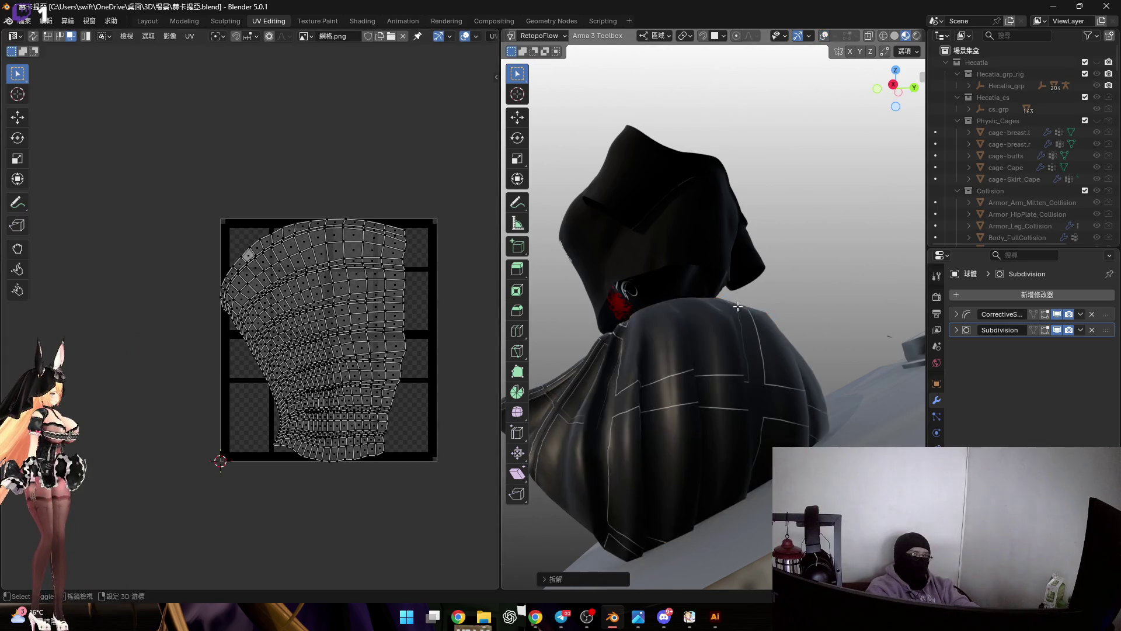
{"action": "key", "text": "a"}
{"action": "scroll", "coordinate": [376, 388], "scroll_direction": "up", "scroll_amount": 2}
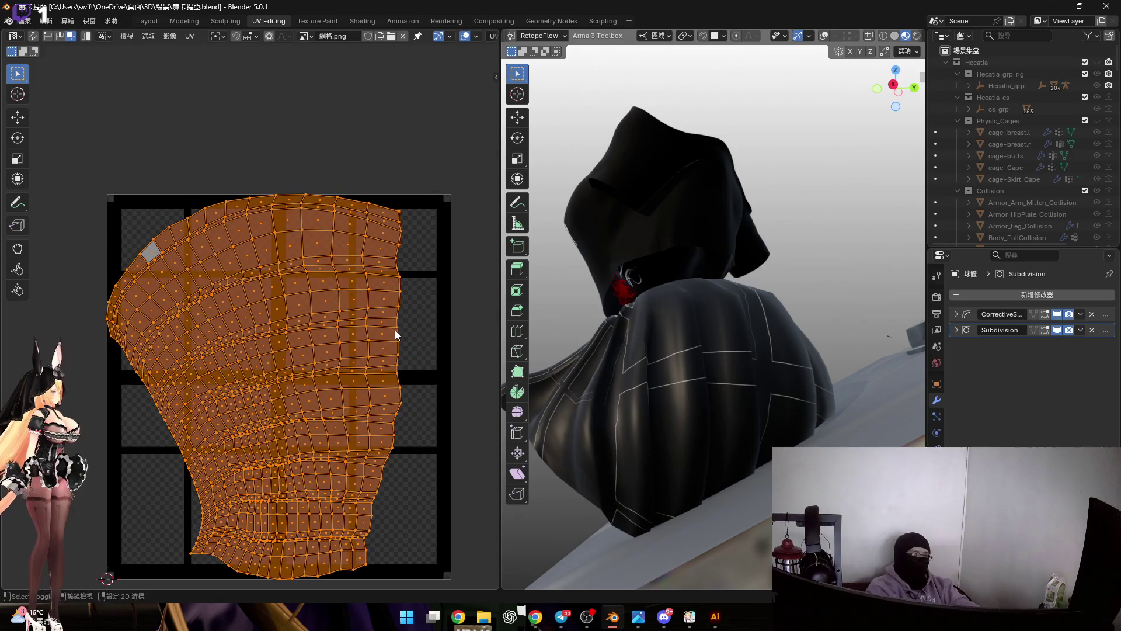
{"action": "key", "text": "r"}
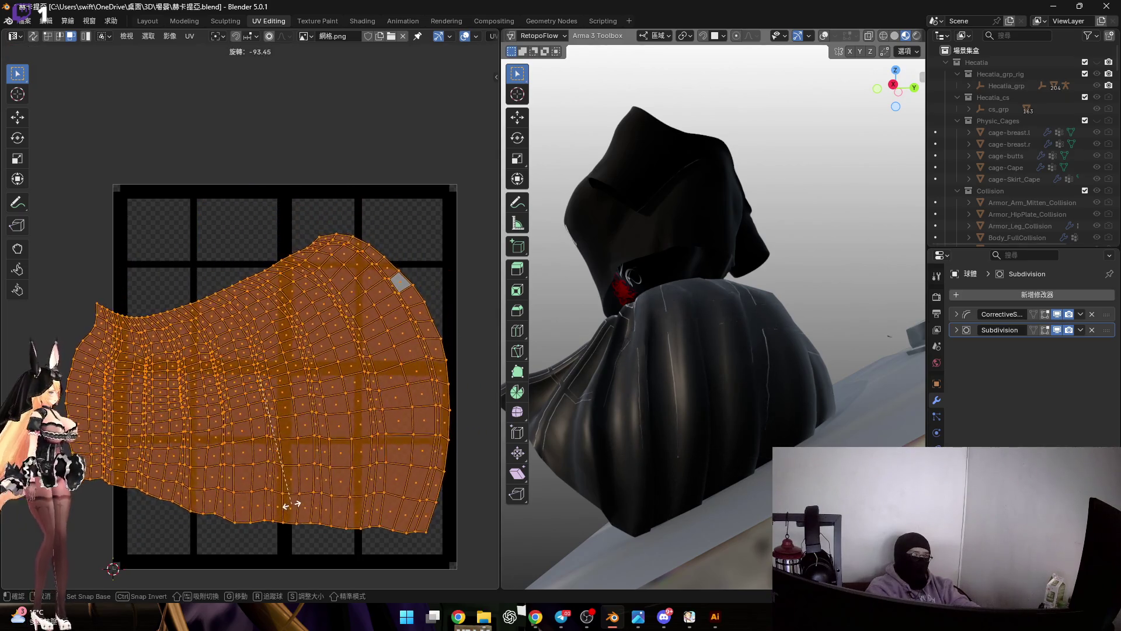
{"action": "left_click", "coordinate": [278, 499]}
{"action": "scroll", "coordinate": [387, 333], "scroll_direction": "up", "scroll_amount": 2}
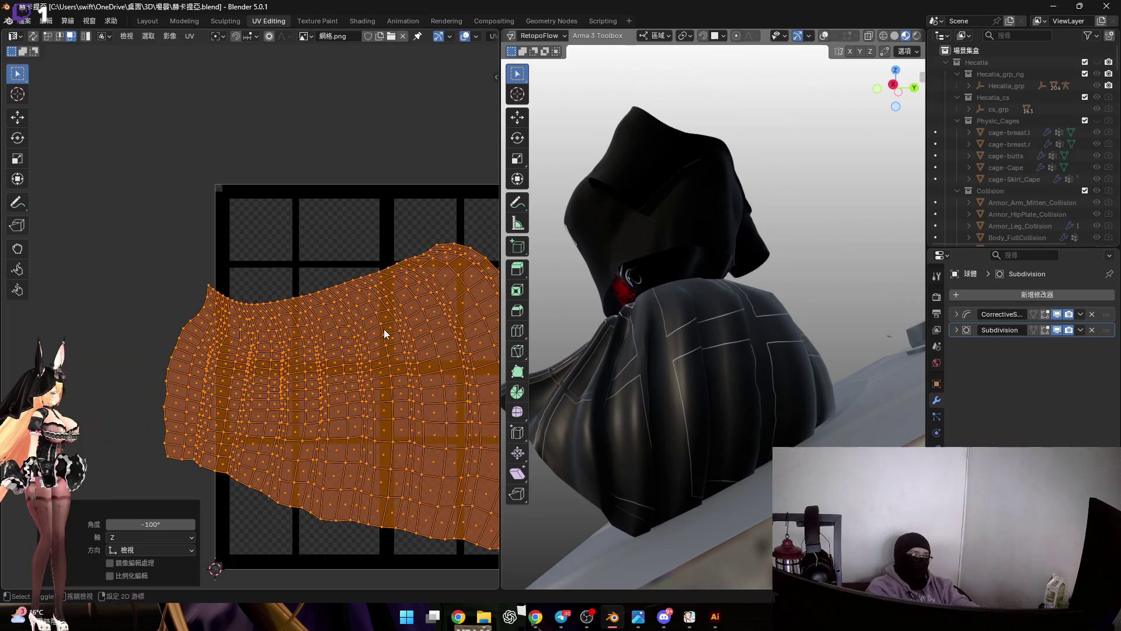
{"action": "scroll", "coordinate": [301, 333], "scroll_direction": "up", "scroll_amount": 2}
{"action": "scroll", "coordinate": [312, 356], "scroll_direction": "down", "scroll_amount": 1}
{"action": "mouse_move", "coordinate": [312, 357]}
{"action": "middle_mouse_down"}
{"action": "mouse_move", "coordinate": [291, 325]}
{"action": "mouse_move", "coordinate": [422, 264]}
{"action": "middle_mouse_up"}
{"action": "scroll", "coordinate": [271, 321], "scroll_direction": "up", "scroll_amount": 1}
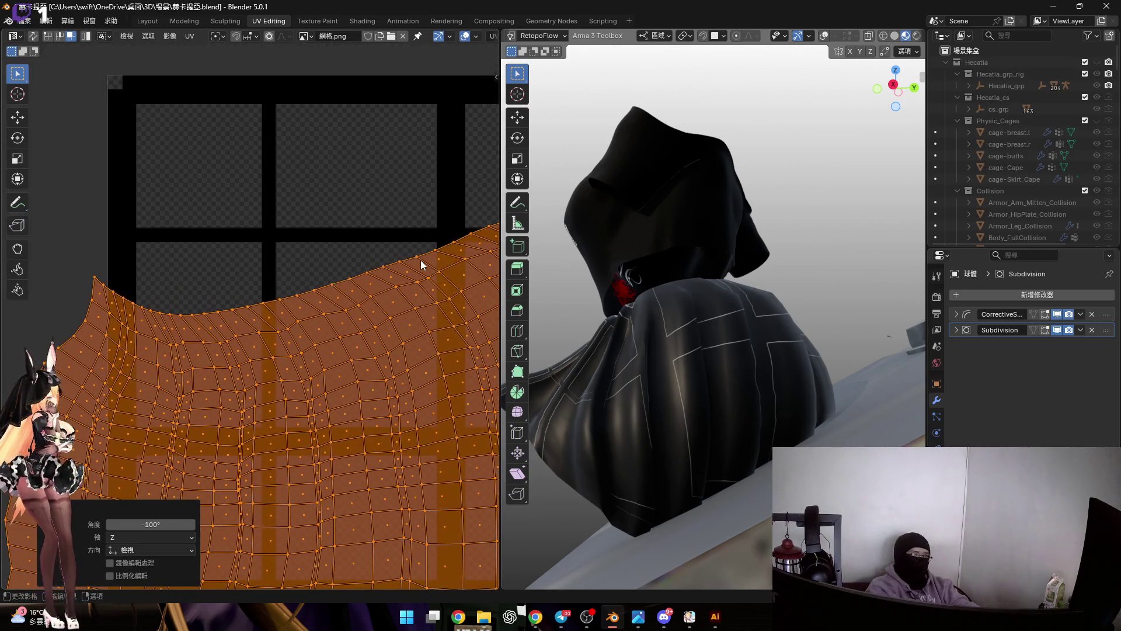
{"action": "left_click", "coordinate": [350, 195]}
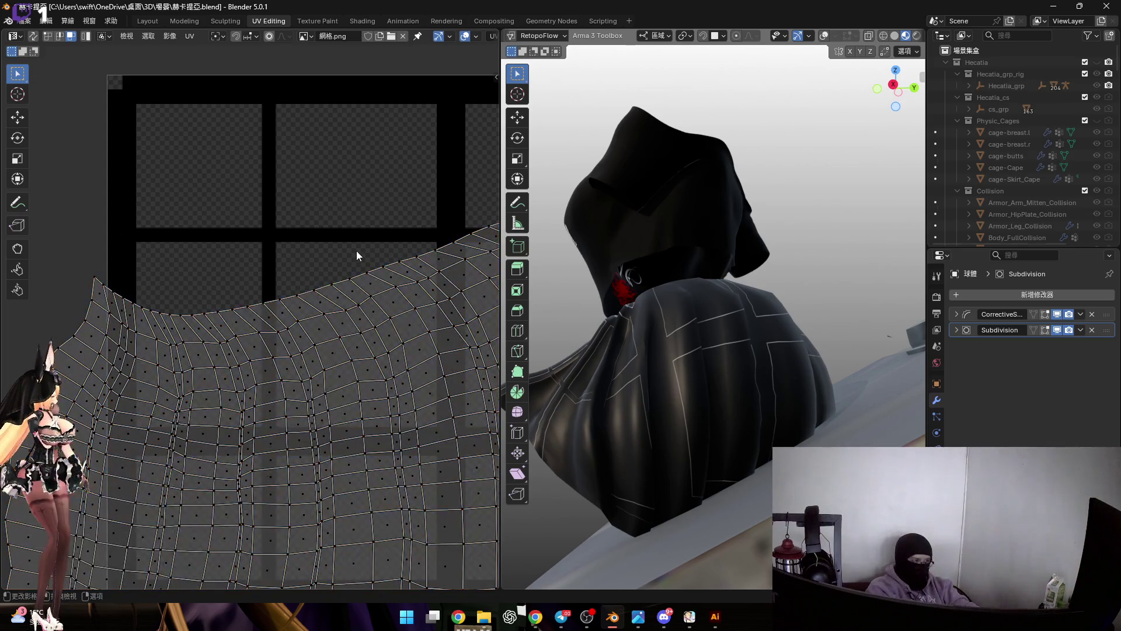
{"action": "scroll", "coordinate": [356, 251], "scroll_direction": "down", "scroll_amount": 2}
Select the island's top boundary loop in edge mode and scale it to zero height on Y.
{"action": "middle_click_drag", "start_coordinate": [237, 278], "coordinate": [298, 320]}
{"action": "key", "text": "2"}
{"action": "scroll", "coordinate": [298, 321], "scroll_direction": "up", "scroll_amount": 2}
{"action": "left_click", "coordinate": [321, 321], "text": "alt"}
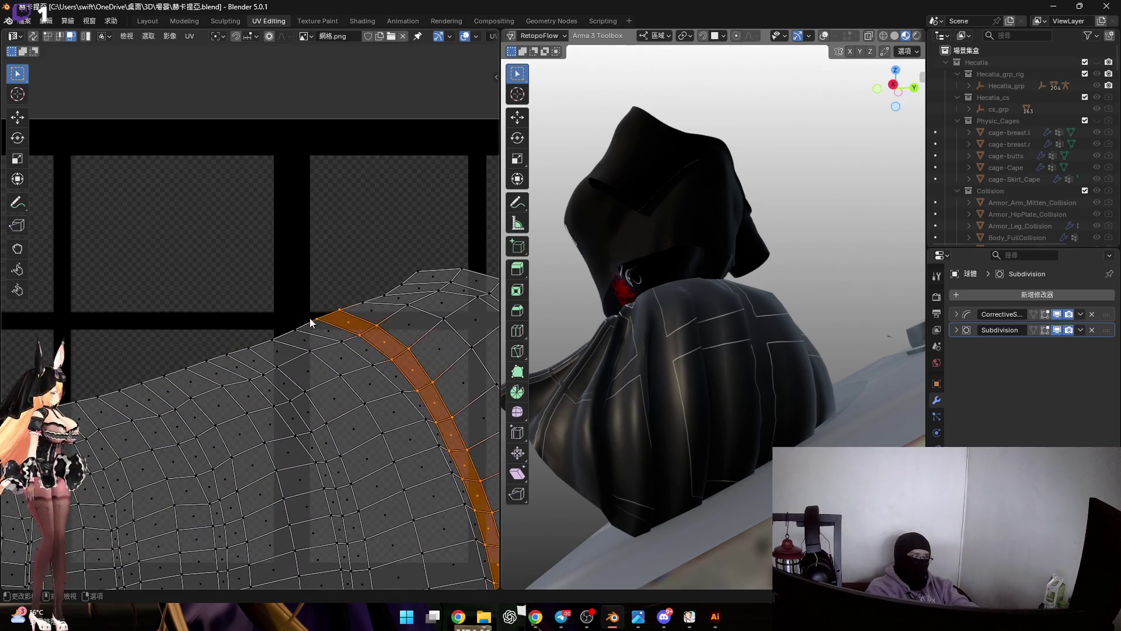
{"action": "scroll", "coordinate": [299, 329], "scroll_direction": "down", "scroll_amount": 3}
{"action": "scroll", "coordinate": [299, 329], "scroll_direction": "up", "scroll_amount": 2}
{"action": "left_click", "coordinate": [314, 331]}
{"action": "left_click", "coordinate": [321, 338], "text": "alt"}
{"action": "scroll", "coordinate": [320, 290], "scroll_direction": "down", "scroll_amount": 2}
{"action": "scroll", "coordinate": [330, 314], "scroll_direction": "up", "scroll_amount": 1}
{"action": "key", "text": "s"}
{"action": "key", "text": "x"}
{"action": "key", "text": "0"}
{"action": "key", "text": "y"}
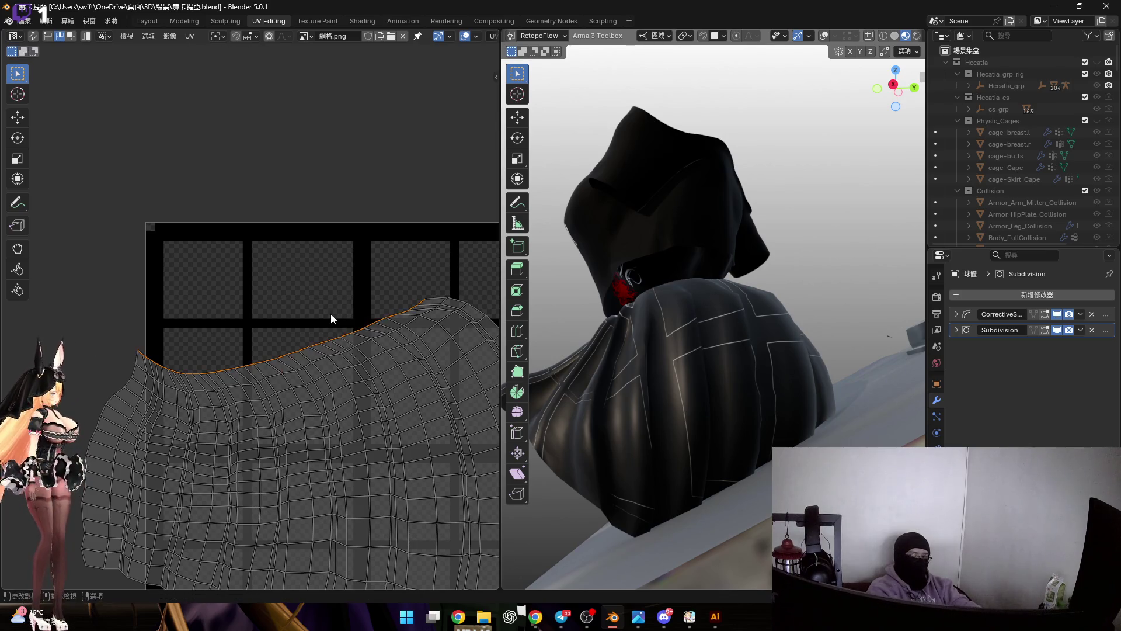
{"action": "key", "text": "Return"}
{"action": "middle_click_drag", "start_coordinate": [333, 318], "coordinate": [333, 311]}
{"action": "scroll", "coordinate": [332, 312], "scroll_direction": "up", "scroll_amount": 1}
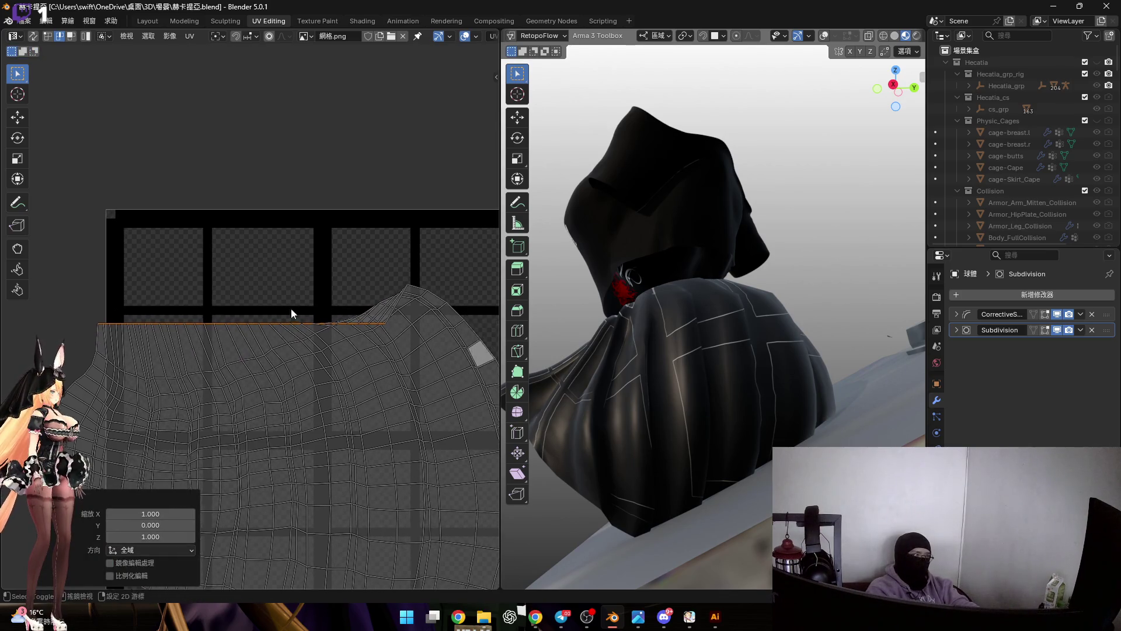
{"action": "scroll", "coordinate": [333, 315], "scroll_direction": "up", "scroll_amount": 1}
{"action": "scroll", "coordinate": [332, 325], "scroll_direction": "up", "scroll_amount": 1}
{"action": "scroll", "coordinate": [332, 337], "scroll_direction": "up", "scroll_amount": 1}
Undo and redo the flattening, step back through rows, and flatten a curved edge loop.
{"action": "key", "text": "ctrl+z"}
{"action": "key", "text": "ctrl+shift+z"}
{"action": "scroll", "coordinate": [319, 342], "scroll_direction": "down", "scroll_amount": 1}
{"action": "key", "text": "s"}
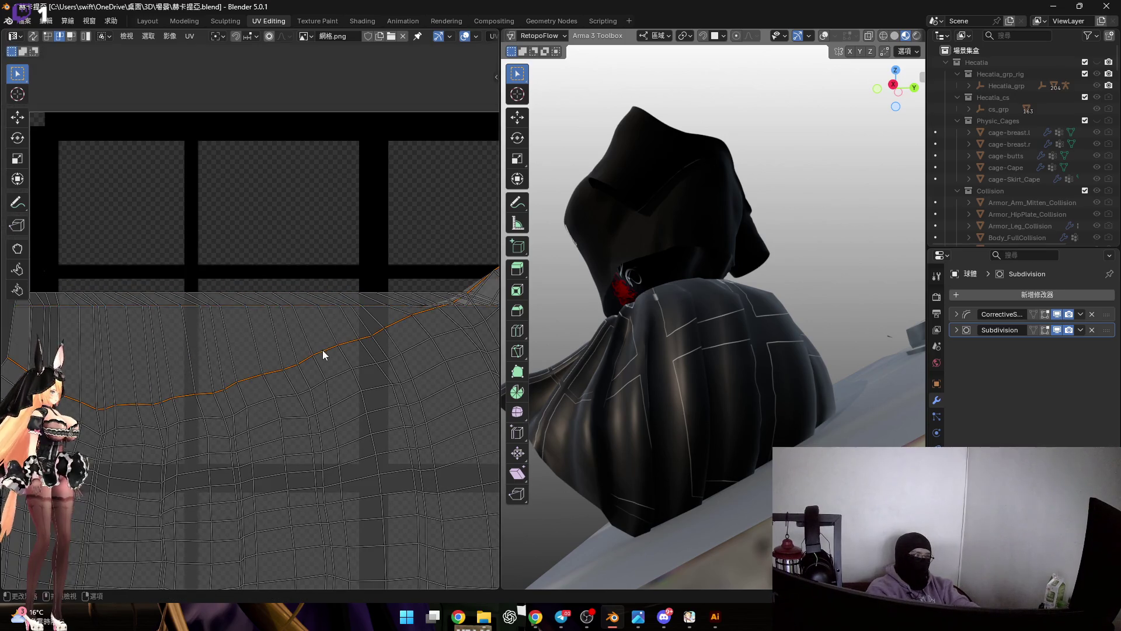
{"action": "key", "text": "Escape"}
{"action": "scroll", "coordinate": [323, 349], "scroll_direction": "up", "scroll_amount": 1}
{"action": "scroll", "coordinate": [330, 291], "scroll_direction": "down", "scroll_amount": 1}
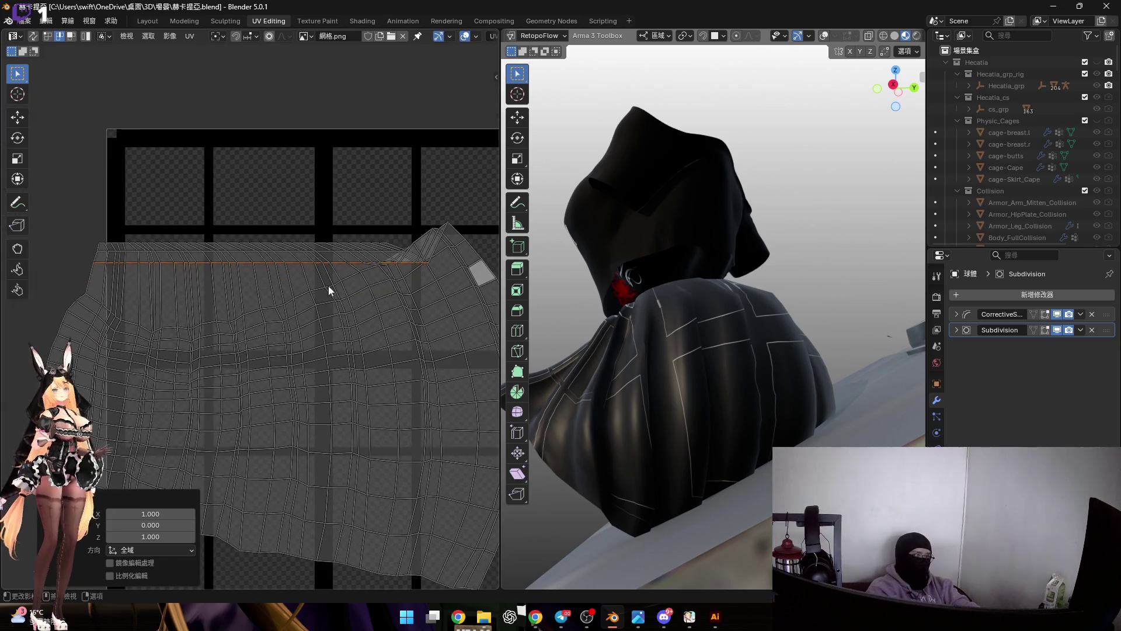
{"action": "scroll", "coordinate": [328, 280], "scroll_direction": "down", "scroll_amount": 1}
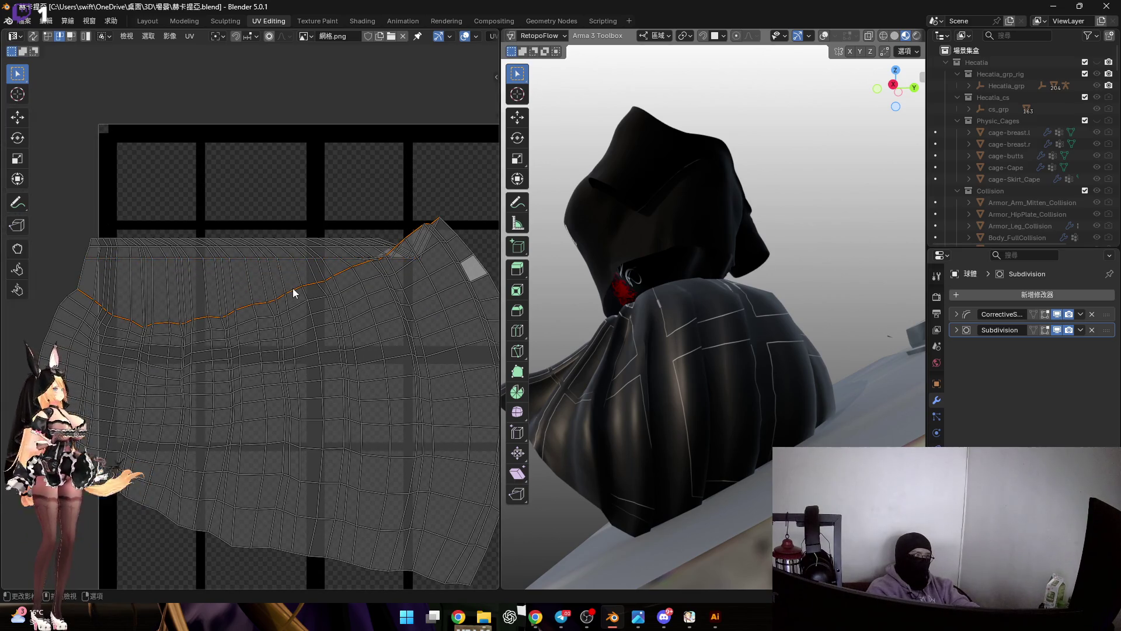
{"action": "key", "text": "ctrl+z"}
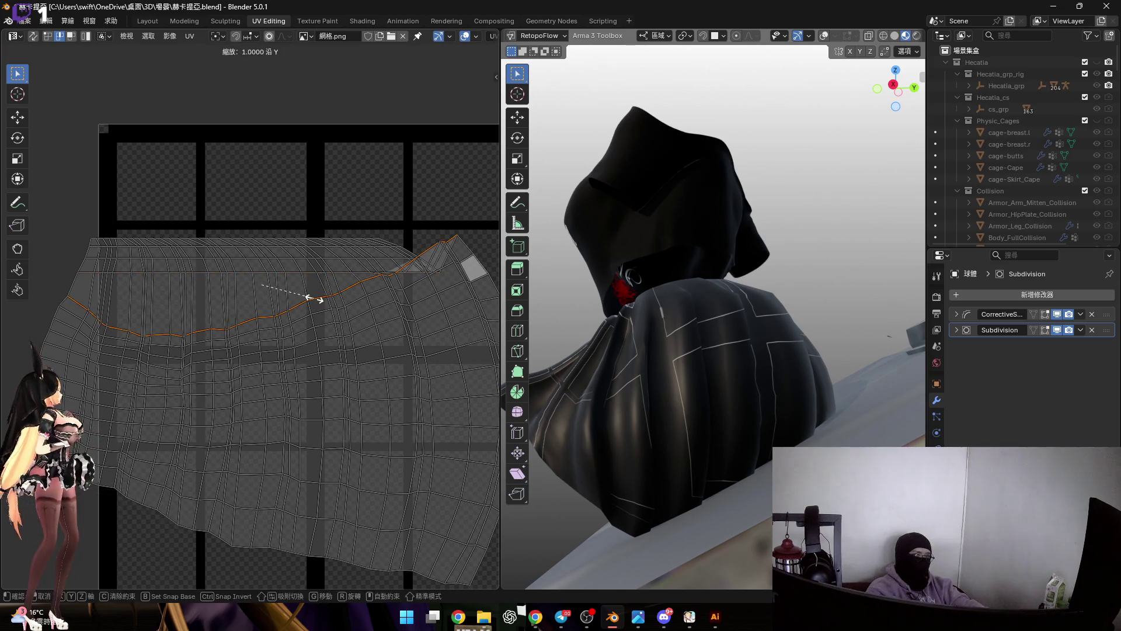
{"action": "key", "text": "ctrl+z"}
{"action": "key", "text": "ctrl+z"}
{"action": "key", "text": "ctrl+z"}
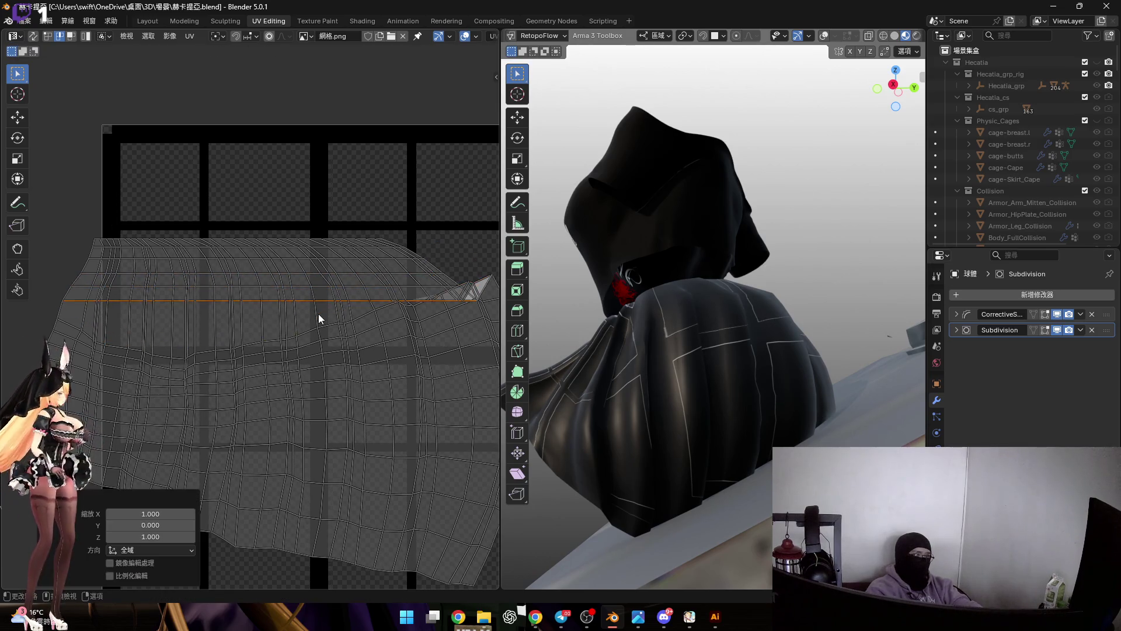
{"action": "key", "text": "ctrl+z"}
{"action": "key", "text": "ctrl+z"}
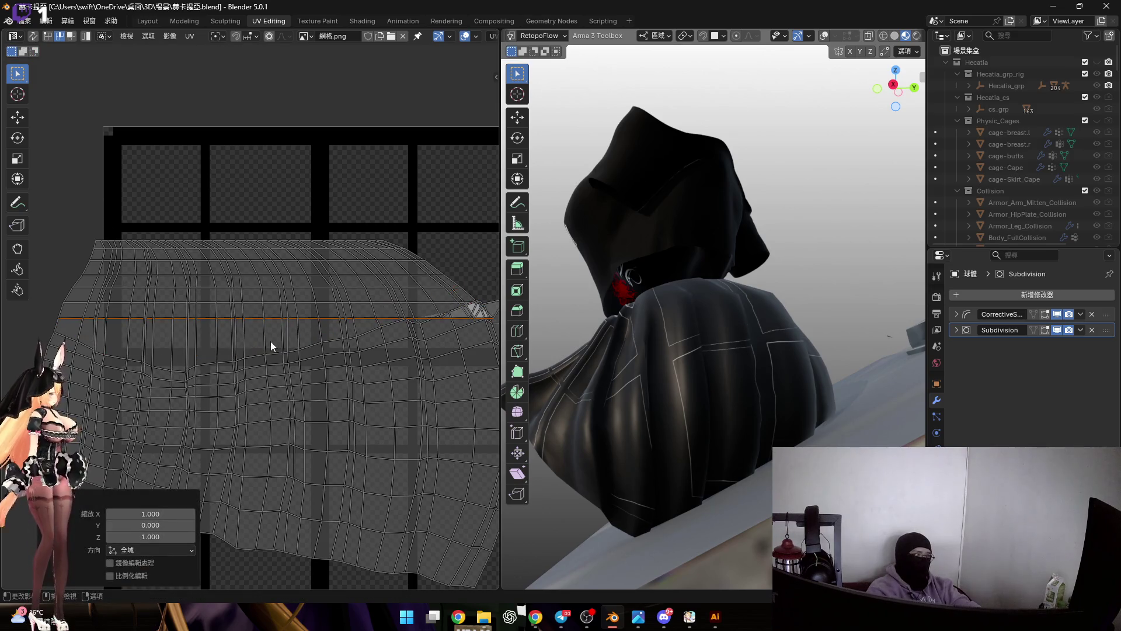
{"action": "type", "text": "sy0"}
{"action": "key", "text": "Return"}
{"action": "middle_click_drag", "start_coordinate": [276, 349], "coordinate": [273, 338]}
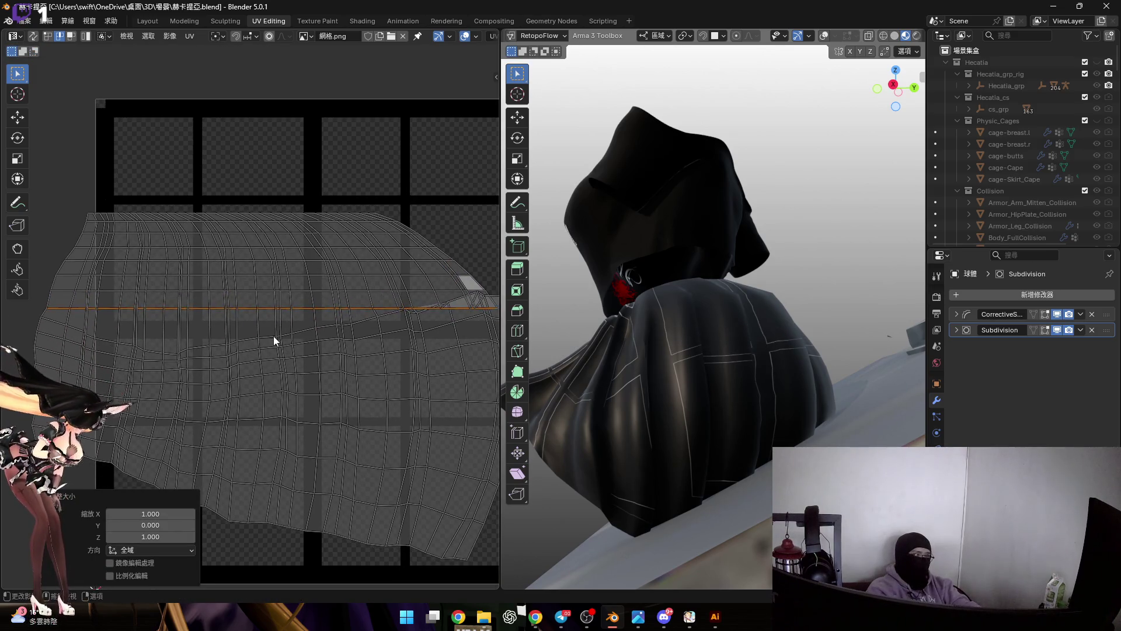
{"action": "scroll", "coordinate": [272, 335], "scroll_direction": "up", "scroll_amount": 5}
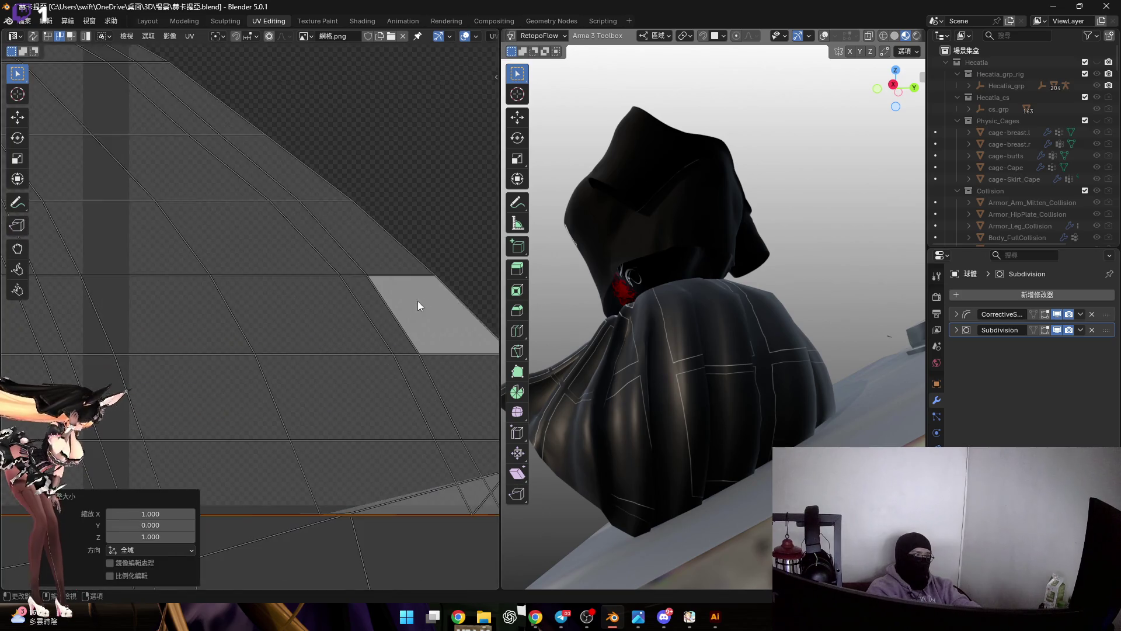
{"action": "scroll", "coordinate": [263, 305], "scroll_direction": "up", "scroll_amount": 2}
Test-move the stray edge and face with G repeatedly, cancelling each attempt.
{"action": "key", "text": "g"}
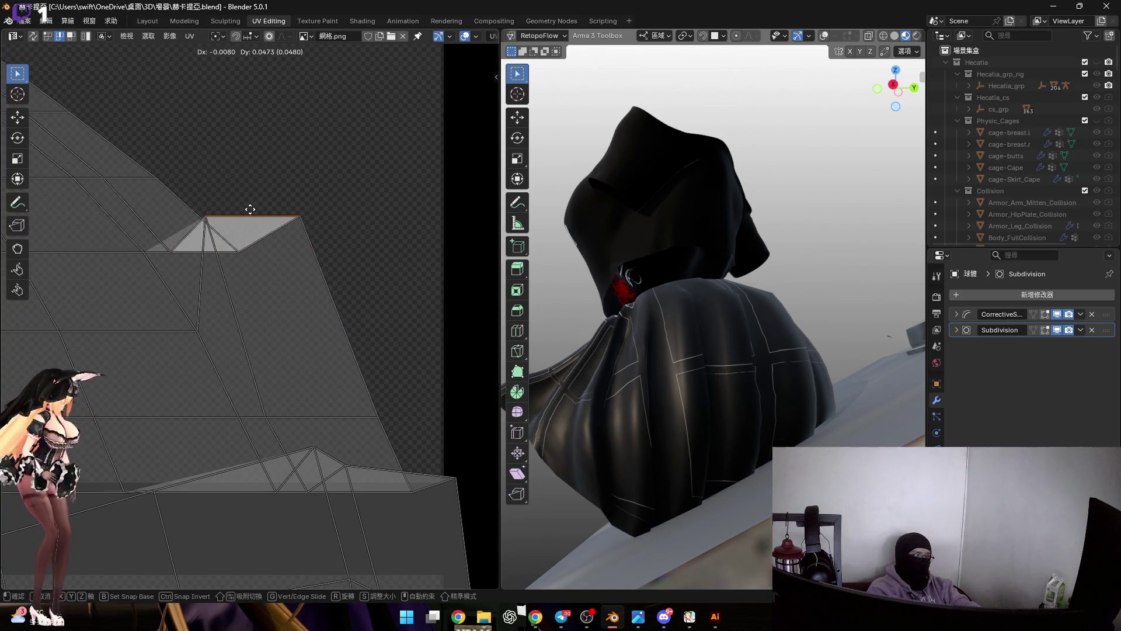
{"action": "key", "text": "Escape"}
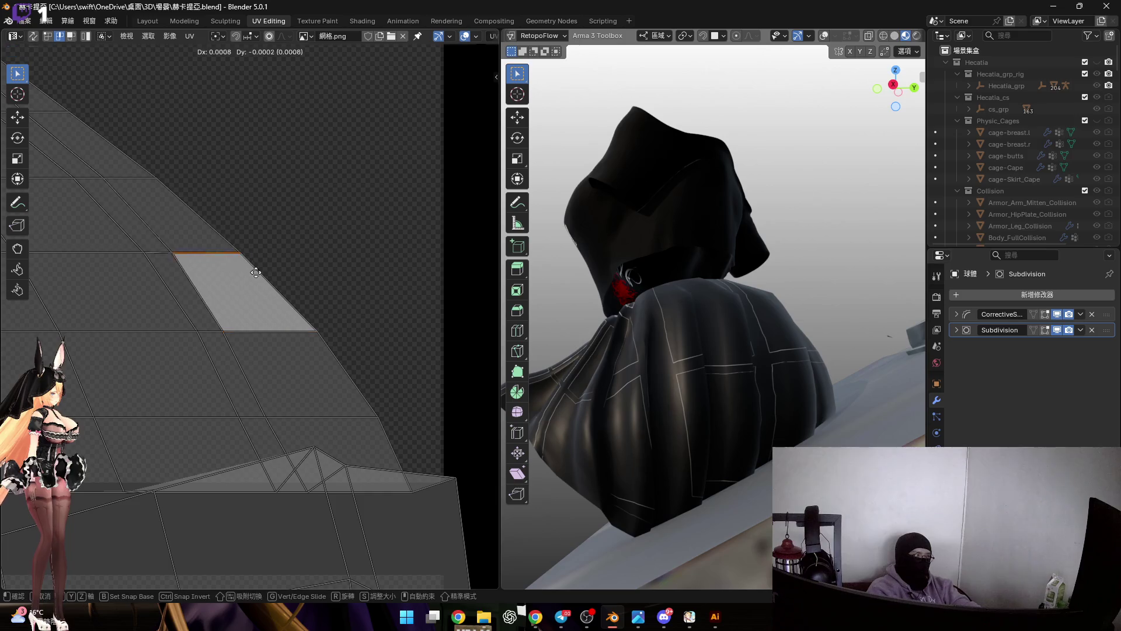
{"action": "key", "text": "Escape"}
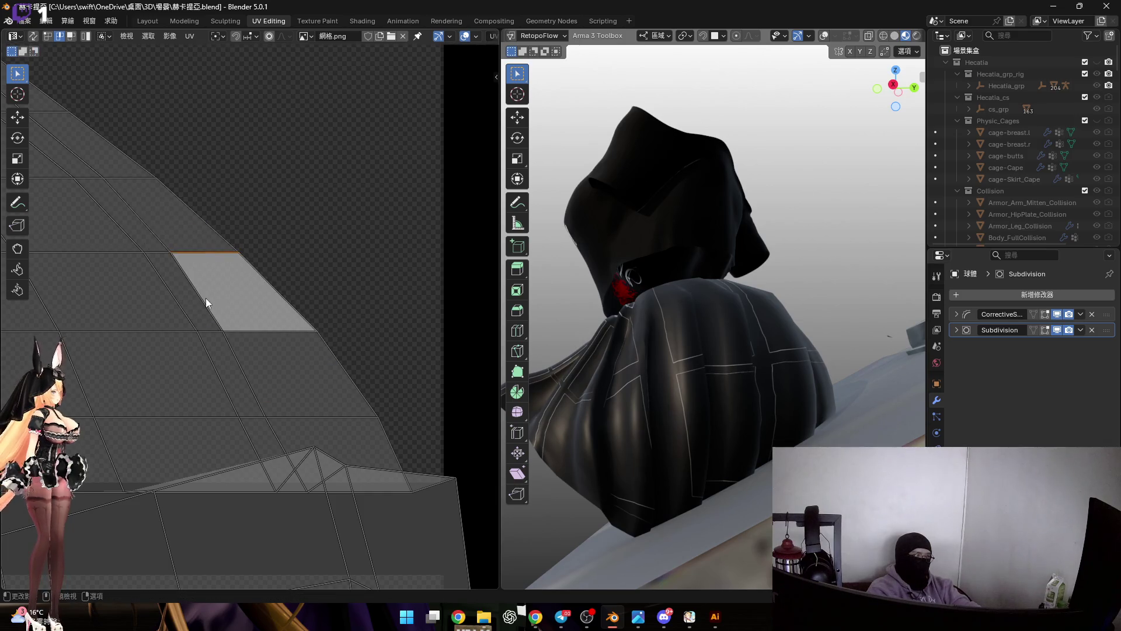
{"action": "key", "text": "g"}
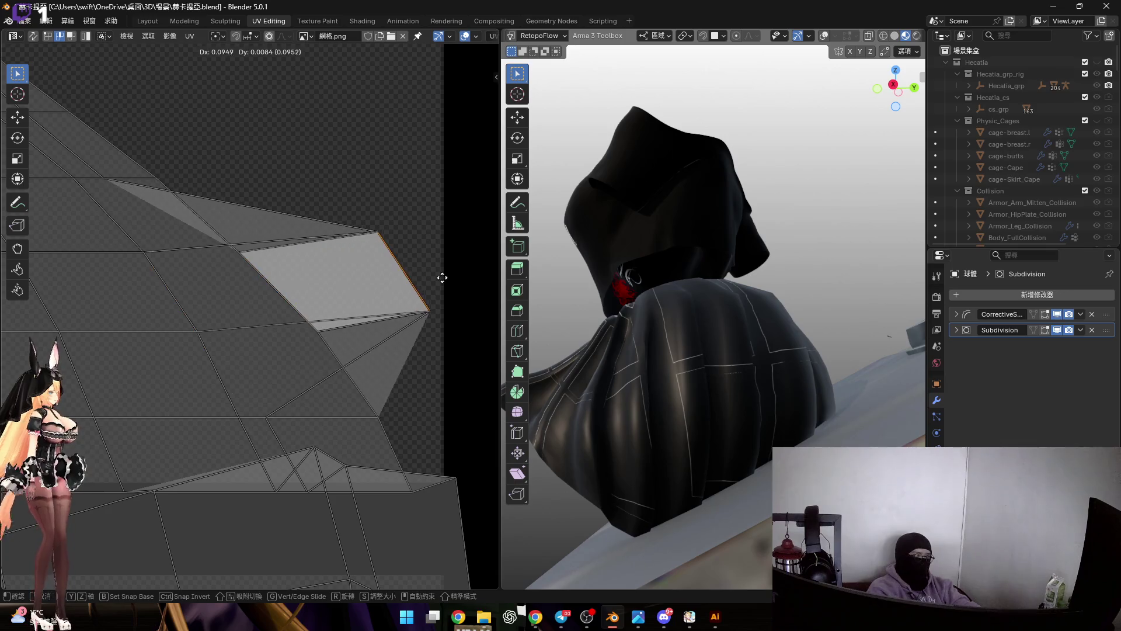
{"action": "key", "text": "Escape"}
{"action": "key", "text": "g"}
{"action": "key", "text": "Escape"}
{"action": "key", "text": "1"}
{"action": "key", "text": "g"}
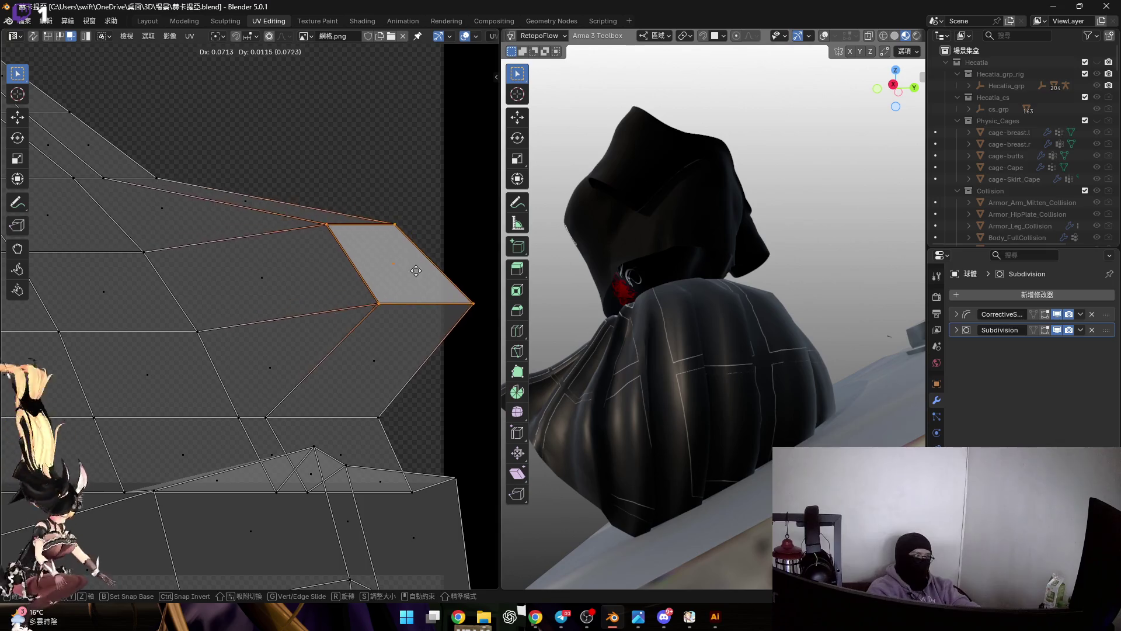
{"action": "key", "text": "Escape"}
{"action": "scroll", "coordinate": [339, 291], "scroll_direction": "down", "scroll_amount": 4}
{"action": "scroll", "coordinate": [339, 292], "scroll_direction": "down", "scroll_amount": 2}
{"action": "scroll", "coordinate": [338, 290], "scroll_direction": "up", "scroll_amount": 4}
{"action": "scroll", "coordinate": [340, 291], "scroll_direction": "down", "scroll_amount": 4}
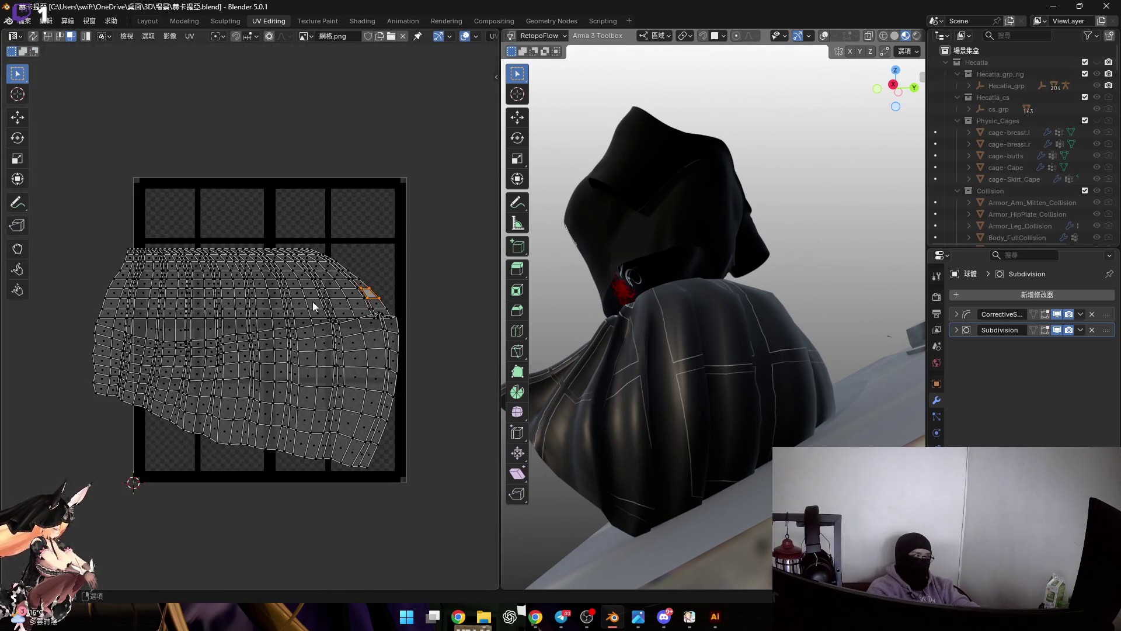
Flatten the selected edge loop to zero height on Y and pick a lower loop.
{"action": "key", "text": "s"}
{"action": "key", "text": "y"}
{"action": "key", "text": "0"}
{"action": "key", "text": "Return"}
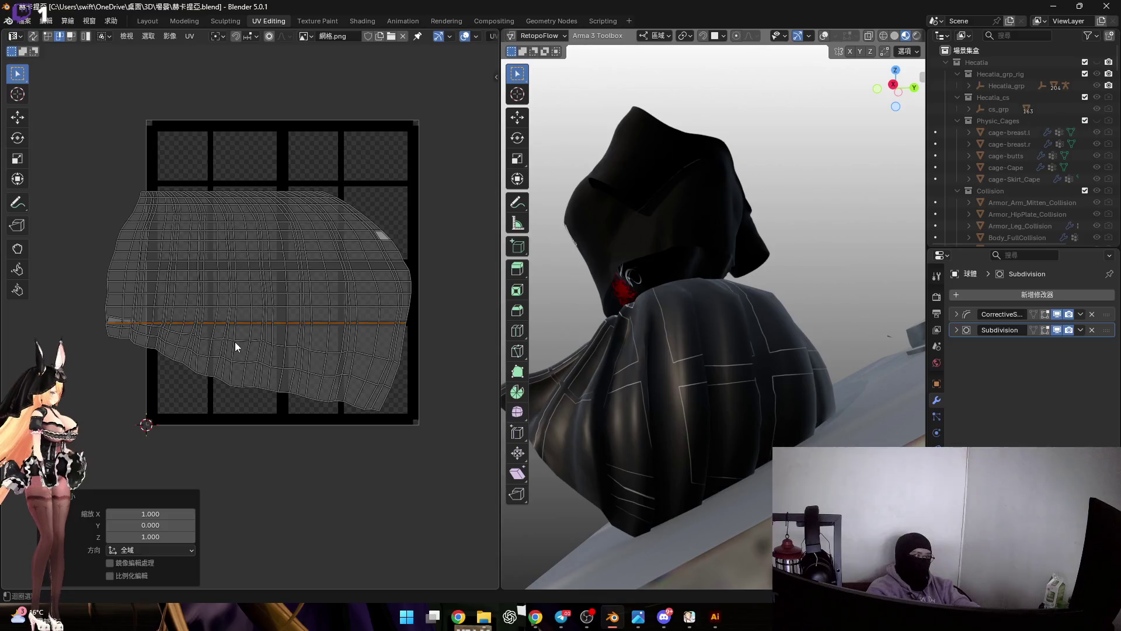
{"action": "left_click", "coordinate": [234, 366]}
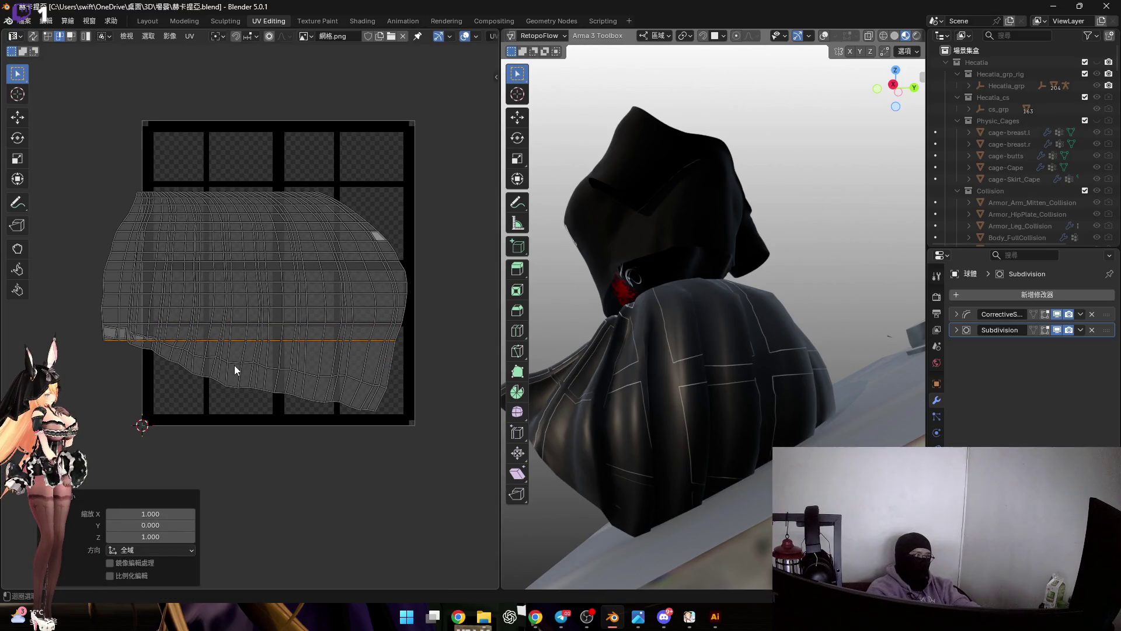
{"action": "key", "text": "ctrl+z"}
Rotate the whole UV island 90 degrees and select its curved top edge loop.
{"action": "key", "text": "Home"}
{"action": "type", "text": "a"}
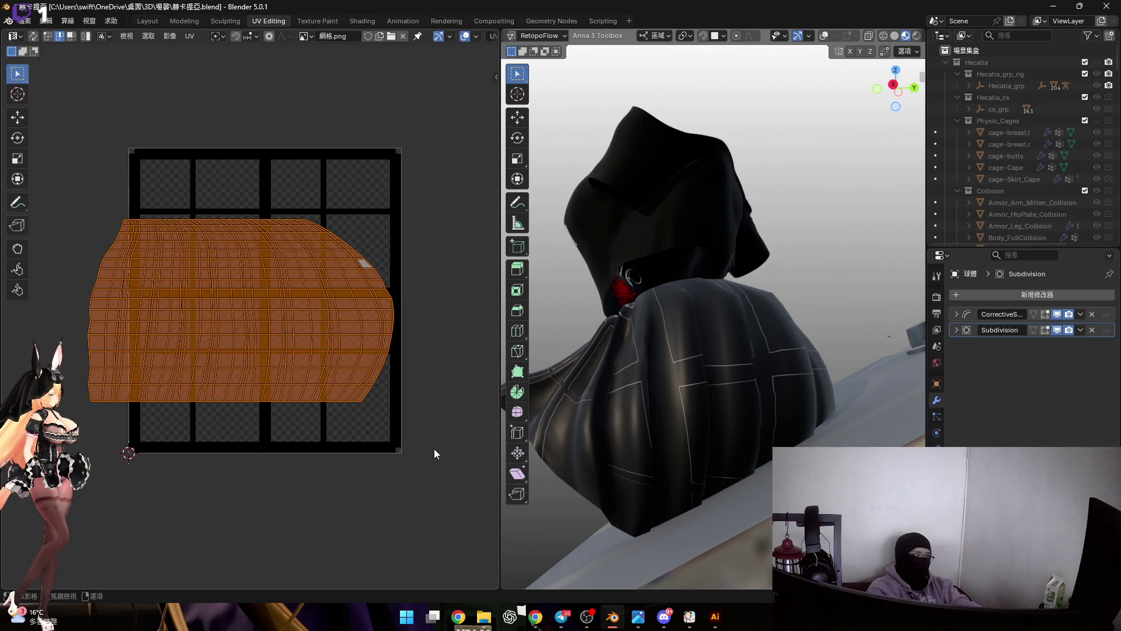
{"action": "type", "text": "r90"}
{"action": "key", "text": "Return"}
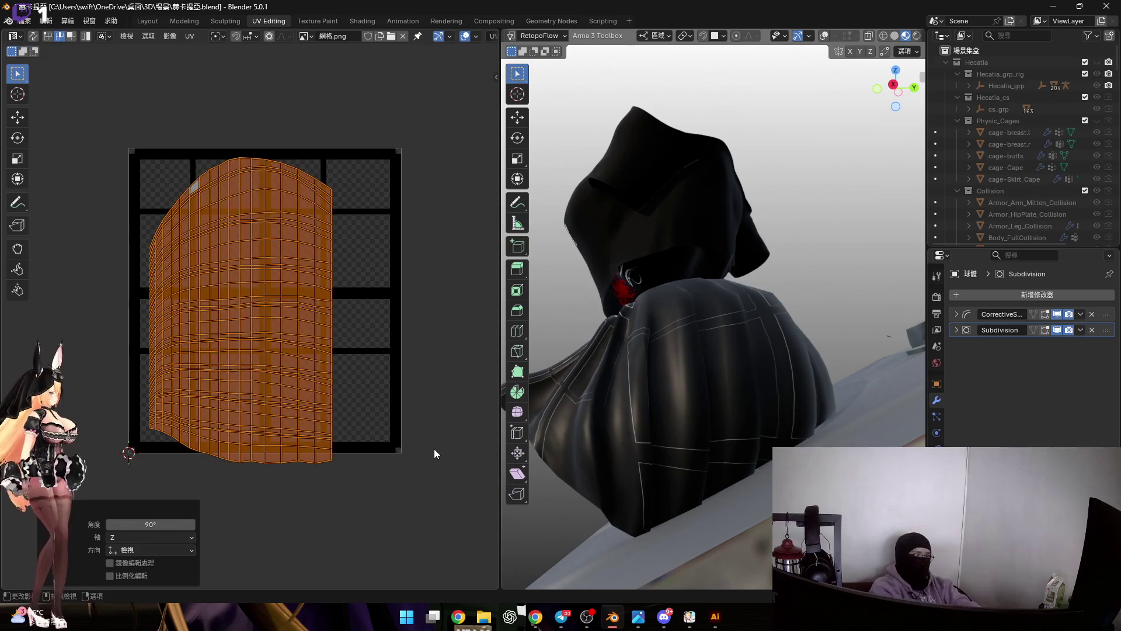
{"action": "scroll", "coordinate": [274, 424], "scroll_direction": "up", "scroll_amount": 1}
{"action": "middle_click_drag", "start_coordinate": [325, 223], "coordinate": [325, 260]}
{"action": "scroll", "coordinate": [366, 307], "scroll_direction": "up", "scroll_amount": 2}
{"action": "left_click", "coordinate": [370, 322], "text": "alt"}
{"action": "type", "text": "sy"}
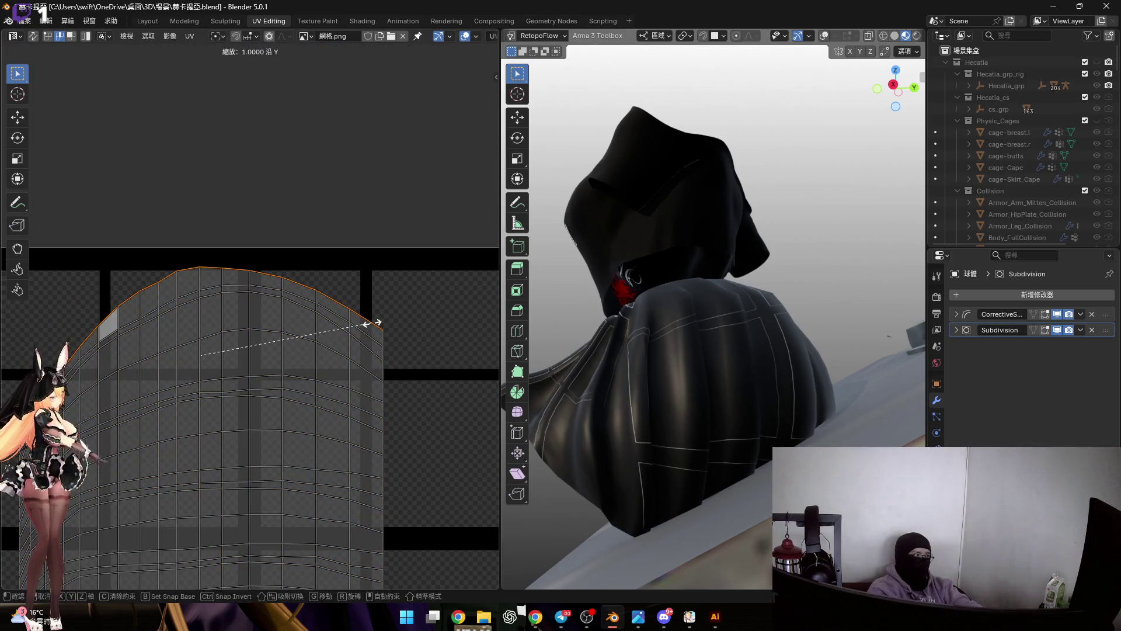
{"action": "type", "text": "0"}
Flatten the island's curved top arc into a straight row by scaling it to zero on Y.
{"action": "key", "text": "Return"}
{"action": "middle_click_drag", "start_coordinate": [373, 328], "coordinate": [375, 311]}
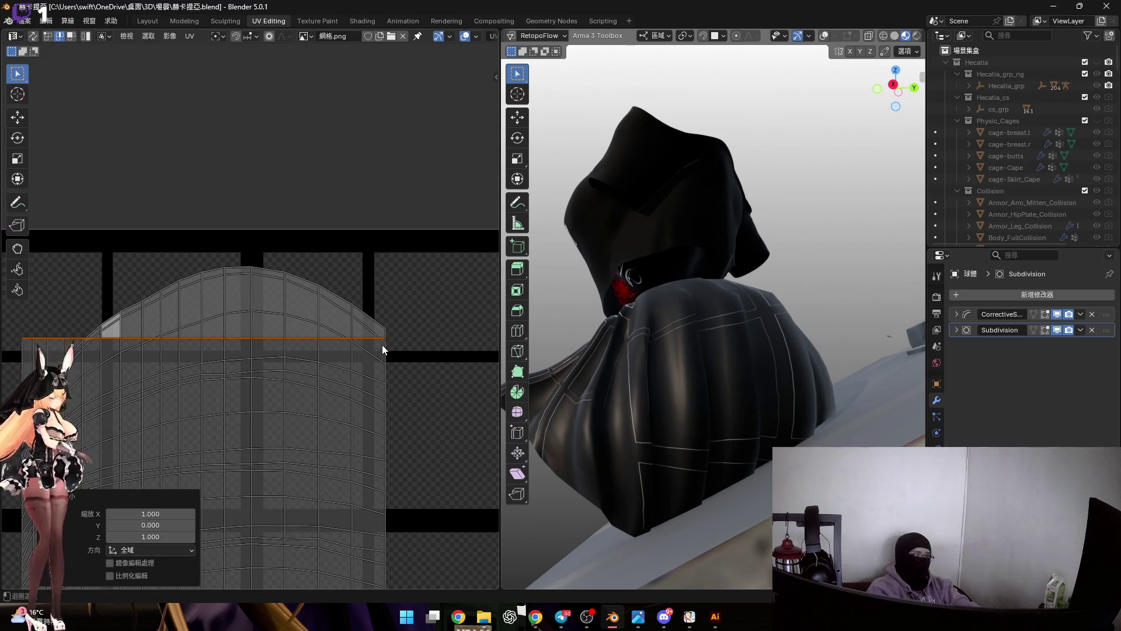
{"action": "left_click", "coordinate": [383, 349], "text": "alt"}
{"action": "key", "text": "ctrl+z"}
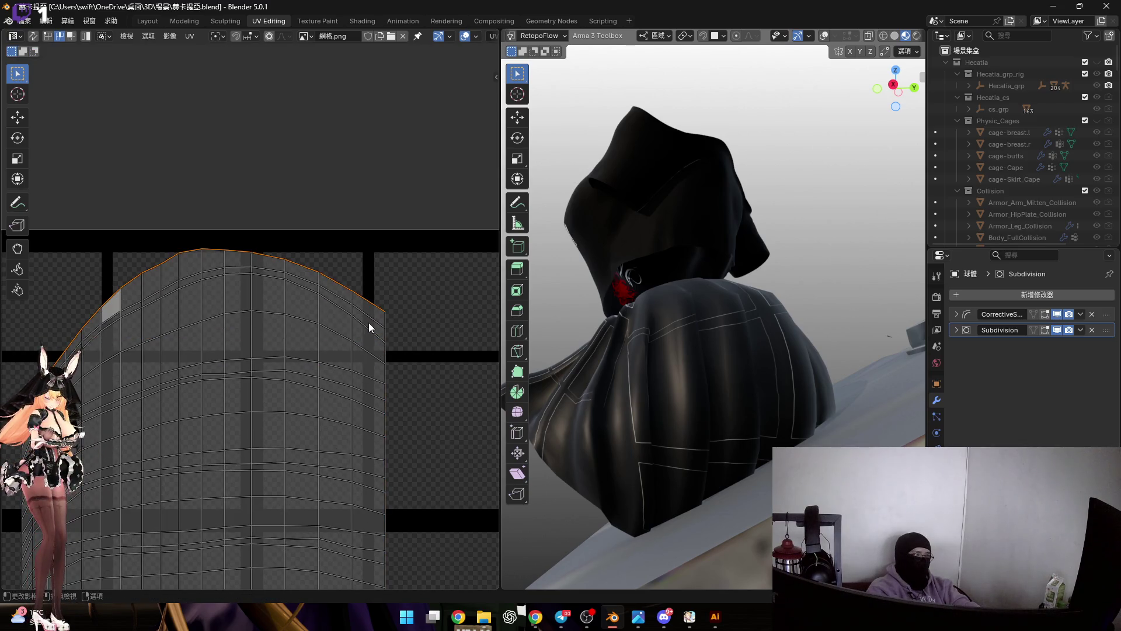
{"action": "scroll", "coordinate": [369, 328], "scroll_direction": "down", "scroll_amount": 3}
{"action": "scroll", "coordinate": [347, 319], "scroll_direction": "up", "scroll_amount": 3}
{"action": "scroll", "coordinate": [351, 257], "scroll_direction": "up", "scroll_amount": 2}
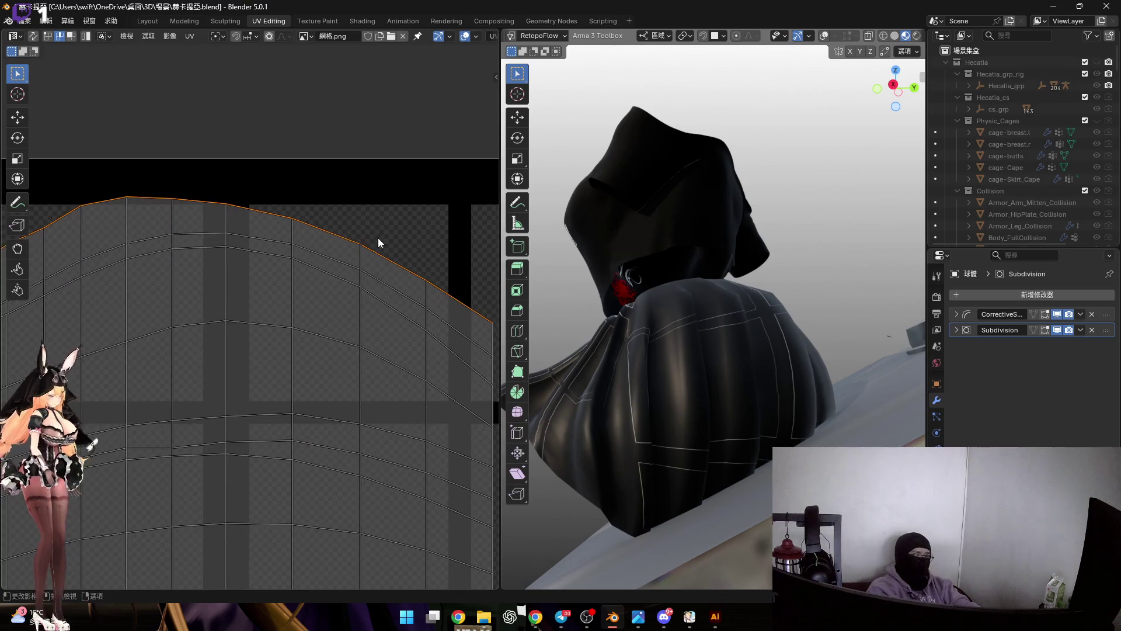
{"action": "scroll", "coordinate": [377, 237], "scroll_direction": "down", "scroll_amount": 2}
{"action": "key", "text": "s"}
{"action": "key", "text": "y"}
{"action": "key", "text": "0"}
{"action": "key", "text": "Return"}
{"action": "scroll", "coordinate": [425, 296], "scroll_direction": "up", "scroll_amount": 2}
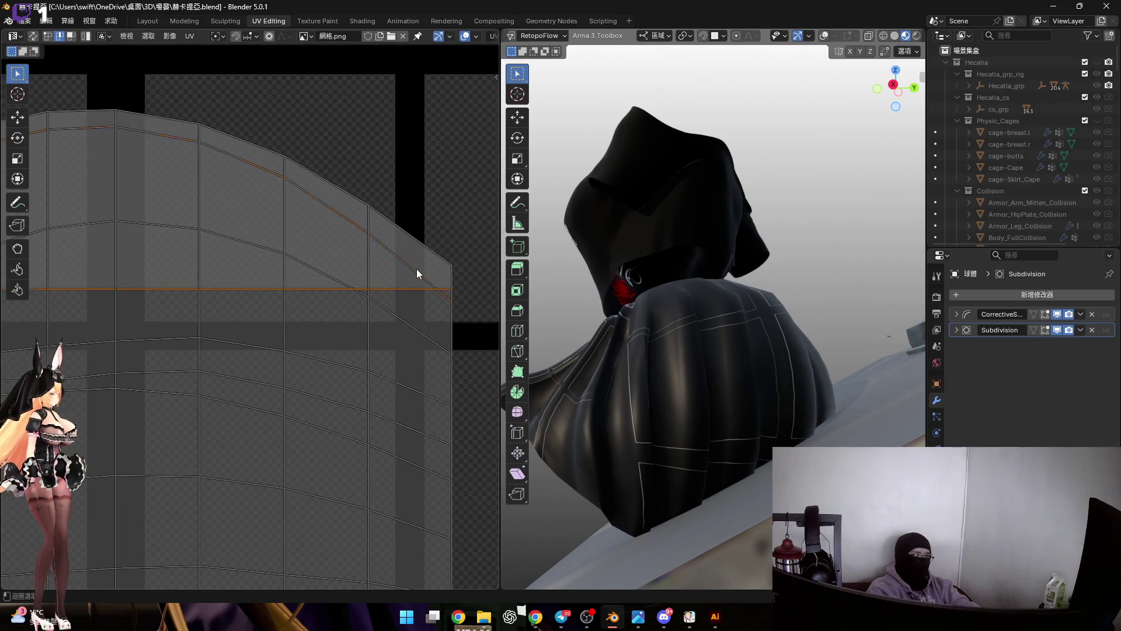
{"action": "scroll", "coordinate": [417, 275], "scroll_direction": "down", "scroll_amount": 3}
{"action": "key", "text": "s"}
{"action": "key", "text": "y"}
{"action": "key", "text": "0"}
{"action": "key", "text": "Return"}
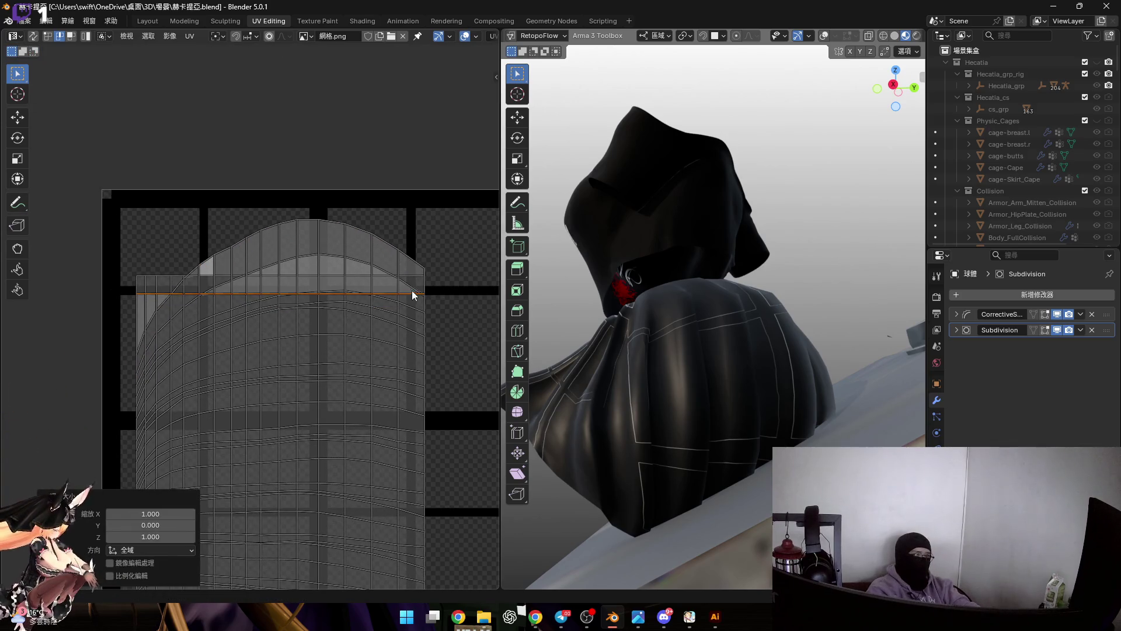
{"action": "key", "text": "ctrl+z"}
{"action": "key", "text": "s"}
{"action": "key", "text": "y"}
{"action": "key", "text": "0"}
{"action": "key", "text": "Return"}
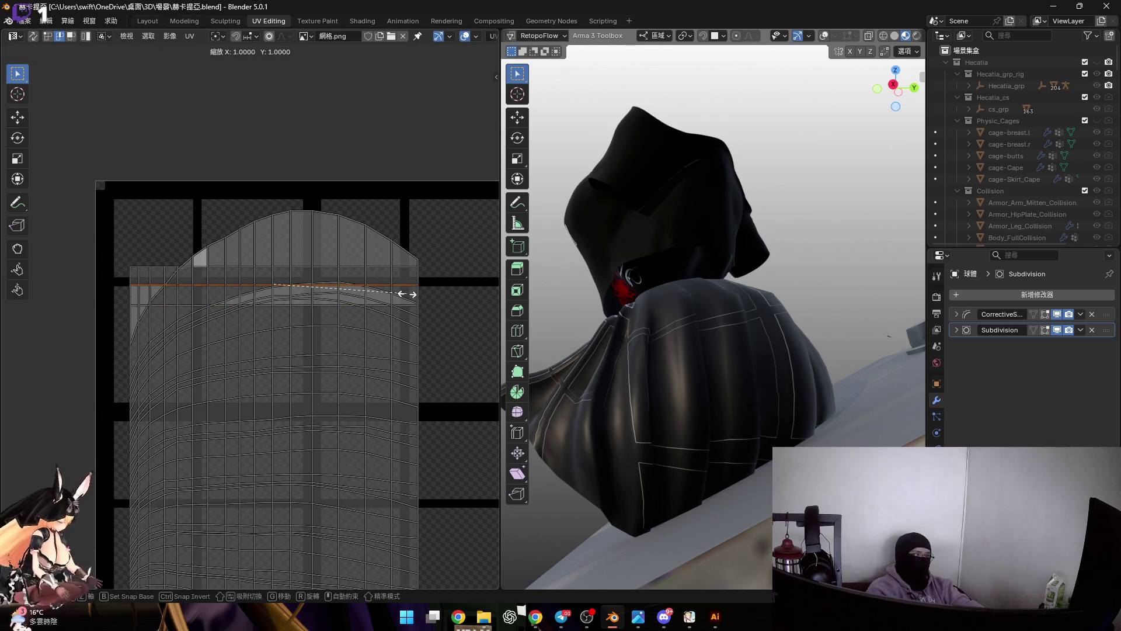
{"action": "scroll", "coordinate": [403, 298], "scroll_direction": "up", "scroll_amount": 1}
Flatten the next few curved edge loops below the top arc into level rows, redoing misses.
{"action": "left_click", "coordinate": [403, 304], "text": "alt"}
{"action": "key", "text": "s"}
{"action": "key", "text": "y"}
{"action": "key", "text": "0"}
{"action": "key", "text": "Return"}
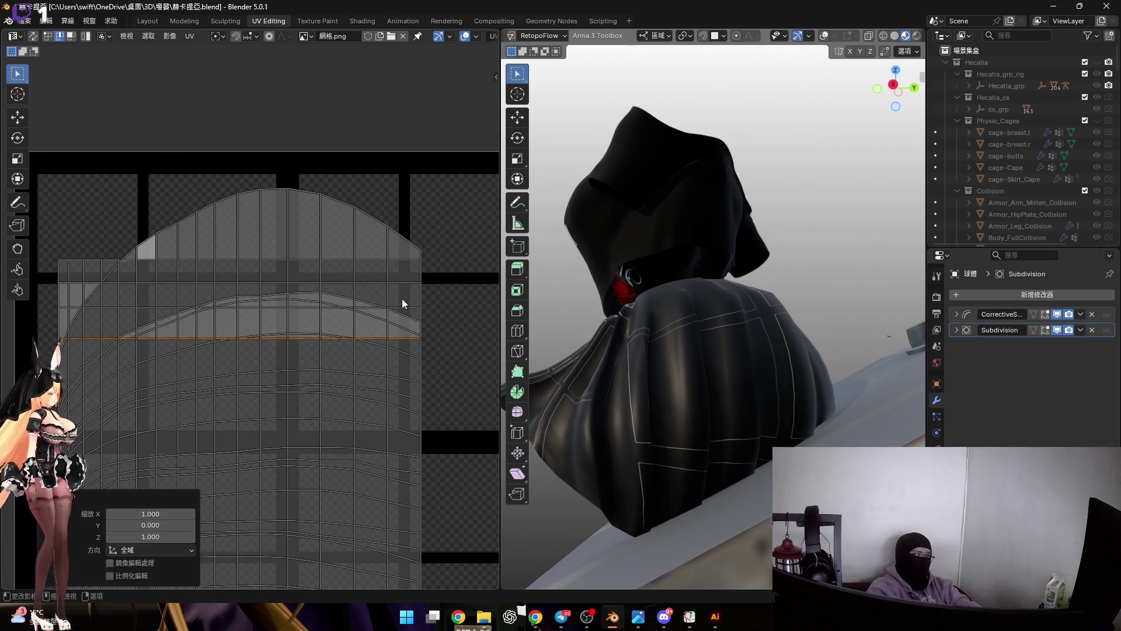
{"action": "mouse_move", "coordinate": [414, 303]}
{"action": "middle_mouse_down"}
{"action": "mouse_move", "coordinate": [411, 289]}
{"action": "mouse_move", "coordinate": [388, 303]}
{"action": "mouse_move", "coordinate": [368, 268]}
{"action": "middle_mouse_up"}
{"action": "key", "text": "ctrl+z"}
{"action": "left_click", "coordinate": [412, 296], "text": "alt"}
{"action": "key", "text": "s"}
{"action": "key", "text": "y"}
{"action": "key", "text": "0"}
{"action": "key", "text": "Return"}
{"action": "key", "text": "ctrl+z"}
{"action": "left_click", "coordinate": [401, 289], "text": "alt"}
{"action": "key", "text": "s"}
{"action": "key", "text": "y"}
{"action": "key", "text": "0"}
{"action": "key", "text": "Return"}
{"action": "key", "text": "ctrl+z"}
{"action": "left_click", "coordinate": [418, 303], "text": "alt"}
{"action": "key", "text": "s"}
{"action": "key", "text": "y"}
{"action": "key", "text": "0"}
{"action": "key", "text": "Return"}
{"action": "key", "text": "ctrl+z"}
{"action": "left_click", "coordinate": [417, 306], "text": "alt"}
{"action": "key", "text": "s"}
{"action": "key", "text": "y"}
{"action": "key", "text": "0"}
{"action": "key", "text": "Return"}
Level three more edge loops further down the island with S, Y, 0.
{"action": "mouse_move", "coordinate": [416, 308]}
{"action": "middle_mouse_down"}
{"action": "mouse_move", "coordinate": [400, 266]}
{"action": "mouse_move", "coordinate": [398, 284]}
{"action": "mouse_move", "coordinate": [368, 303]}
{"action": "middle_mouse_up"}
{"action": "key", "text": "ctrl+z"}
{"action": "left_click", "coordinate": [409, 294], "text": "alt"}
{"action": "key", "text": "s"}
{"action": "key", "text": "y"}
{"action": "key", "text": "0"}
{"action": "key", "text": "Return"}
{"action": "key", "text": "ctrl+z"}
{"action": "left_click", "coordinate": [406, 298], "text": "alt"}
{"action": "key", "text": "s"}
{"action": "key", "text": "y"}
{"action": "key", "text": "0"}
{"action": "key", "text": "Return"}
{"action": "key", "text": "ctrl+z"}
{"action": "left_click", "coordinate": [393, 296], "text": "alt"}
{"action": "key", "text": "s"}
{"action": "key", "text": "y"}
{"action": "key", "text": "0"}
{"action": "key", "text": "Return"}
Repeatedly flatten and undo the same loop to compare the result, ending with it undone.
{"action": "key", "text": "ctrl+z"}
{"action": "key", "text": "s"}
{"action": "key", "text": "y"}
{"action": "key", "text": "0"}
{"action": "key", "text": "Return"}
{"action": "key", "text": "ctrl+z"}
{"action": "key", "text": "s"}
{"action": "key", "text": "y"}
{"action": "key", "text": "0"}
{"action": "key", "text": "Return"}
{"action": "key", "text": "s"}
{"action": "key", "text": "y"}
{"action": "key", "text": "0"}
{"action": "key", "text": "Return"}
{"action": "mouse_move", "coordinate": [406, 313]}
{"action": "middle_mouse_down"}
{"action": "mouse_move", "coordinate": [397, 308]}
{"action": "mouse_move", "coordinate": [408, 295]}
{"action": "mouse_move", "coordinate": [406, 303]}
{"action": "mouse_move", "coordinate": [380, 268]}
{"action": "mouse_move", "coordinate": [420, 300]}
{"action": "middle_mouse_up"}
{"action": "key", "text": "ctrl+z"}
{"action": "key", "text": "s"}
{"action": "key", "text": "y"}
{"action": "key", "text": "0"}
{"action": "key", "text": "Return"}
{"action": "key", "text": "ctrl+z"}
{"action": "key", "text": "s"}
{"action": "key", "text": "y"}
{"action": "key", "text": "0"}
{"action": "key", "text": "Return"}
{"action": "key", "text": "ctrl+z"}
{"action": "key", "text": "s"}
{"action": "key", "text": "y"}
{"action": "key", "text": "0"}
{"action": "key", "text": "Return"}
{"action": "key", "text": "ctrl+z"}
{"action": "key", "text": "s"}
{"action": "key", "text": "y"}
{"action": "key", "text": "0"}
{"action": "key", "text": "Return"}
{"action": "key", "text": "ctrl+z"}
{"action": "key", "text": "s"}
{"action": "key", "text": "y"}
{"action": "key", "text": "0"}
{"action": "key", "text": "Return"}
{"action": "key", "text": "ctrl+z"}
{"action": "key", "text": "s"}
{"action": "key", "text": "y"}
{"action": "key", "text": "0"}
{"action": "key", "text": "Return"}
{"action": "key", "text": "ctrl+z"}
{"action": "key", "text": "s"}
{"action": "key", "text": "y"}
{"action": "key", "text": "0"}
{"action": "key", "text": "Return"}
{"action": "key", "text": "ctrl+z"}
{"action": "key", "text": "s"}
{"action": "key", "text": "y"}
{"action": "key", "text": "0"}
{"action": "key", "text": "Return"}
{"action": "key", "text": "ctrl+z"}
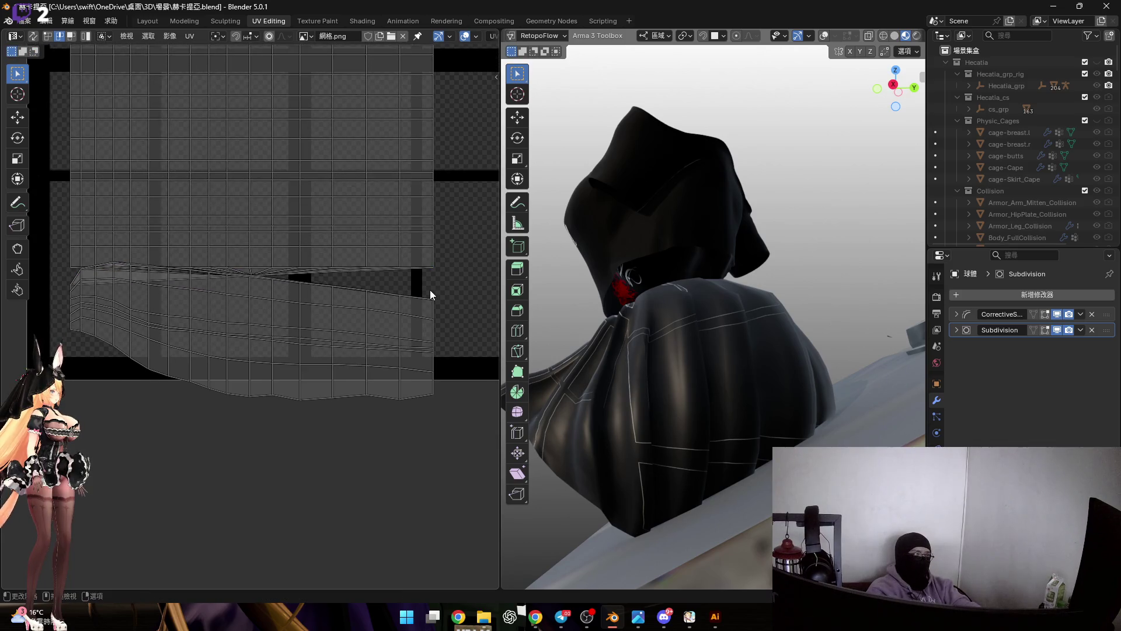
Flatten a curved loop lower on the island into a straight row, then bring up quick settings.
{"action": "left_click", "coordinate": [428, 290], "text": "alt"}
{"action": "middle_click_drag", "start_coordinate": [428, 291], "coordinate": [396, 291]}
{"action": "key", "text": "s"}
{"action": "key", "text": "y"}
{"action": "key", "text": "0"}
{"action": "key", "text": "Return"}
{"action": "key", "text": "ctrl+z"}
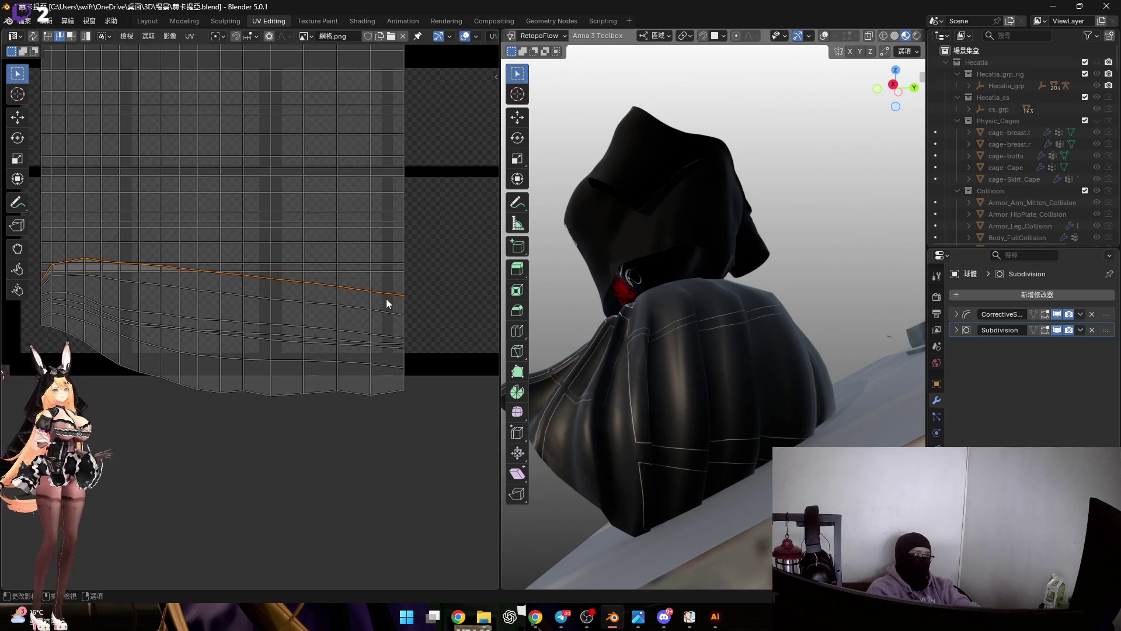
{"action": "key", "text": "s"}
{"action": "key", "text": "y"}
{"action": "key", "text": "0"}
{"action": "key", "text": "Return"}
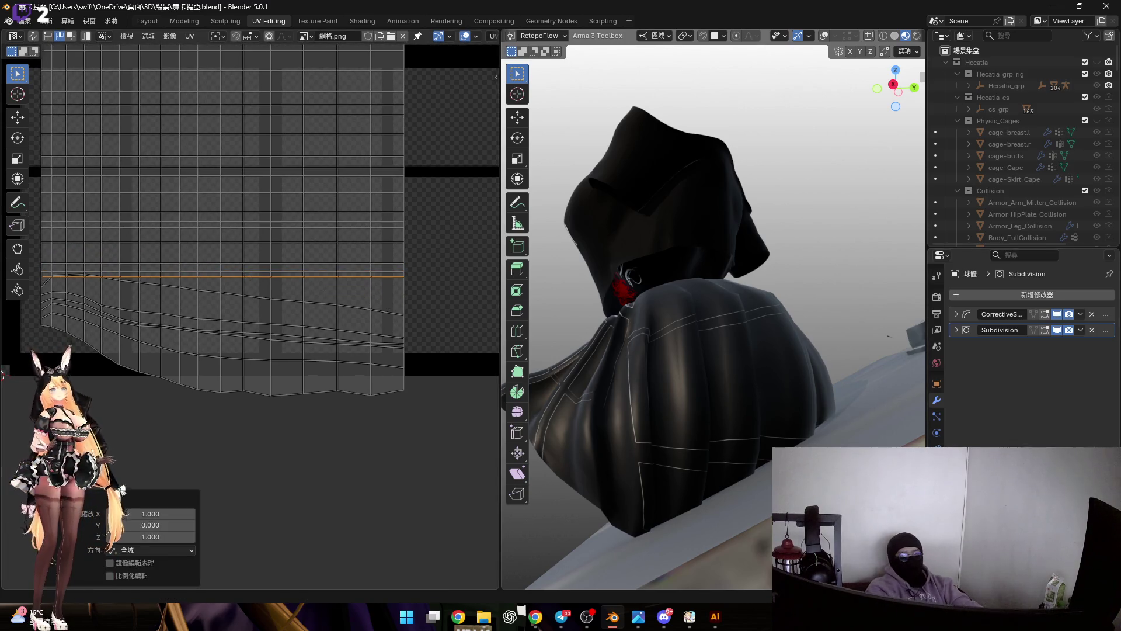
{"action": "key", "text": "super+a"}
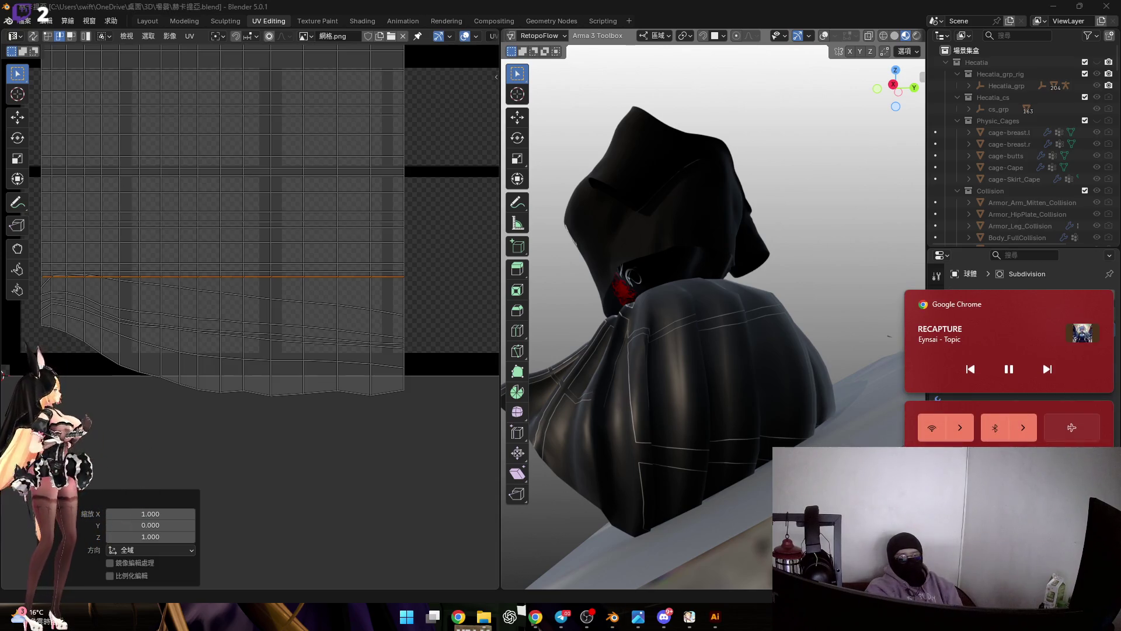
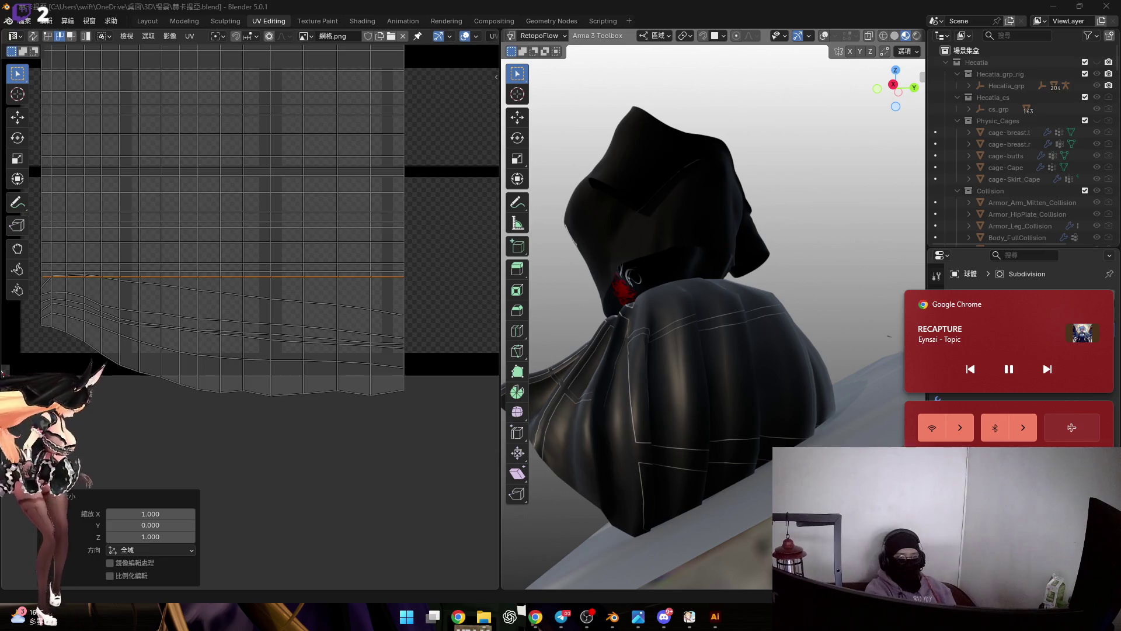
Dismiss the Windows quick settings flyout that opened over Blender.
{"action": "left_click", "coordinate": [671, 618]}
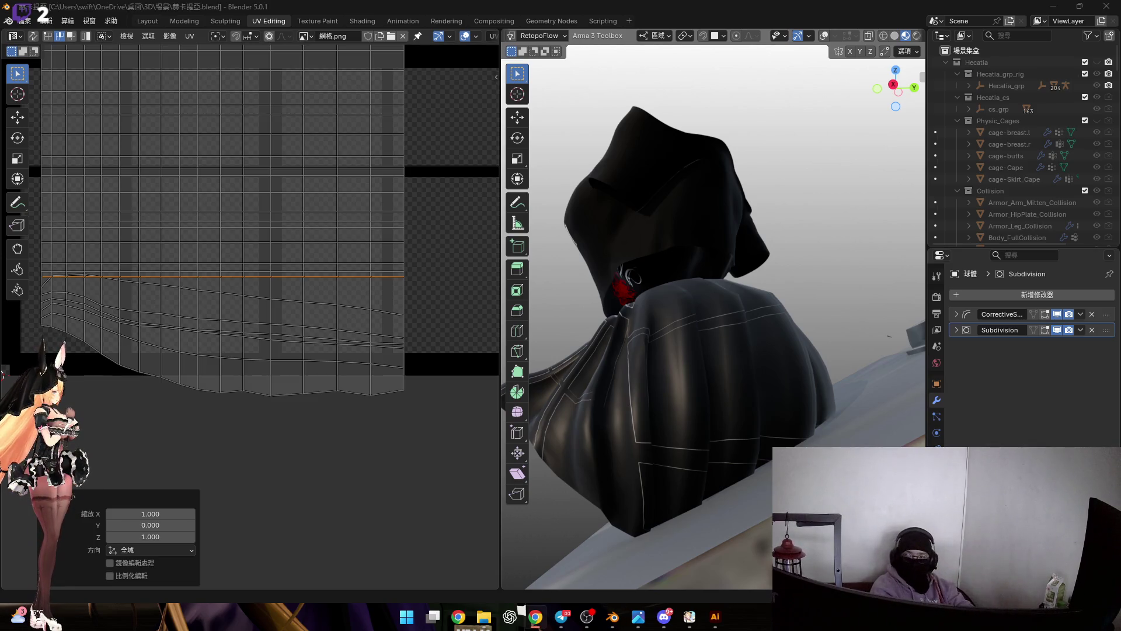
{"action": "key", "text": "super+a"}
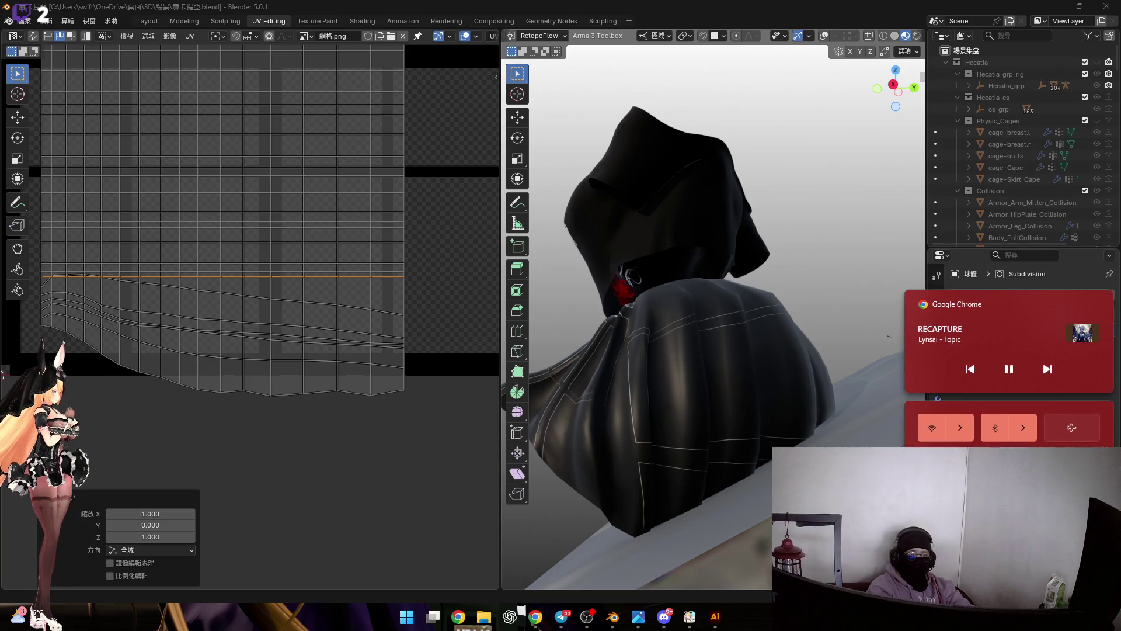
{"action": "key", "text": "Escape"}
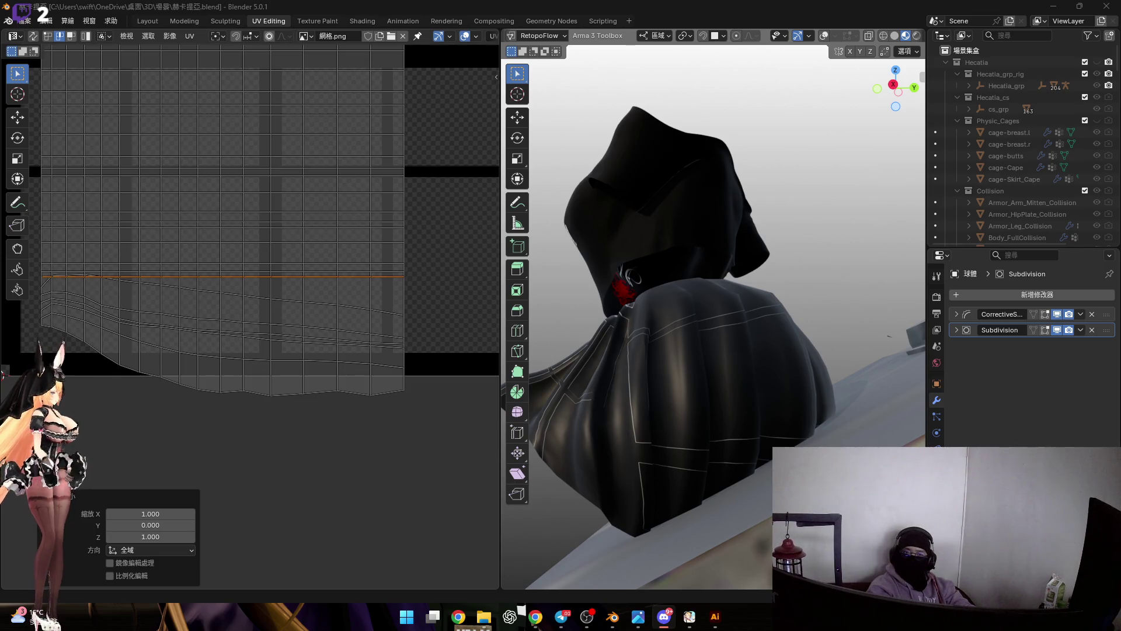
Flatten two sloped UV edge loops horizontally by scaling each to 0 on Y.
{"action": "left_click", "coordinate": [412, 331], "text": "alt"}
{"action": "key", "text": "s"}
{"action": "key", "text": "y"}
{"action": "key", "text": "0"}
{"action": "key", "text": "Return"}
{"action": "left_click", "coordinate": [388, 360], "text": "alt"}
{"action": "key", "text": "s"}
{"action": "key", "text": "y"}
{"action": "key", "text": "0"}
{"action": "key", "text": "Return"}
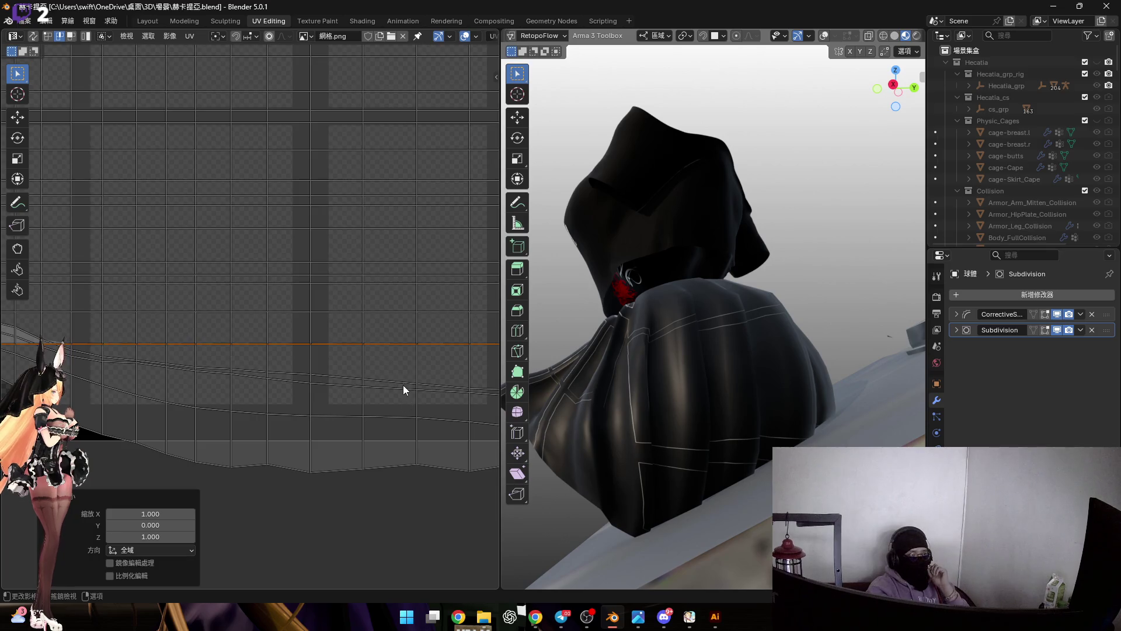
Flatten the three remaining sloped lower loops to 0 on Y.
{"action": "left_click", "coordinate": [398, 380], "text": "alt"}
{"action": "middle_click_drag", "start_coordinate": [401, 362], "coordinate": [411, 341]}
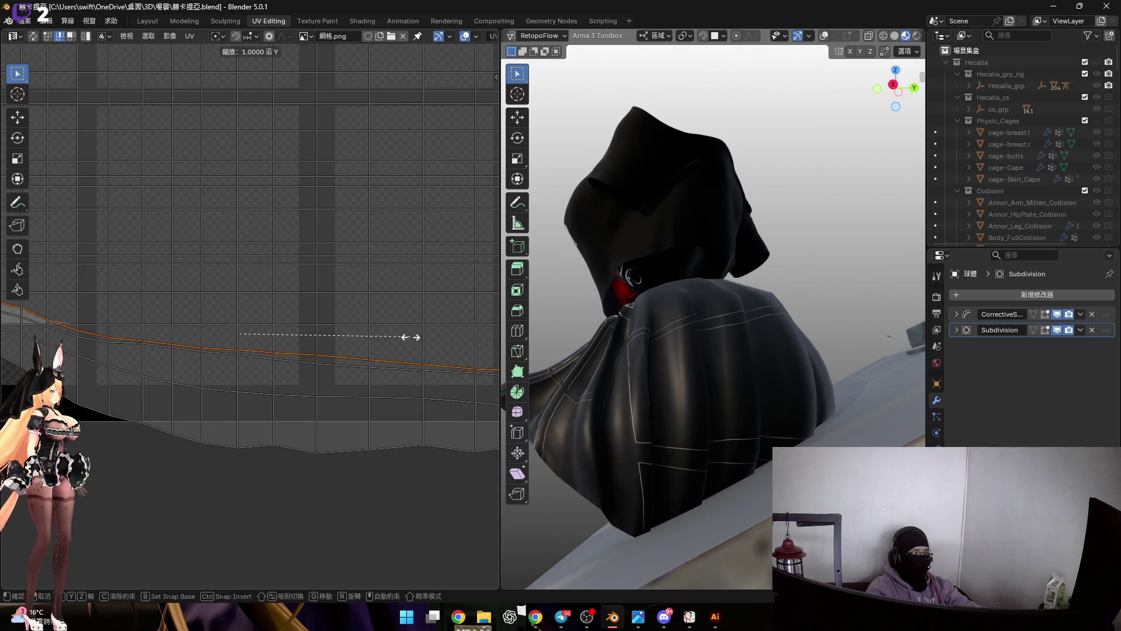
{"action": "key", "text": "0"}
{"action": "key", "text": "Return"}
{"action": "left_click", "coordinate": [388, 357], "text": "alt"}
{"action": "key", "text": "s"}
{"action": "key", "text": "y"}
{"action": "key", "text": "0"}
{"action": "key", "text": "Return"}
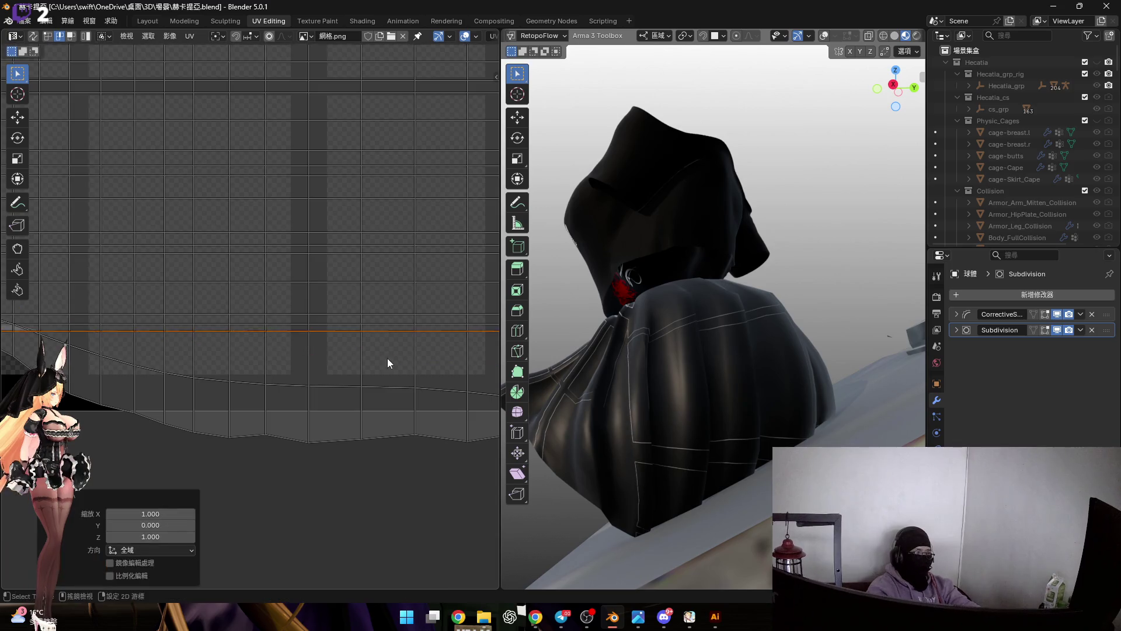
{"action": "left_click", "coordinate": [350, 359], "text": "alt"}
{"action": "key", "text": "s"}
{"action": "key", "text": "y"}
{"action": "key", "text": "0"}
{"action": "key", "text": "Return"}
Flatten the bottom edge and the arched top edge, then select the whole island.
{"action": "middle_click_drag", "start_coordinate": [367, 371], "coordinate": [352, 380]}
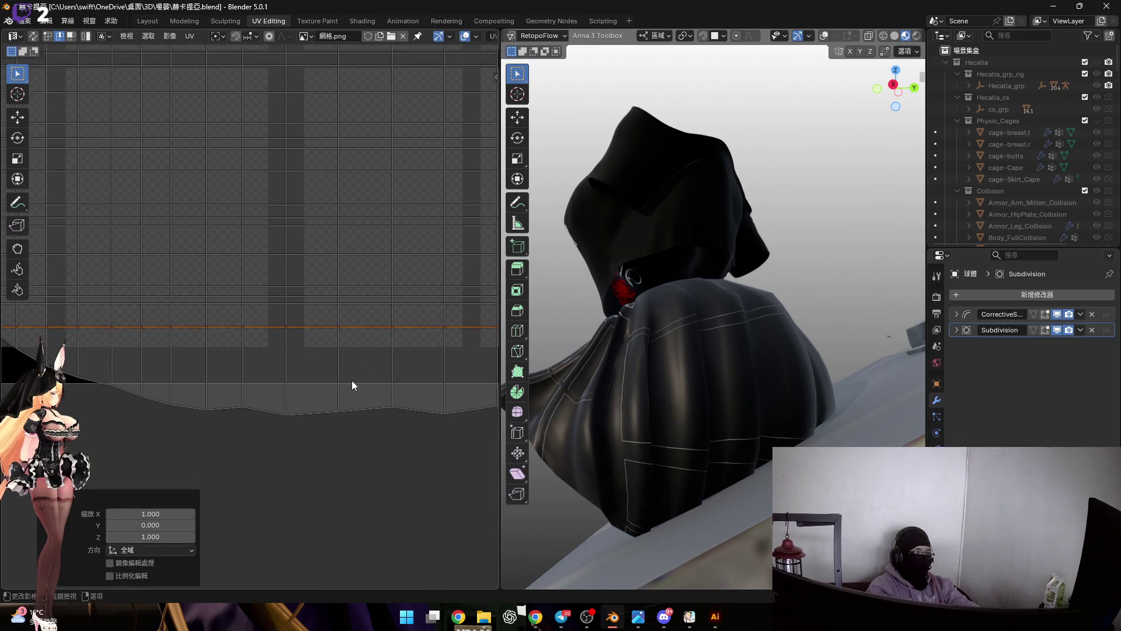
{"action": "left_click", "coordinate": [355, 379], "text": "alt"}
{"action": "scroll", "coordinate": [355, 379], "scroll_direction": "down", "scroll_amount": 2}
{"action": "scroll", "coordinate": [351, 389], "scroll_direction": "down", "scroll_amount": 1}
{"action": "key", "text": "s"}
{"action": "key", "text": "y"}
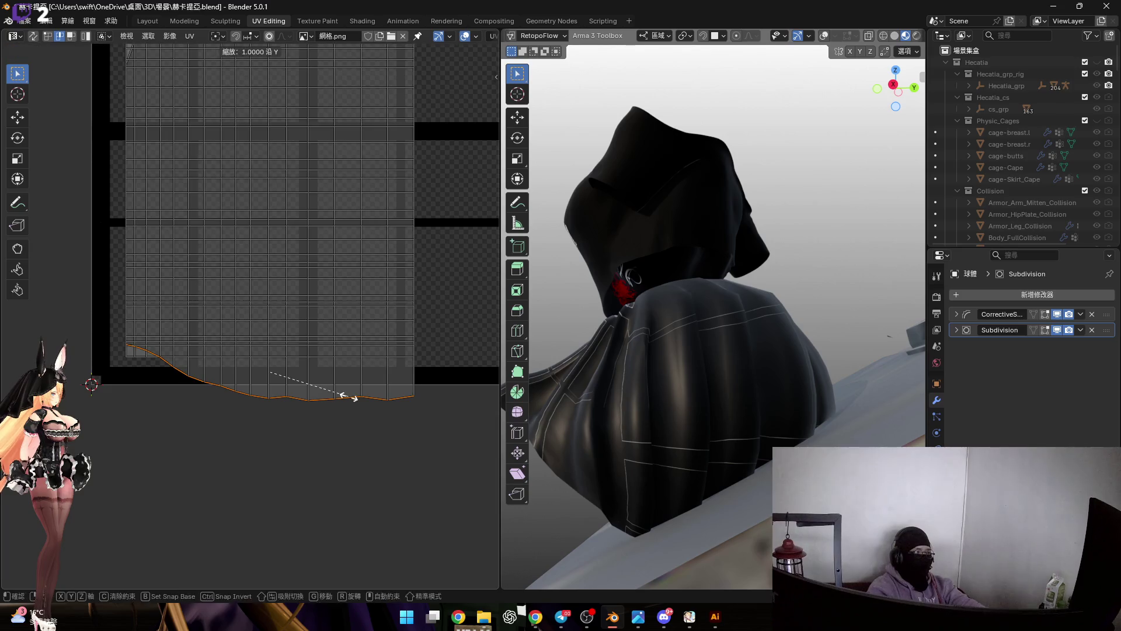
{"action": "key", "text": "0"}
{"action": "key", "text": "Return"}
{"action": "middle_click_drag", "start_coordinate": [348, 402], "coordinate": [371, 337]}
{"action": "scroll", "coordinate": [332, 237], "scroll_direction": "up", "scroll_amount": 2}
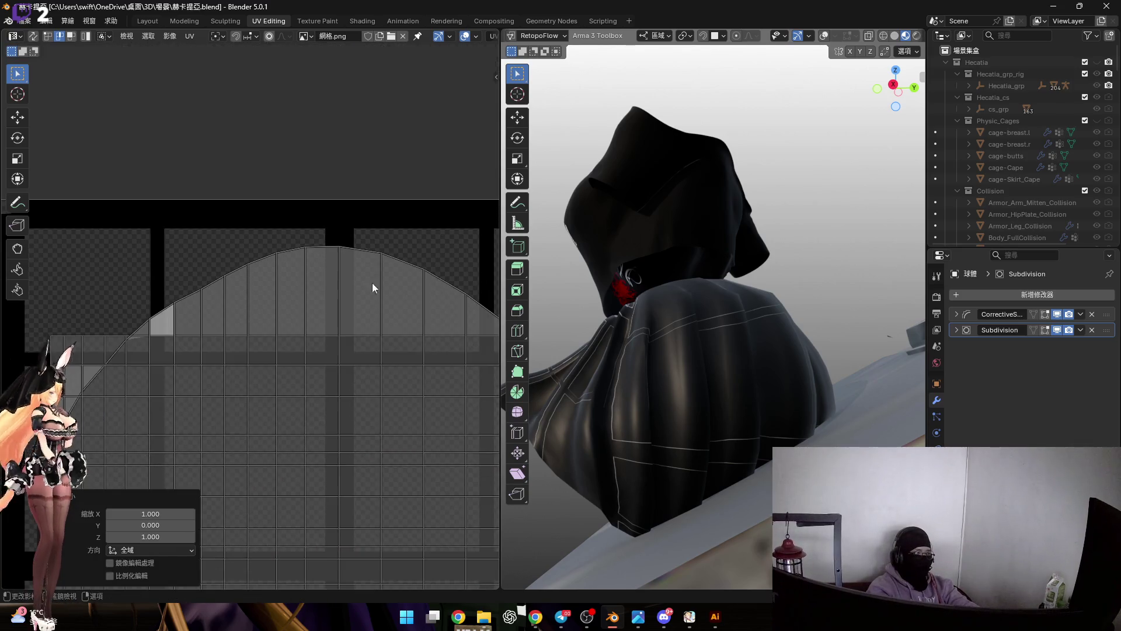
{"action": "left_click", "coordinate": [453, 287], "text": "alt"}
{"action": "key", "text": "s"}
{"action": "key", "text": "y"}
{"action": "key", "text": "0"}
{"action": "key", "text": "Return"}
{"action": "scroll", "coordinate": [217, 315], "scroll_direction": "down", "scroll_amount": 1}
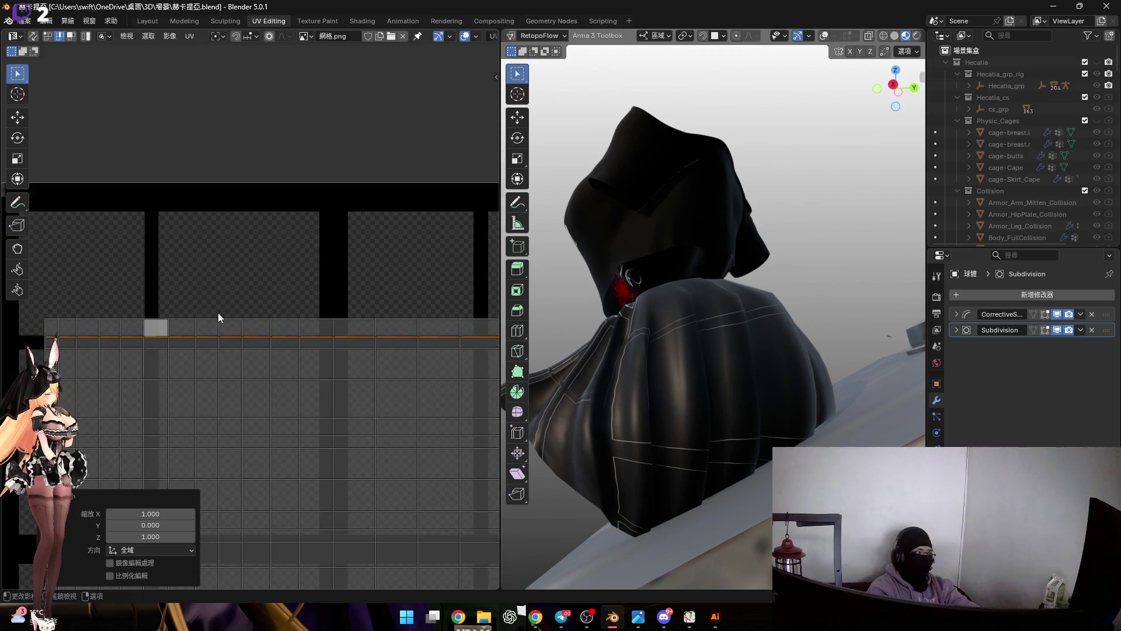
{"action": "scroll", "coordinate": [252, 296], "scroll_direction": "down", "scroll_amount": 3}
{"action": "scroll", "coordinate": [251, 296], "scroll_direction": "down", "scroll_amount": 3}
{"action": "key", "text": "a"}
{"action": "scroll", "coordinate": [363, 318], "scroll_direction": "up", "scroll_amount": 2}
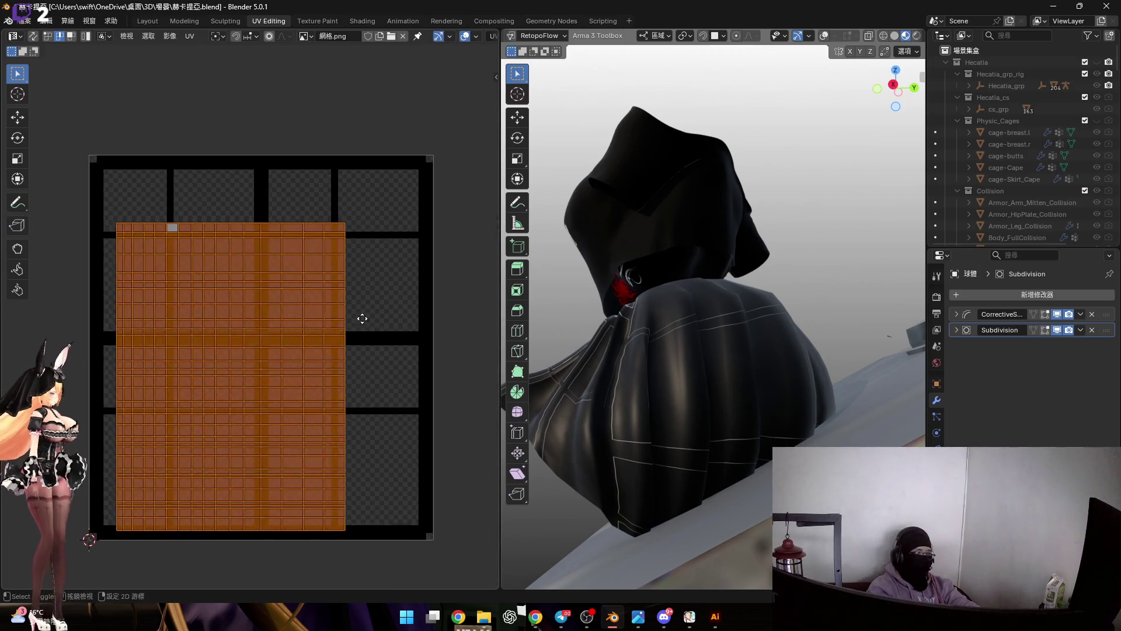
{"action": "scroll", "coordinate": [421, 348], "scroll_direction": "down", "scroll_amount": 1}
Rotate the grid island by -90 degrees.
{"action": "key", "text": "r"}
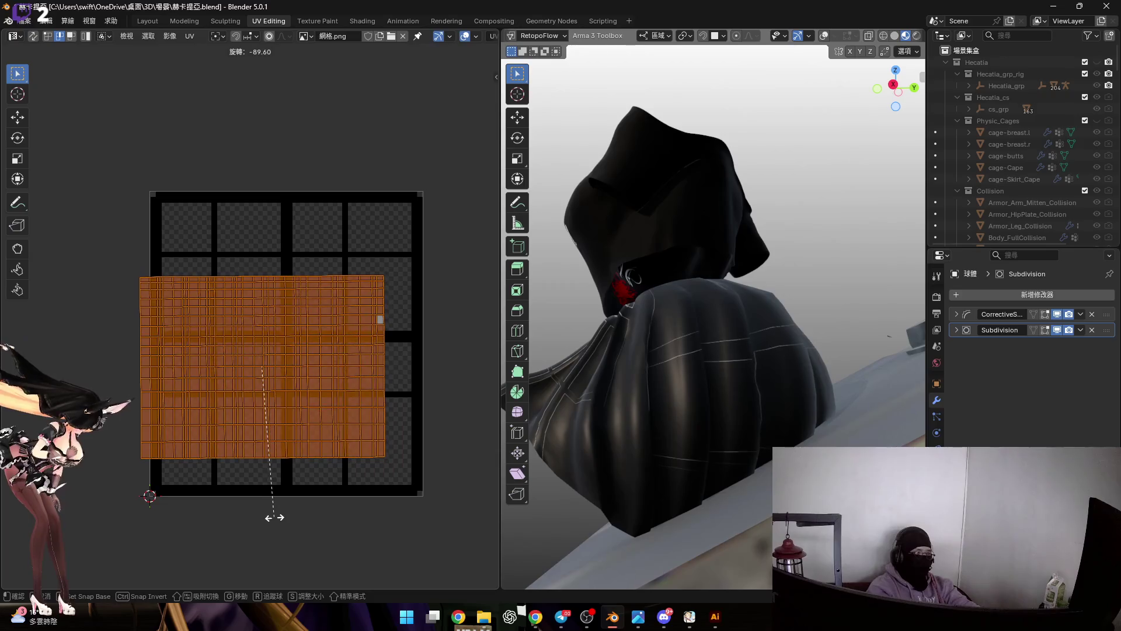
{"action": "left_click", "coordinate": [273, 522]}
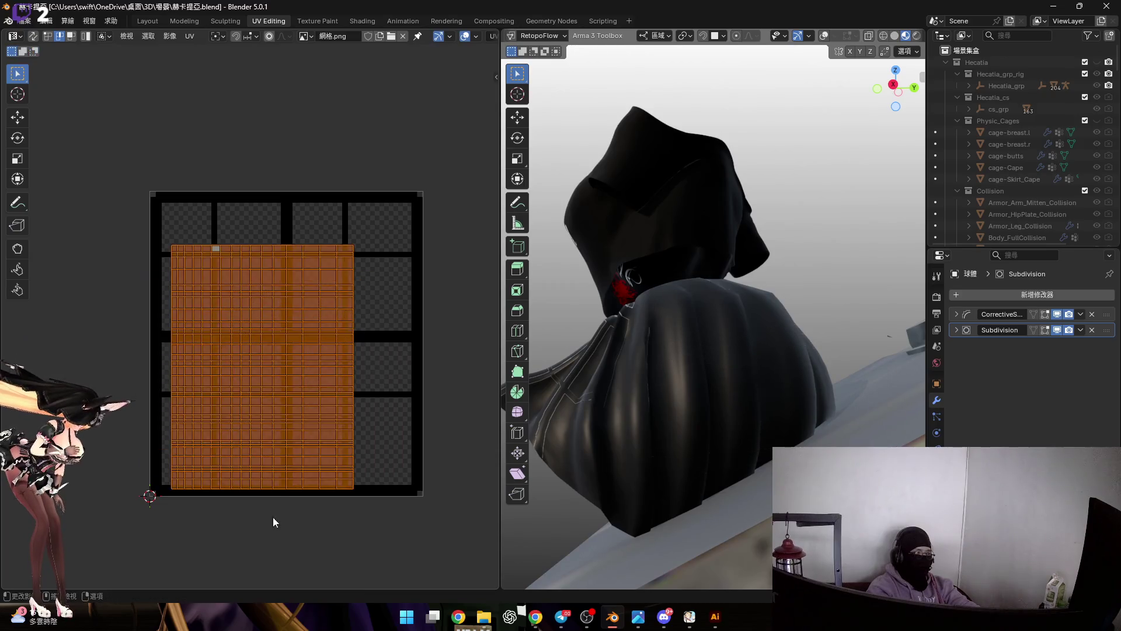
{"action": "left_click", "coordinate": [415, 386]}
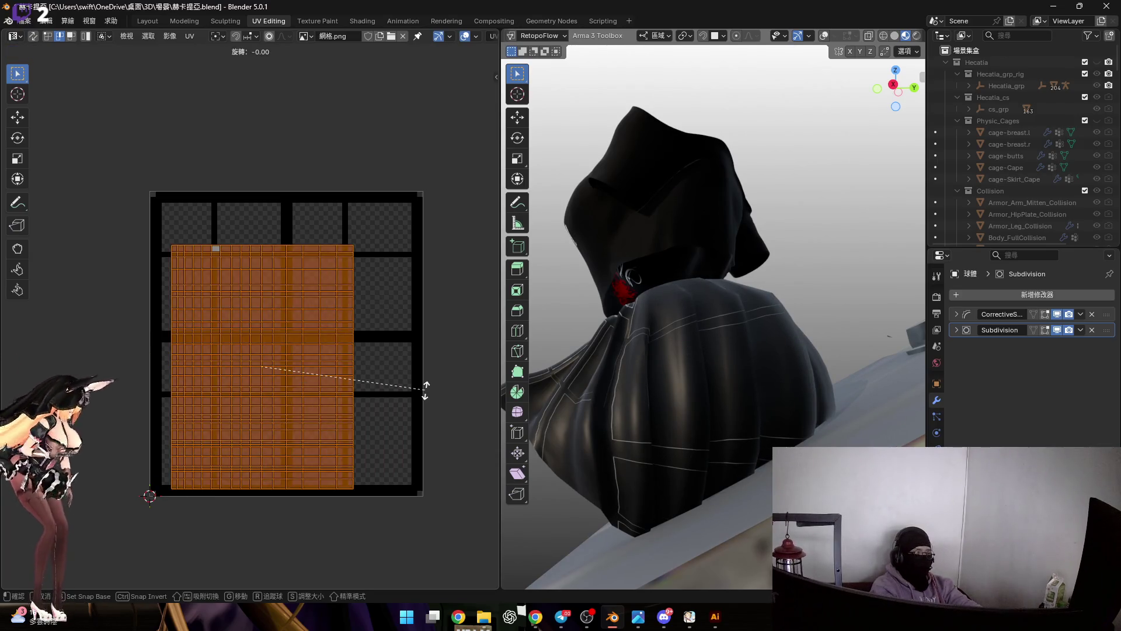
{"action": "type", "text": "-90"}
{"action": "key", "text": "Return"}
{"action": "scroll", "coordinate": [308, 369], "scroll_direction": "up", "scroll_amount": 1}
Move the island right, scale it to about 1.115 and nudge it over the grid image.
{"action": "key", "text": "g"}
{"action": "key", "text": "x"}
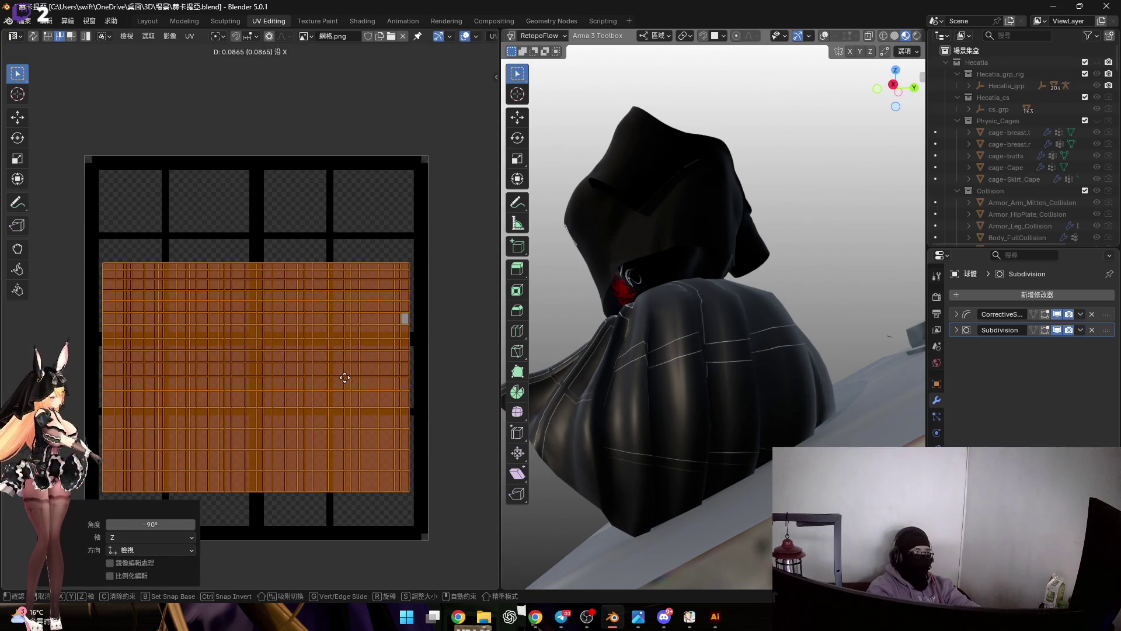
{"action": "left_click", "coordinate": [343, 376]}
{"action": "key", "text": "s"}
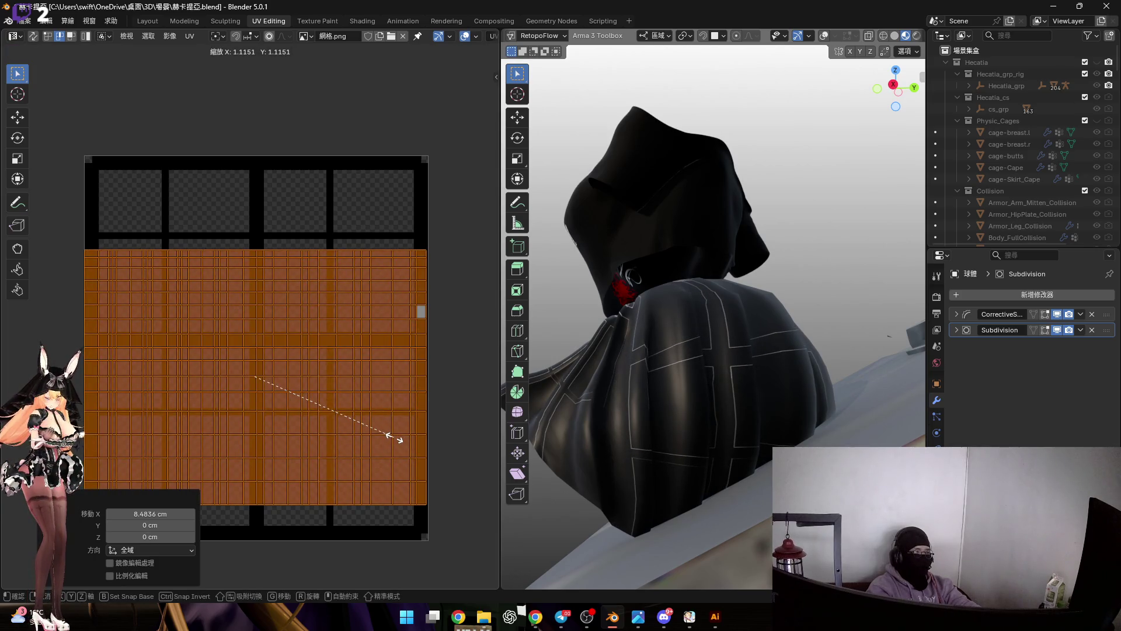
{"action": "scroll", "coordinate": [349, 363], "scroll_direction": "up", "scroll_amount": 1}
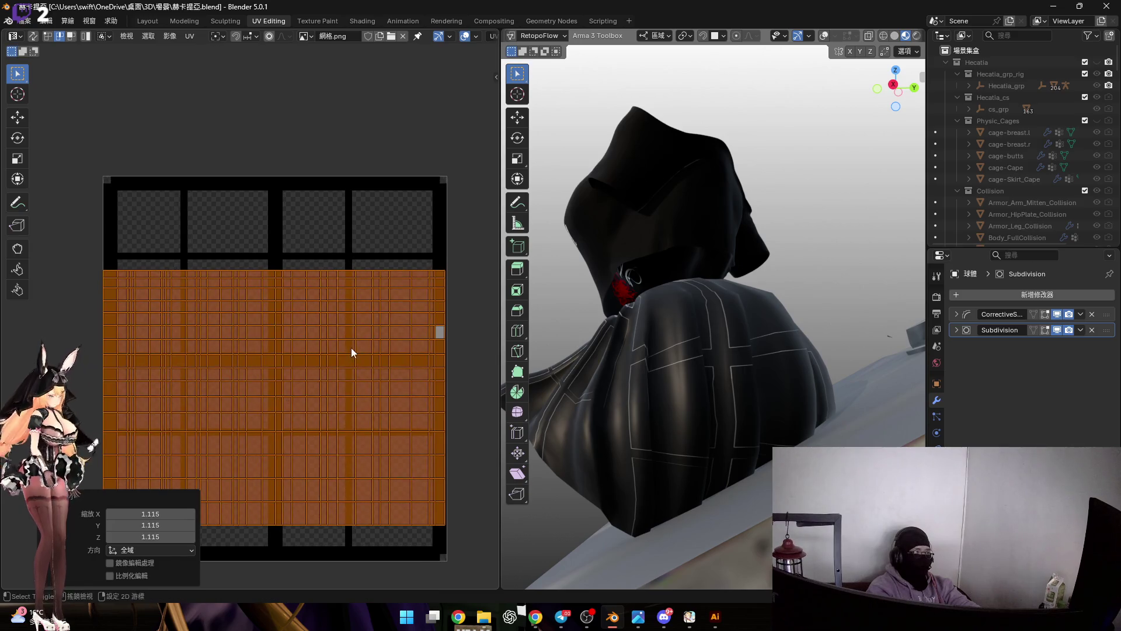
{"action": "scroll", "coordinate": [397, 359], "scroll_direction": "up", "scroll_amount": 2}
{"action": "scroll", "coordinate": [314, 345], "scroll_direction": "up", "scroll_amount": 1}
{"action": "scroll", "coordinate": [384, 330], "scroll_direction": "up", "scroll_amount": 1}
{"action": "key", "text": "g"}
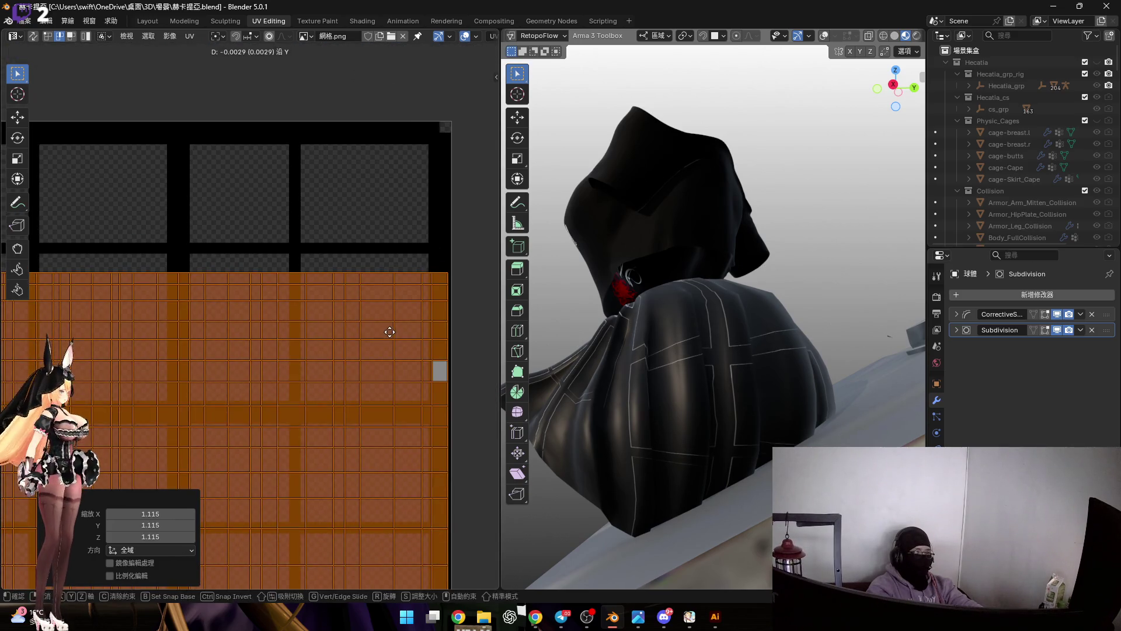
{"action": "left_click", "coordinate": [379, 321]}
{"action": "scroll", "coordinate": [386, 322], "scroll_direction": "down", "scroll_amount": 4}
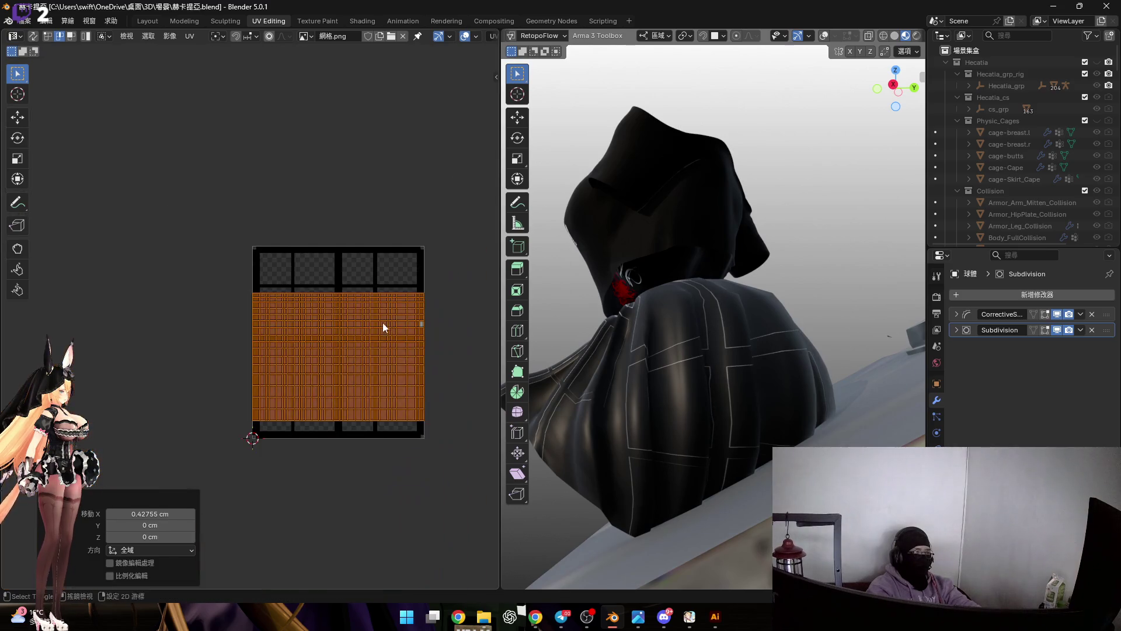
{"action": "scroll", "coordinate": [383, 338], "scroll_direction": "up", "scroll_amount": 2}
{"action": "key", "text": "u"}
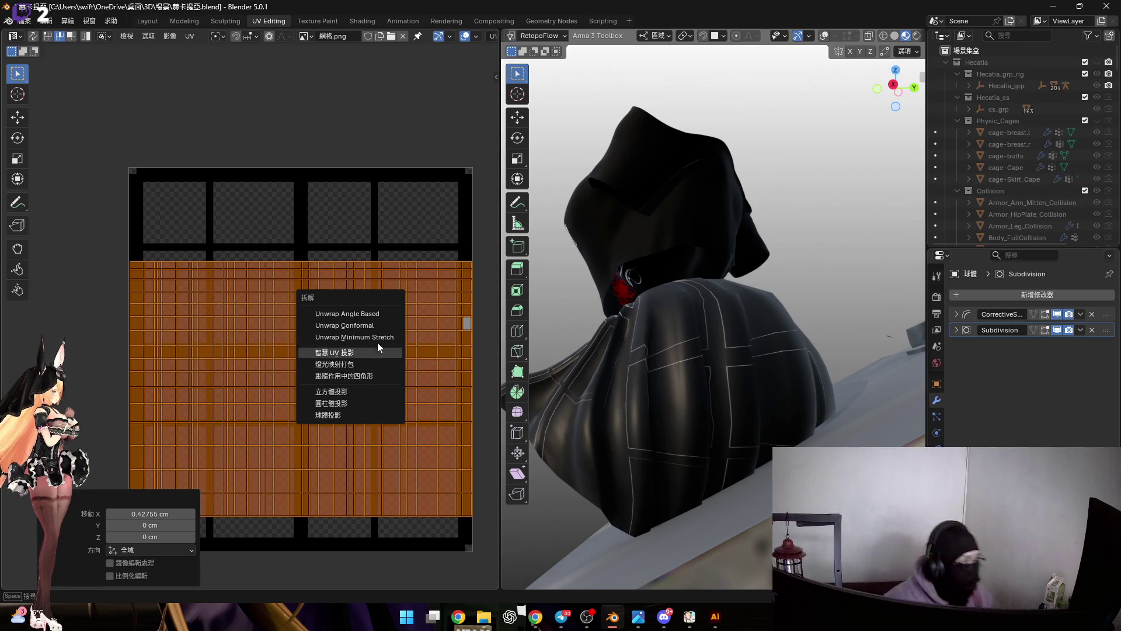
Re-unwrap the island with Follow Active Quads and rotate it 90 degrees upright.
{"action": "left_click", "coordinate": [371, 377]}
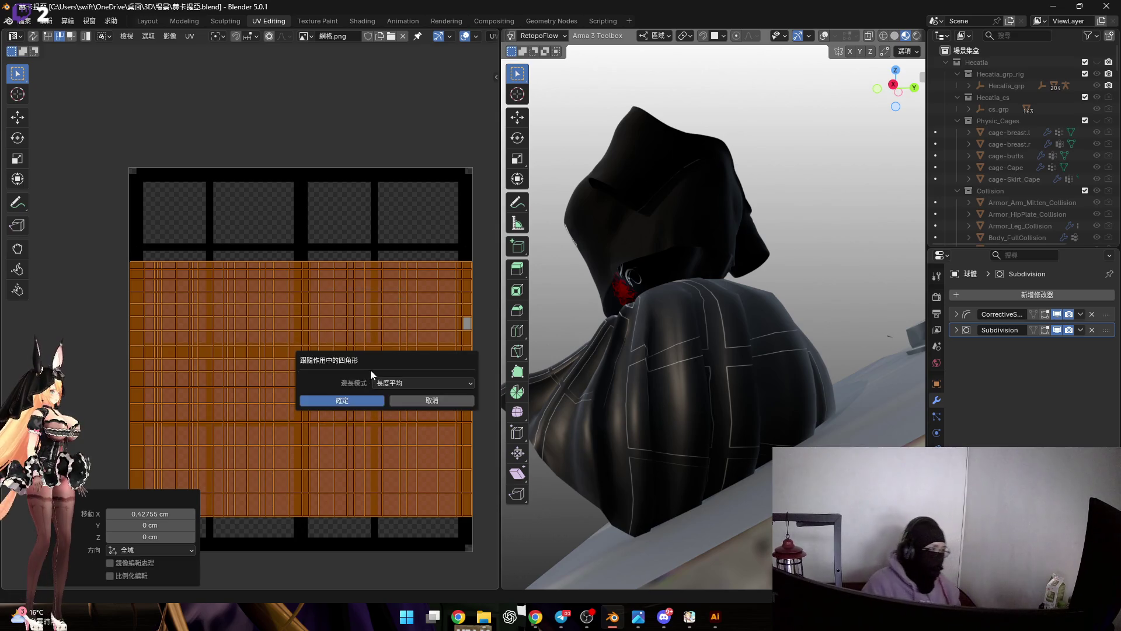
{"action": "left_click", "coordinate": [374, 403]}
{"action": "scroll", "coordinate": [389, 300], "scroll_direction": "down", "scroll_amount": 1}
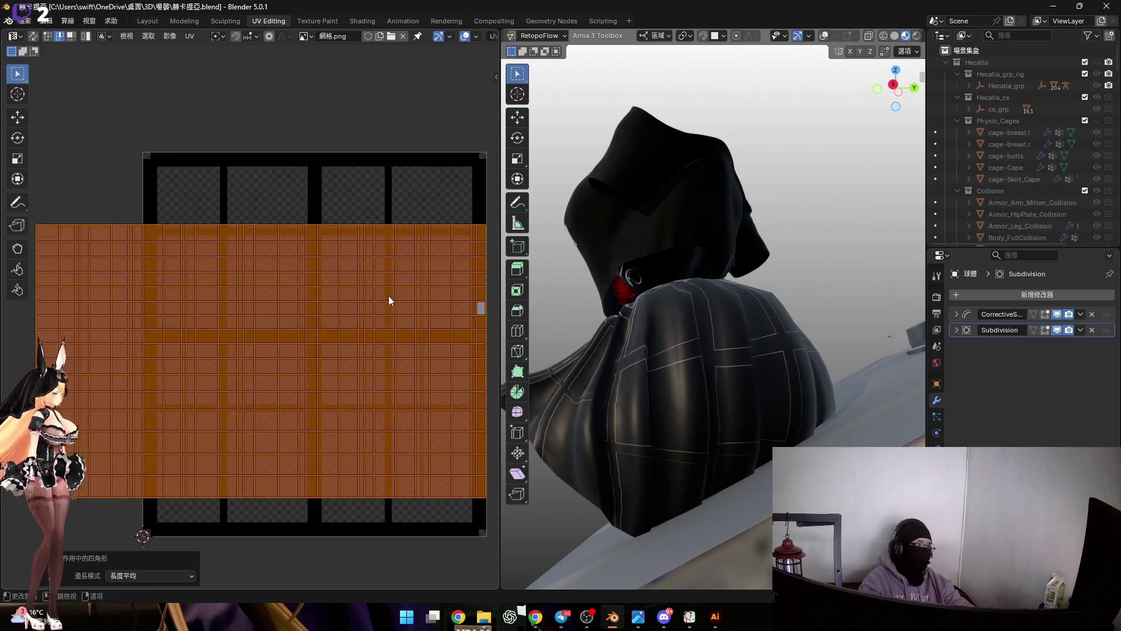
{"action": "scroll", "coordinate": [350, 313], "scroll_direction": "down", "scroll_amount": 2}
{"action": "scroll", "coordinate": [356, 330], "scroll_direction": "up", "scroll_amount": 2}
{"action": "scroll", "coordinate": [371, 342], "scroll_direction": "up", "scroll_amount": 1}
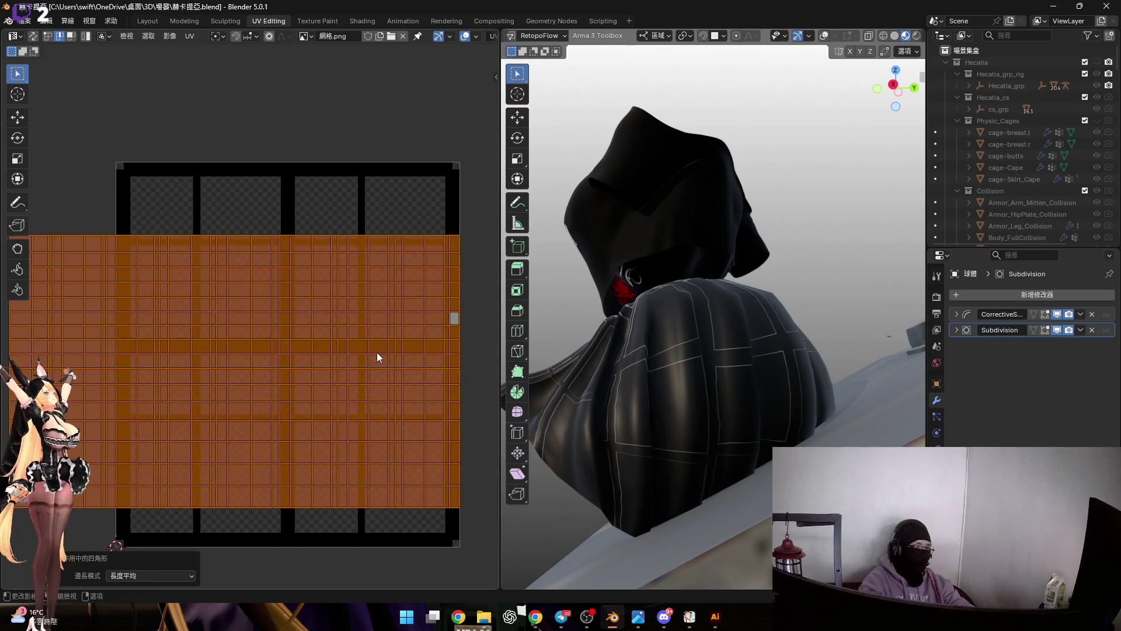
{"action": "scroll", "coordinate": [375, 346], "scroll_direction": "down", "scroll_amount": 1}
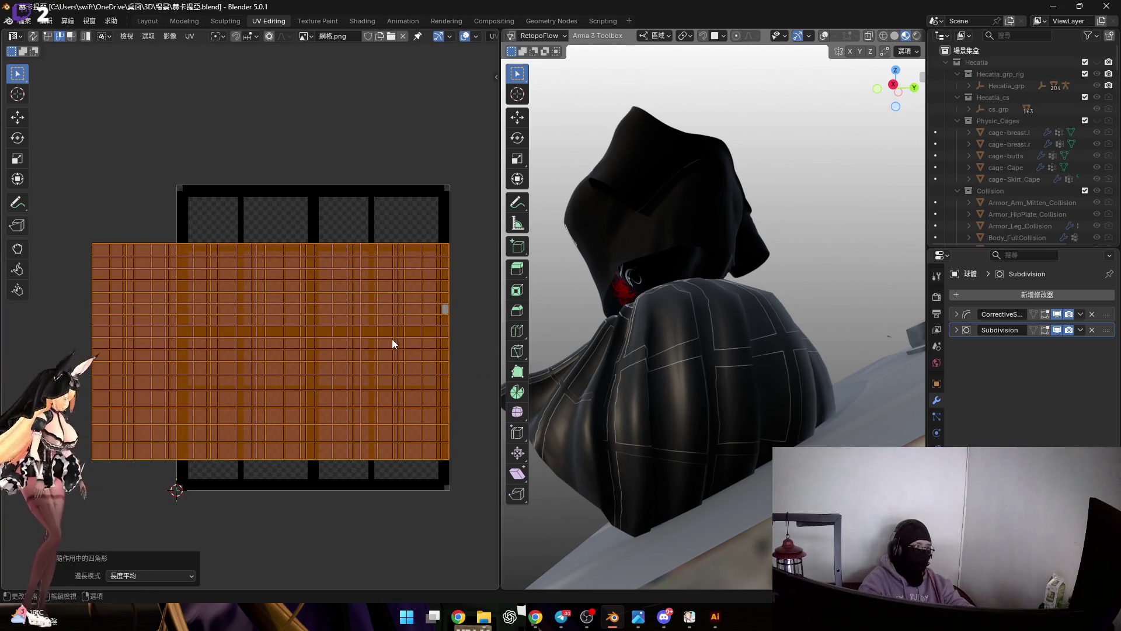
{"action": "type", "text": "90"}
{"action": "key", "text": "Return"}
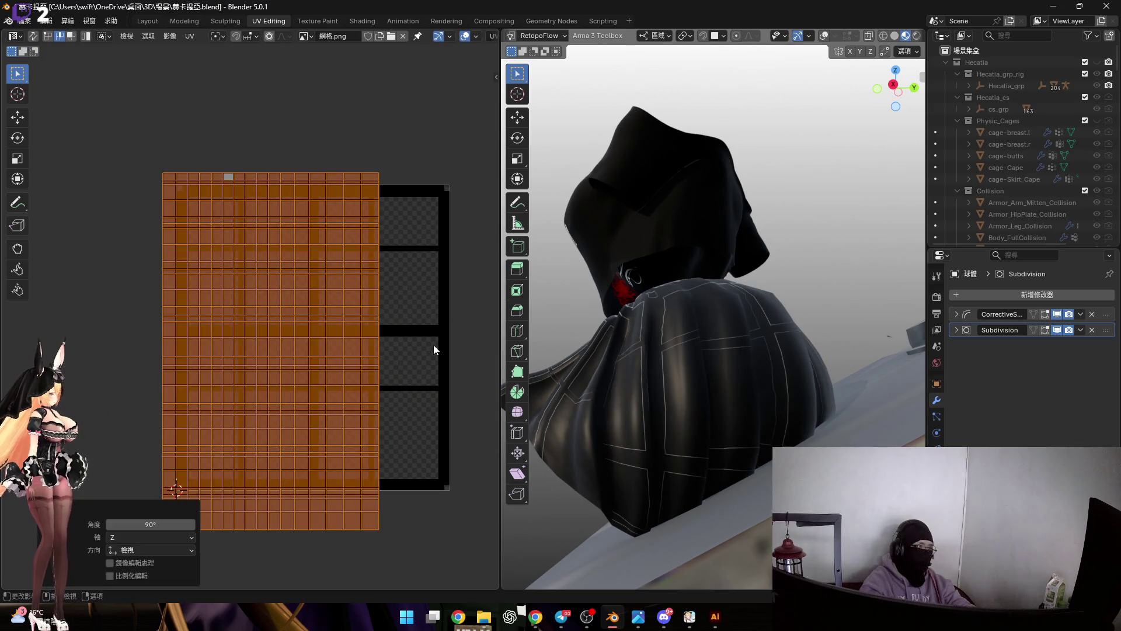
Try Minimum Stretch and another unwrap method, undoing back to the grid layout.
{"action": "key", "text": "u"}
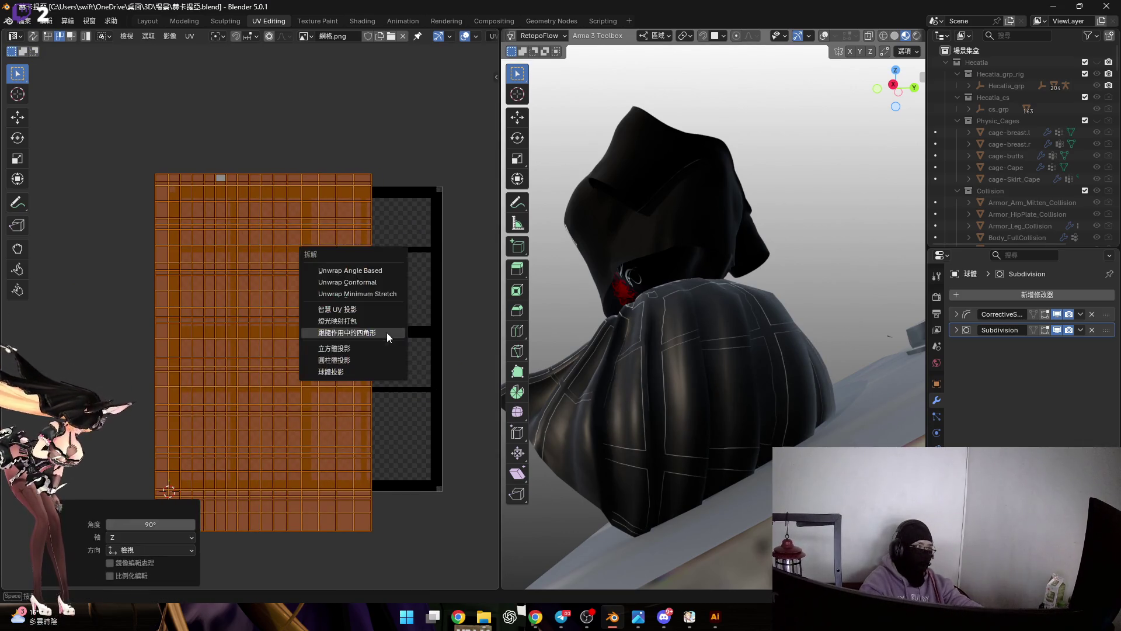
{"action": "left_click", "coordinate": [387, 328]}
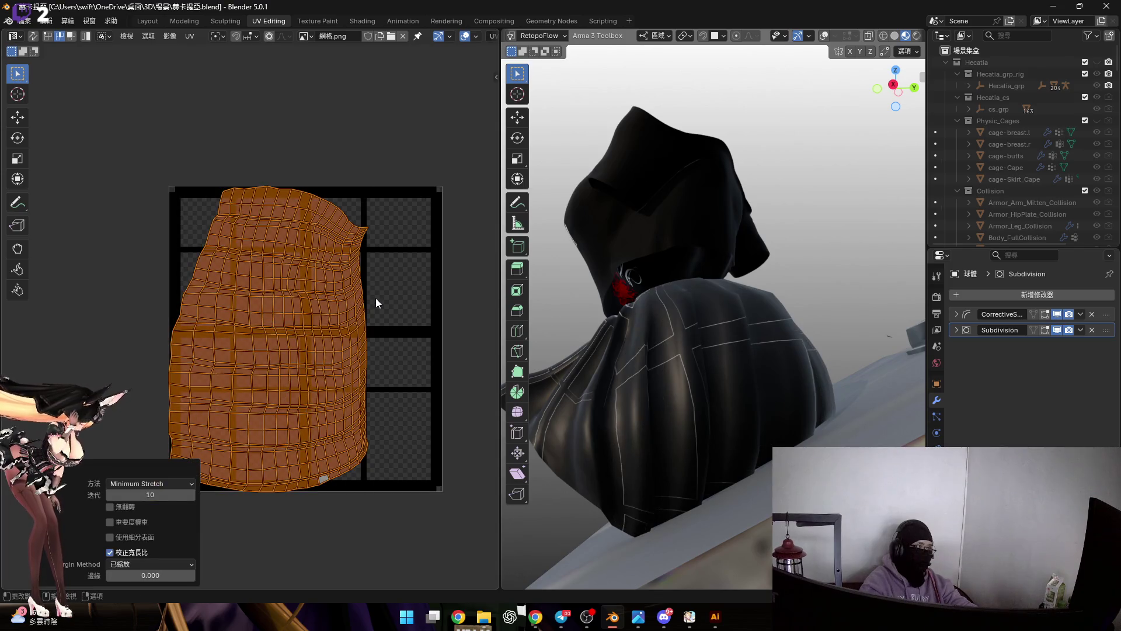
{"action": "key", "text": "ctrl+z"}
{"action": "key", "text": "u"}
{"action": "left_click", "coordinate": [376, 298]}
{"action": "scroll", "coordinate": [330, 330], "scroll_direction": "up", "scroll_amount": 2}
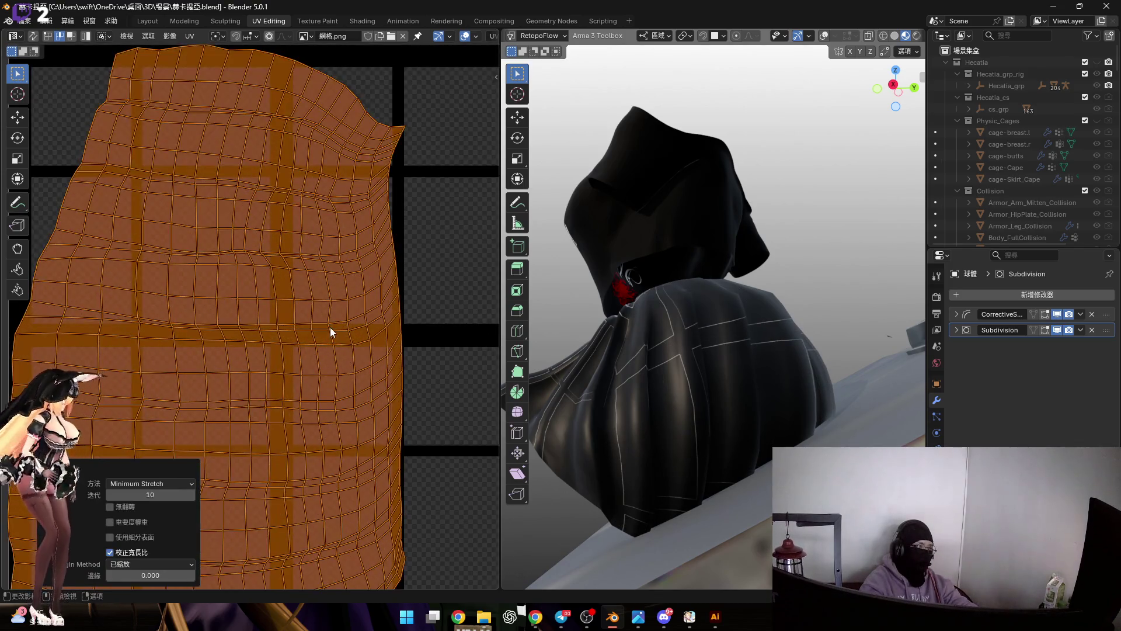
{"action": "key", "text": "ctrl+z"}
{"action": "scroll", "coordinate": [351, 327], "scroll_direction": "down", "scroll_amount": 2}
{"action": "key", "text": "r"}
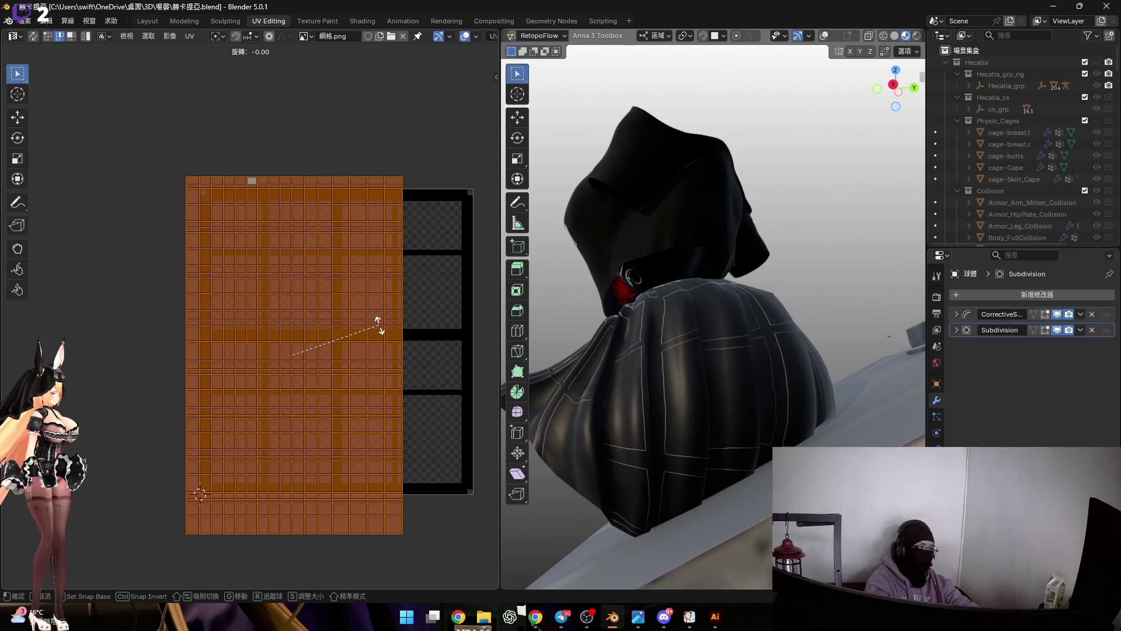
Rotate the island 90 degrees to lie horizontally and shift it along X.
{"action": "key", "text": "r"}
{"action": "key", "text": "9"}
{"action": "key", "text": "0"}
{"action": "key", "text": "Return"}
{"action": "scroll", "coordinate": [326, 320], "scroll_direction": "up", "scroll_amount": 1}
{"action": "scroll", "coordinate": [326, 322], "scroll_direction": "down", "scroll_amount": 2}
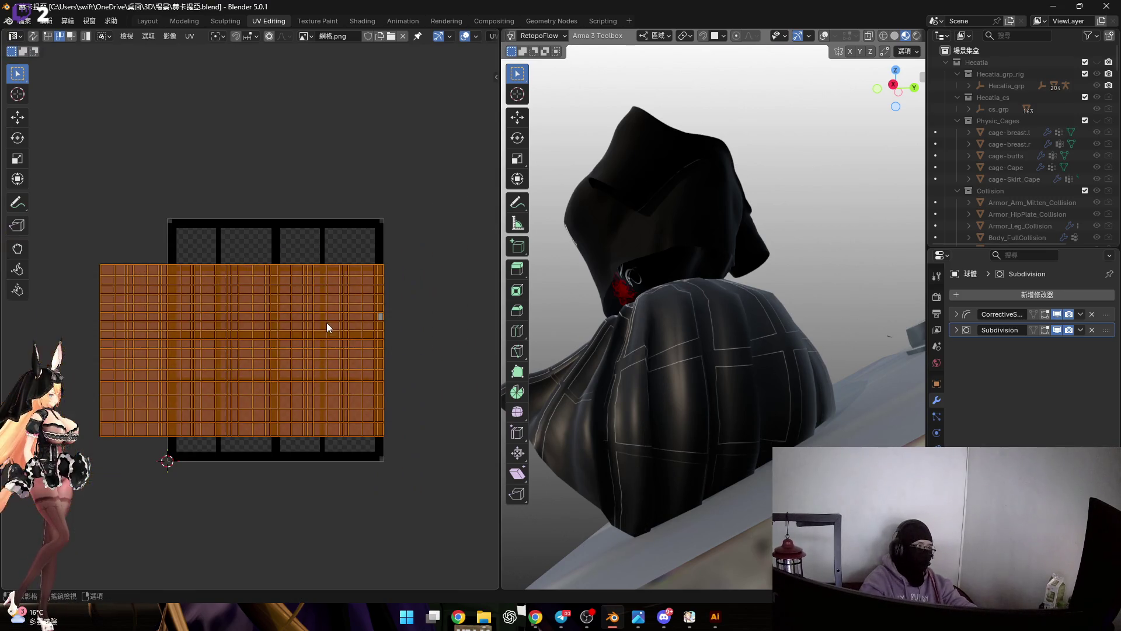
{"action": "key", "text": "s"}
{"action": "key", "text": "Escape"}
{"action": "scroll", "coordinate": [390, 368], "scroll_direction": "up", "scroll_amount": 1}
{"action": "key", "text": "g"}
{"action": "key", "text": "x"}
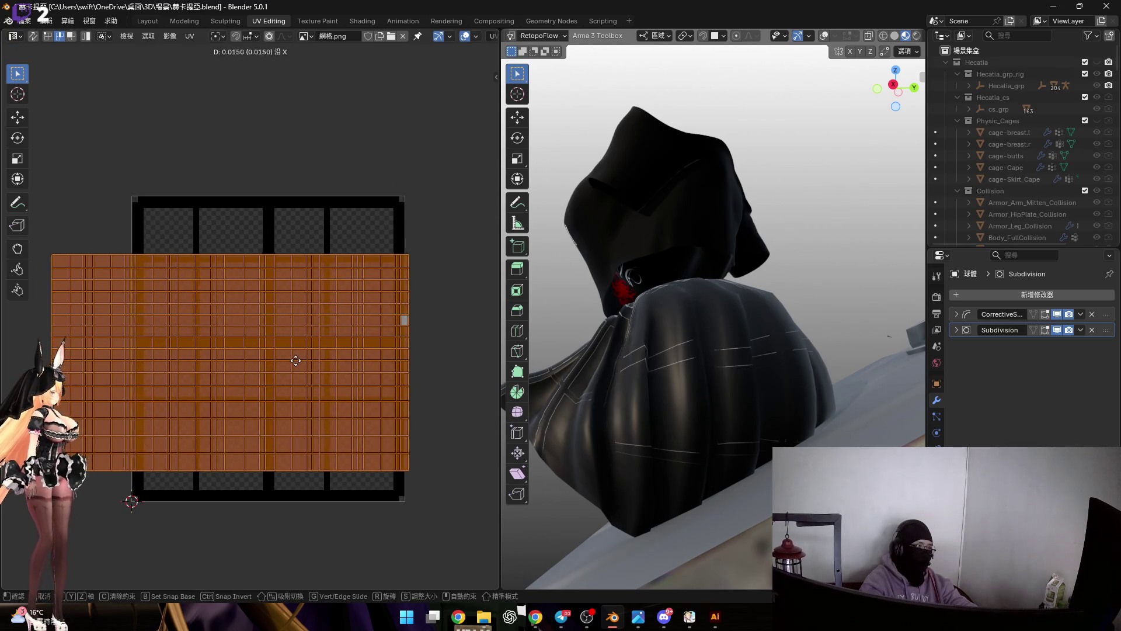
{"action": "left_click", "coordinate": [313, 360]}
{"action": "mouse_move", "coordinate": [578, 368]}
{"action": "middle_mouse_down"}
{"action": "mouse_move", "coordinate": [709, 348]}
{"action": "mouse_move", "coordinate": [666, 368]}
{"action": "middle_mouse_up"}
{"action": "scroll", "coordinate": [404, 387], "scroll_direction": "up", "scroll_amount": 2}
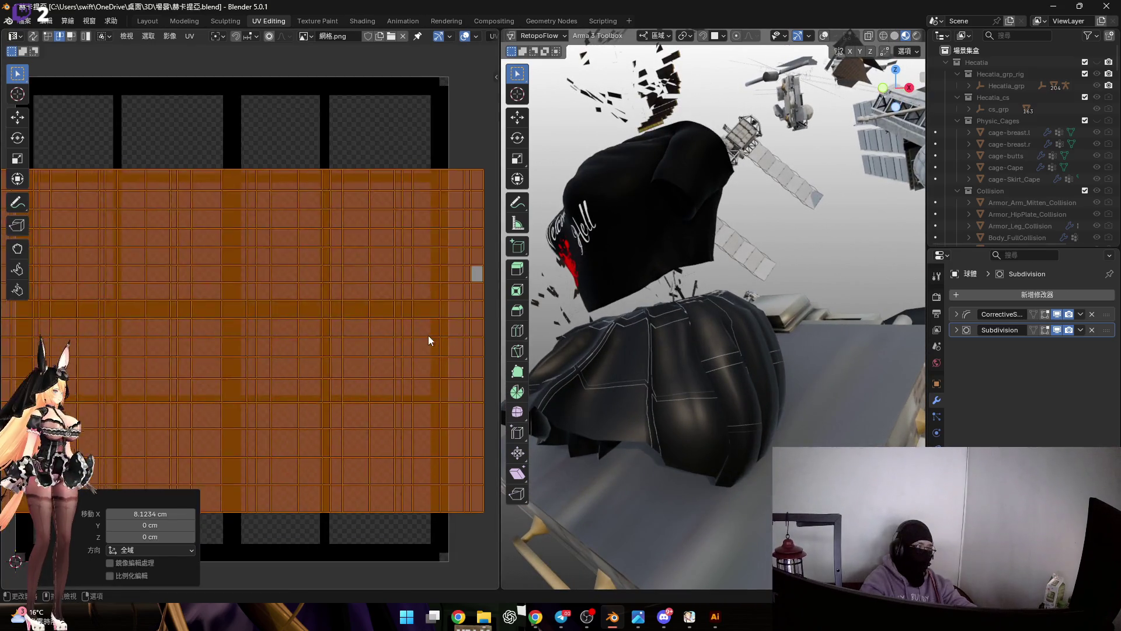
{"action": "scroll", "coordinate": [428, 336], "scroll_direction": "down", "scroll_amount": 2}
Cancel a scale and move the large island straight up above the grid image.
{"action": "key", "text": "s"}
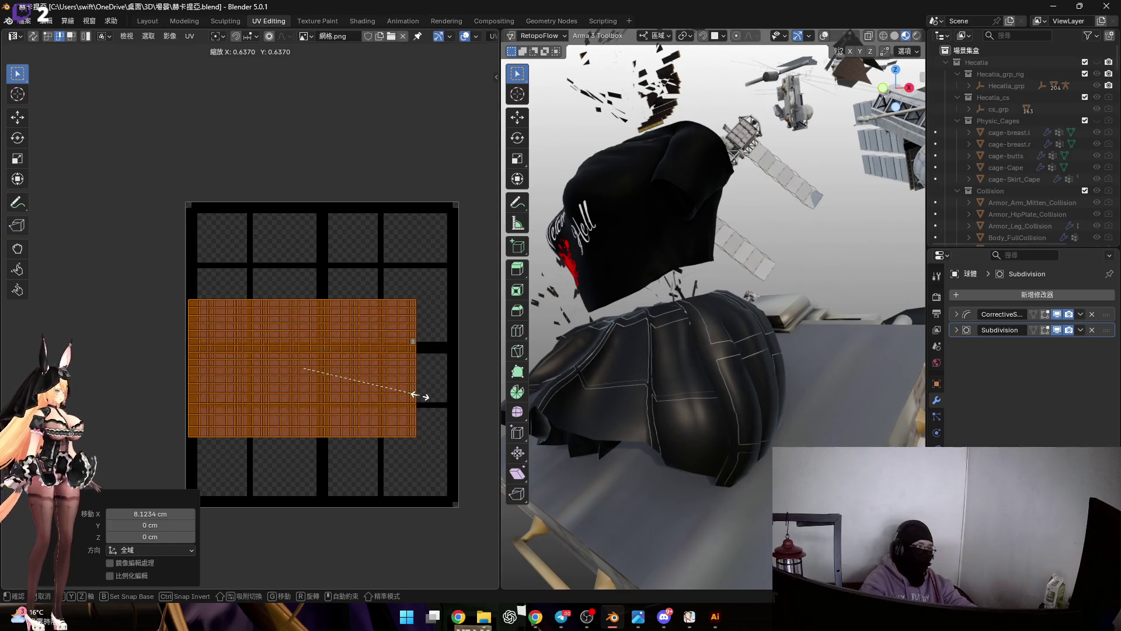
{"action": "right_click", "coordinate": [418, 395]}
{"action": "scroll", "coordinate": [316, 439], "scroll_direction": "down", "scroll_amount": 3}
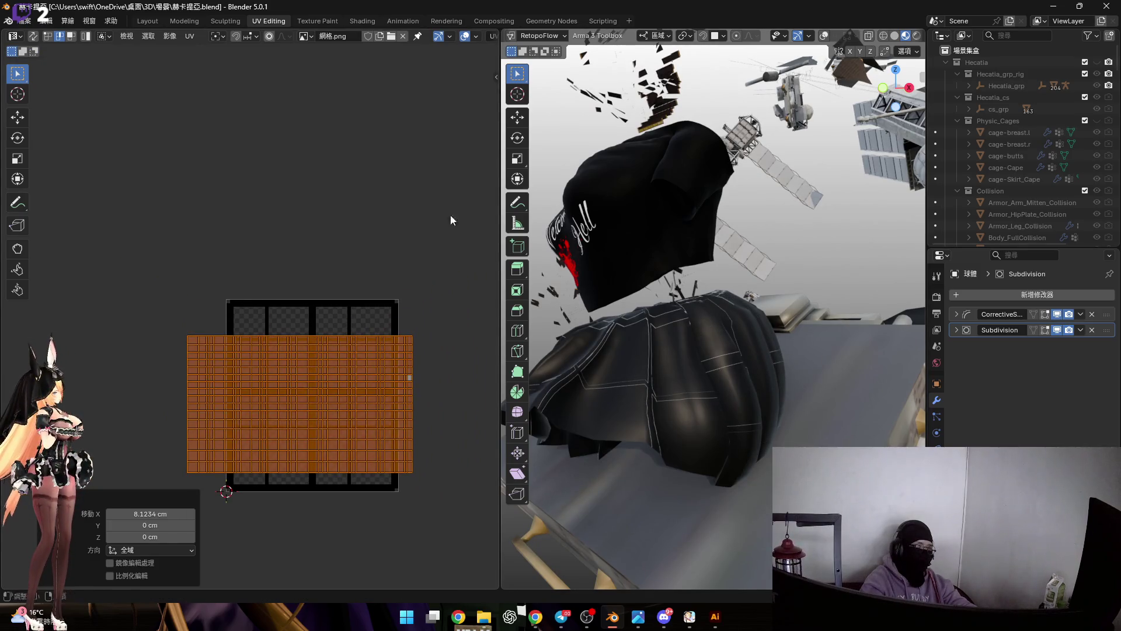
{"action": "middle_click_drag", "start_coordinate": [389, 284], "coordinate": [386, 257]}
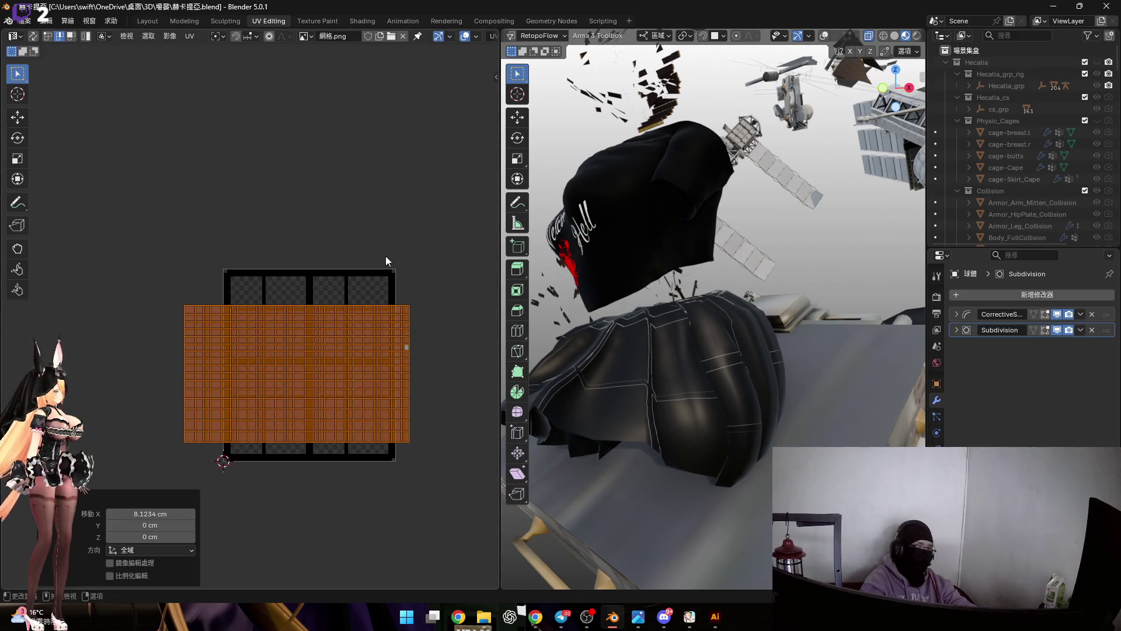
{"action": "middle_click_drag", "start_coordinate": [333, 313], "coordinate": [337, 336]}
{"action": "key", "text": "g"}
{"action": "key", "text": "y"}
{"action": "left_click", "coordinate": [348, 173]}
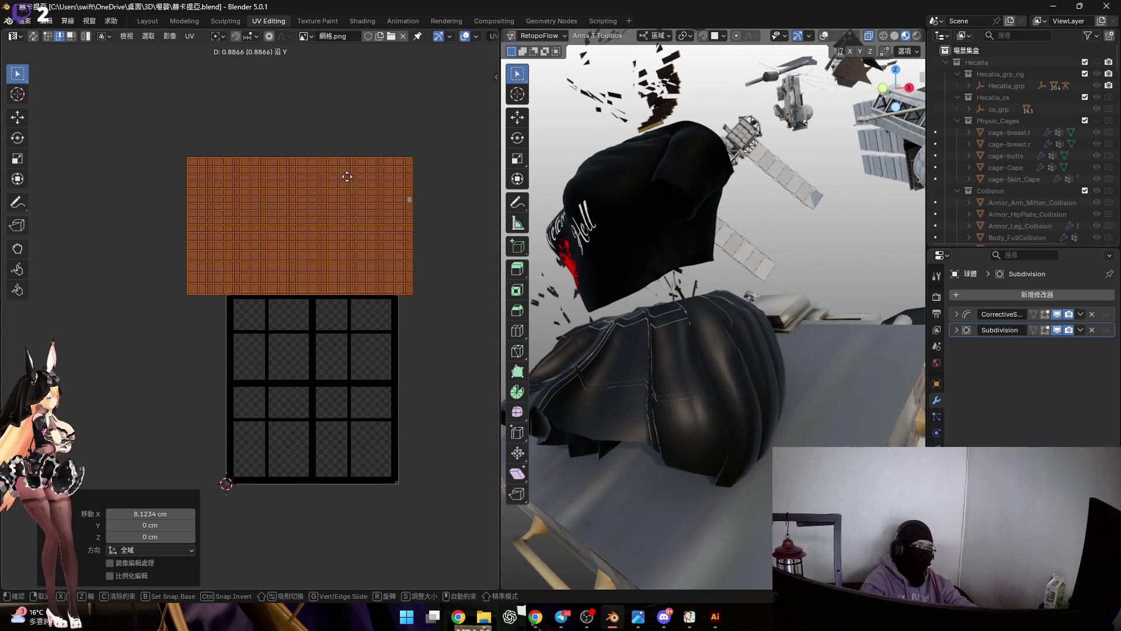
Box-select the lower stepped island, try a Minimum Stretch unwrap and undo it.
{"action": "left_click", "coordinate": [448, 294]}
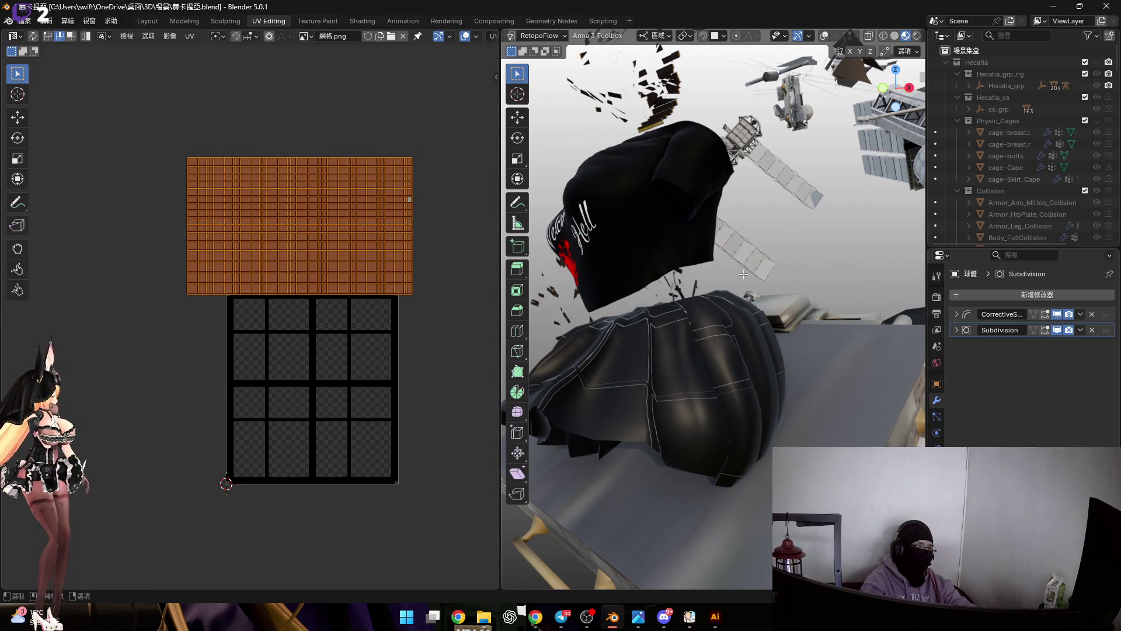
{"action": "middle_click_drag", "start_coordinate": [746, 274], "coordinate": [741, 285]}
{"action": "scroll", "coordinate": [346, 353], "scroll_direction": "up", "scroll_amount": 1}
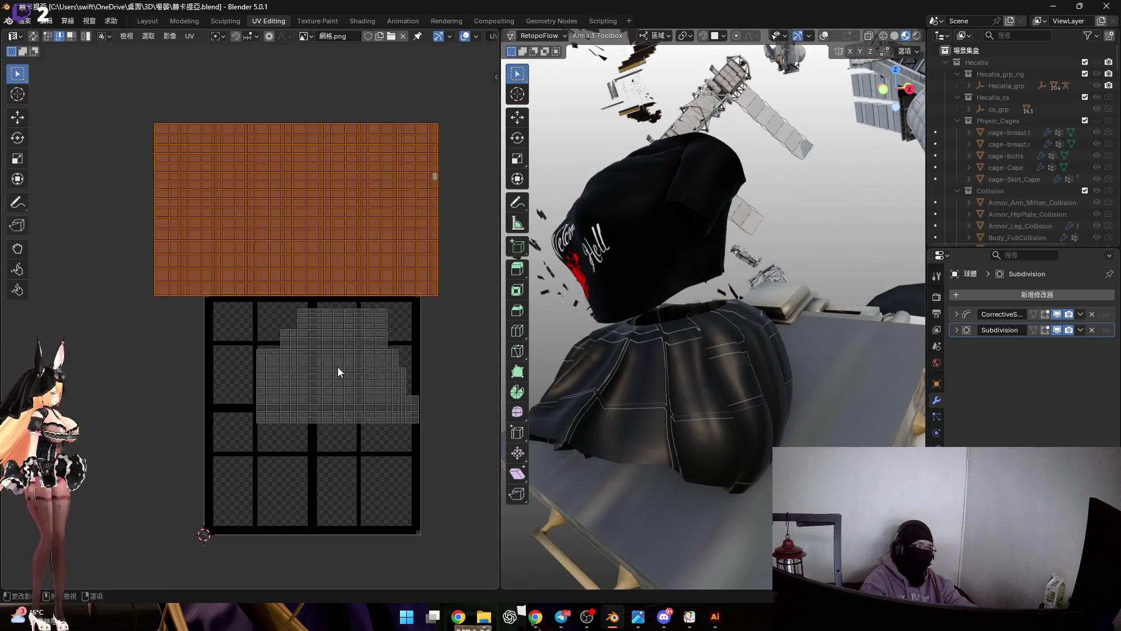
{"action": "left_click_drag", "start_coordinate": [231, 322], "coordinate": [450, 483]}
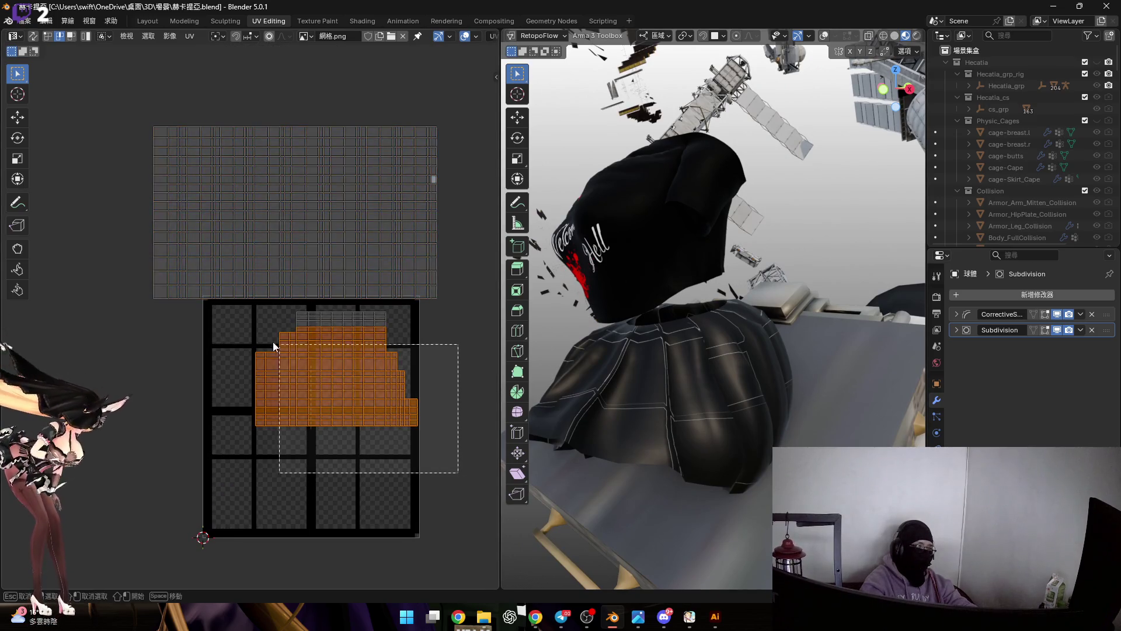
{"action": "scroll", "coordinate": [340, 325], "scroll_direction": "up", "scroll_amount": 4}
{"action": "scroll", "coordinate": [341, 325], "scroll_direction": "down", "scroll_amount": 5}
{"action": "scroll", "coordinate": [357, 376], "scroll_direction": "up", "scroll_amount": 3}
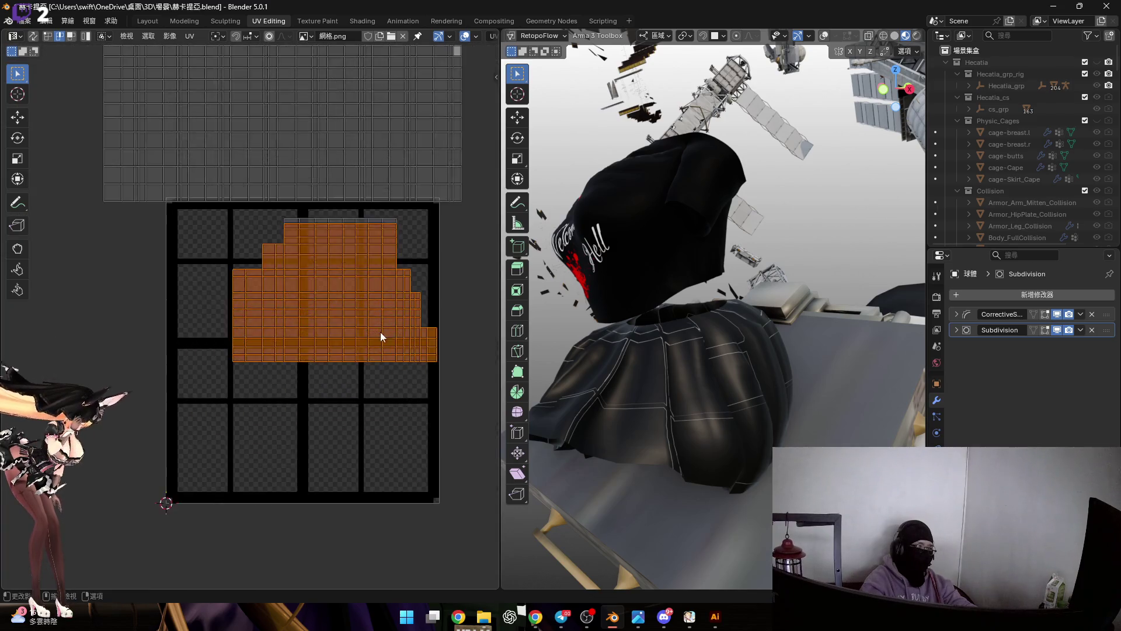
{"action": "scroll", "coordinate": [380, 335], "scroll_direction": "up", "scroll_amount": 2}
{"action": "scroll", "coordinate": [319, 314], "scroll_direction": "down", "scroll_amount": 1}
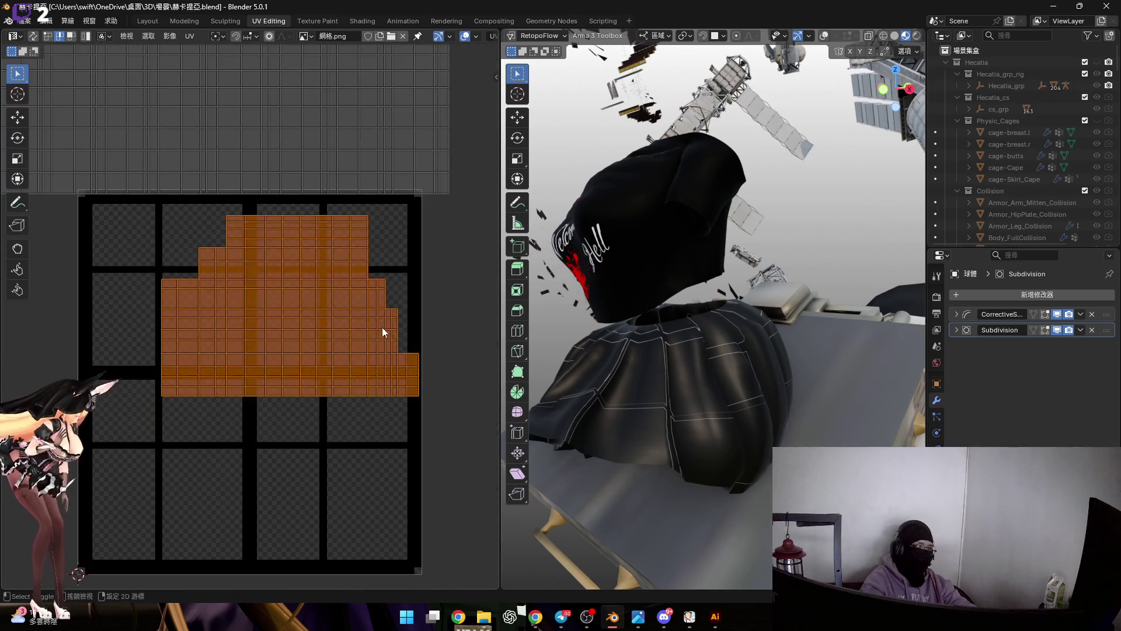
{"action": "scroll", "coordinate": [393, 371], "scroll_direction": "up", "scroll_amount": 2, "text": "shift"}
{"action": "scroll", "coordinate": [378, 352], "scroll_direction": "up", "scroll_amount": 1, "text": "shift"}
{"action": "key", "text": "u"}
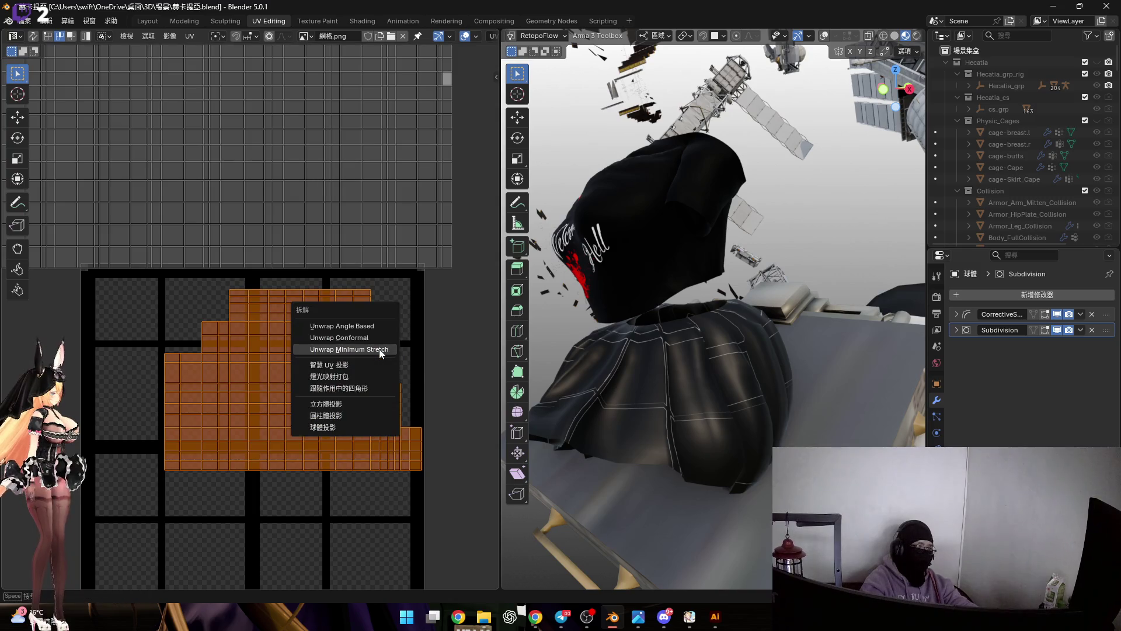
{"action": "left_click", "coordinate": [378, 355]}
{"action": "key", "text": "ctrl+z"}
{"action": "scroll", "coordinate": [367, 329], "scroll_direction": "down", "scroll_amount": 1}
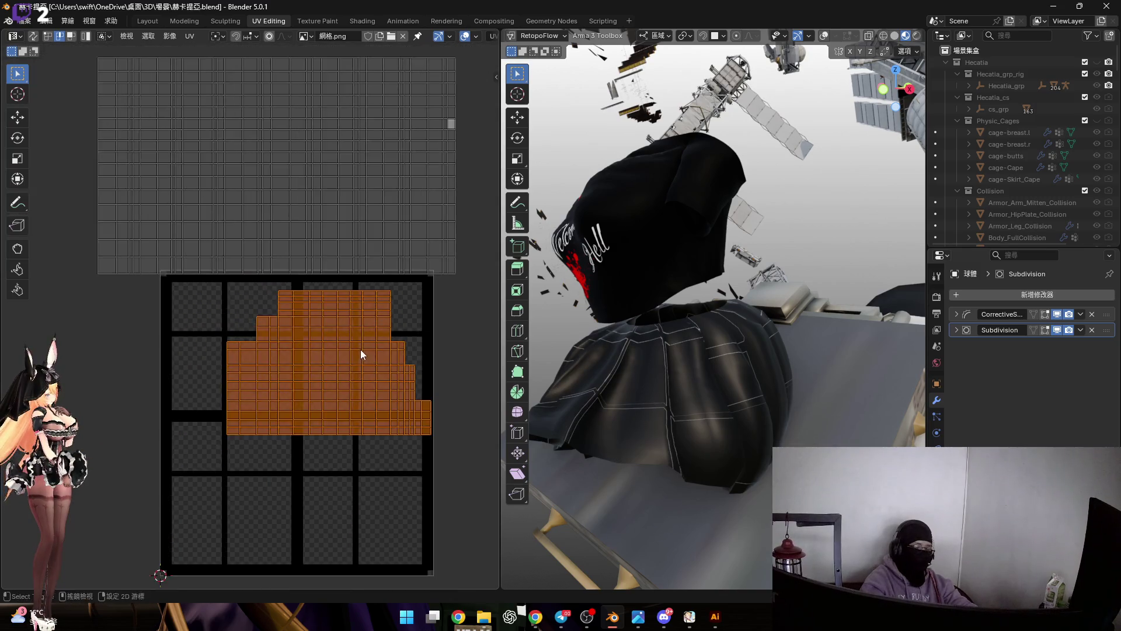
{"action": "scroll", "coordinate": [360, 349], "scroll_direction": "down", "scroll_amount": 1}
Move the stepped island down along Y into the lower part of the image.
{"action": "middle_click_drag", "start_coordinate": [399, 332], "coordinate": [402, 295]}
{"action": "key", "text": "g"}
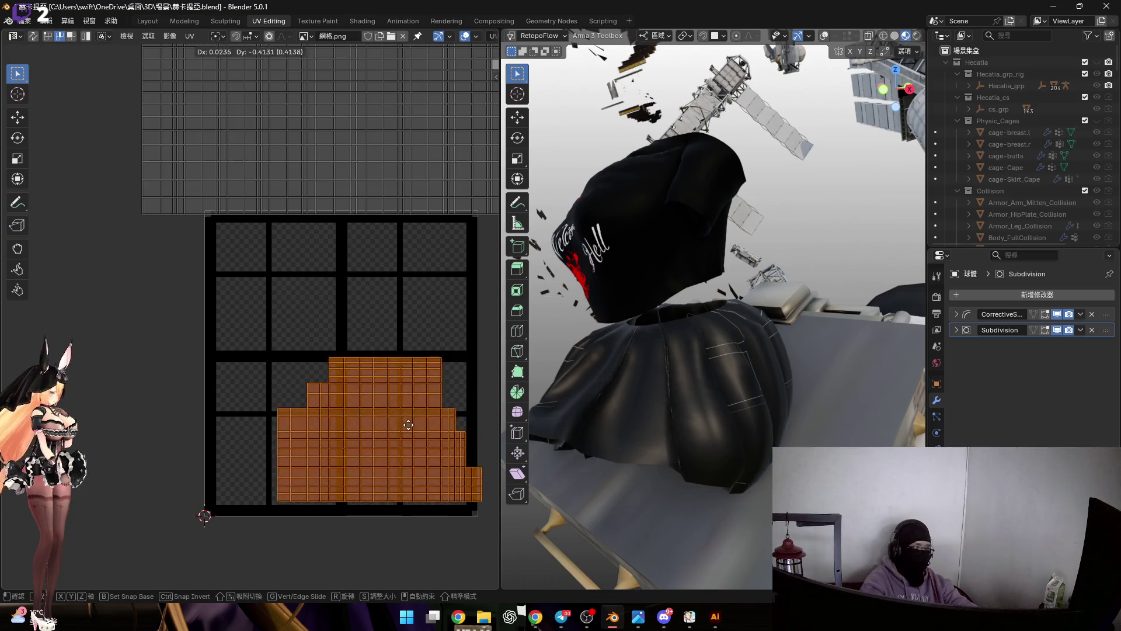
{"action": "right_click", "coordinate": [400, 438]}
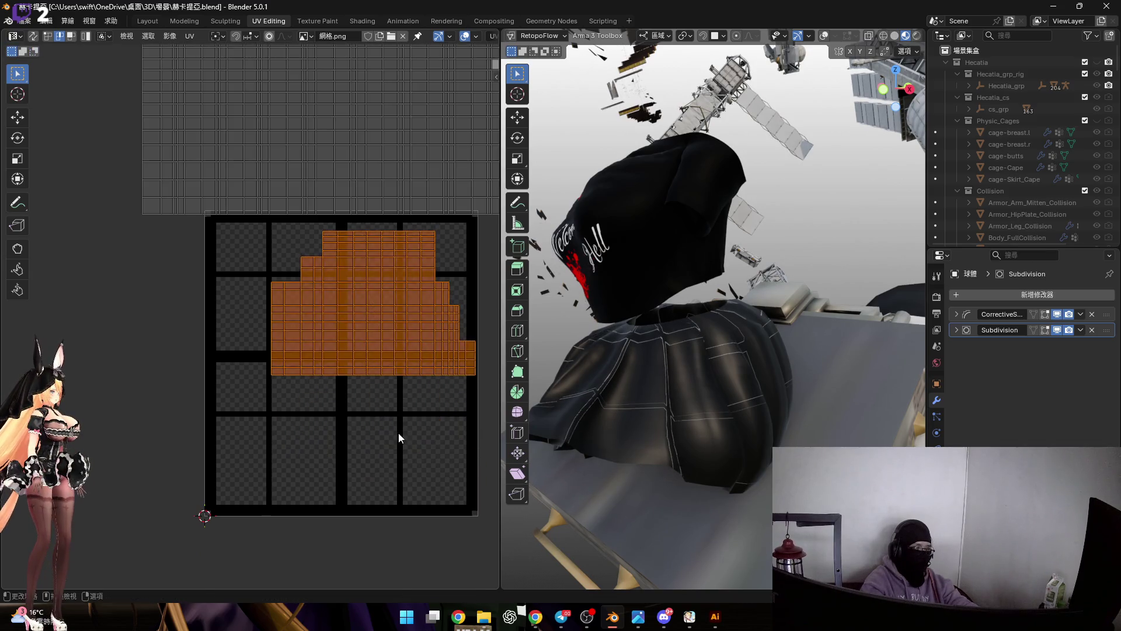
{"action": "key", "text": "y"}
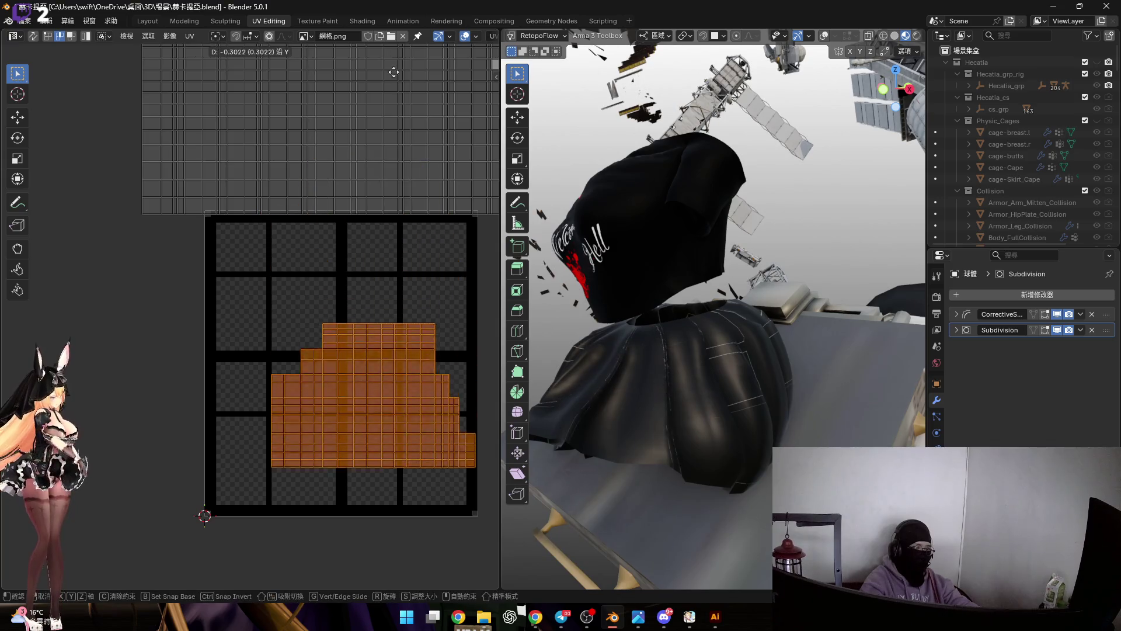
{"action": "left_click", "coordinate": [395, 109]}
{"action": "scroll", "coordinate": [404, 425], "scroll_direction": "up", "scroll_amount": 2}
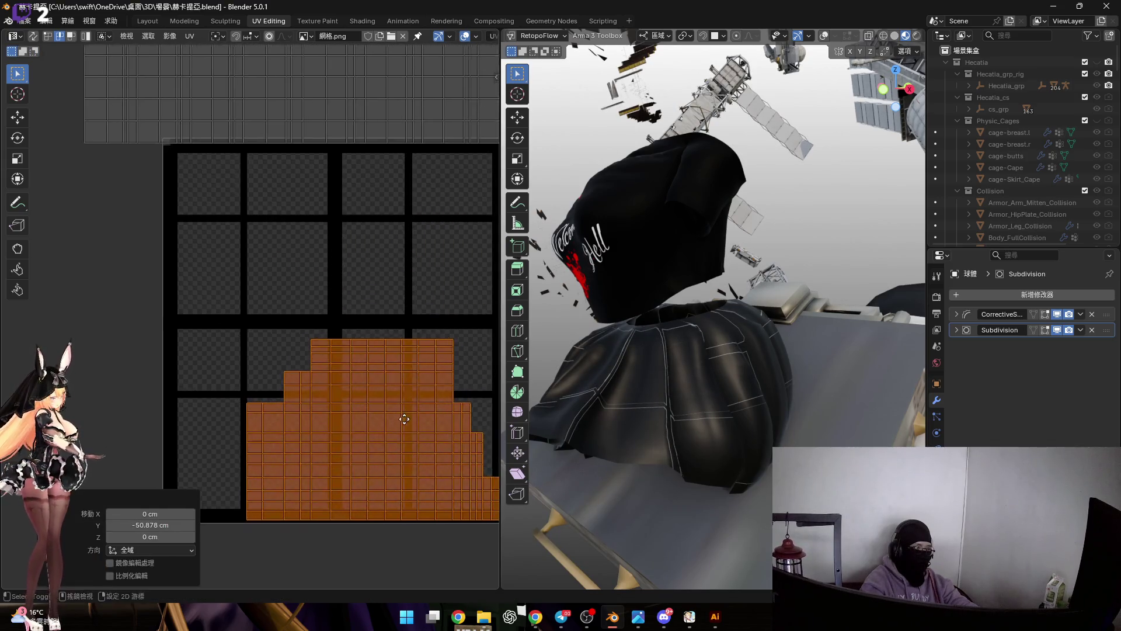
{"action": "scroll", "coordinate": [404, 424], "scroll_direction": "down", "scroll_amount": 2}
{"action": "key", "text": "g"}
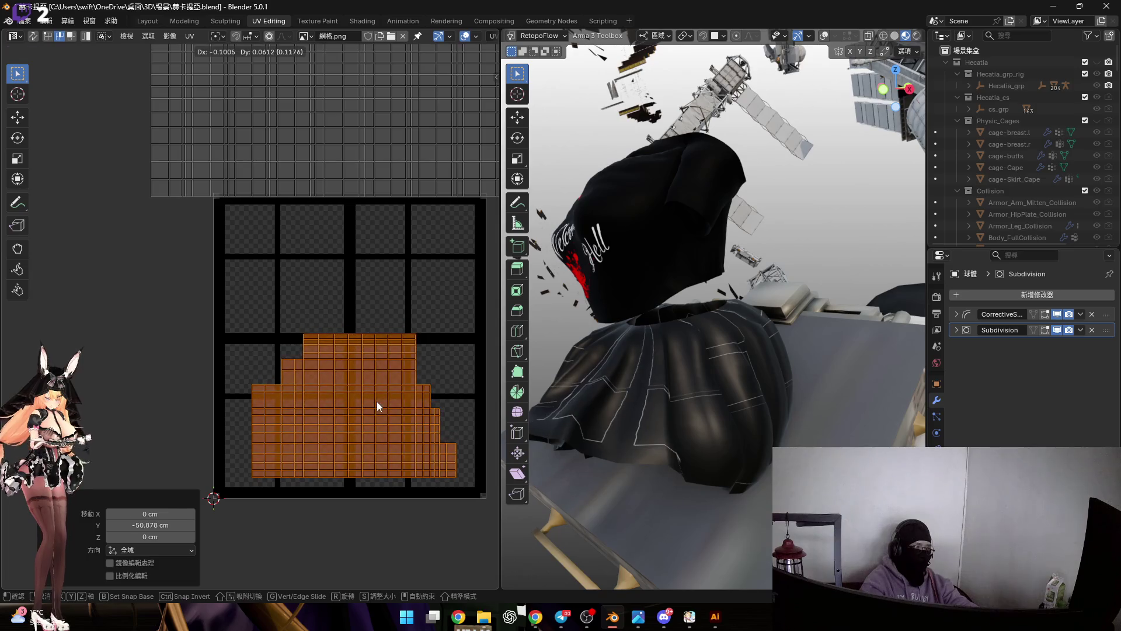
{"action": "middle_click_drag", "start_coordinate": [567, 328], "coordinate": [708, 289]}
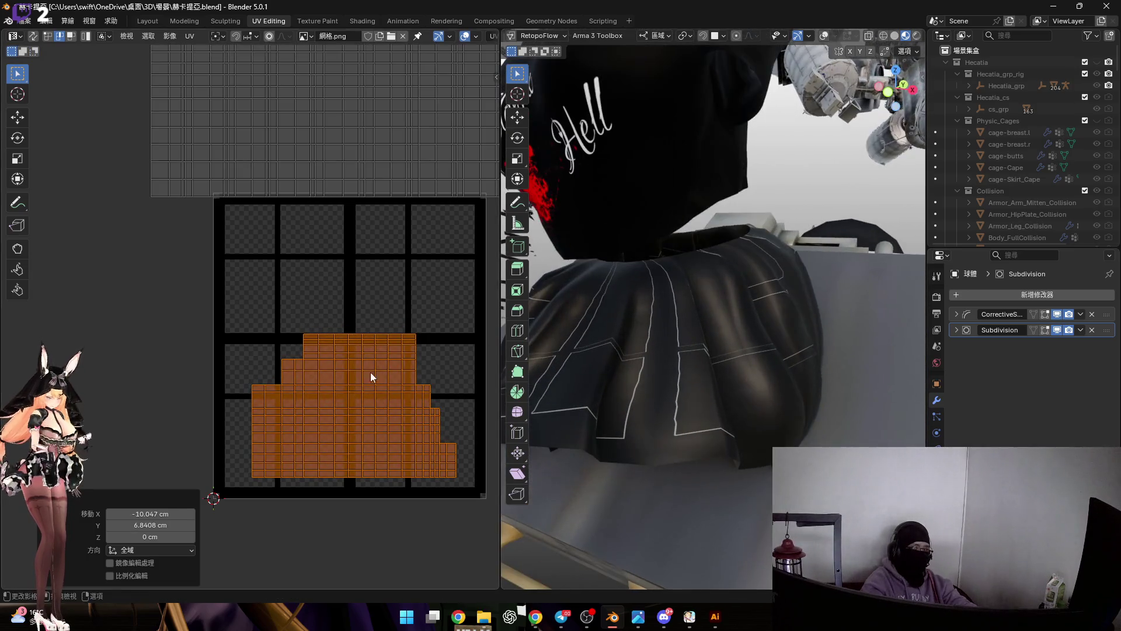
Shift the island slightly and scale it up a little in small steps.
{"action": "key", "text": "s"}
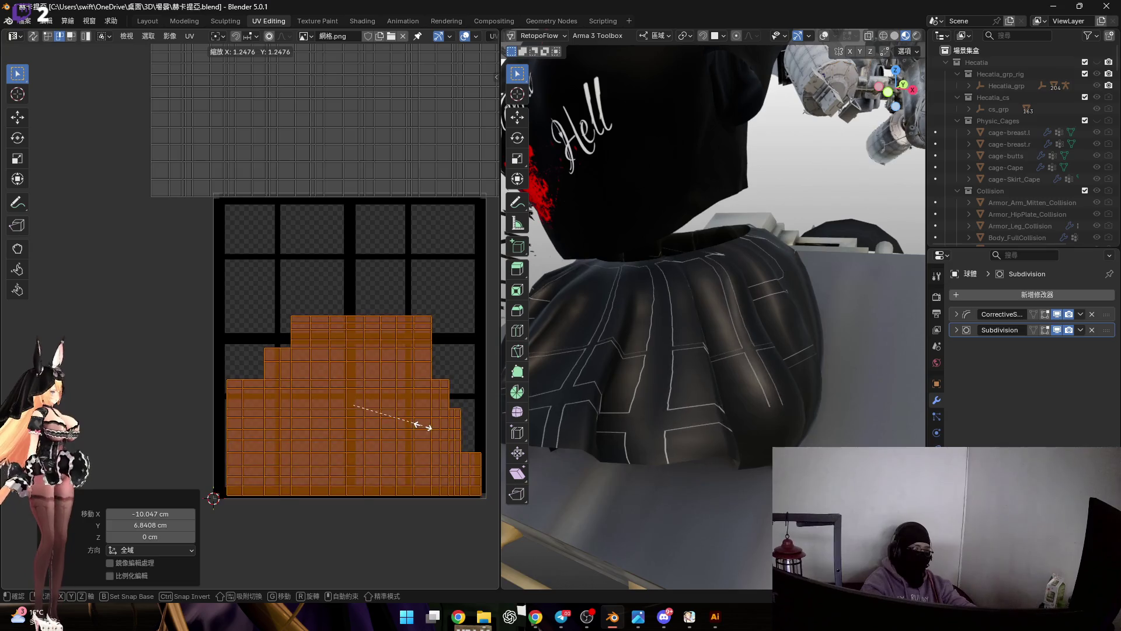
{"action": "key", "text": "g"}
{"action": "left_click", "coordinate": [417, 422]}
{"action": "key", "text": "s"}
{"action": "left_click", "coordinate": [419, 425]}
{"action": "key", "text": "s"}
{"action": "left_click", "coordinate": [419, 425]}
{"action": "scroll", "coordinate": [419, 425], "scroll_direction": "down", "scroll_amount": 1}
{"action": "scroll", "coordinate": [413, 421], "scroll_direction": "down", "scroll_amount": 1}
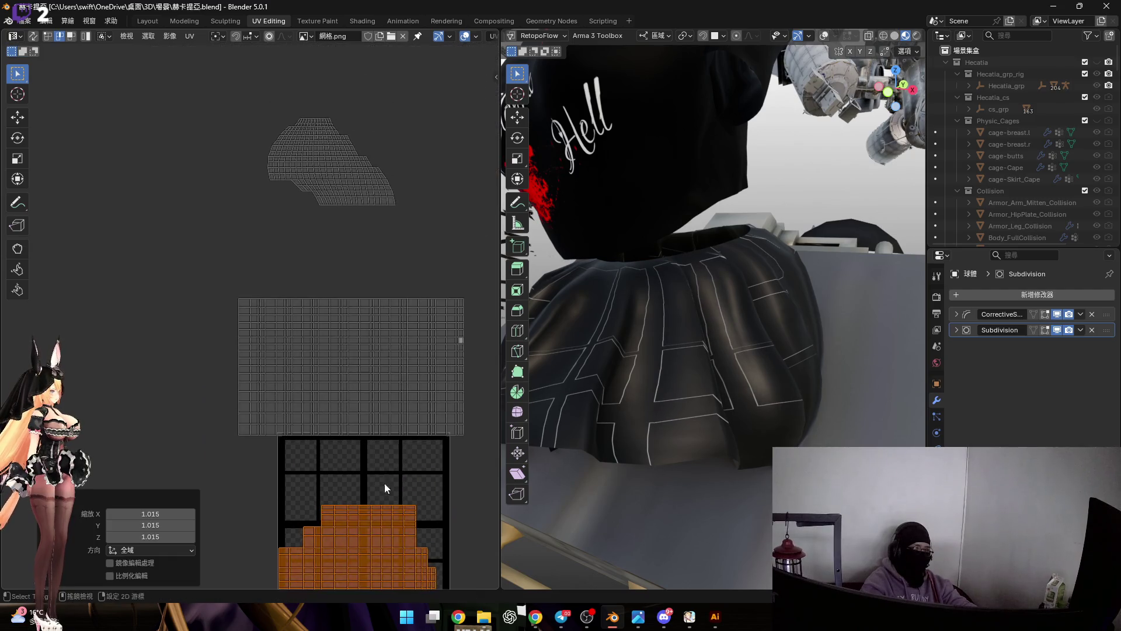
Rotate the irregular island 90 degrees and flatten its top two edge rows.
{"action": "left_click", "coordinate": [343, 258]}
{"action": "scroll", "coordinate": [361, 257], "scroll_direction": "up", "scroll_amount": 3}
{"action": "scroll", "coordinate": [361, 257], "scroll_direction": "down", "scroll_amount": 3}
{"action": "type", "text": "r90"}
{"action": "key", "text": "Return"}
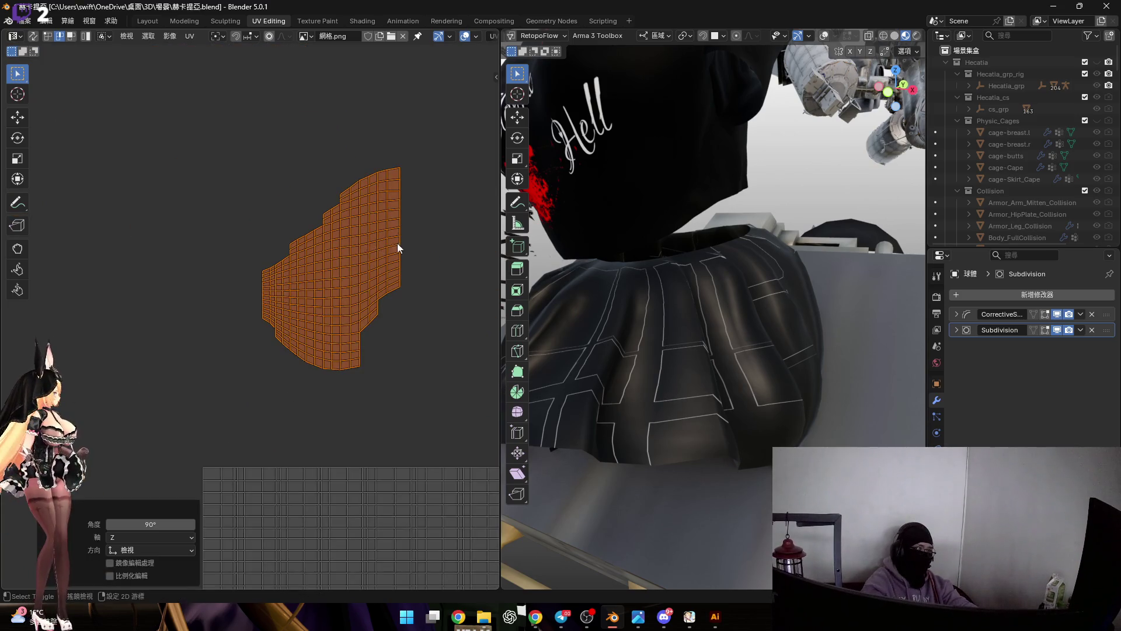
{"action": "scroll", "coordinate": [383, 246], "scroll_direction": "up", "scroll_amount": 2}
{"action": "scroll", "coordinate": [353, 211], "scroll_direction": "up", "scroll_amount": 1}
{"action": "left_click", "coordinate": [402, 219], "text": "alt"}
{"action": "type", "text": "sy0"}
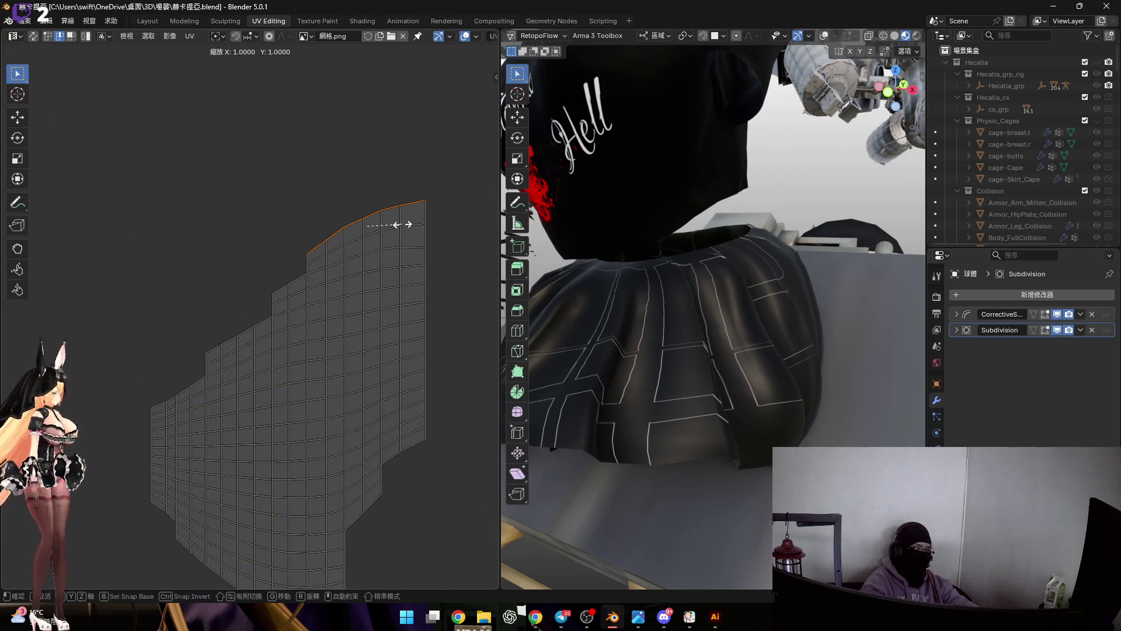
{"action": "key", "text": "Return"}
{"action": "left_click", "coordinate": [386, 262], "text": "alt"}
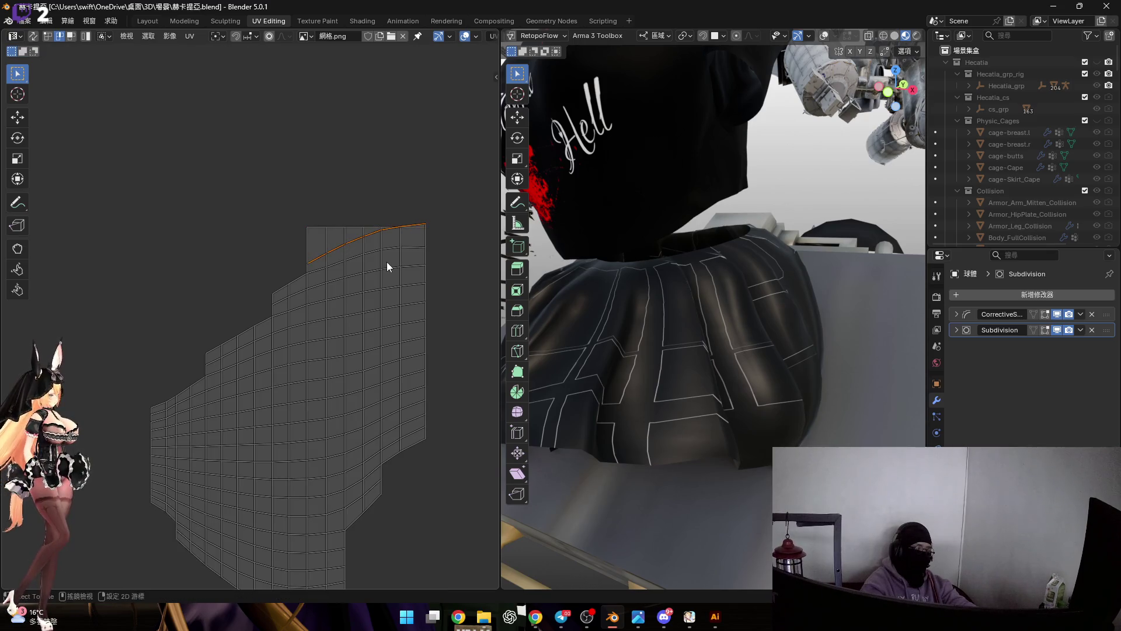
{"action": "middle_click_drag", "start_coordinate": [386, 262], "coordinate": [397, 239]}
{"action": "type", "text": "sy0"}
{"action": "key", "text": "Return"}
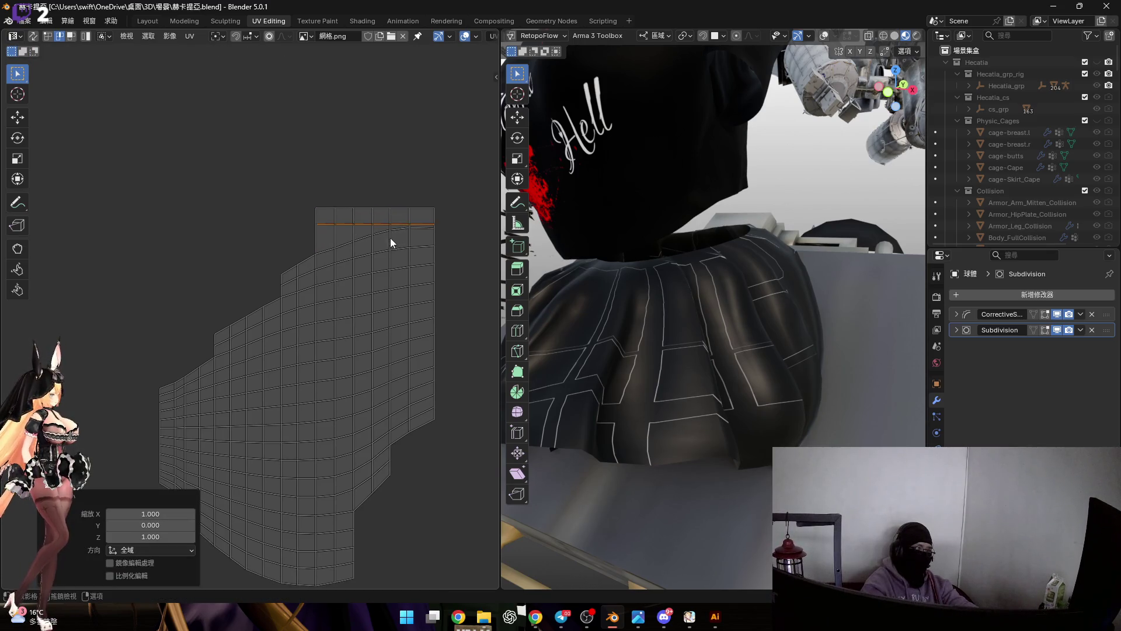
Flatten the next two curved rows, undoing and redoing the last one.
{"action": "left_click", "coordinate": [378, 236], "text": "alt"}
{"action": "type", "text": "sy0"}
{"action": "key", "text": "Return"}
{"action": "left_click", "coordinate": [323, 254], "text": "alt"}
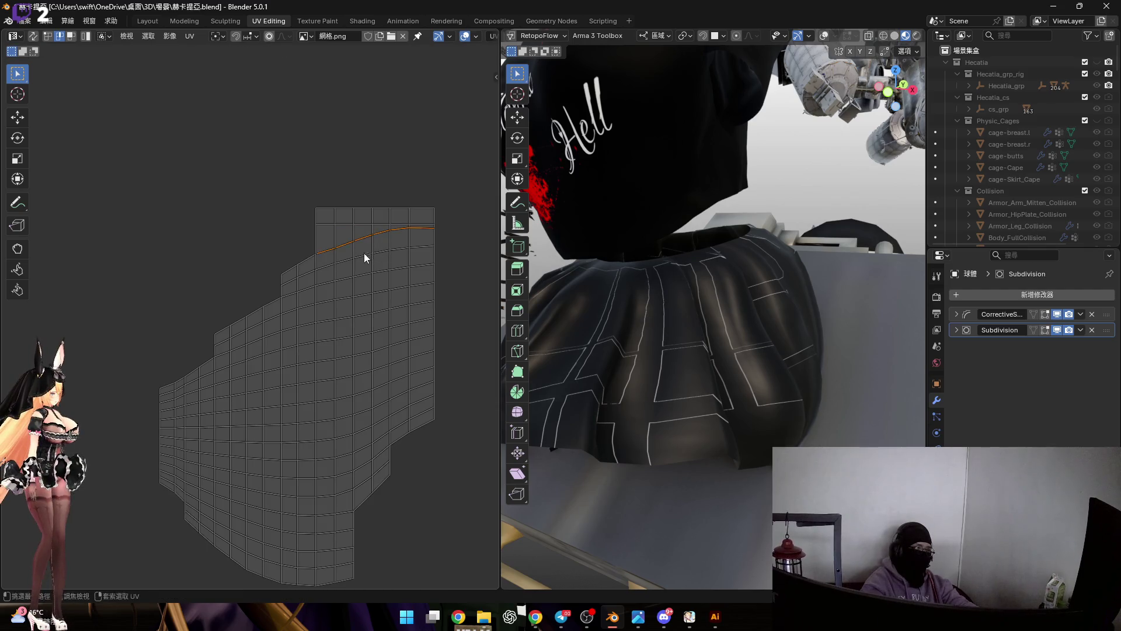
{"action": "type", "text": "y0"}
{"action": "key", "text": "Return"}
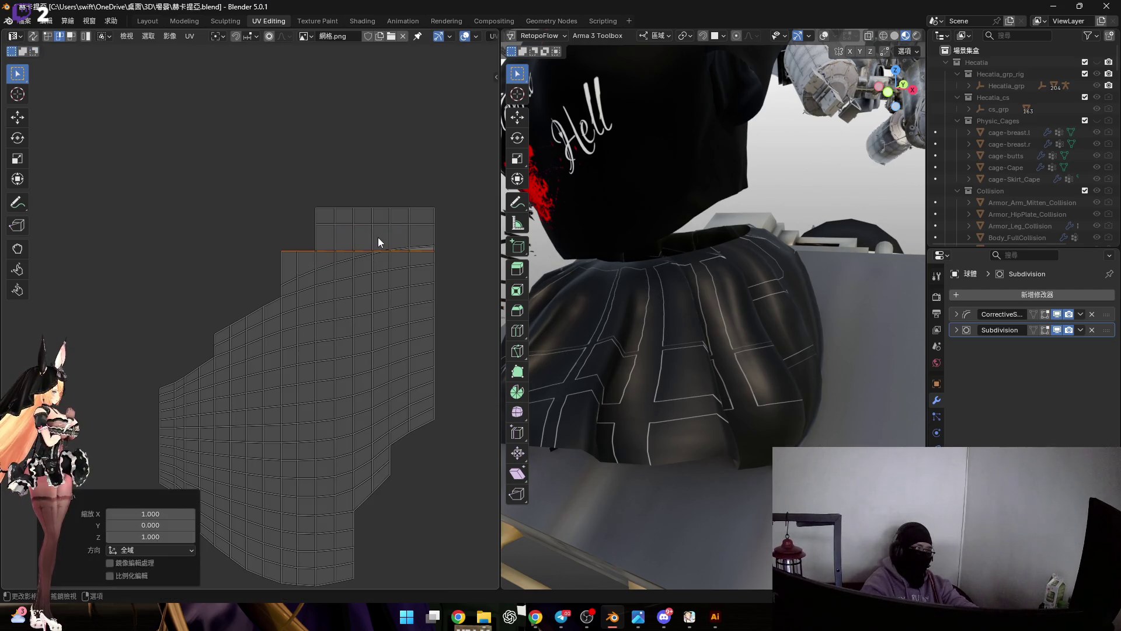
{"action": "key", "text": "ctrl+z"}
{"action": "key", "text": "ctrl+shift+z"}
{"action": "middle_click_drag", "start_coordinate": [324, 267], "coordinate": [339, 257]}
{"action": "key", "text": "ctrl+z"}
{"action": "key", "text": "ctrl+shift+z"}
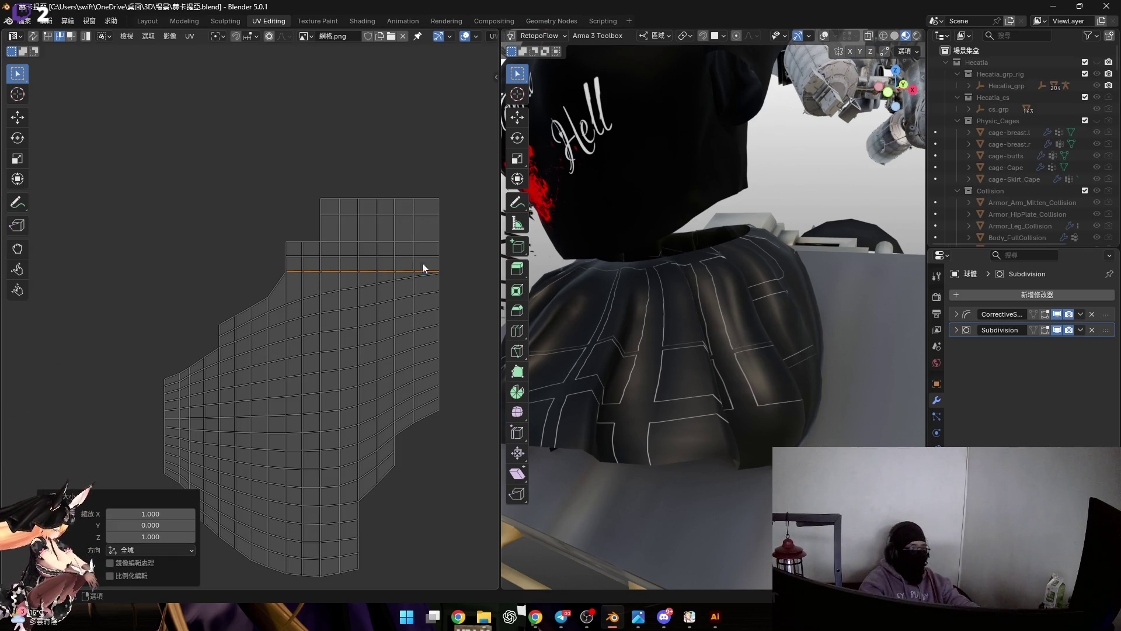
{"action": "middle_click_drag", "start_coordinate": [614, 262], "coordinate": [630, 210]}
{"action": "scroll", "coordinate": [436, 274], "scroll_direction": "down", "scroll_amount": 5}
{"action": "scroll", "coordinate": [685, 283], "scroll_direction": "up", "scroll_amount": 2}
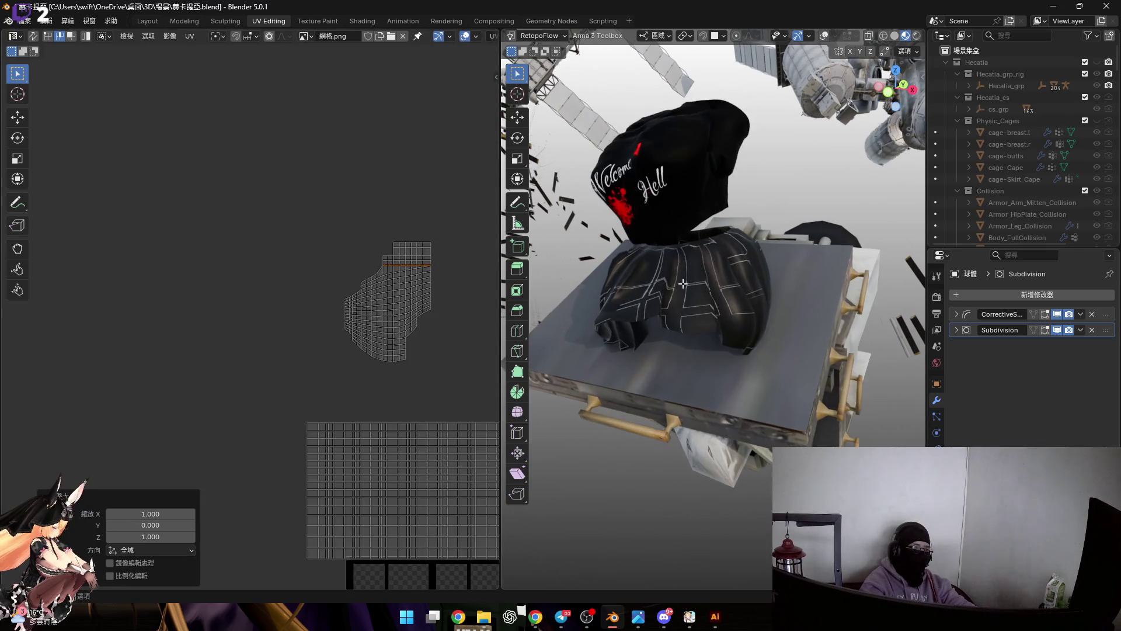
Box-select the lower skirt island and show the 3D viewport overlays.
{"action": "key", "text": "a"}
{"action": "middle_click_drag", "start_coordinate": [453, 381], "coordinate": [395, 260]}
{"action": "left_click_drag", "start_coordinate": [238, 369], "coordinate": [488, 574]}
{"action": "middle_click_drag", "start_coordinate": [397, 220], "coordinate": [376, 312]}
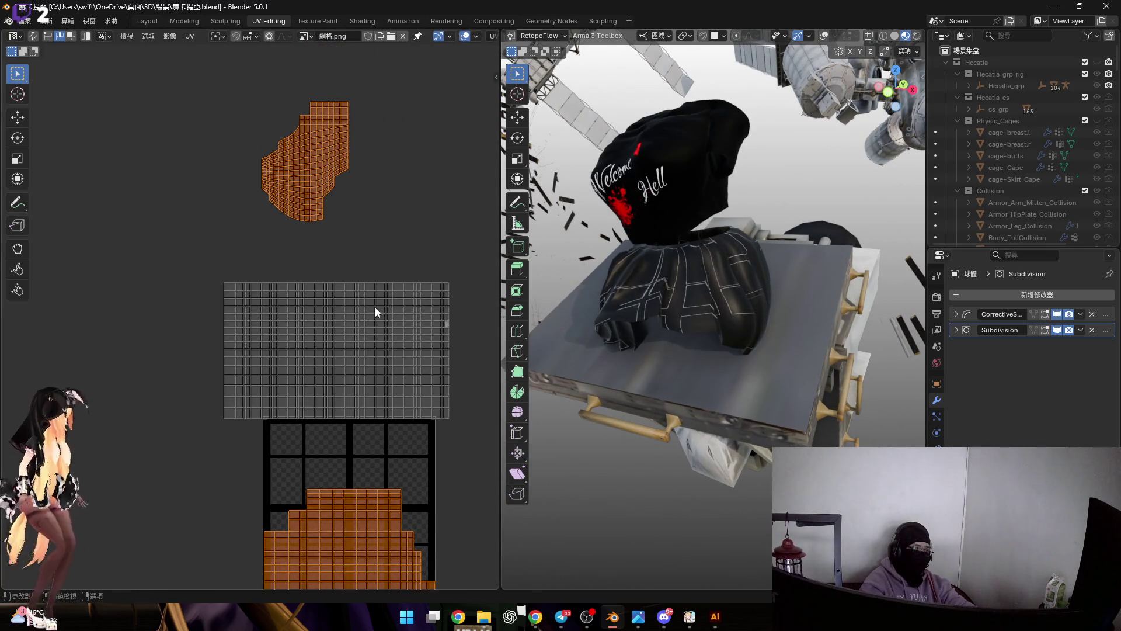
{"action": "left_click", "coordinate": [823, 35]}
Clear the selection and pick a single vertical face column on the skirt.
{"action": "middle_click_drag", "start_coordinate": [719, 228], "coordinate": [613, 289]}
{"action": "middle_click_drag", "start_coordinate": [383, 272], "coordinate": [369, 272]}
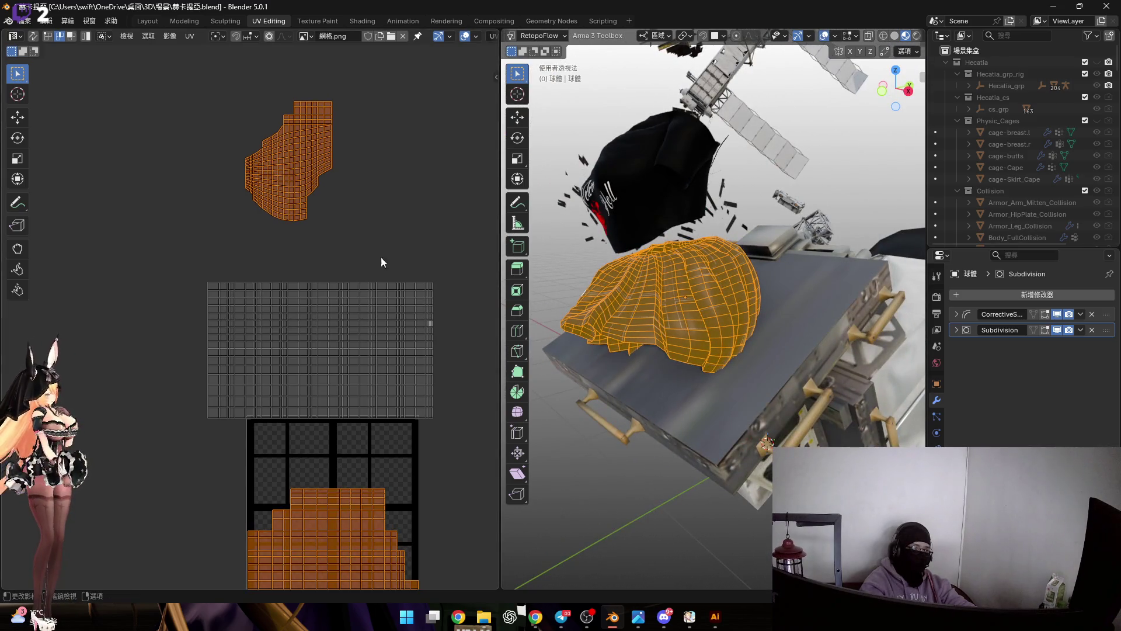
{"action": "key", "text": "alt+a"}
{"action": "middle_click_drag", "start_coordinate": [613, 307], "coordinate": [720, 282]}
{"action": "key", "text": "alt+a"}
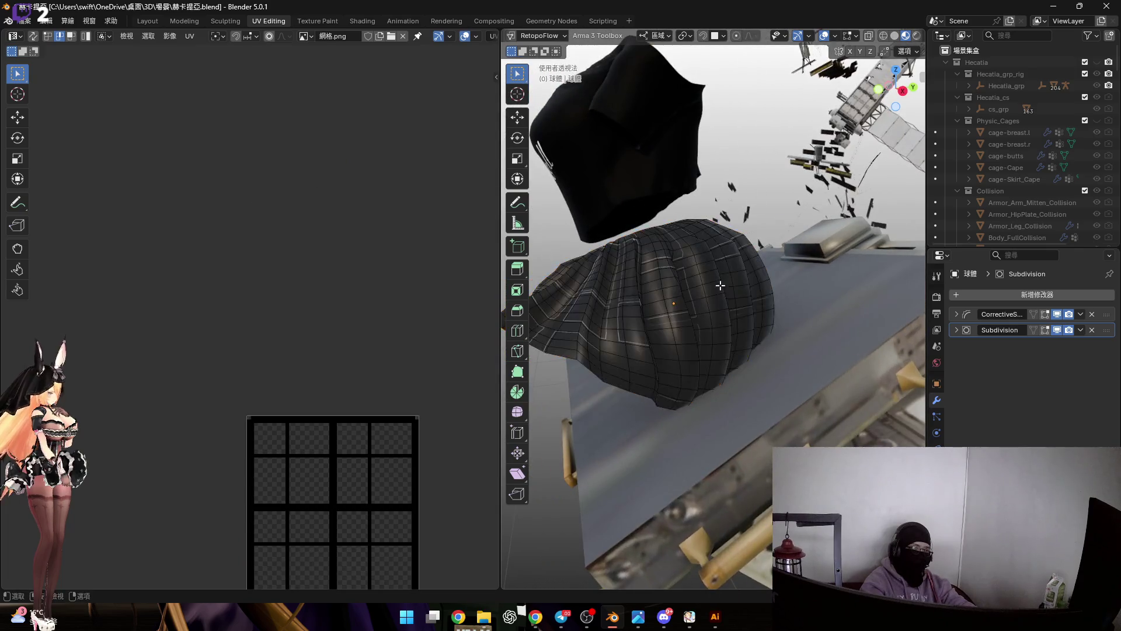
{"action": "scroll", "coordinate": [722, 283], "scroll_direction": "up", "scroll_amount": 2}
{"action": "scroll", "coordinate": [718, 299], "scroll_direction": "up", "scroll_amount": 2}
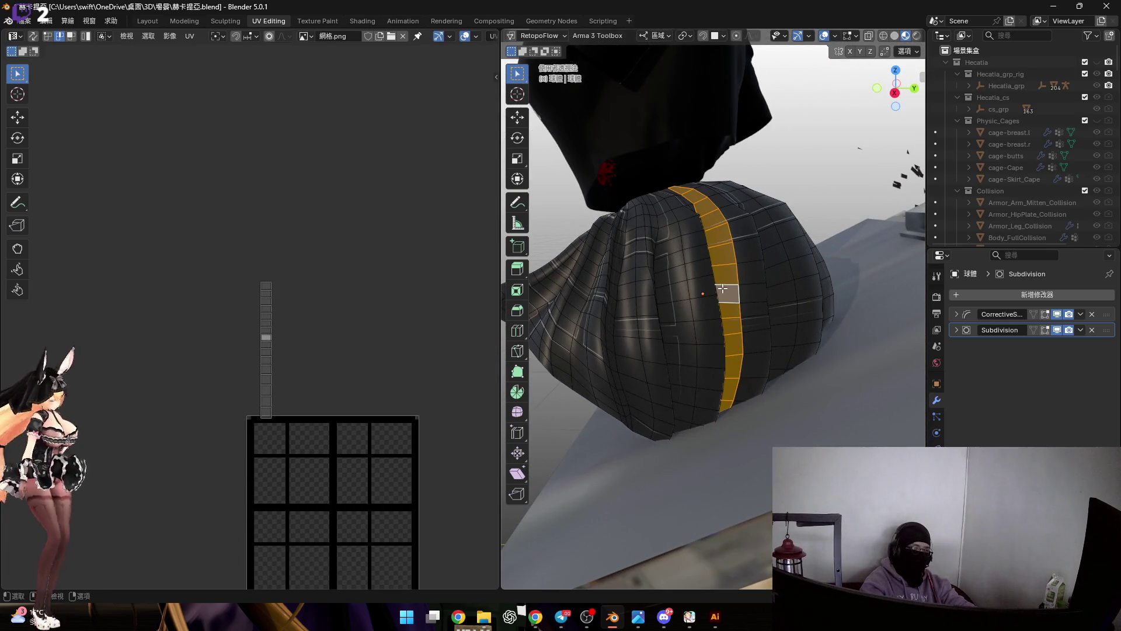
{"action": "scroll", "coordinate": [707, 290], "scroll_direction": "up", "scroll_amount": 1}
Select the first vertical face loops on the skirt, settling which crossing loop stays selected.
{"action": "left_click", "coordinate": [700, 291]}
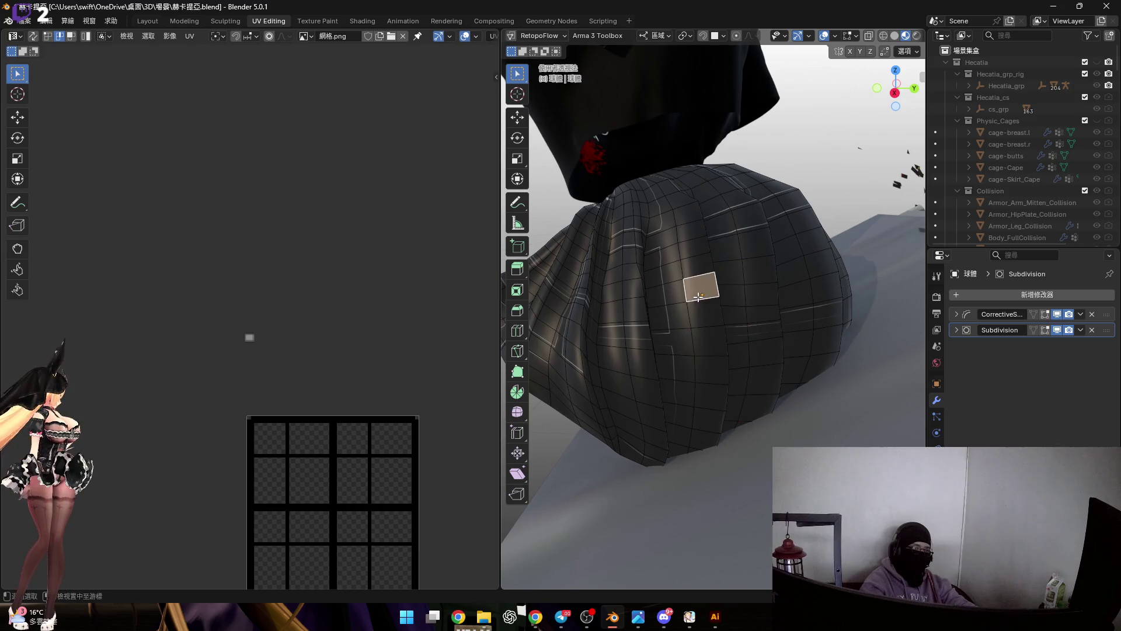
{"action": "left_click", "coordinate": [663, 292]}
{"action": "mouse_move", "coordinate": [663, 292]}
{"action": "middle_mouse_down"}
{"action": "mouse_move", "coordinate": [675, 303]}
{"action": "mouse_move", "coordinate": [660, 296]}
{"action": "mouse_move", "coordinate": [691, 295]}
{"action": "mouse_move", "coordinate": [681, 275]}
{"action": "middle_mouse_up"}
{"action": "left_click", "coordinate": [675, 304], "text": "alt"}
{"action": "left_click", "coordinate": [660, 295]}
{"action": "left_click", "coordinate": [691, 295]}
{"action": "left_click", "coordinate": [692, 278]}
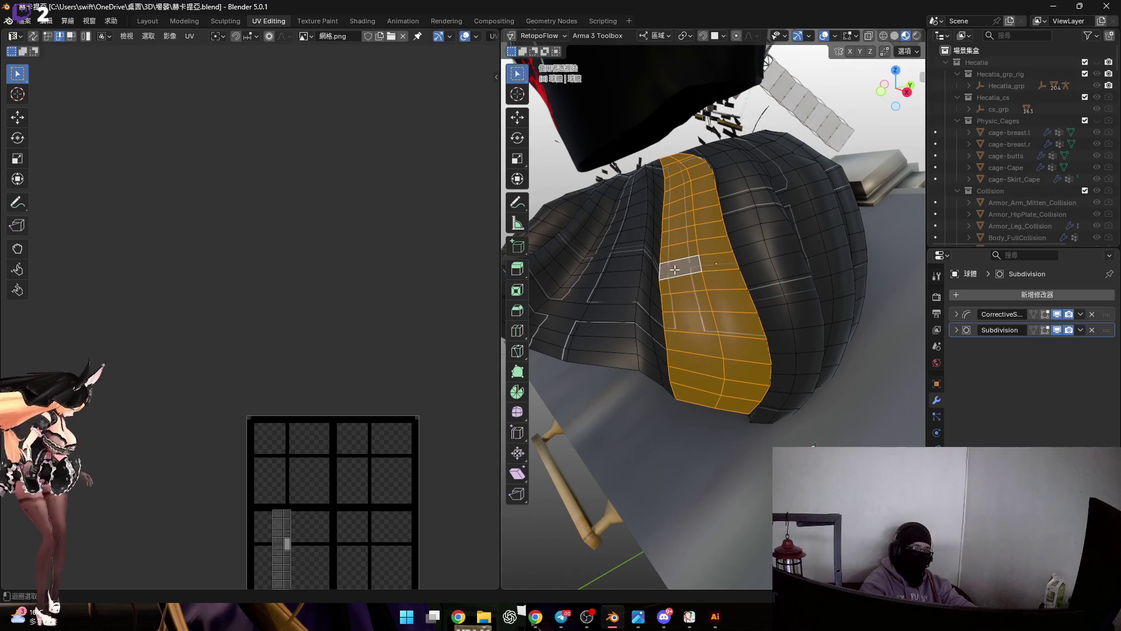
{"action": "scroll", "coordinate": [660, 267], "scroll_direction": "up", "scroll_amount": 3}
{"action": "mouse_move", "coordinate": [660, 268]}
{"action": "middle_mouse_down"}
{"action": "mouse_move", "coordinate": [631, 256]}
{"action": "mouse_move", "coordinate": [688, 297]}
{"action": "mouse_move", "coordinate": [680, 308]}
{"action": "mouse_move", "coordinate": [712, 300]}
{"action": "mouse_move", "coordinate": [730, 361]}
{"action": "mouse_move", "coordinate": [722, 347]}
{"action": "mouse_move", "coordinate": [770, 303]}
{"action": "mouse_move", "coordinate": [733, 333]}
{"action": "mouse_move", "coordinate": [761, 272]}
{"action": "mouse_move", "coordinate": [790, 260]}
{"action": "middle_mouse_up"}
{"action": "left_click", "coordinate": [631, 256], "text": "alt+shift"}
{"action": "left_click", "coordinate": [633, 260], "text": "alt+shift"}
Add the remaining face loops around the skirt's front and side to the selection.
{"action": "left_click", "coordinate": [635, 302], "text": "alt+shift"}
{"action": "left_click", "coordinate": [671, 288], "text": "alt+shift"}
{"action": "left_click", "coordinate": [726, 351], "text": "alt+shift"}
{"action": "left_click", "coordinate": [754, 316], "text": "alt+shift"}
{"action": "left_click", "coordinate": [741, 296], "text": "alt+shift"}
{"action": "left_click", "coordinate": [790, 259], "text": "alt+shift"}
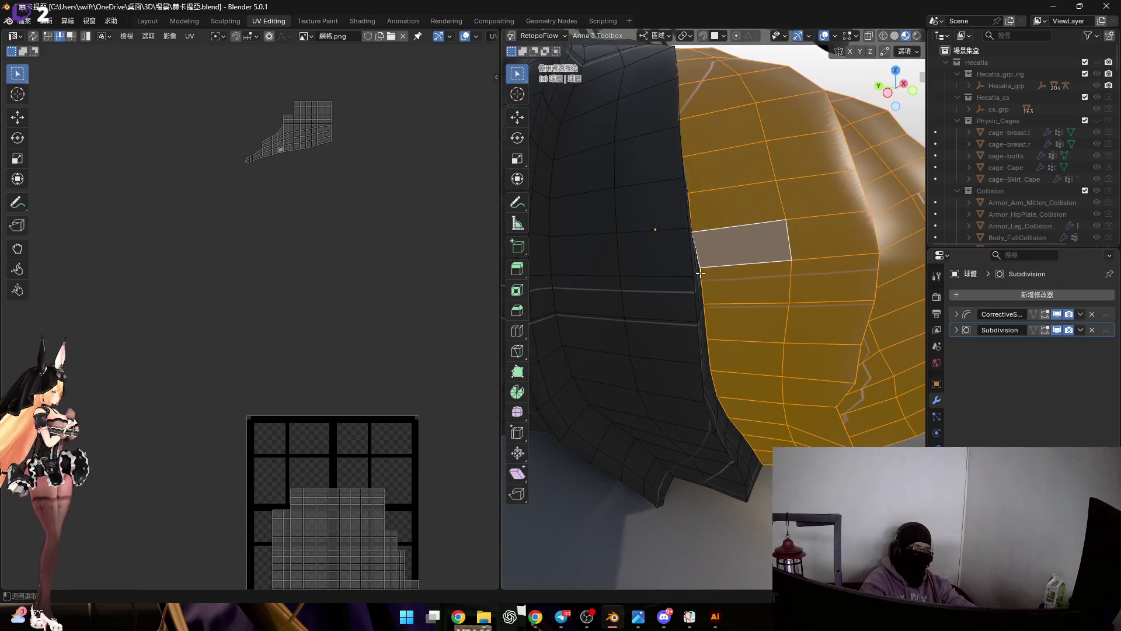
Orbit around and above the skirt to confirm every face is selected.
{"action": "middle_click_drag", "start_coordinate": [700, 273], "coordinate": [783, 266]}
{"action": "mouse_move", "coordinate": [693, 269]}
{"action": "middle_mouse_down"}
{"action": "mouse_move", "coordinate": [731, 274]}
{"action": "mouse_move", "coordinate": [714, 292]}
{"action": "middle_mouse_up"}
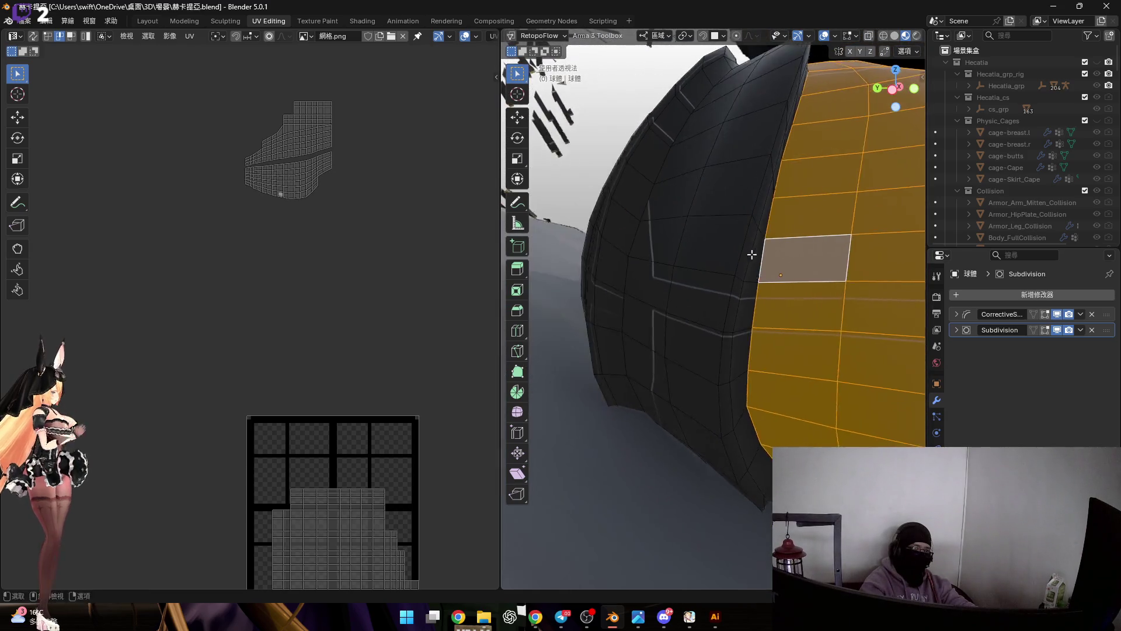
{"action": "middle_click_drag", "start_coordinate": [679, 257], "coordinate": [720, 278]}
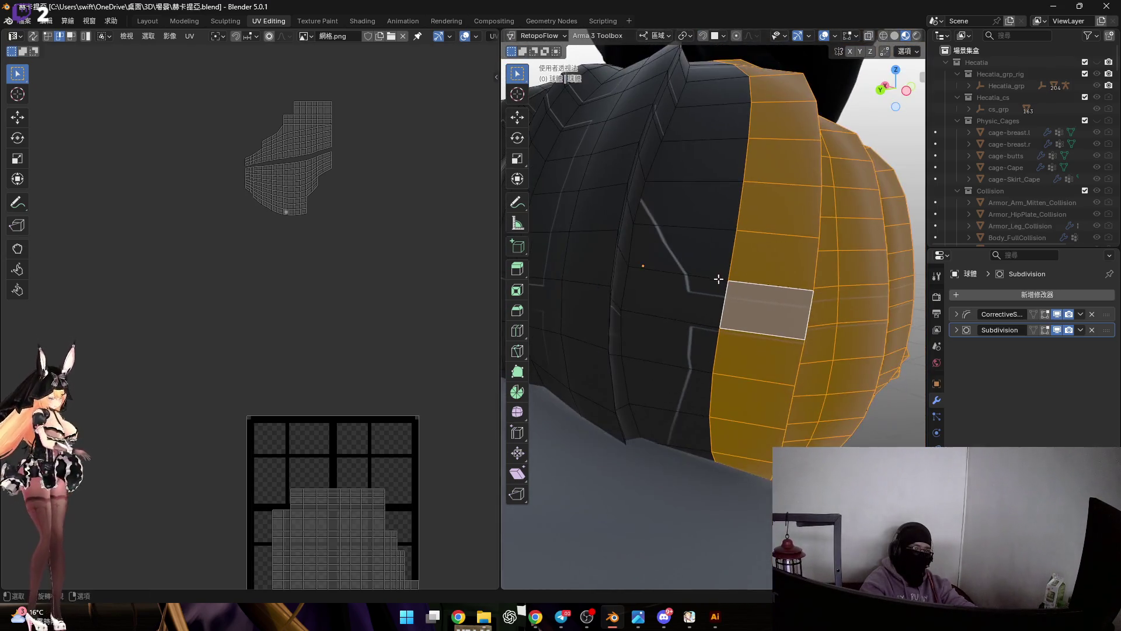
{"action": "mouse_move", "coordinate": [639, 265]}
{"action": "middle_mouse_down"}
{"action": "mouse_move", "coordinate": [676, 255]}
{"action": "mouse_move", "coordinate": [727, 286]}
{"action": "mouse_move", "coordinate": [784, 289]}
{"action": "middle_mouse_up"}
{"action": "scroll", "coordinate": [675, 254], "scroll_direction": "up", "scroll_amount": 2}
{"action": "mouse_move", "coordinate": [838, 296]}
{"action": "middle_mouse_down"}
{"action": "mouse_move", "coordinate": [681, 271]}
{"action": "mouse_move", "coordinate": [768, 261]}
{"action": "mouse_move", "coordinate": [555, 277]}
{"action": "middle_mouse_up"}
{"action": "scroll", "coordinate": [555, 277], "scroll_direction": "up", "scroll_amount": 3}
{"action": "scroll", "coordinate": [553, 251], "scroll_direction": "up", "scroll_amount": 2}
{"action": "scroll", "coordinate": [552, 251], "scroll_direction": "down", "scroll_amount": 3}
{"action": "middle_click_drag", "start_coordinate": [678, 234], "coordinate": [335, 406]}
{"action": "scroll", "coordinate": [336, 405], "scroll_direction": "down", "scroll_amount": 2}
{"action": "middle_click_drag", "start_coordinate": [561, 324], "coordinate": [716, 286]}
Unwrap the skirt, select the whole UV island, and flatten its top edge row with S Y 0.
{"action": "key", "text": "u"}
{"action": "left_click", "coordinate": [722, 253]}
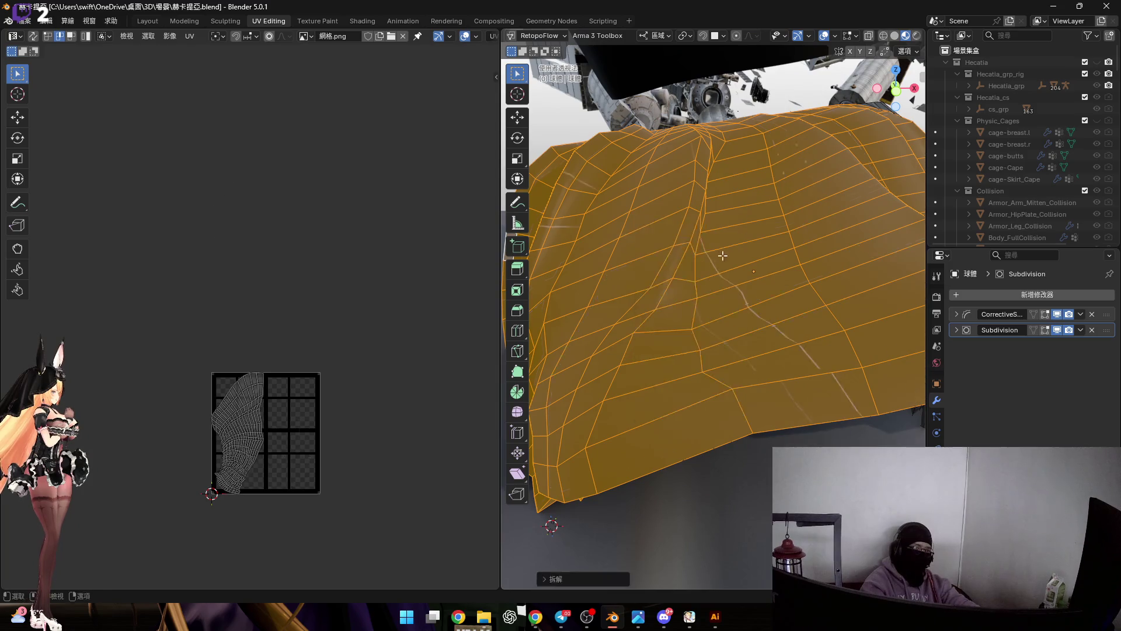
{"action": "key", "text": "a"}
{"action": "scroll", "coordinate": [319, 338], "scroll_direction": "up", "scroll_amount": 3}
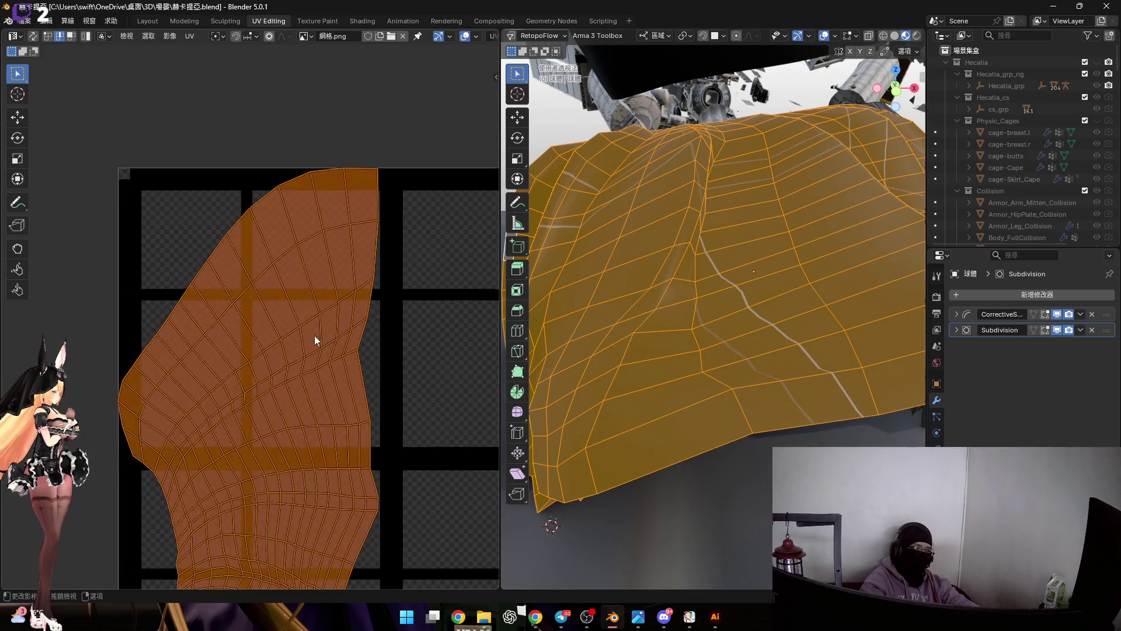
{"action": "scroll", "coordinate": [365, 295], "scroll_direction": "up", "scroll_amount": 2}
{"action": "left_click", "coordinate": [336, 290], "text": "alt"}
{"action": "key", "text": "s"}
{"action": "key", "text": "y"}
{"action": "key", "text": "0"}
{"action": "key", "text": "Return"}
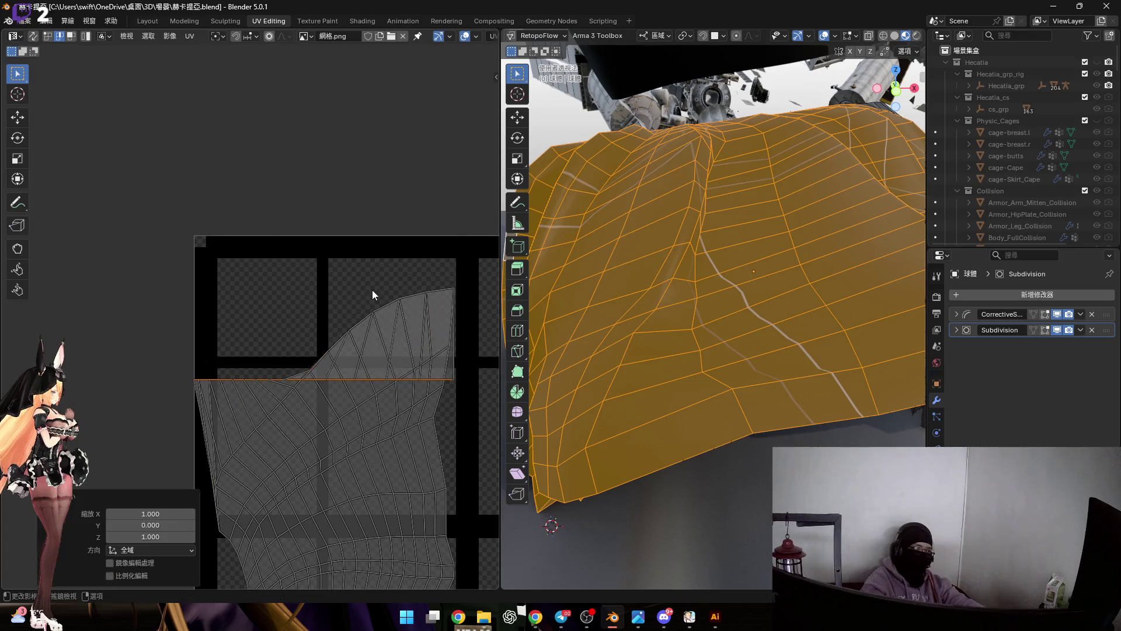
Flatten the next three diagonal edge rows of the island into horizontal lines with S Y 0.
{"action": "left_click", "coordinate": [331, 317], "text": "alt"}
{"action": "key", "text": "s"}
{"action": "key", "text": "y"}
{"action": "key", "text": "0"}
{"action": "key", "text": "Return"}
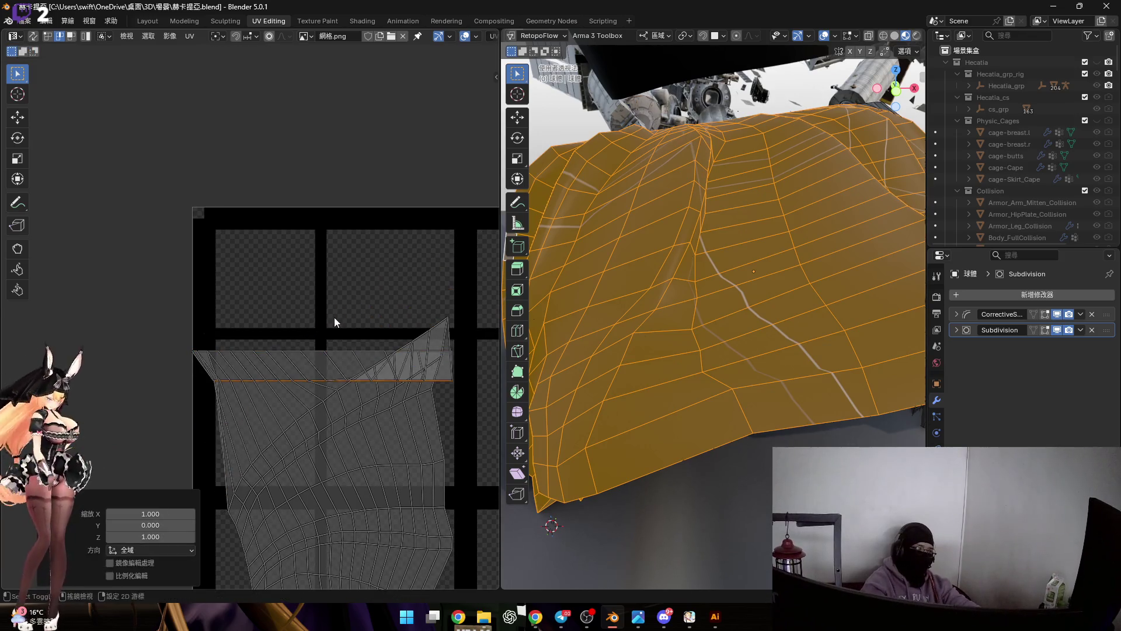
{"action": "scroll", "coordinate": [320, 369], "scroll_direction": "up", "scroll_amount": 2}
{"action": "left_click", "coordinate": [328, 328], "text": "alt"}
{"action": "scroll", "coordinate": [263, 340], "scroll_direction": "down", "scroll_amount": 1}
{"action": "scroll", "coordinate": [264, 339], "scroll_direction": "down", "scroll_amount": 1}
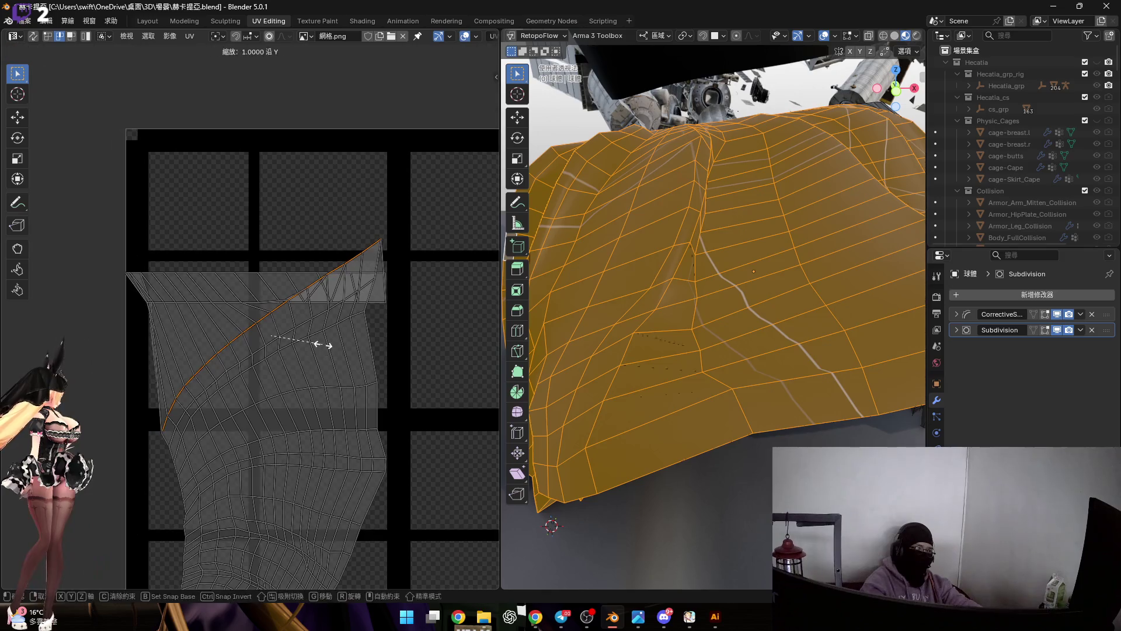
{"action": "key", "text": "s"}
{"action": "key", "text": "y"}
{"action": "key", "text": "0"}
{"action": "key", "text": "Return"}
{"action": "scroll", "coordinate": [303, 346], "scroll_direction": "up", "scroll_amount": 1}
{"action": "left_click", "coordinate": [271, 327], "text": "alt"}
{"action": "key", "text": "s"}
{"action": "key", "text": "y"}
{"action": "key", "text": "0"}
{"action": "key", "text": "Return"}
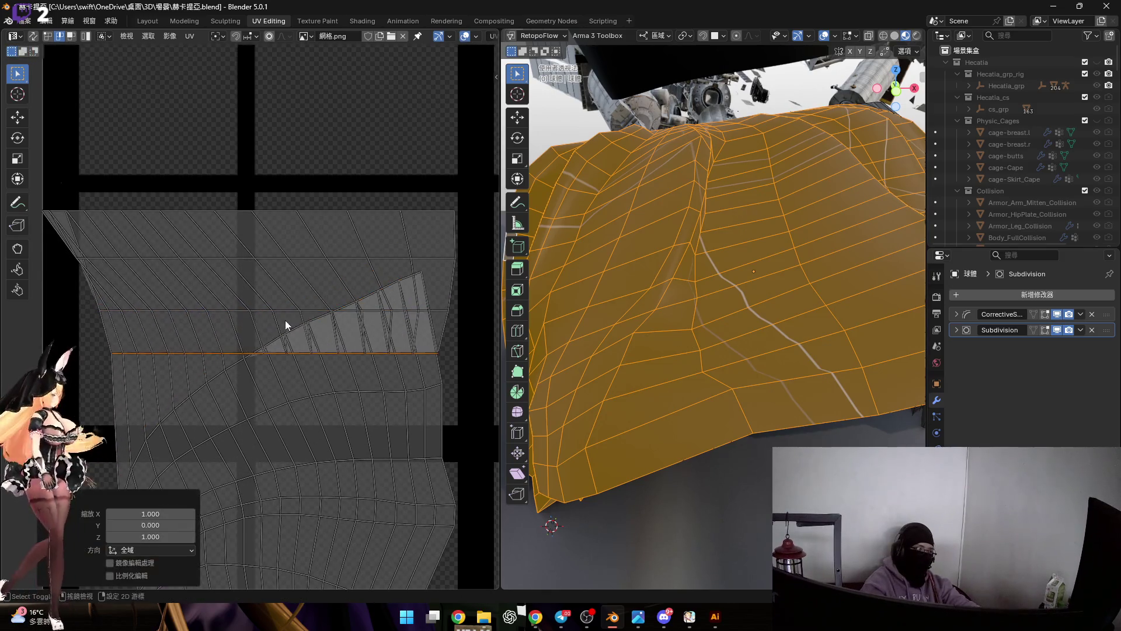
{"action": "scroll", "coordinate": [285, 323], "scroll_direction": "down", "scroll_amount": 1}
{"action": "scroll", "coordinate": [234, 340], "scroll_direction": "up", "scroll_amount": 1}
Flatten the curved arc row into a straight line and select the next edge loop below it.
{"action": "left_click", "coordinate": [241, 341], "text": "alt"}
{"action": "key", "text": "s"}
{"action": "key", "text": "y"}
{"action": "key", "text": "0"}
{"action": "key", "text": "Return"}
{"action": "scroll", "coordinate": [223, 317], "scroll_direction": "up", "scroll_amount": 1}
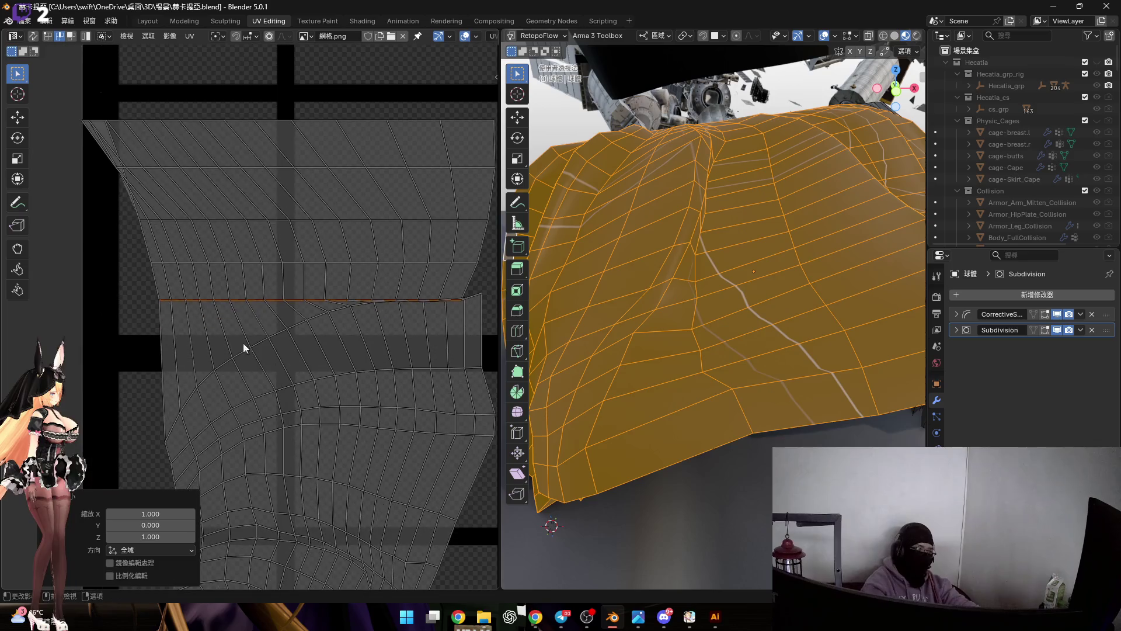
{"action": "left_click", "coordinate": [286, 338], "text": "alt"}
{"action": "middle_click_drag", "start_coordinate": [298, 336], "coordinate": [269, 331]}
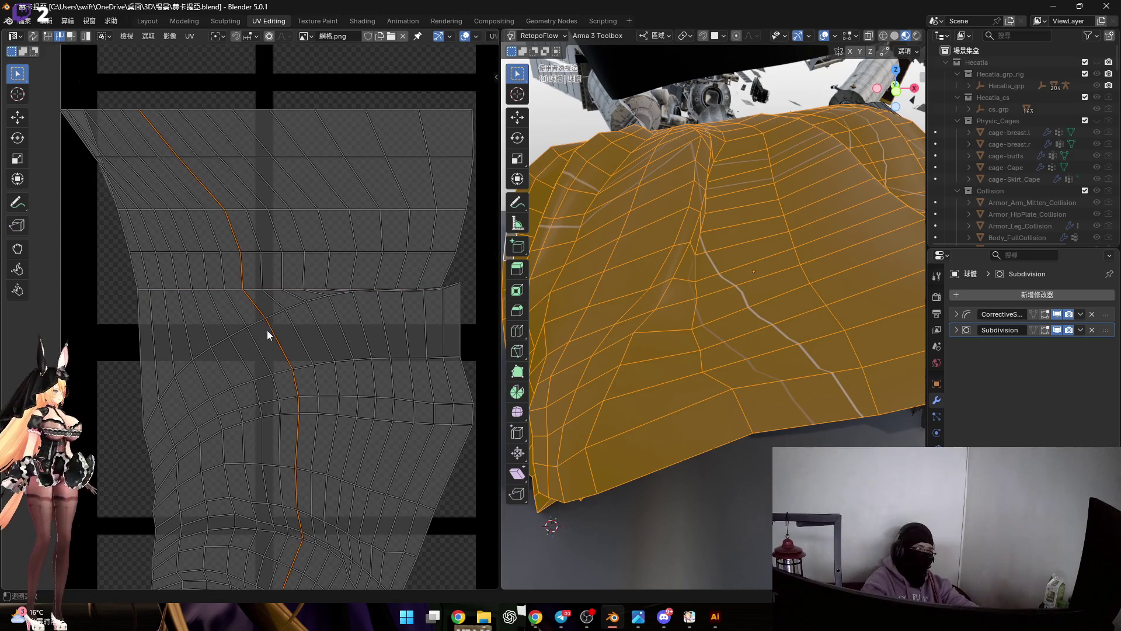
Flatten the selected arc and the next two edge rows to zero vertical scale (S Y 0).
{"action": "key", "text": "0"}
{"action": "key", "text": "Return"}
{"action": "mouse_move", "coordinate": [311, 376]}
{"action": "middle_mouse_down"}
{"action": "mouse_move", "coordinate": [300, 327]}
{"action": "mouse_move", "coordinate": [195, 347]}
{"action": "mouse_move", "coordinate": [284, 355]}
{"action": "mouse_move", "coordinate": [298, 312]}
{"action": "middle_mouse_up"}
{"action": "key", "text": "s"}
{"action": "key", "text": "y"}
{"action": "key", "text": "0"}
{"action": "key", "text": "Return"}
{"action": "left_click", "coordinate": [192, 348], "text": "alt"}
{"action": "key", "text": "s"}
{"action": "key", "text": "y"}
{"action": "key", "text": "0"}
{"action": "key", "text": "Return"}
Flatten the curved edge row below into a straight horizontal line, scaling it twice.
{"action": "left_click", "coordinate": [280, 342], "text": "alt"}
{"action": "key", "text": "s"}
{"action": "key", "text": "y"}
{"action": "key", "text": "0"}
{"action": "key", "text": "Return"}
{"action": "key", "text": "s"}
{"action": "key", "text": "y"}
{"action": "key", "text": "0"}
{"action": "key", "text": "Return"}
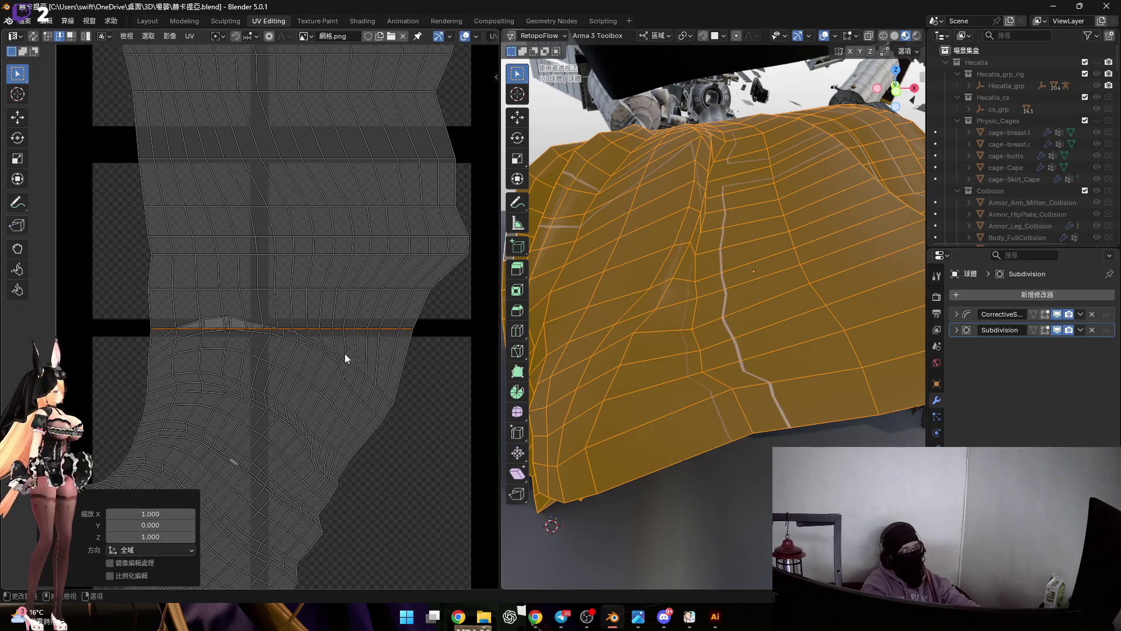
Try flattening the next curved row vertically, undoing and retrying the scale.
{"action": "left_click", "coordinate": [341, 357], "text": "alt"}
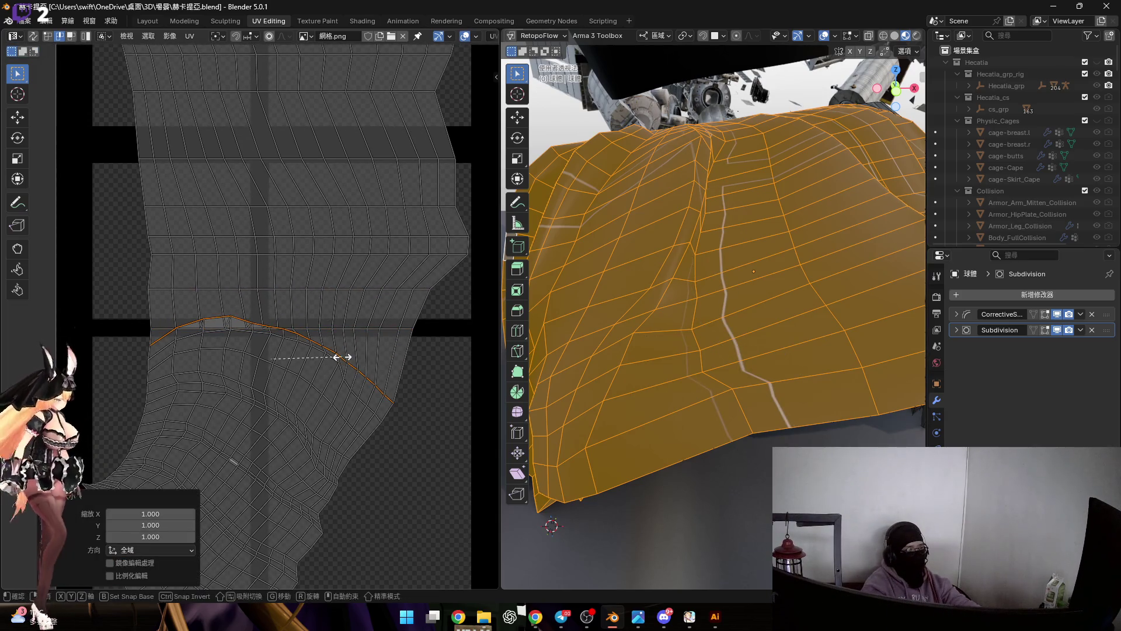
{"action": "scroll", "coordinate": [342, 357], "scroll_direction": "up", "scroll_amount": 1}
{"action": "scroll", "coordinate": [370, 388], "scroll_direction": "up", "scroll_amount": 1}
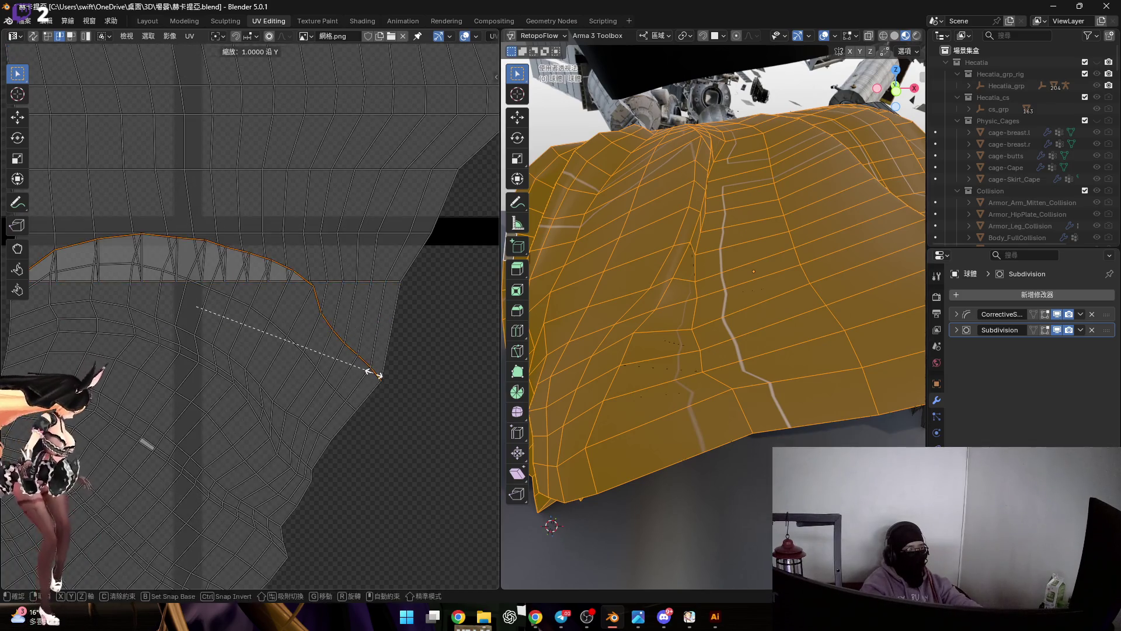
{"action": "key", "text": "y"}
{"action": "key", "text": "0"}
{"action": "key", "text": "Return"}
{"action": "key", "text": "ctrl+z"}
{"action": "key", "text": "s"}
{"action": "key", "text": "y"}
{"action": "key", "text": "0"}
{"action": "key", "text": "Return"}
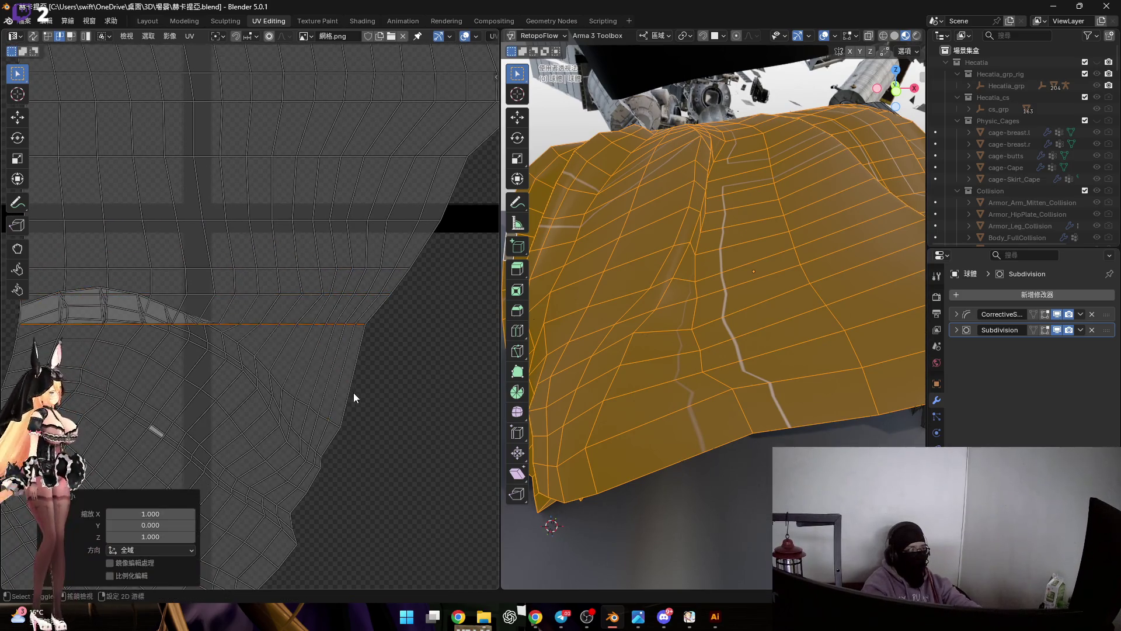
{"action": "key", "text": "ctrl+z"}
{"action": "key", "text": "s"}
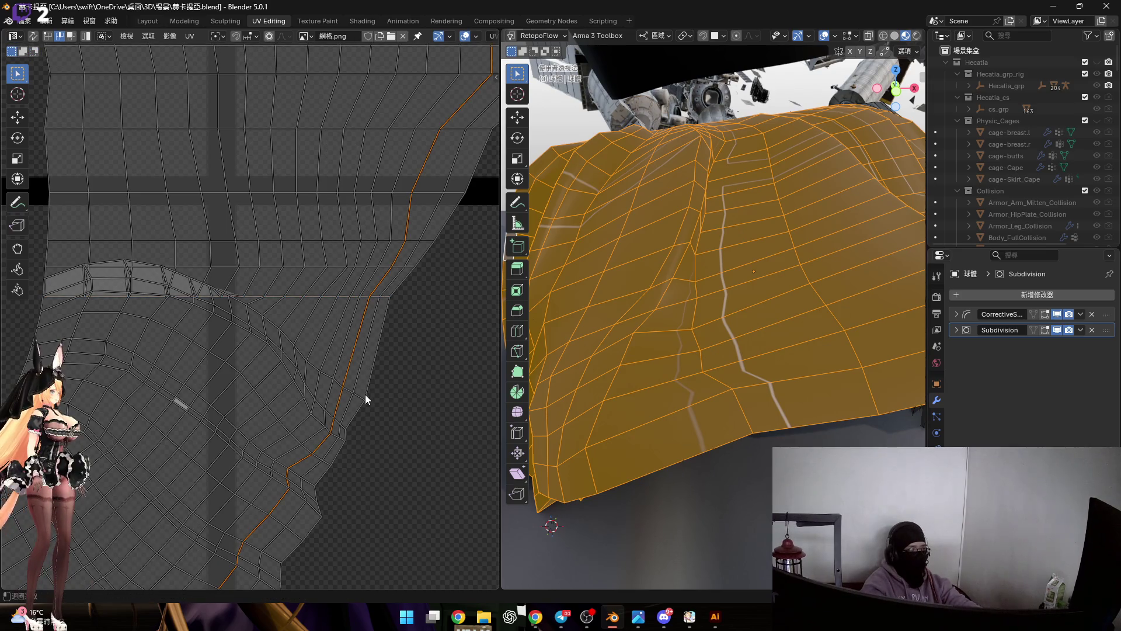
Attempt flattening a different curved row to zero height, undoing and redoing it several times.
{"action": "left_click", "coordinate": [360, 395], "text": "alt"}
{"action": "key", "text": "s"}
{"action": "key", "text": "y"}
{"action": "key", "text": "0"}
{"action": "key", "text": "Return"}
{"action": "scroll", "coordinate": [399, 395], "scroll_direction": "down", "scroll_amount": 2}
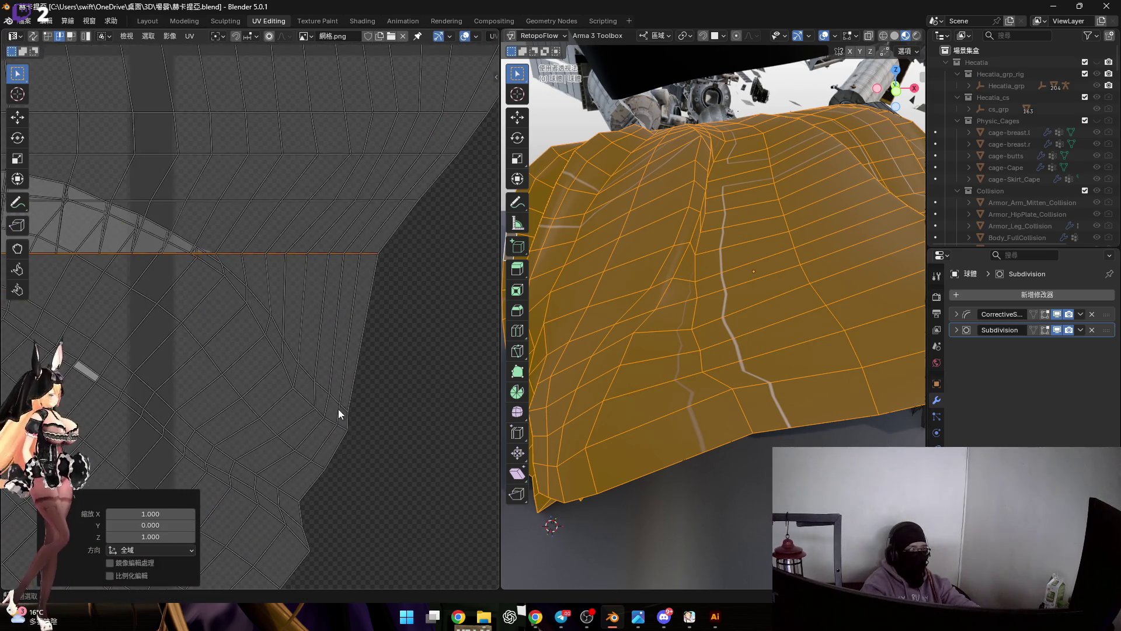
{"action": "key", "text": "ctrl+z"}
{"action": "mouse_move", "coordinate": [345, 407]}
{"action": "middle_mouse_down"}
{"action": "mouse_move", "coordinate": [385, 393]}
{"action": "mouse_move", "coordinate": [348, 356]}
{"action": "mouse_move", "coordinate": [354, 393]}
{"action": "middle_mouse_up"}
{"action": "key", "text": "s"}
{"action": "key", "text": "y"}
{"action": "key", "text": "0"}
{"action": "key", "text": "Return"}
{"action": "scroll", "coordinate": [383, 374], "scroll_direction": "up", "scroll_amount": 2}
{"action": "scroll", "coordinate": [348, 356], "scroll_direction": "down", "scroll_amount": 1}
{"action": "key", "text": "ctrl+z"}
{"action": "key", "text": "s"}
{"action": "key", "text": "y"}
{"action": "key", "text": "0"}
{"action": "key", "text": "Return"}
{"action": "scroll", "coordinate": [338, 409], "scroll_direction": "down", "scroll_amount": 1}
{"action": "key", "text": "ctrl+z"}
{"action": "key", "text": "s"}
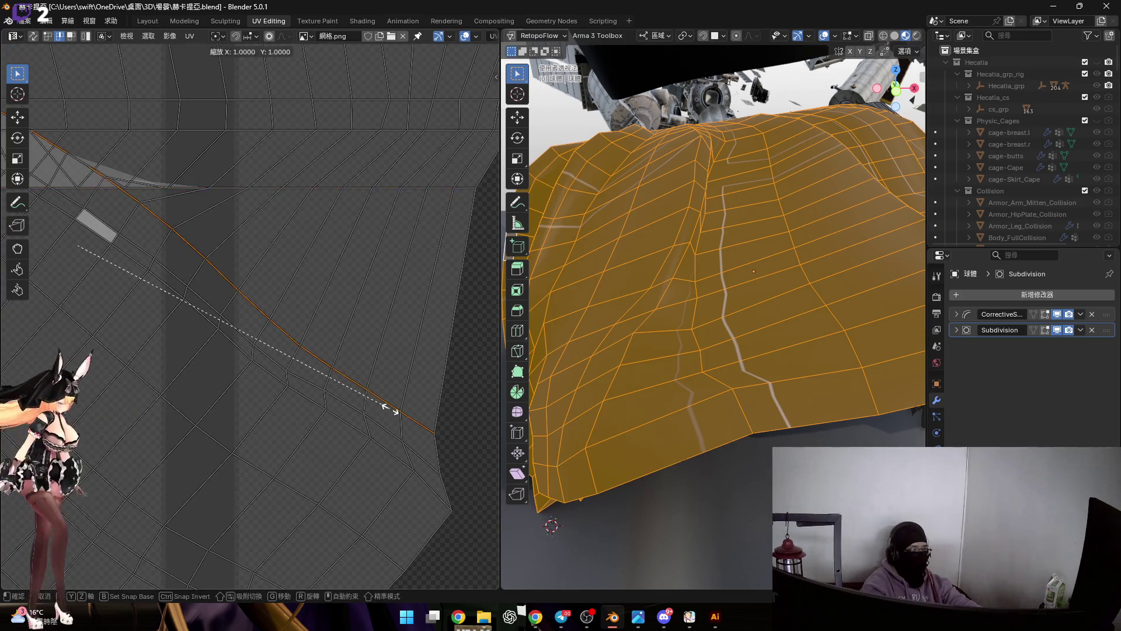
{"action": "key", "text": "y"}
{"action": "key", "text": "0"}
{"action": "key", "text": "Return"}
{"action": "scroll", "coordinate": [396, 393], "scroll_direction": "up", "scroll_amount": 1}
Keep retrying the vertical flatten on that row, finally cancelling a distorting scale.
{"action": "key", "text": "ctrl+z"}
{"action": "key", "text": "s"}
{"action": "key", "text": "y"}
{"action": "key", "text": "0"}
{"action": "key", "text": "Return"}
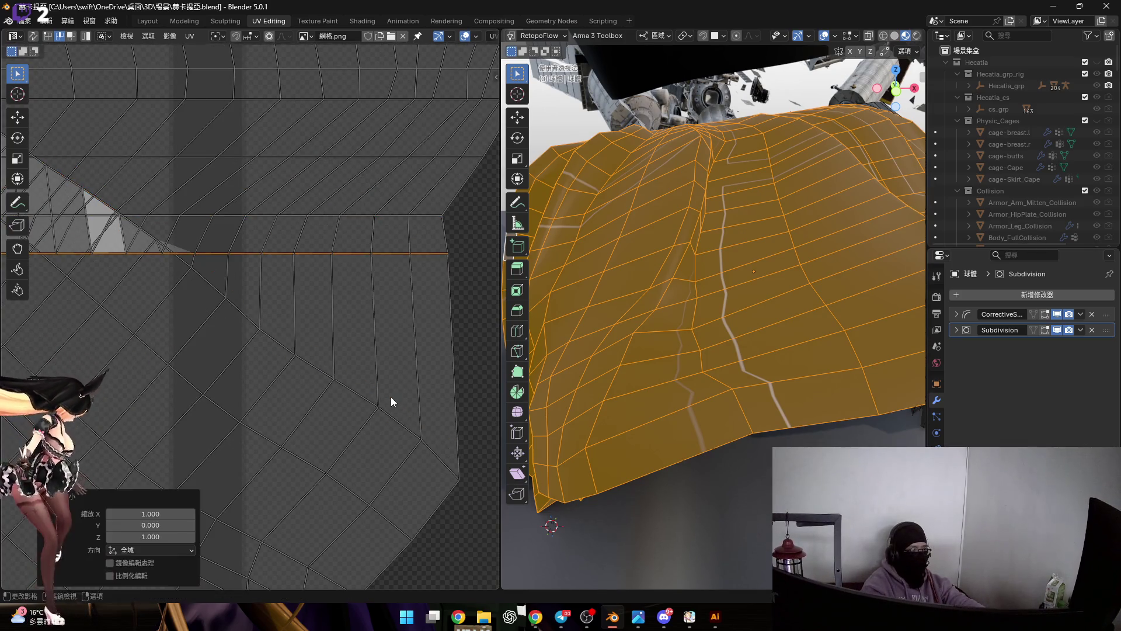
{"action": "scroll", "coordinate": [391, 397], "scroll_direction": "up", "scroll_amount": 1}
{"action": "key", "text": "ctrl+z"}
{"action": "key", "text": "s"}
{"action": "key", "text": "y"}
{"action": "key", "text": "0"}
{"action": "key", "text": "Return"}
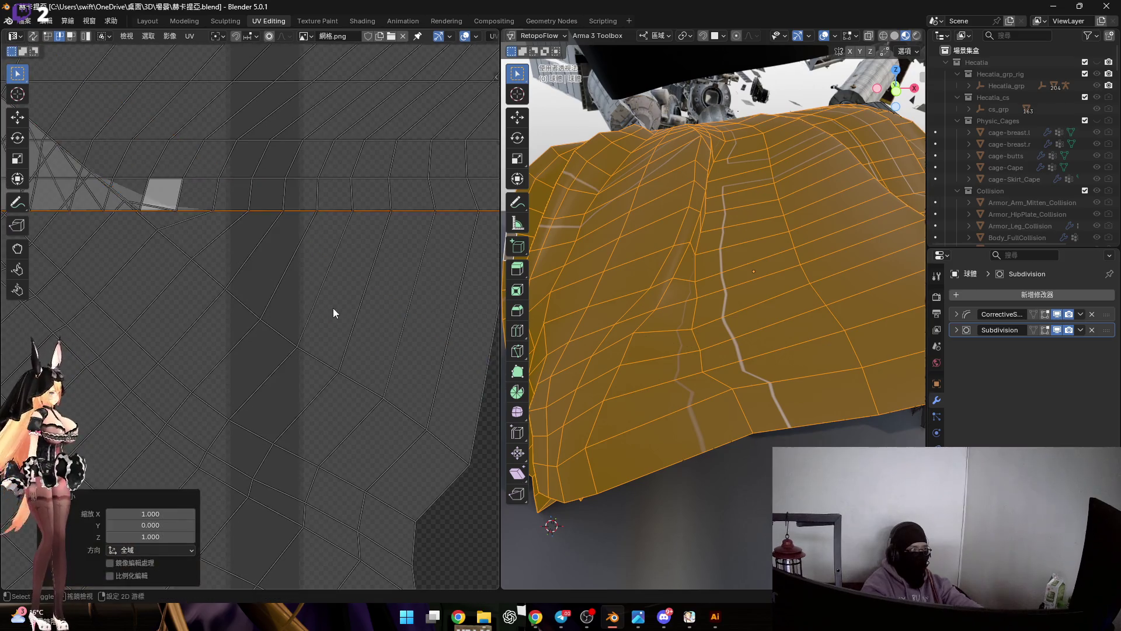
{"action": "scroll", "coordinate": [385, 350], "scroll_direction": "up", "scroll_amount": 1}
{"action": "key", "text": "ctrl+z"}
{"action": "key", "text": "s"}
{"action": "key", "text": "y"}
{"action": "key", "text": "0"}
{"action": "key", "text": "Return"}
{"action": "scroll", "coordinate": [388, 351], "scroll_direction": "up", "scroll_amount": 1}
{"action": "key", "text": "ctrl+z"}
{"action": "key", "text": "s"}
{"action": "key", "text": "y"}
{"action": "key", "text": "0"}
{"action": "key", "text": "Return"}
{"action": "key", "text": "ctrl+z"}
{"action": "key", "text": "s"}
{"action": "key", "text": "y"}
{"action": "key", "text": "0"}
{"action": "key", "text": "Return"}
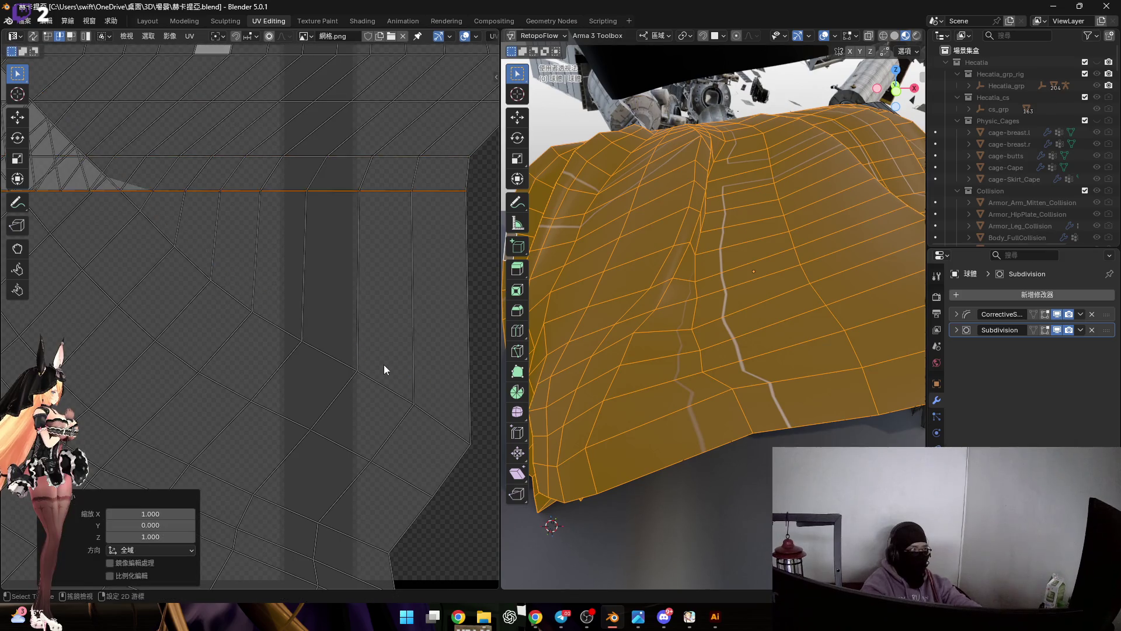
{"action": "scroll", "coordinate": [390, 362], "scroll_direction": "up", "scroll_amount": 1}
{"action": "key", "text": "ctrl+z"}
{"action": "key", "text": "s"}
{"action": "key", "text": "y"}
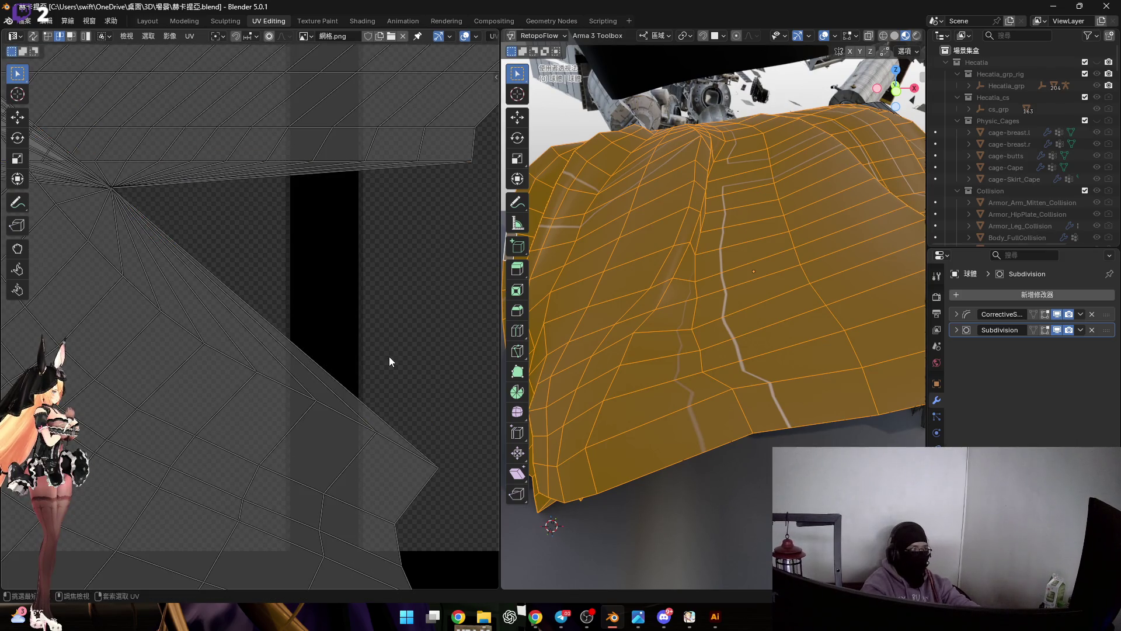
{"action": "key", "text": "Escape"}
Flatten the diagonal edge row into a horizontal line after several undo and redo attempts.
{"action": "middle_click_drag", "start_coordinate": [389, 348], "coordinate": [418, 352]}
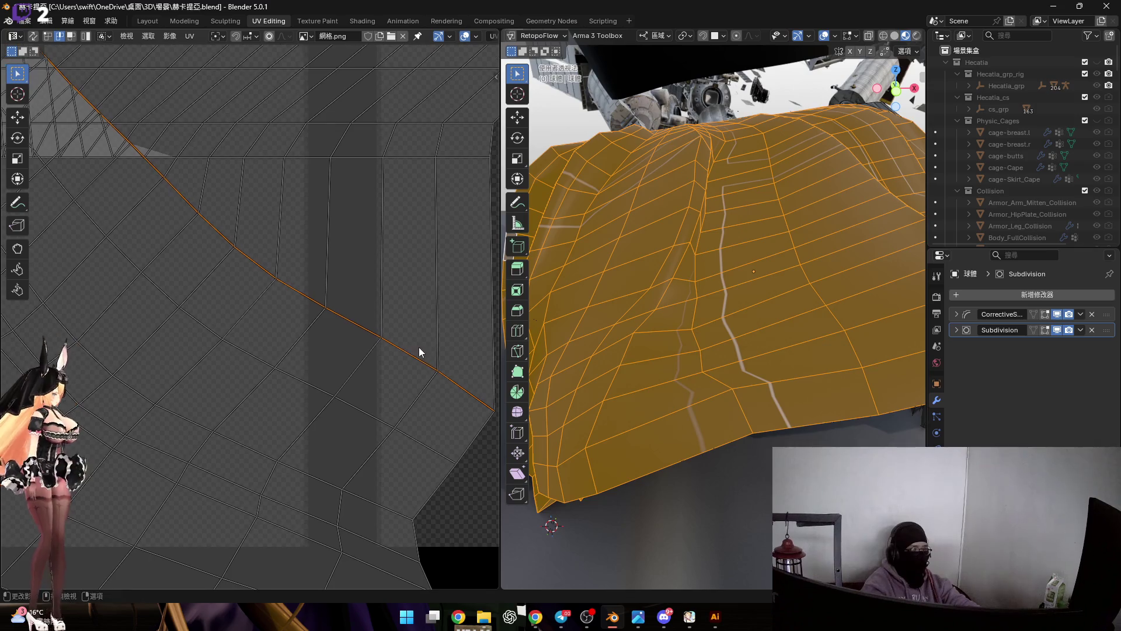
{"action": "key", "text": "0"}
{"action": "key", "text": "Return"}
{"action": "key", "text": "s"}
{"action": "key", "text": "Return"}
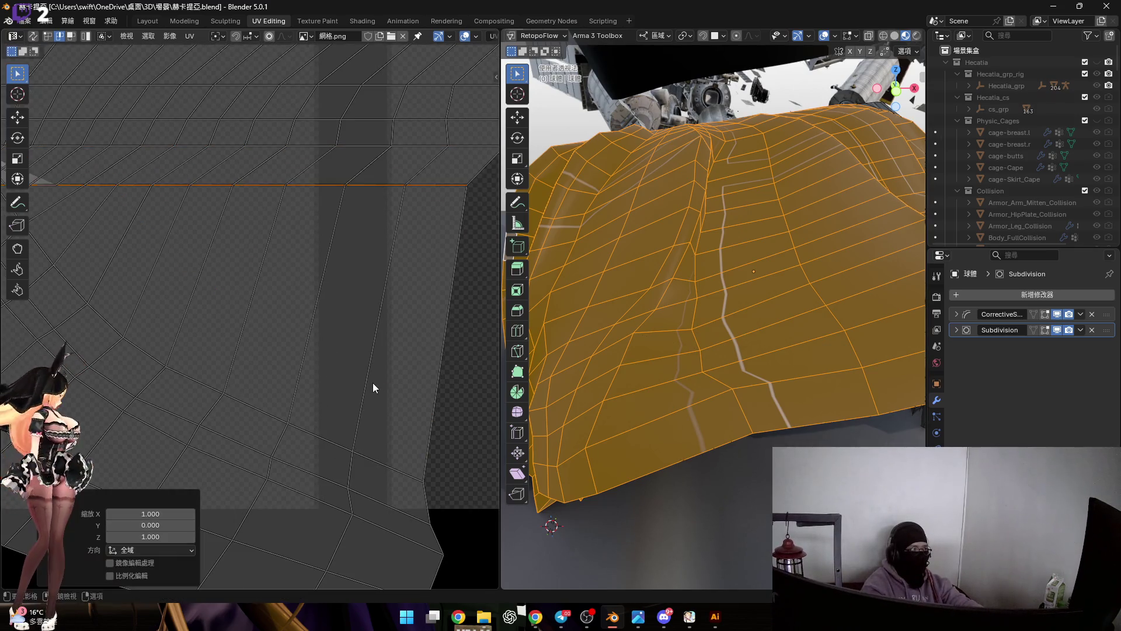
{"action": "scroll", "coordinate": [337, 377], "scroll_direction": "up", "scroll_amount": 1}
{"action": "key", "text": "ctrl+z"}
{"action": "key", "text": "ctrl+shift+z"}
{"action": "scroll", "coordinate": [368, 381], "scroll_direction": "up", "scroll_amount": 1}
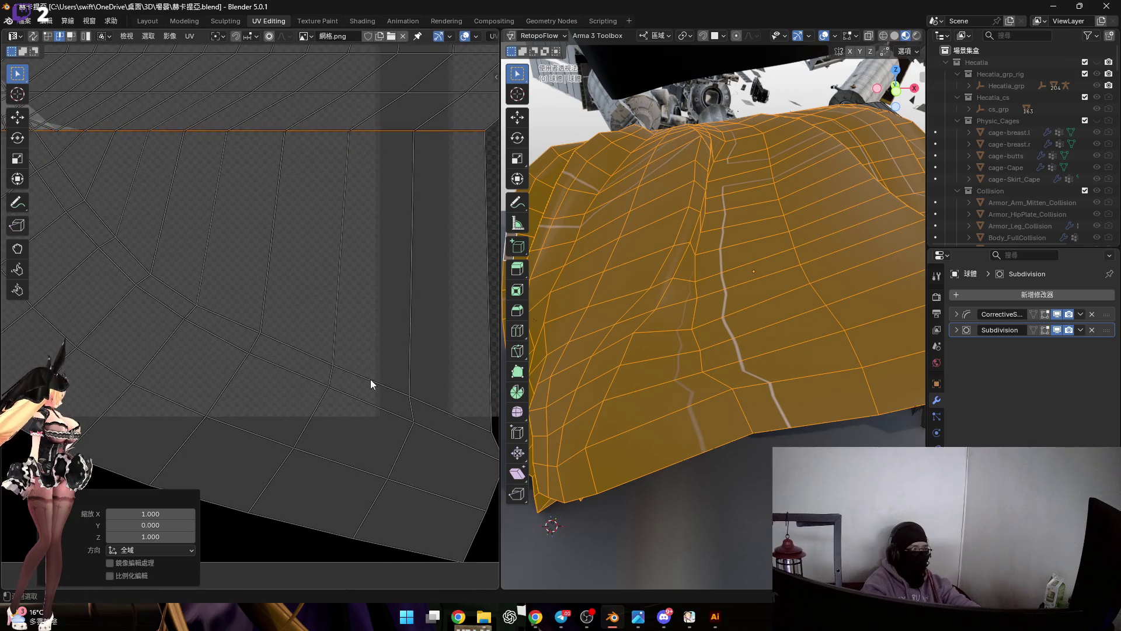
{"action": "key", "text": "ctrl+z"}
{"action": "key", "text": "s"}
{"action": "key", "text": "0"}
{"action": "key", "text": "Return"}
{"action": "key", "text": "ctrl+z"}
{"action": "key", "text": "s"}
{"action": "key", "text": "y"}
{"action": "key", "text": "0"}
{"action": "key", "text": "Return"}
Flatten the island's bottom edge row to zero vertical scale, applying it twice.
{"action": "key", "text": "s"}
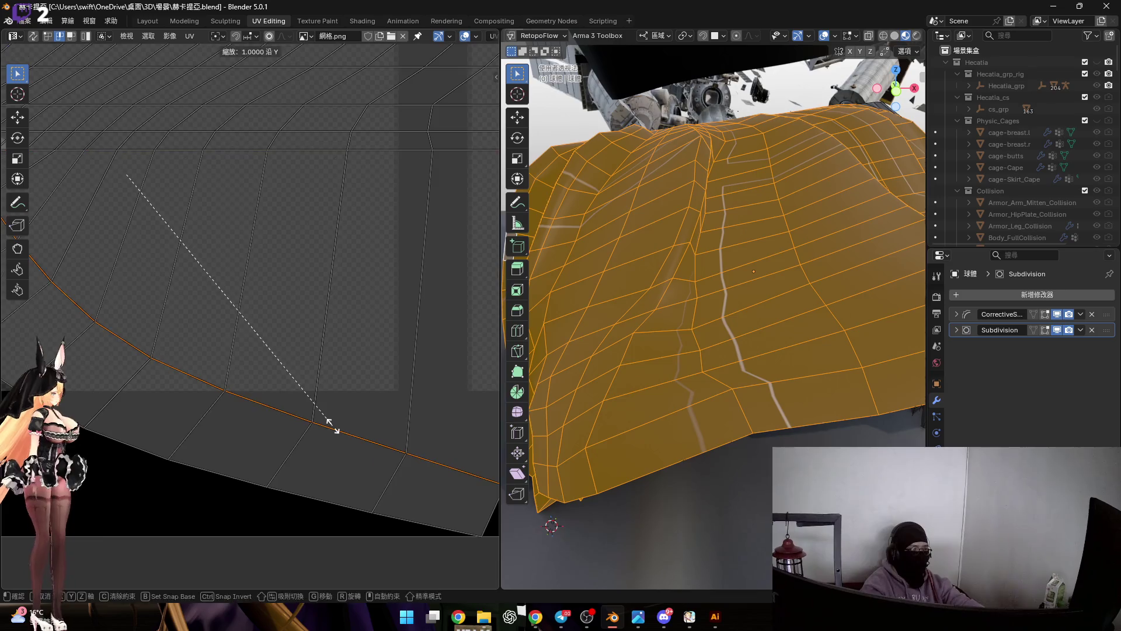
{"action": "key", "text": "y"}
{"action": "key", "text": "0"}
{"action": "key", "text": "Return"}
{"action": "key", "text": "s"}
{"action": "key", "text": "y"}
{"action": "key", "text": "0"}
{"action": "key", "text": "Return"}
{"action": "scroll", "coordinate": [317, 440], "scroll_direction": "down", "scroll_amount": 3}
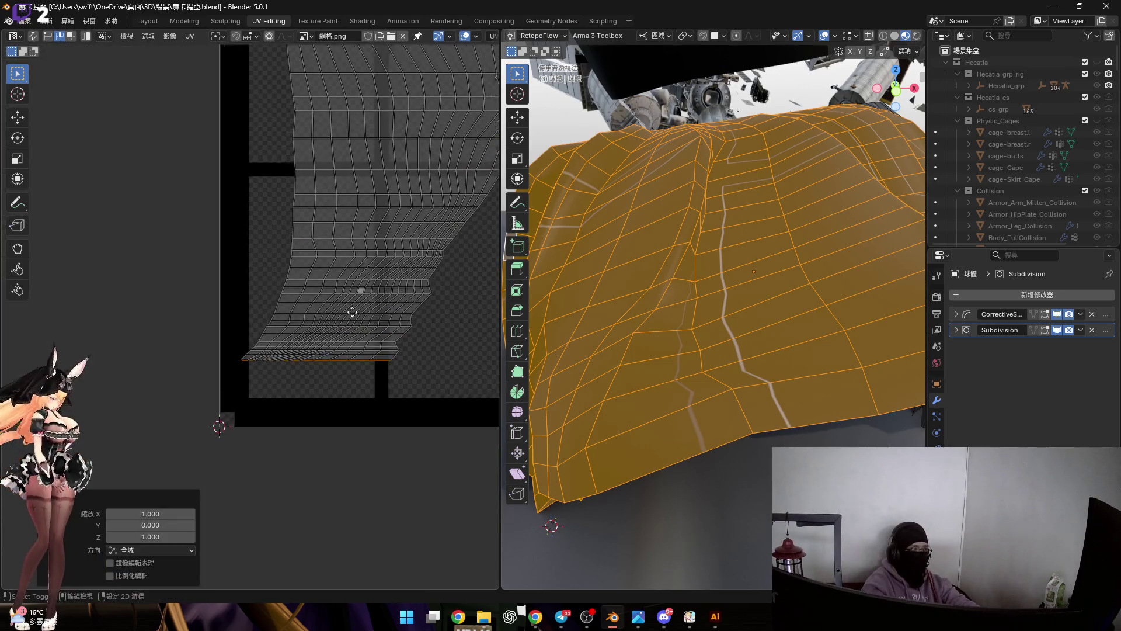
{"action": "scroll", "coordinate": [297, 376], "scroll_direction": "up", "scroll_amount": 5}
{"action": "scroll", "coordinate": [325, 391], "scroll_direction": "up", "scroll_amount": 1}
In face select mode nudge one stretched UV face back, then cancel a stray second move.
{"action": "key", "text": "3"}
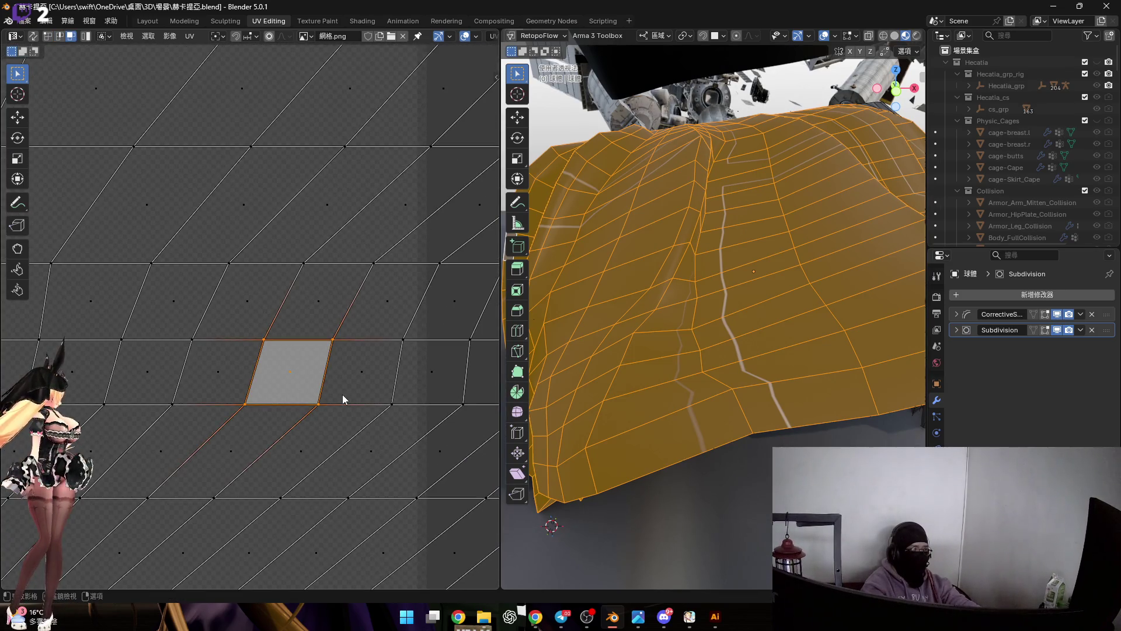
{"action": "scroll", "coordinate": [325, 390], "scroll_direction": "up", "scroll_amount": 1}
{"action": "key", "text": "g"}
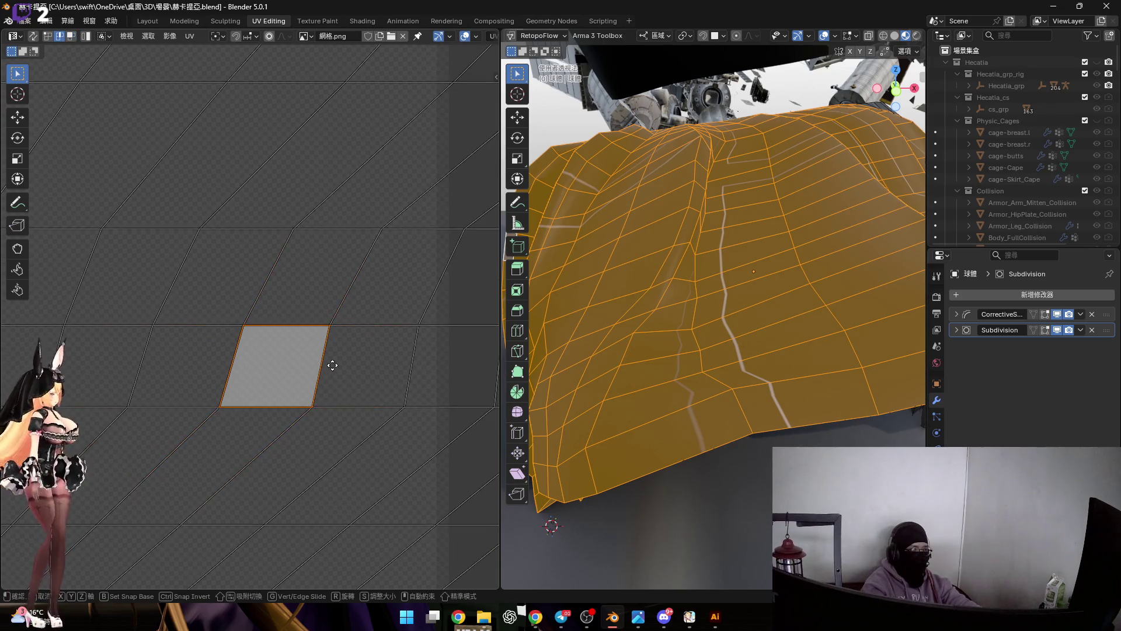
{"action": "left_click", "coordinate": [327, 365]}
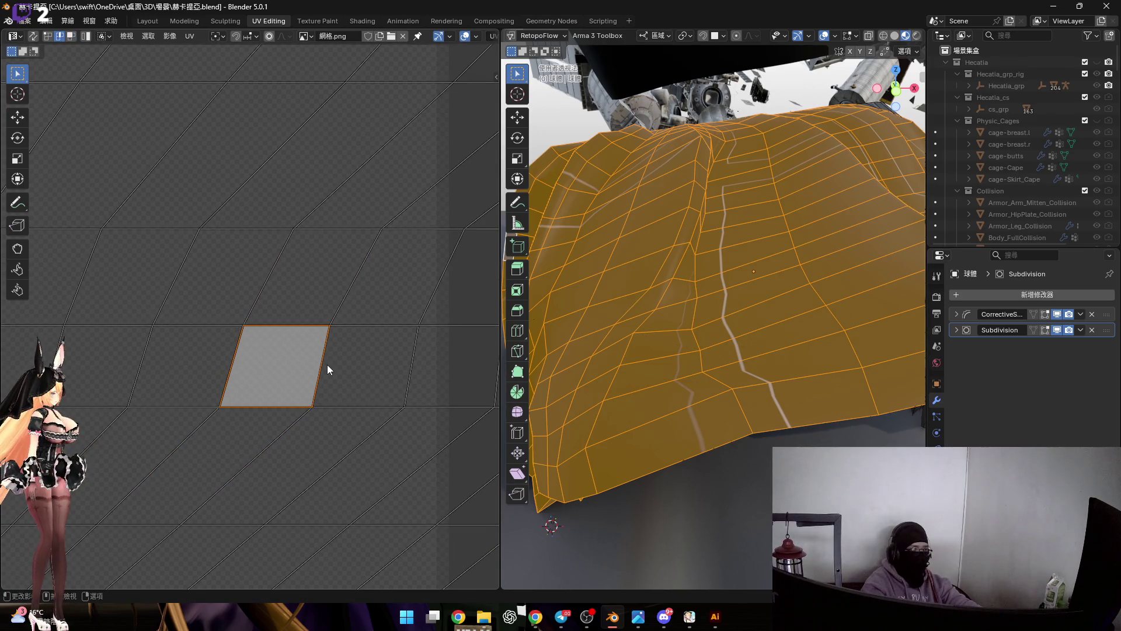
{"action": "key", "text": "g"}
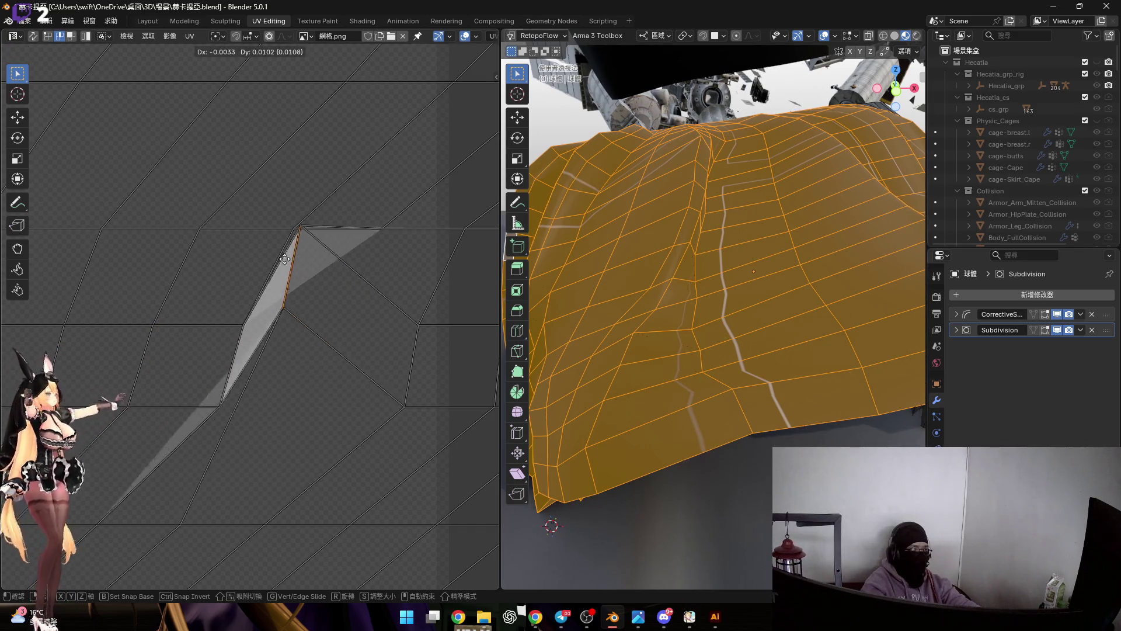
{"action": "key", "text": "Escape"}
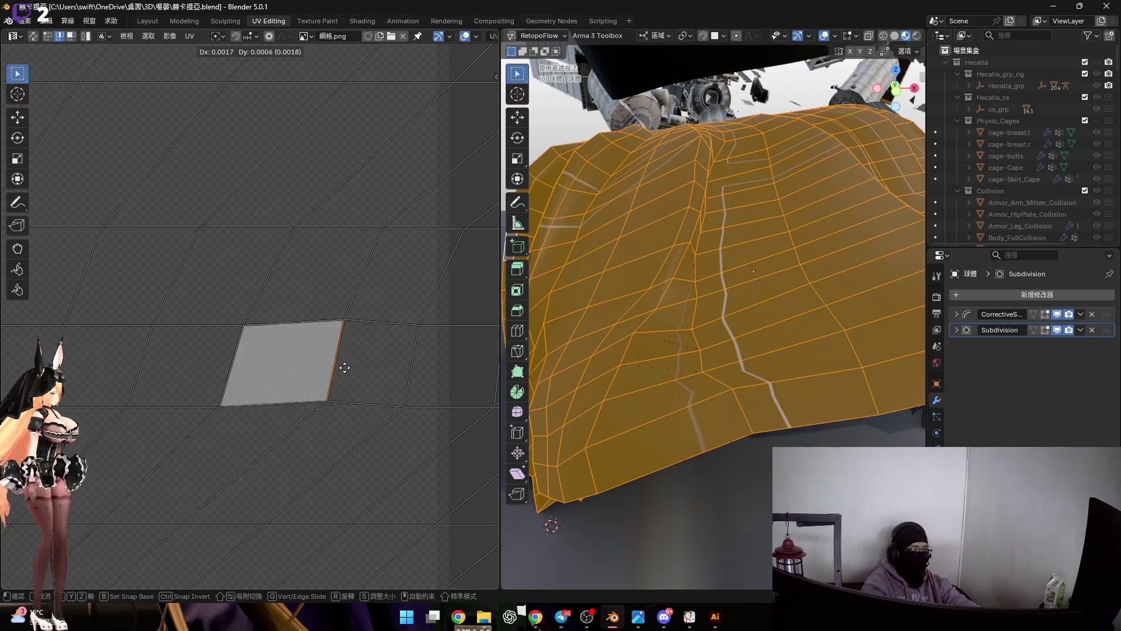
{"action": "key", "text": "3"}
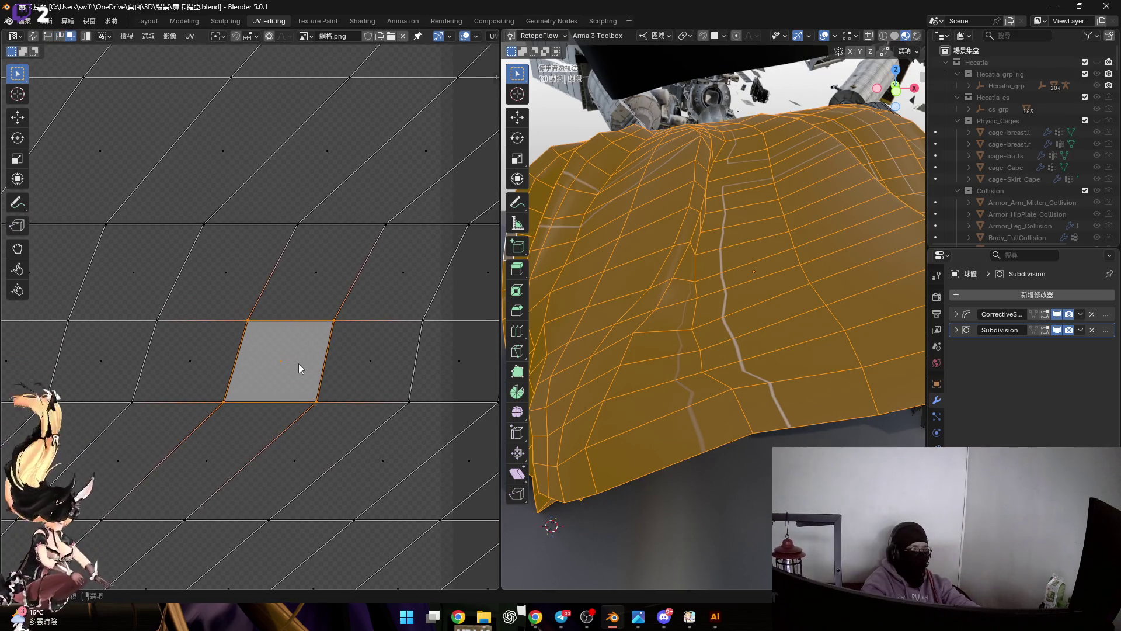
{"action": "scroll", "coordinate": [775, 320], "scroll_direction": "down", "scroll_amount": 2}
{"action": "scroll", "coordinate": [775, 320], "scroll_direction": "down", "scroll_amount": 3}
{"action": "scroll", "coordinate": [774, 320], "scroll_direction": "down", "scroll_amount": 3}
{"action": "scroll", "coordinate": [774, 320], "scroll_direction": "down", "scroll_amount": 1}
Re-enter Edit Mode on the skirt and select all of its UVs.
{"action": "key", "text": "Tab"}
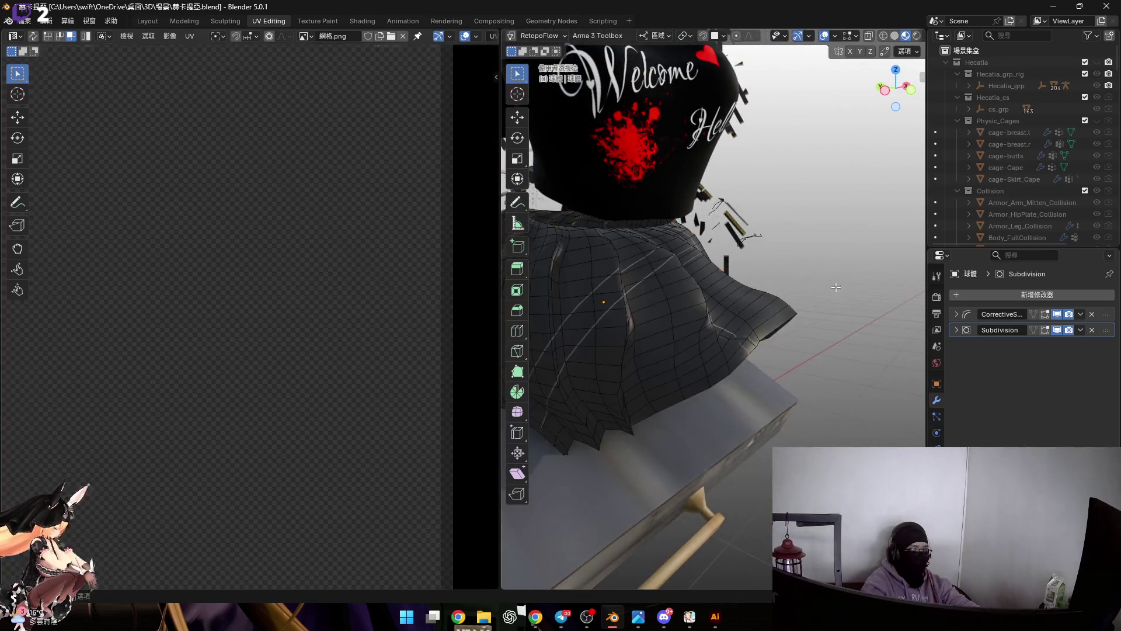
{"action": "key", "text": "Tab"}
{"action": "scroll", "coordinate": [384, 311], "scroll_direction": "down", "scroll_amount": 2}
{"action": "scroll", "coordinate": [298, 376], "scroll_direction": "down", "scroll_amount": 2}
{"action": "scroll", "coordinate": [321, 332], "scroll_direction": "down", "scroll_amount": 2}
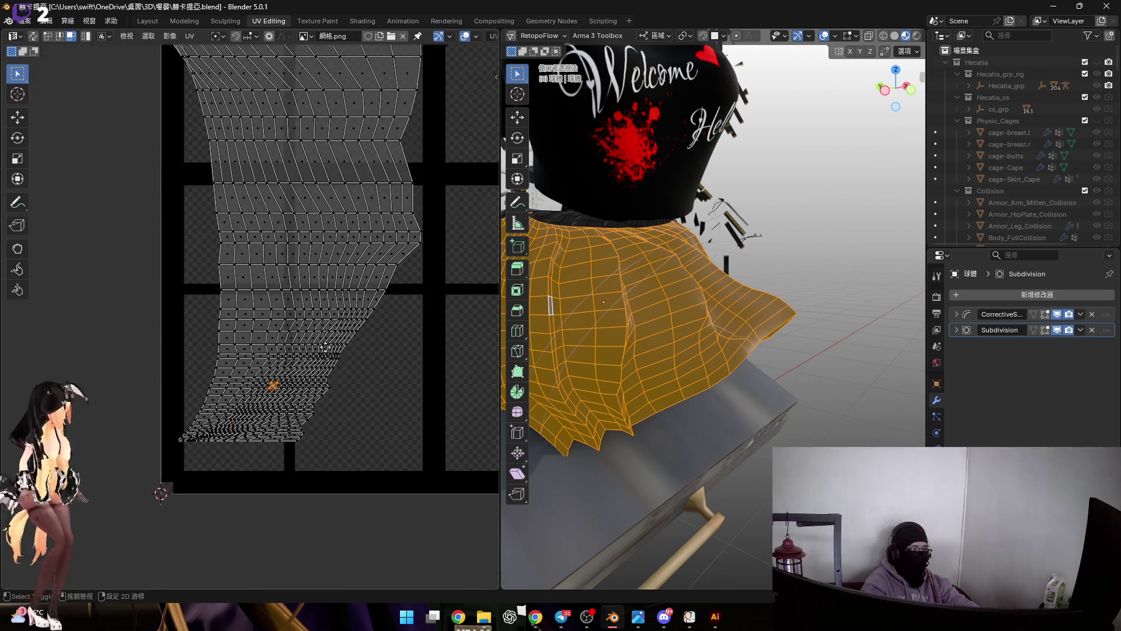
{"action": "scroll", "coordinate": [220, 243], "scroll_direction": "down", "scroll_amount": 3}
{"action": "key", "text": "a"}
{"action": "scroll", "coordinate": [402, 378], "scroll_direction": "up", "scroll_amount": 1}
{"action": "scroll", "coordinate": [380, 335], "scroll_direction": "down", "scroll_amount": 1}
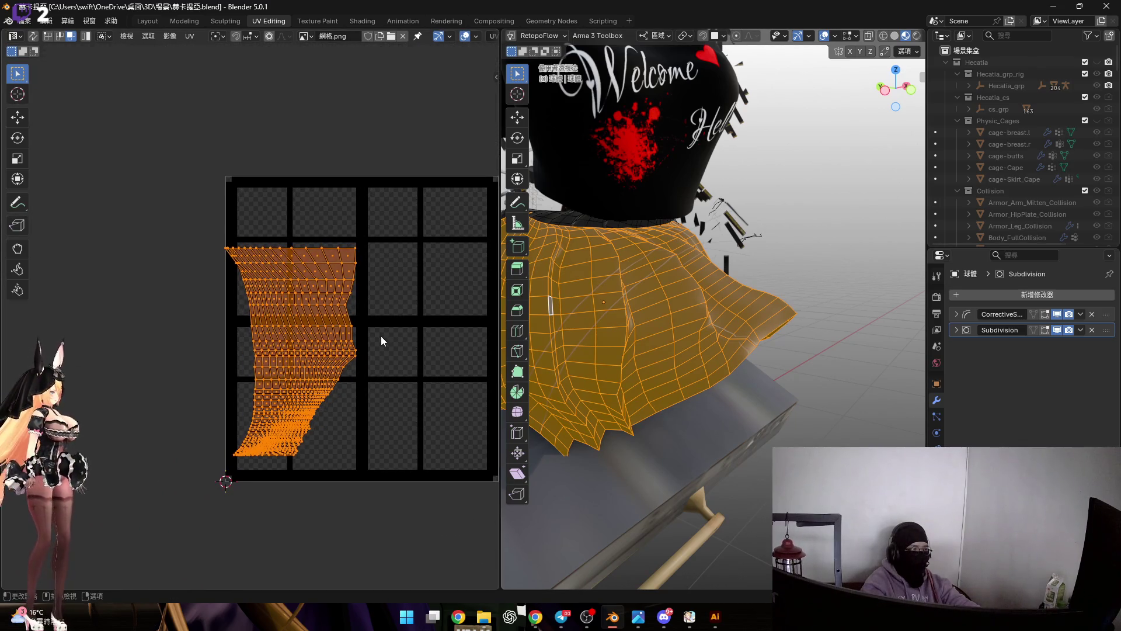
{"action": "type", "text": "r90"}
Rotate the whole skirt island -90° after undoing a wrong-way turn, reposition it and pick the top edge loop.
{"action": "key", "text": "Return"}
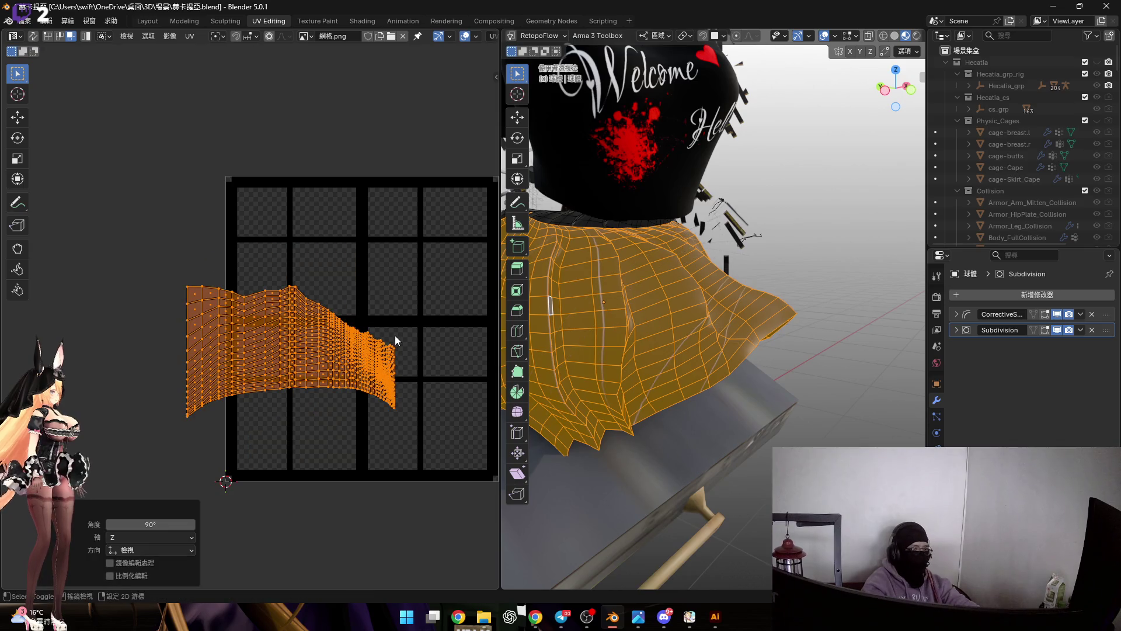
{"action": "key", "text": "ctrl+z"}
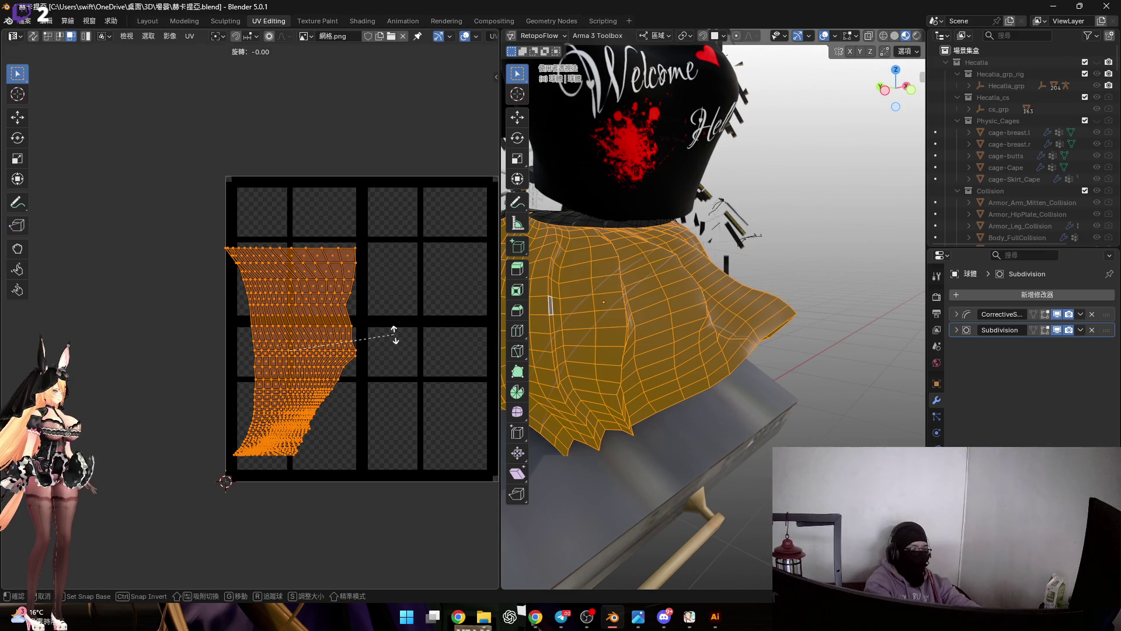
{"action": "type", "text": "-90"}
{"action": "key", "text": "Return"}
{"action": "scroll", "coordinate": [395, 324], "scroll_direction": "up", "scroll_amount": 1}
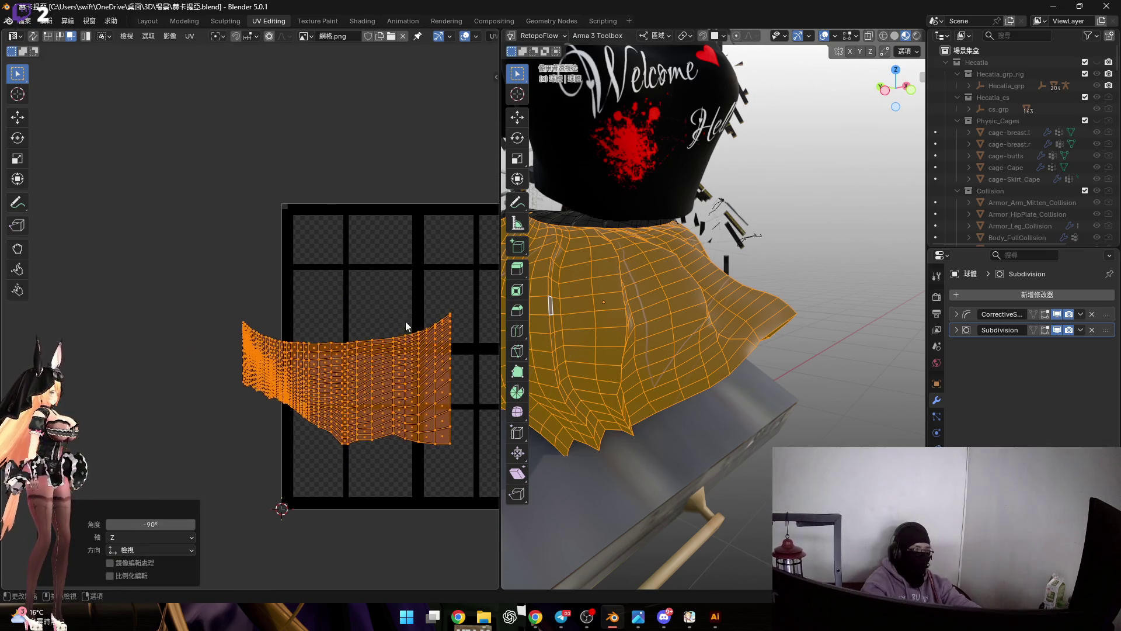
{"action": "scroll", "coordinate": [244, 317], "scroll_direction": "up", "scroll_amount": 1}
{"action": "key", "text": "g"}
{"action": "scroll", "coordinate": [277, 327], "scroll_direction": "up", "scroll_amount": 3}
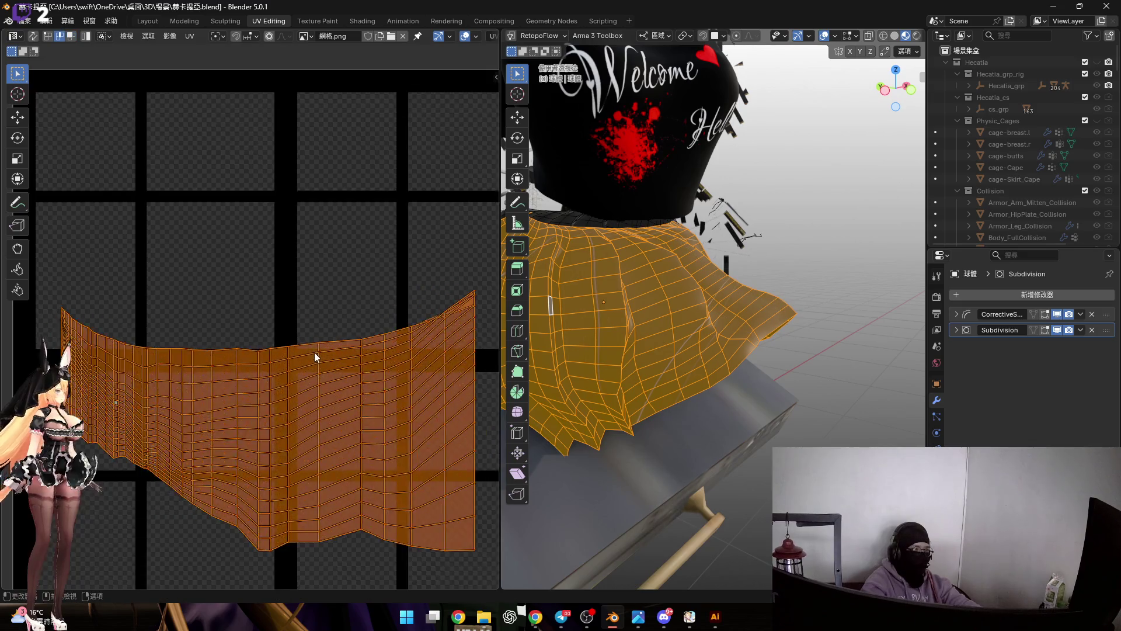
{"action": "scroll", "coordinate": [314, 352], "scroll_direction": "up", "scroll_amount": 4}
{"action": "left_click", "coordinate": [291, 331], "text": "alt"}
{"action": "scroll", "coordinate": [347, 345], "scroll_direction": "down", "scroll_amount": 5}
{"action": "scroll", "coordinate": [325, 294], "scroll_direction": "up", "scroll_amount": 1}
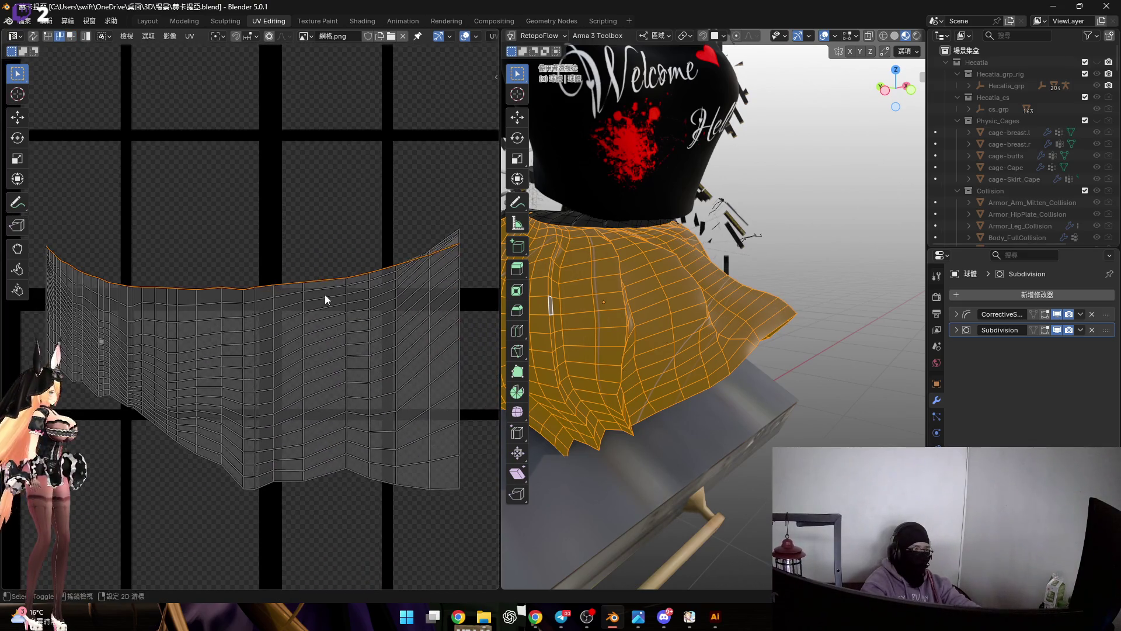
{"action": "type", "text": "sy0"}
Flatten the skirt island's upper edge loops one by one to zero height along Y (S, Y, 0).
{"action": "key", "text": "Return"}
{"action": "key", "text": "ctrl+z"}
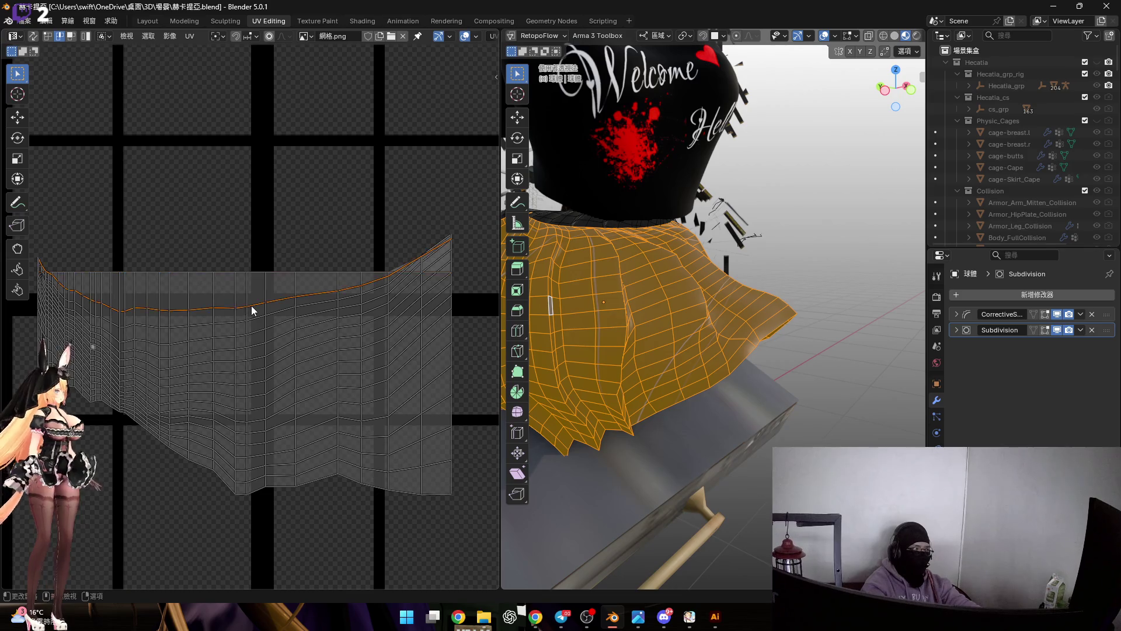
{"action": "type", "text": "0"}
{"action": "key", "text": "Return"}
{"action": "scroll", "coordinate": [263, 315], "scroll_direction": "up", "scroll_amount": 2}
{"action": "left_click", "coordinate": [290, 324], "text": "alt"}
{"action": "middle_click_drag", "start_coordinate": [288, 324], "coordinate": [228, 332]}
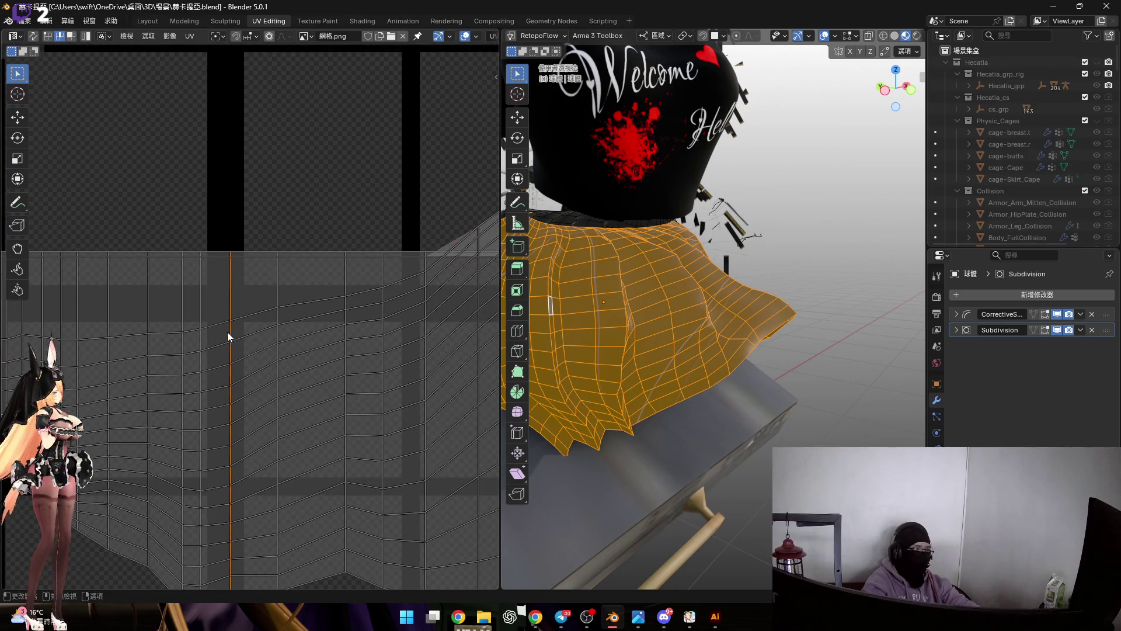
{"action": "type", "text": "y0"}
{"action": "key", "text": "Return"}
{"action": "key", "text": "ctrl+z"}
{"action": "type", "text": "s"}
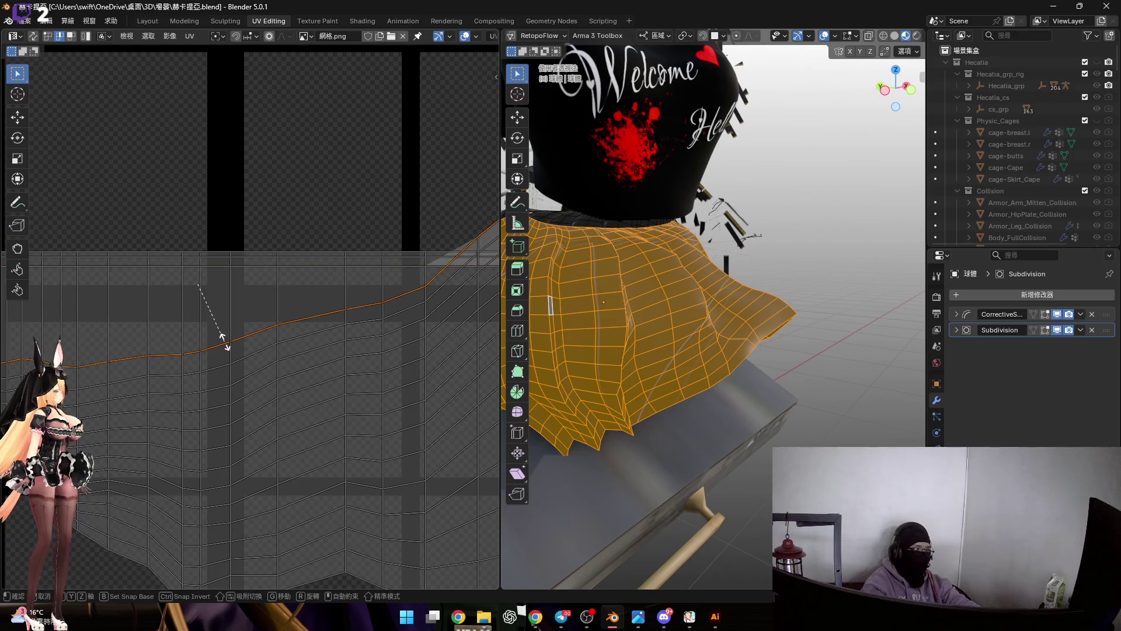
{"action": "type", "text": "0"}
{"action": "key", "text": "Return"}
{"action": "key", "text": "ctrl+z"}
{"action": "key", "text": "s"}
{"action": "key", "text": "y"}
{"action": "key", "text": "0"}
{"action": "key", "text": "Return"}
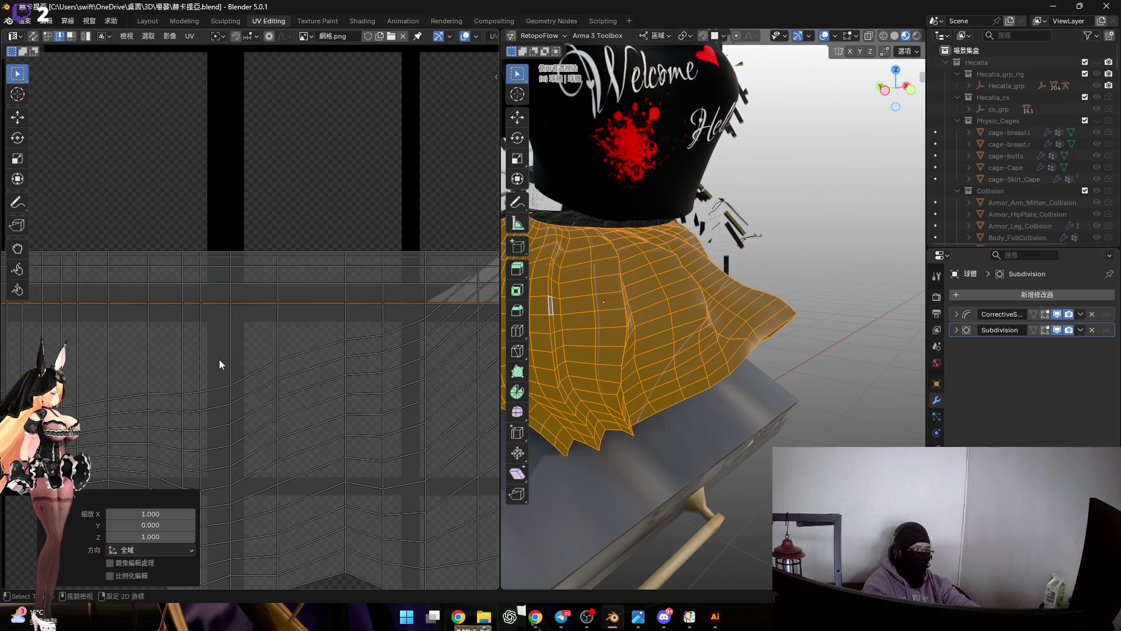
{"action": "middle_click_drag", "start_coordinate": [220, 360], "coordinate": [233, 355]}
{"action": "key", "text": "ctrl+z"}
{"action": "key", "text": "s"}
{"action": "key", "text": "y"}
{"action": "key", "text": "0"}
{"action": "key", "text": "Return"}
{"action": "scroll", "coordinate": [236, 355], "scroll_direction": "up", "scroll_amount": 1}
{"action": "key", "text": "ctrl+z"}
{"action": "key", "text": "s"}
{"action": "key", "text": "y"}
{"action": "key", "text": "0"}
{"action": "key", "text": "Return"}
{"action": "mouse_move", "coordinate": [231, 372]}
{"action": "middle_mouse_down"}
{"action": "mouse_move", "coordinate": [254, 337]}
{"action": "mouse_move", "coordinate": [225, 340]}
{"action": "mouse_move", "coordinate": [228, 314]}
{"action": "mouse_move", "coordinate": [232, 342]}
{"action": "mouse_move", "coordinate": [214, 357]}
{"action": "mouse_move", "coordinate": [223, 357]}
{"action": "middle_mouse_up"}
{"action": "key", "text": "ctrl+z"}
{"action": "key", "text": "s"}
{"action": "key", "text": "y"}
{"action": "key", "text": "0"}
{"action": "key", "text": "Return"}
Straighten the remaining edge loops the same way until the island is a flat rectangular grid.
{"action": "key", "text": "ctrl+z"}
{"action": "key", "text": "s"}
{"action": "key", "text": "y"}
{"action": "key", "text": "0"}
{"action": "key", "text": "Return"}
{"action": "key", "text": "ctrl+z"}
{"action": "key", "text": "s"}
{"action": "key", "text": "y"}
{"action": "key", "text": "0"}
{"action": "key", "text": "Return"}
{"action": "key", "text": "ctrl+z"}
{"action": "key", "text": "s"}
{"action": "key", "text": "y"}
{"action": "key", "text": "0"}
{"action": "key", "text": "Return"}
{"action": "key", "text": "ctrl+z"}
{"action": "key", "text": "s"}
{"action": "key", "text": "y"}
{"action": "key", "text": "0"}
{"action": "key", "text": "Return"}
{"action": "key", "text": "ctrl+z"}
{"action": "key", "text": "s"}
{"action": "key", "text": "y"}
{"action": "key", "text": "0"}
{"action": "key", "text": "Return"}
{"action": "key", "text": "ctrl+z"}
{"action": "key", "text": "s"}
{"action": "key", "text": "y"}
{"action": "key", "text": "0"}
{"action": "key", "text": "Return"}
{"action": "key", "text": "ctrl+z"}
{"action": "key", "text": "s"}
{"action": "key", "text": "y"}
{"action": "key", "text": "0"}
{"action": "key", "text": "Return"}
{"action": "key", "text": "ctrl+z"}
{"action": "key", "text": "s"}
{"action": "key", "text": "y"}
{"action": "key", "text": "0"}
{"action": "key", "text": "Return"}
{"action": "key", "text": "ctrl+z"}
{"action": "key", "text": "s"}
{"action": "key", "text": "y"}
{"action": "key", "text": "0"}
{"action": "key", "text": "Return"}
{"action": "scroll", "coordinate": [279, 277], "scroll_direction": "down", "scroll_amount": 8}
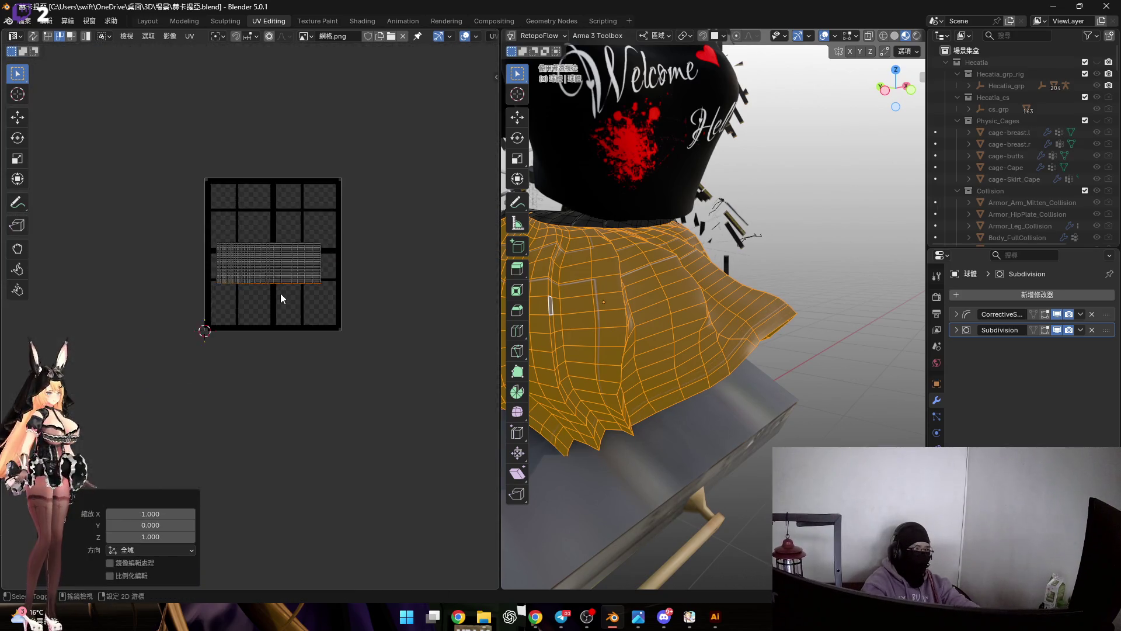
{"action": "scroll", "coordinate": [280, 288], "scroll_direction": "up", "scroll_amount": 3}
Select the whole skirt island, test moving it, then cancel and clear the selection.
{"action": "key", "text": "a"}
{"action": "scroll", "coordinate": [390, 294], "scroll_direction": "down", "scroll_amount": 3}
{"action": "left_click_drag", "start_coordinate": [235, 254], "coordinate": [406, 348]}
{"action": "scroll", "coordinate": [357, 308], "scroll_direction": "up", "scroll_amount": 3}
{"action": "key", "text": "g"}
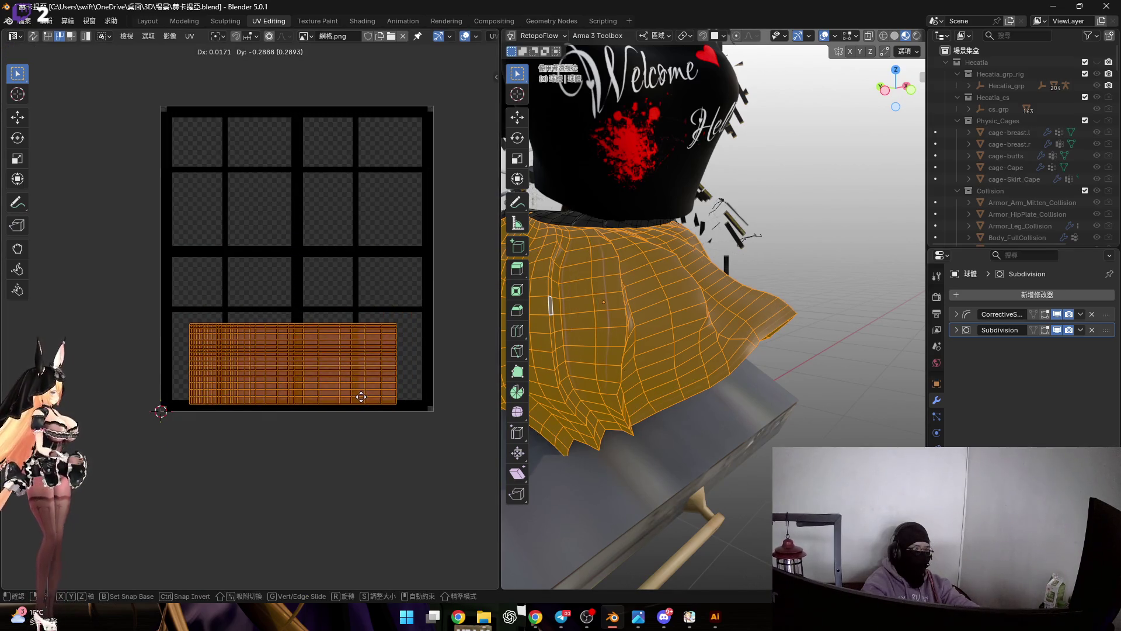
{"action": "key", "text": "Escape"}
{"action": "key", "text": "alt+a"}
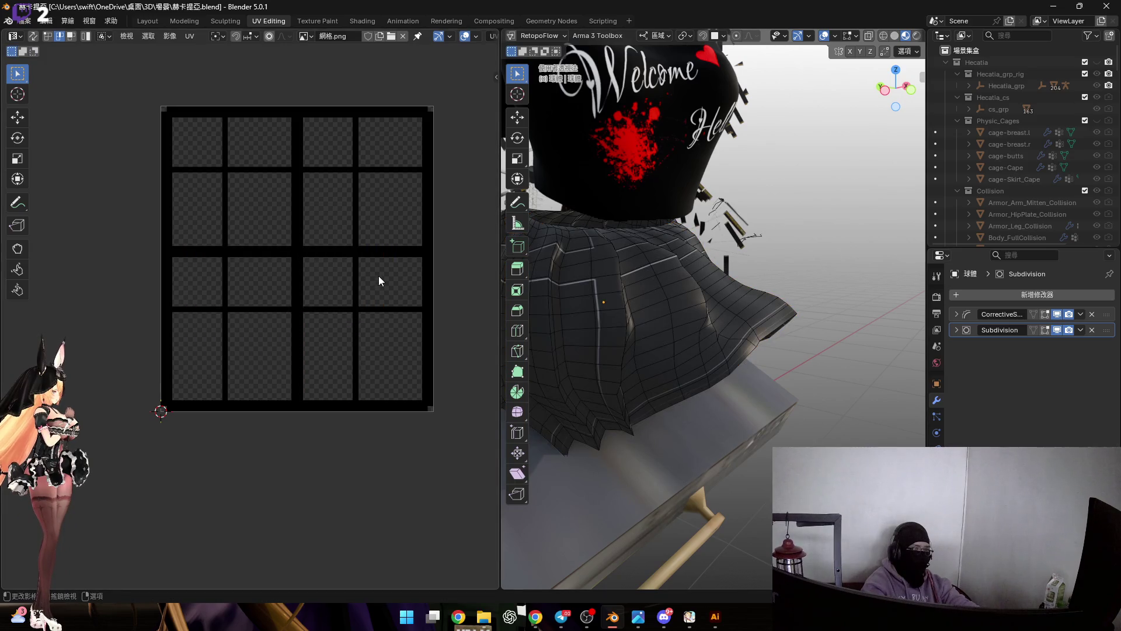
Show all skirt UVs and select the narrow vertical strip island at the lower left, growing the selection.
{"action": "middle_click_drag", "start_coordinate": [665, 315], "coordinate": [613, 299]}
{"action": "key", "text": "a"}
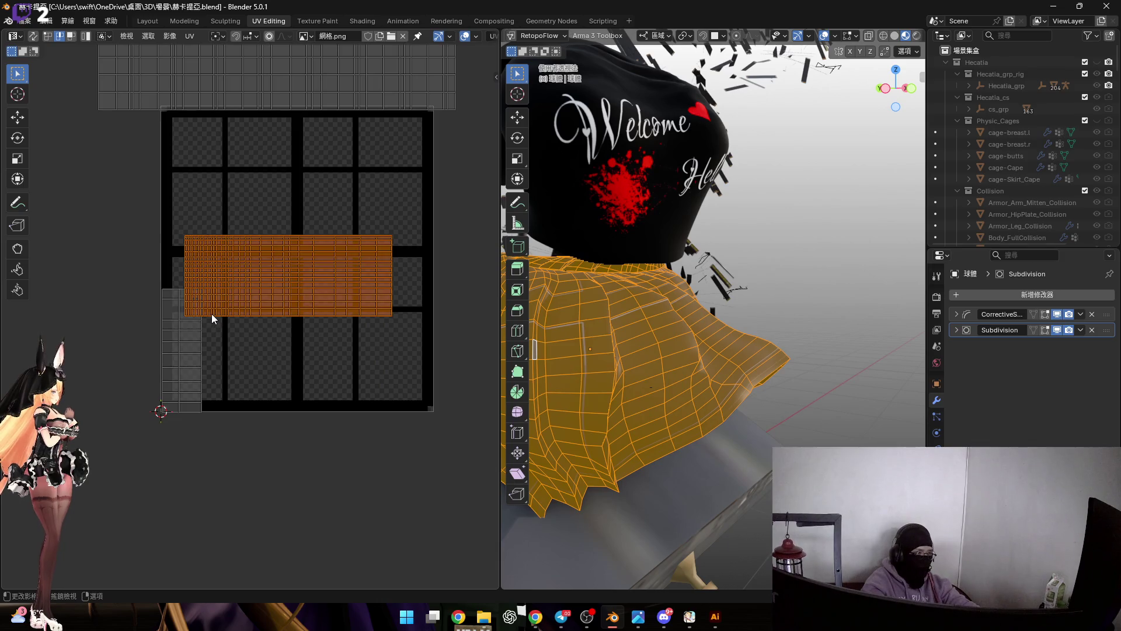
{"action": "left_click_drag", "start_coordinate": [130, 324], "coordinate": [210, 419]}
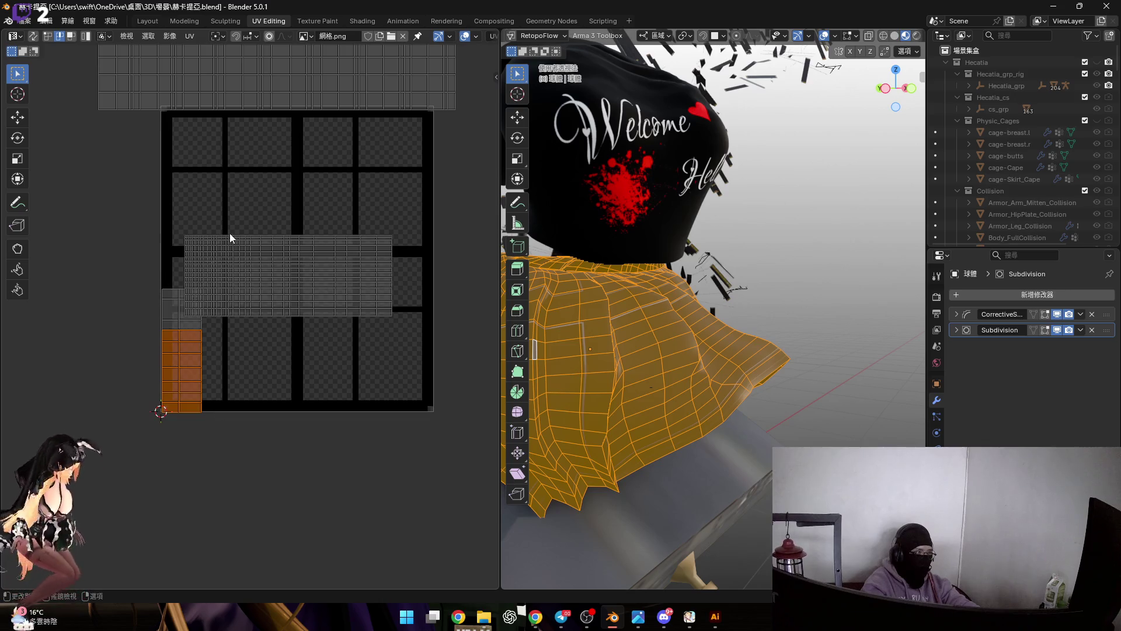
{"action": "scroll", "coordinate": [230, 233], "scroll_direction": "down", "scroll_amount": 2}
{"action": "scroll", "coordinate": [208, 312], "scroll_direction": "up", "scroll_amount": 1}
{"action": "mouse_move", "coordinate": [127, 261]}
{"action": "left_mouse_down"}
{"action": "mouse_move", "coordinate": [358, 426]}
{"action": "mouse_move", "coordinate": [385, 458]}
{"action": "left_mouse_up"}
{"action": "scroll", "coordinate": [263, 372], "scroll_direction": "up", "scroll_amount": 3}
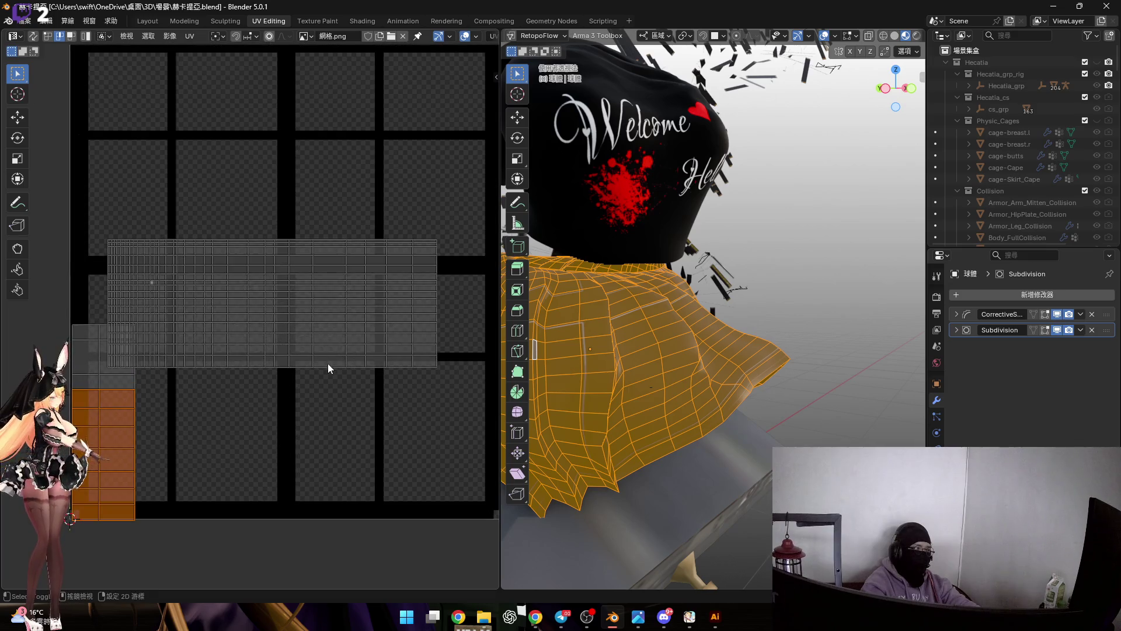
{"action": "middle_click_drag", "start_coordinate": [223, 392], "coordinate": [271, 369]}
{"action": "key", "text": "ctrl+KP_Add"}
{"action": "key", "text": "ctrl+KP_Add"}
{"action": "key", "text": "ctrl+KP_Add"}
{"action": "key", "text": "ctrl+KP_Add"}
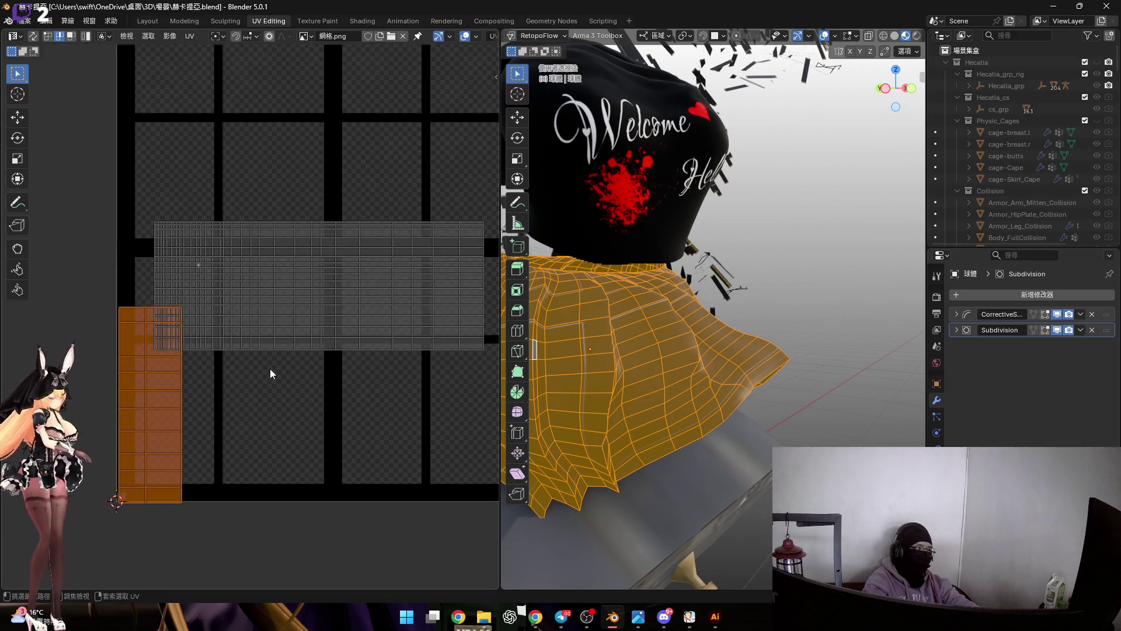
{"action": "scroll", "coordinate": [287, 387], "scroll_direction": "down", "scroll_amount": 1}
{"action": "scroll", "coordinate": [339, 372], "scroll_direction": "down", "scroll_amount": 3}
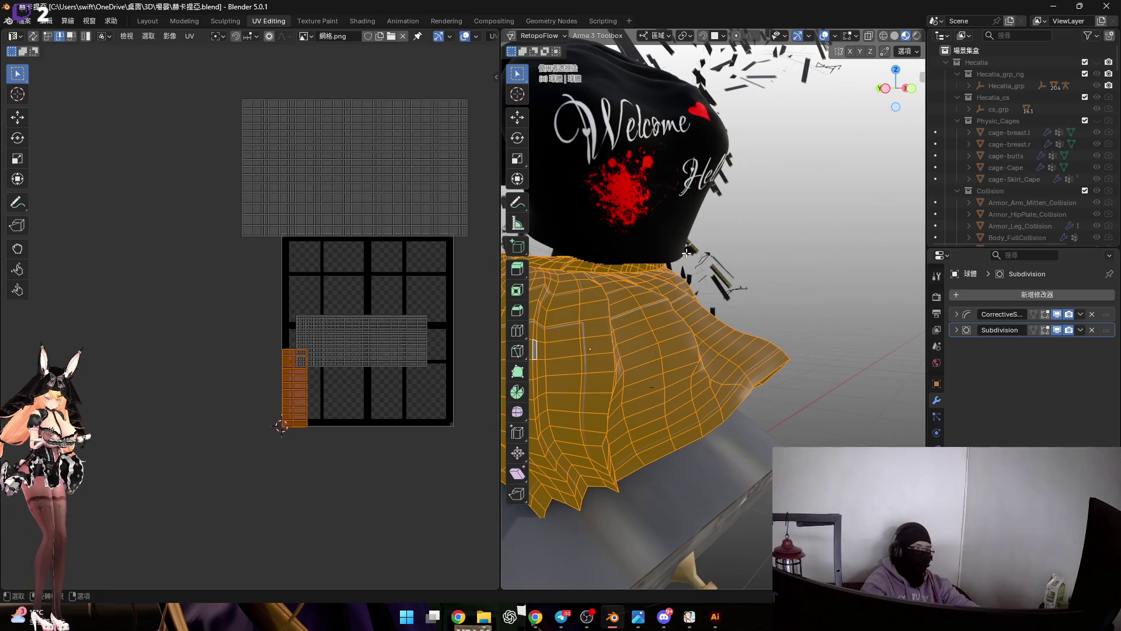
Hide the edit wireframe and move the strip island further left in the UV layout.
{"action": "left_click", "coordinate": [823, 36]}
{"action": "middle_click_drag", "start_coordinate": [589, 339], "coordinate": [719, 333]}
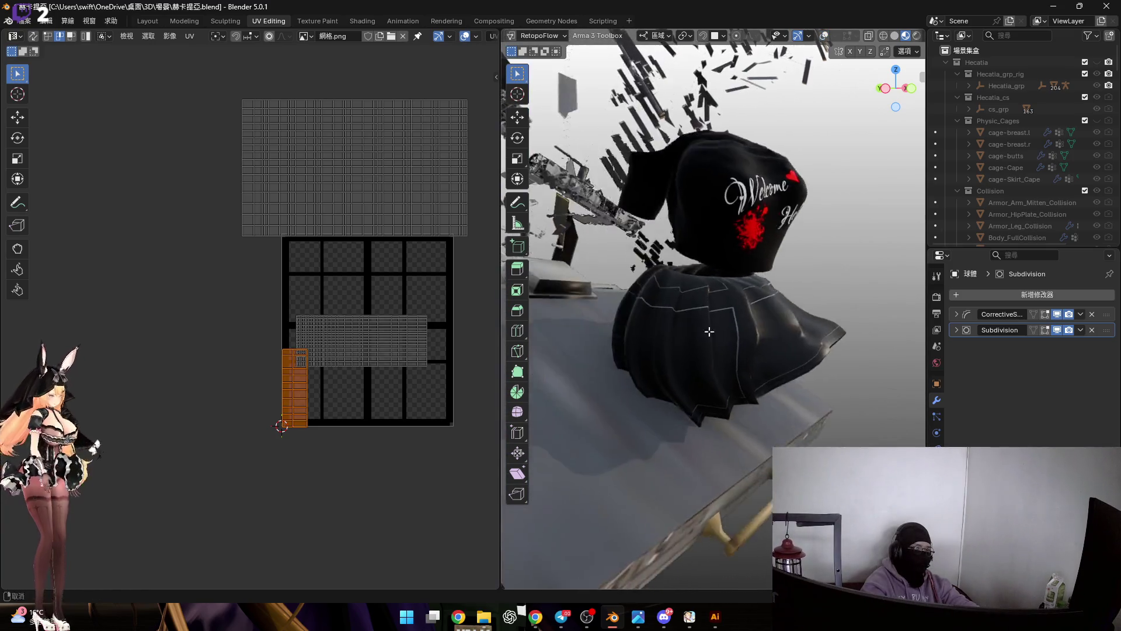
{"action": "key", "text": "g"}
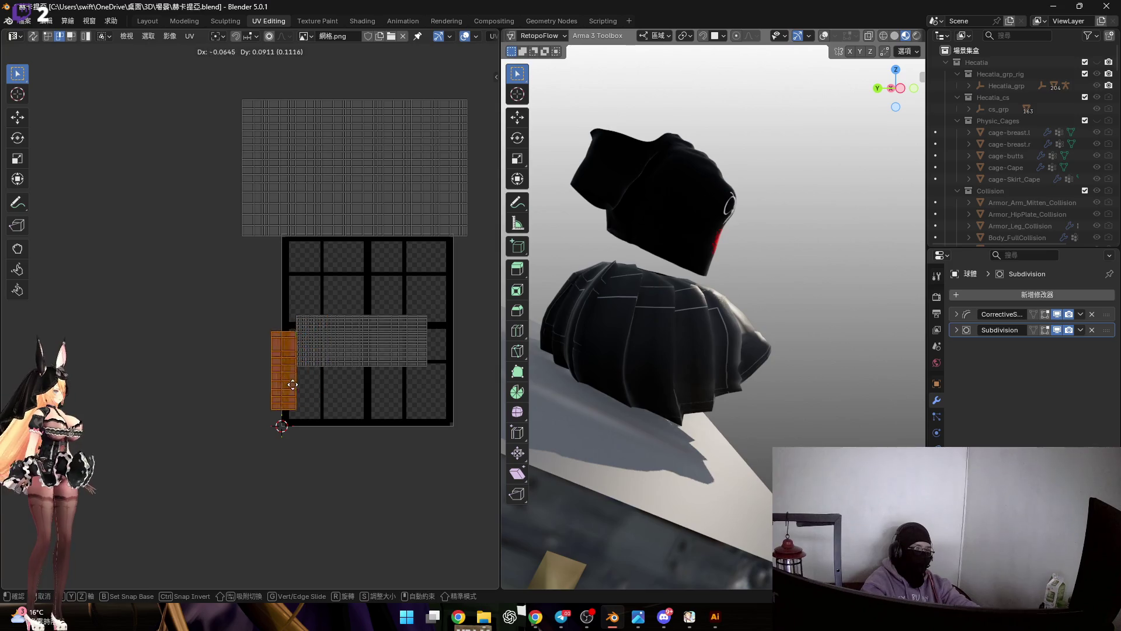
{"action": "left_click", "coordinate": [300, 403]}
Orbit around the skirt's pleats while previewing strip moves and cancelling each one.
{"action": "mouse_move", "coordinate": [613, 351]}
{"action": "middle_mouse_down"}
{"action": "mouse_move", "coordinate": [542, 348]}
{"action": "mouse_move", "coordinate": [324, 421]}
{"action": "middle_mouse_up"}
{"action": "key", "text": "g"}
{"action": "key", "text": "Escape"}
{"action": "mouse_move", "coordinate": [575, 324]}
{"action": "middle_mouse_down"}
{"action": "mouse_move", "coordinate": [815, 323]}
{"action": "mouse_move", "coordinate": [727, 262]}
{"action": "mouse_move", "coordinate": [680, 318]}
{"action": "middle_mouse_up"}
{"action": "key", "text": "g"}
{"action": "key", "text": "Escape"}
{"action": "mouse_move", "coordinate": [578, 289]}
{"action": "middle_mouse_down"}
{"action": "mouse_move", "coordinate": [631, 289]}
{"action": "mouse_move", "coordinate": [783, 363]}
{"action": "mouse_move", "coordinate": [524, 345]}
{"action": "middle_mouse_up"}
{"action": "scroll", "coordinate": [663, 313], "scroll_direction": "up", "scroll_amount": 3}
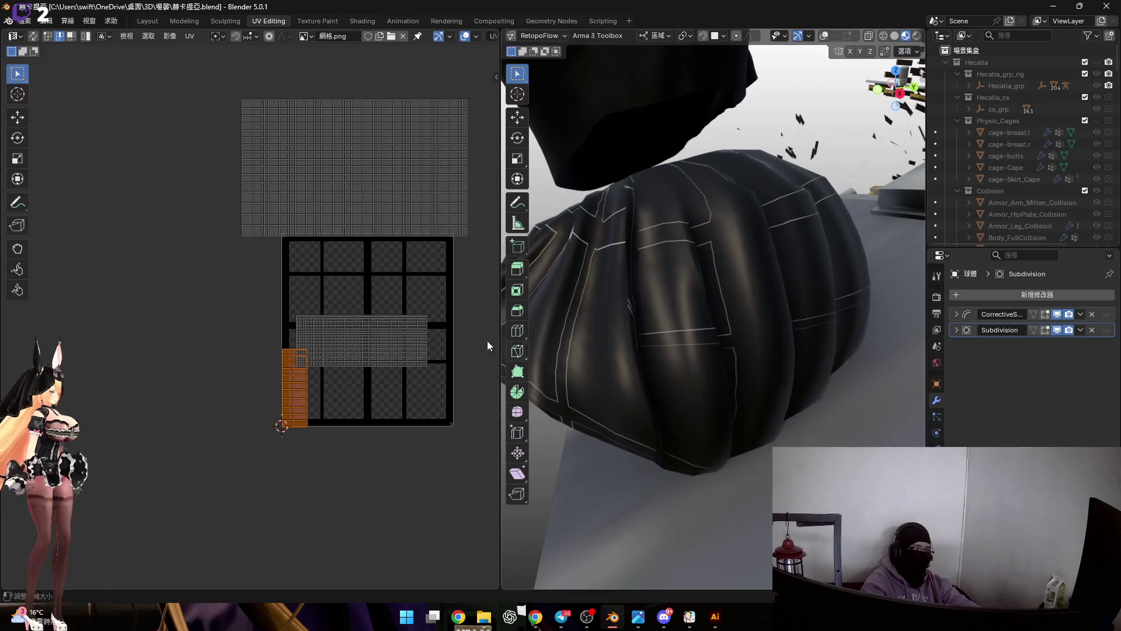
{"action": "key", "text": "g"}
{"action": "key", "text": "Escape"}
{"action": "scroll", "coordinate": [319, 386], "scroll_direction": "up", "scroll_amount": 3}
{"action": "scroll", "coordinate": [307, 377], "scroll_direction": "up", "scroll_amount": 2}
Shrink the strip island to about half size and park it just left of the skirt island.
{"action": "middle_click_drag", "start_coordinate": [293, 373], "coordinate": [307, 382]}
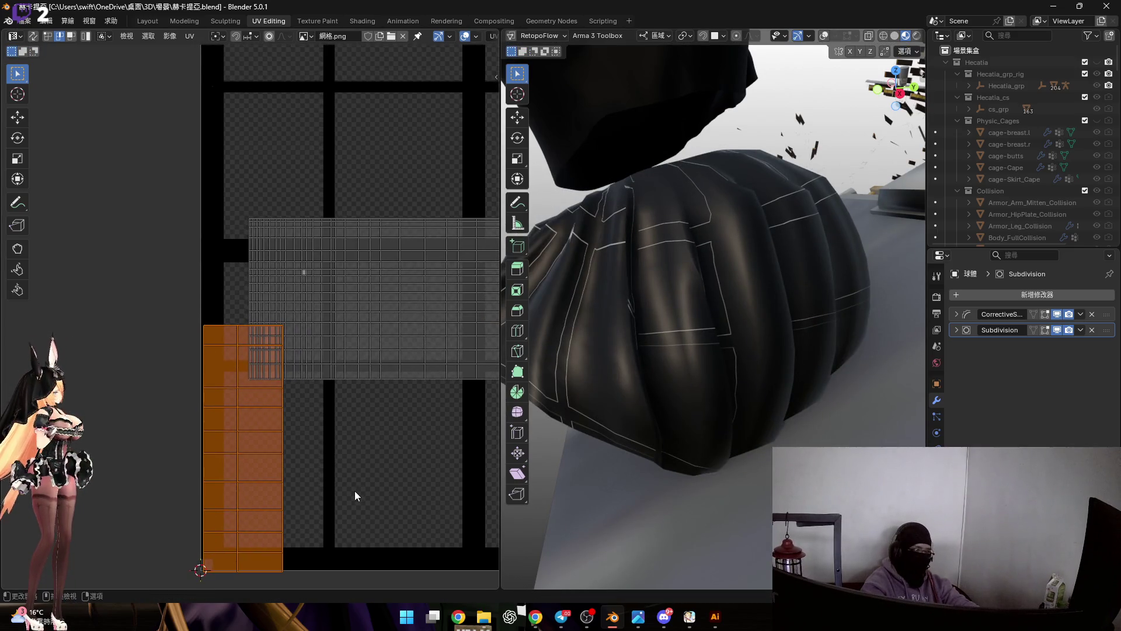
{"action": "key", "text": "s"}
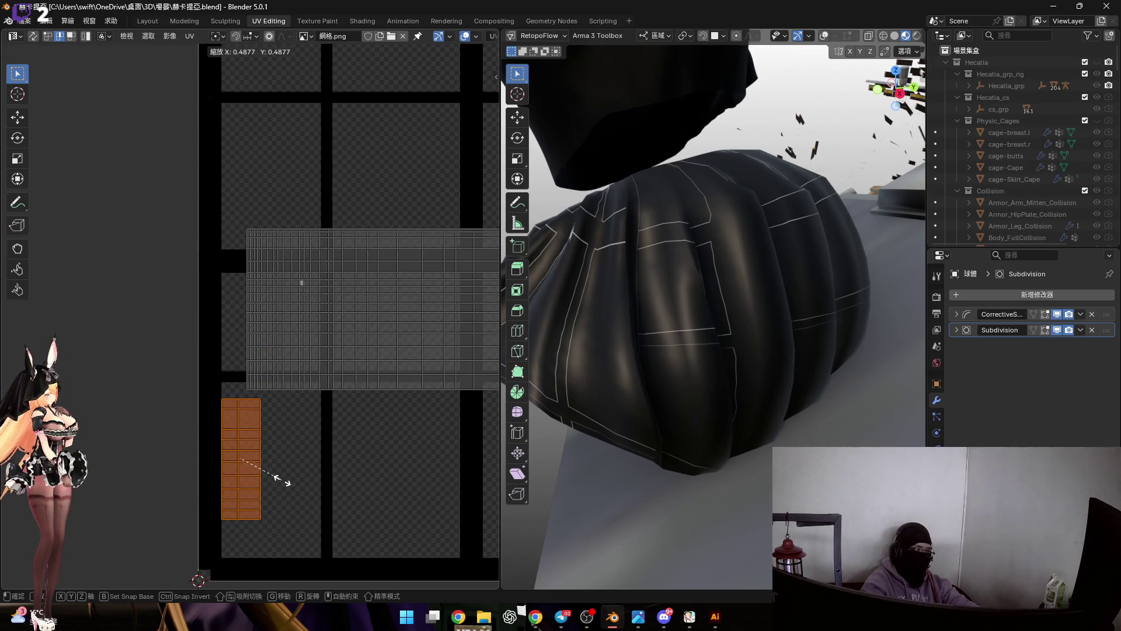
{"action": "left_click", "coordinate": [280, 479]}
{"action": "key", "text": "g"}
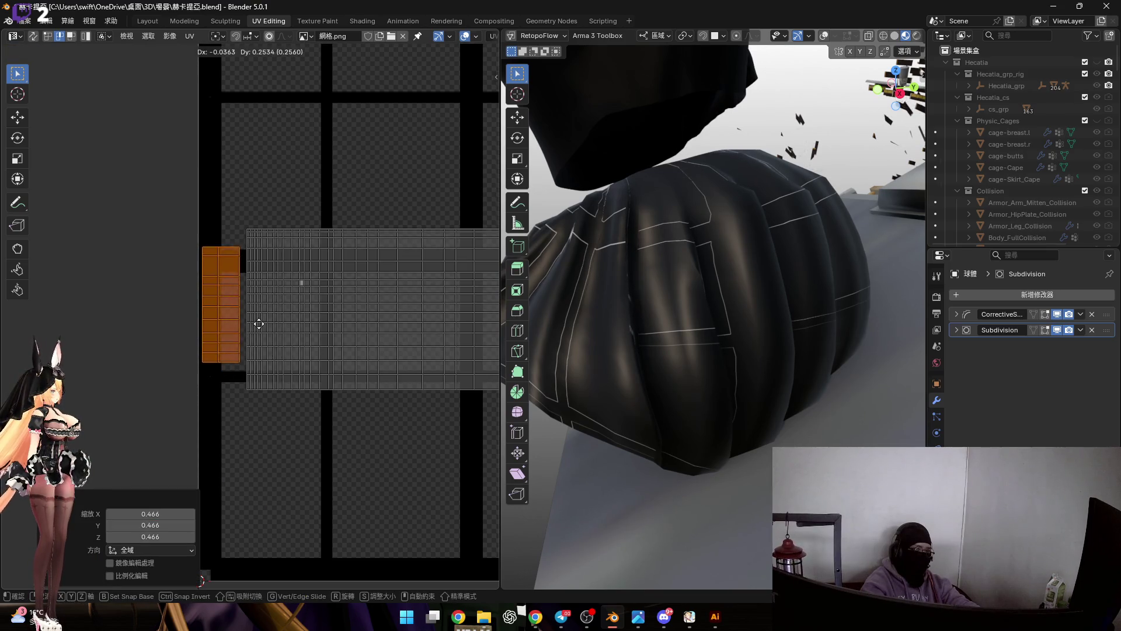
{"action": "left_click", "coordinate": [241, 332]}
{"action": "scroll", "coordinate": [241, 334], "scroll_direction": "up", "scroll_amount": 1}
{"action": "scroll", "coordinate": [240, 334], "scroll_direction": "up", "scroll_amount": 3}
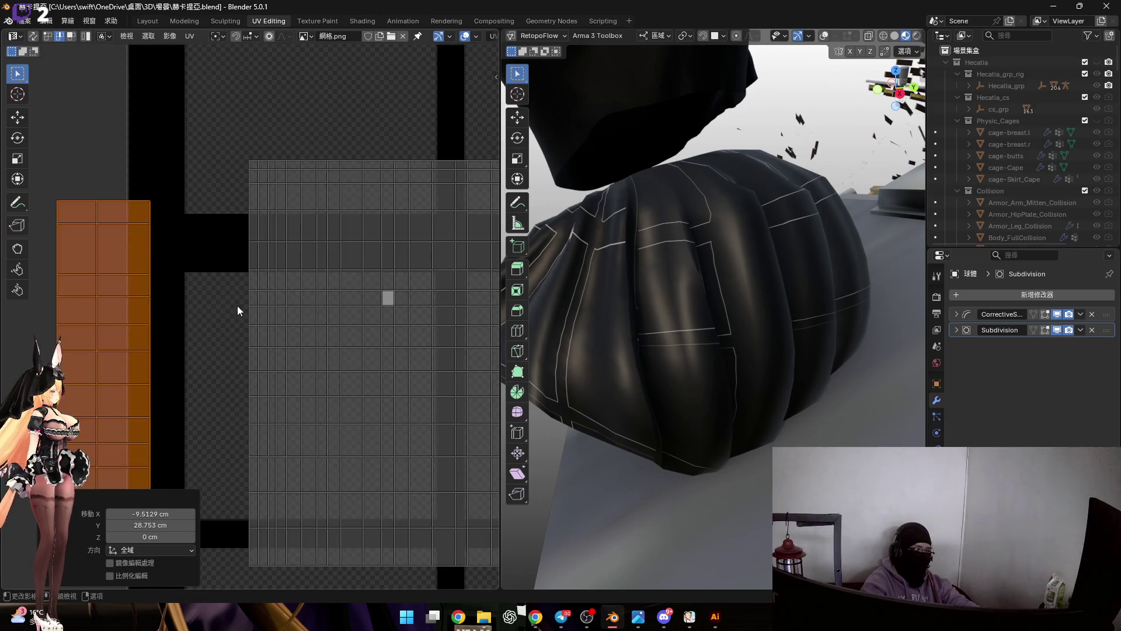
Show the edit wireframe again, deselect the skirt and select one vertical loop of its faces.
{"action": "left_click_drag", "start_coordinate": [239, 308], "coordinate": [262, 377]}
{"action": "scroll", "coordinate": [262, 373], "scroll_direction": "down", "scroll_amount": 3}
{"action": "scroll", "coordinate": [273, 360], "scroll_direction": "down", "scroll_amount": 1}
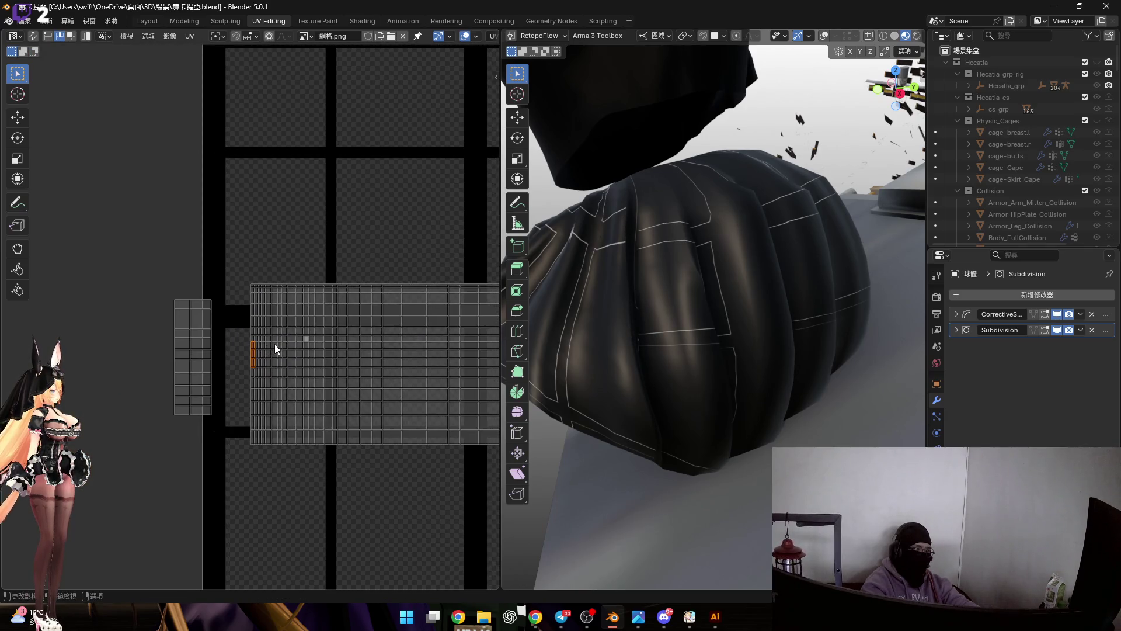
{"action": "left_click", "coordinate": [825, 37]}
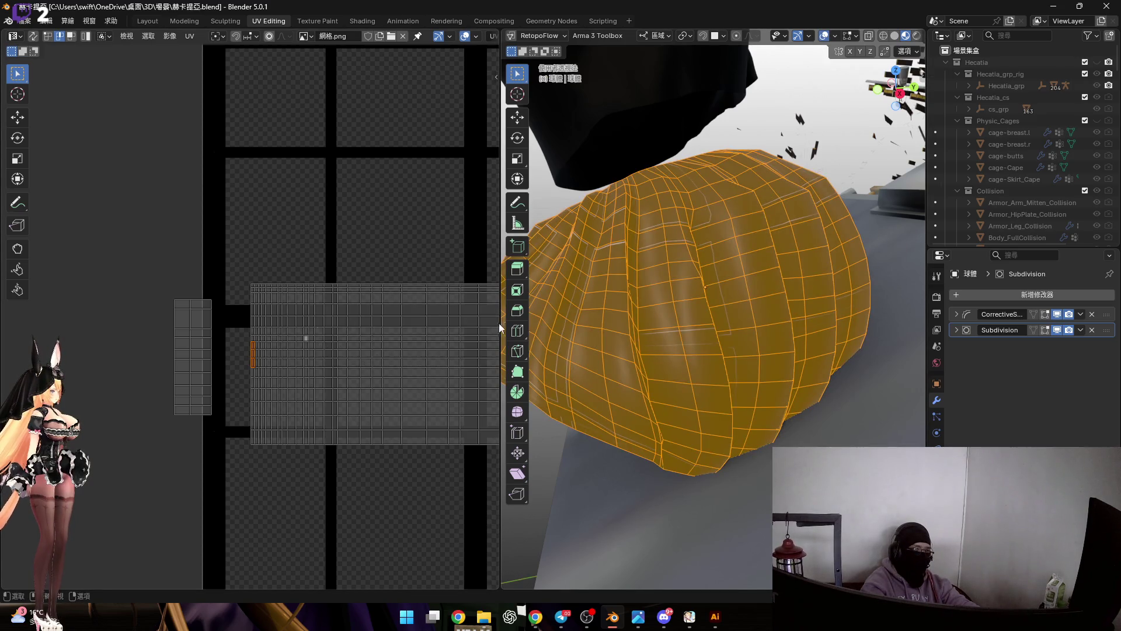
{"action": "middle_click_drag", "start_coordinate": [287, 323], "coordinate": [255, 321]}
{"action": "middle_click_drag", "start_coordinate": [561, 262], "coordinate": [592, 191]}
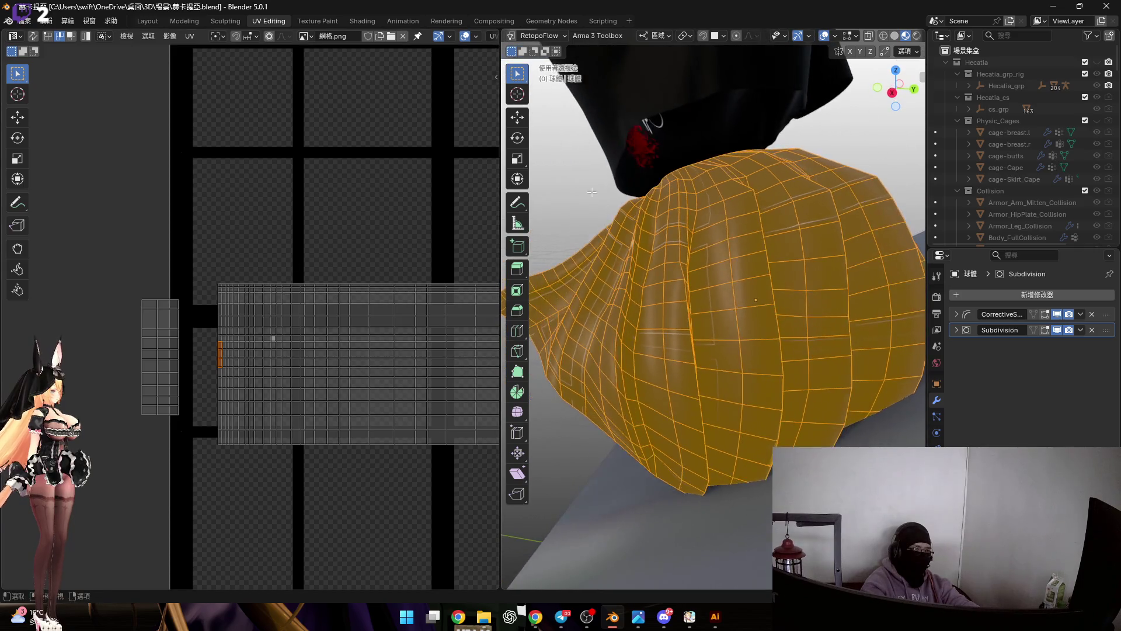
{"action": "key", "text": "alt+a"}
{"action": "scroll", "coordinate": [581, 289], "scroll_direction": "up", "scroll_amount": 2}
{"action": "left_click", "coordinate": [654, 300], "text": "alt"}
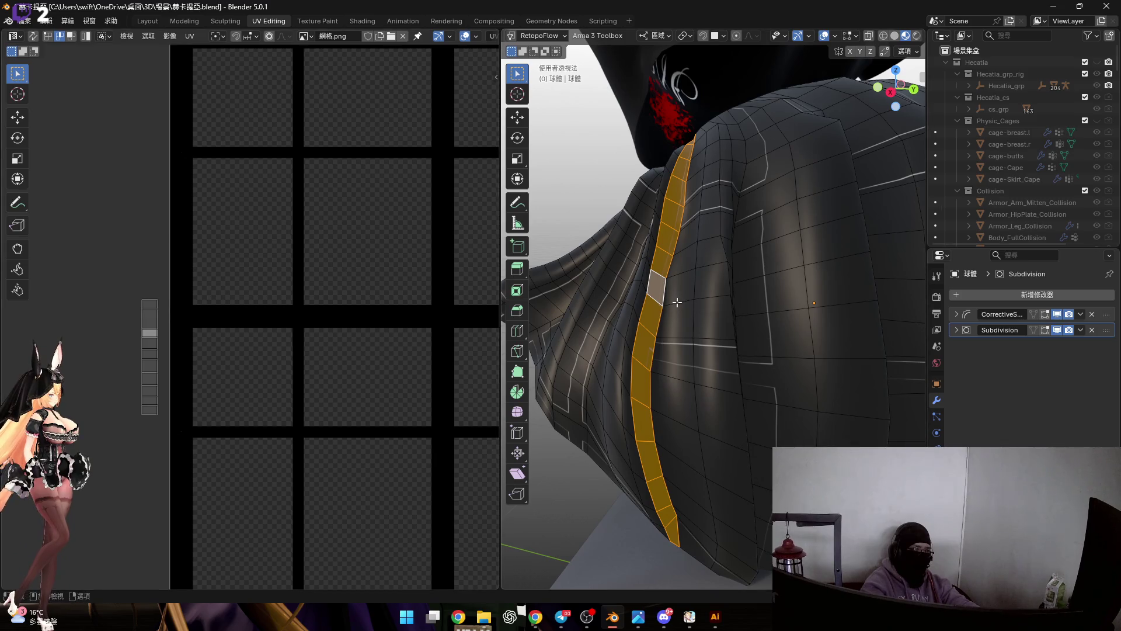
{"action": "scroll", "coordinate": [389, 262], "scroll_direction": "down", "scroll_amount": 3}
{"action": "scroll", "coordinate": [370, 302], "scroll_direction": "up", "scroll_amount": 1}
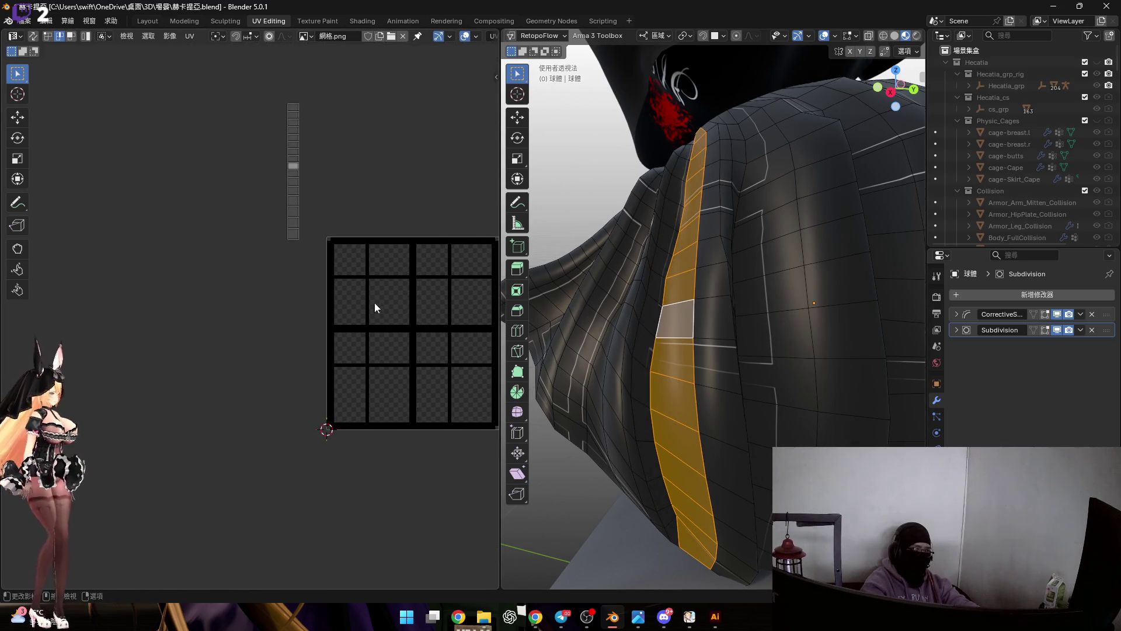
{"action": "scroll", "coordinate": [663, 313], "scroll_direction": "up", "scroll_amount": 3}
Orbit around the selected face loop and out to view the whole cape.
{"action": "middle_click_drag", "start_coordinate": [663, 313], "coordinate": [653, 310]}
{"action": "left_click_drag", "start_coordinate": [643, 302], "coordinate": [599, 293]}
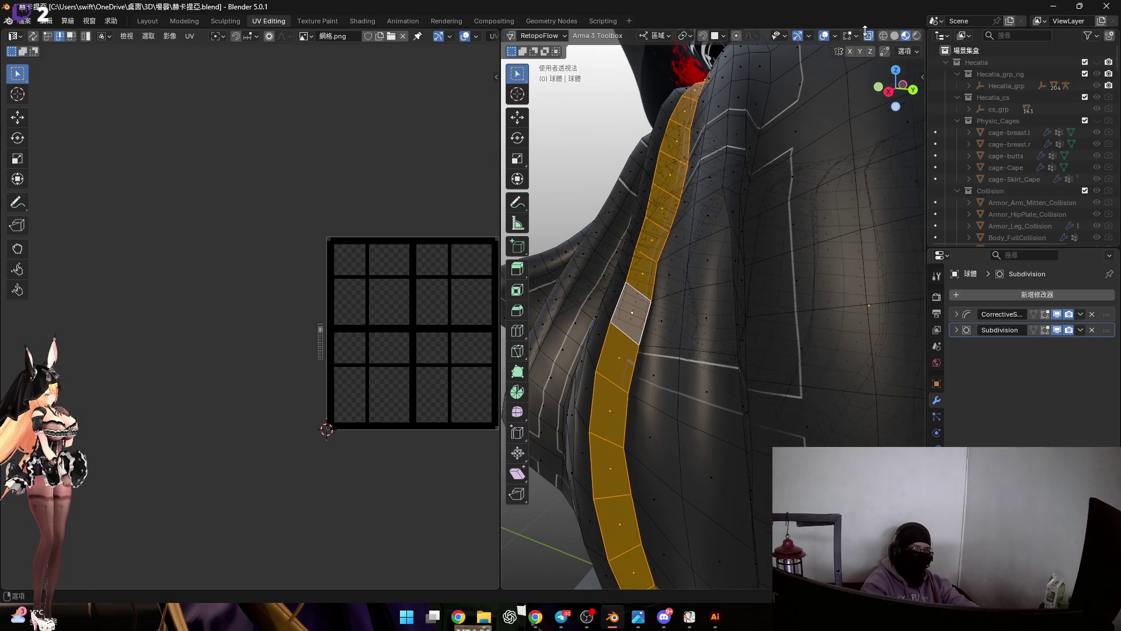
{"action": "middle_click_drag", "start_coordinate": [777, 53], "coordinate": [481, 296]}
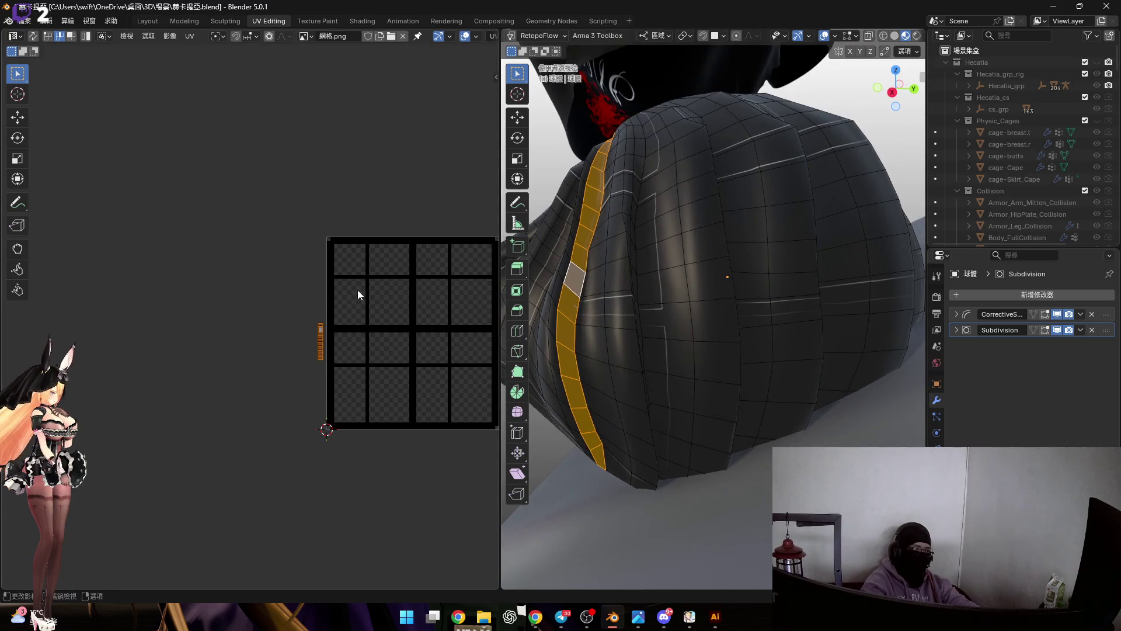
Move the isolated UV strip beside the main island and stretch it vertically to 3.730.
{"action": "key", "text": "a"}
{"action": "scroll", "coordinate": [290, 291], "scroll_direction": "up", "scroll_amount": 2}
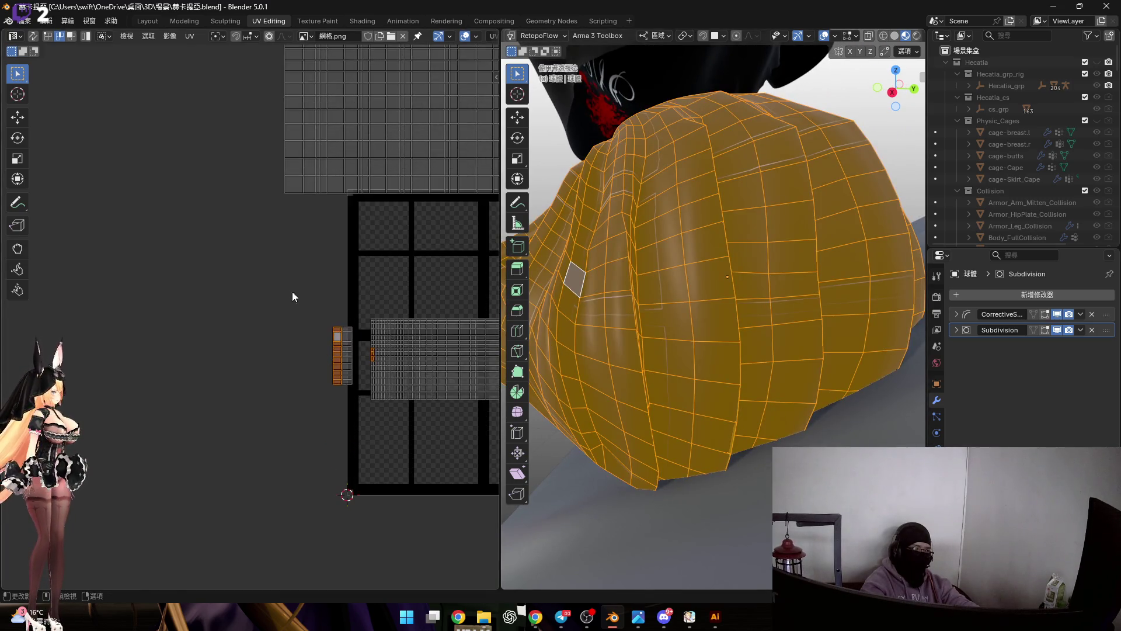
{"action": "scroll", "coordinate": [328, 364], "scroll_direction": "up", "scroll_amount": 2}
{"action": "key", "text": "g"}
{"action": "left_click", "coordinate": [245, 110]}
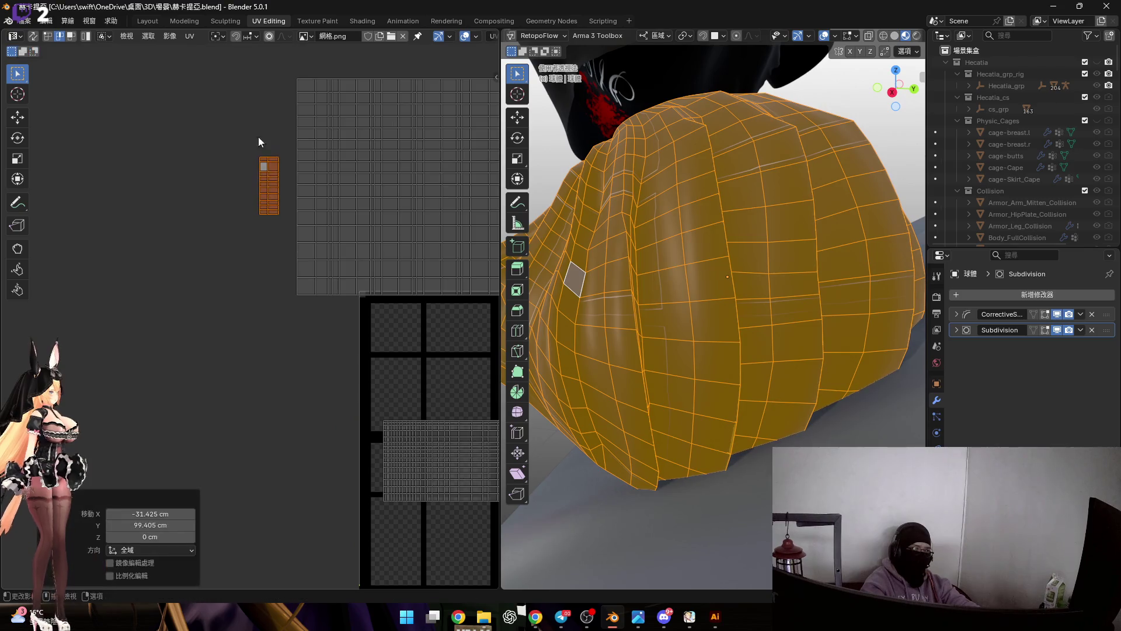
{"action": "scroll", "coordinate": [281, 237], "scroll_direction": "up", "scroll_amount": 3}
{"action": "key", "text": "s"}
{"action": "key", "text": "y"}
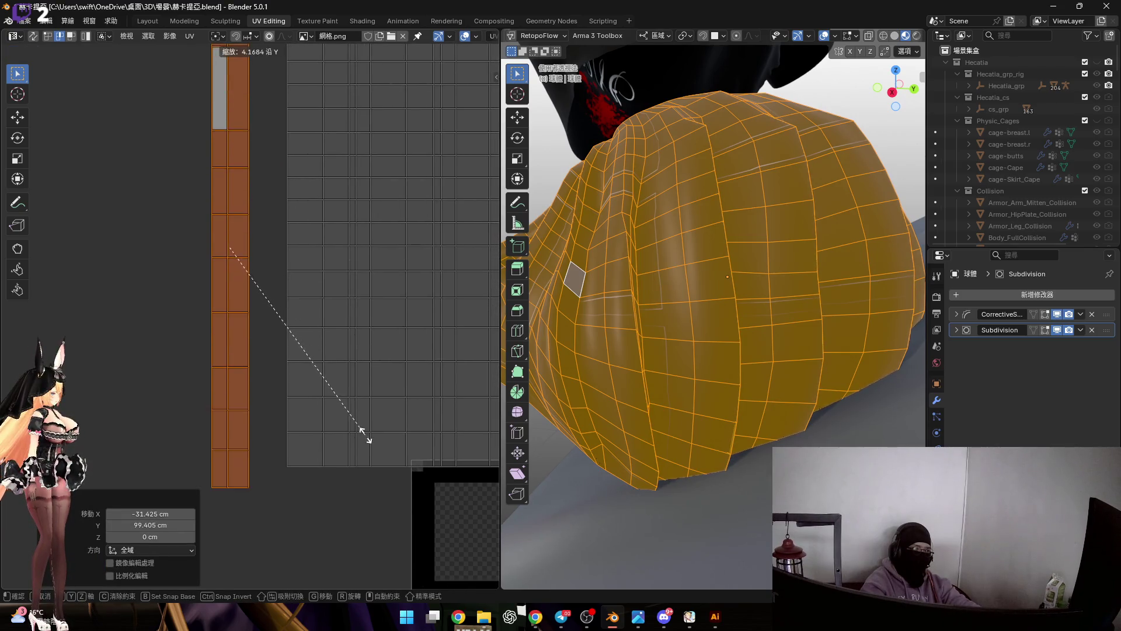
{"action": "left_click", "coordinate": [351, 413]}
Review the UV editor's Pivot Point options.
{"action": "middle_click_drag", "start_coordinate": [263, 205], "coordinate": [220, 200]}
{"action": "scroll", "coordinate": [227, 212], "scroll_direction": "up", "scroll_amount": 1}
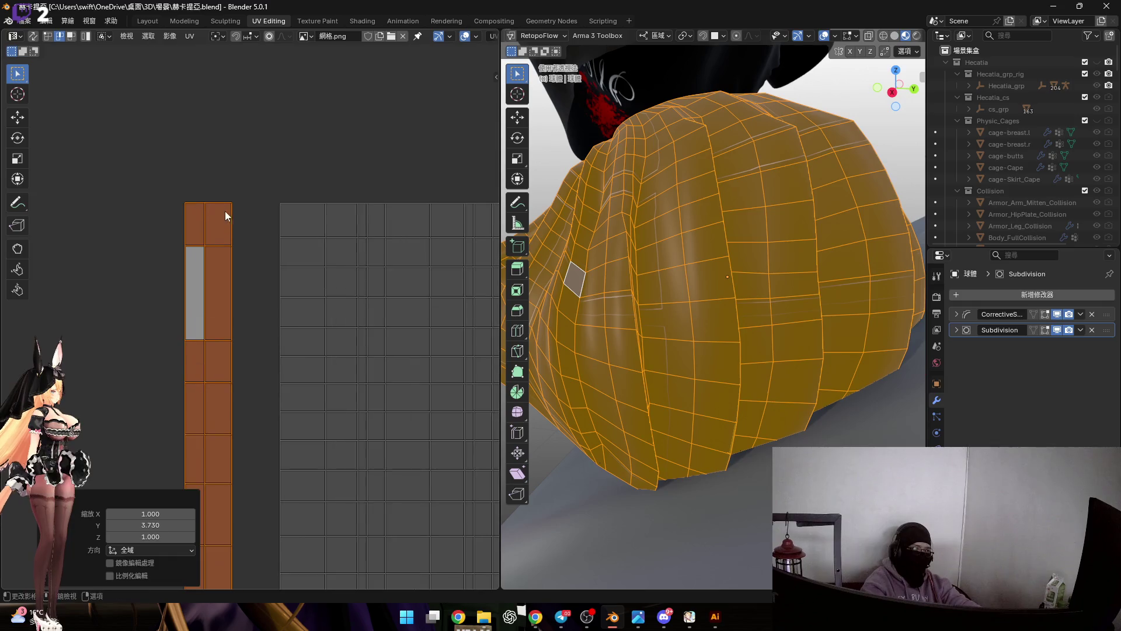
{"action": "middle_click_drag", "start_coordinate": [244, 164], "coordinate": [225, 173]}
{"action": "left_click", "coordinate": [222, 36]}
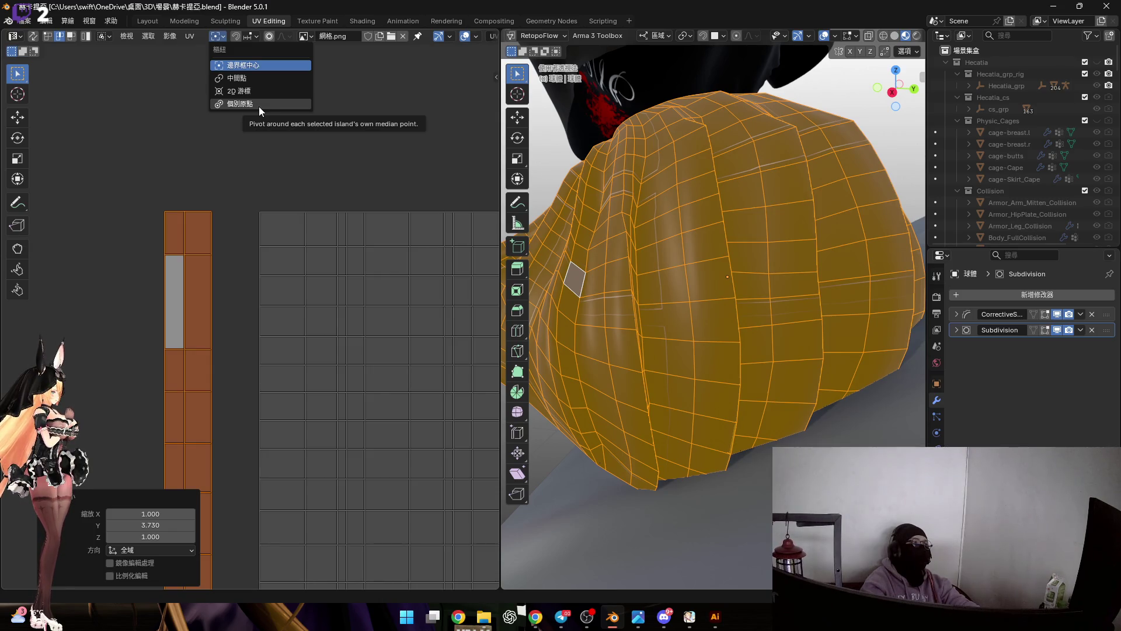
Select the narrow left UV strip and slide it against the main grid island.
{"action": "left_click", "coordinate": [683, 35]}
{"action": "middle_click_drag", "start_coordinate": [195, 209], "coordinate": [218, 213]}
{"action": "left_click", "coordinate": [217, 215]}
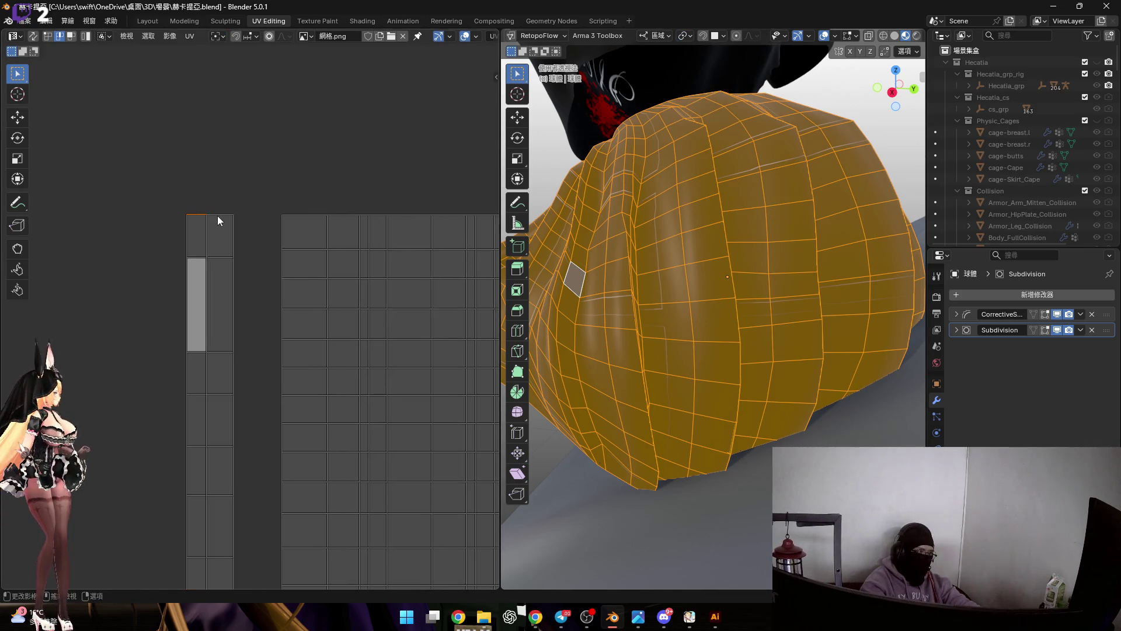
{"action": "scroll", "coordinate": [202, 193], "scroll_direction": "down", "scroll_amount": 2}
{"action": "left_click_drag", "start_coordinate": [184, 119], "coordinate": [317, 508]}
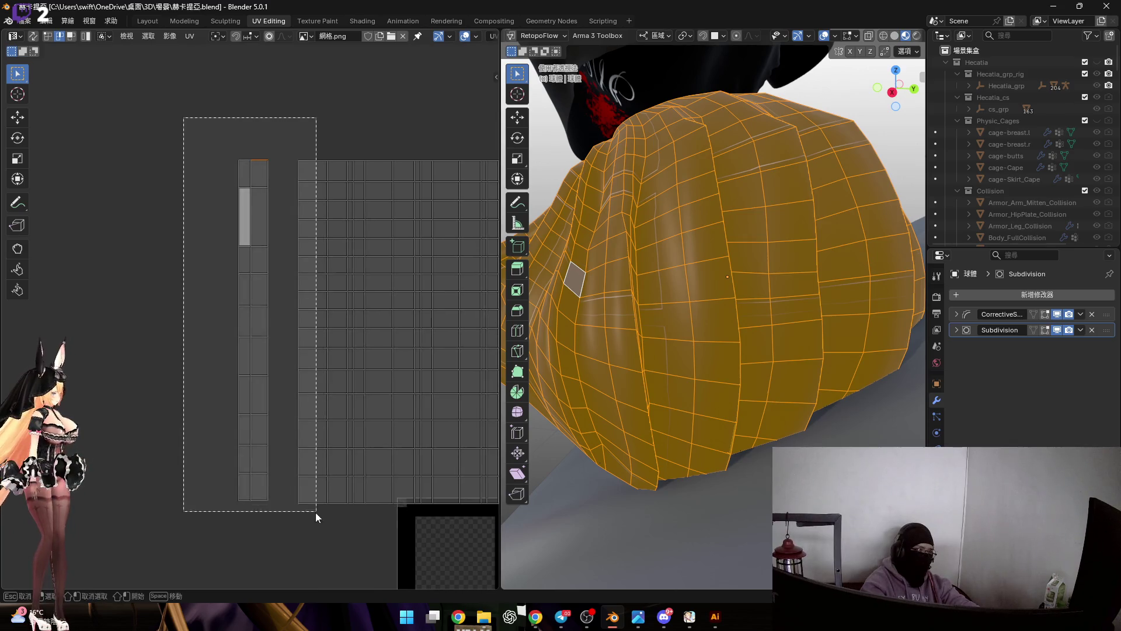
{"action": "scroll", "coordinate": [263, 334], "scroll_direction": "up", "scroll_amount": 2}
{"action": "scroll", "coordinate": [245, 277], "scroll_direction": "up", "scroll_amount": 1}
{"action": "scroll", "coordinate": [227, 271], "scroll_direction": "up", "scroll_amount": 1}
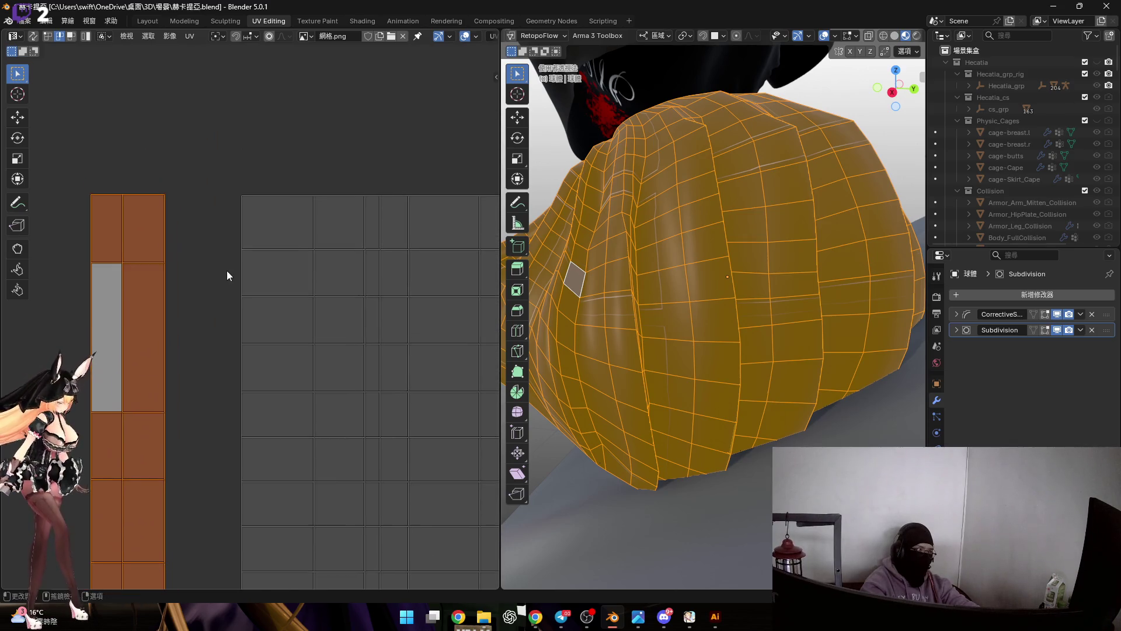
{"action": "key", "text": "g"}
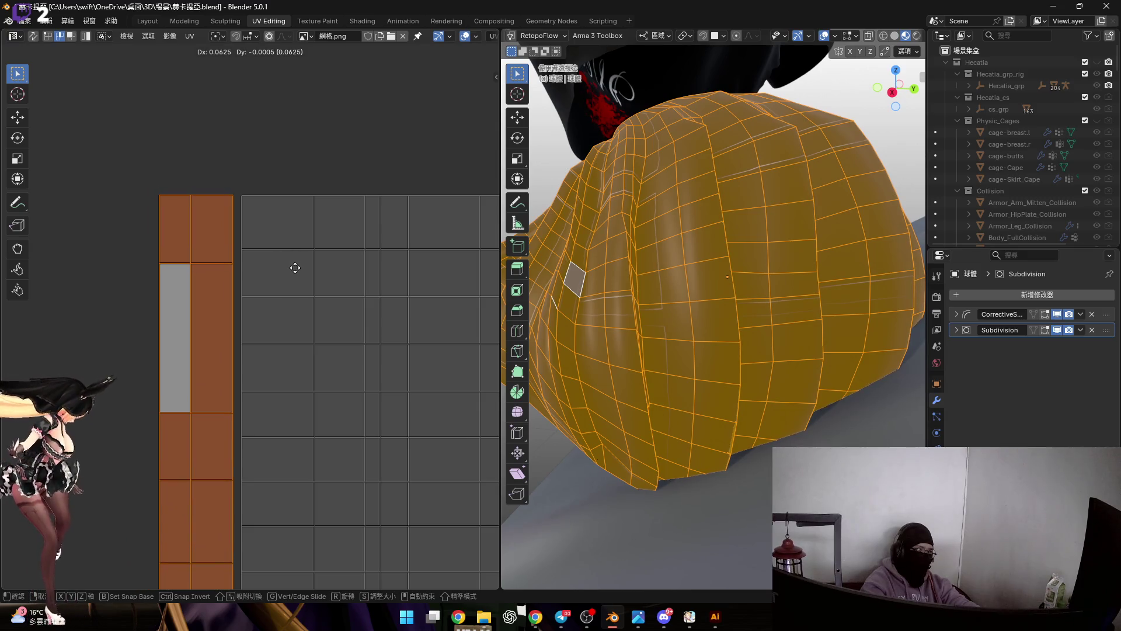
{"action": "left_click", "coordinate": [295, 267]}
{"action": "scroll", "coordinate": [244, 263], "scroll_direction": "up", "scroll_amount": 2}
{"action": "scroll", "coordinate": [325, 302], "scroll_direction": "down", "scroll_amount": 4}
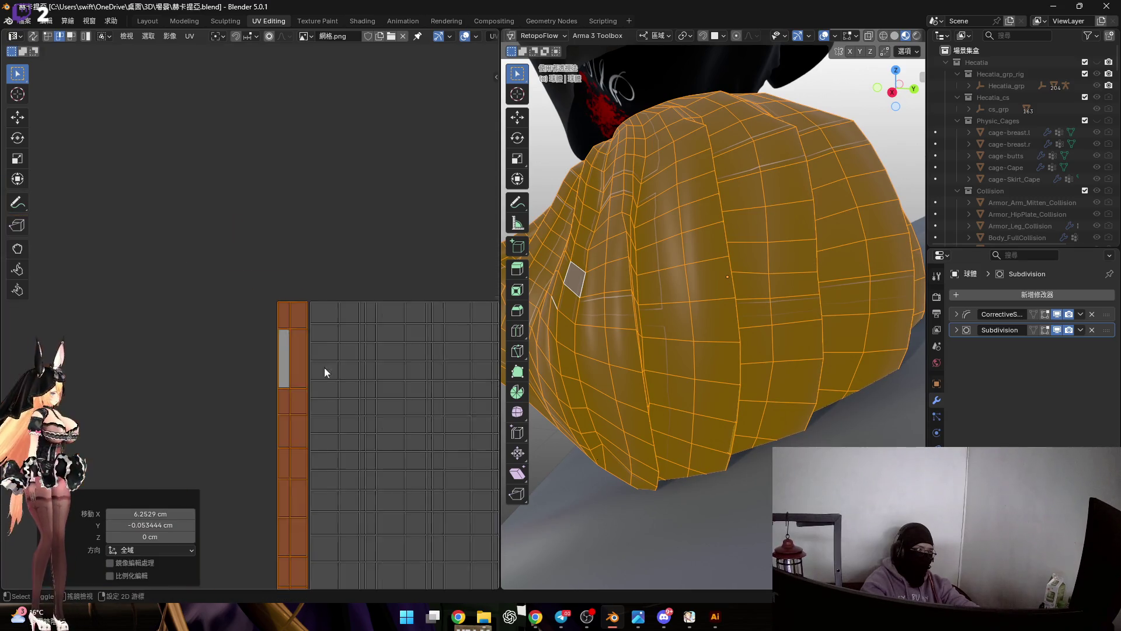
Enlarge the strip very slightly, scaling it to 1.008.
{"action": "middle_click_drag", "start_coordinate": [324, 347], "coordinate": [288, 227]}
{"action": "scroll", "coordinate": [293, 310], "scroll_direction": "up", "scroll_amount": 2}
{"action": "scroll", "coordinate": [297, 201], "scroll_direction": "down", "scroll_amount": 1}
{"action": "scroll", "coordinate": [297, 251], "scroll_direction": "down", "scroll_amount": 1}
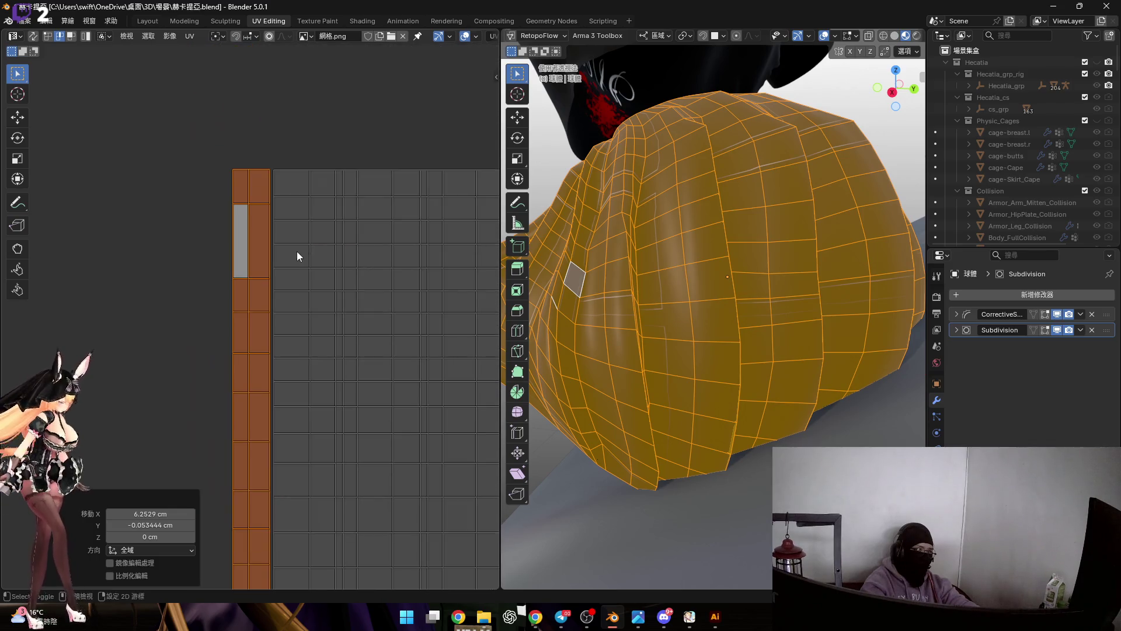
{"action": "key", "text": "Escape"}
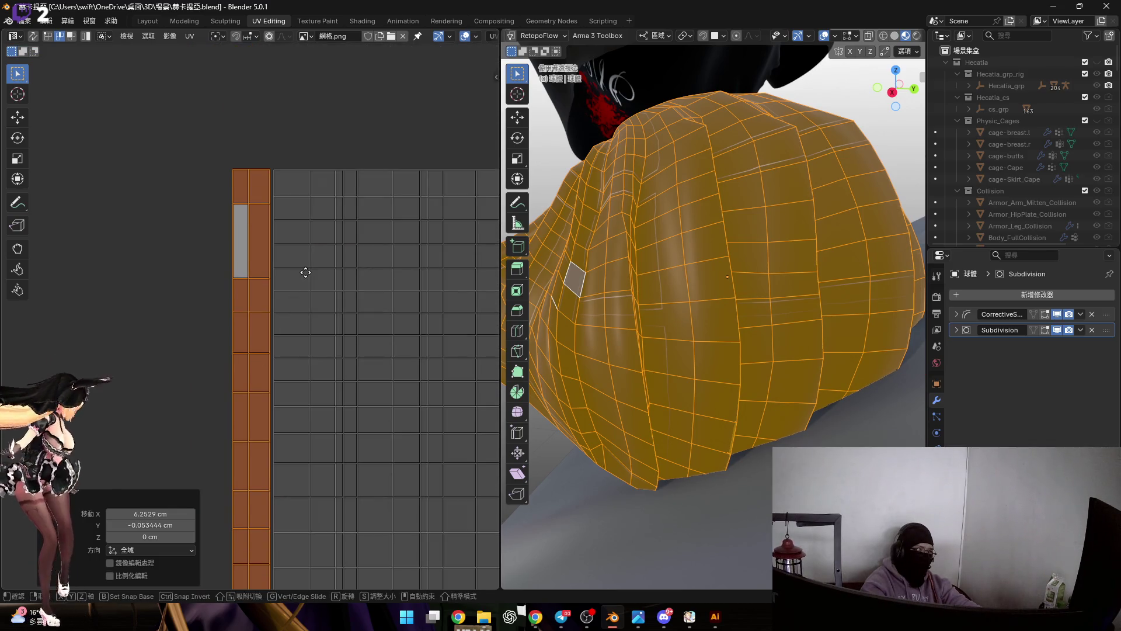
{"action": "key", "text": "g"}
{"action": "key", "text": "s"}
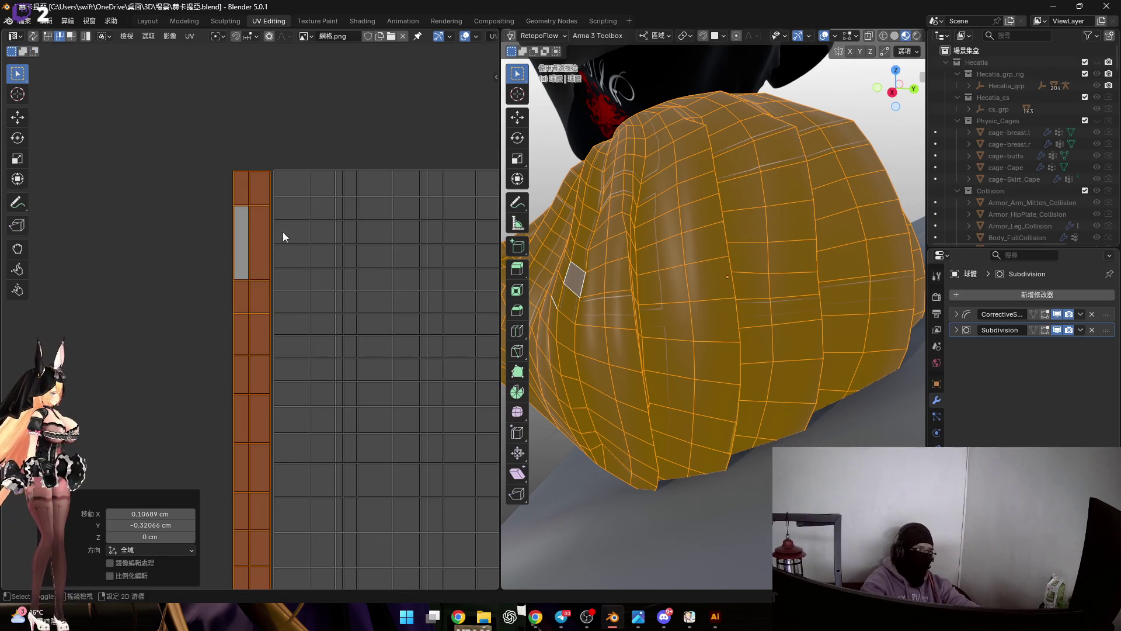
{"action": "scroll", "coordinate": [296, 235], "scroll_direction": "up", "scroll_amount": 4}
{"action": "scroll", "coordinate": [312, 284], "scroll_direction": "up", "scroll_amount": 1}
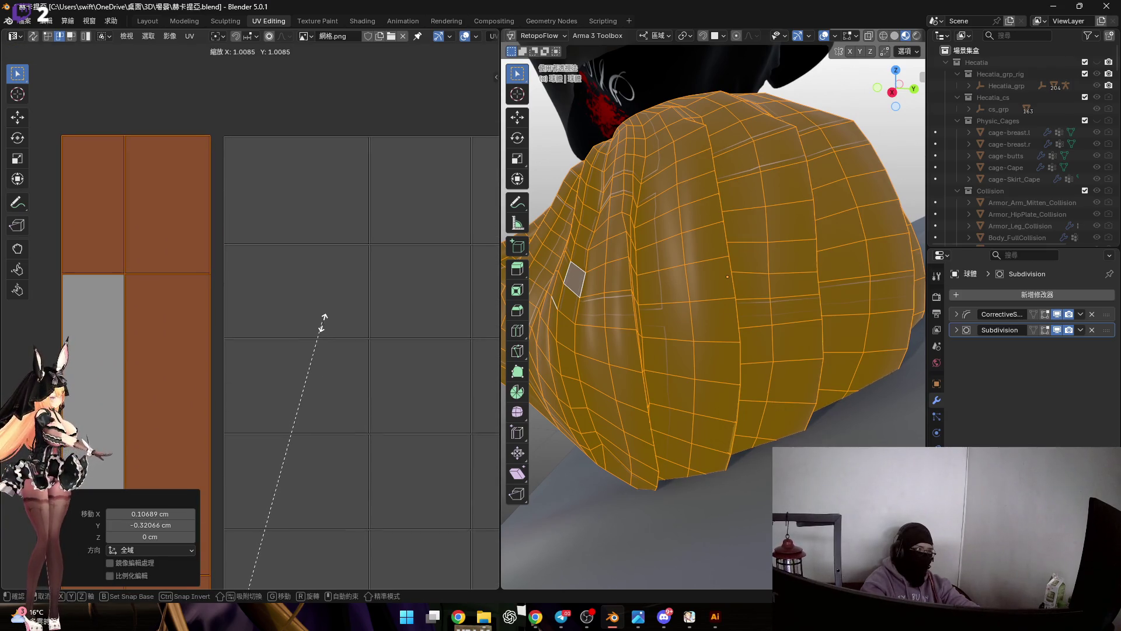
{"action": "left_click", "coordinate": [323, 323]}
{"action": "scroll", "coordinate": [296, 306], "scroll_direction": "down", "scroll_amount": 3}
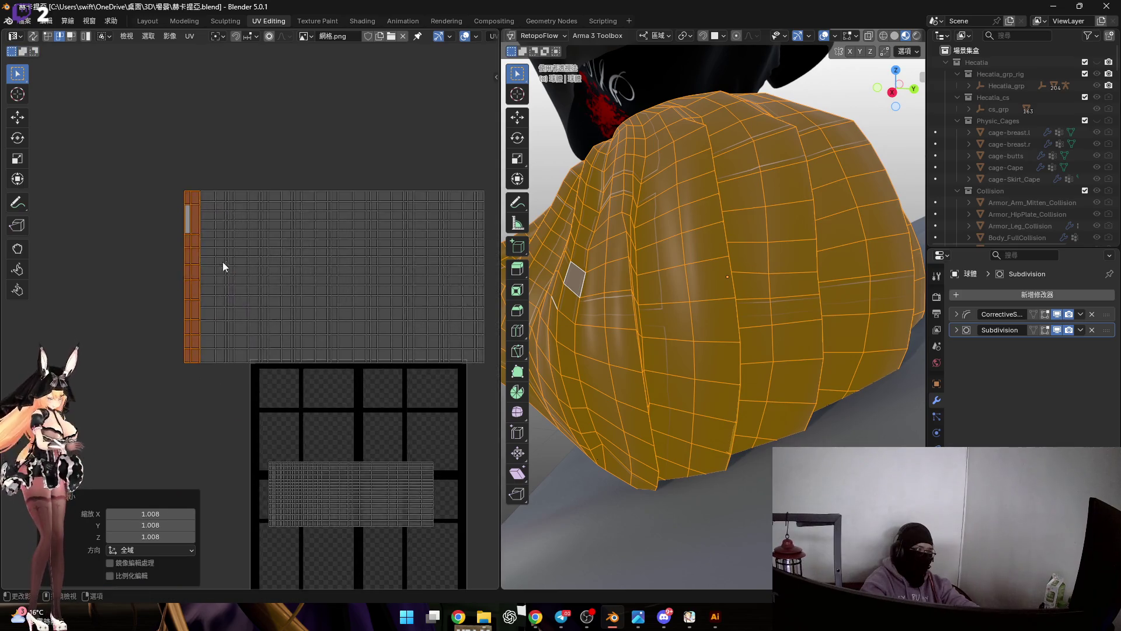
{"action": "scroll", "coordinate": [225, 260], "scroll_direction": "up", "scroll_amount": 4}
{"action": "mouse_move", "coordinate": [225, 260]}
{"action": "middle_mouse_down"}
{"action": "mouse_move", "coordinate": [275, 271]}
{"action": "mouse_move", "coordinate": [283, 176]}
{"action": "mouse_move", "coordinate": [288, 226]}
{"action": "middle_mouse_up"}
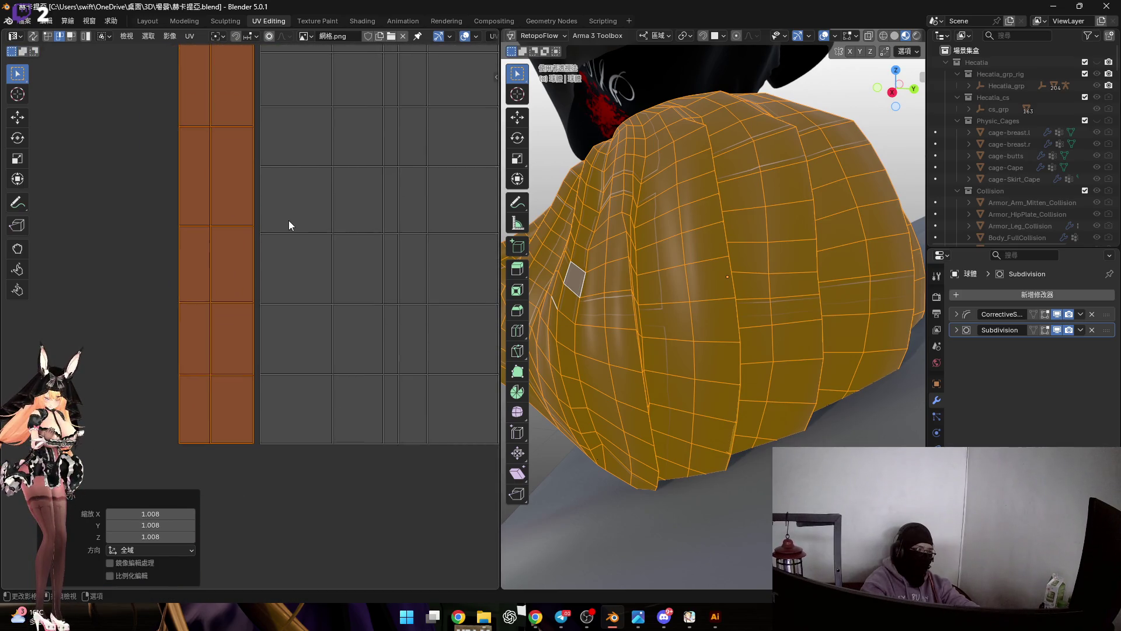
{"action": "scroll", "coordinate": [654, 255], "scroll_direction": "down", "scroll_amount": 4}
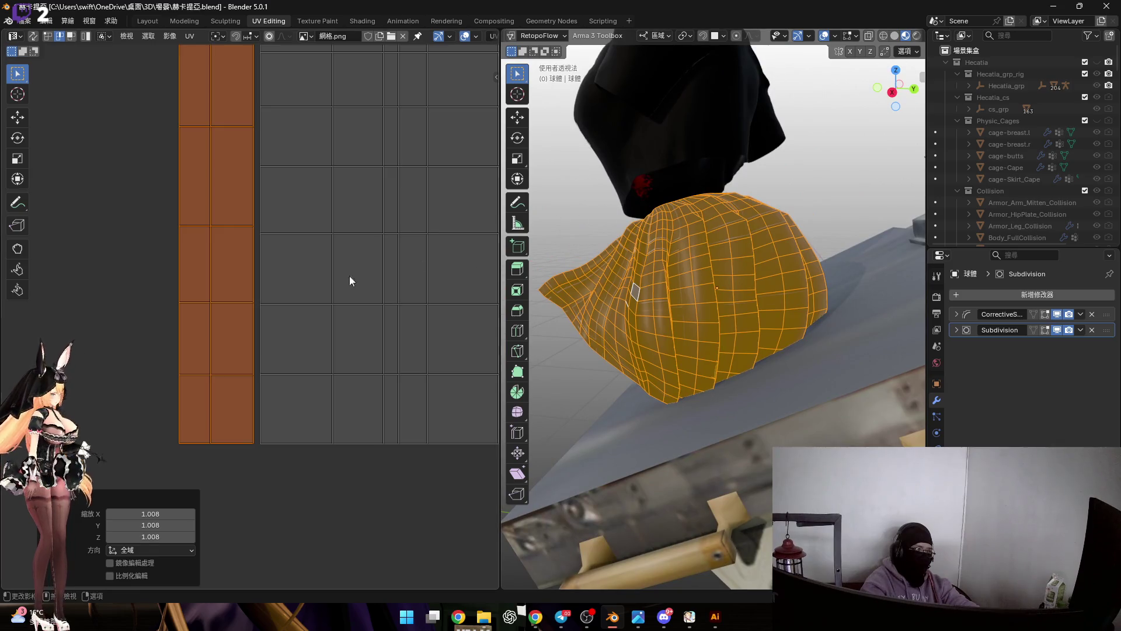
{"action": "scroll", "coordinate": [266, 334], "scroll_direction": "up", "scroll_amount": 4}
Nudge the selected UV face into place, checking the pivot point choices.
{"action": "key", "text": "g"}
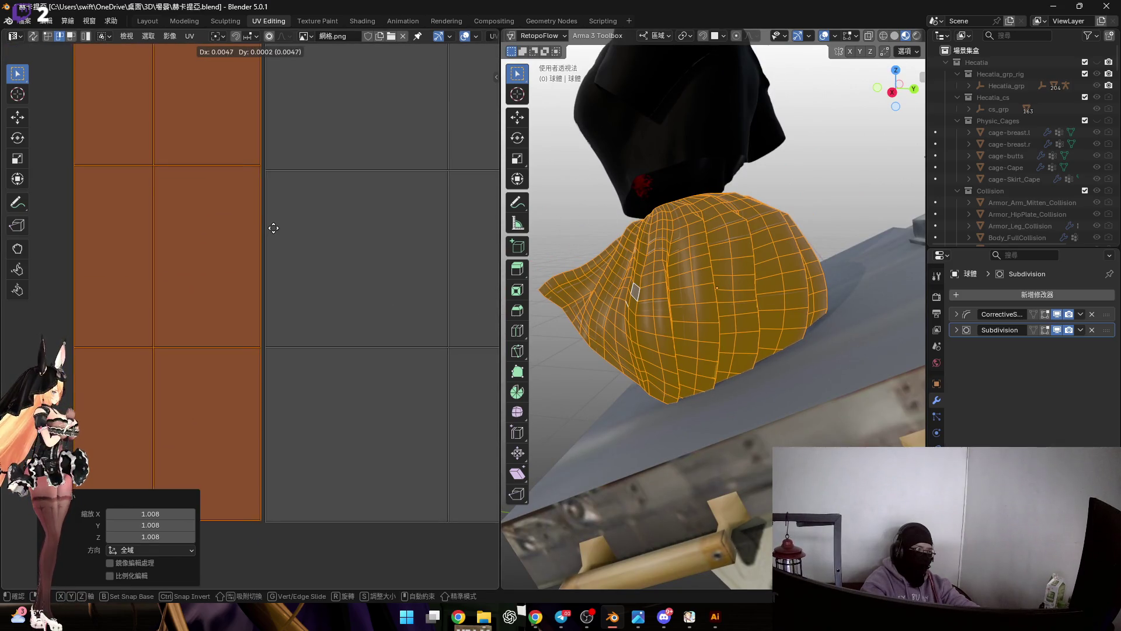
{"action": "left_click", "coordinate": [275, 229]}
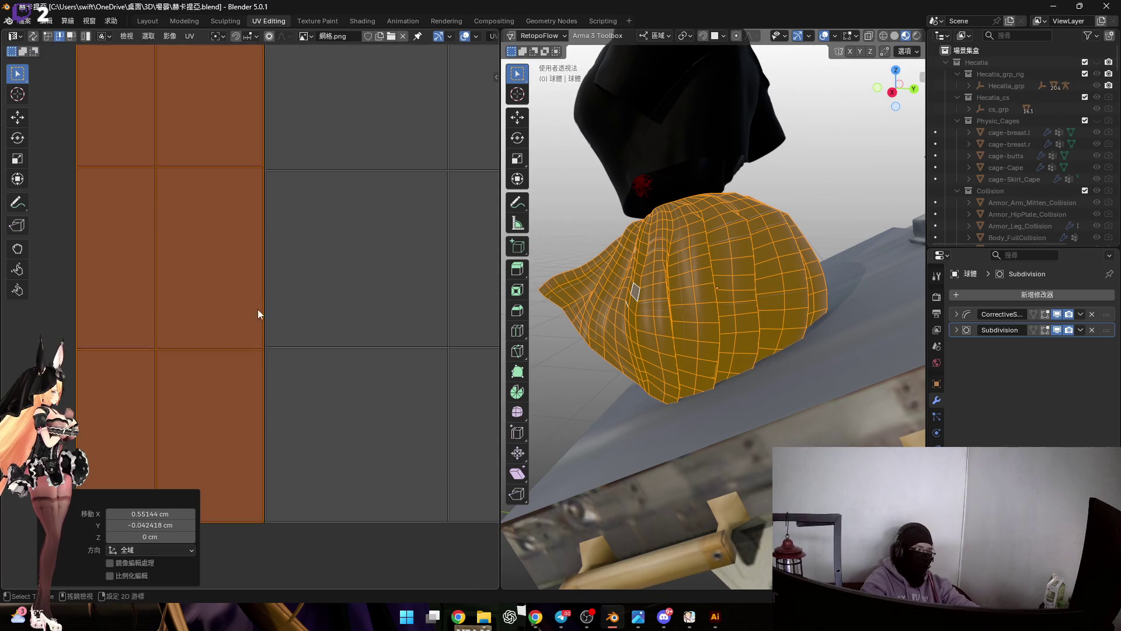
{"action": "scroll", "coordinate": [291, 450], "scroll_direction": "up", "scroll_amount": 3}
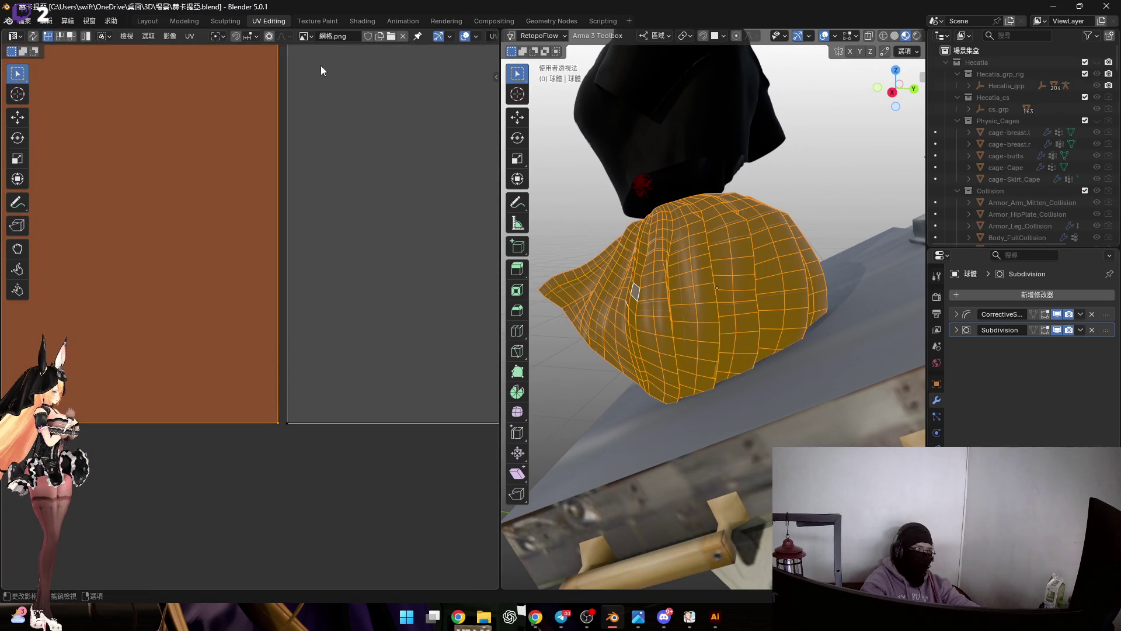
{"action": "left_click", "coordinate": [220, 36]}
{"action": "left_click", "coordinate": [292, 420]}
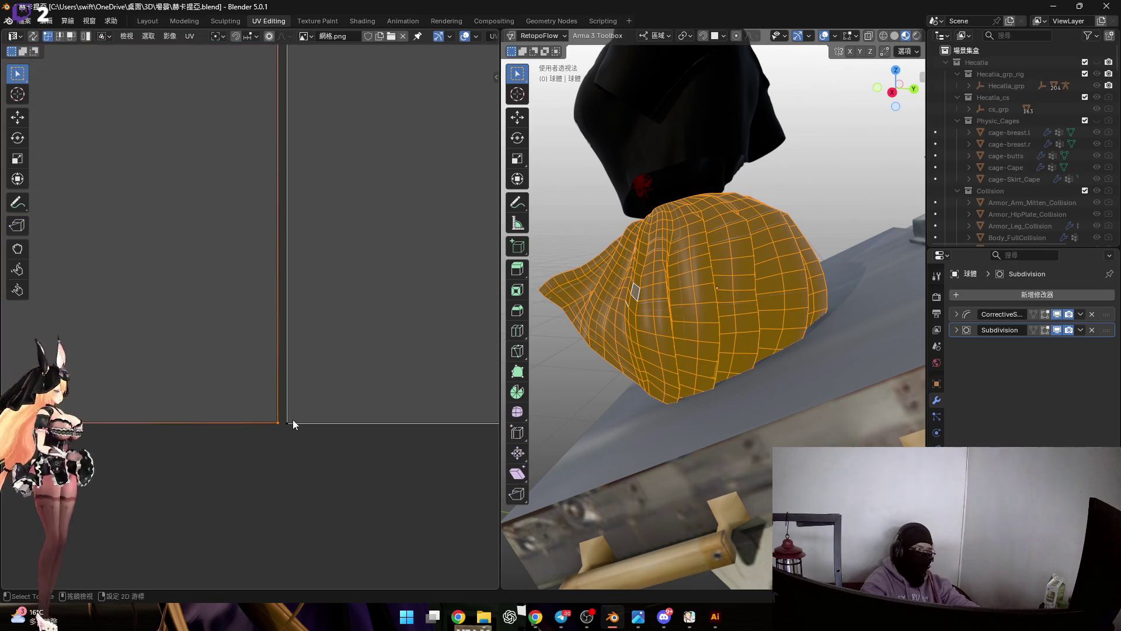
{"action": "key", "text": "shift+s"}
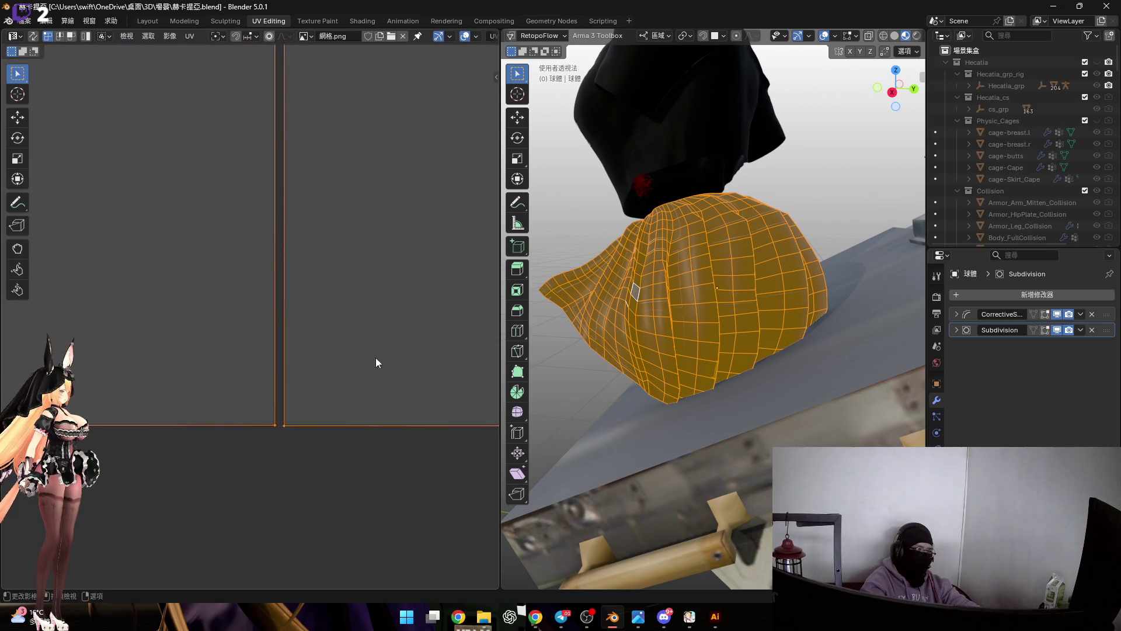
{"action": "key", "text": "ctrl+z"}
Merge the strip's first seam vertices by distance (0.020) onto the neighbouring island.
{"action": "key", "text": "m"}
{"action": "left_click", "coordinate": [350, 390]}
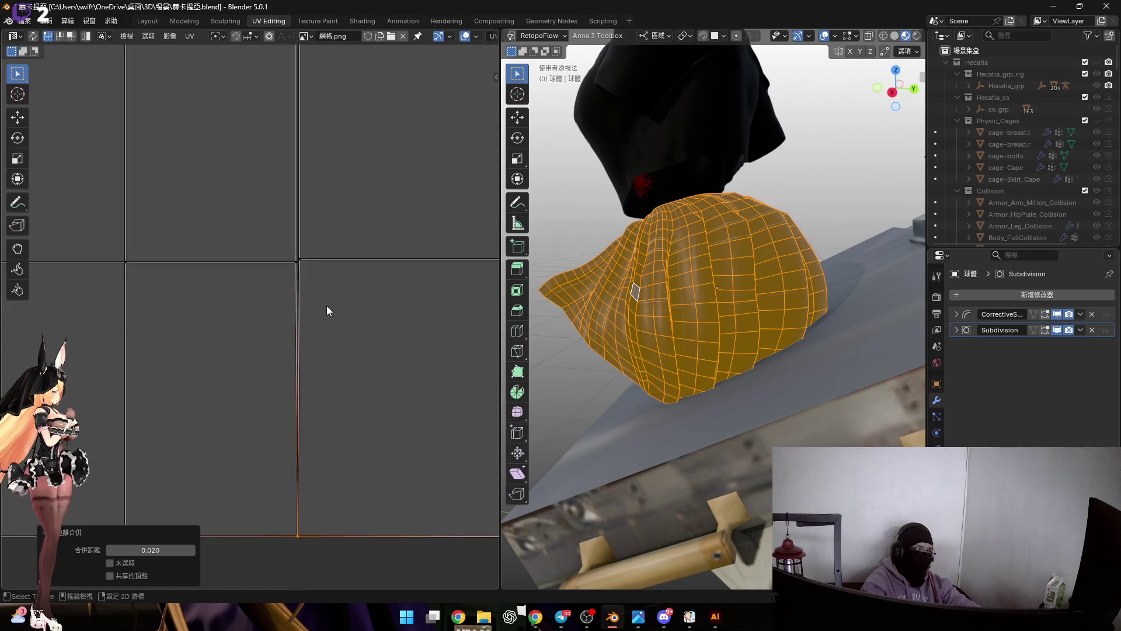
{"action": "left_click", "coordinate": [290, 385]}
{"action": "key", "text": "m"}
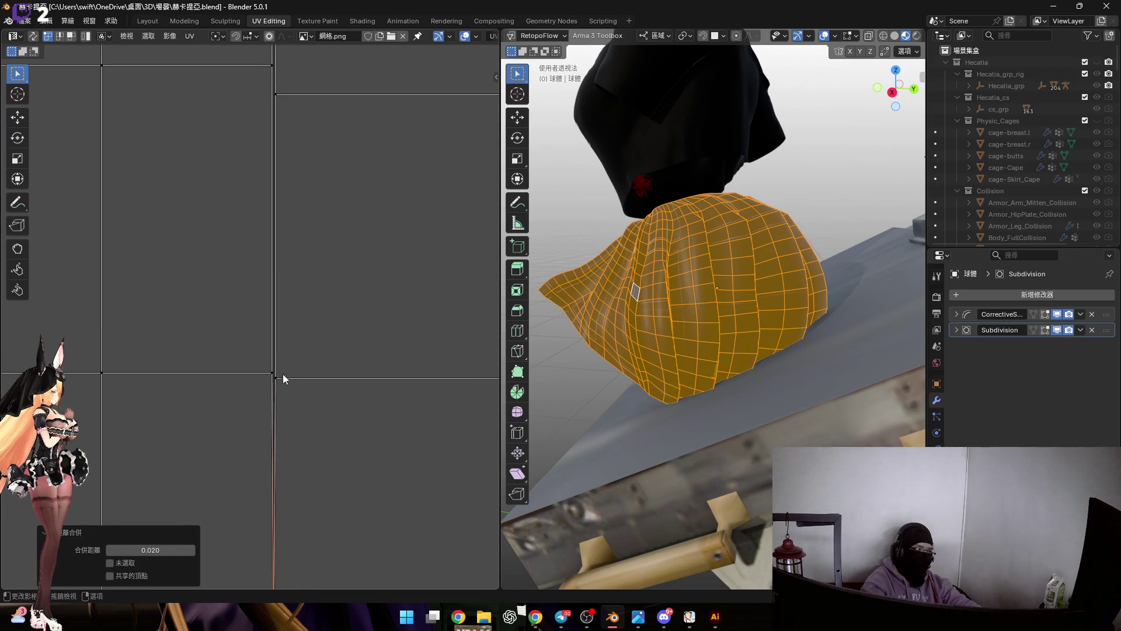
{"action": "key", "text": "m"}
{"action": "left_click", "coordinate": [288, 362]}
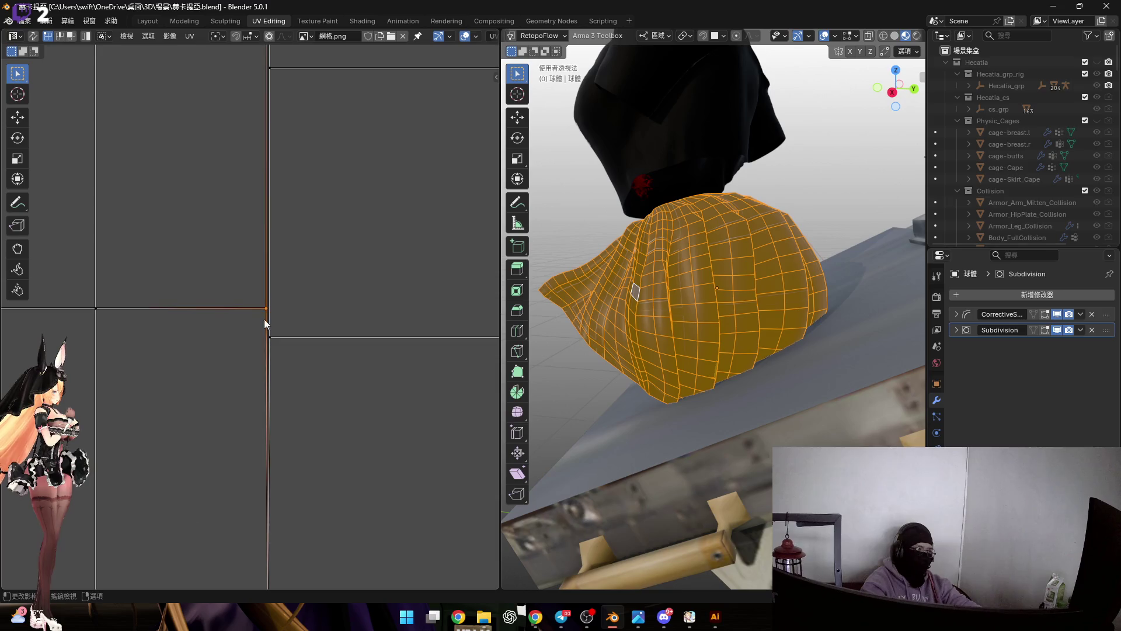
{"action": "key", "text": "m"}
{"action": "left_click", "coordinate": [341, 310]}
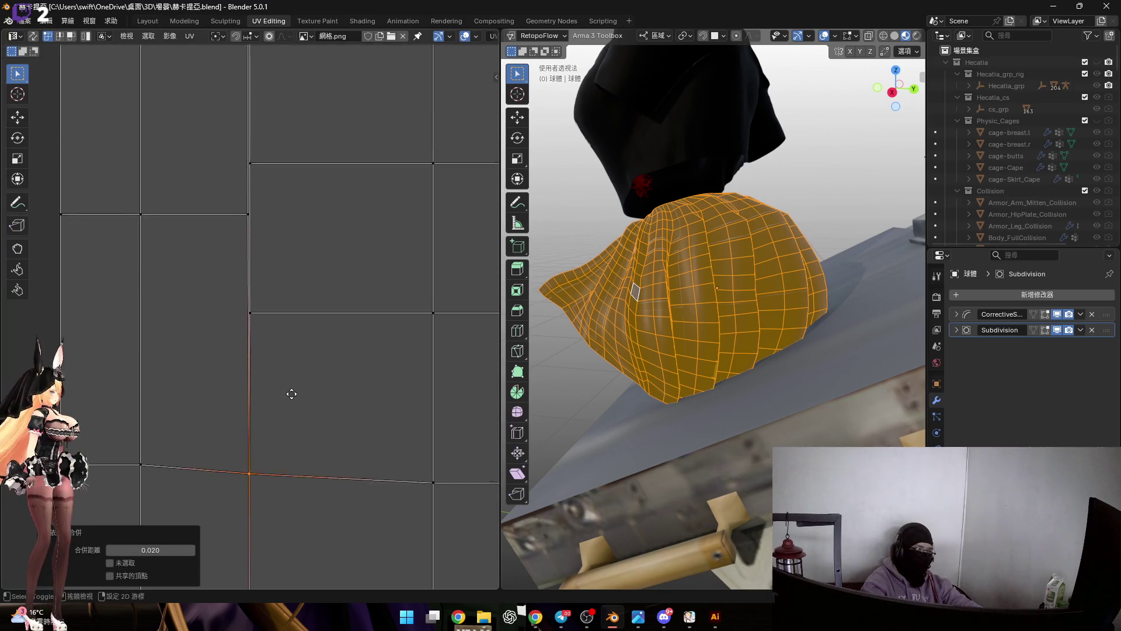
Merge the vertices along the vertical seam by distance as well.
{"action": "left_click", "coordinate": [259, 302]}
{"action": "left_click", "coordinate": [237, 320]}
{"action": "scroll", "coordinate": [325, 363], "scroll_direction": "down", "scroll_amount": 2}
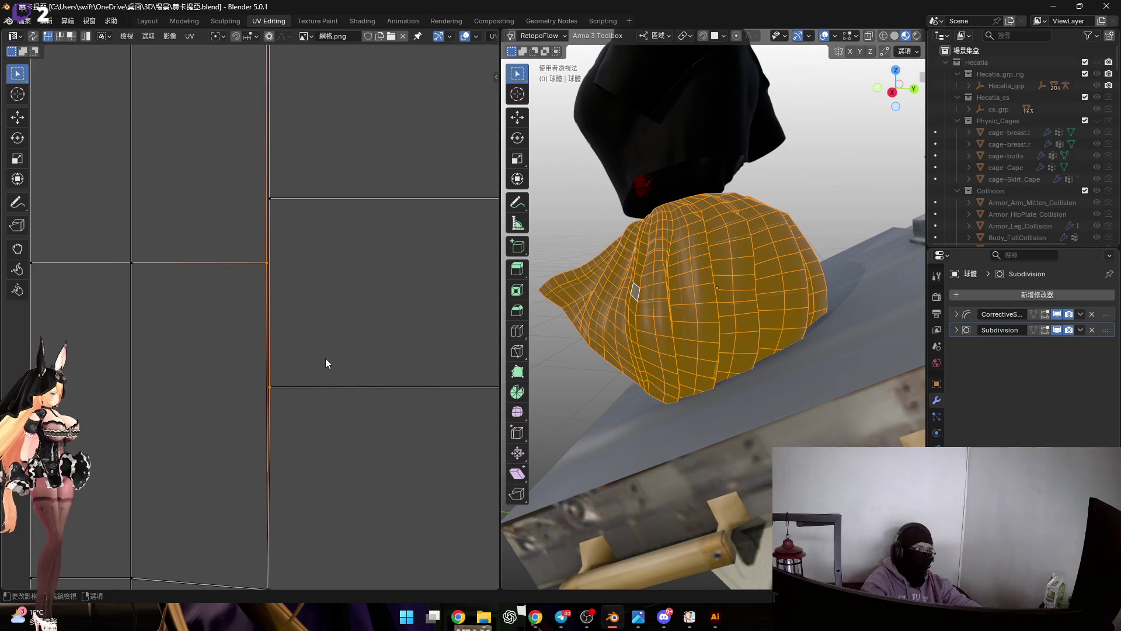
{"action": "key", "text": "m"}
{"action": "left_click", "coordinate": [326, 358]}
{"action": "scroll", "coordinate": [269, 352], "scroll_direction": "up", "scroll_amount": 3}
{"action": "key", "text": "m"}
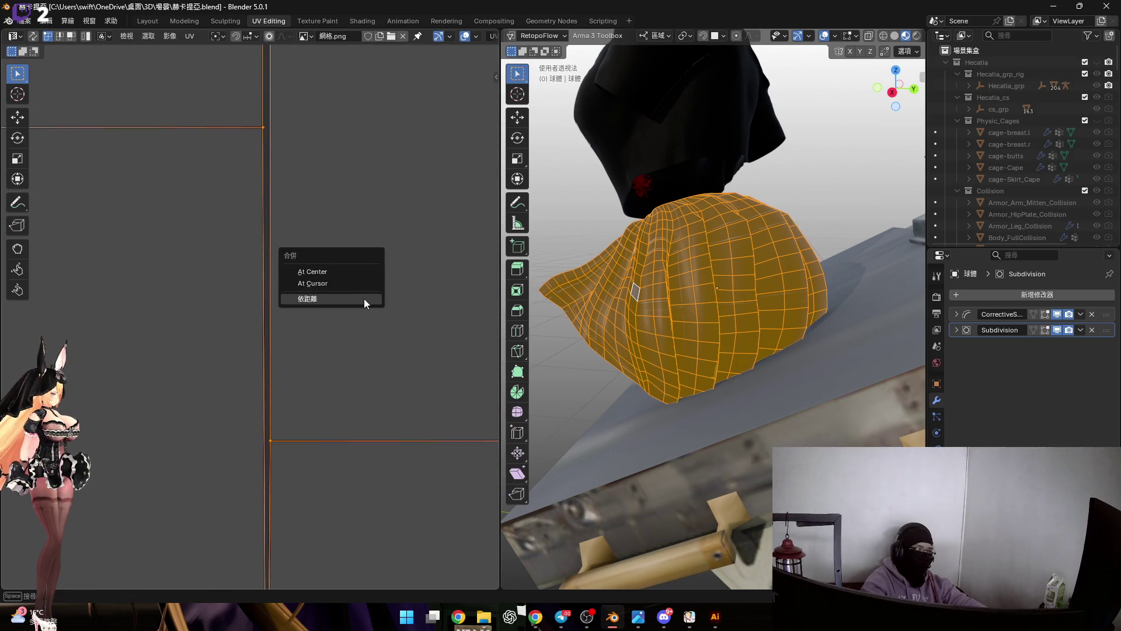
Merge the remaining seam vertices by distance, undoing a bad At Cursor merge.
{"action": "left_click", "coordinate": [365, 298]}
{"action": "key", "text": "m"}
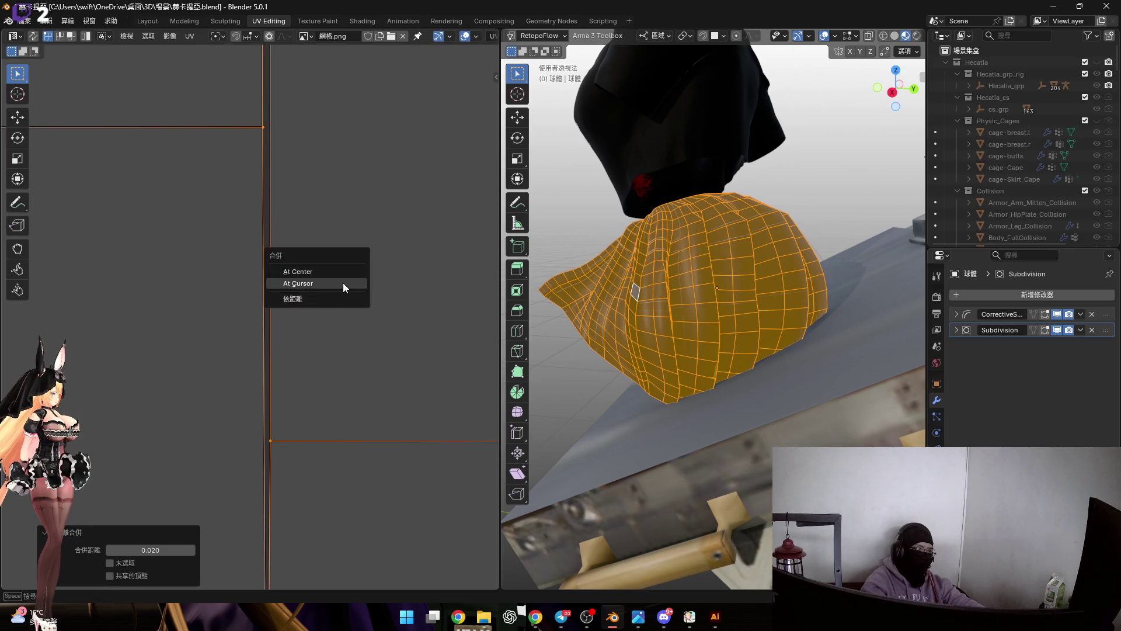
{"action": "left_click", "coordinate": [344, 282]}
{"action": "scroll", "coordinate": [333, 324], "scroll_direction": "down", "scroll_amount": 3}
{"action": "key", "text": "ctrl+z"}
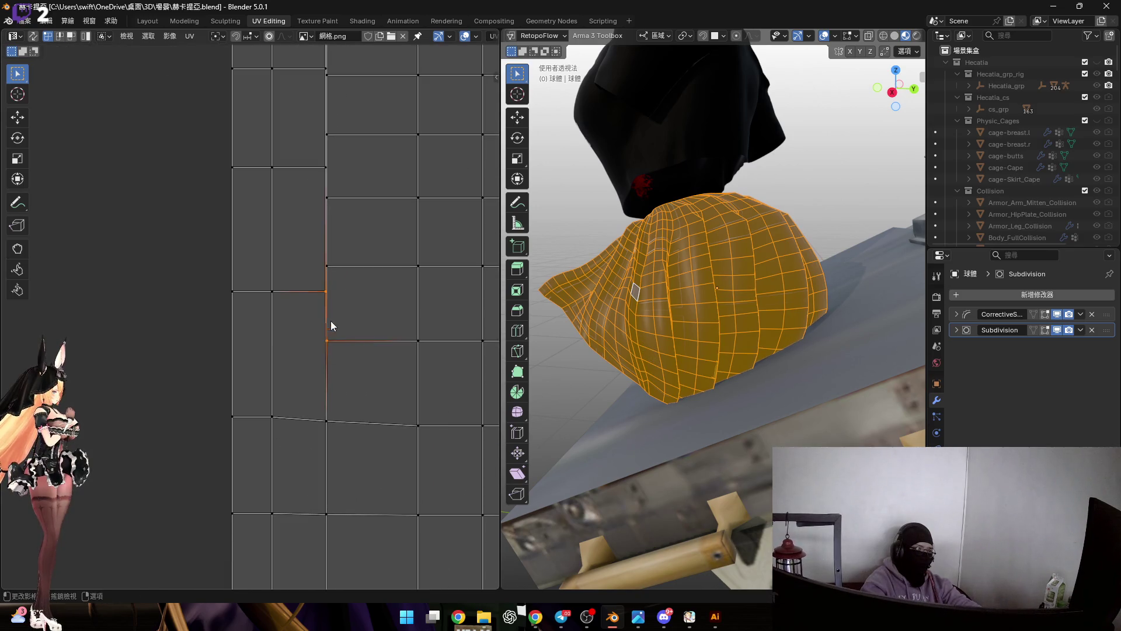
{"action": "scroll", "coordinate": [332, 327], "scroll_direction": "down", "scroll_amount": 2}
{"action": "scroll", "coordinate": [342, 290], "scroll_direction": "down", "scroll_amount": 2}
{"action": "scroll", "coordinate": [281, 368], "scroll_direction": "up", "scroll_amount": 5}
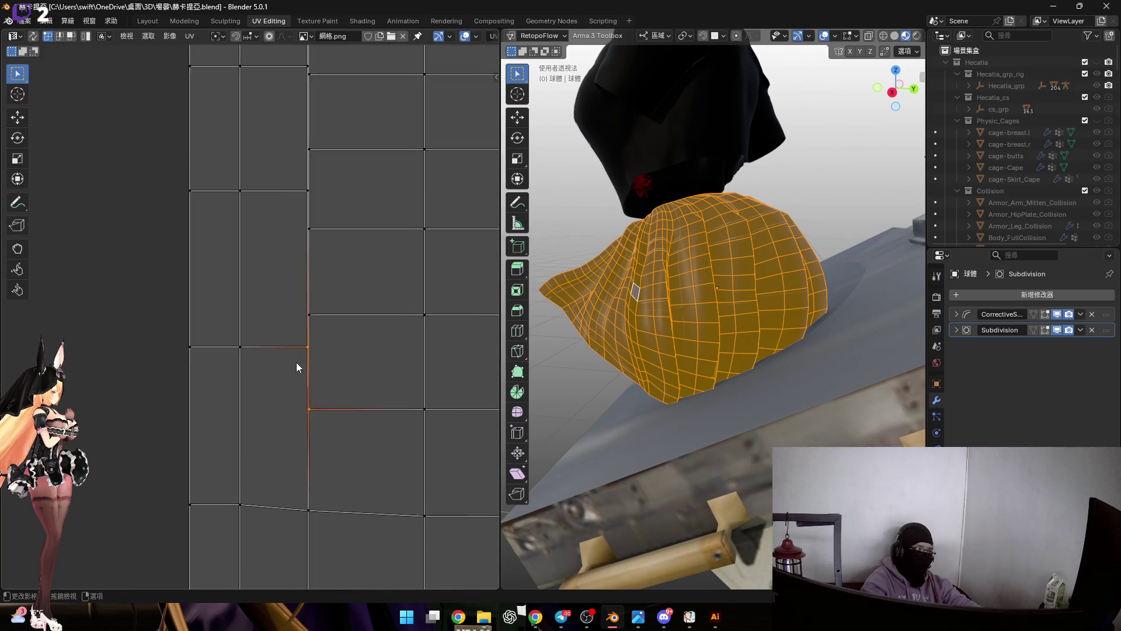
{"action": "scroll", "coordinate": [295, 361], "scroll_direction": "down", "scroll_amount": 3}
Move a misaligned UV edge vertically into line in edge select mode.
{"action": "key", "text": "2"}
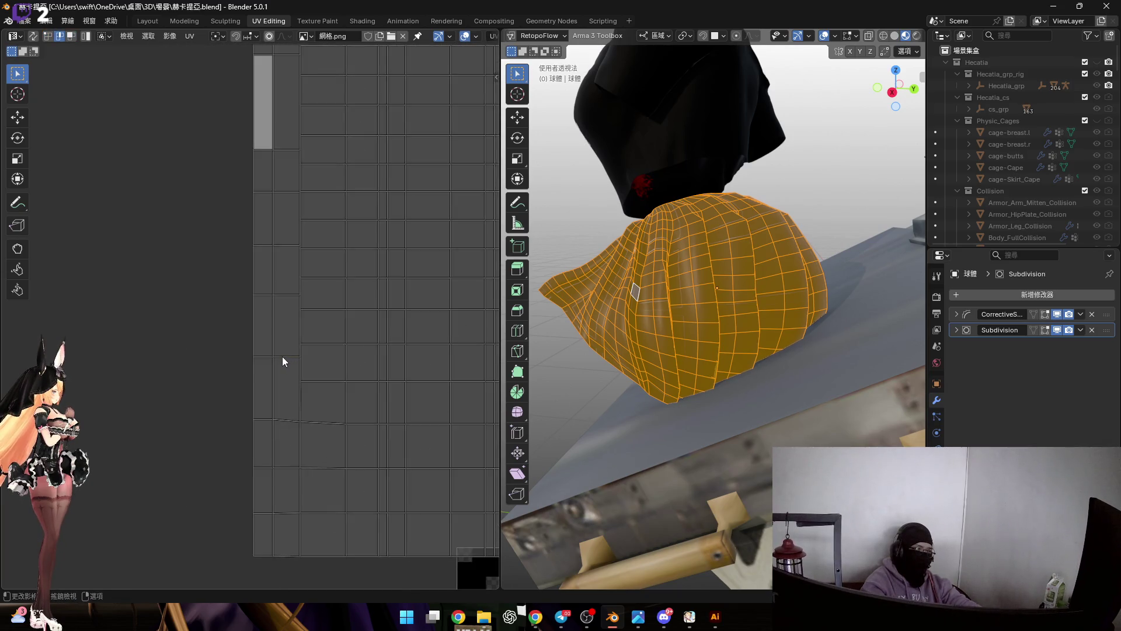
{"action": "scroll", "coordinate": [283, 358], "scroll_direction": "up", "scroll_amount": 3}
{"action": "left_click", "coordinate": [286, 359]}
{"action": "key", "text": "g"}
{"action": "key", "text": "y"}
{"action": "left_click", "coordinate": [297, 449]}
{"action": "scroll", "coordinate": [311, 421], "scroll_direction": "up", "scroll_amount": 3}
{"action": "scroll", "coordinate": [301, 373], "scroll_direction": "up", "scroll_amount": 2}
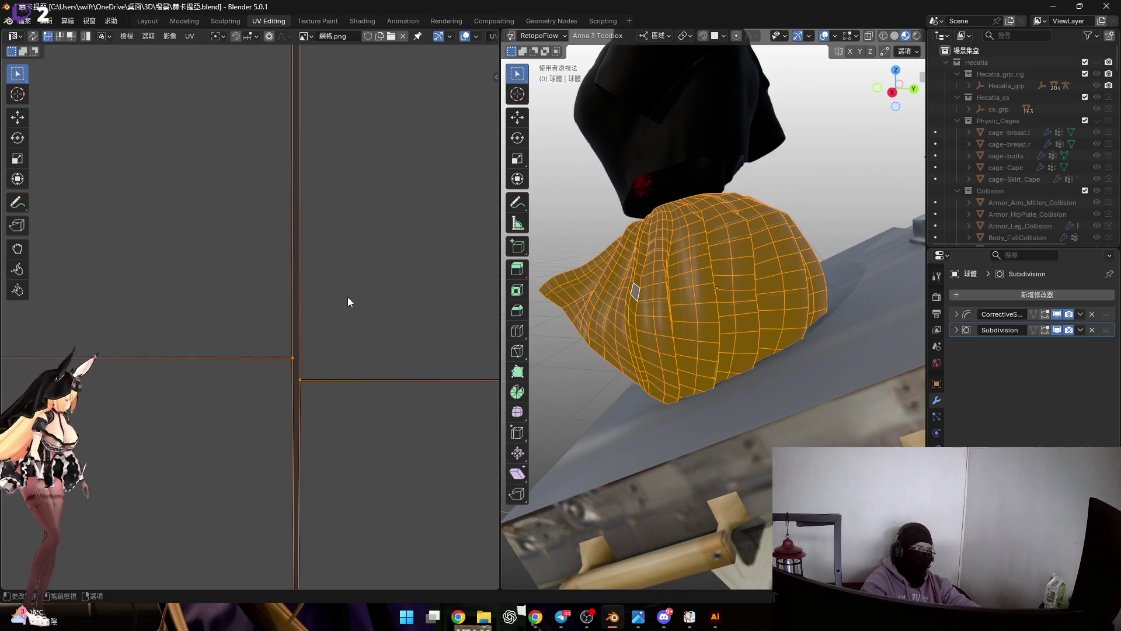
{"action": "scroll", "coordinate": [348, 297], "scroll_direction": "down", "scroll_amount": 3}
{"action": "scroll", "coordinate": [346, 304], "scroll_direction": "down", "scroll_amount": 2}
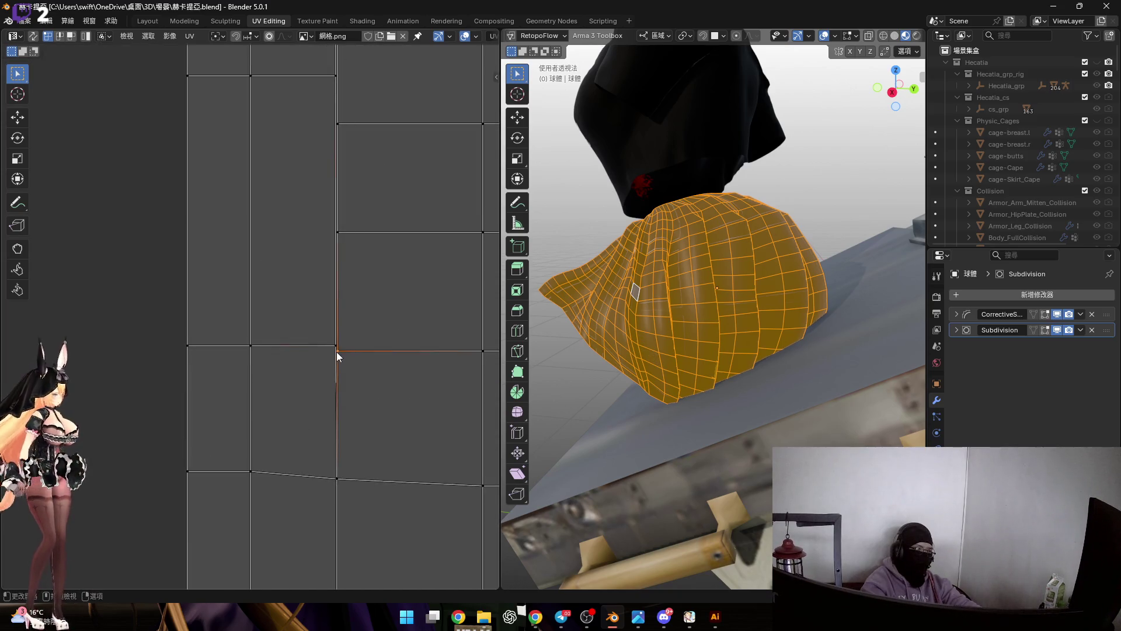
{"action": "scroll", "coordinate": [344, 344], "scroll_direction": "up", "scroll_amount": 4}
Weld two separate UV vertices into one with Merge by Distance.
{"action": "key", "text": "m"}
{"action": "left_click", "coordinate": [385, 311]}
{"action": "key", "text": "ctrl+z"}
{"action": "key", "text": "m"}
{"action": "left_click", "coordinate": [382, 327]}
{"action": "scroll", "coordinate": [366, 345], "scroll_direction": "down", "scroll_amount": 5}
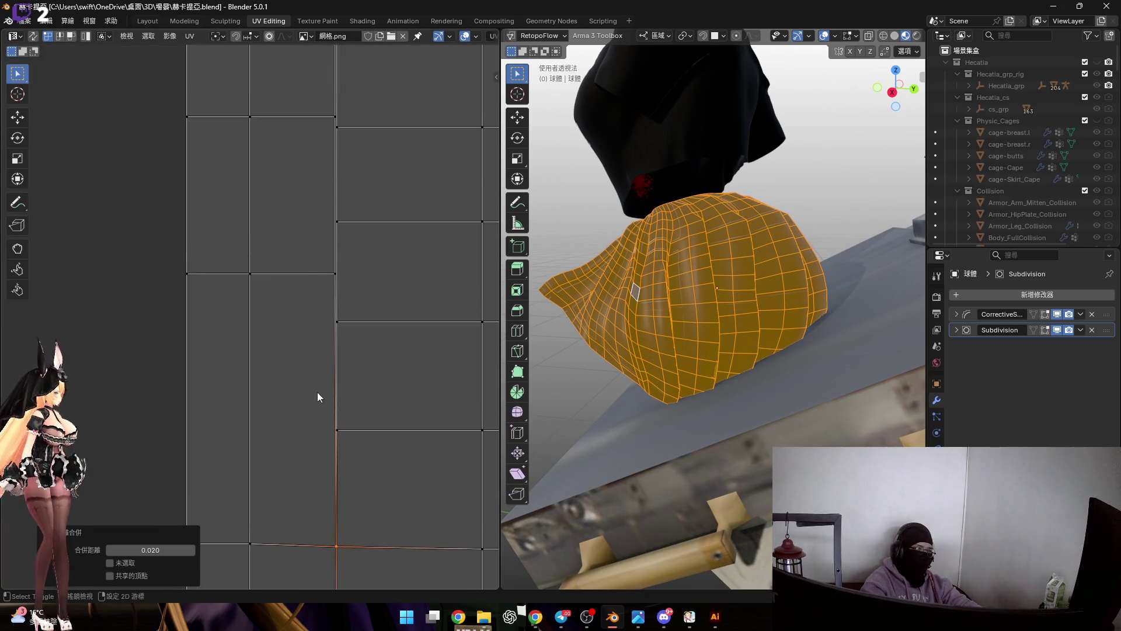
Straighten two more UV edges by moving them vertically to the grid rows.
{"action": "left_click", "coordinate": [293, 275]}
{"action": "key", "text": "h"}
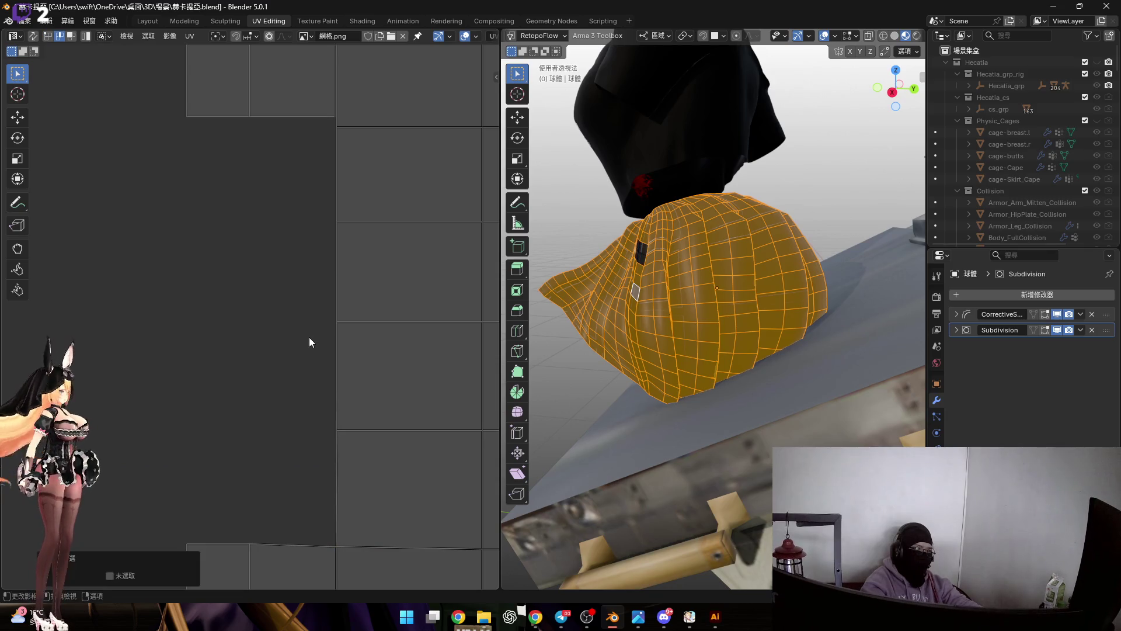
{"action": "key", "text": "alt+h"}
{"action": "key", "text": "g"}
{"action": "key", "text": "y"}
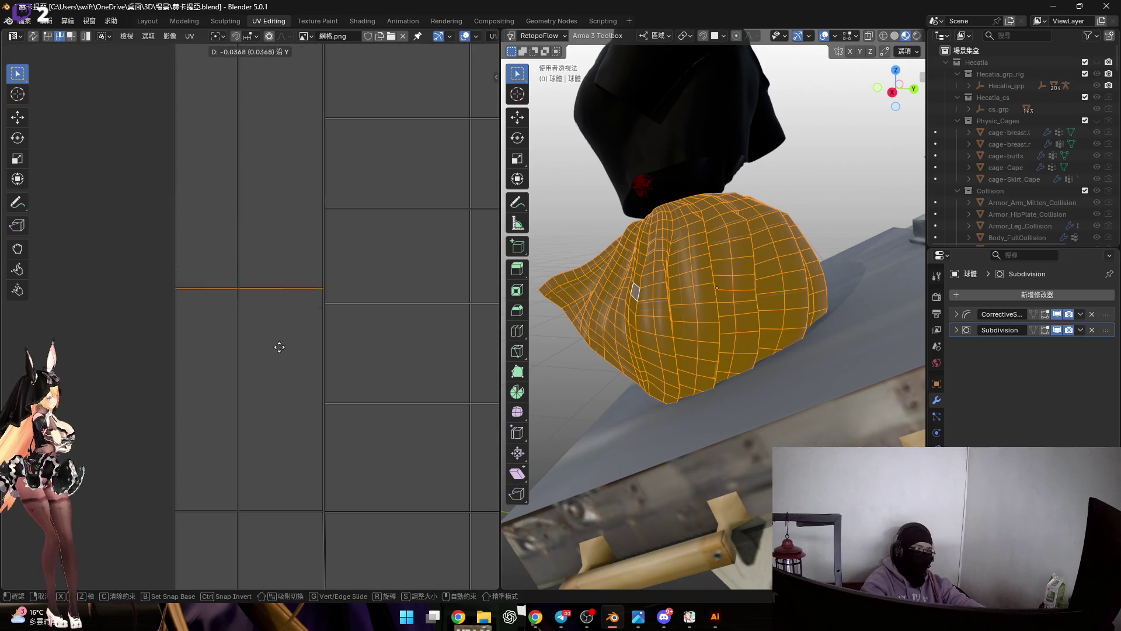
{"action": "left_click", "coordinate": [285, 417]}
{"action": "scroll", "coordinate": [276, 253], "scroll_direction": "down", "scroll_amount": 2}
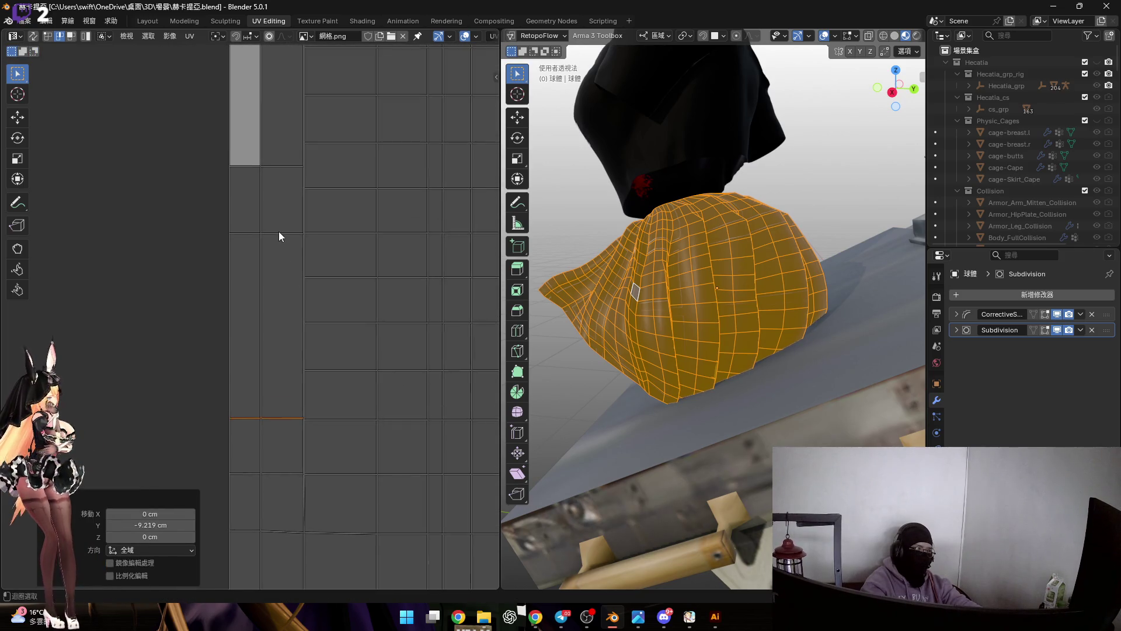
{"action": "key", "text": "s"}
{"action": "key", "text": "g"}
{"action": "key", "text": "y"}
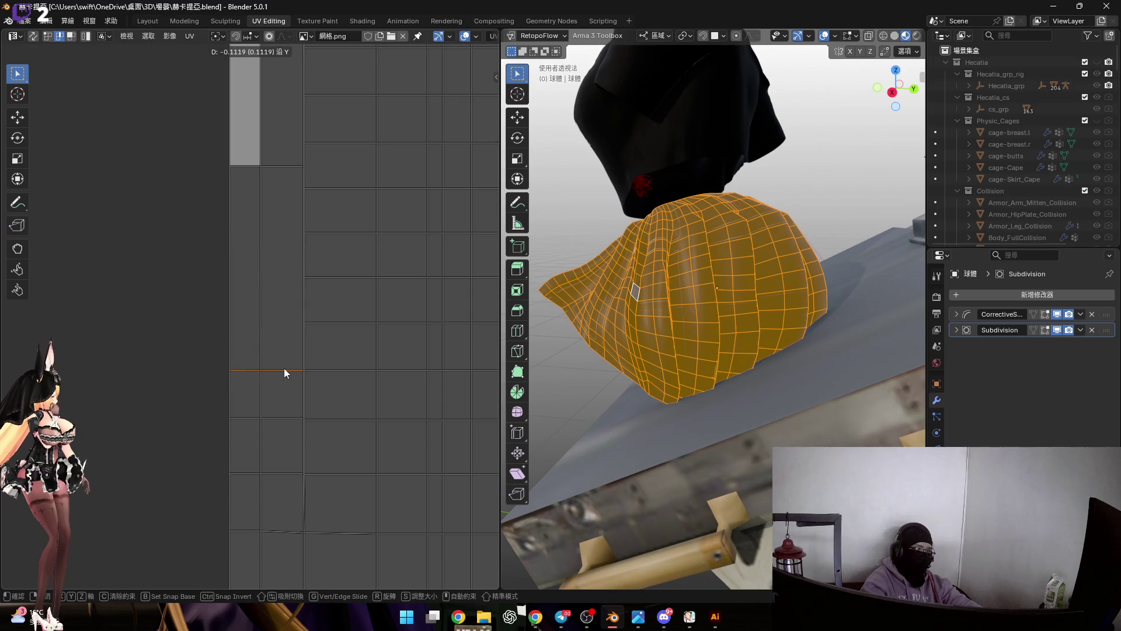
{"action": "left_click", "coordinate": [284, 367]}
Select vertical strips of cape faces in the viewport, then the whole mesh.
{"action": "middle_click_drag", "start_coordinate": [596, 263], "coordinate": [638, 254]}
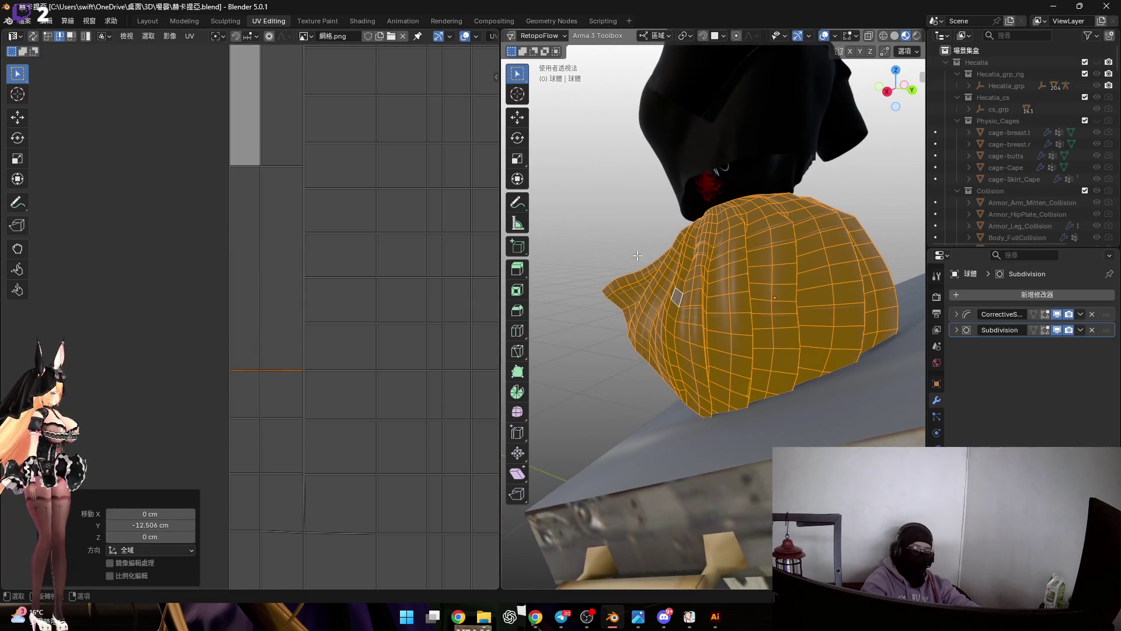
{"action": "scroll", "coordinate": [639, 255], "scroll_direction": "up", "scroll_amount": 3}
{"action": "key", "text": "alt+a"}
{"action": "scroll", "coordinate": [687, 321], "scroll_direction": "up", "scroll_amount": 2}
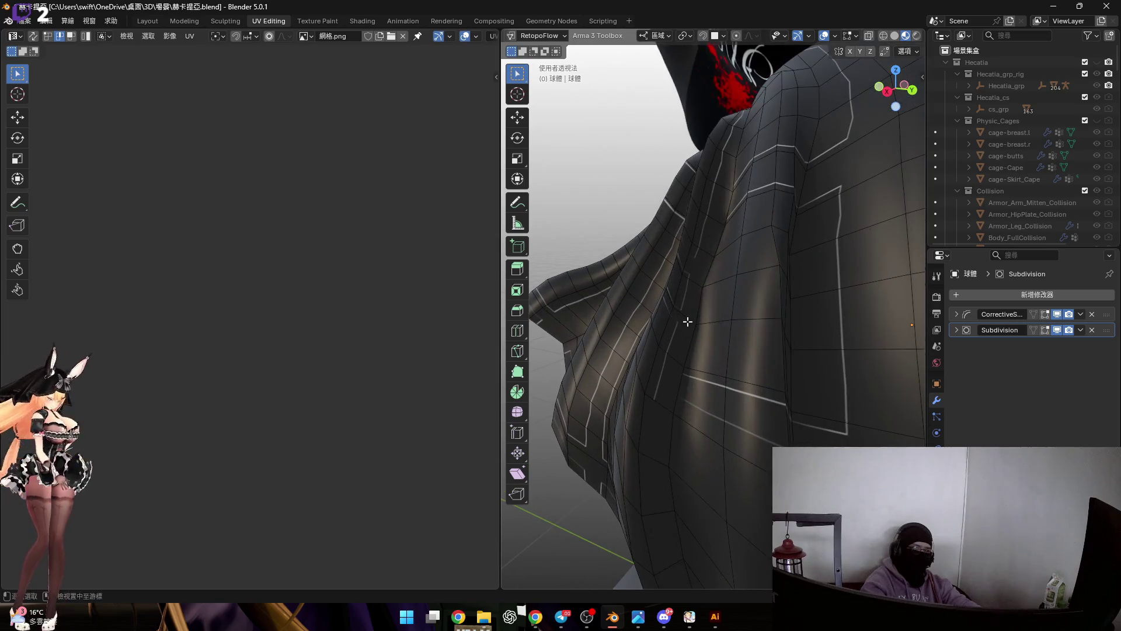
{"action": "left_click", "coordinate": [677, 320], "text": "alt"}
{"action": "middle_click_drag", "start_coordinate": [676, 320], "coordinate": [673, 314]}
{"action": "left_click", "coordinate": [704, 322], "text": "alt"}
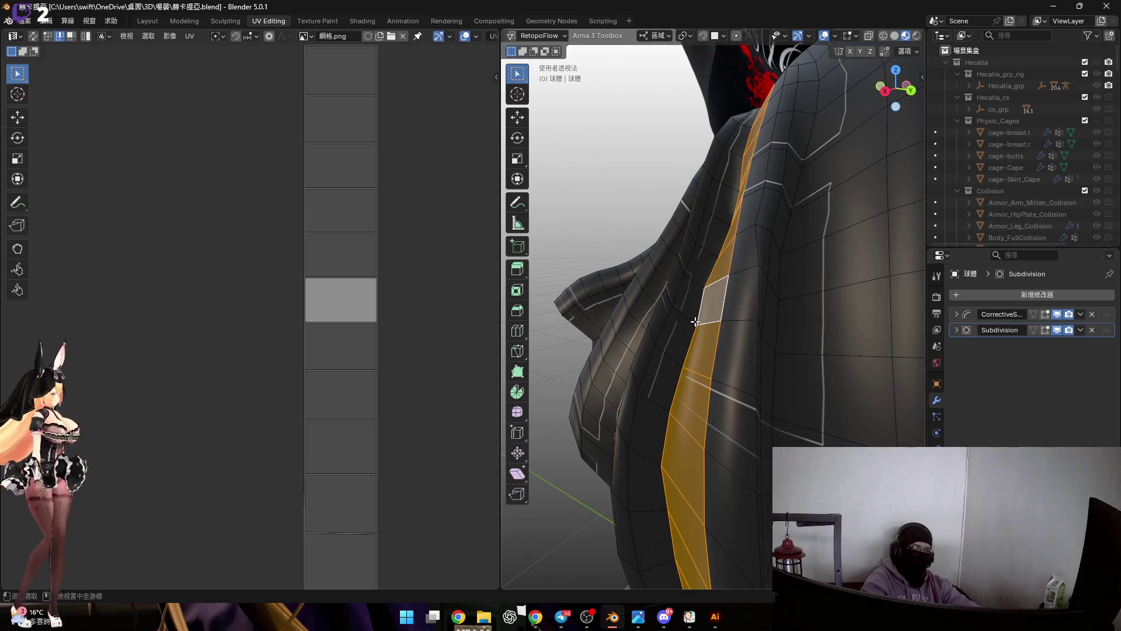
{"action": "left_click", "coordinate": [693, 321], "text": "alt"}
{"action": "left_click", "coordinate": [704, 320], "text": "alt"}
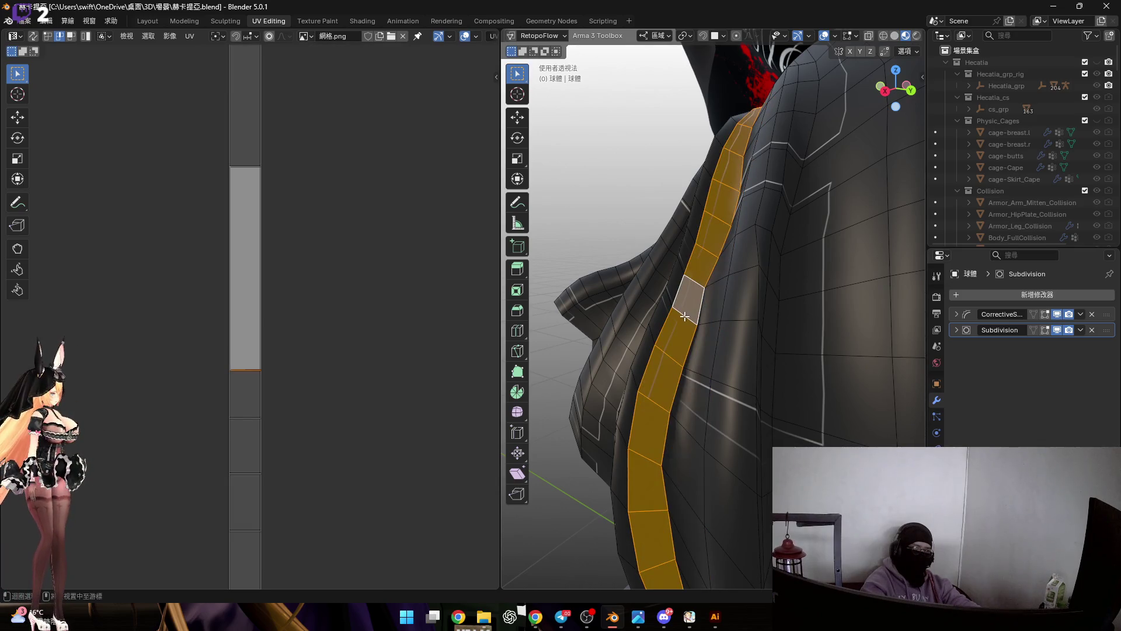
{"action": "left_click", "coordinate": [705, 320], "text": "alt"}
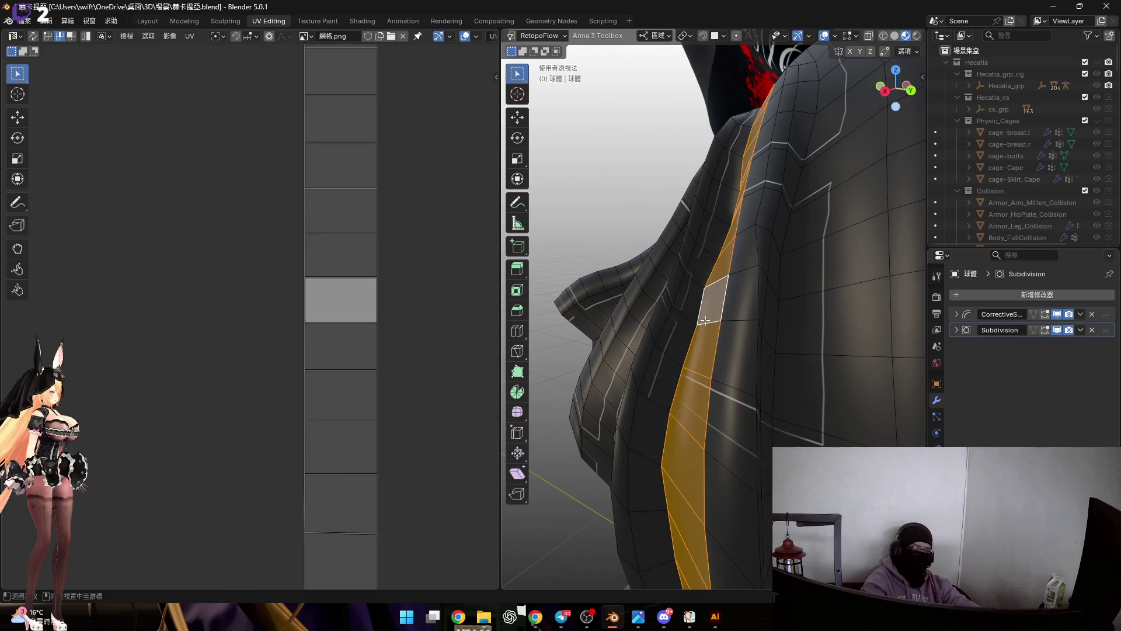
{"action": "key", "text": "a"}
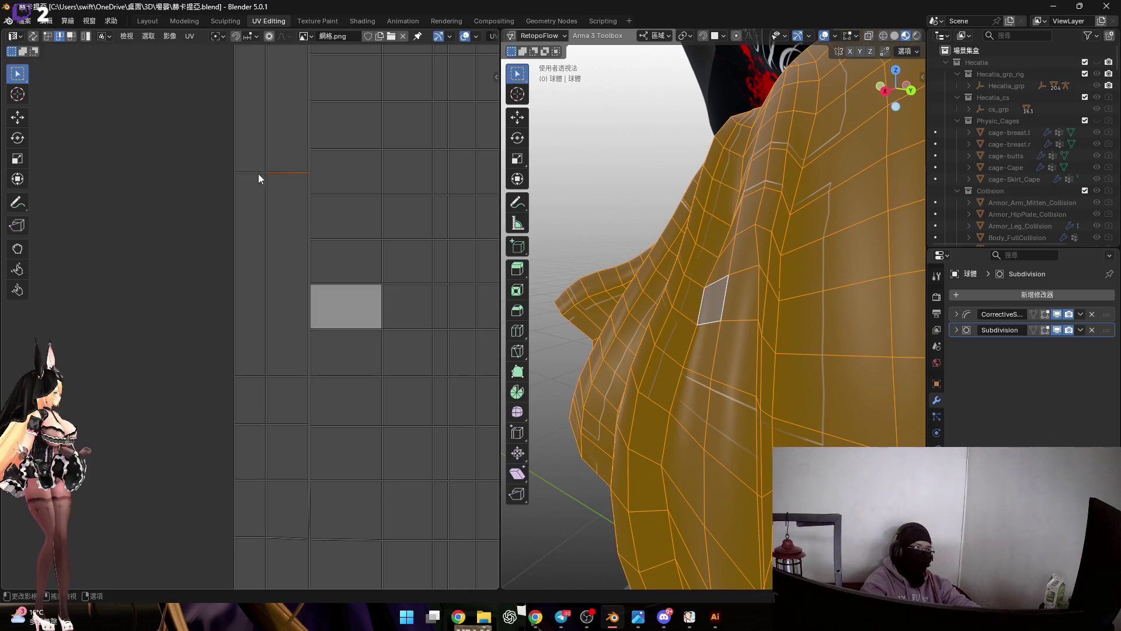
{"action": "scroll", "coordinate": [300, 203], "scroll_direction": "up", "scroll_amount": 2}
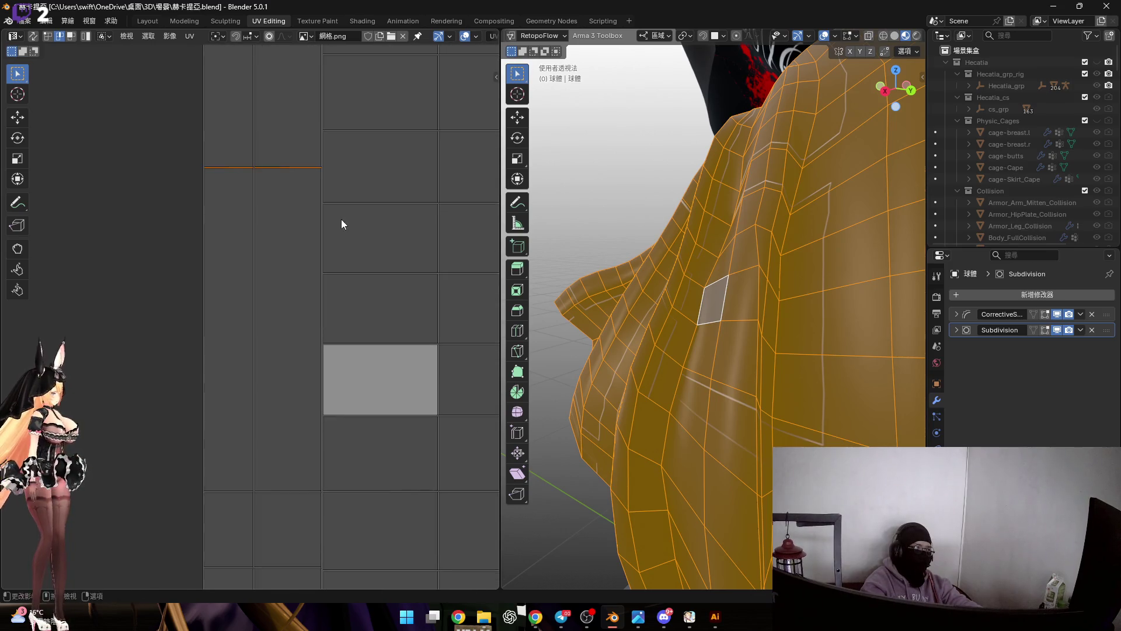
Shift the UV selection down vertically about 25.7 cm, then deselect everything.
{"action": "key", "text": "g"}
{"action": "key", "text": "y"}
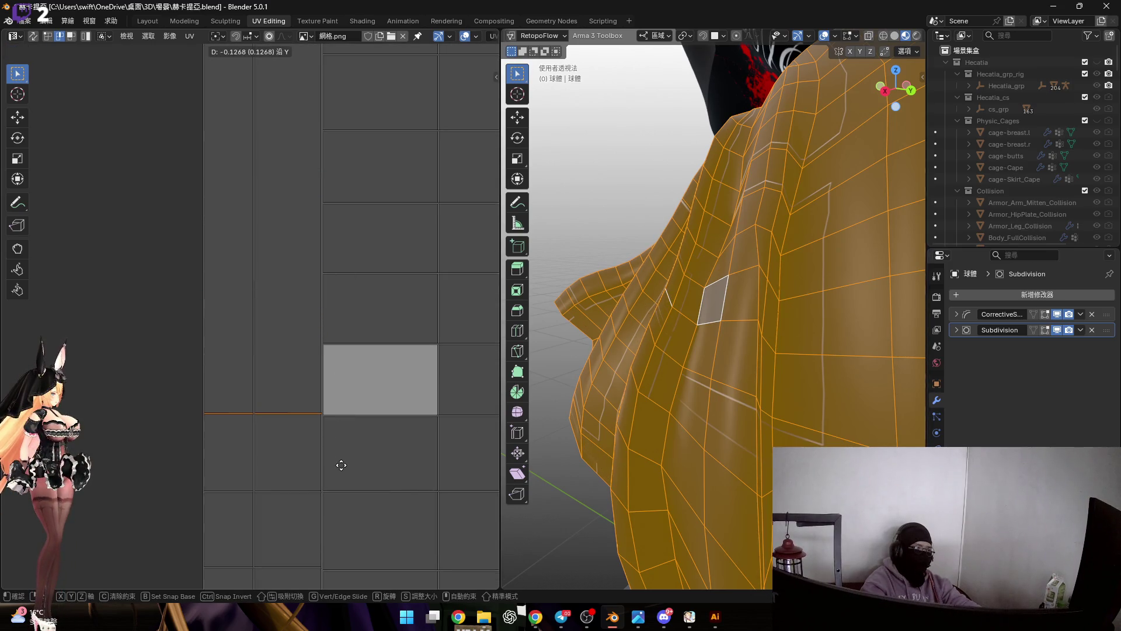
{"action": "left_click", "coordinate": [341, 465]}
{"action": "scroll", "coordinate": [306, 220], "scroll_direction": "down", "scroll_amount": 2}
{"action": "scroll", "coordinate": [299, 243], "scroll_direction": "down", "scroll_amount": 3}
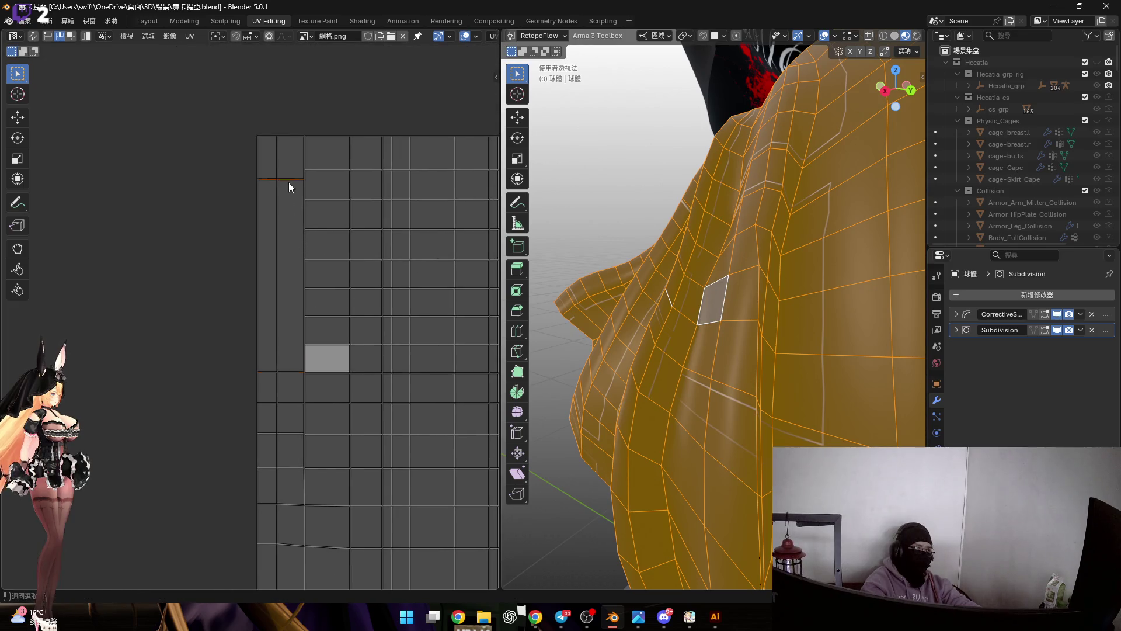
{"action": "key", "text": "g"}
{"action": "key", "text": "y"}
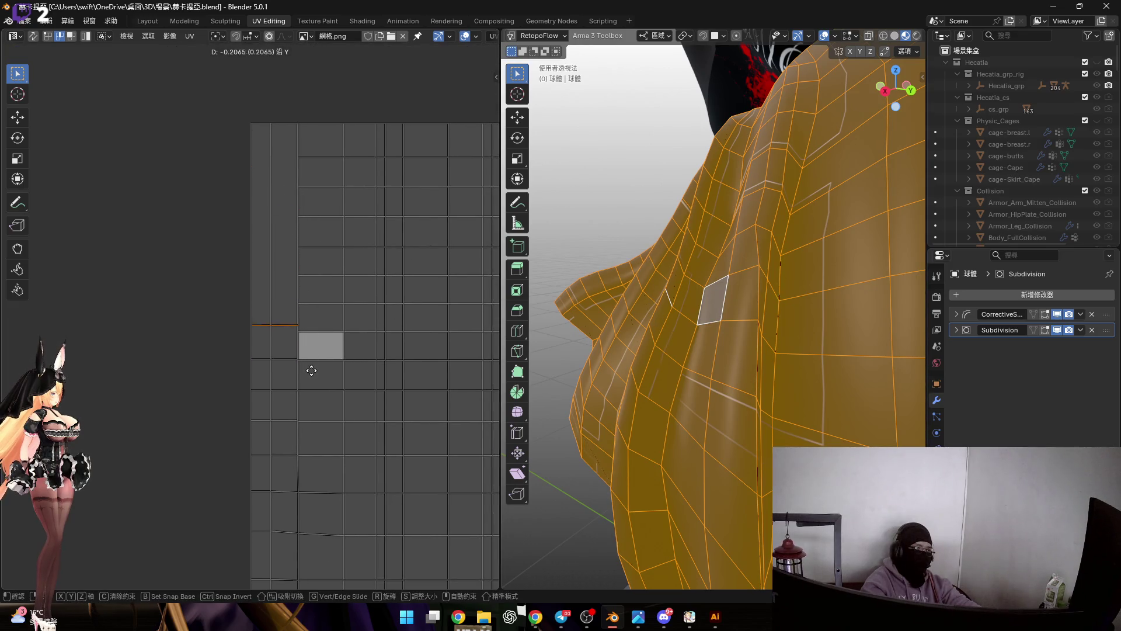
{"action": "left_click", "coordinate": [311, 370]}
{"action": "scroll", "coordinate": [248, 228], "scroll_direction": "down", "scroll_amount": 3}
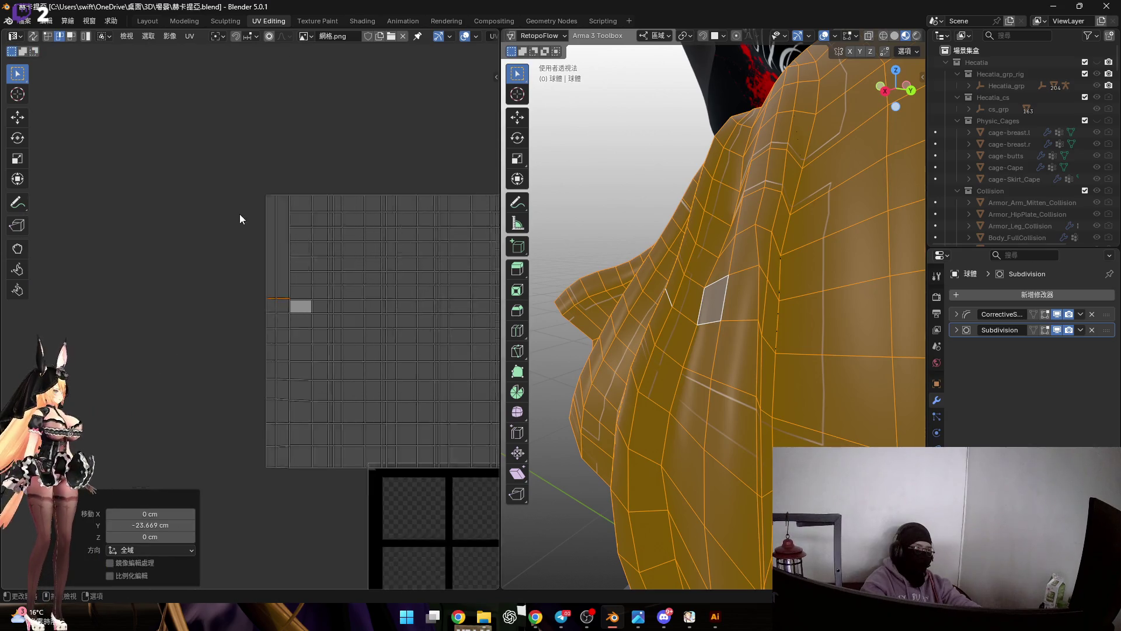
{"action": "scroll", "coordinate": [249, 232], "scroll_direction": "up", "scroll_amount": 4}
{"action": "scroll", "coordinate": [261, 290], "scroll_direction": "up", "scroll_amount": 3}
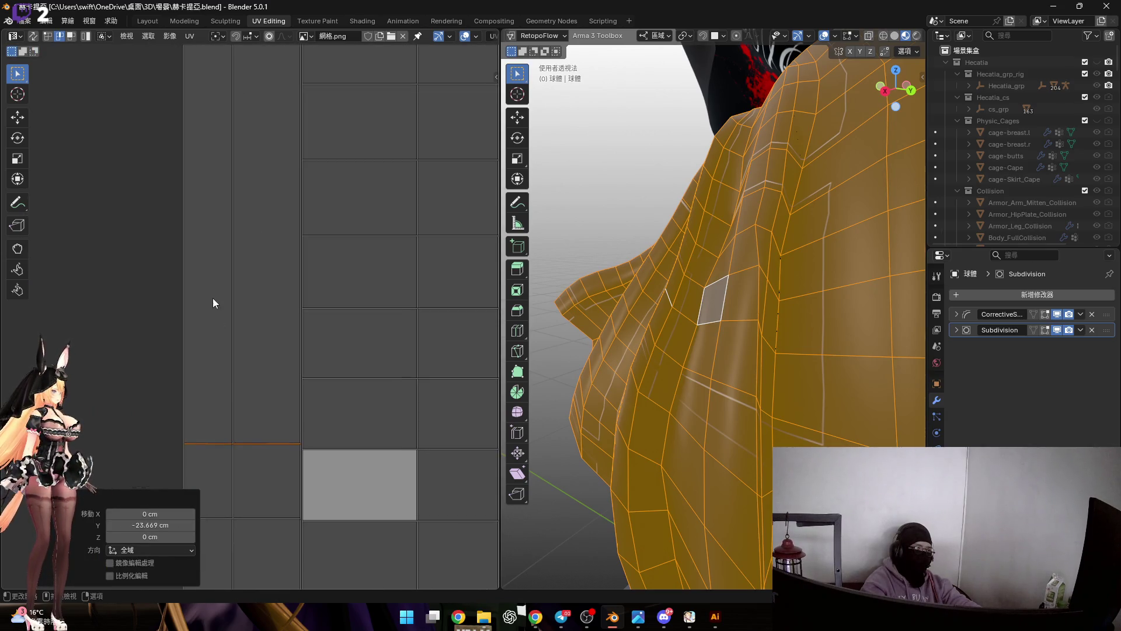
{"action": "scroll", "coordinate": [236, 310], "scroll_direction": "down", "scroll_amount": 3}
{"action": "mouse_move", "coordinate": [613, 350]}
{"action": "middle_mouse_down"}
{"action": "mouse_move", "coordinate": [662, 331]}
{"action": "mouse_move", "coordinate": [648, 289]}
{"action": "middle_mouse_up"}
{"action": "scroll", "coordinate": [266, 321], "scroll_direction": "down", "scroll_amount": 3}
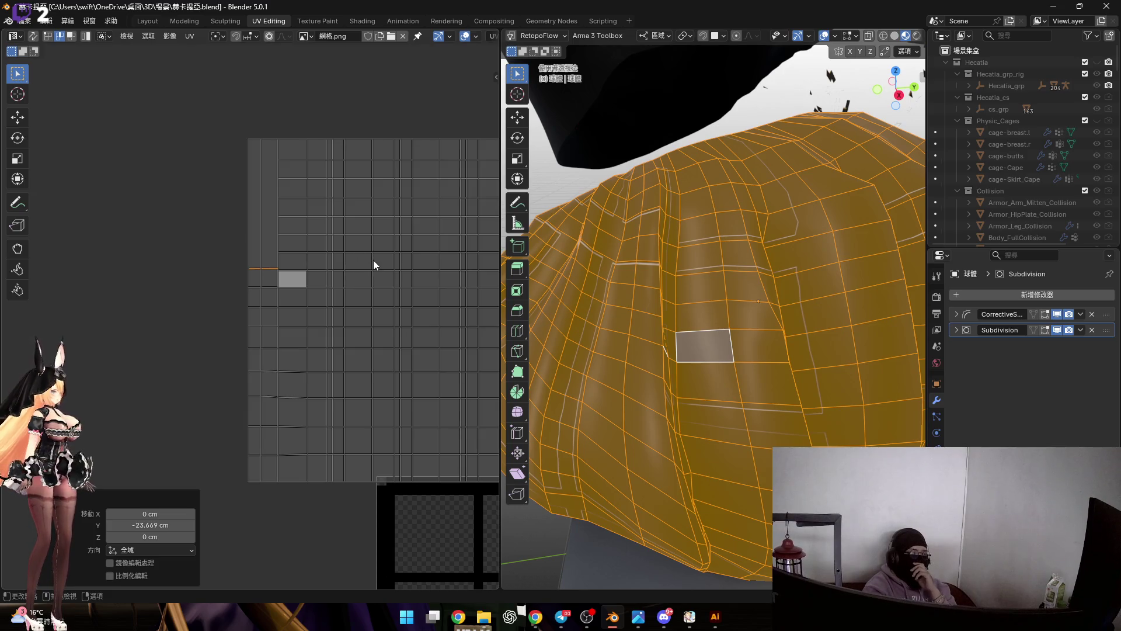
{"action": "mouse_move", "coordinate": [615, 261]}
{"action": "middle_mouse_down"}
{"action": "mouse_move", "coordinate": [619, 223]}
{"action": "mouse_move", "coordinate": [646, 280]}
{"action": "middle_mouse_up"}
{"action": "key", "text": "alt+a"}
Pick out single cape faces and a vertical strip while inspecting the panel.
{"action": "left_click", "coordinate": [633, 255]}
{"action": "left_click", "coordinate": [638, 223]}
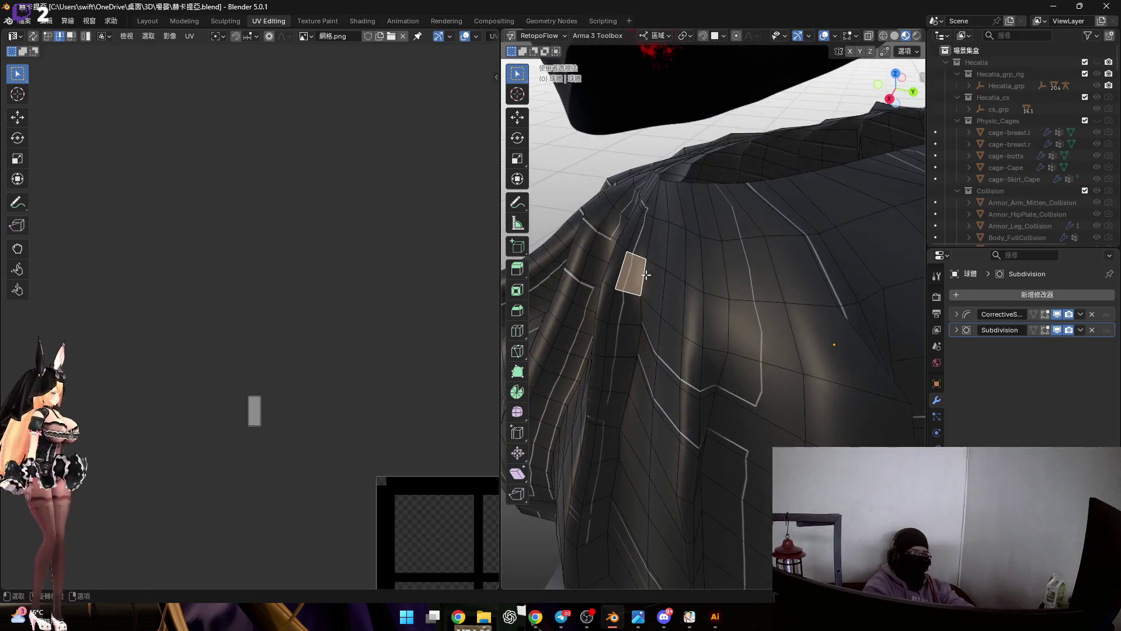
{"action": "left_click", "coordinate": [645, 239]}
{"action": "mouse_move", "coordinate": [645, 240]}
{"action": "middle_mouse_down"}
{"action": "mouse_move", "coordinate": [623, 290]}
{"action": "mouse_move", "coordinate": [649, 487]}
{"action": "mouse_move", "coordinate": [666, 394]}
{"action": "mouse_move", "coordinate": [648, 289]}
{"action": "middle_mouse_up"}
{"action": "scroll", "coordinate": [376, 283], "scroll_direction": "down", "scroll_amount": 3}
{"action": "scroll", "coordinate": [396, 358], "scroll_direction": "up", "scroll_amount": 4}
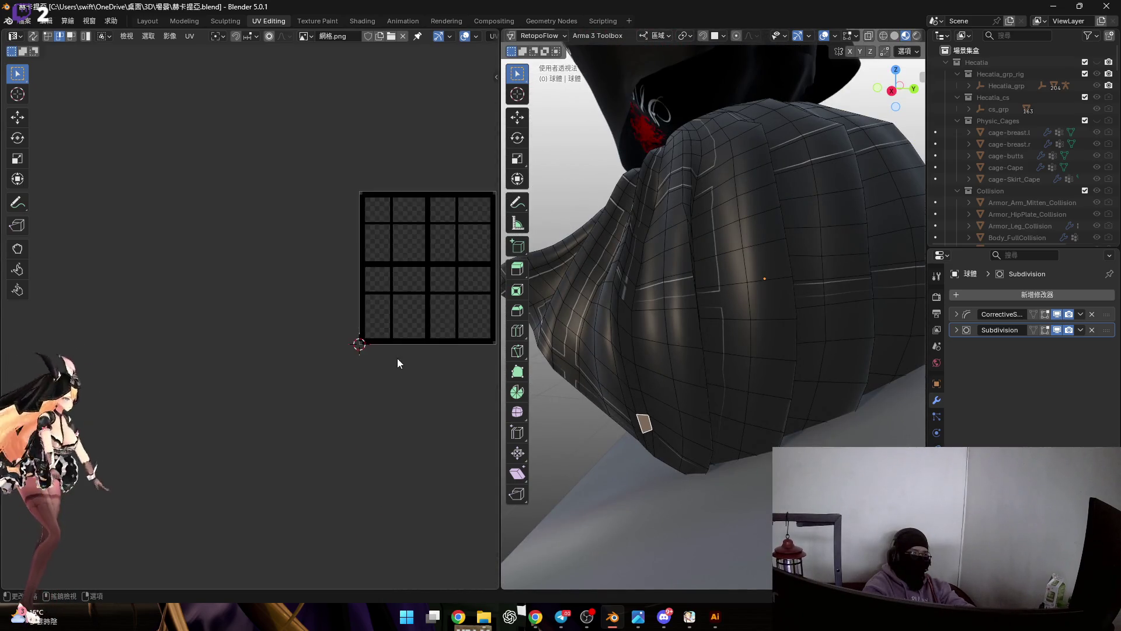
{"action": "scroll", "coordinate": [397, 362], "scroll_direction": "up", "scroll_amount": 2}
{"action": "scroll", "coordinate": [648, 412], "scroll_direction": "up", "scroll_amount": 5}
{"action": "mouse_move", "coordinate": [648, 412]}
{"action": "middle_mouse_down"}
{"action": "mouse_move", "coordinate": [639, 403]}
{"action": "mouse_move", "coordinate": [652, 351]}
{"action": "mouse_move", "coordinate": [609, 394]}
{"action": "mouse_move", "coordinate": [609, 342]}
{"action": "middle_mouse_up"}
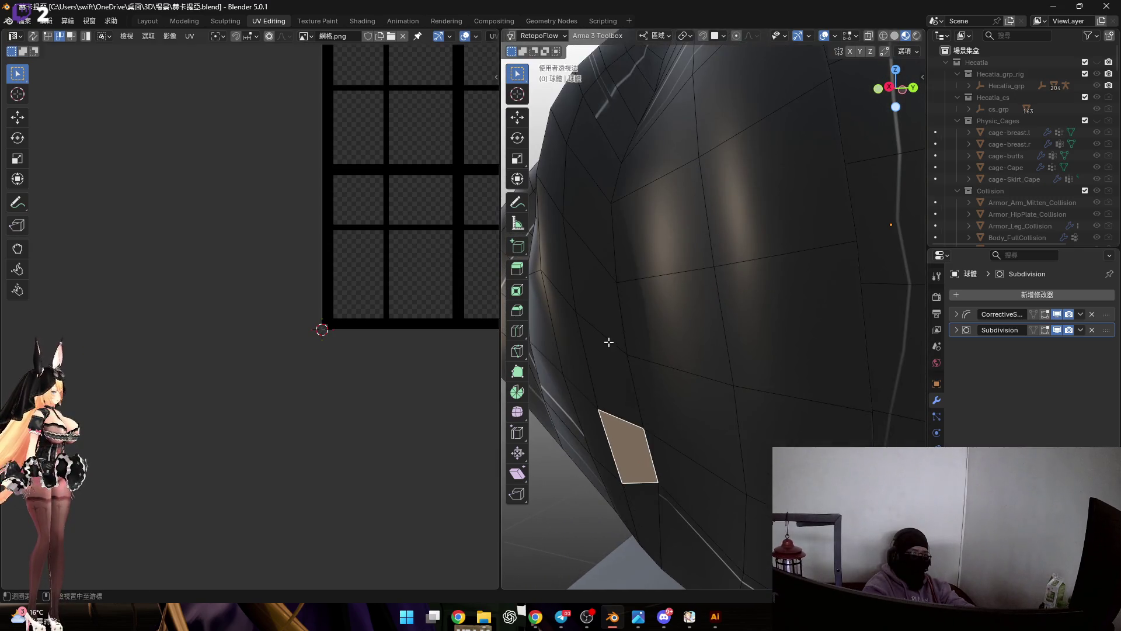
{"action": "left_click", "coordinate": [609, 342], "text": "alt"}
{"action": "scroll", "coordinate": [609, 341], "scroll_direction": "down", "scroll_amount": 2}
{"action": "scroll", "coordinate": [390, 290], "scroll_direction": "down", "scroll_amount": 3}
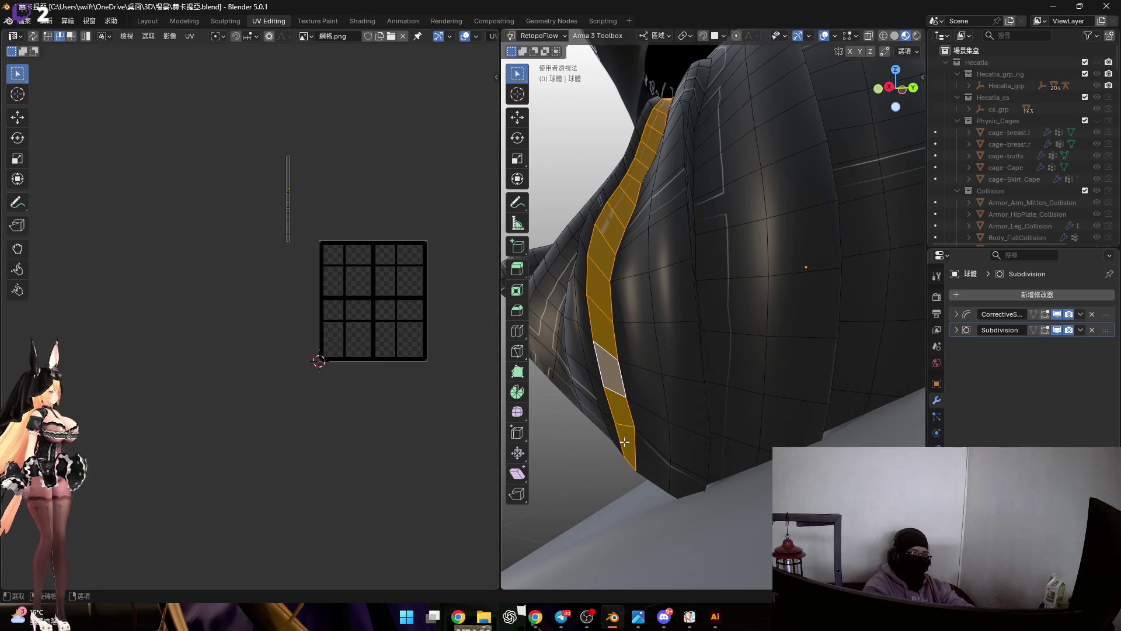
{"action": "left_click", "coordinate": [618, 406]}
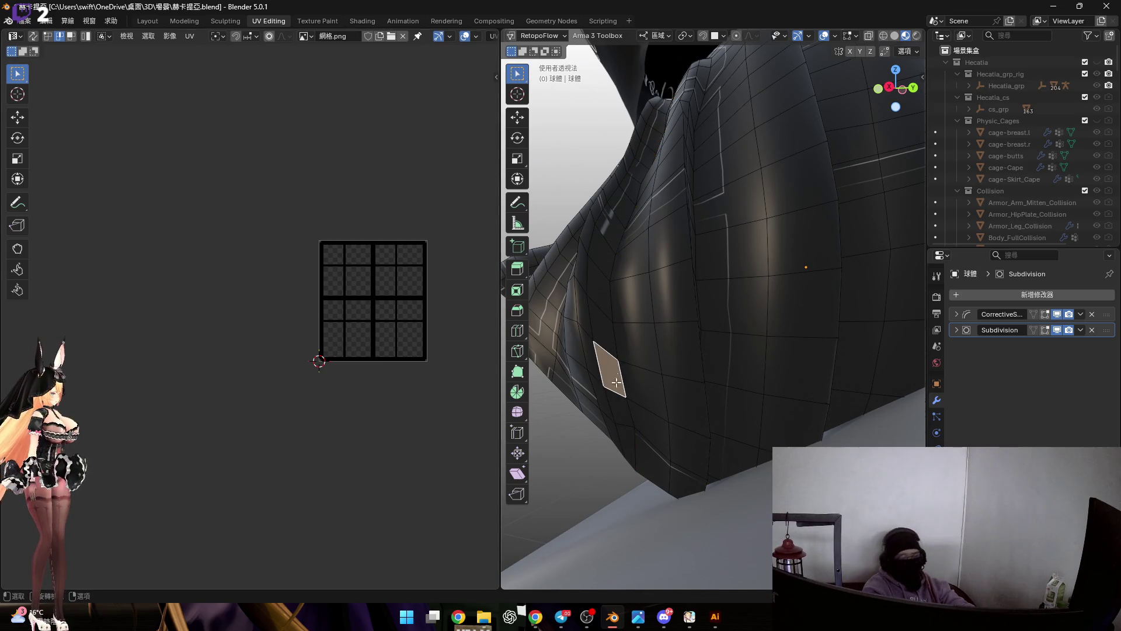
{"action": "middle_click_drag", "start_coordinate": [609, 419], "coordinate": [611, 421]}
{"action": "mouse_move", "coordinate": [590, 326]}
{"action": "middle_mouse_down"}
{"action": "mouse_move", "coordinate": [601, 354]}
{"action": "mouse_move", "coordinate": [583, 396]}
{"action": "middle_mouse_up"}
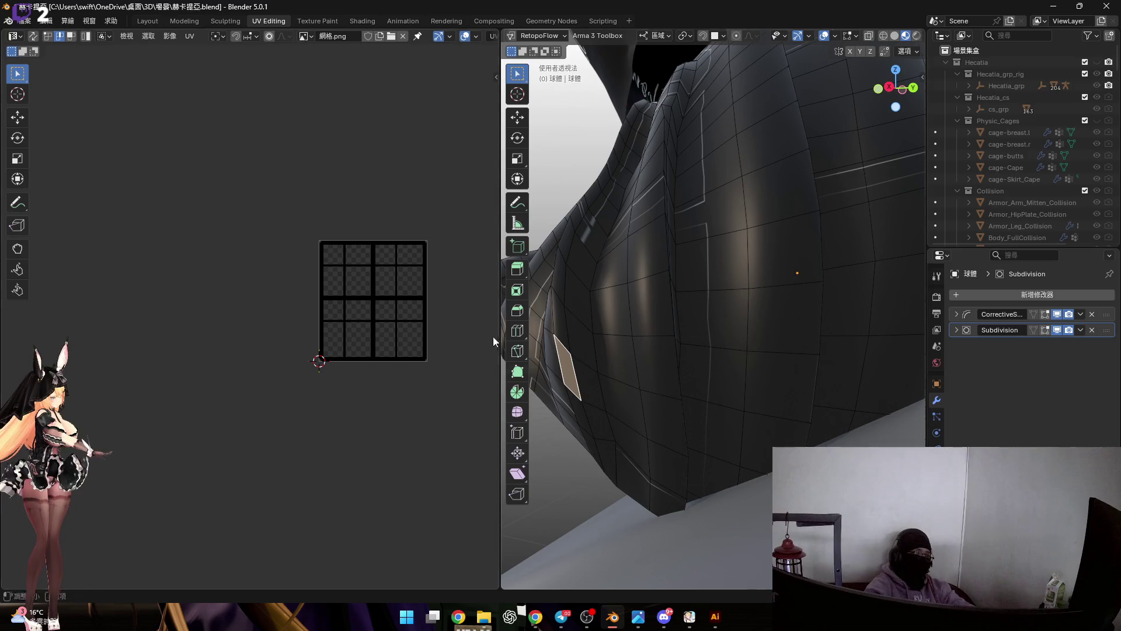
{"action": "middle_click_drag", "start_coordinate": [600, 395], "coordinate": [652, 368]}
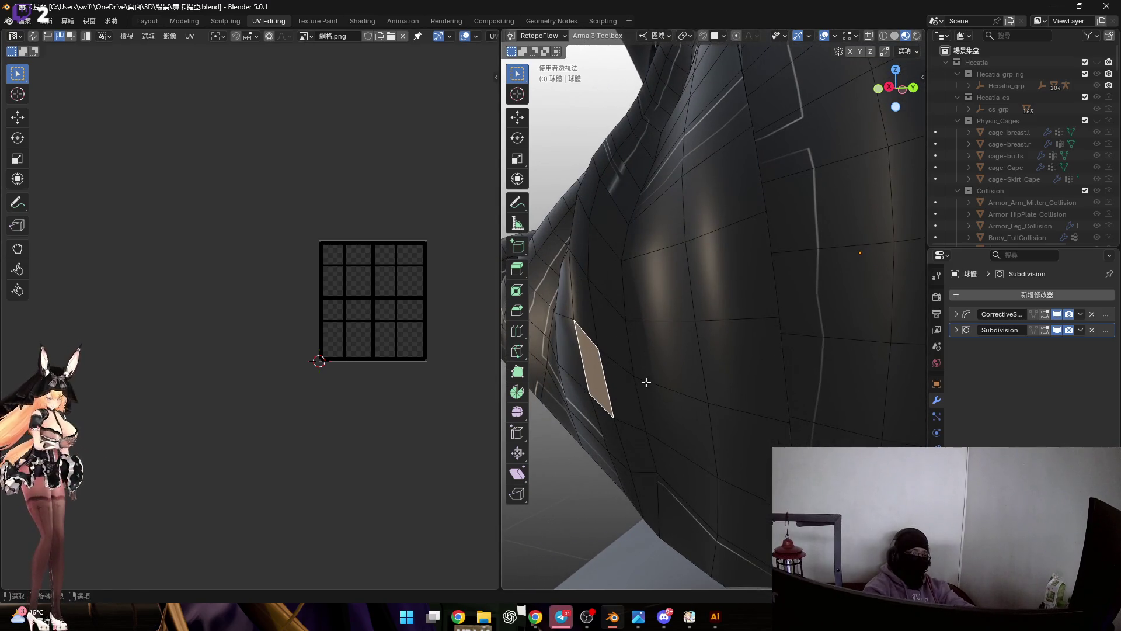
Select the cape panel's face loops and unwrap them conformally into a new island.
{"action": "left_click", "coordinate": [625, 370], "text": "alt"}
{"action": "left_click", "coordinate": [588, 345], "text": "alt+shift"}
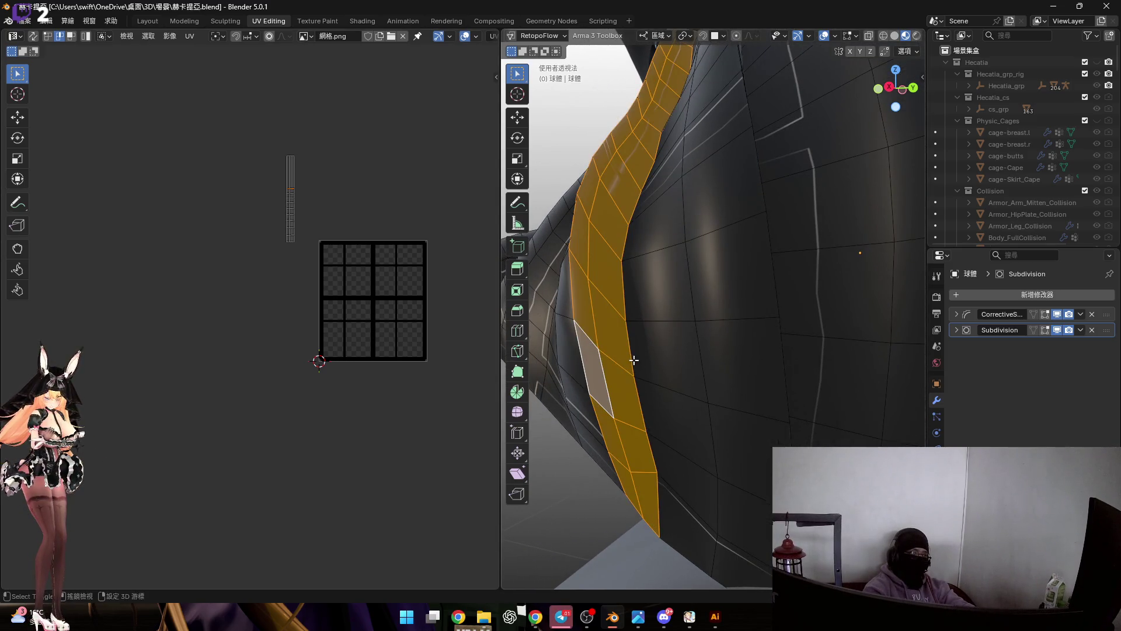
{"action": "left_click", "coordinate": [630, 438]}
{"action": "left_click", "coordinate": [622, 386]}
{"action": "mouse_move", "coordinate": [629, 372]}
{"action": "middle_mouse_down"}
{"action": "mouse_move", "coordinate": [598, 308]}
{"action": "mouse_move", "coordinate": [707, 407]}
{"action": "mouse_move", "coordinate": [655, 395]}
{"action": "mouse_move", "coordinate": [700, 401]}
{"action": "mouse_move", "coordinate": [659, 403]}
{"action": "mouse_move", "coordinate": [675, 413]}
{"action": "mouse_move", "coordinate": [643, 393]}
{"action": "mouse_move", "coordinate": [646, 373]}
{"action": "mouse_move", "coordinate": [590, 380]}
{"action": "mouse_move", "coordinate": [678, 361]}
{"action": "mouse_move", "coordinate": [648, 394]}
{"action": "mouse_move", "coordinate": [760, 449]}
{"action": "middle_mouse_up"}
{"action": "scroll", "coordinate": [706, 407], "scroll_direction": "up", "scroll_amount": 3}
{"action": "left_click", "coordinate": [672, 406], "text": "alt+shift"}
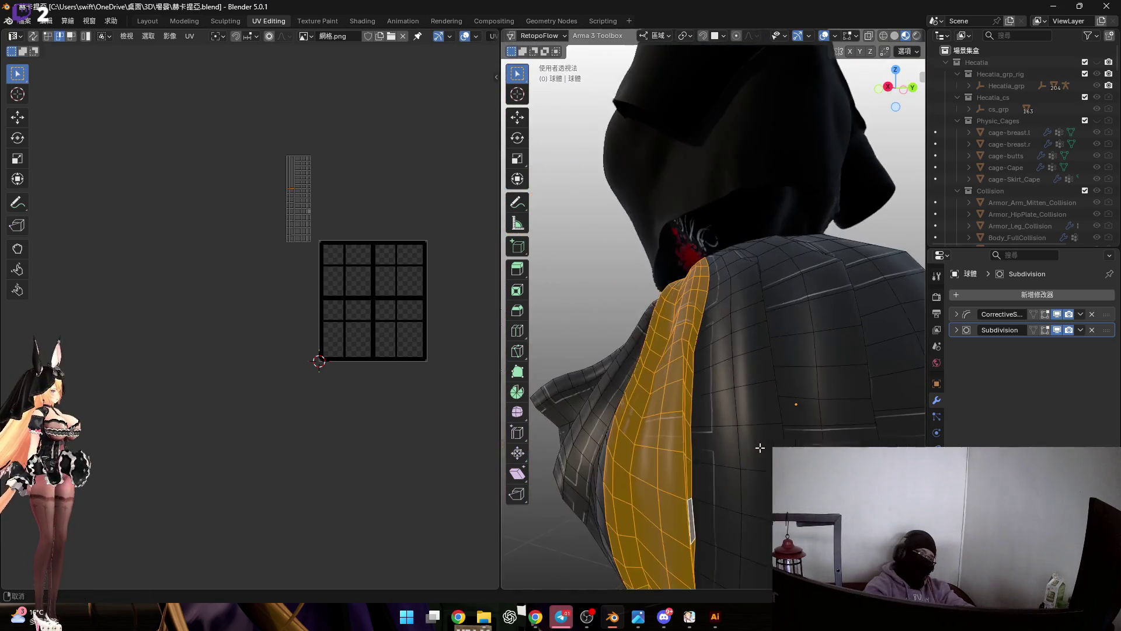
{"action": "scroll", "coordinate": [306, 195], "scroll_direction": "up", "scroll_amount": 8}
{"action": "scroll", "coordinate": [379, 294], "scroll_direction": "down", "scroll_amount": 5}
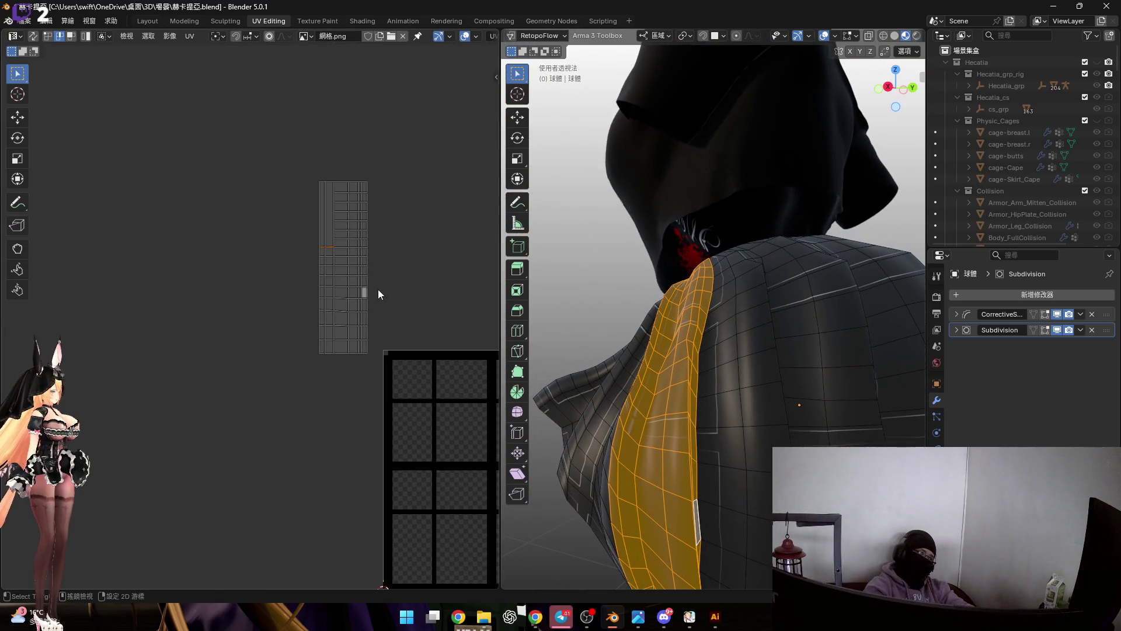
{"action": "scroll", "coordinate": [379, 294], "scroll_direction": "up", "scroll_amount": 5}
{"action": "mouse_move", "coordinate": [709, 431]}
{"action": "middle_mouse_down"}
{"action": "mouse_move", "coordinate": [726, 383]}
{"action": "mouse_move", "coordinate": [696, 373]}
{"action": "mouse_move", "coordinate": [726, 371]}
{"action": "mouse_move", "coordinate": [617, 377]}
{"action": "middle_mouse_up"}
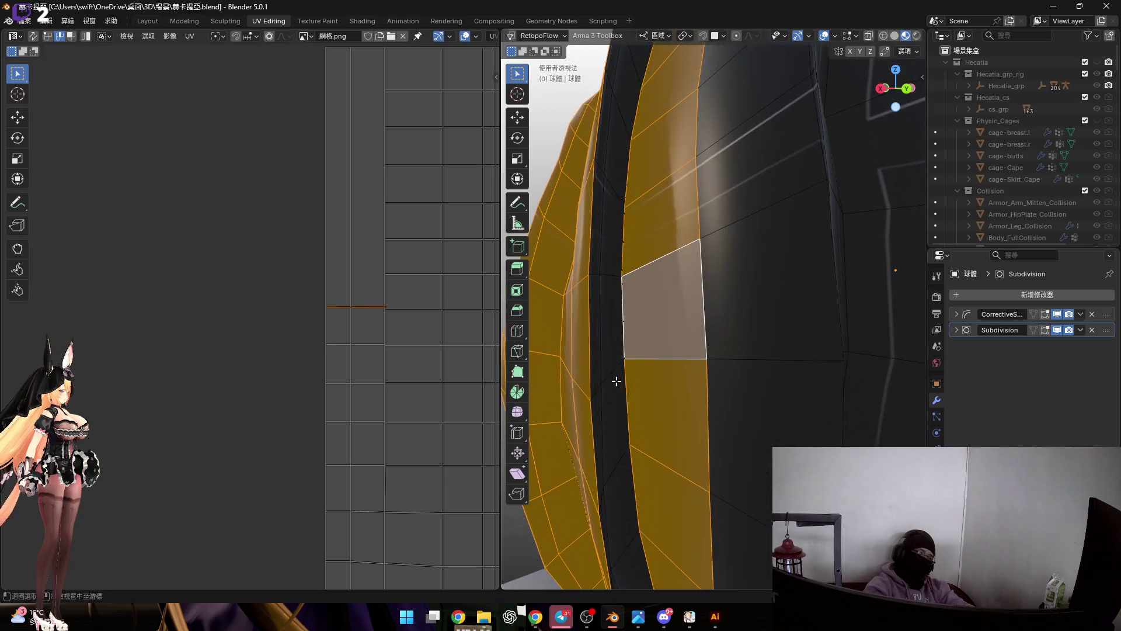
{"action": "mouse_move", "coordinate": [618, 436]}
{"action": "middle_mouse_down"}
{"action": "mouse_move", "coordinate": [607, 445]}
{"action": "mouse_move", "coordinate": [606, 328]}
{"action": "mouse_move", "coordinate": [595, 348]}
{"action": "mouse_move", "coordinate": [608, 380]}
{"action": "mouse_move", "coordinate": [638, 358]}
{"action": "mouse_move", "coordinate": [675, 426]}
{"action": "mouse_move", "coordinate": [738, 428]}
{"action": "middle_mouse_up"}
{"action": "left_click", "coordinate": [739, 428]}
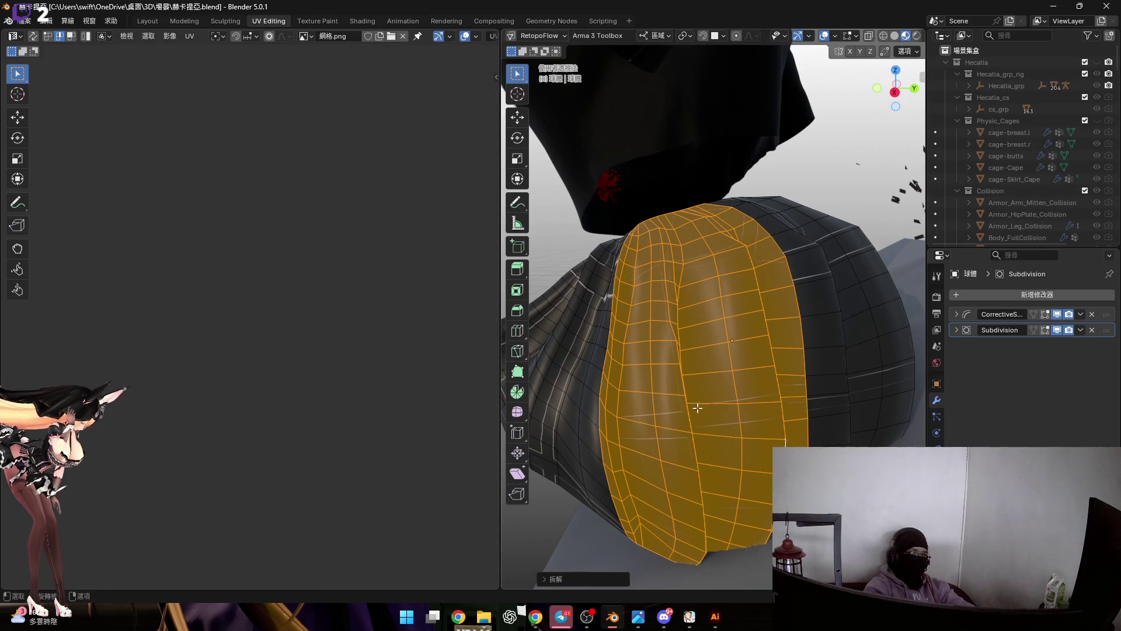
{"action": "scroll", "coordinate": [401, 319], "scroll_direction": "down", "scroll_amount": 3}
{"action": "scroll", "coordinate": [416, 380], "scroll_direction": "down", "scroll_amount": 2}
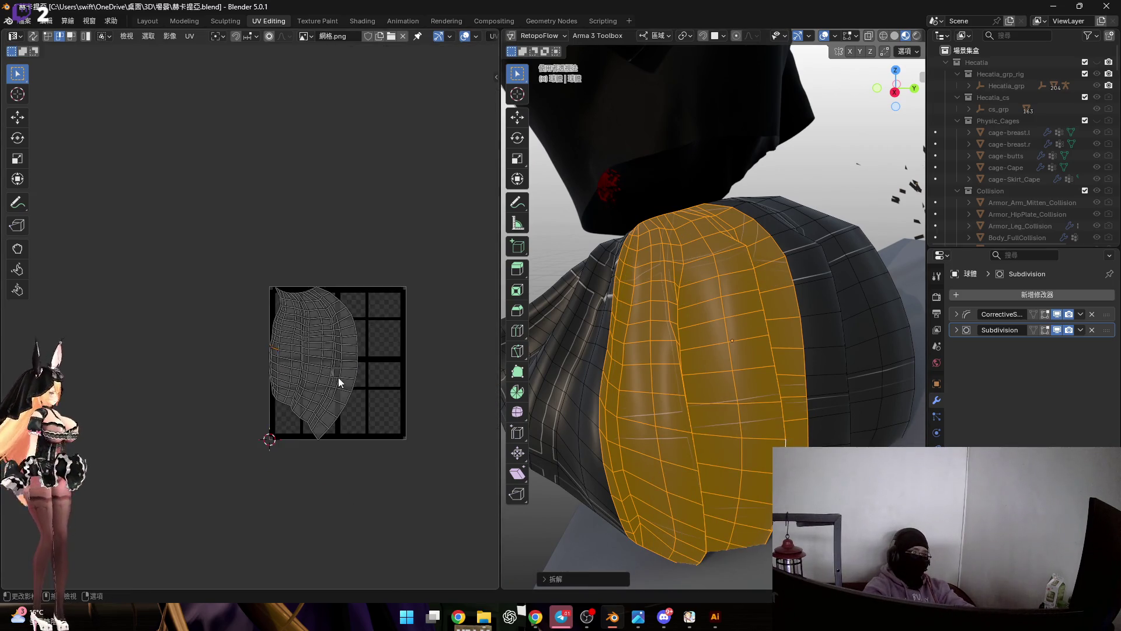
{"action": "scroll", "coordinate": [337, 375], "scroll_direction": "up", "scroll_amount": 2}
Select the island's top boundary loop and attempt to flatten it, undoing the result.
{"action": "key", "text": "a"}
{"action": "scroll", "coordinate": [275, 269], "scroll_direction": "up", "scroll_amount": 1}
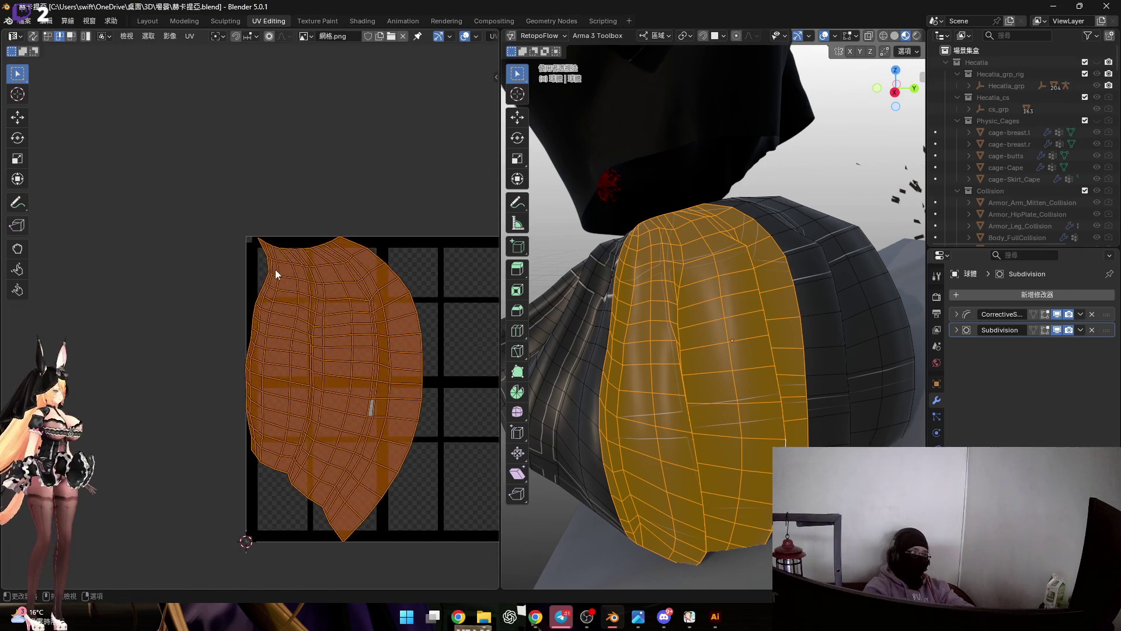
{"action": "scroll", "coordinate": [305, 284], "scroll_direction": "up", "scroll_amount": 4}
{"action": "left_click", "coordinate": [319, 266], "text": "alt"}
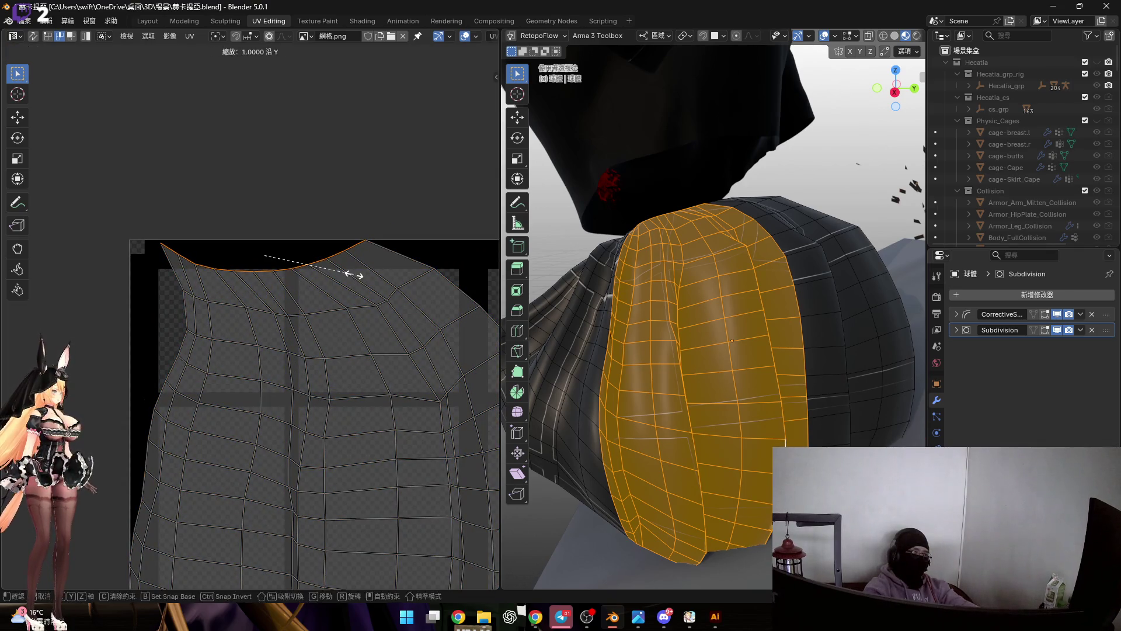
{"action": "key", "text": "y"}
{"action": "key", "text": "0"}
{"action": "key", "text": "Return"}
{"action": "middle_click_drag", "start_coordinate": [326, 310], "coordinate": [321, 274]}
{"action": "key", "text": "ctrl+z"}
{"action": "scroll", "coordinate": [350, 329], "scroll_direction": "up", "scroll_amount": 2}
Repeatedly scale the edge loop to zero height (S Y 0), undoing to retry.
{"action": "key", "text": "s"}
{"action": "key", "text": "y"}
{"action": "key", "text": "0"}
{"action": "key", "text": "Return"}
{"action": "mouse_move", "coordinate": [336, 337]}
{"action": "middle_mouse_down"}
{"action": "mouse_move", "coordinate": [386, 308]}
{"action": "mouse_move", "coordinate": [328, 346]}
{"action": "mouse_move", "coordinate": [301, 332]}
{"action": "middle_mouse_up"}
{"action": "key", "text": "ctrl+z"}
{"action": "scroll", "coordinate": [325, 338], "scroll_direction": "up", "scroll_amount": 1}
{"action": "key", "text": "s"}
{"action": "key", "text": "y"}
{"action": "key", "text": "0"}
{"action": "key", "text": "Return"}
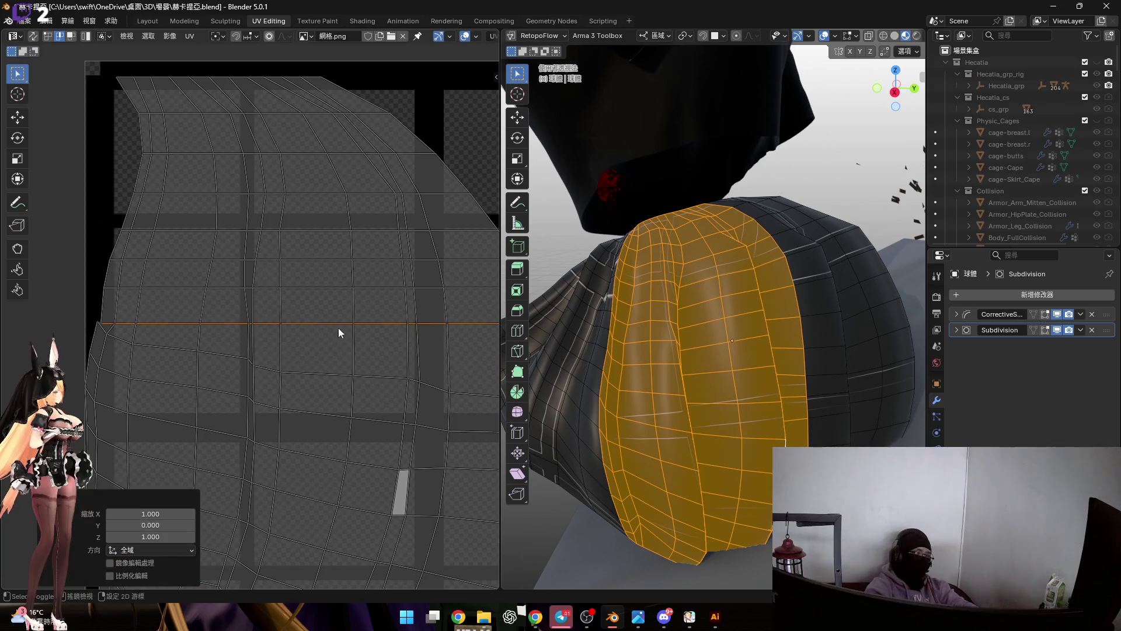
{"action": "scroll", "coordinate": [273, 313], "scroll_direction": "up", "scroll_amount": 1}
{"action": "key", "text": "ctrl+z"}
{"action": "key", "text": "s"}
{"action": "key", "text": "y"}
{"action": "key", "text": "0"}
{"action": "key", "text": "Return"}
{"action": "mouse_move", "coordinate": [267, 329]}
{"action": "middle_mouse_down"}
{"action": "mouse_move", "coordinate": [274, 338]}
{"action": "mouse_move", "coordinate": [256, 325]}
{"action": "mouse_move", "coordinate": [204, 345]}
{"action": "mouse_move", "coordinate": [202, 359]}
{"action": "middle_mouse_up"}
{"action": "key", "text": "ctrl+z"}
{"action": "key", "text": "s"}
{"action": "key", "text": "y"}
{"action": "key", "text": "0"}
{"action": "key", "text": "Return"}
{"action": "key", "text": "ctrl+z"}
Flatten the curved edge rows into straight horizontal lines with S Y 0.
{"action": "key", "text": "s"}
{"action": "key", "text": "y"}
{"action": "key", "text": "0"}
{"action": "key", "text": "Return"}
{"action": "key", "text": "ctrl+z"}
{"action": "key", "text": "s"}
{"action": "key", "text": "y"}
{"action": "key", "text": "0"}
{"action": "key", "text": "Return"}
{"action": "key", "text": "ctrl+z"}
{"action": "key", "text": "s"}
{"action": "key", "text": "y"}
{"action": "key", "text": "0"}
{"action": "key", "text": "Return"}
{"action": "key", "text": "ctrl+z"}
{"action": "key", "text": "s"}
{"action": "key", "text": "y"}
{"action": "key", "text": "0"}
{"action": "key", "text": "Return"}
{"action": "key", "text": "ctrl+z"}
{"action": "key", "text": "s"}
{"action": "key", "text": "y"}
{"action": "key", "text": "0"}
{"action": "key", "text": "Return"}
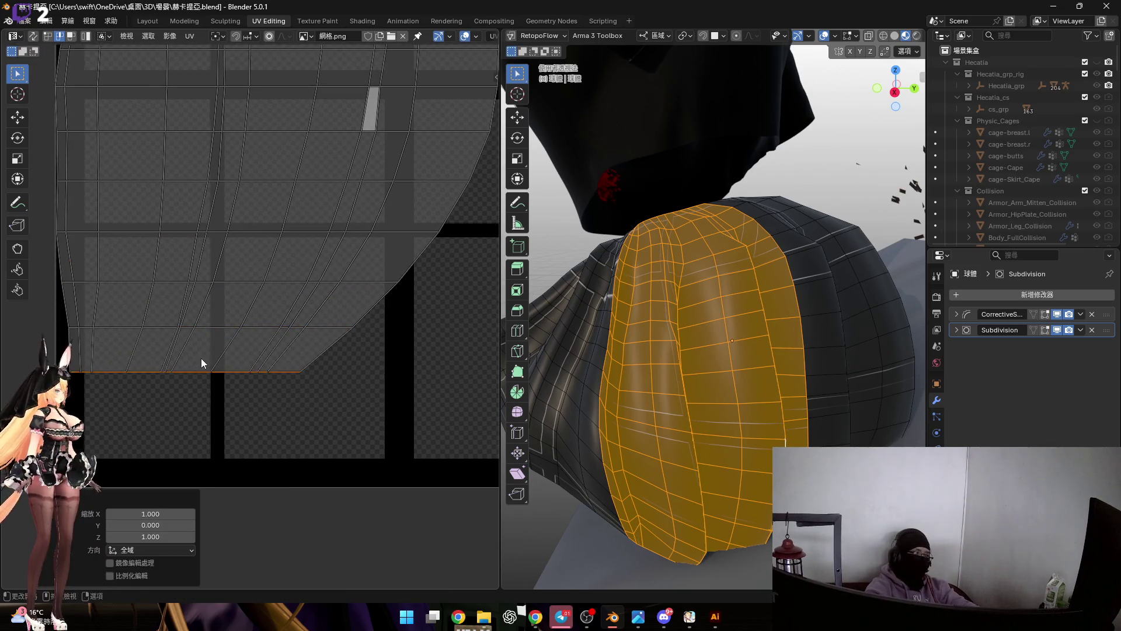
{"action": "scroll", "coordinate": [201, 358], "scroll_direction": "down", "scroll_amount": 5}
{"action": "scroll", "coordinate": [297, 272], "scroll_direction": "down", "scroll_amount": 3}
{"action": "scroll", "coordinate": [297, 272], "scroll_direction": "up", "scroll_amount": 1}
Box-select the whole island and begin scaling it.
{"action": "left_click_drag", "start_coordinate": [126, 75], "coordinate": [402, 422]}
{"action": "key", "text": "s"}
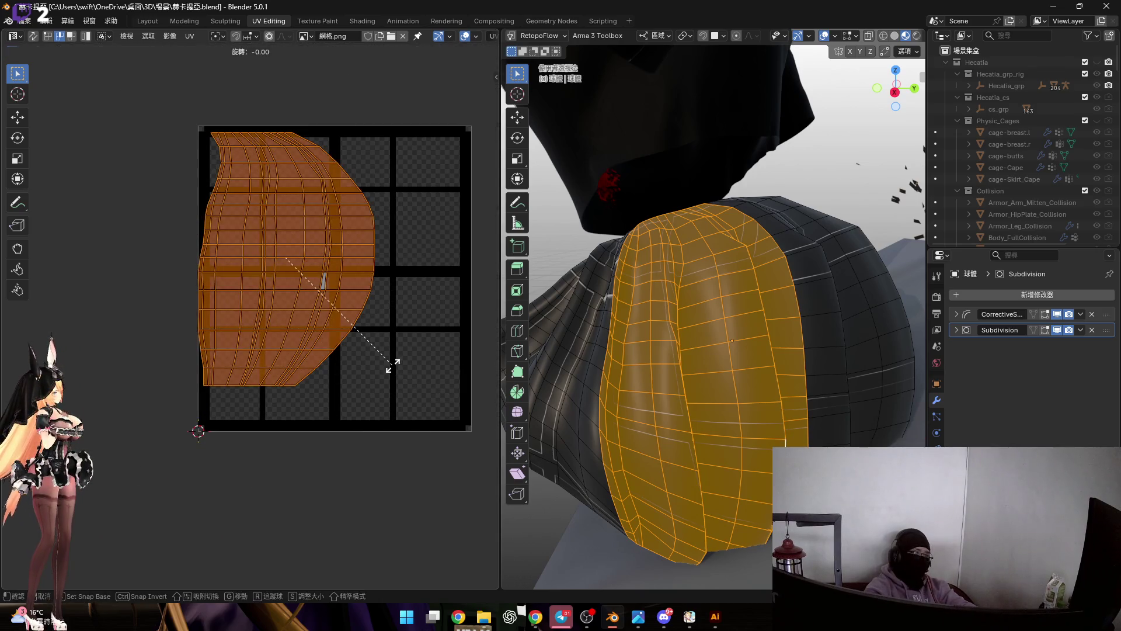
Undo the stray reshape and turn the cape island a quarter turn upright.
{"action": "key", "text": "Return"}
{"action": "middle_click_drag", "start_coordinate": [341, 290], "coordinate": [362, 314]}
{"action": "key", "text": "ctrl+z"}
{"action": "key", "text": "s"}
{"action": "key", "text": "y"}
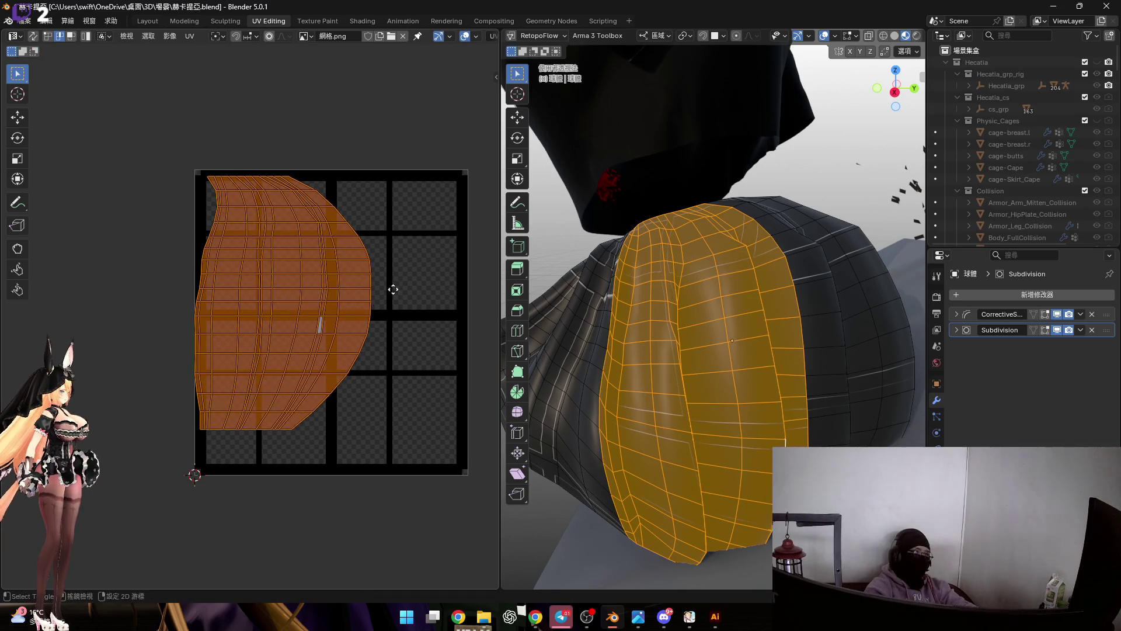
{"action": "middle_click_drag", "start_coordinate": [388, 281], "coordinate": [404, 295]}
{"action": "type", "text": "-90"}
{"action": "key", "text": "Return"}
{"action": "scroll", "coordinate": [316, 271], "scroll_direction": "up", "scroll_amount": 1}
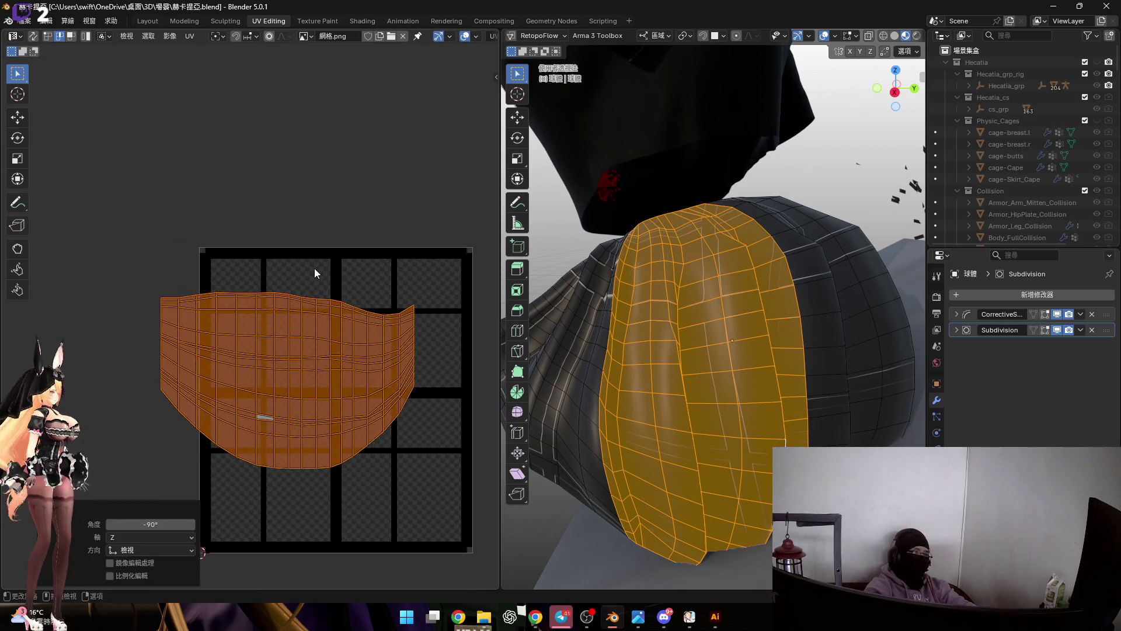
{"action": "scroll", "coordinate": [293, 319], "scroll_direction": "up", "scroll_amount": 3}
{"action": "scroll", "coordinate": [295, 300], "scroll_direction": "up", "scroll_amount": 2}
Flatten the island's top edge loop straight with S Y 0, redoing it until level.
{"action": "left_click", "coordinate": [295, 301], "text": "alt"}
{"action": "type", "text": "sy0"}
{"action": "key", "text": "Return"}
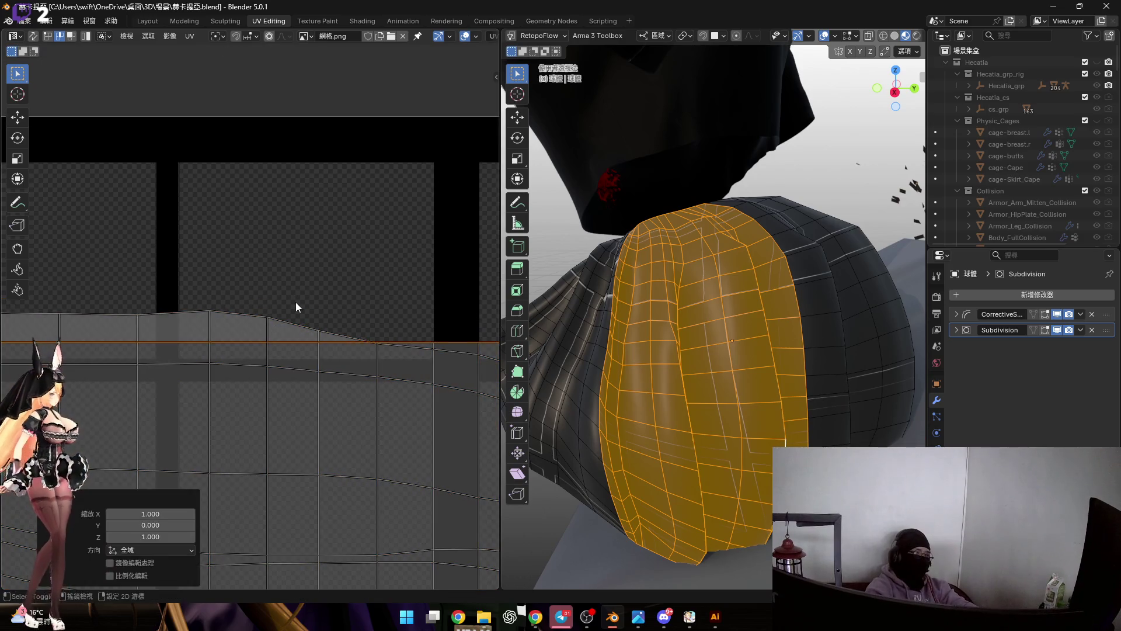
{"action": "type", "text": "sy"}
{"action": "type", "text": "0"}
{"action": "key", "text": "Return"}
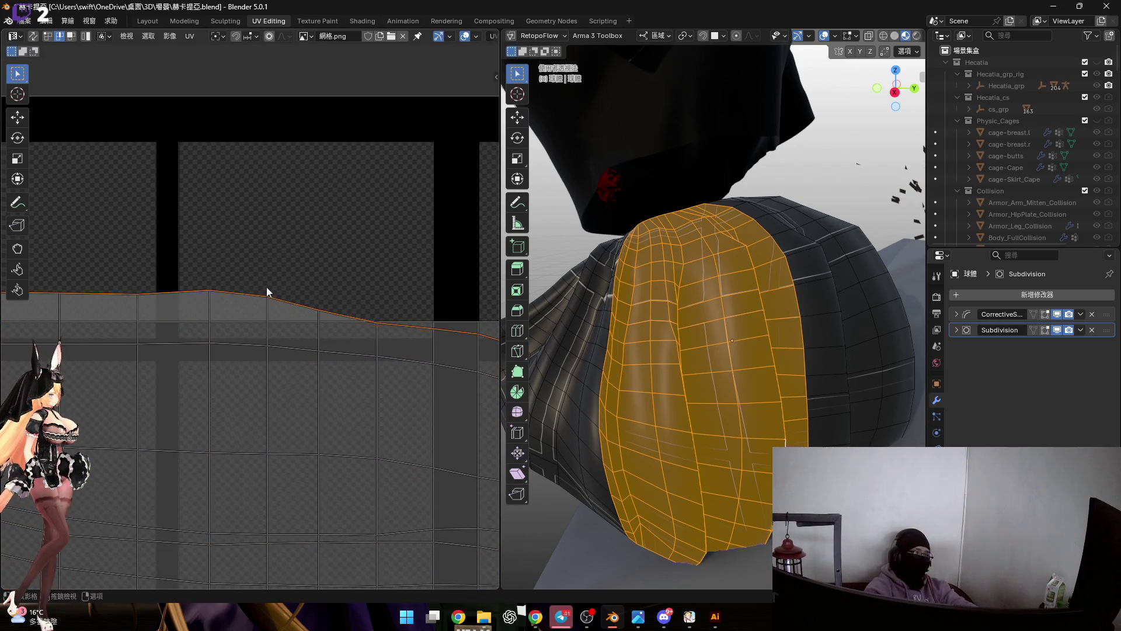
{"action": "middle_click_drag", "start_coordinate": [266, 286], "coordinate": [270, 248]}
{"action": "key", "text": "ctrl+z"}
{"action": "key", "text": "s"}
{"action": "left_click", "coordinate": [286, 302]}
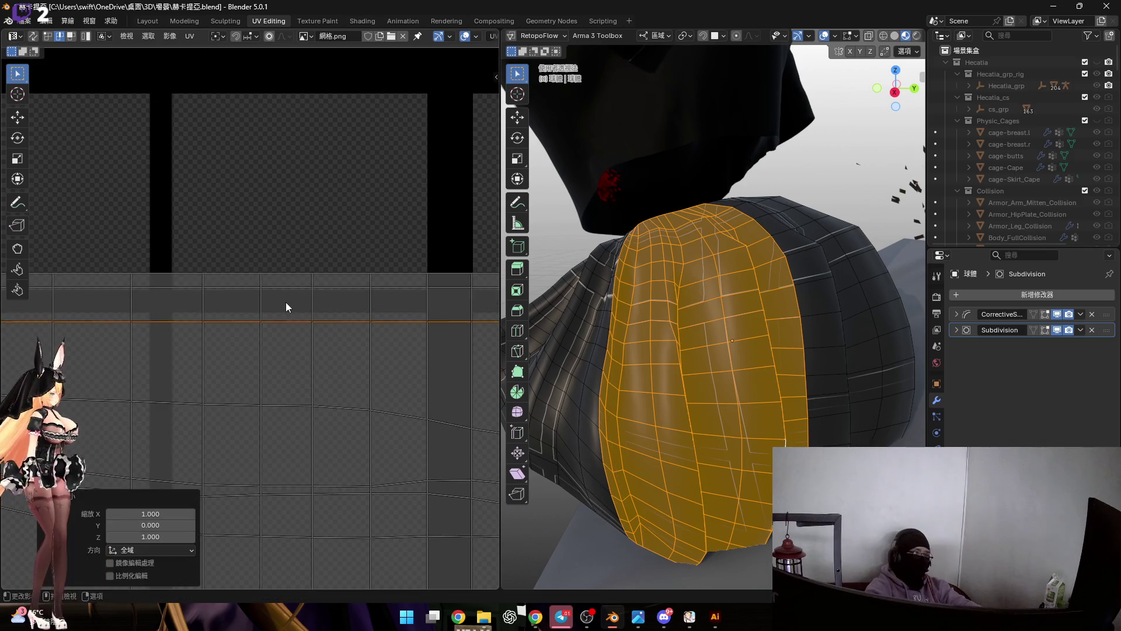
{"action": "middle_click_drag", "start_coordinate": [285, 302], "coordinate": [275, 264]}
{"action": "type", "text": "sy0"}
{"action": "key", "text": "Return"}
{"action": "scroll", "coordinate": [278, 311], "scroll_direction": "down", "scroll_amount": 3, "text": "shift"}
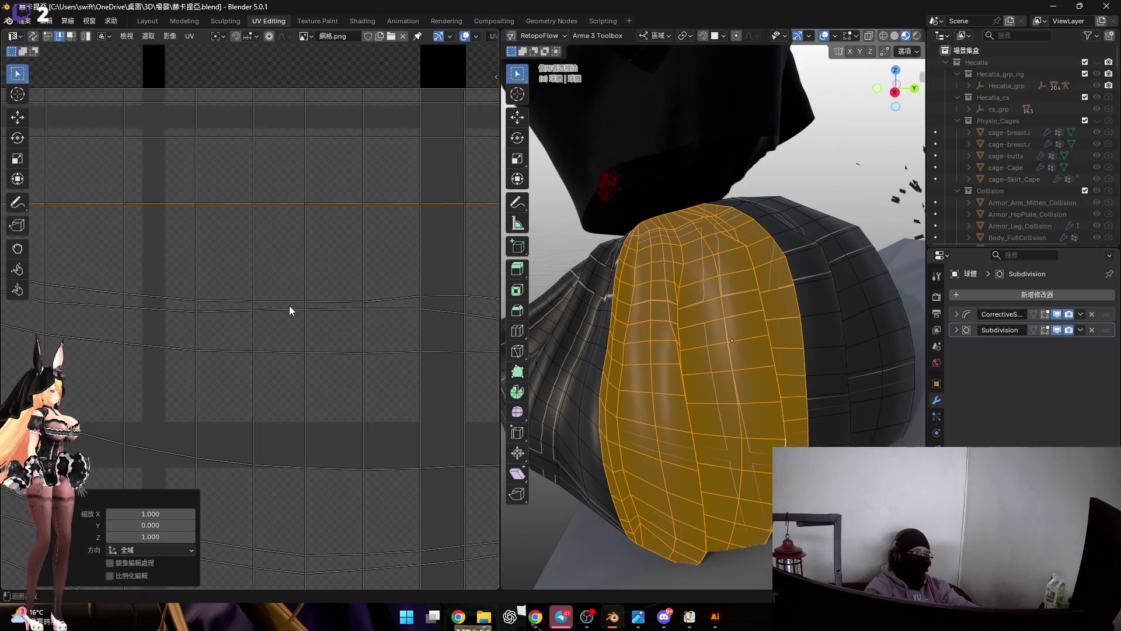
{"action": "scroll", "coordinate": [283, 305], "scroll_direction": "down", "scroll_amount": 1, "text": "shift"}
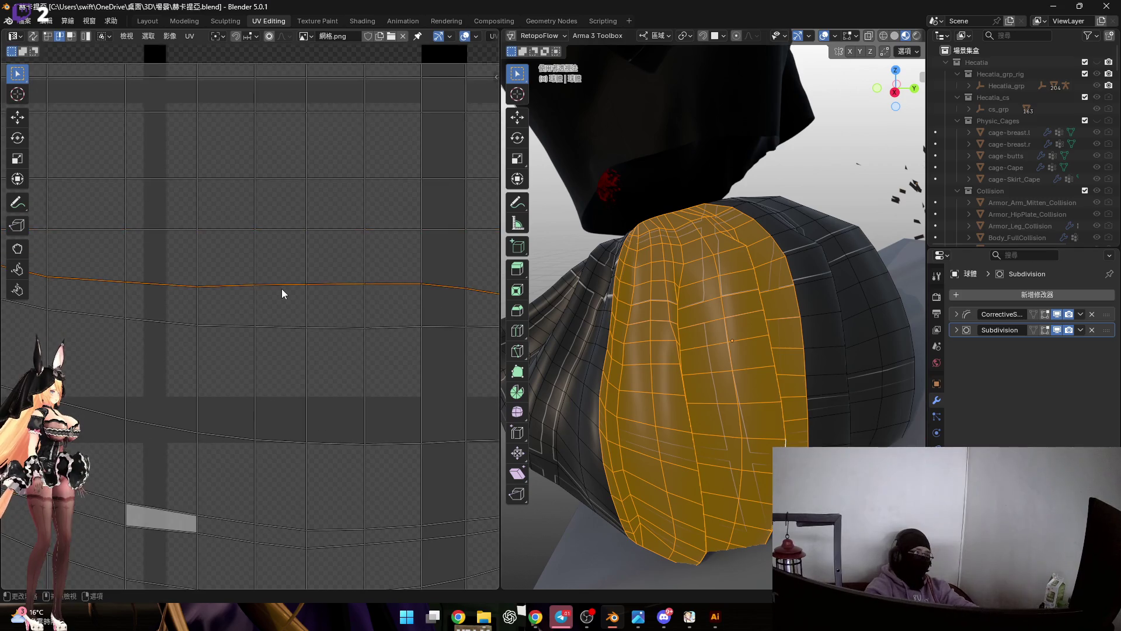
{"action": "mouse_move", "coordinate": [281, 295]}
{"action": "middle_mouse_down"}
{"action": "mouse_move", "coordinate": [322, 230]}
{"action": "mouse_move", "coordinate": [301, 295]}
{"action": "middle_mouse_up"}
{"action": "key", "text": "ctrl+z"}
{"action": "key", "text": "s"}
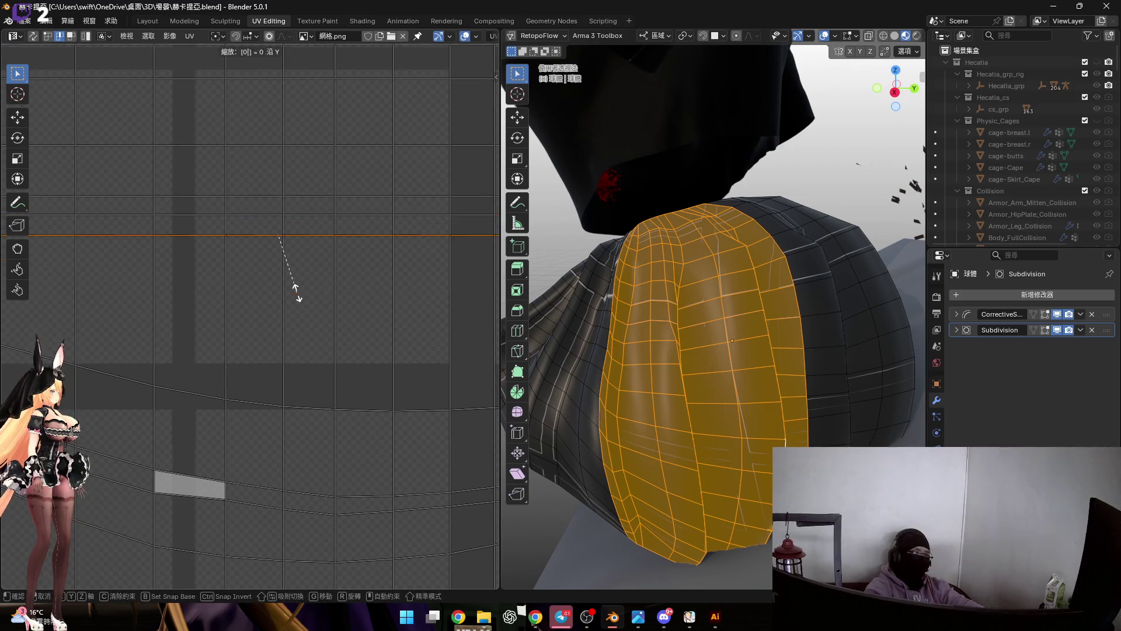
{"action": "scroll", "coordinate": [271, 205], "scroll_direction": "down", "scroll_amount": 2, "text": "shift"}
{"action": "type", "text": "y0"}
{"action": "key", "text": "Return"}
{"action": "scroll", "coordinate": [318, 354], "scroll_direction": "down", "scroll_amount": 2, "text": "shift"}
{"action": "key", "text": "ctrl+z"}
{"action": "type", "text": "sy0"}
{"action": "key", "text": "Return"}
{"action": "scroll", "coordinate": [304, 377], "scroll_direction": "down", "scroll_amount": 1, "text": "shift"}
Flatten the lower horizontal edge loops to zero height so the island becomes rectangular.
{"action": "left_click", "coordinate": [310, 362], "text": "alt"}
{"action": "key", "text": "s"}
{"action": "key", "text": "y"}
{"action": "key", "text": "0"}
{"action": "key", "text": "Return"}
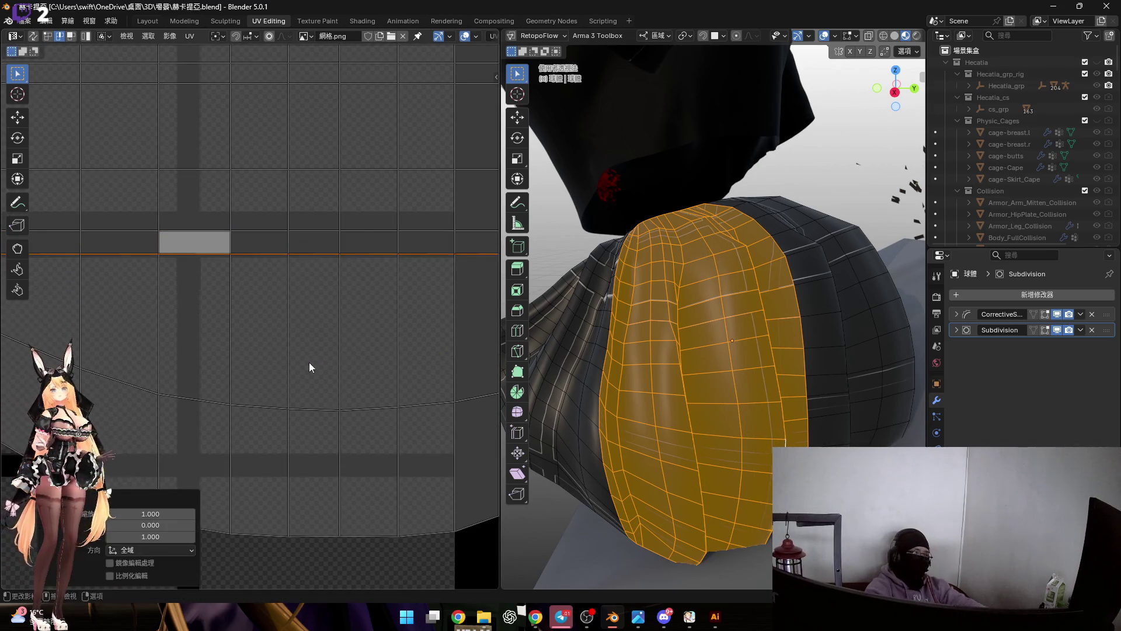
{"action": "scroll", "coordinate": [310, 362], "scroll_direction": "down", "scroll_amount": 2, "text": "shift"}
{"action": "left_click", "coordinate": [297, 325], "text": "alt"}
{"action": "key", "text": "s"}
{"action": "key", "text": "Escape"}
{"action": "left_click", "coordinate": [304, 356], "text": "alt"}
{"action": "key", "text": "s"}
{"action": "key", "text": "y"}
{"action": "key", "text": "0"}
{"action": "key", "text": "Return"}
{"action": "key", "text": "s"}
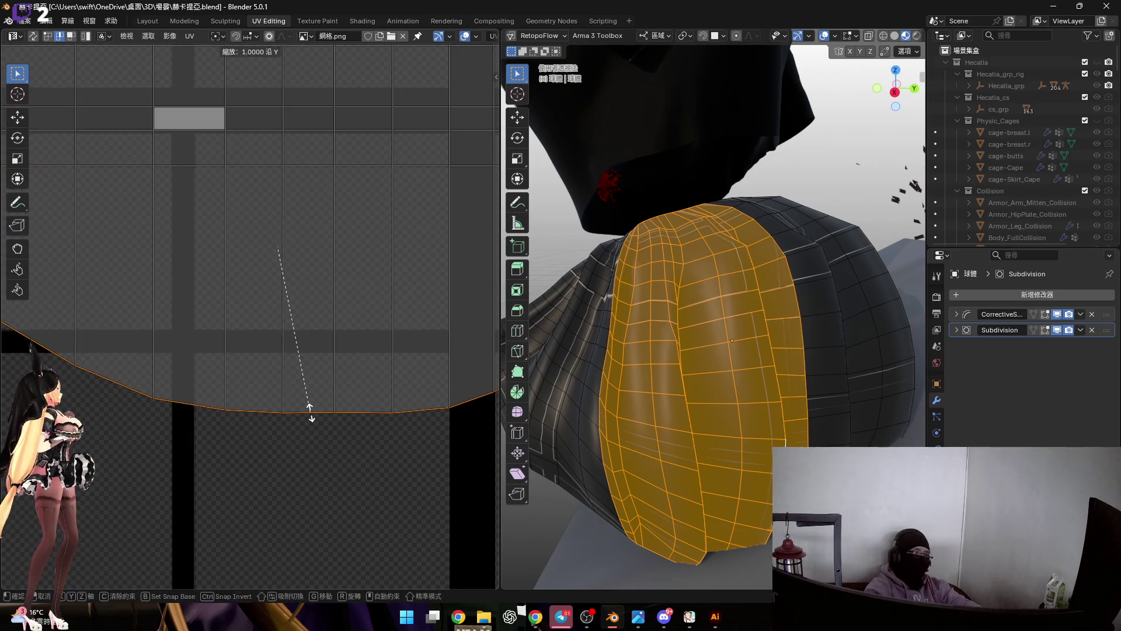
{"action": "scroll", "coordinate": [308, 403], "scroll_direction": "down", "scroll_amount": 5}
{"action": "scroll", "coordinate": [312, 323], "scroll_direction": "up", "scroll_amount": 2}
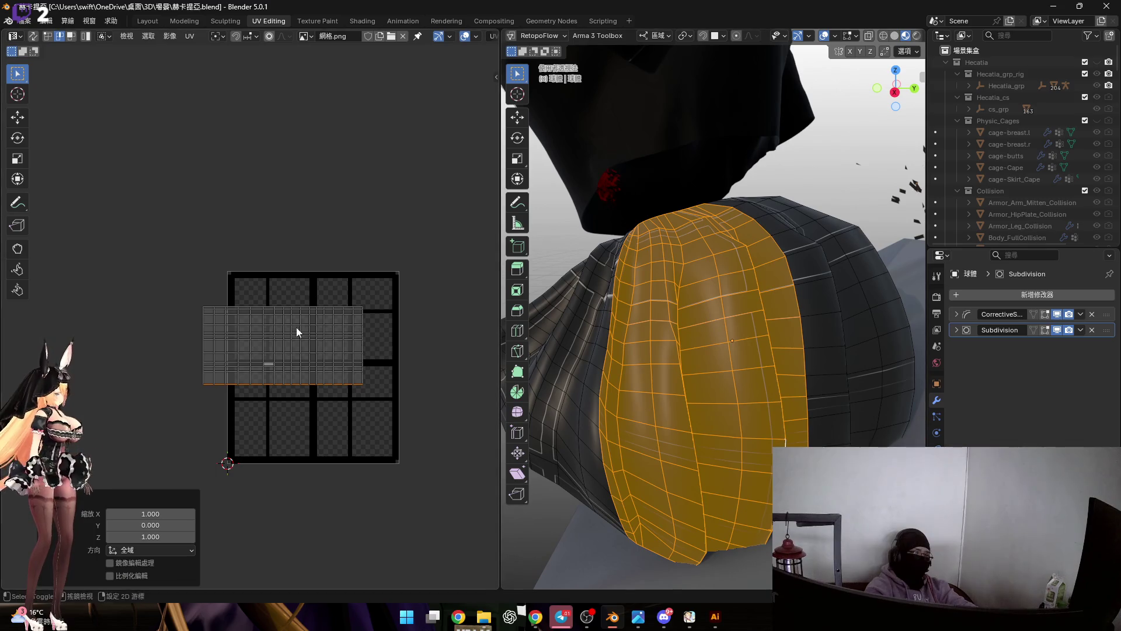
Move the whole cape island up-left and rotate the neighbouring island 90° upright.
{"action": "key", "text": "a"}
{"action": "key", "text": "l"}
{"action": "scroll", "coordinate": [299, 327], "scroll_direction": "up", "scroll_amount": 1}
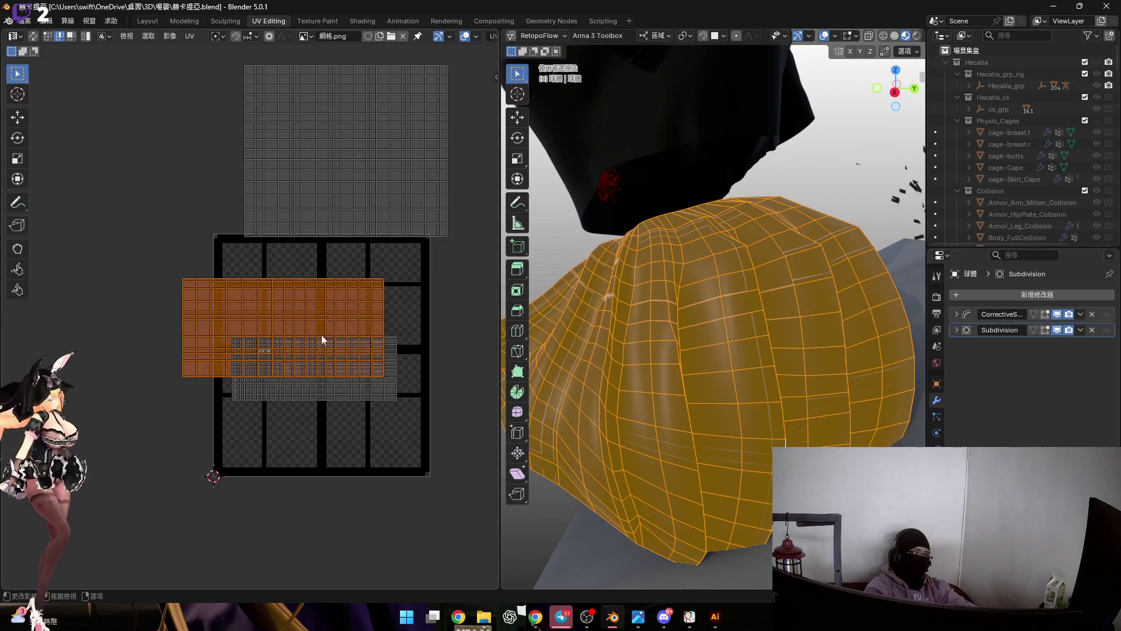
{"action": "key", "text": "g"}
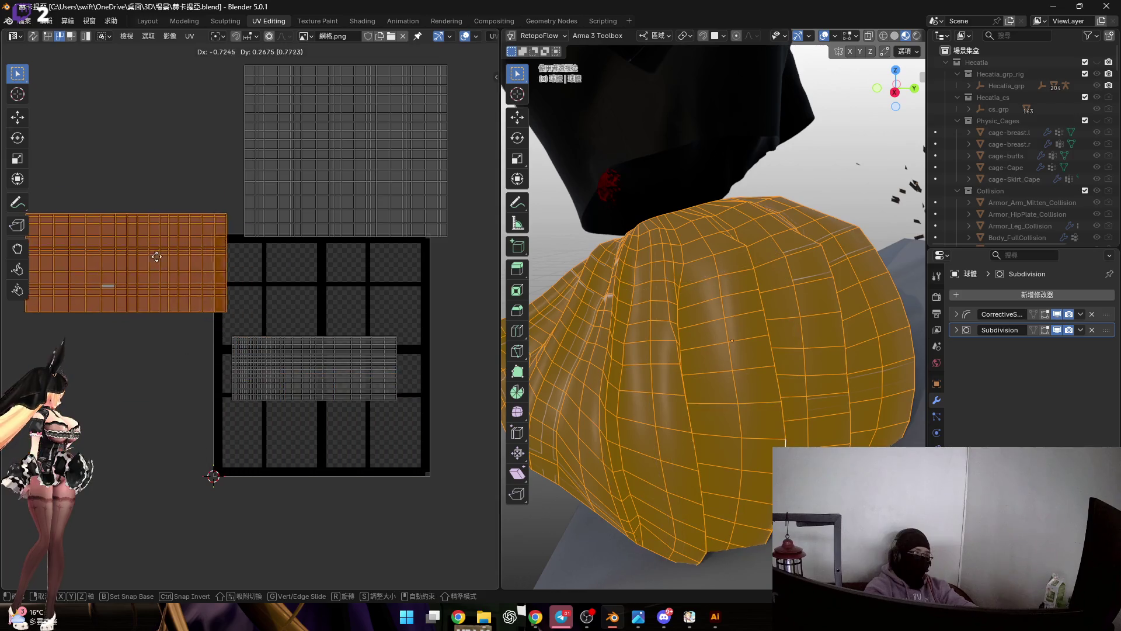
{"action": "left_click", "coordinate": [194, 185]}
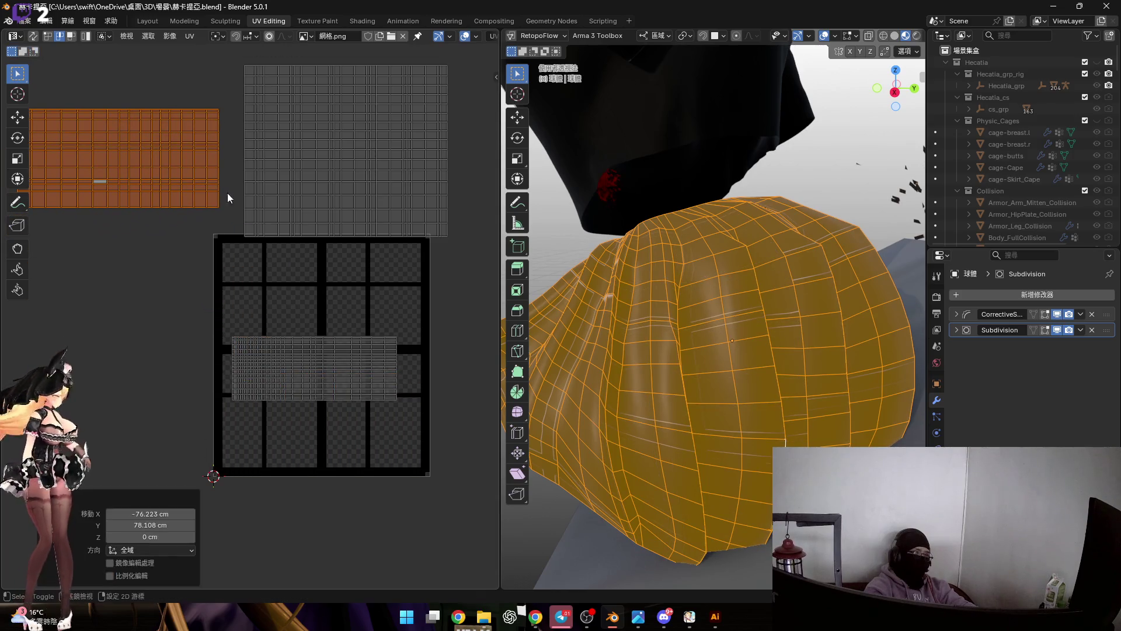
{"action": "middle_click_drag", "start_coordinate": [192, 217], "coordinate": [340, 307]}
{"action": "left_click_drag", "start_coordinate": [111, 146], "coordinate": [372, 318]}
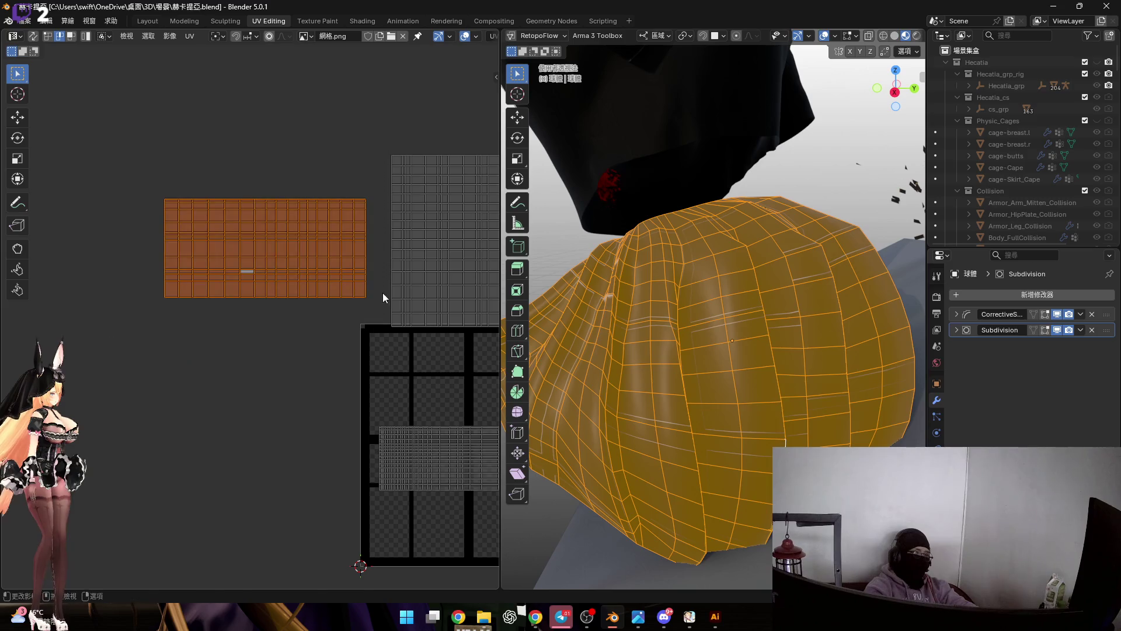
{"action": "type", "text": "r"}
{"action": "type", "text": "90"}
{"action": "key", "text": "Return"}
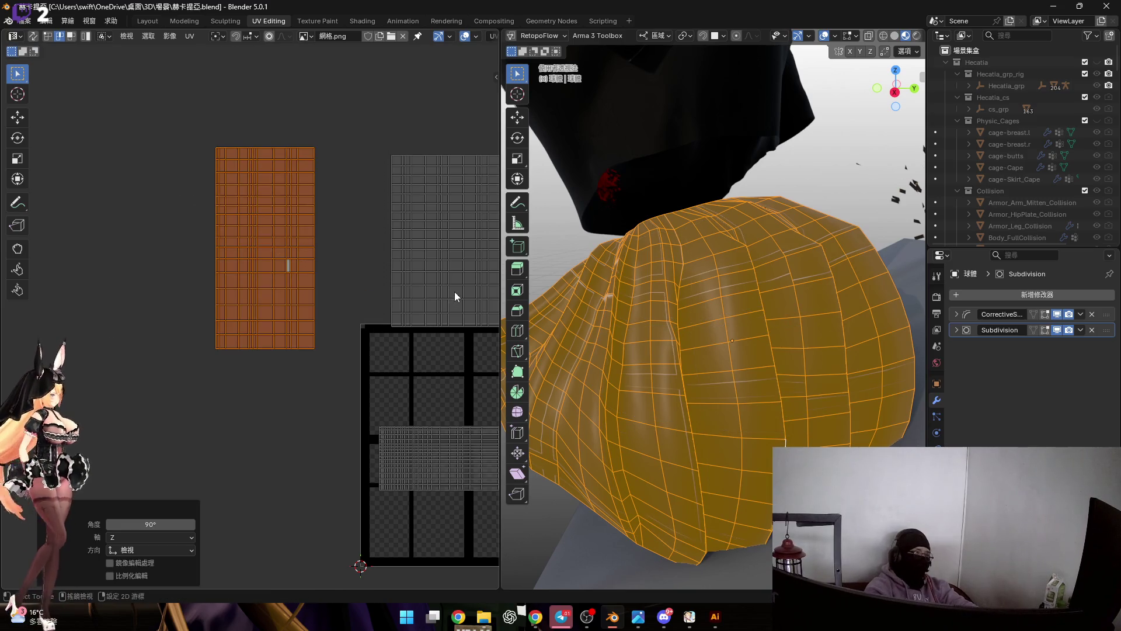
{"action": "middle_click_drag", "start_coordinate": [392, 310], "coordinate": [259, 312]}
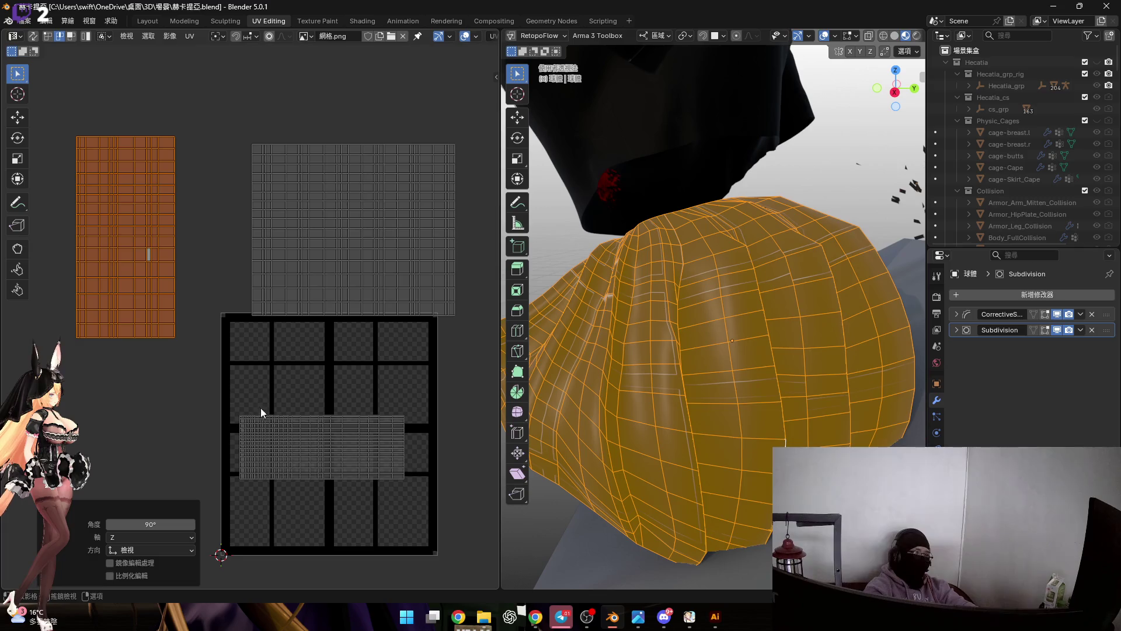
{"action": "left_click", "coordinate": [263, 425]}
{"action": "scroll", "coordinate": [388, 464], "scroll_direction": "up", "scroll_amount": 1}
{"action": "middle_click_drag", "start_coordinate": [388, 463], "coordinate": [401, 413]}
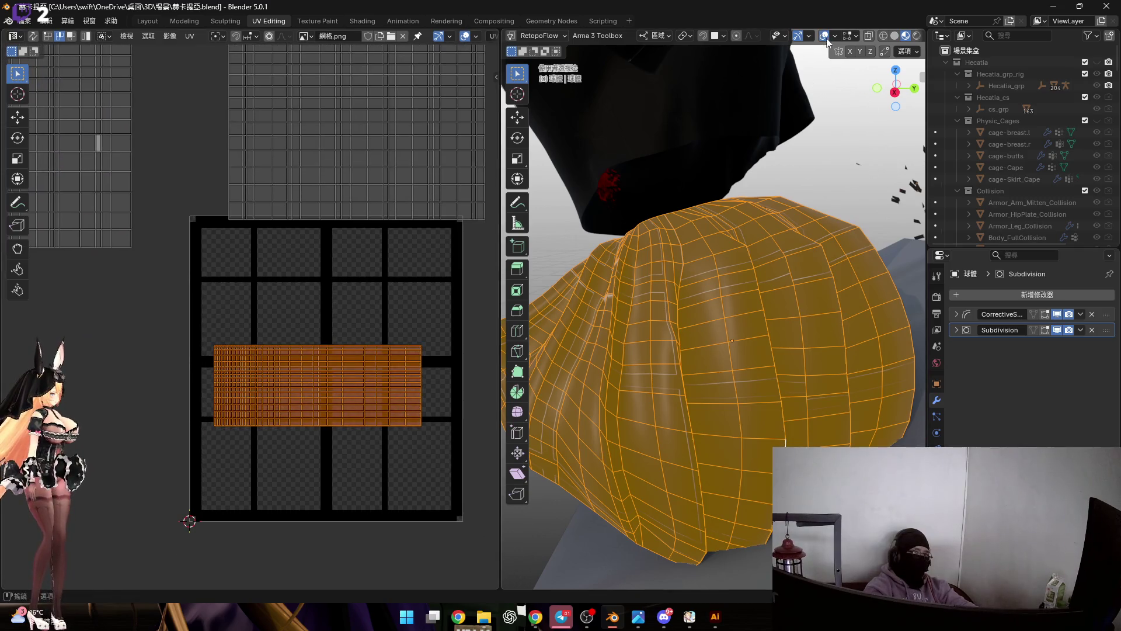
Hide viewport overlays, select all islands and re-unwrap them with Minimum Stretch.
{"action": "left_click", "coordinate": [823, 35]}
{"action": "scroll", "coordinate": [357, 425], "scroll_direction": "down", "scroll_amount": 2}
{"action": "scroll", "coordinate": [367, 410], "scroll_direction": "up", "scroll_amount": 1}
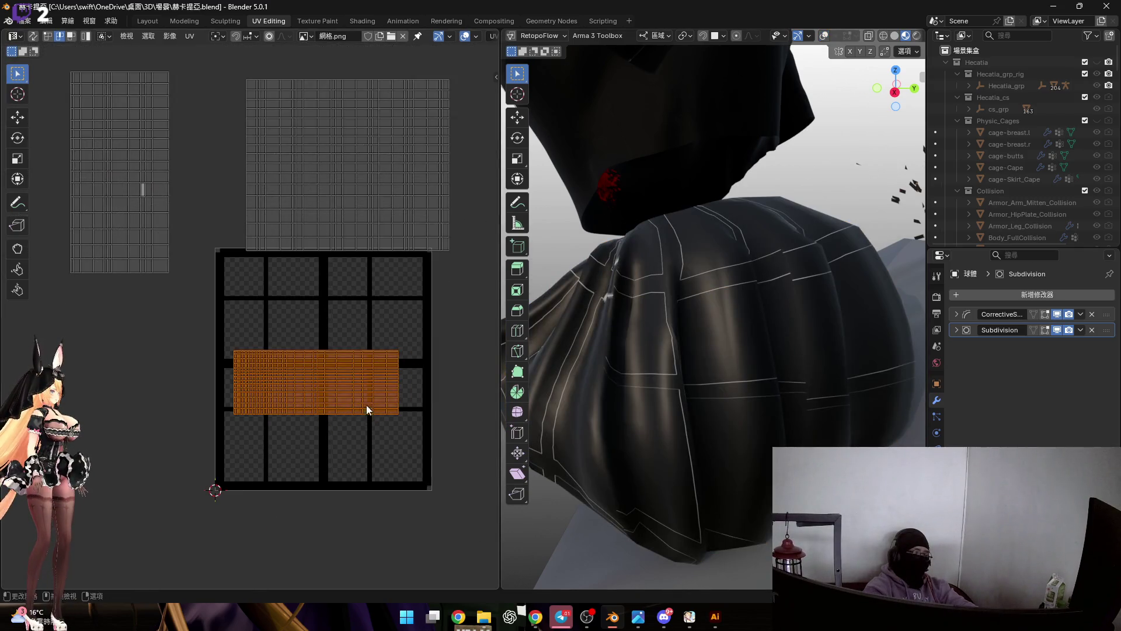
{"action": "scroll", "coordinate": [367, 411], "scroll_direction": "down", "scroll_amount": 2}
{"action": "left_click_drag", "start_coordinate": [74, 91], "coordinate": [458, 448]}
{"action": "scroll", "coordinate": [338, 320], "scroll_direction": "up", "scroll_amount": 1}
{"action": "scroll", "coordinate": [375, 313], "scroll_direction": "up", "scroll_amount": 1}
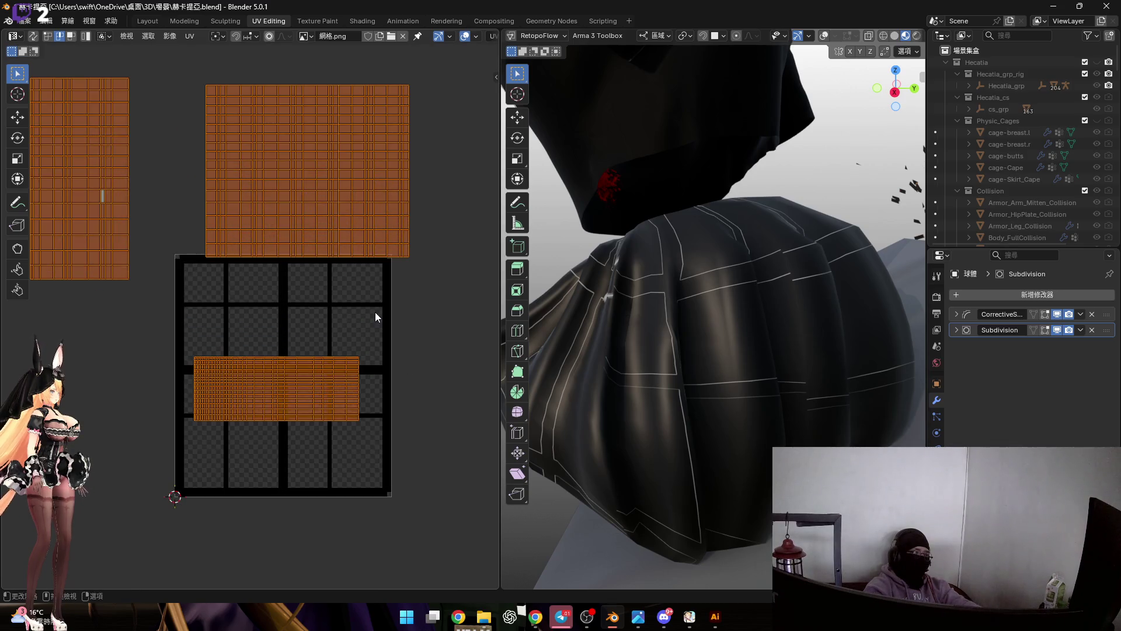
{"action": "key", "text": "u"}
{"action": "left_click", "coordinate": [375, 310]}
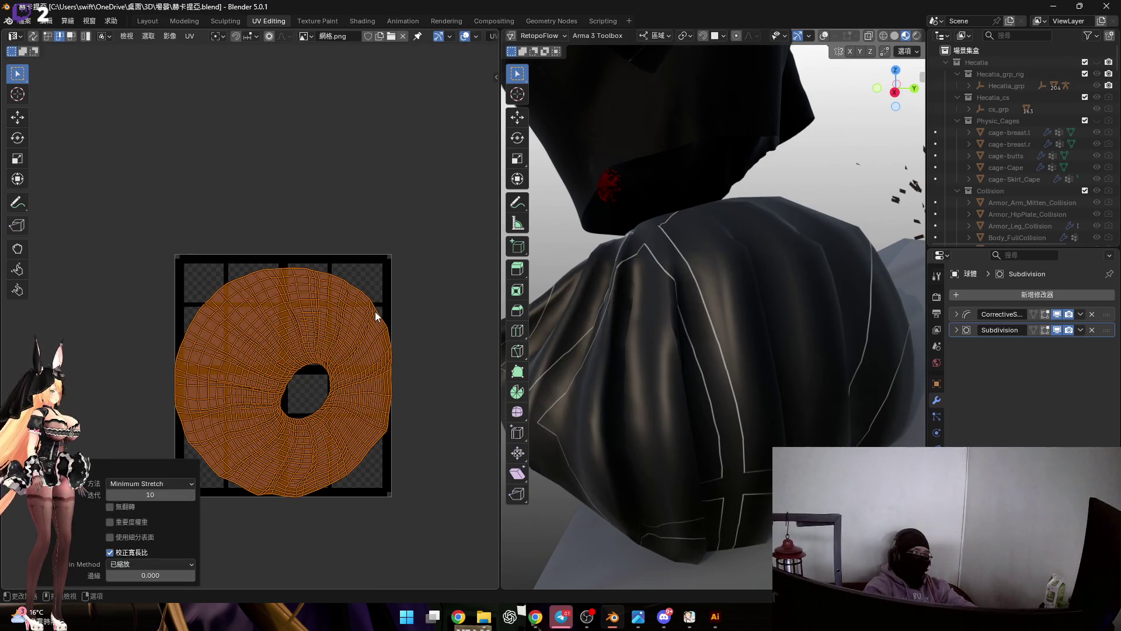
Undo the Minimum Stretch result and unwrap the skirt with Follow Active Quads into a rectangular grid.
{"action": "key", "text": "ctrl+z"}
{"action": "scroll", "coordinate": [356, 313], "scroll_direction": "up", "scroll_amount": 1}
{"action": "key", "text": "u"}
{"action": "left_click", "coordinate": [355, 324]}
{"action": "key", "text": "ctrl+z"}
{"action": "key", "text": "u"}
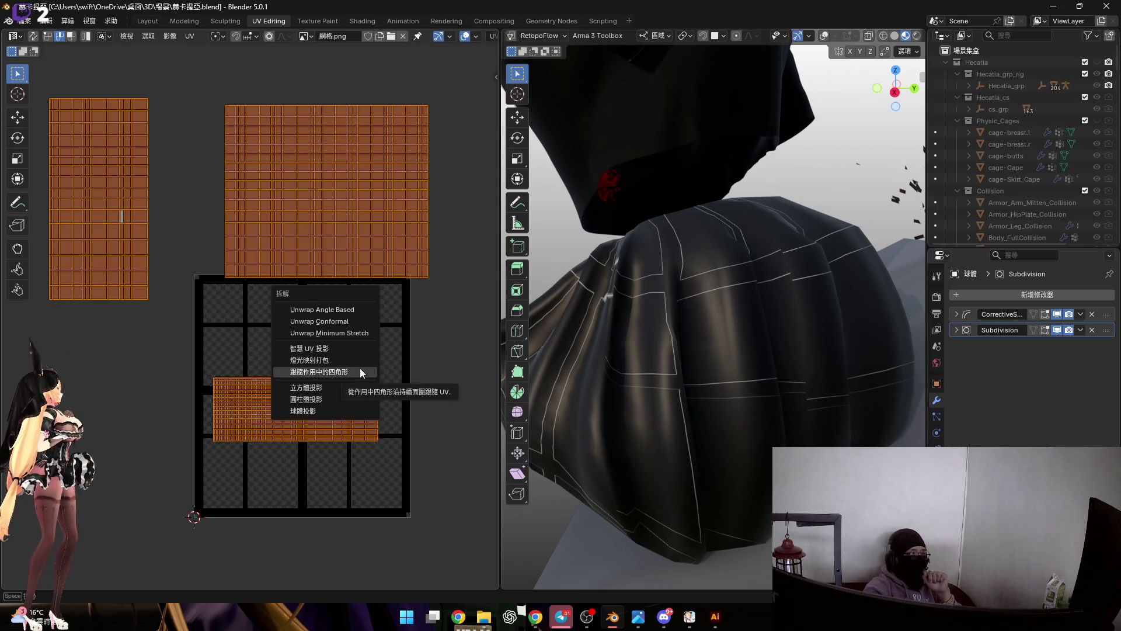
{"action": "left_click", "coordinate": [360, 373]}
{"action": "left_click", "coordinate": [327, 391]}
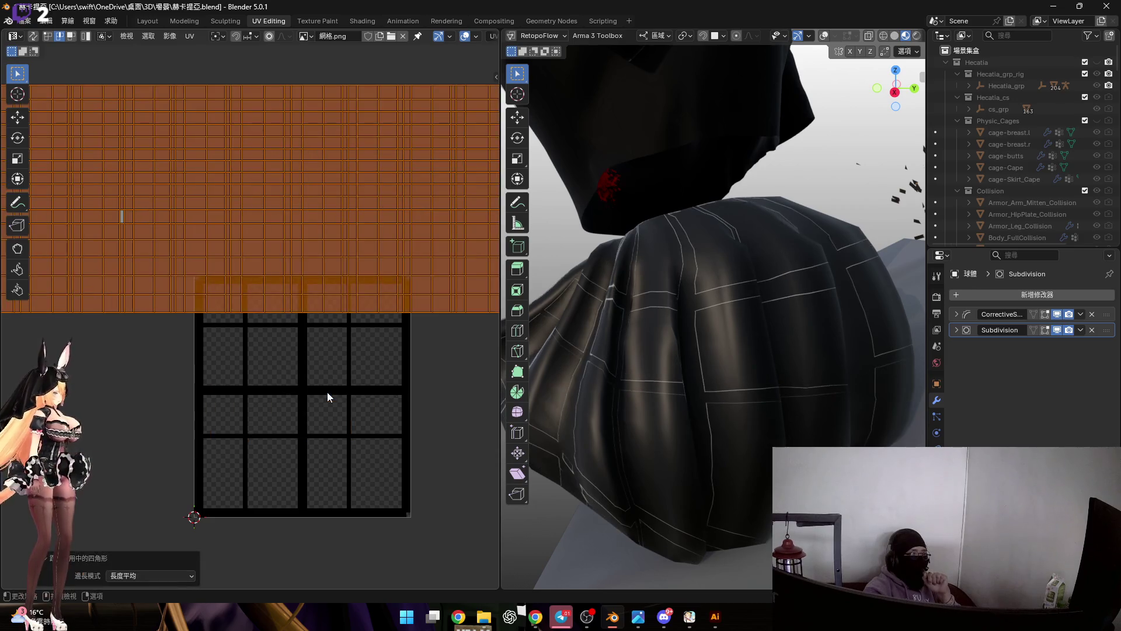
{"action": "scroll", "coordinate": [317, 341], "scroll_direction": "down", "scroll_amount": 5}
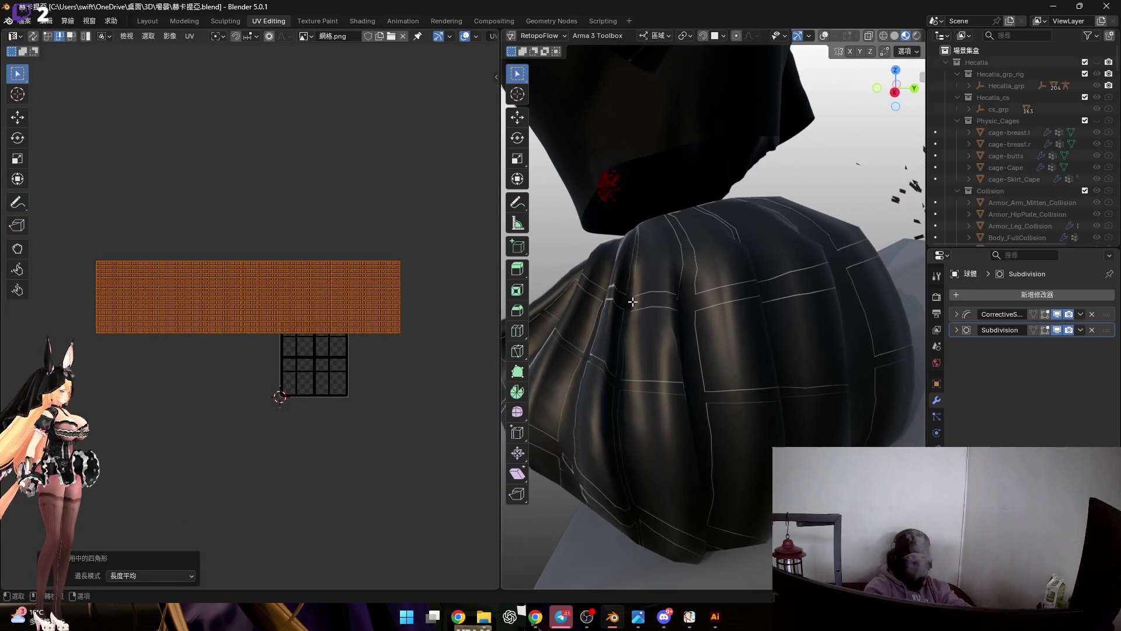
Enlarge and move the skirt island repeatedly so it covers the grid image.
{"action": "middle_click_drag", "start_coordinate": [634, 303], "coordinate": [671, 289]}
{"action": "scroll", "coordinate": [361, 310], "scroll_direction": "down", "scroll_amount": 3}
{"action": "scroll", "coordinate": [386, 322], "scroll_direction": "up", "scroll_amount": 3}
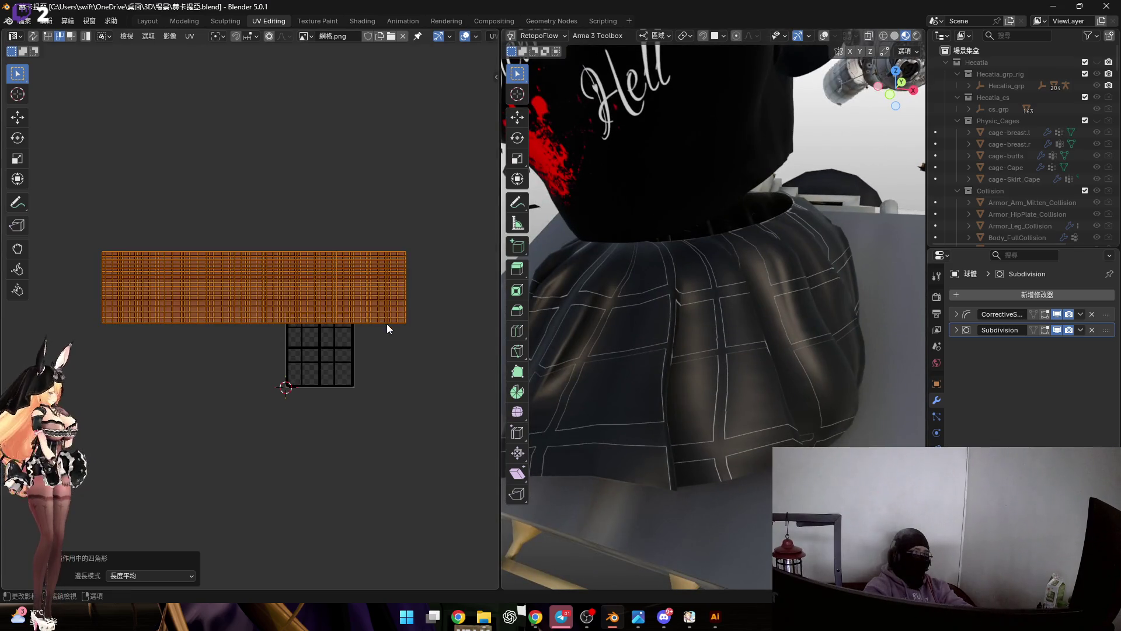
{"action": "key", "text": "s"}
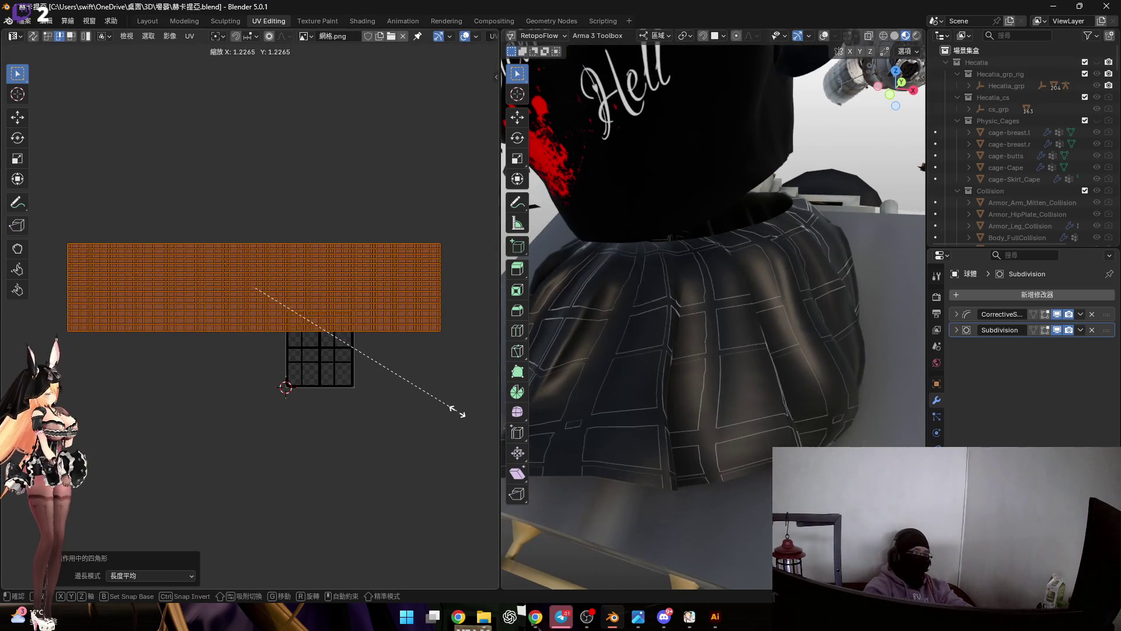
{"action": "left_click", "coordinate": [481, 437]}
{"action": "scroll", "coordinate": [402, 340], "scroll_direction": "up", "scroll_amount": 3}
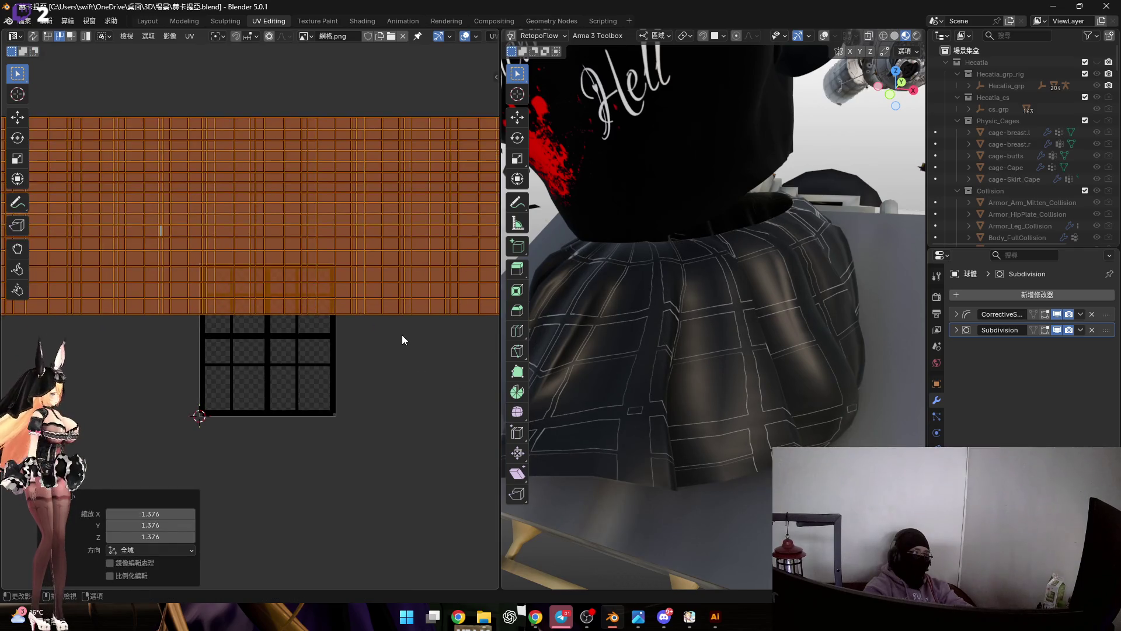
{"action": "scroll", "coordinate": [402, 339], "scroll_direction": "down", "scroll_amount": 3}
{"action": "key", "text": "g"}
{"action": "left_click", "coordinate": [330, 417]}
{"action": "scroll", "coordinate": [330, 417], "scroll_direction": "up", "scroll_amount": 3}
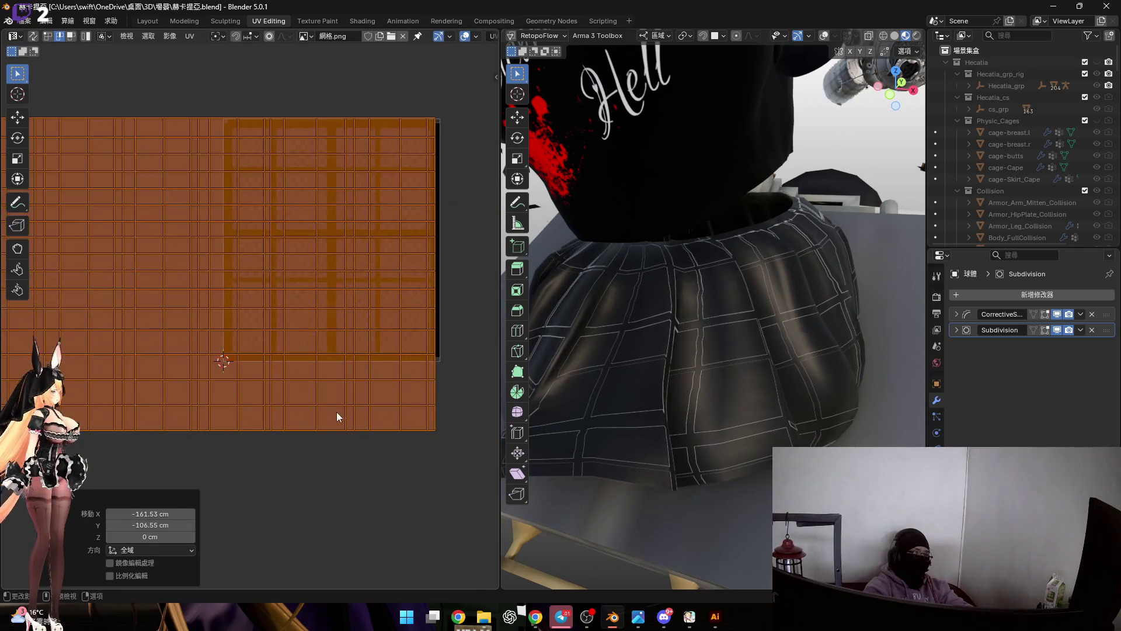
{"action": "scroll", "coordinate": [325, 411], "scroll_direction": "down", "scroll_amount": 1}
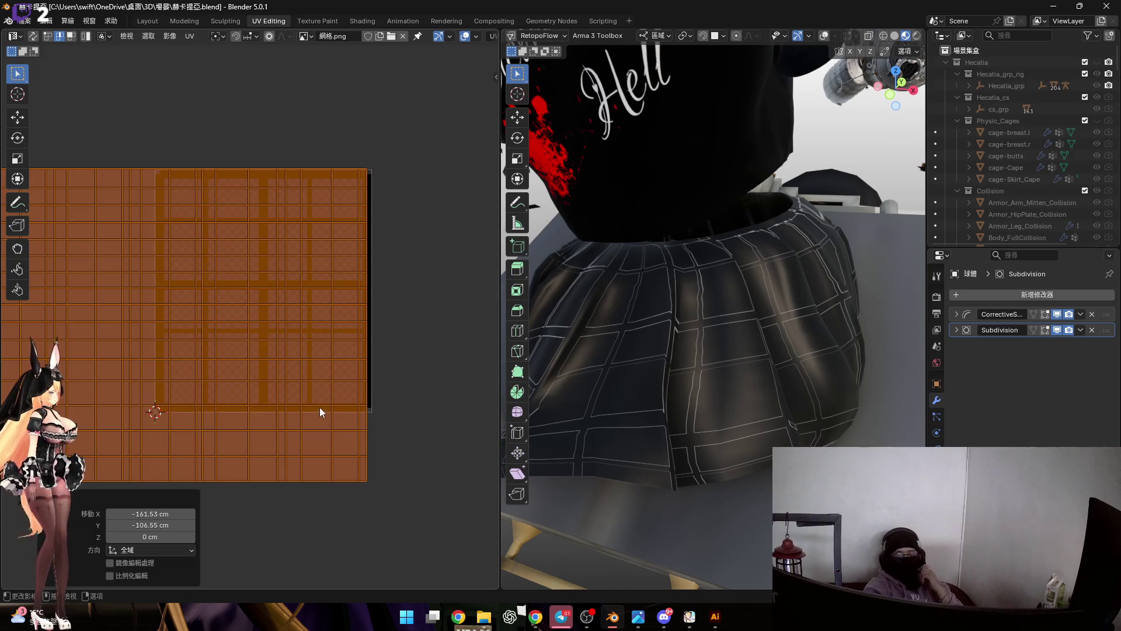
{"action": "scroll", "coordinate": [342, 396], "scroll_direction": "up", "scroll_amount": 1}
{"action": "key", "text": "g"}
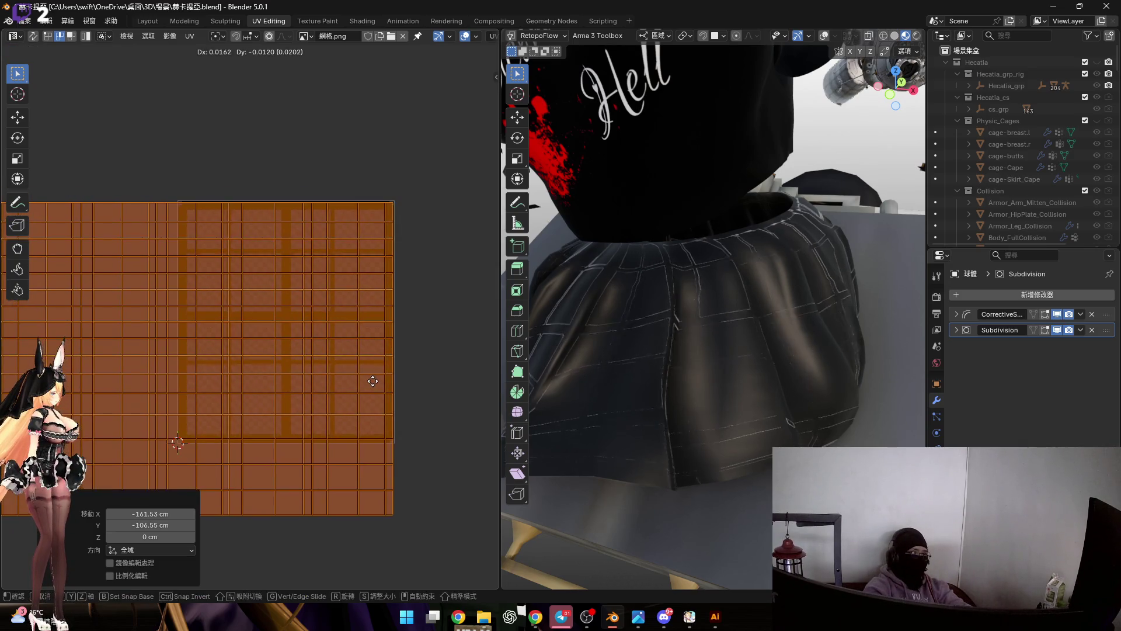
{"action": "left_click", "coordinate": [373, 382]}
{"action": "key", "text": "s"}
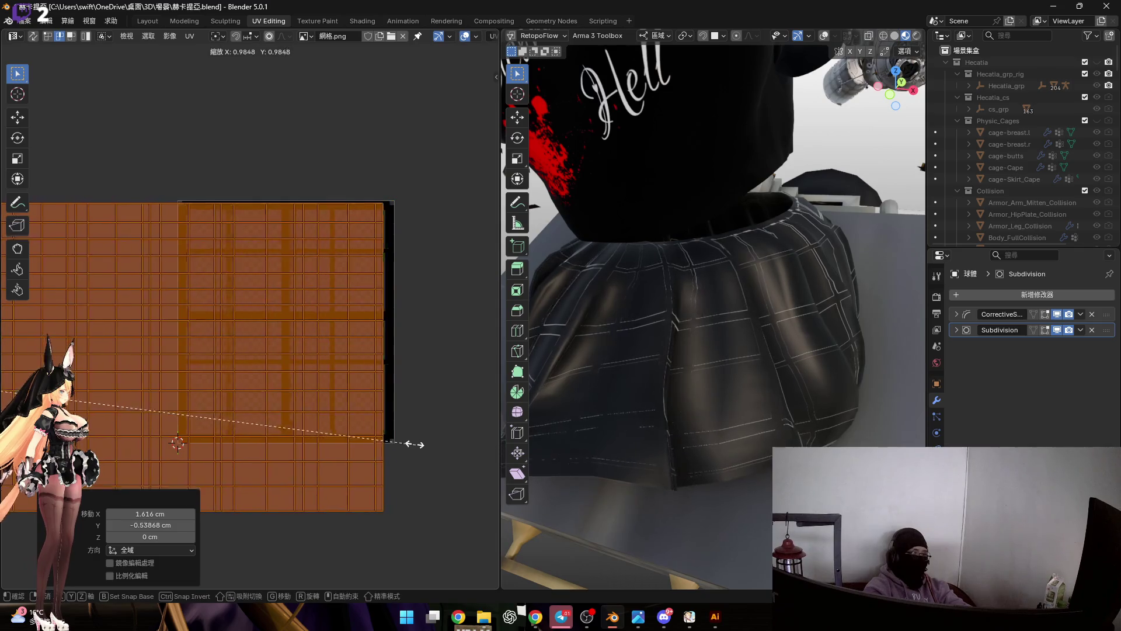
{"action": "left_click", "coordinate": [385, 385]}
{"action": "key", "text": "g"}
{"action": "left_click", "coordinate": [427, 369]}
{"action": "key", "text": "s"}
{"action": "left_click", "coordinate": [375, 357]}
{"action": "key", "text": "g"}
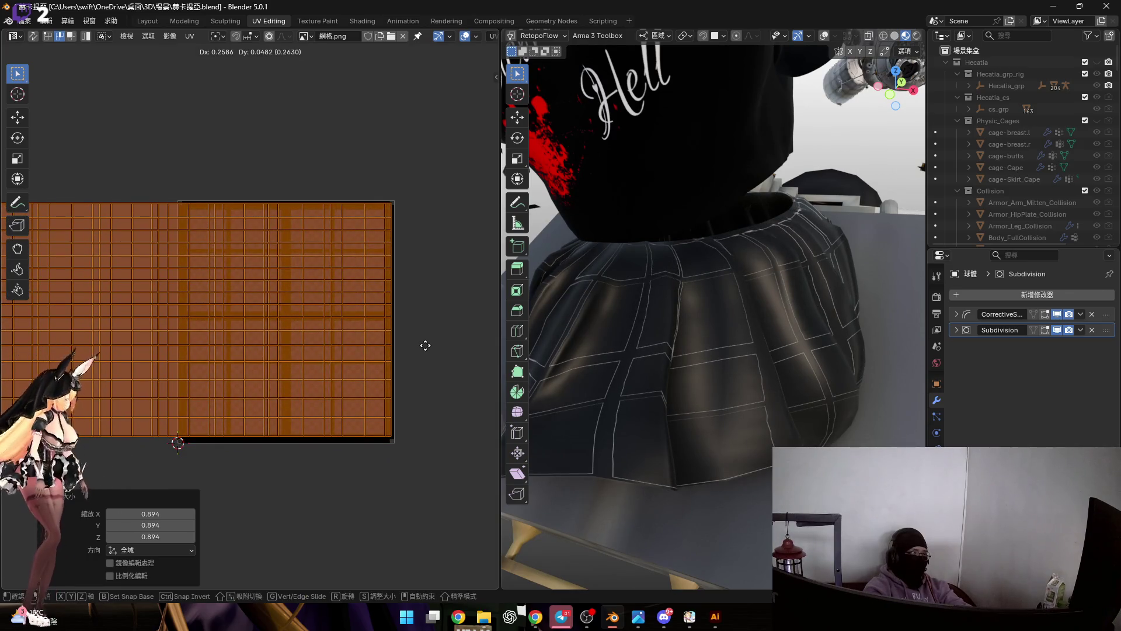
{"action": "left_click", "coordinate": [371, 380]}
{"action": "scroll", "coordinate": [371, 427], "scroll_direction": "up", "scroll_amount": 2}
{"action": "scroll", "coordinate": [373, 439], "scroll_direction": "up", "scroll_amount": 2}
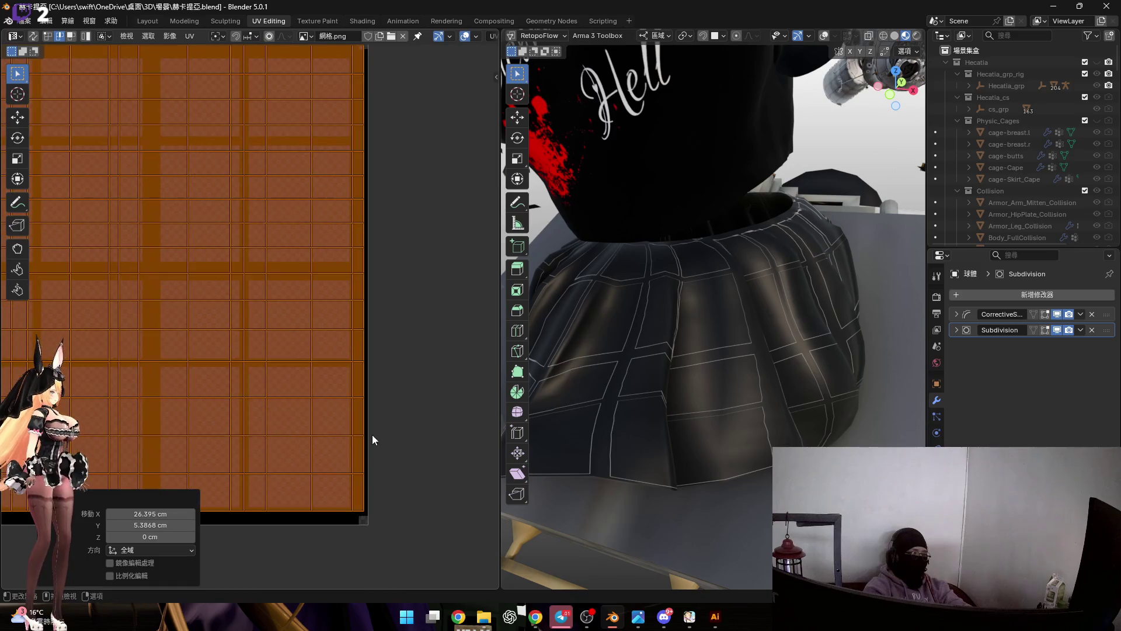
{"action": "scroll", "coordinate": [382, 421], "scroll_direction": "down", "scroll_amount": 2}
Fine-tune the island's size and position with small nudges, checking the skirt in the viewport.
{"action": "key", "text": "s"}
{"action": "left_click", "coordinate": [403, 446]}
{"action": "key", "text": "g"}
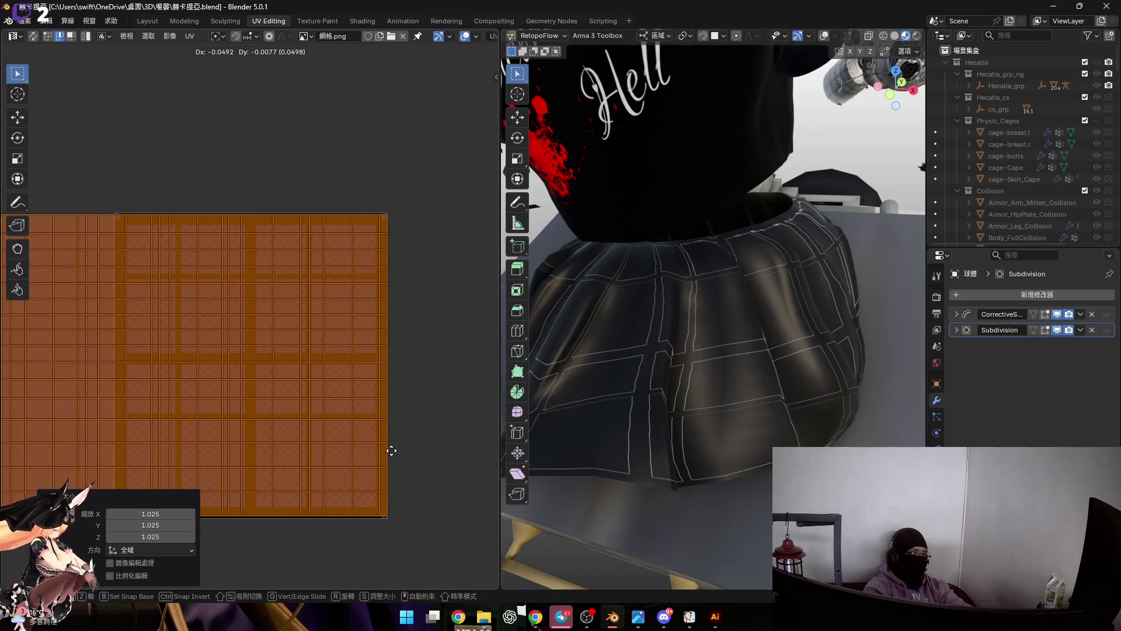
{"action": "left_click", "coordinate": [390, 452]}
{"action": "key", "text": "s"}
{"action": "left_click", "coordinate": [393, 453]}
{"action": "key", "text": "g"}
{"action": "left_click", "coordinate": [393, 458]}
{"action": "mouse_move", "coordinate": [666, 377]}
{"action": "middle_mouse_down"}
{"action": "mouse_move", "coordinate": [733, 340]}
{"action": "mouse_move", "coordinate": [692, 312]}
{"action": "middle_mouse_up"}
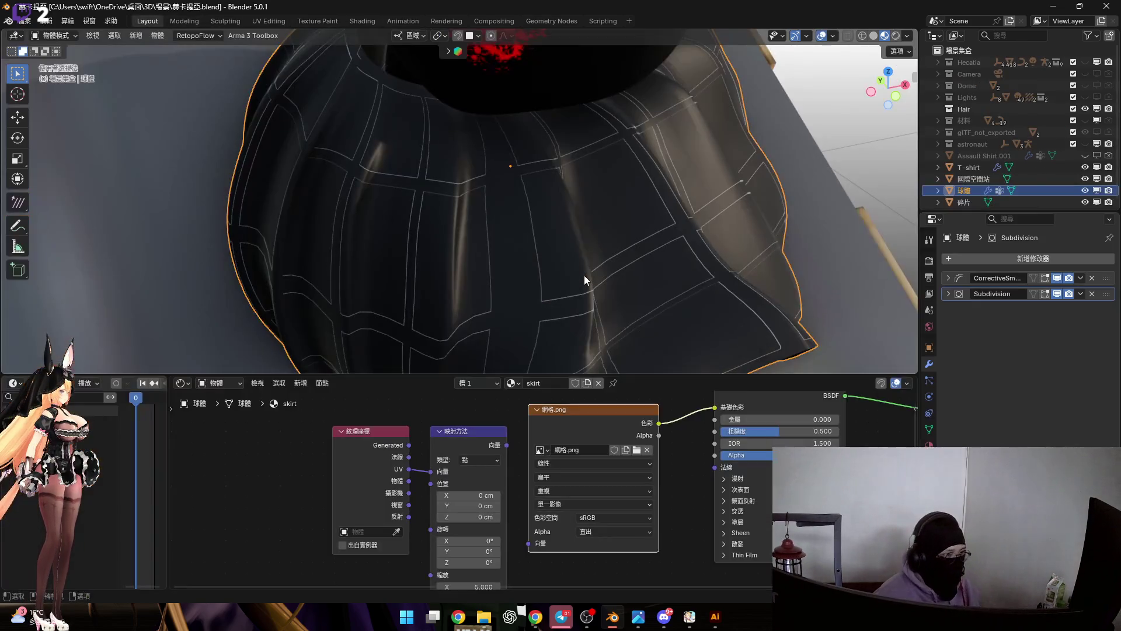
Delete the Texture Coordinate and Mapping nodes, slide the grid image node left and start a node search.
{"action": "mouse_move", "coordinate": [574, 271]}
{"action": "middle_mouse_down"}
{"action": "mouse_move", "coordinate": [587, 266]}
{"action": "mouse_move", "coordinate": [587, 246]}
{"action": "middle_mouse_up"}
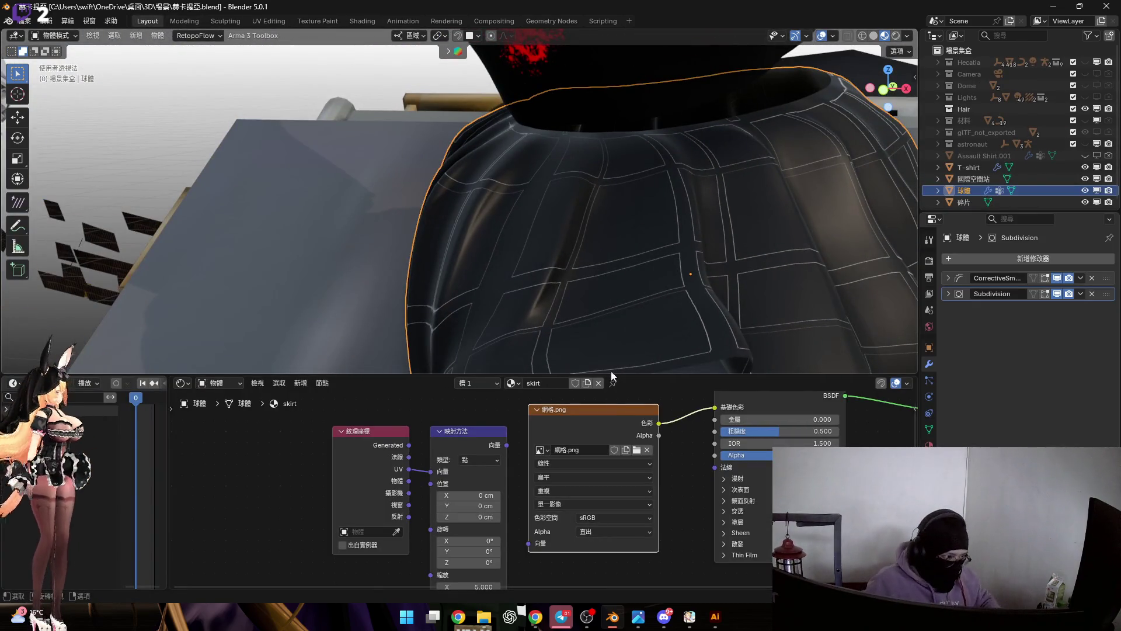
{"action": "scroll", "coordinate": [524, 450], "scroll_direction": "down", "scroll_amount": 2}
{"action": "left_click_drag", "start_coordinate": [314, 420], "coordinate": [504, 525]}
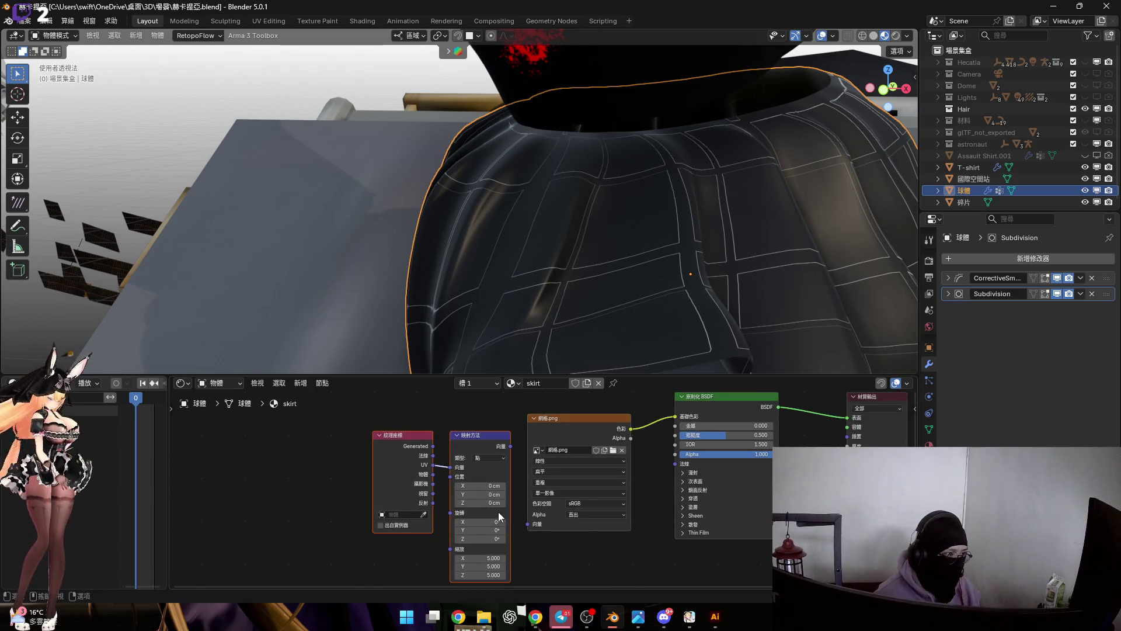
{"action": "key", "text": "x"}
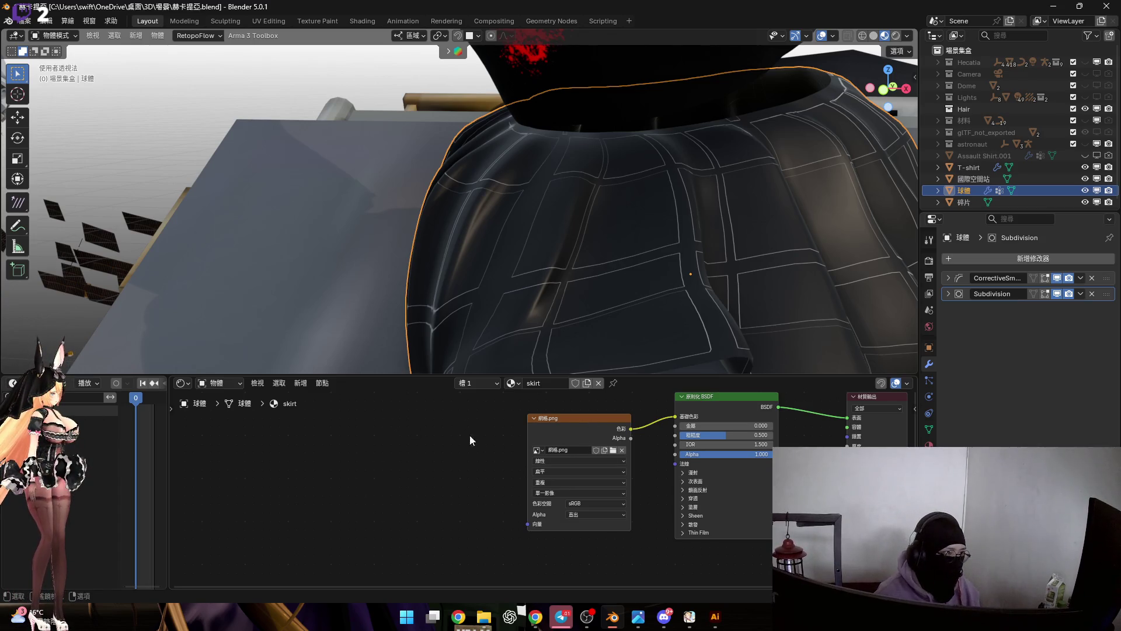
{"action": "mouse_move", "coordinate": [586, 426]}
{"action": "left_mouse_down"}
{"action": "mouse_move", "coordinate": [416, 425]}
{"action": "mouse_move", "coordinate": [494, 444]}
{"action": "left_mouse_up"}
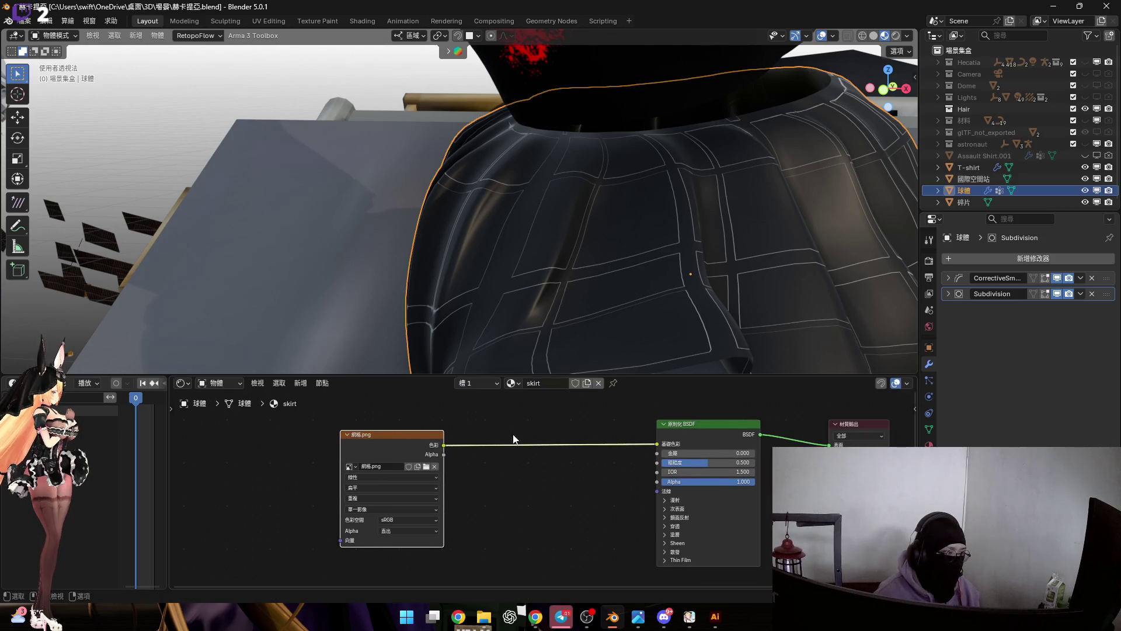
{"action": "key", "text": "shift+a"}
{"action": "left_click", "coordinate": [516, 427]}
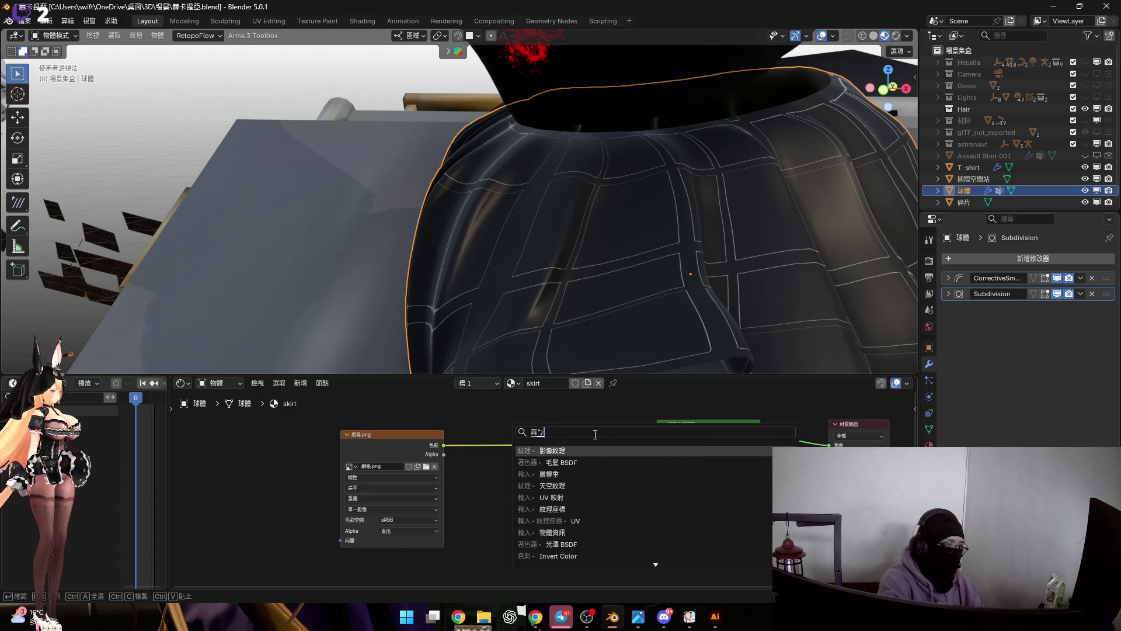
{"action": "type", "text": "漸層"}
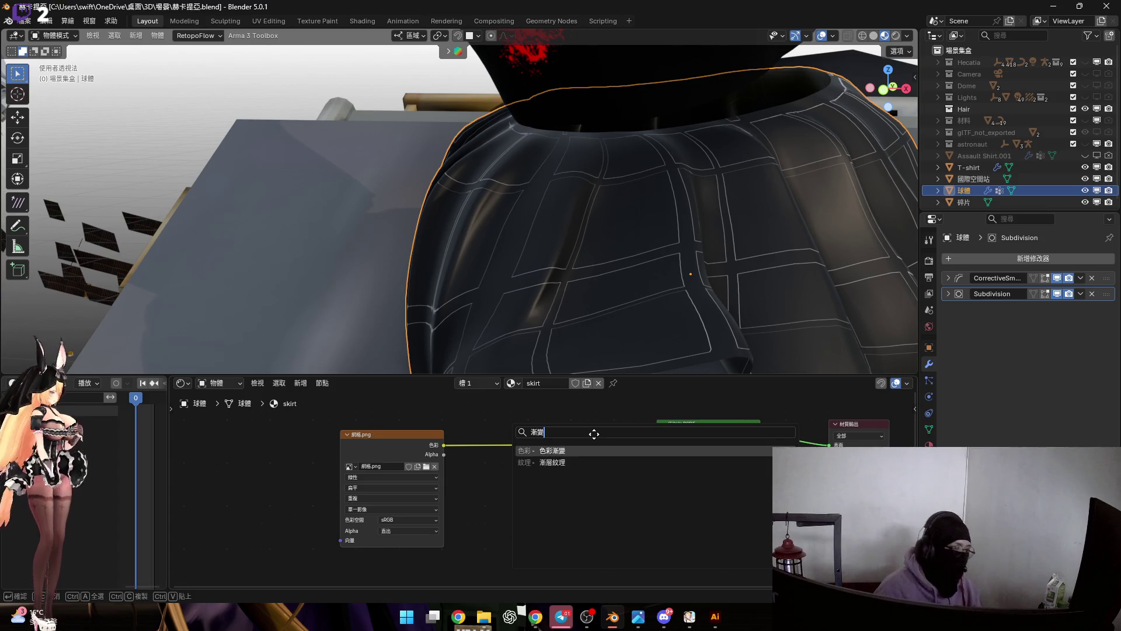
Drop a Color Ramp onto the image-to-BSDF link, try Constant interpolation and move the white stop inward.
{"action": "key", "text": "Return"}
{"action": "left_click", "coordinate": [508, 421]}
{"action": "middle_click_drag", "start_coordinate": [679, 221], "coordinate": [570, 223]}
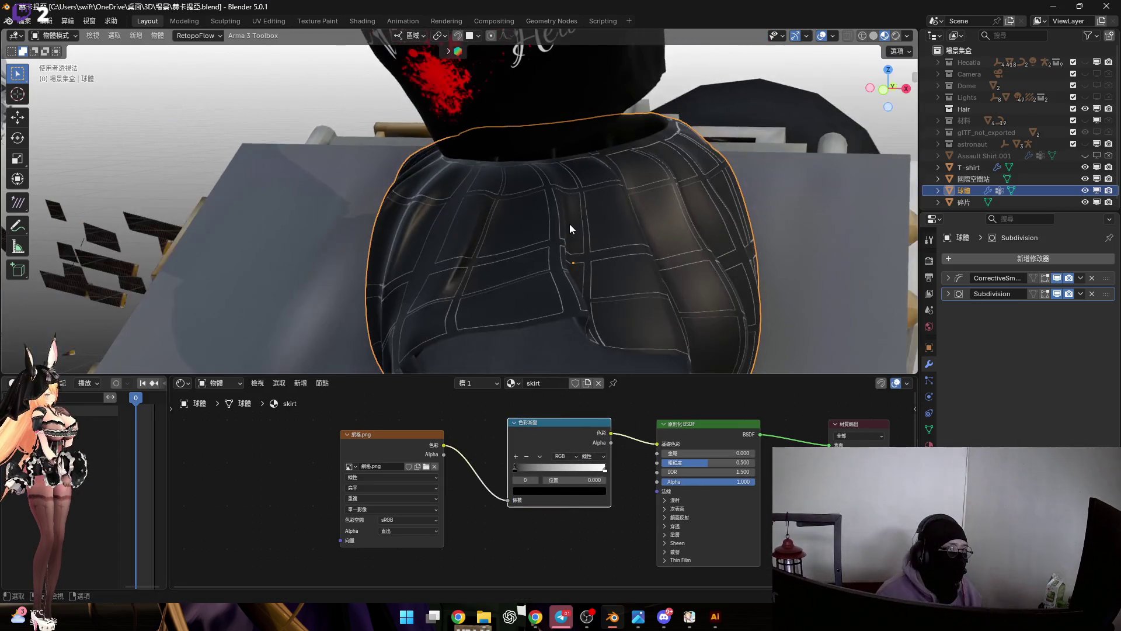
{"action": "left_click", "coordinate": [596, 456]}
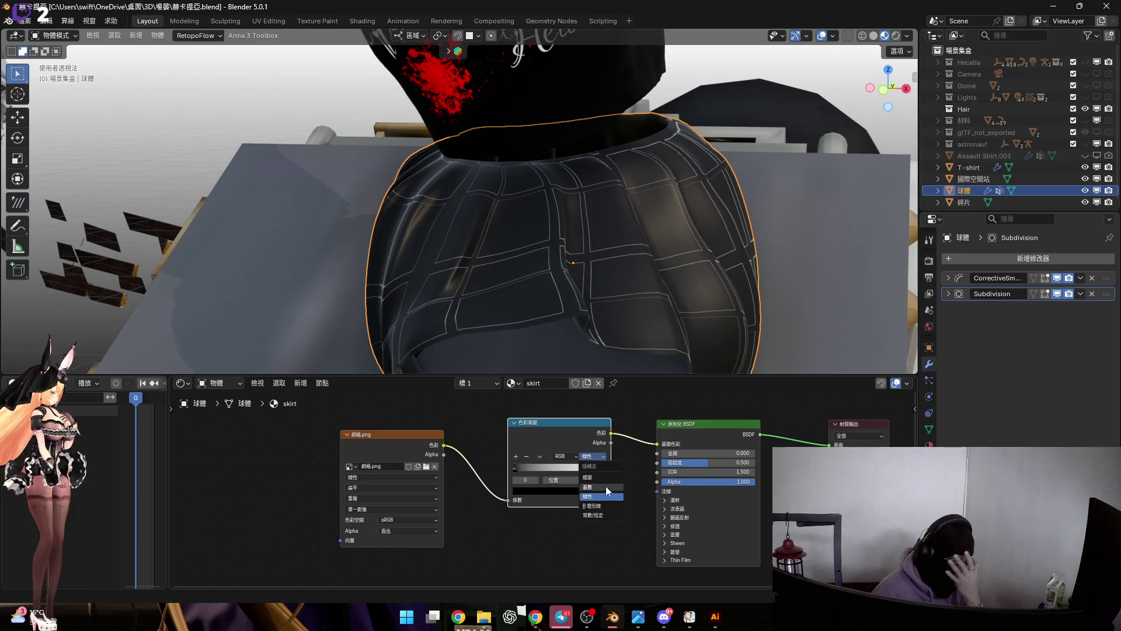
{"action": "left_click", "coordinate": [608, 513]}
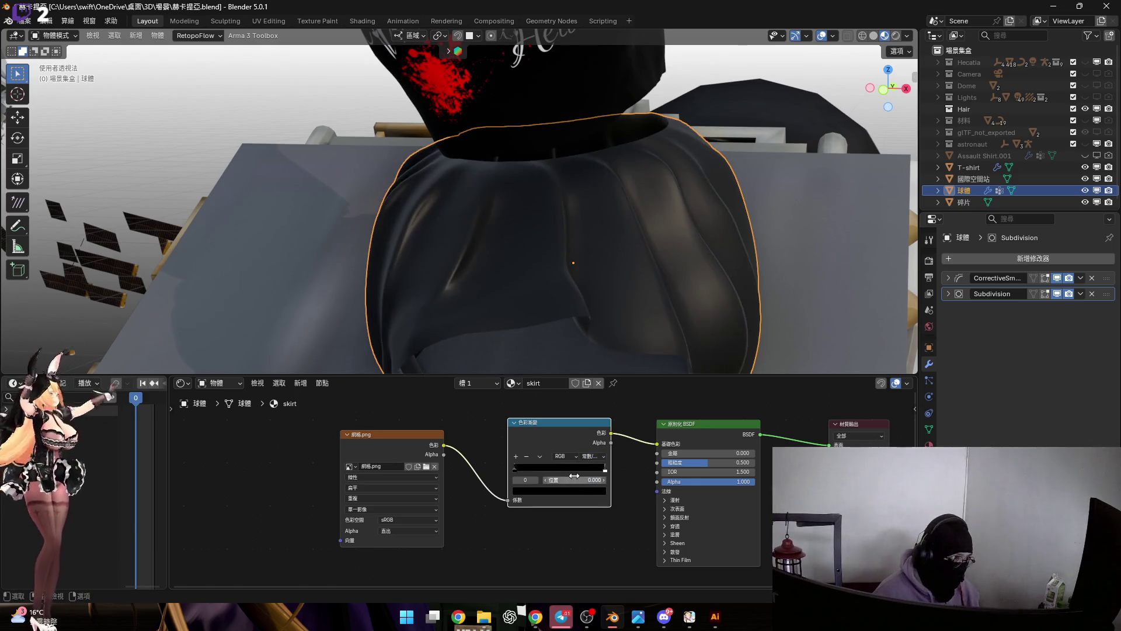
{"action": "scroll", "coordinate": [573, 471], "scroll_direction": "up", "scroll_amount": 1}
{"action": "left_click_drag", "start_coordinate": [604, 466], "coordinate": [558, 470]}
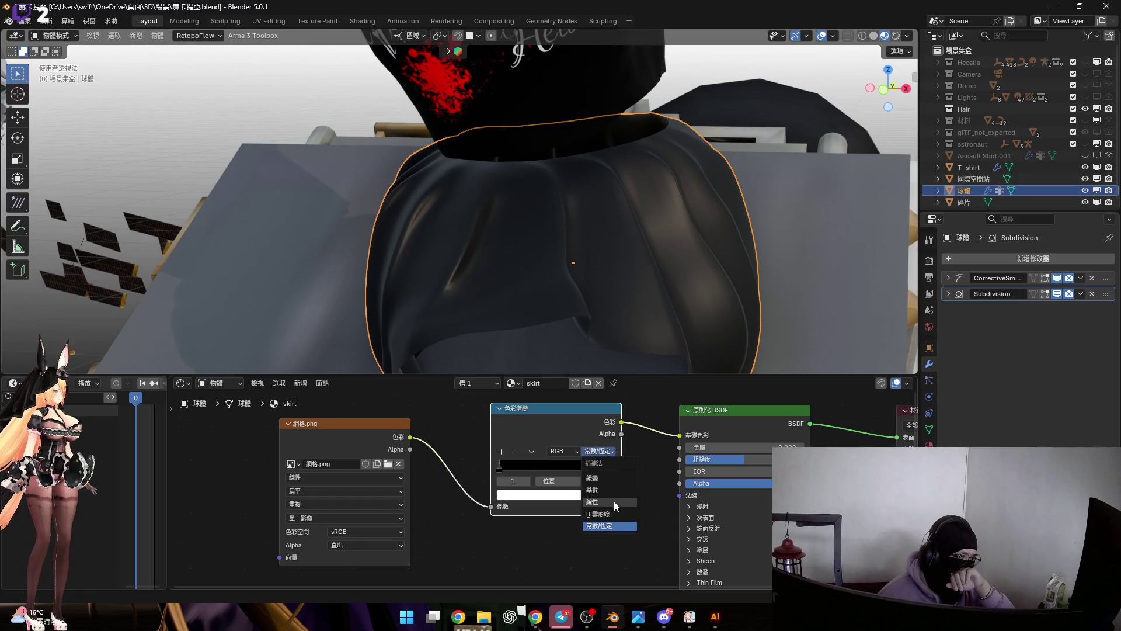
Set the ramp back to Linear blending and adjust the white stop's colour.
{"action": "left_click", "coordinate": [614, 501]}
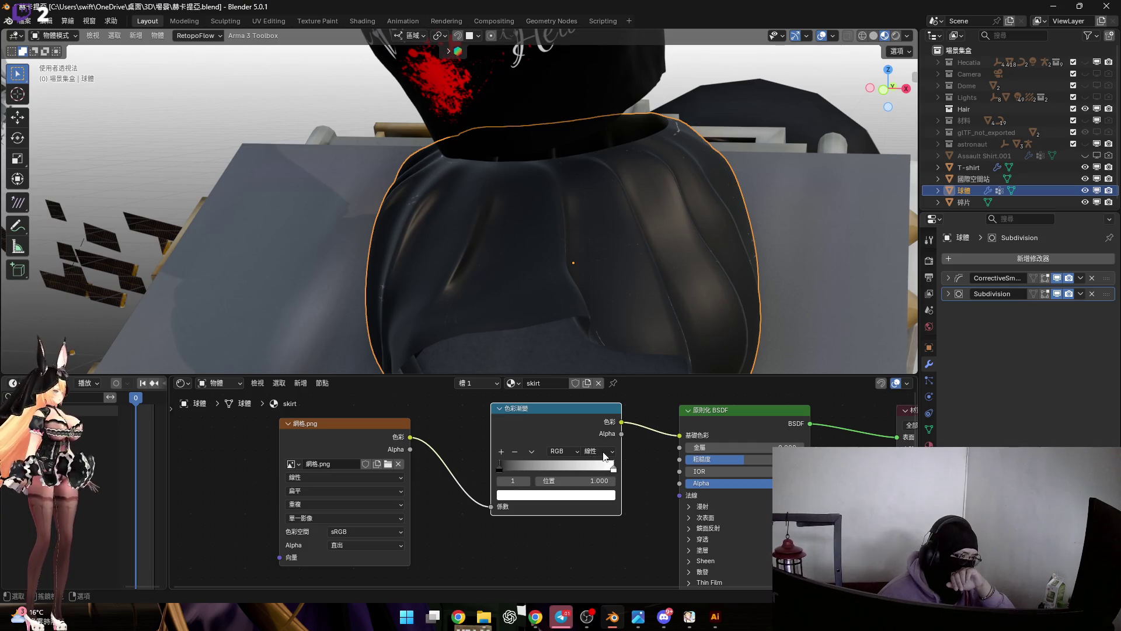
{"action": "left_click", "coordinate": [603, 455]}
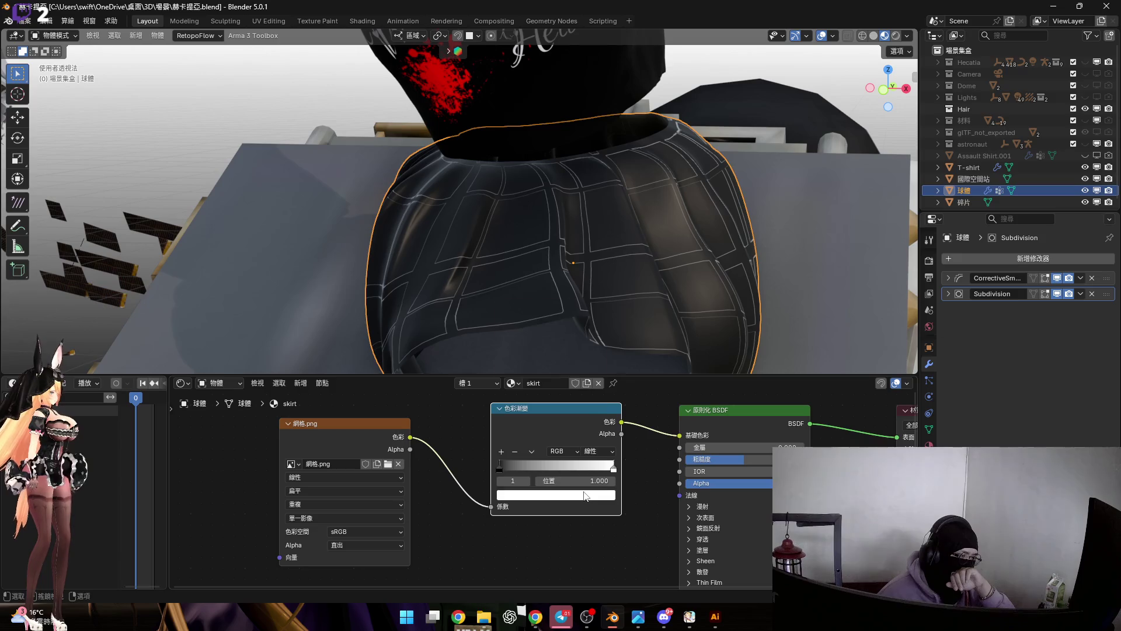
{"action": "left_click", "coordinate": [585, 496]}
{"action": "mouse_move", "coordinate": [575, 365]}
{"action": "left_mouse_down"}
{"action": "mouse_move", "coordinate": [584, 328]}
{"action": "mouse_move", "coordinate": [543, 348]}
{"action": "left_mouse_up"}
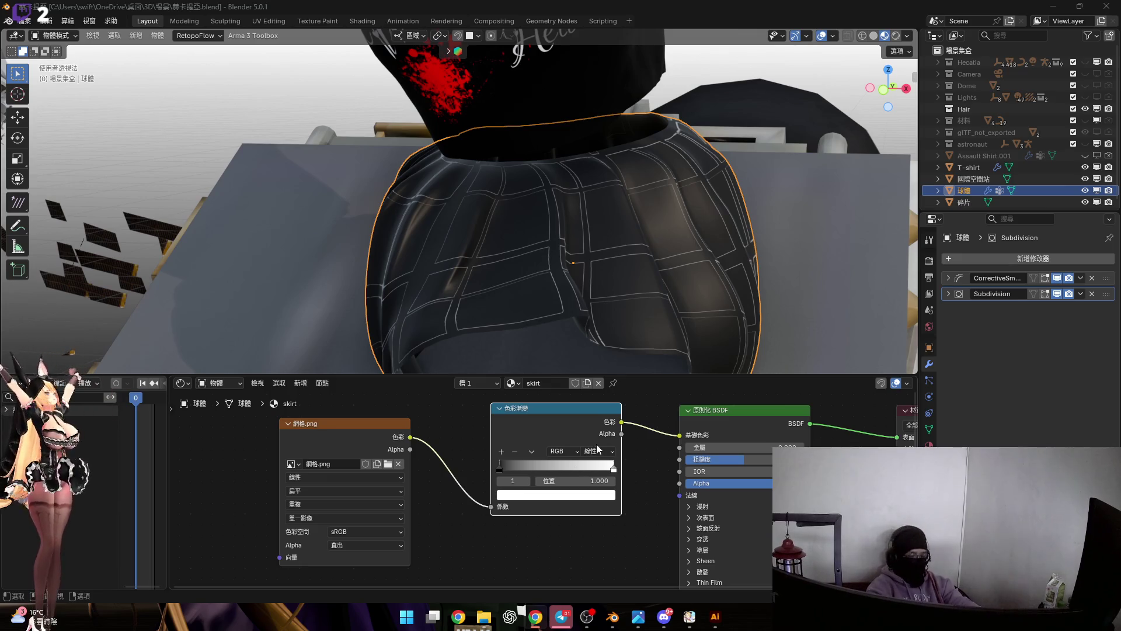
{"action": "middle_click_drag", "start_coordinate": [612, 257], "coordinate": [566, 297]}
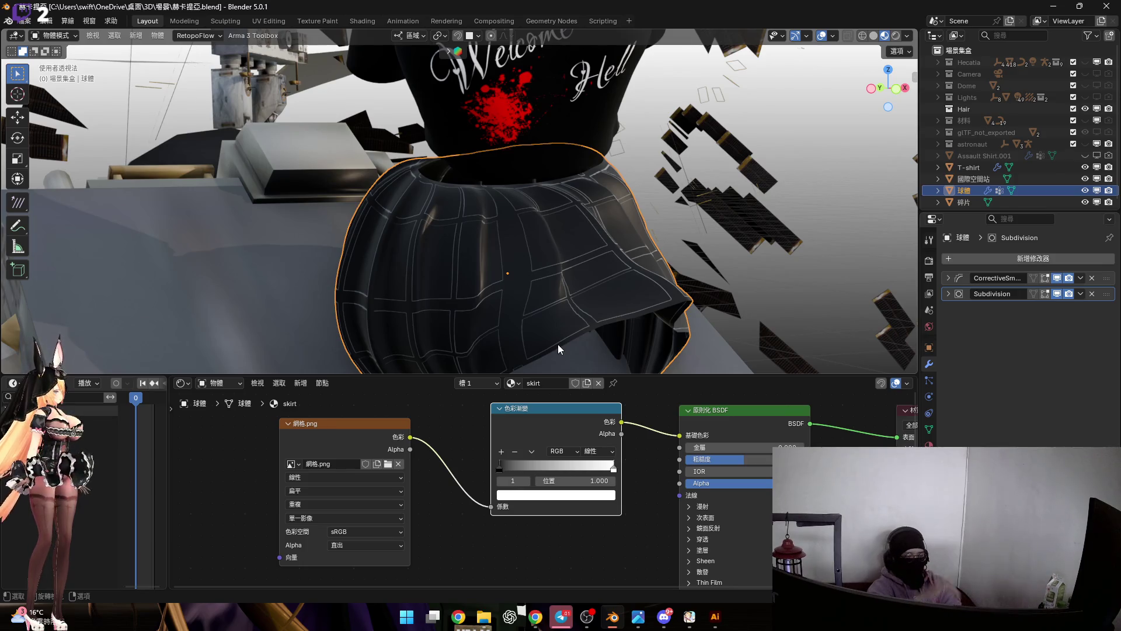
{"action": "left_click", "coordinate": [406, 615]}
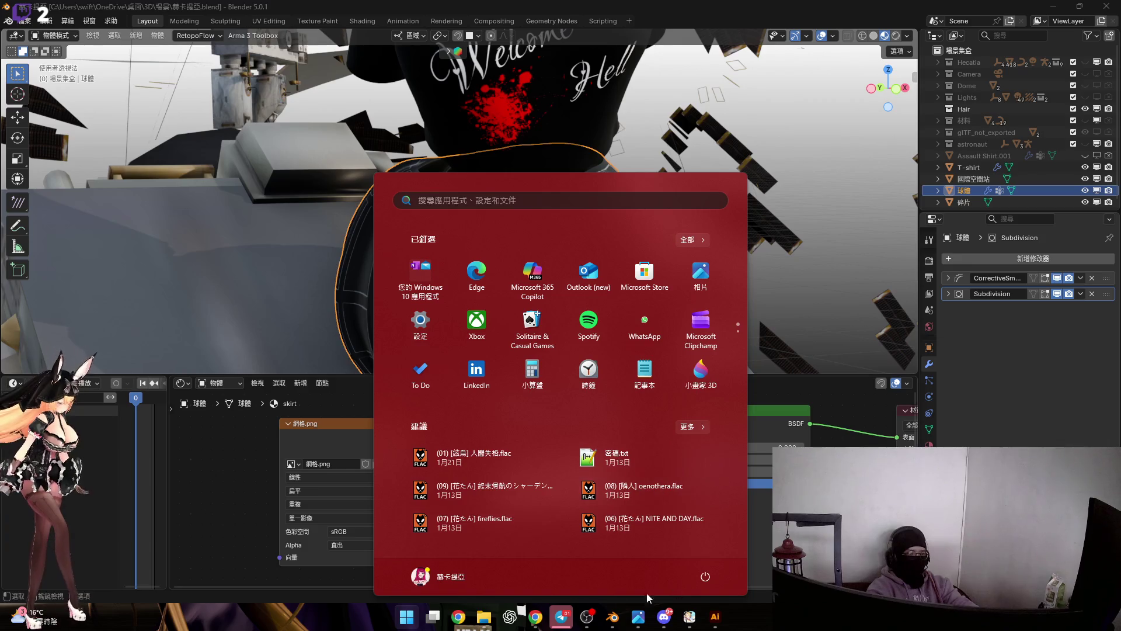
{"action": "key", "text": "Escape"}
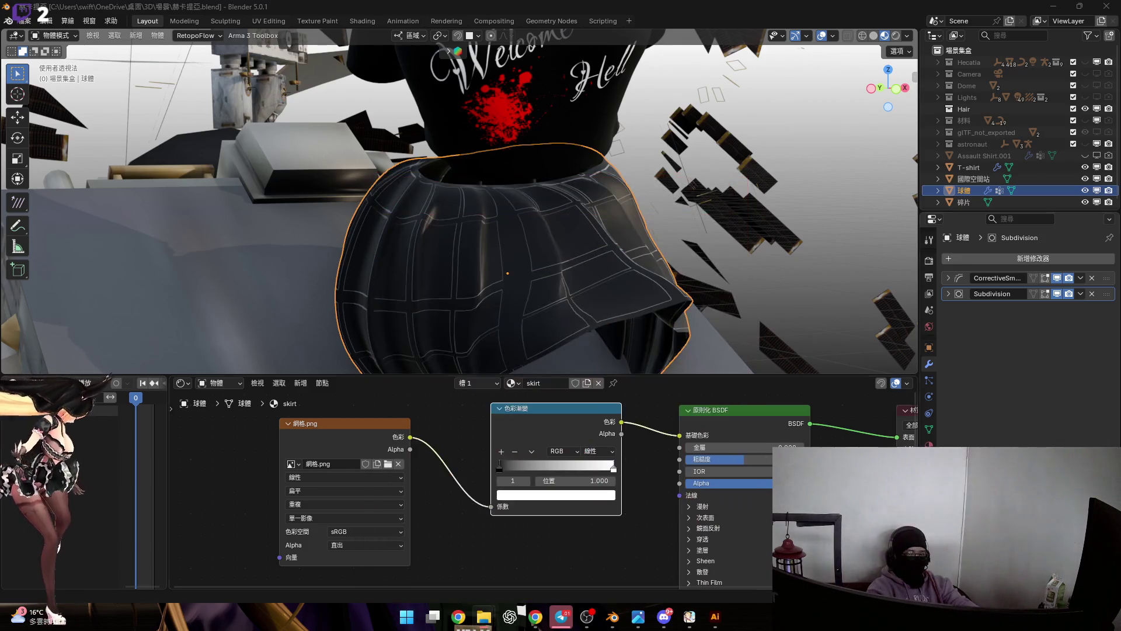
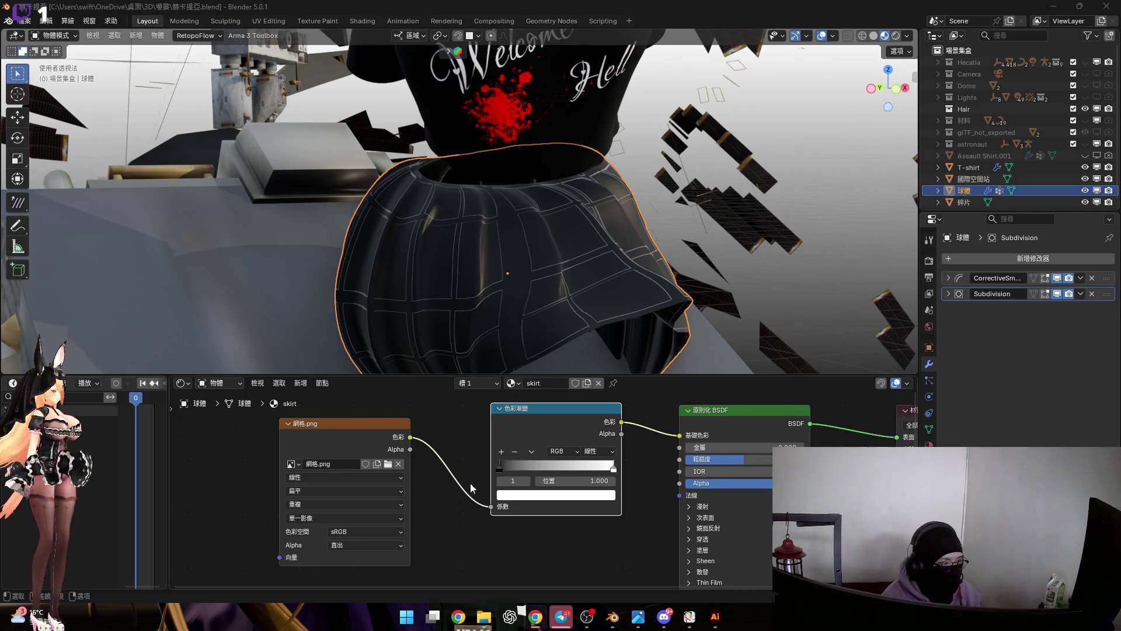
{"action": "scroll", "coordinate": [418, 467], "scroll_direction": "left", "scroll_amount": 4, "text": "ctrl"}
Delete and restore the 網格.png node, move it near the ramp and rewire its Color to Fac.
{"action": "left_click_drag", "start_coordinate": [318, 424], "coordinate": [416, 483]}
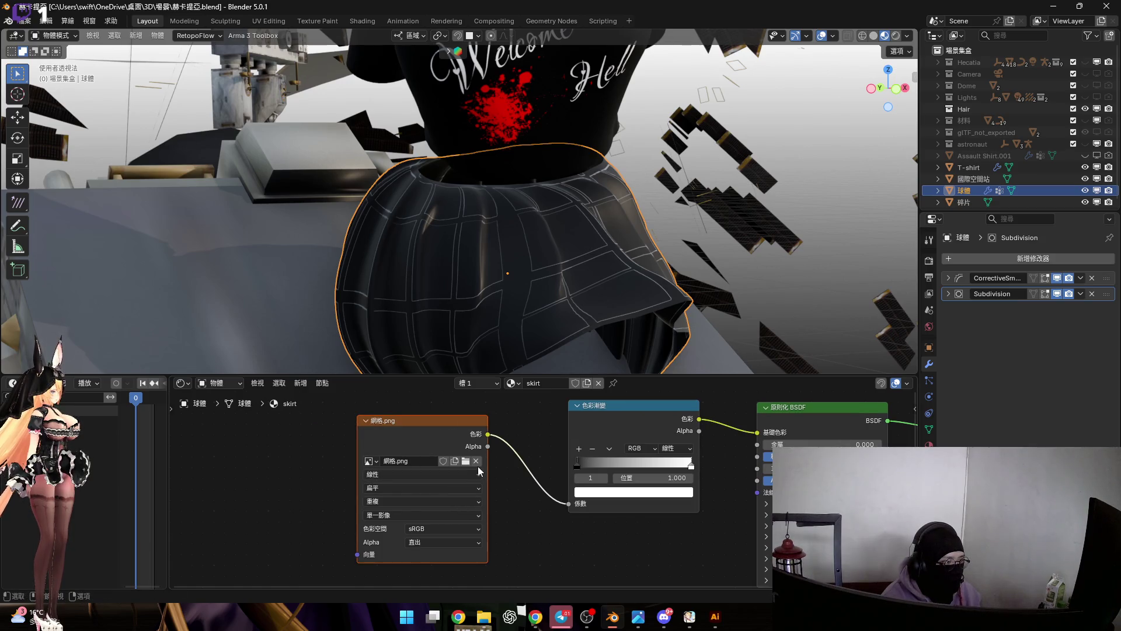
{"action": "key", "text": "x"}
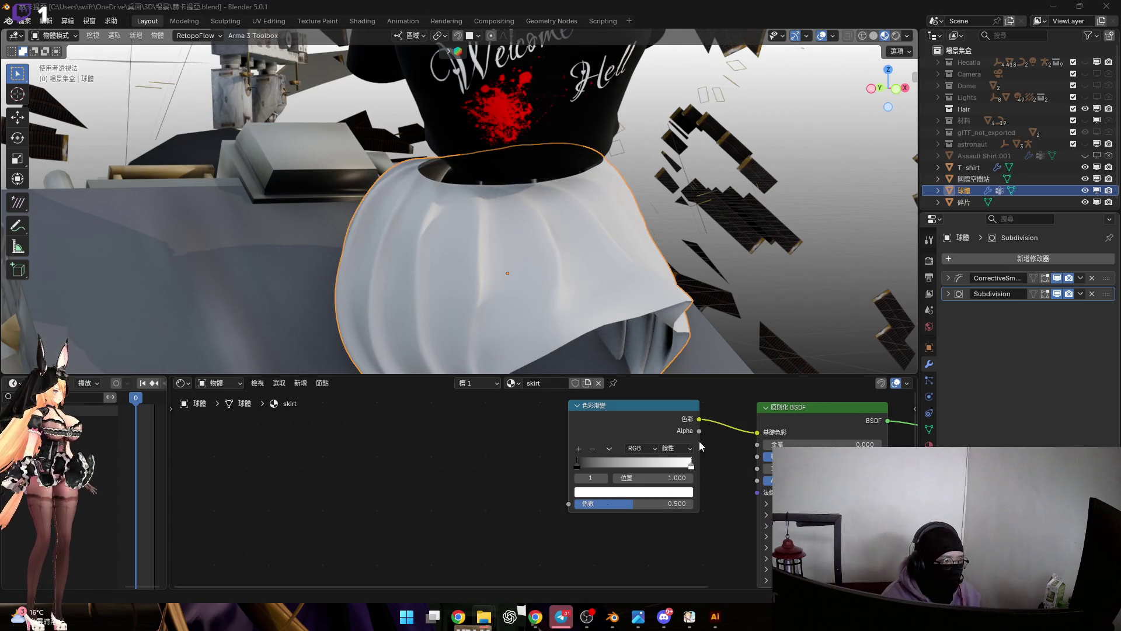
{"action": "key", "text": "ctrl+z"}
{"action": "mouse_move", "coordinate": [456, 449]}
{"action": "left_mouse_down"}
{"action": "mouse_move", "coordinate": [418, 425]}
{"action": "mouse_move", "coordinate": [581, 496]}
{"action": "left_mouse_up"}
{"action": "mouse_move", "coordinate": [577, 302]}
{"action": "middle_mouse_down"}
{"action": "mouse_move", "coordinate": [562, 278]}
{"action": "mouse_move", "coordinate": [454, 278]}
{"action": "mouse_move", "coordinate": [466, 281]}
{"action": "middle_mouse_up"}
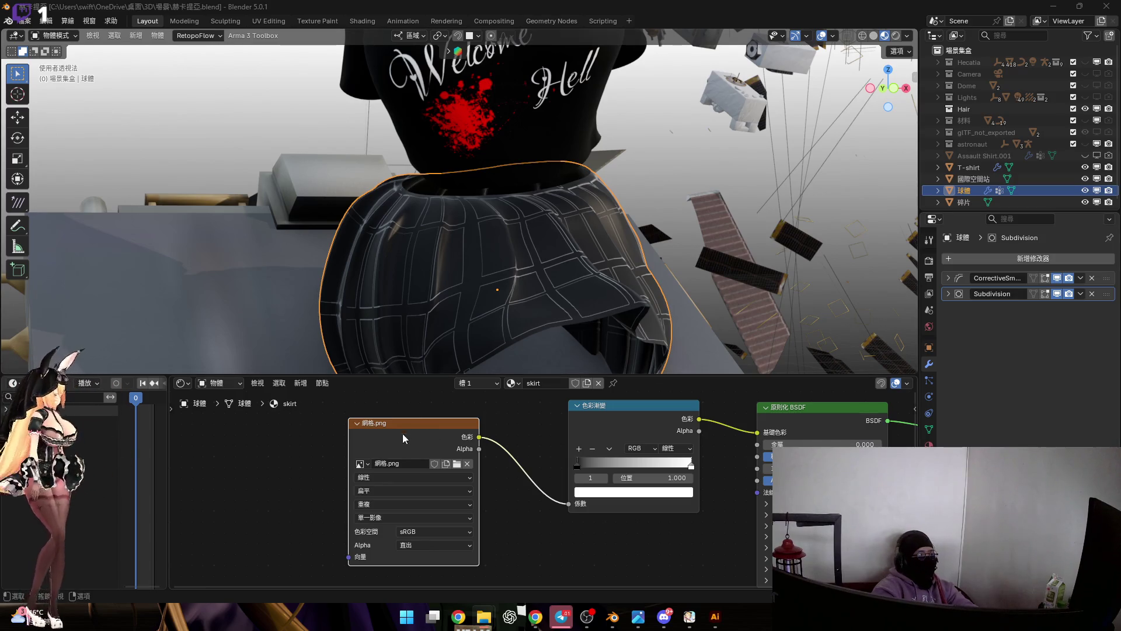
In the Blender File outliner, find 網格.png and delete the image from the file.
{"action": "left_click", "coordinate": [183, 382]}
{"action": "left_click", "coordinate": [526, 383]}
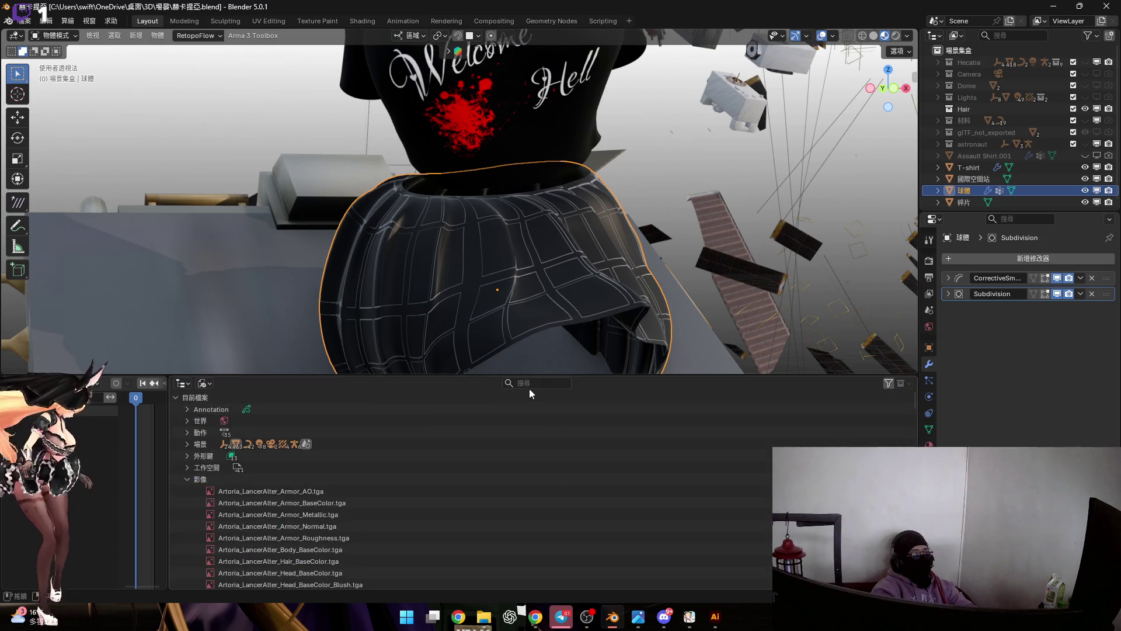
{"action": "type", "text": "網格.png"}
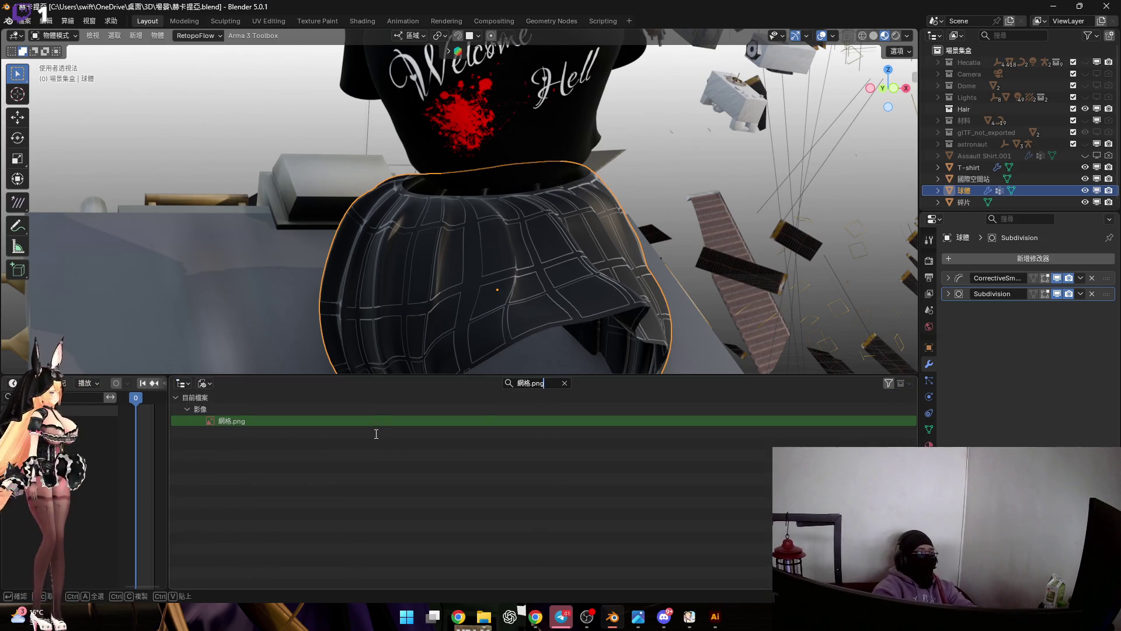
{"action": "key", "text": "ctrl+a"}
{"action": "key", "text": "BackSpace"}
{"action": "key", "text": "ctrl+z"}
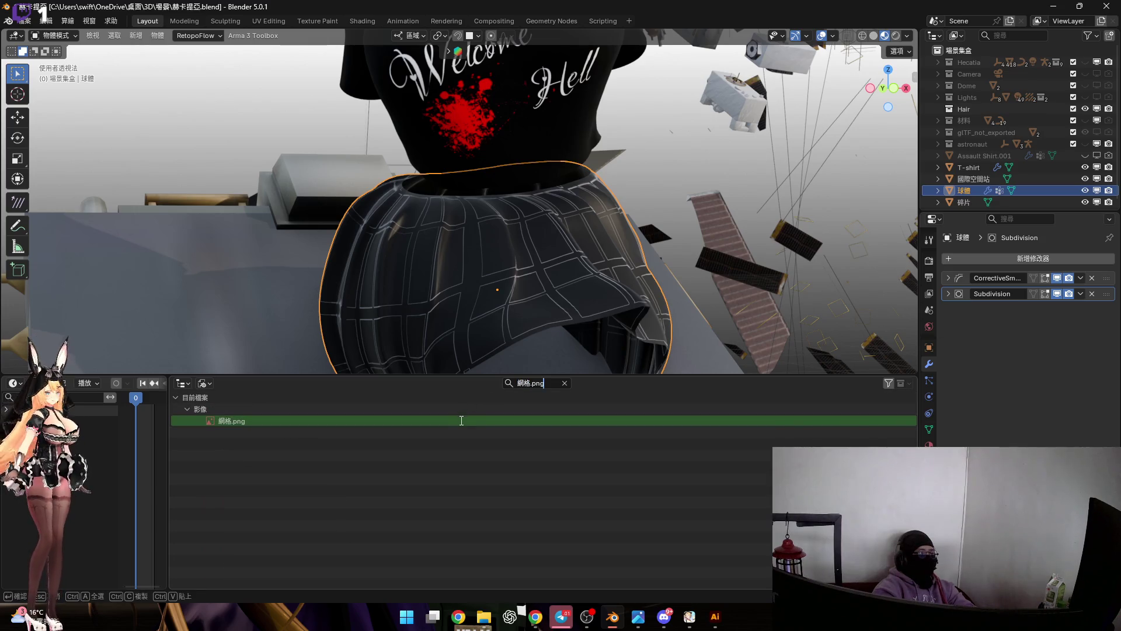
{"action": "right_click", "coordinate": [460, 421]}
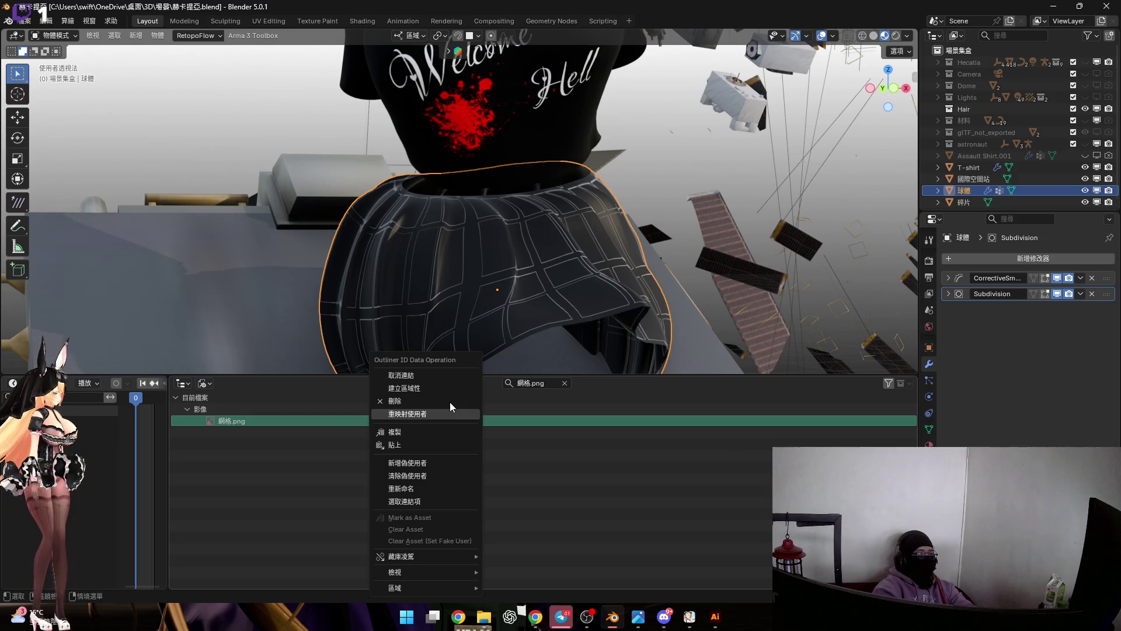
{"action": "left_click", "coordinate": [449, 402]}
{"action": "left_click", "coordinate": [565, 383]}
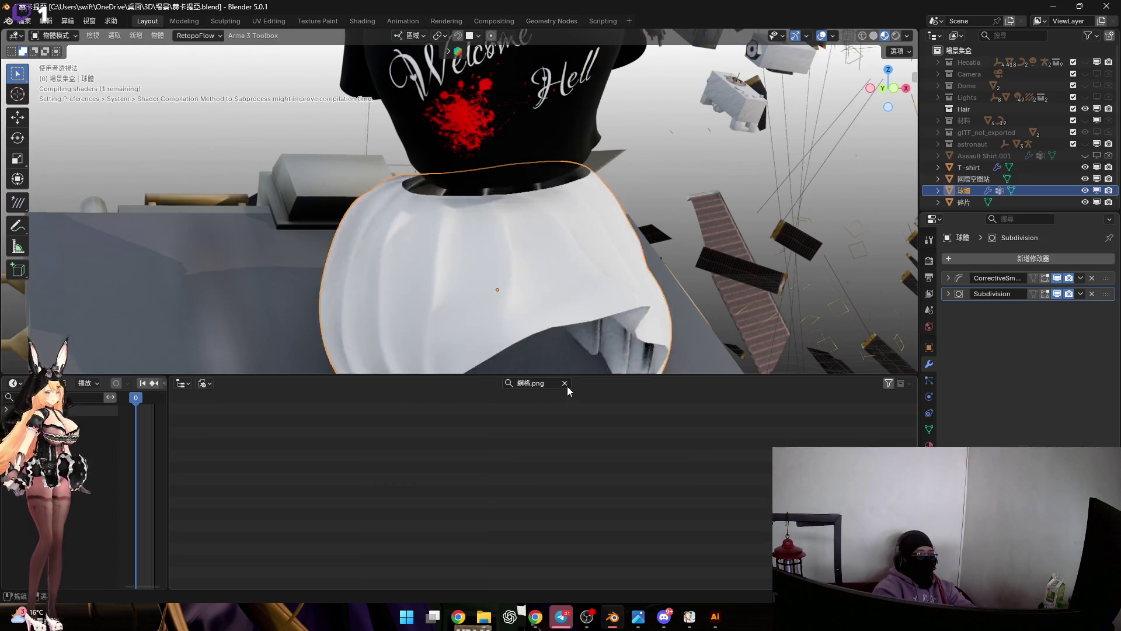
Return to the Shader Editor and delete the now-empty image texture node.
{"action": "left_click", "coordinate": [182, 383]}
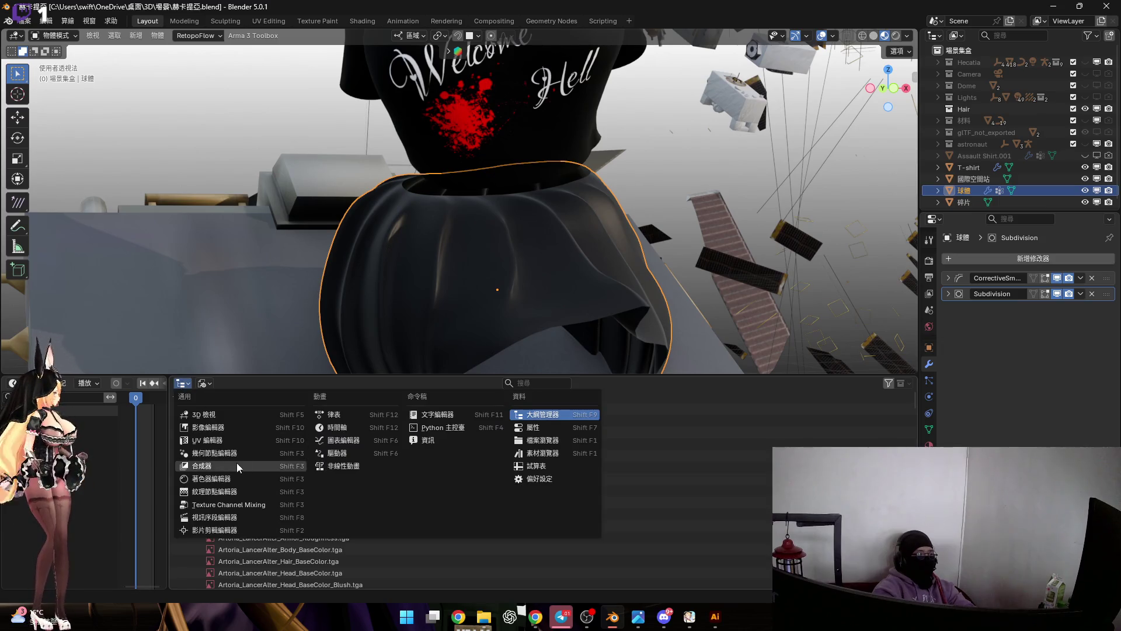
{"action": "left_click", "coordinate": [242, 474]}
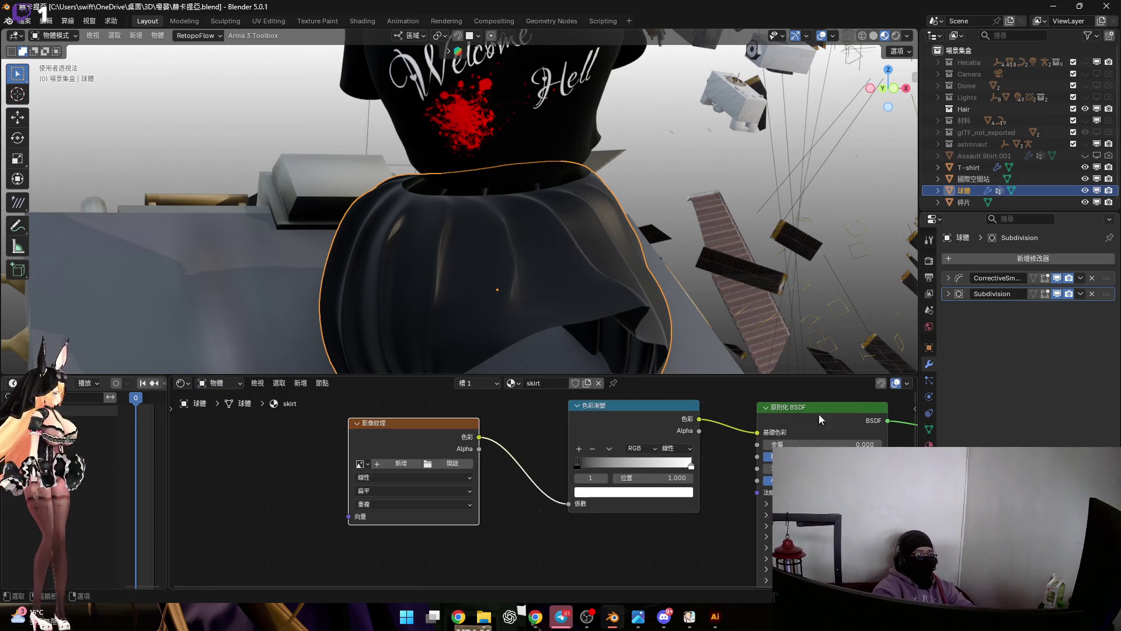
{"action": "key", "text": "Delete"}
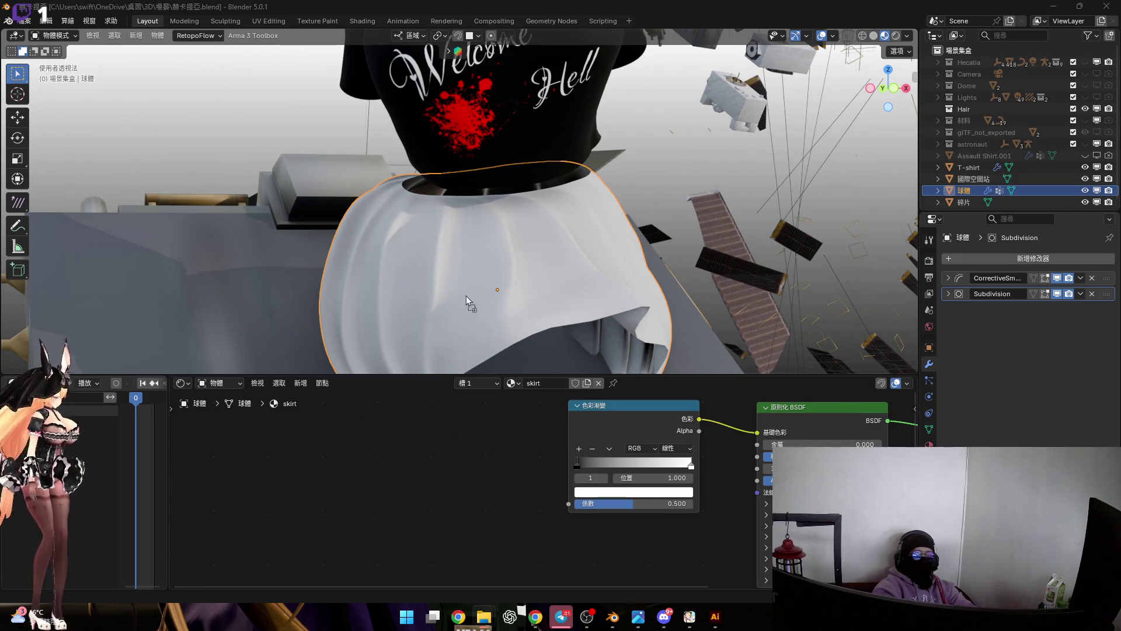
Restore the image node, wire its Color straight to Base Color and remove the Color Ramp.
{"action": "key", "text": "ctrl+z"}
{"action": "left_click_drag", "start_coordinate": [570, 509], "coordinate": [568, 508]}
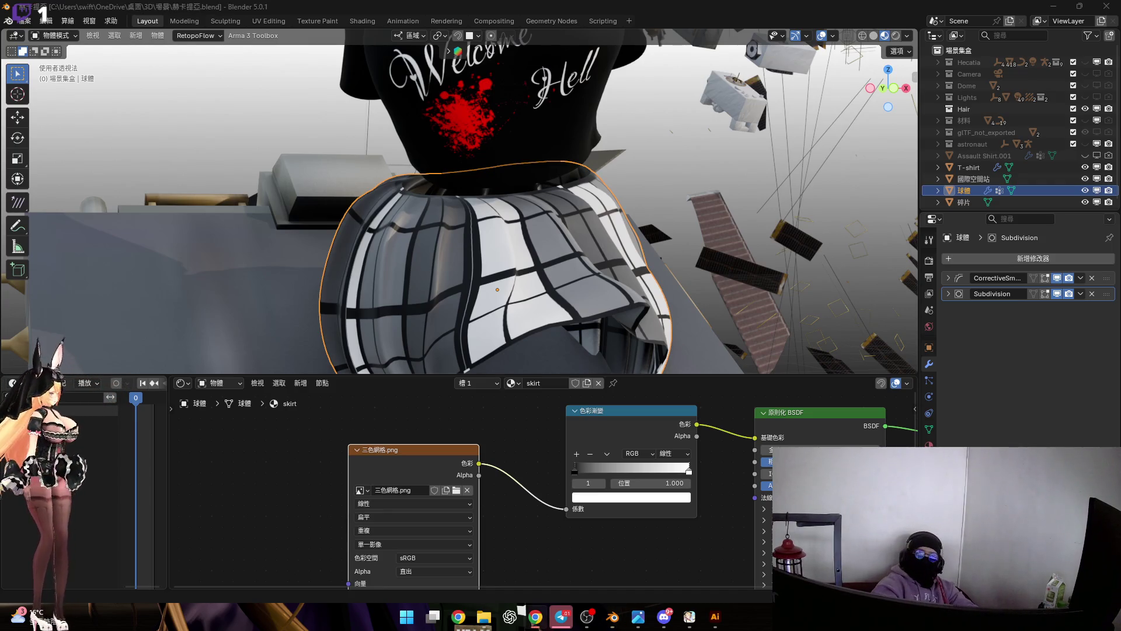
{"action": "mouse_move", "coordinate": [579, 508]}
{"action": "left_mouse_down"}
{"action": "mouse_move", "coordinate": [759, 446]}
{"action": "mouse_move", "coordinate": [755, 438]}
{"action": "left_mouse_up"}
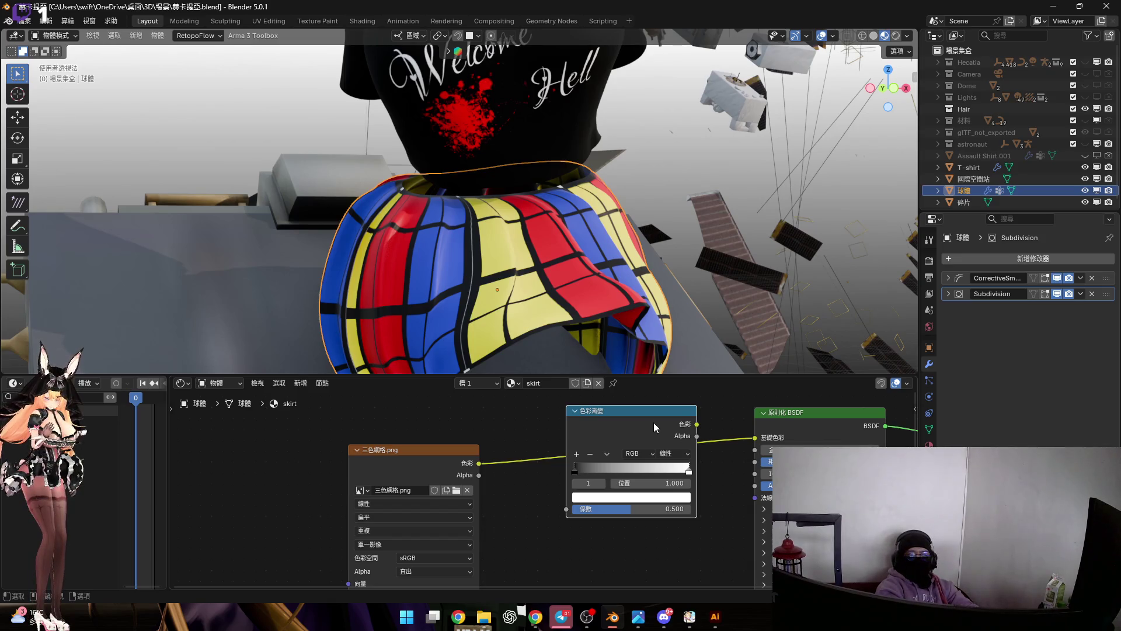
{"action": "key", "text": "Delete"}
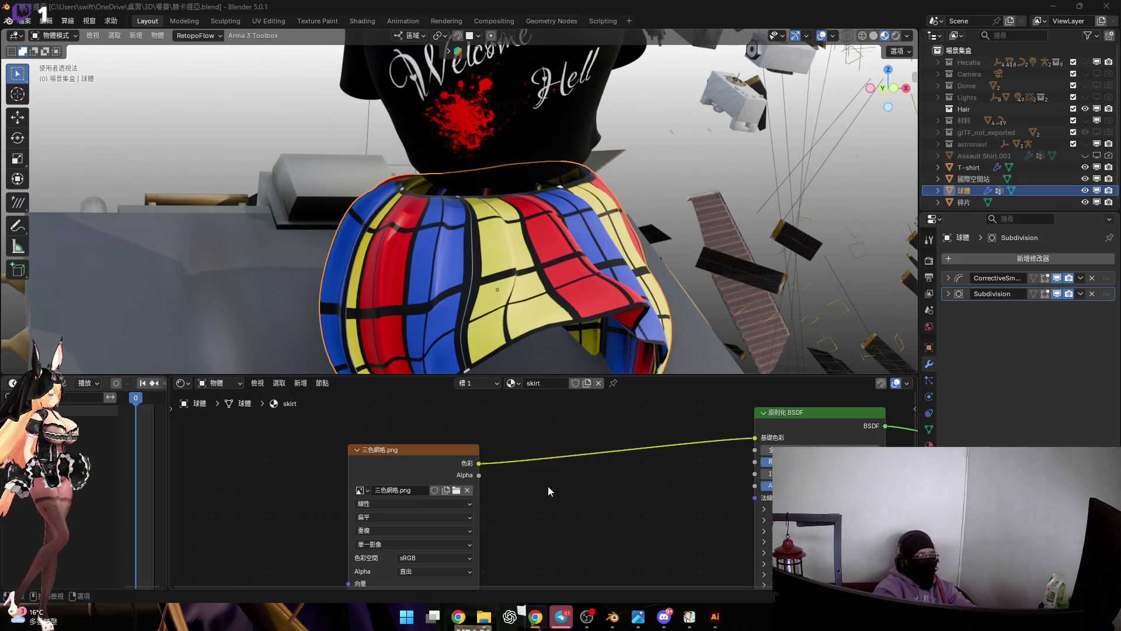
{"action": "left_click_drag", "start_coordinate": [409, 455], "coordinate": [555, 457]}
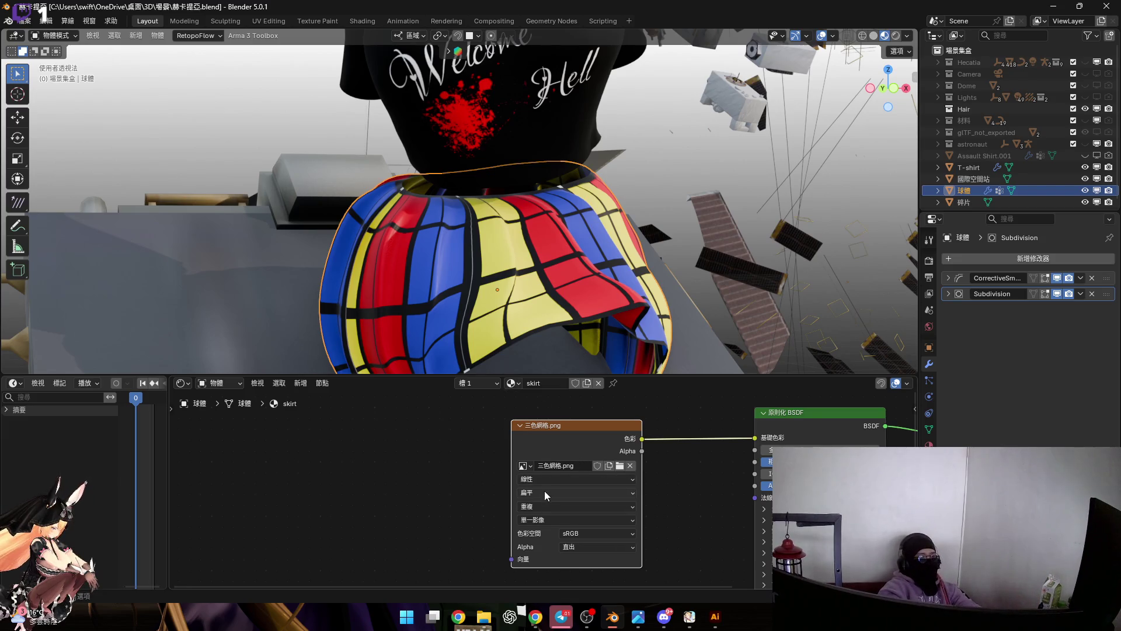
{"action": "scroll", "coordinate": [583, 500], "scroll_direction": "up", "scroll_amount": 1}
{"action": "scroll", "coordinate": [583, 491], "scroll_direction": "up", "scroll_amount": 1}
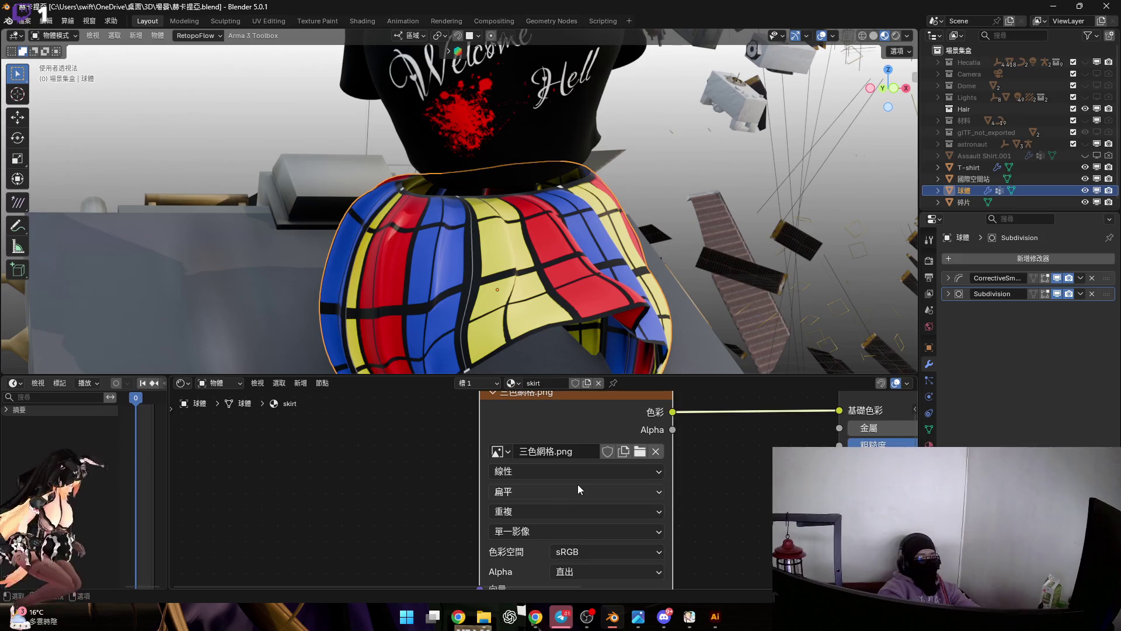
Set the 三色網格.png interpolation to 智慧 (Smart) and switch to the UV Editing workspace.
{"action": "left_click", "coordinate": [576, 475]}
{"action": "left_click", "coordinate": [577, 476]}
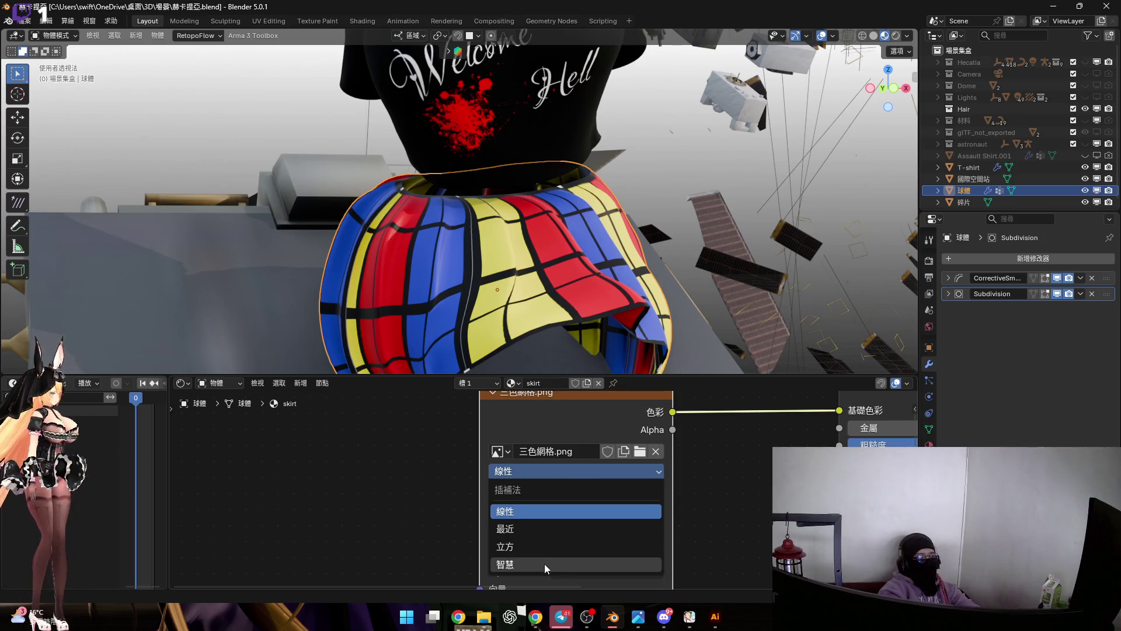
{"action": "left_click", "coordinate": [587, 510]}
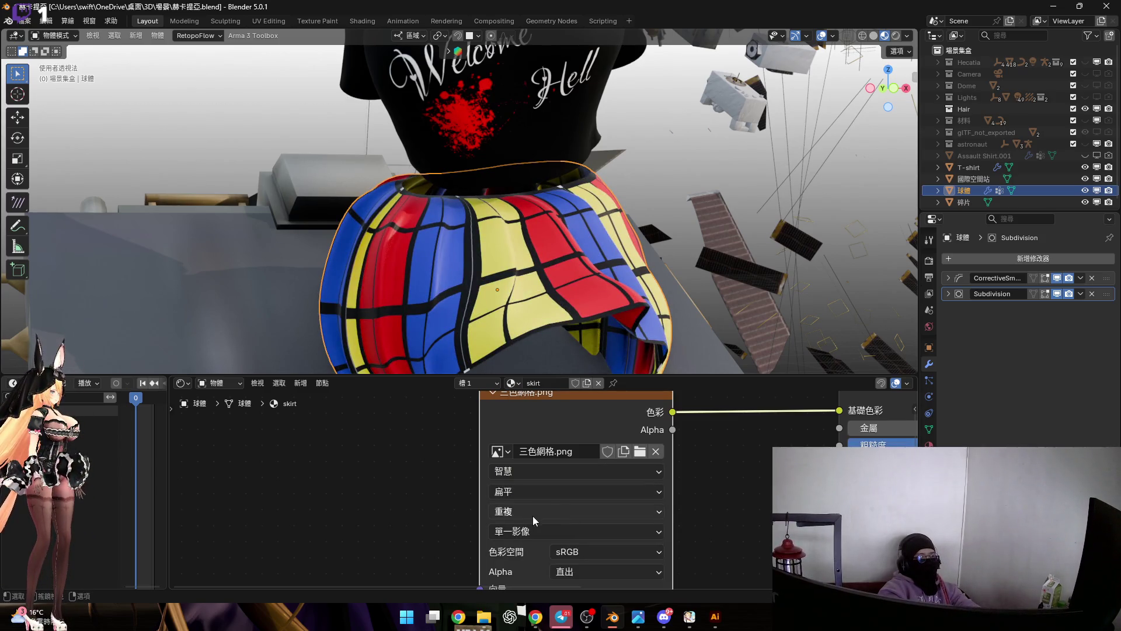
{"action": "scroll", "coordinate": [543, 501], "scroll_direction": "down", "scroll_amount": 1}
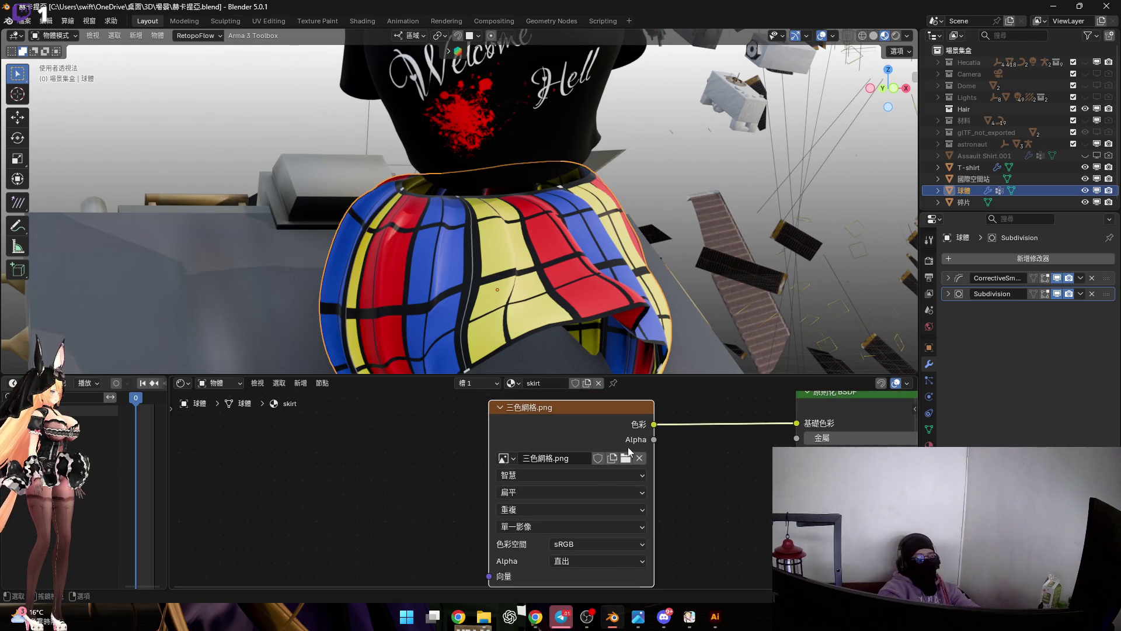
{"action": "scroll", "coordinate": [582, 270], "scroll_direction": "up", "scroll_amount": 2}
{"action": "mouse_move", "coordinate": [582, 266]}
{"action": "middle_mouse_down"}
{"action": "mouse_move", "coordinate": [497, 275]}
{"action": "mouse_move", "coordinate": [546, 223]}
{"action": "middle_mouse_up"}
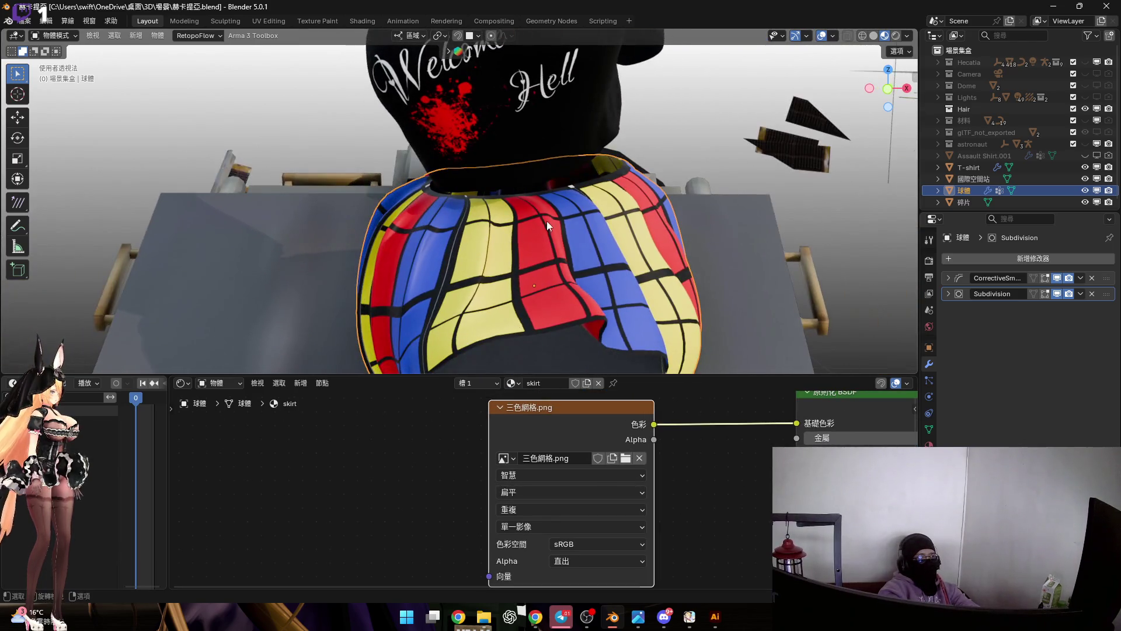
{"action": "left_click", "coordinate": [271, 19]}
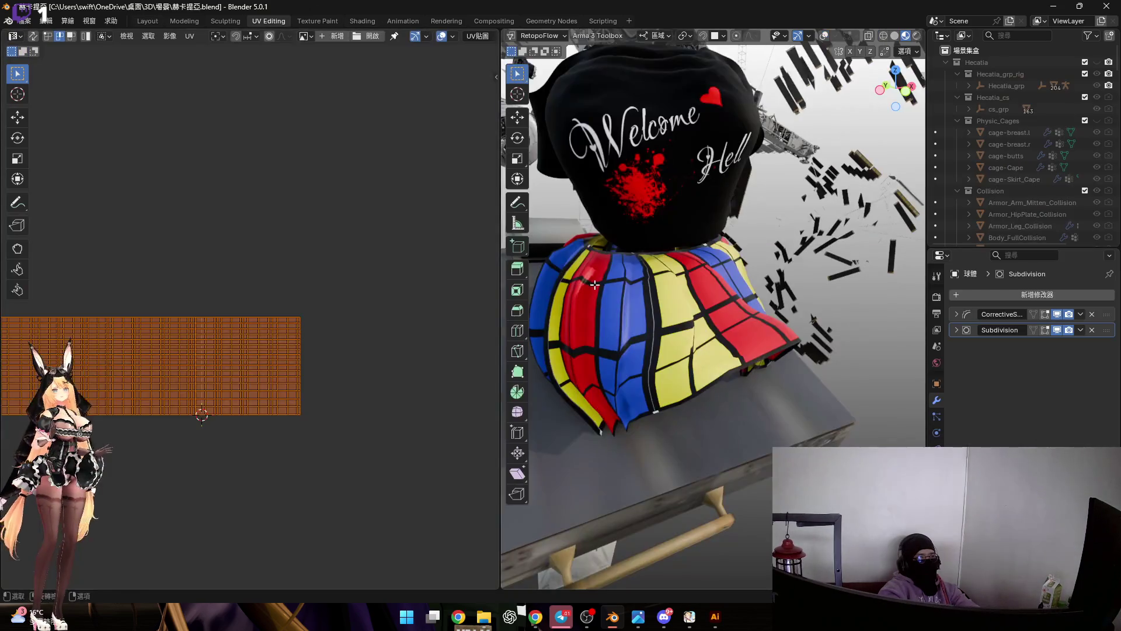
Show 三色網格.png behind the skirt UVs, cancel an X-axis scale, and return to Layout.
{"action": "left_click", "coordinate": [305, 38]}
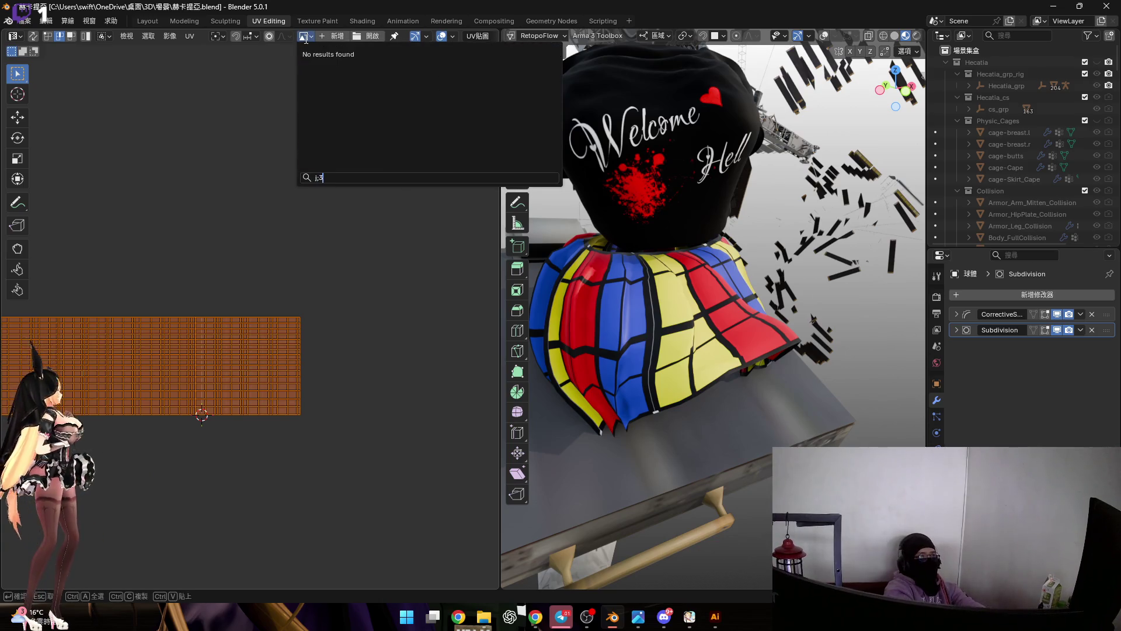
{"action": "type", "text": "三色網格"}
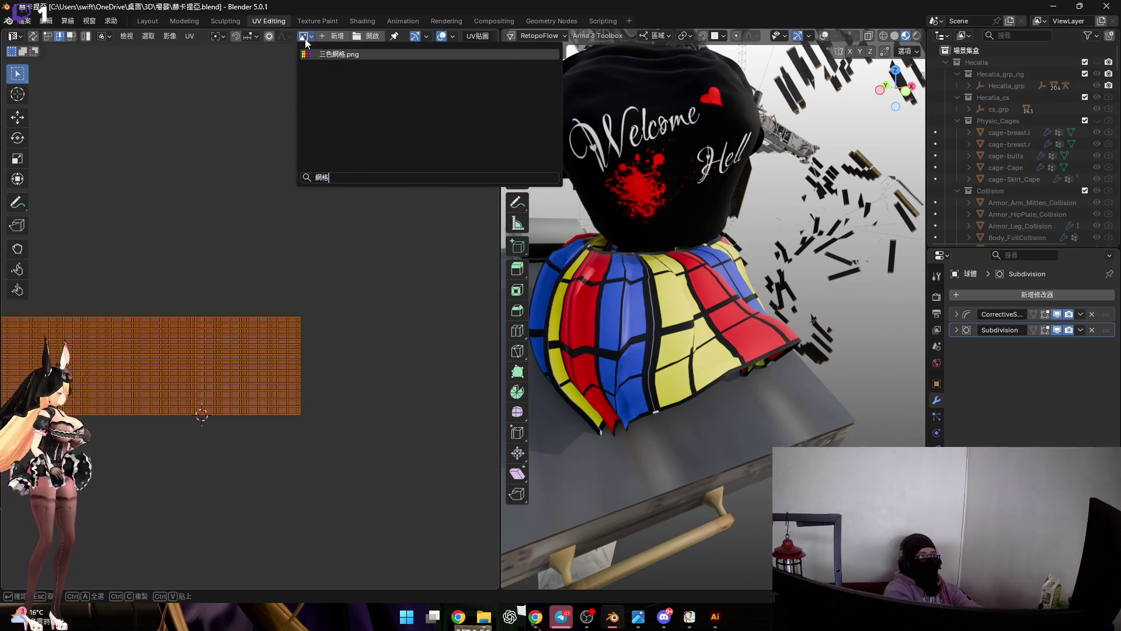
{"action": "key", "text": "Return"}
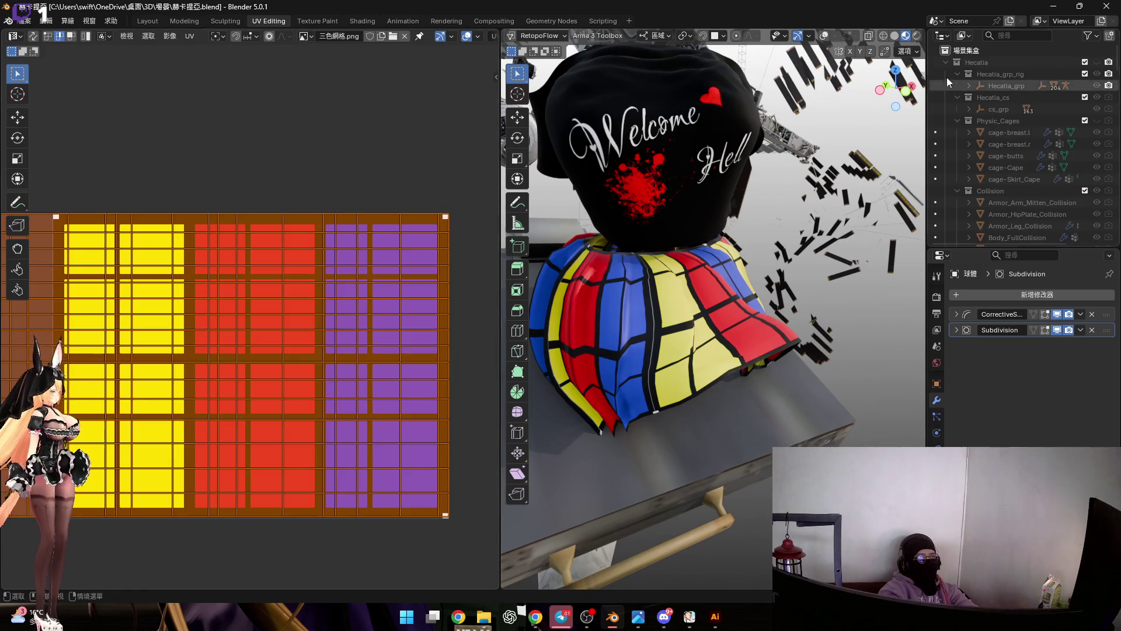
{"action": "left_click", "coordinate": [1016, 35]}
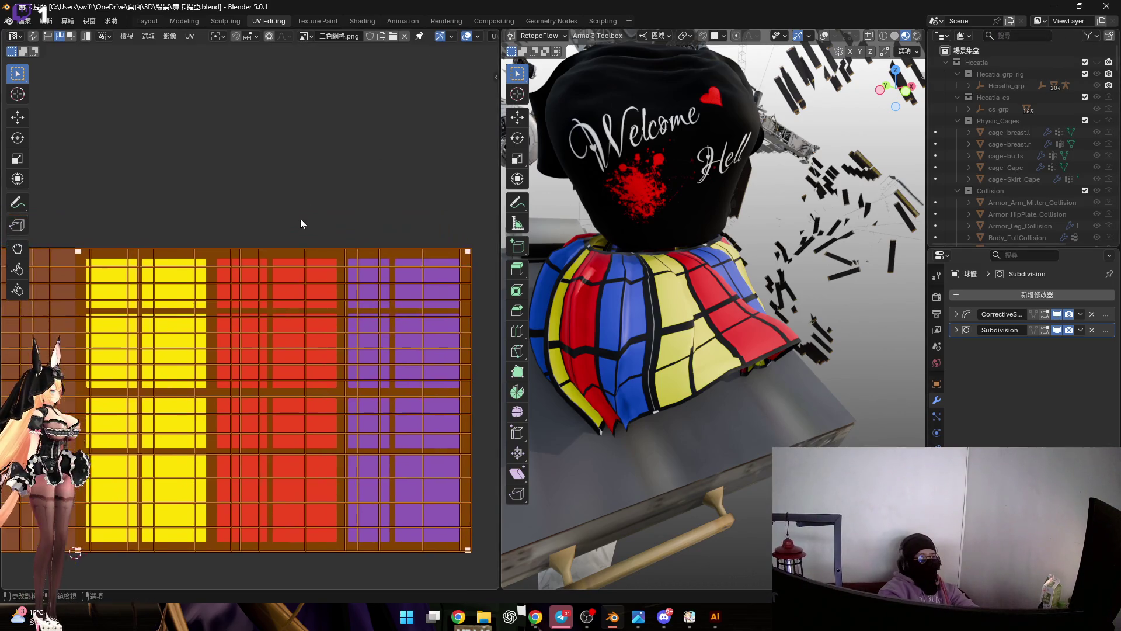
{"action": "scroll", "coordinate": [318, 283], "scroll_direction": "down", "scroll_amount": 2}
{"action": "key", "text": "s"}
{"action": "key", "text": "x"}
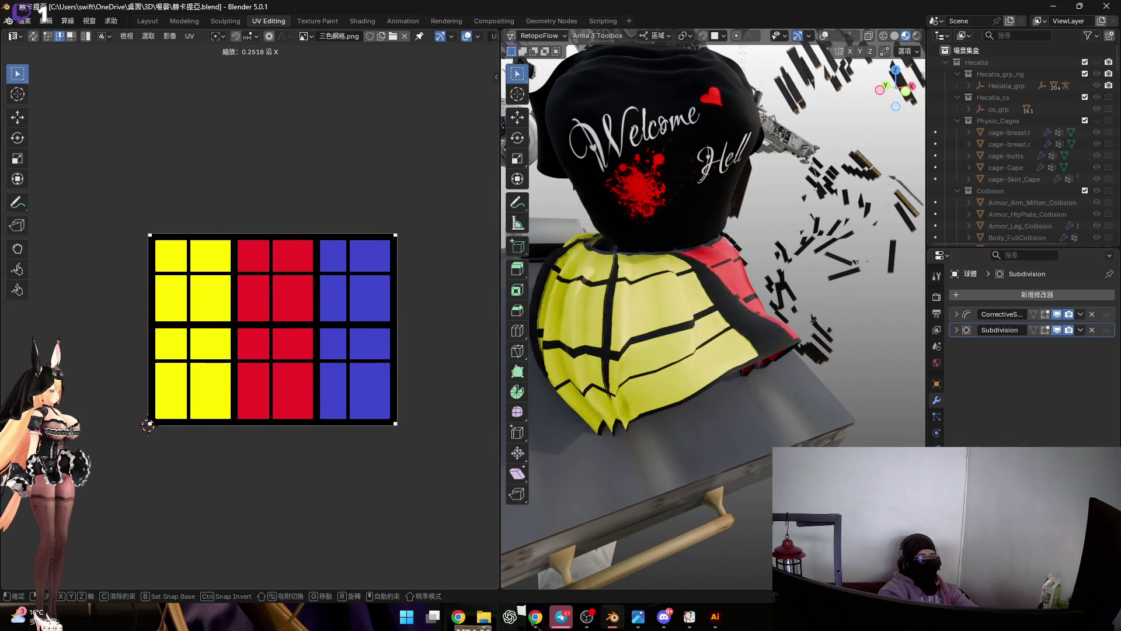
{"action": "key", "text": "Escape"}
{"action": "middle_click_drag", "start_coordinate": [337, 212], "coordinate": [353, 223]}
{"action": "scroll", "coordinate": [333, 228], "scroll_direction": "up", "scroll_amount": 1}
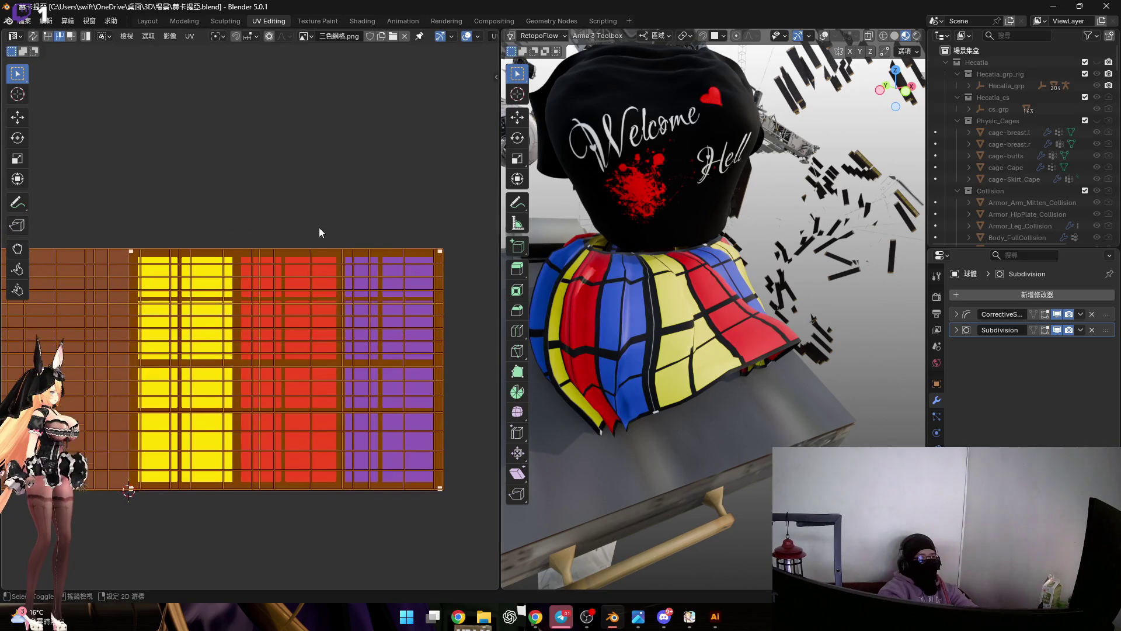
{"action": "left_click", "coordinate": [148, 22]}
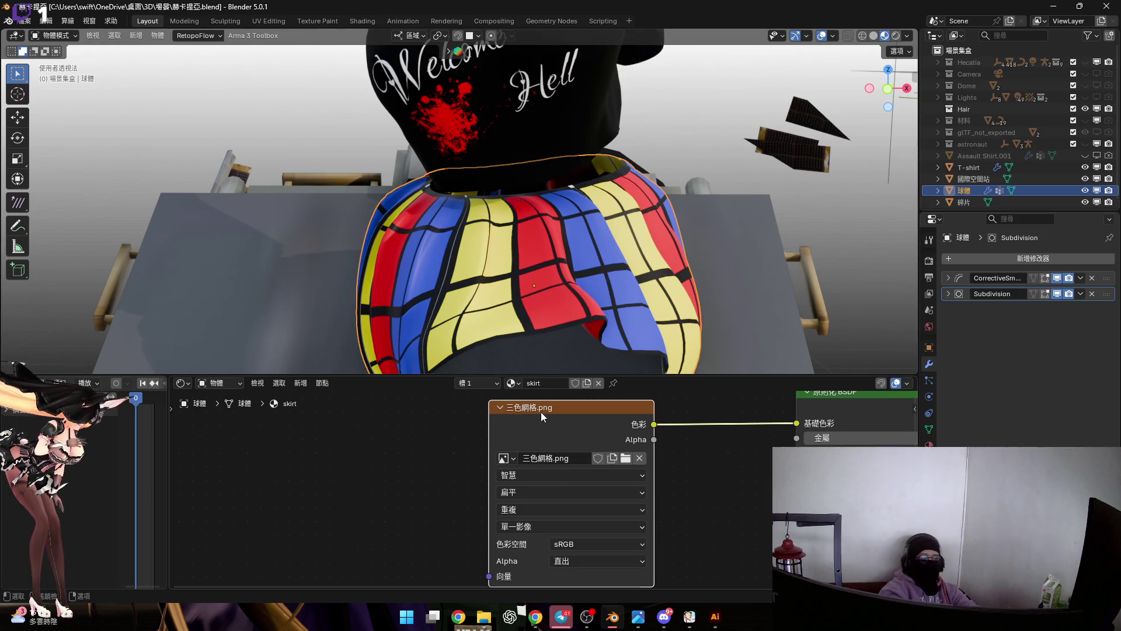
{"action": "scroll", "coordinate": [543, 412], "scroll_direction": "down", "scroll_amount": 2}
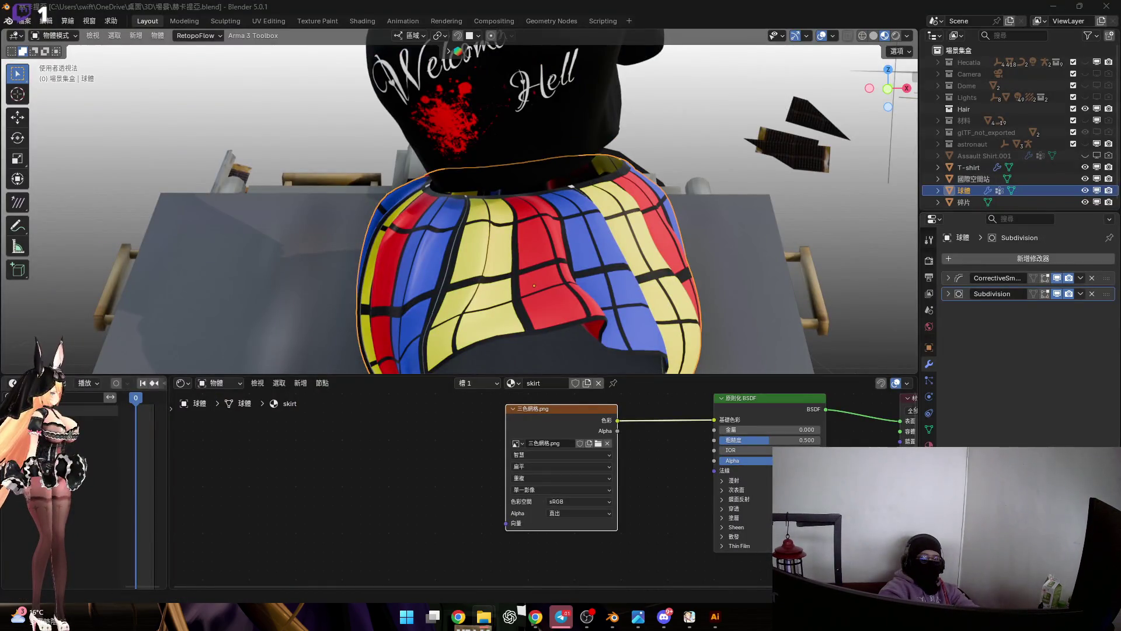
Move the 三色網格.png node aside and wire 網格.png Color into the Principled BSDF Base Color.
{"action": "left_click_drag", "start_coordinate": [612, 616], "coordinate": [447, 491]}
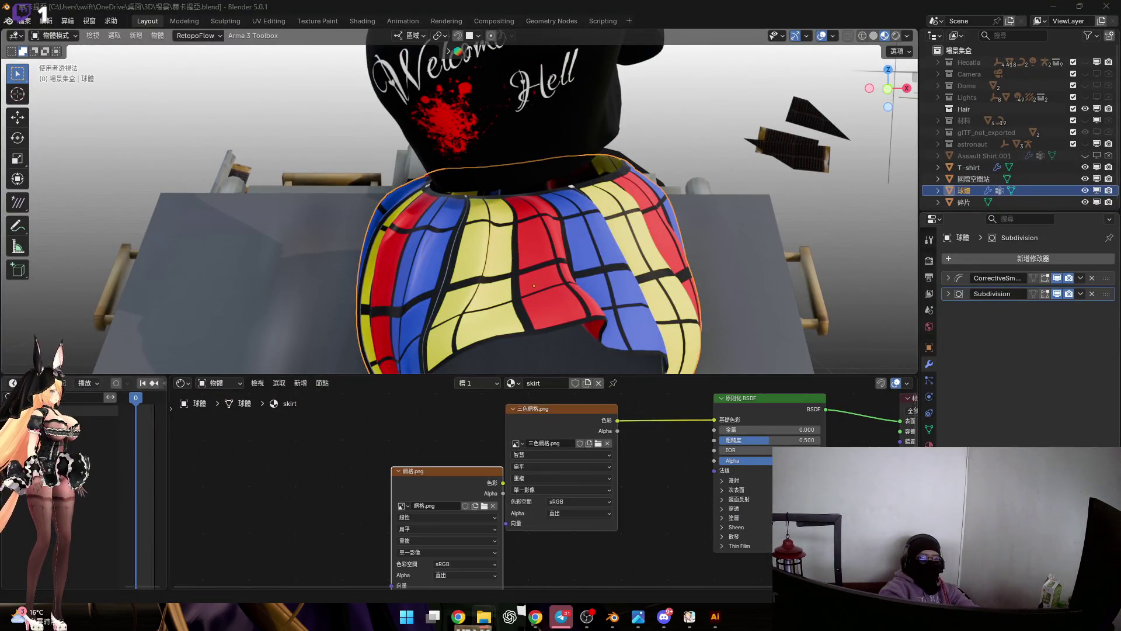
{"action": "middle_click_drag", "start_coordinate": [597, 413], "coordinate": [522, 414]}
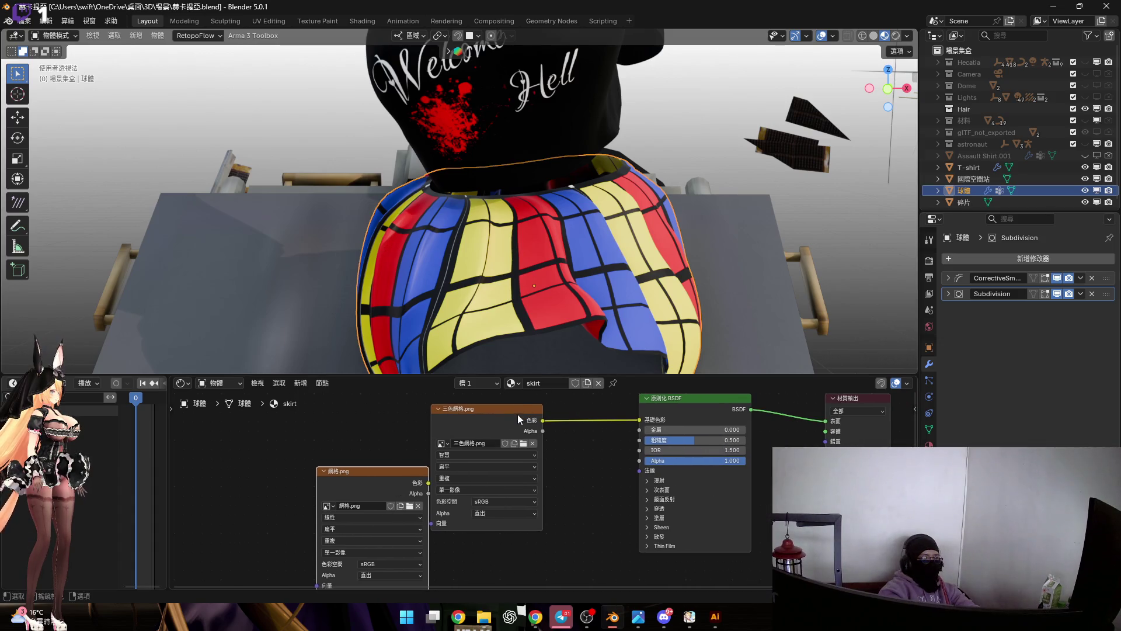
{"action": "key", "text": "g"}
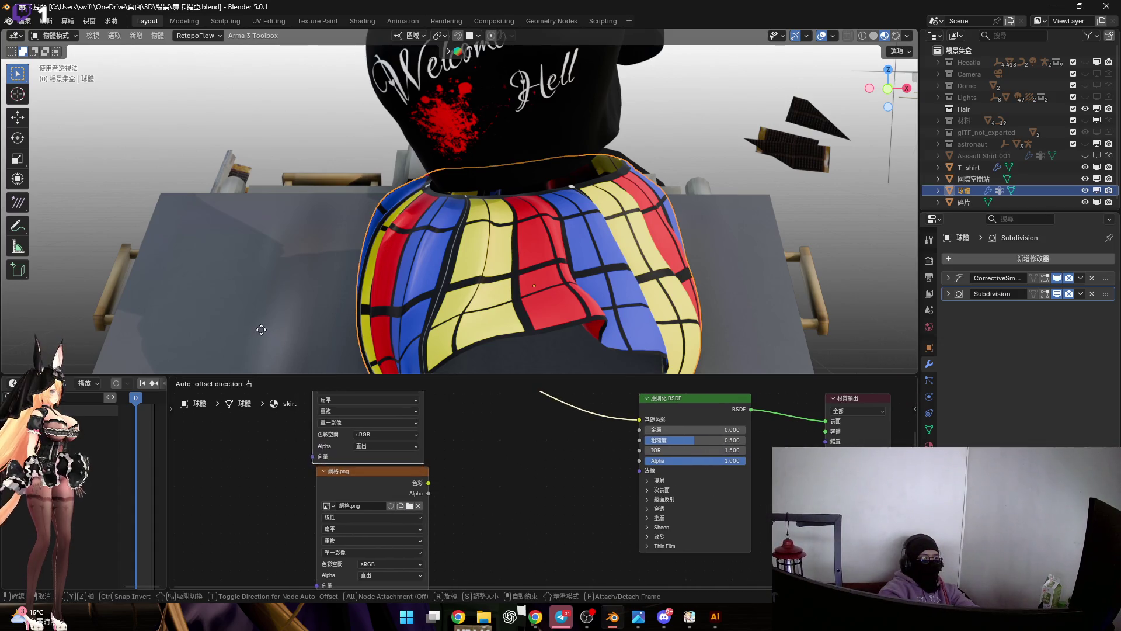
{"action": "left_click", "coordinate": [493, 430]}
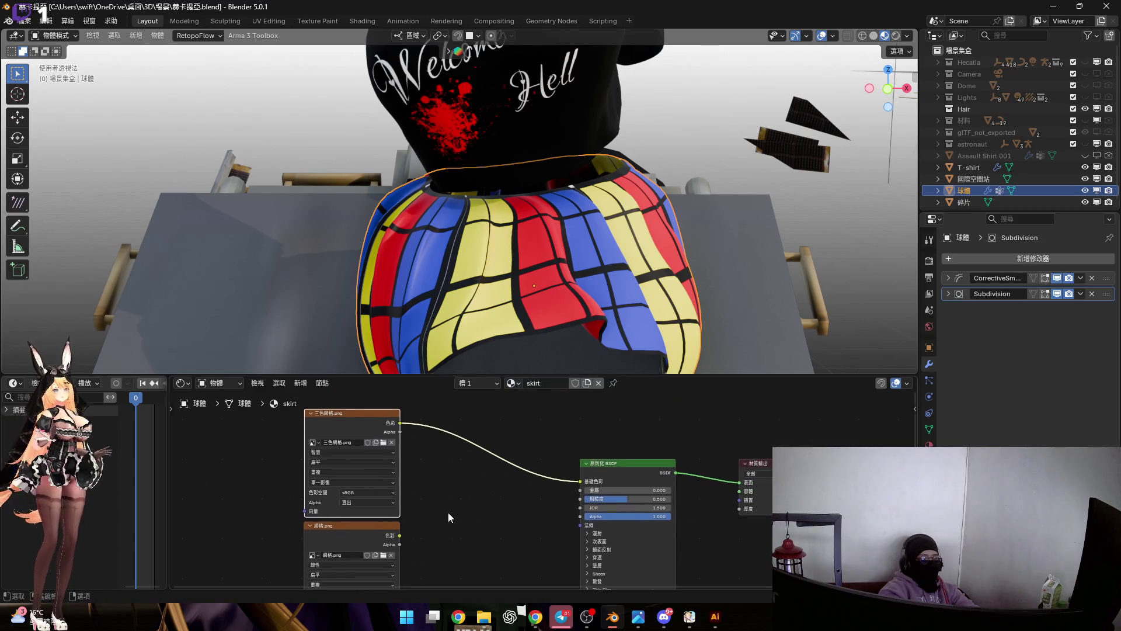
{"action": "middle_click_drag", "start_coordinate": [482, 483], "coordinate": [402, 545]}
{"action": "left_click_drag", "start_coordinate": [395, 536], "coordinate": [589, 479]}
{"action": "mouse_move", "coordinate": [556, 320]}
{"action": "middle_mouse_down"}
{"action": "mouse_move", "coordinate": [577, 262]}
{"action": "mouse_move", "coordinate": [609, 264]}
{"action": "middle_mouse_up"}
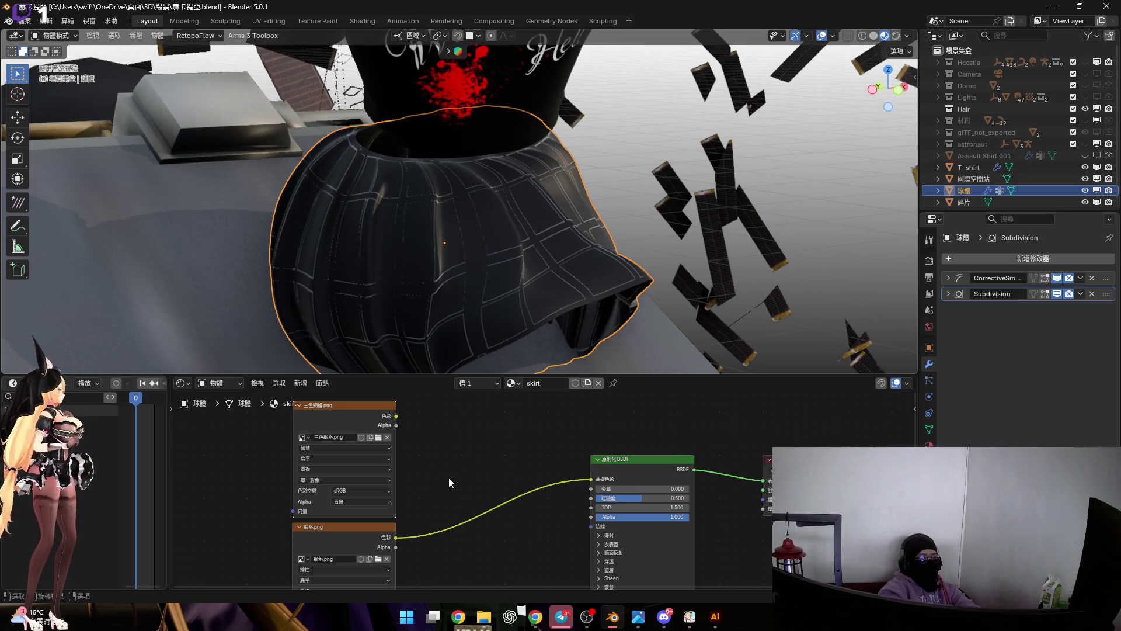
{"action": "scroll", "coordinate": [478, 470], "scroll_direction": "down", "scroll_amount": 1}
{"action": "mouse_move", "coordinate": [571, 456]}
{"action": "middle_mouse_down"}
{"action": "mouse_move", "coordinate": [506, 451]}
{"action": "mouse_move", "coordinate": [511, 429]}
{"action": "middle_mouse_up"}
{"action": "key", "text": "shift+a"}
{"action": "left_click", "coordinate": [510, 428]}
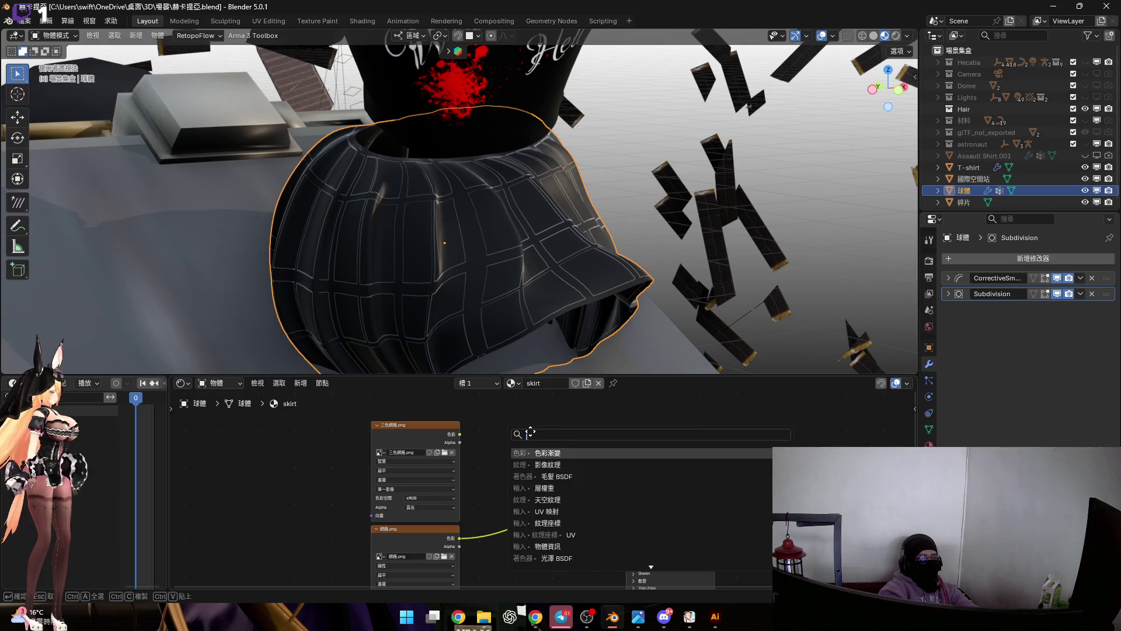
Add a Color Ramp node, arrange it beside the image node and set Constant interpolation.
{"action": "key", "text": "Return"}
{"action": "left_click", "coordinate": [530, 453]}
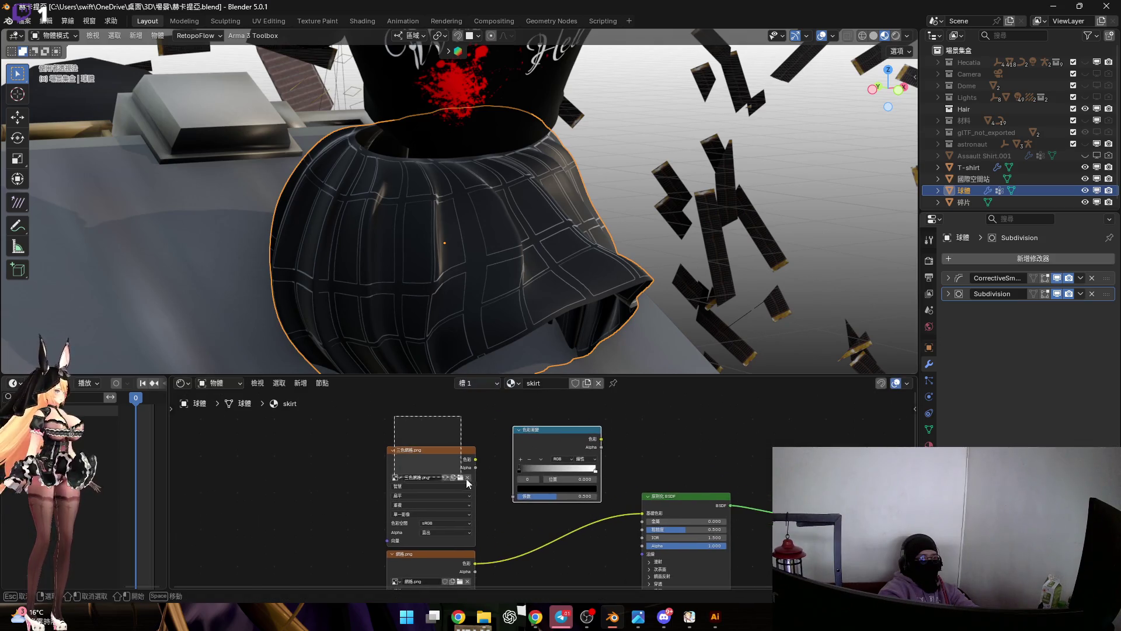
{"action": "left_click_drag", "start_coordinate": [464, 482], "coordinate": [302, 491]}
{"action": "left_click_drag", "start_coordinate": [538, 441], "coordinate": [397, 447]}
{"action": "scroll", "coordinate": [532, 459], "scroll_direction": "up", "scroll_amount": 3}
{"action": "scroll", "coordinate": [532, 459], "scroll_direction": "up", "scroll_amount": 1}
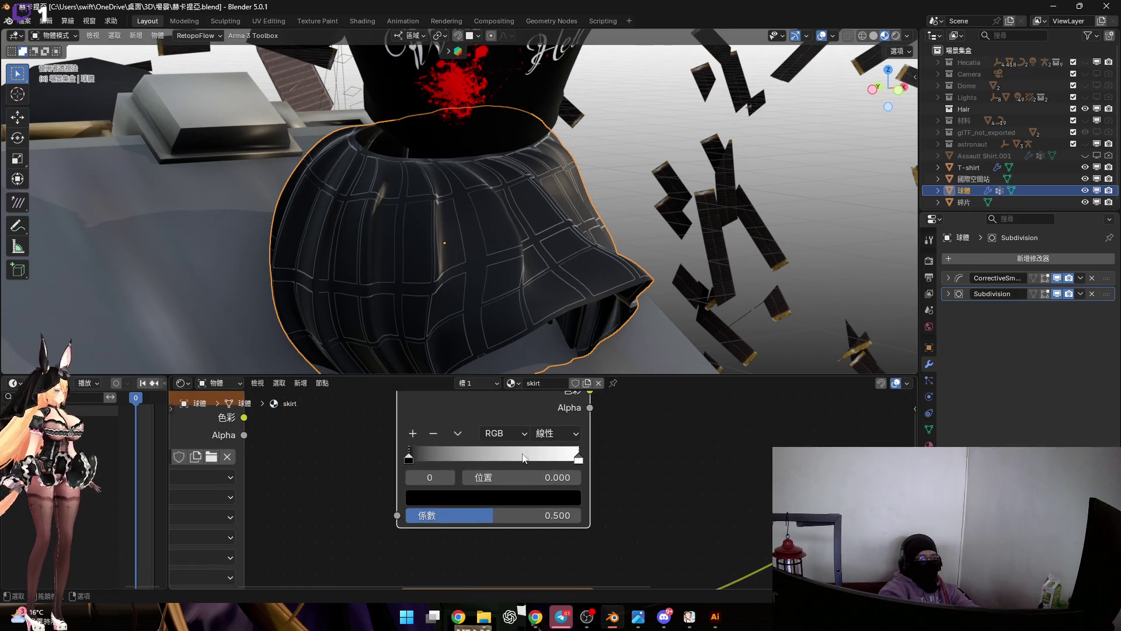
{"action": "left_click_drag", "start_coordinate": [524, 463], "coordinate": [504, 459]}
{"action": "scroll", "coordinate": [502, 459], "scroll_direction": "down", "scroll_amount": 2}
{"action": "left_click", "coordinate": [536, 453]}
{"action": "left_click", "coordinate": [554, 537]}
{"action": "mouse_move", "coordinate": [411, 512]}
{"action": "middle_mouse_down"}
{"action": "mouse_move", "coordinate": [579, 425]}
{"action": "mouse_move", "coordinate": [510, 475]}
{"action": "middle_mouse_up"}
{"action": "scroll", "coordinate": [510, 475], "scroll_direction": "up", "scroll_amount": 2}
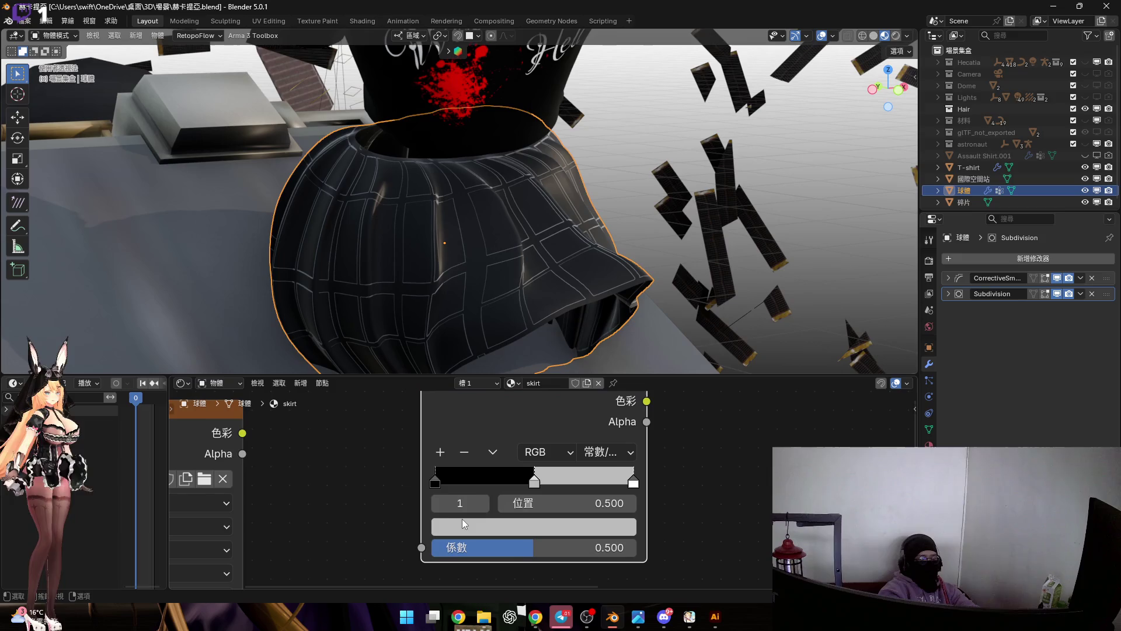
Make the first ramp stop red and set the middle stop's position to 0.25.
{"action": "left_click", "coordinate": [443, 480]}
{"action": "left_click", "coordinate": [543, 527]}
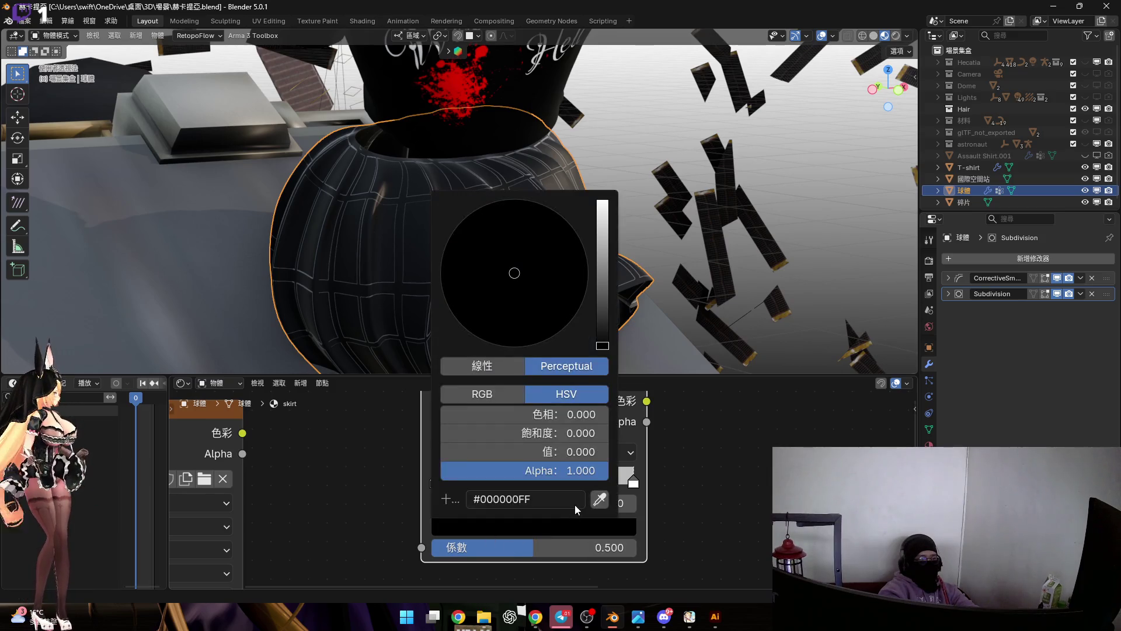
{"action": "left_click_drag", "start_coordinate": [603, 344], "coordinate": [602, 201]}
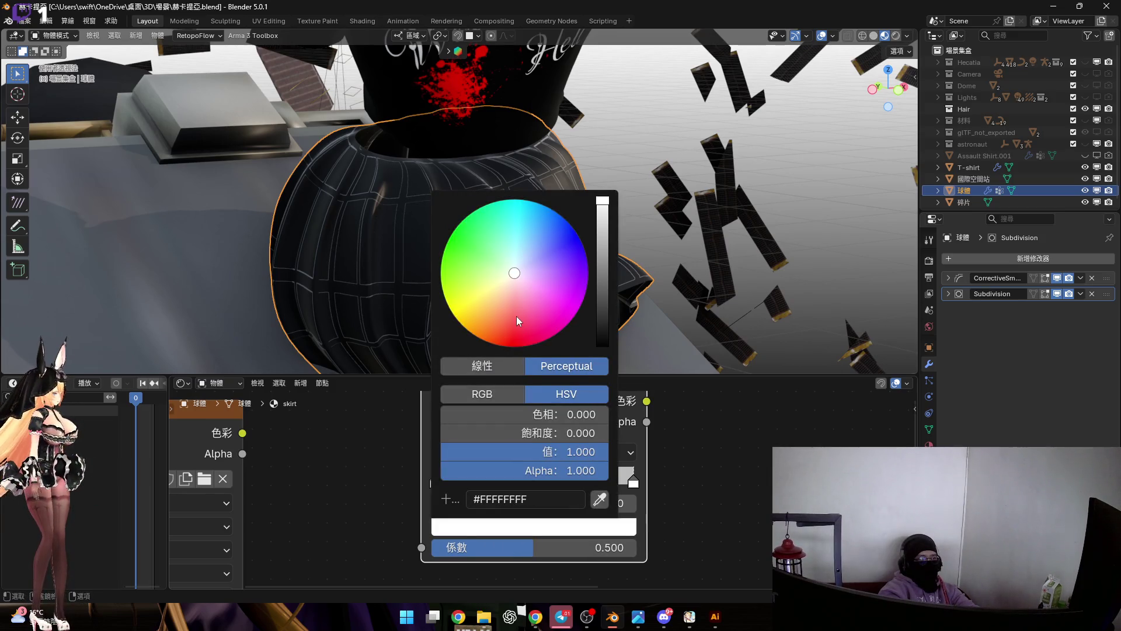
{"action": "left_click_drag", "start_coordinate": [517, 341], "coordinate": [517, 347]}
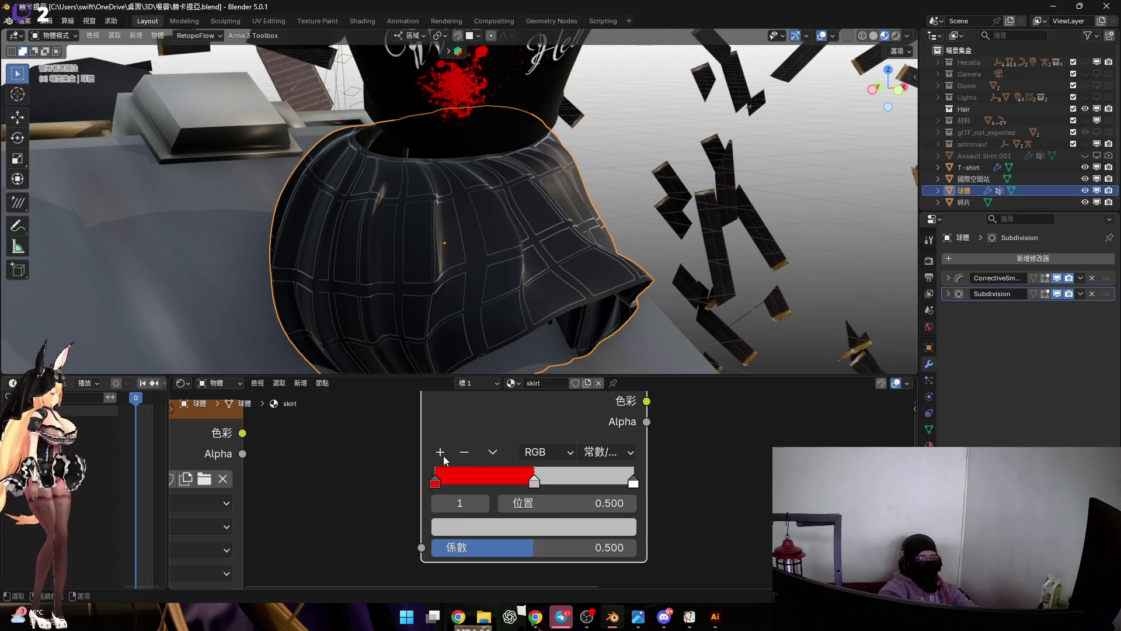
{"action": "left_click", "coordinate": [562, 502]}
{"action": "type", "text": ".25"}
{"action": "key", "text": "Return"}
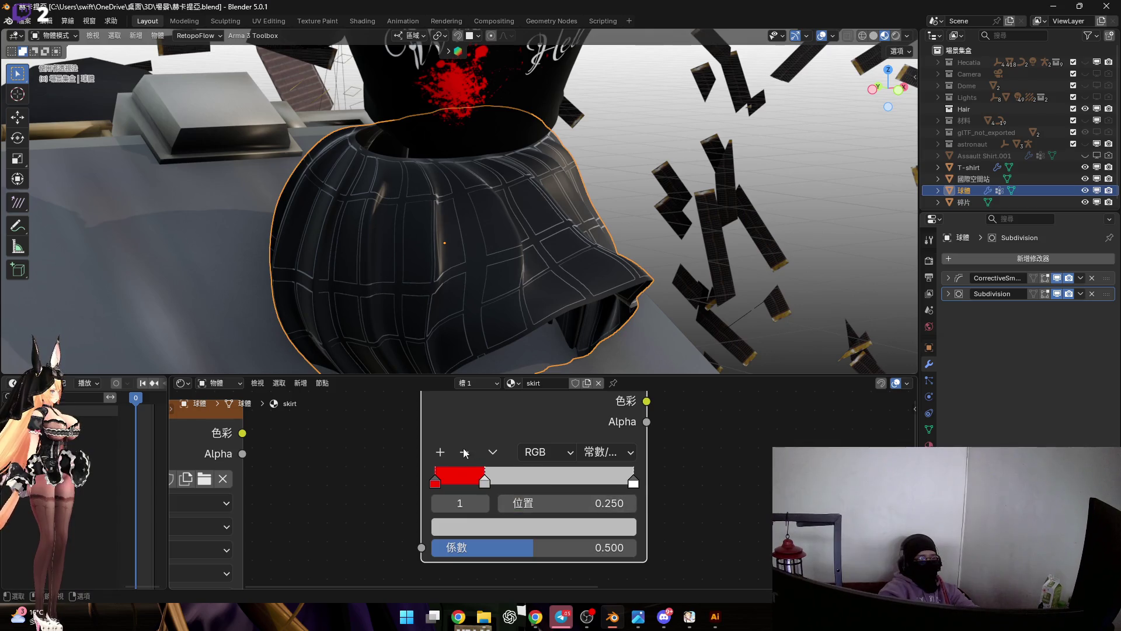
Add a red stop at position 0.7 and move the grey stop to 0.3.
{"action": "left_click", "coordinate": [440, 452]}
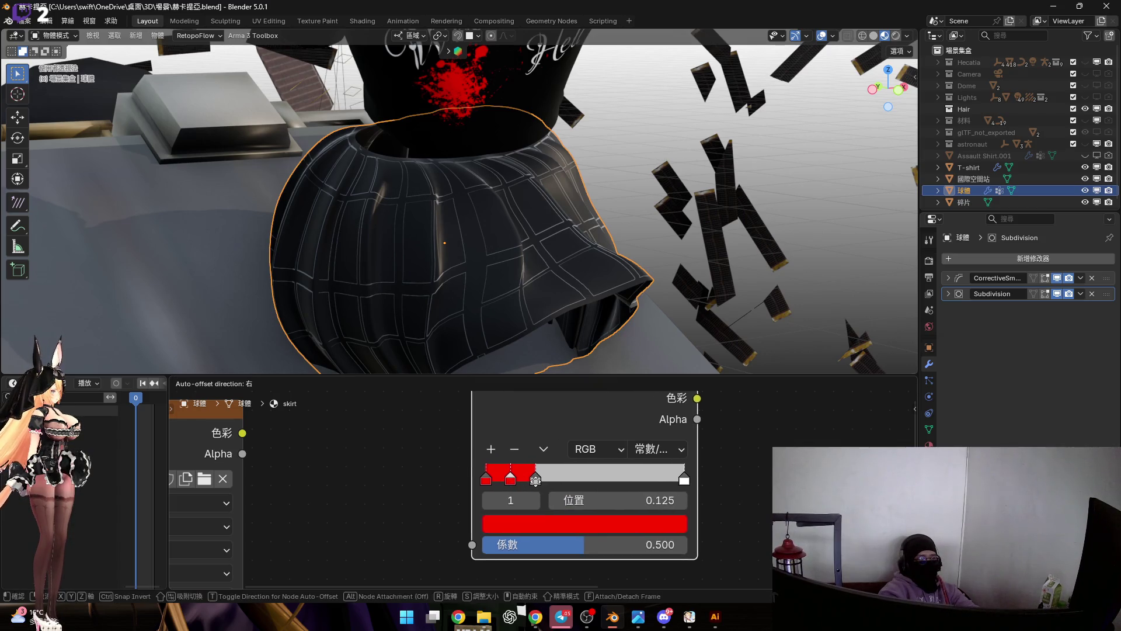
{"action": "left_click_drag", "start_coordinate": [462, 481], "coordinate": [551, 481]}
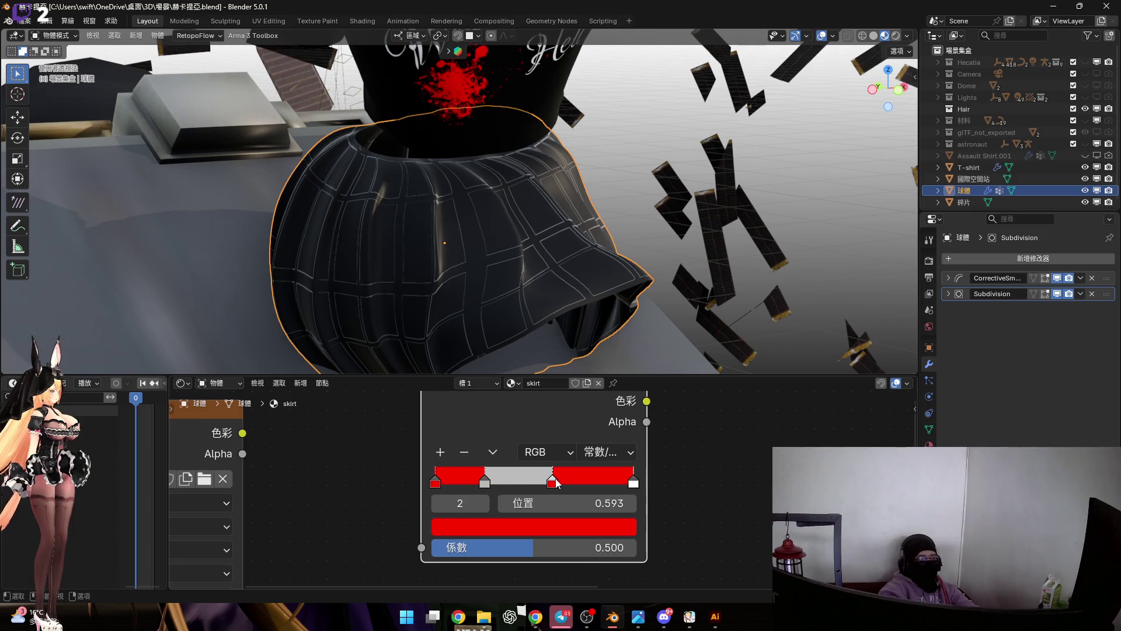
{"action": "left_click", "coordinate": [591, 504]}
{"action": "type", "text": ".75"}
{"action": "key", "text": "Return"}
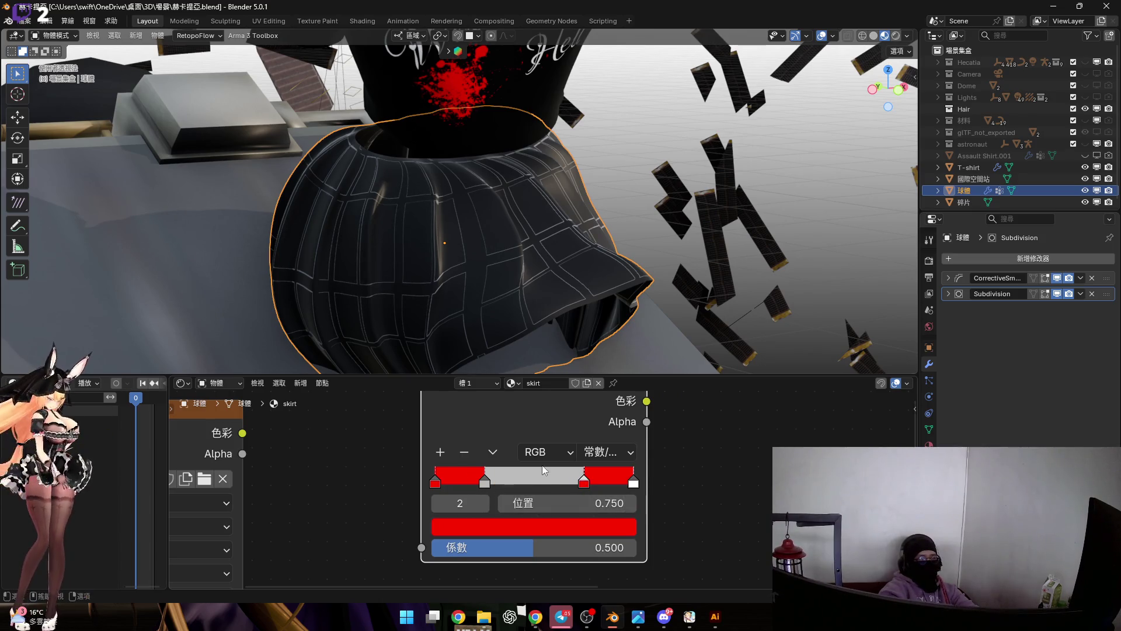
{"action": "scroll", "coordinate": [538, 488], "scroll_direction": "up", "scroll_amount": 2}
{"action": "scroll", "coordinate": [479, 478], "scroll_direction": "up", "scroll_amount": 1}
{"action": "scroll", "coordinate": [478, 482], "scroll_direction": "down", "scroll_amount": 1}
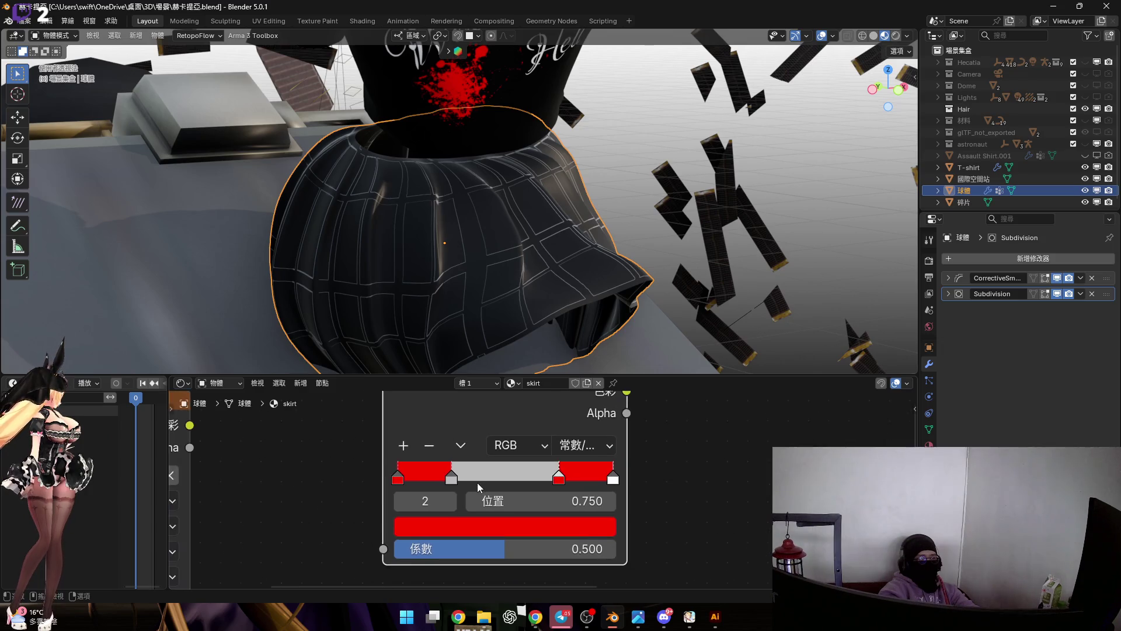
{"action": "scroll", "coordinate": [483, 499], "scroll_direction": "down", "scroll_amount": 1}
{"action": "scroll", "coordinate": [583, 497], "scroll_direction": "up", "scroll_amount": 2}
{"action": "left_click", "coordinate": [591, 515]}
{"action": "type", "text": ".7"}
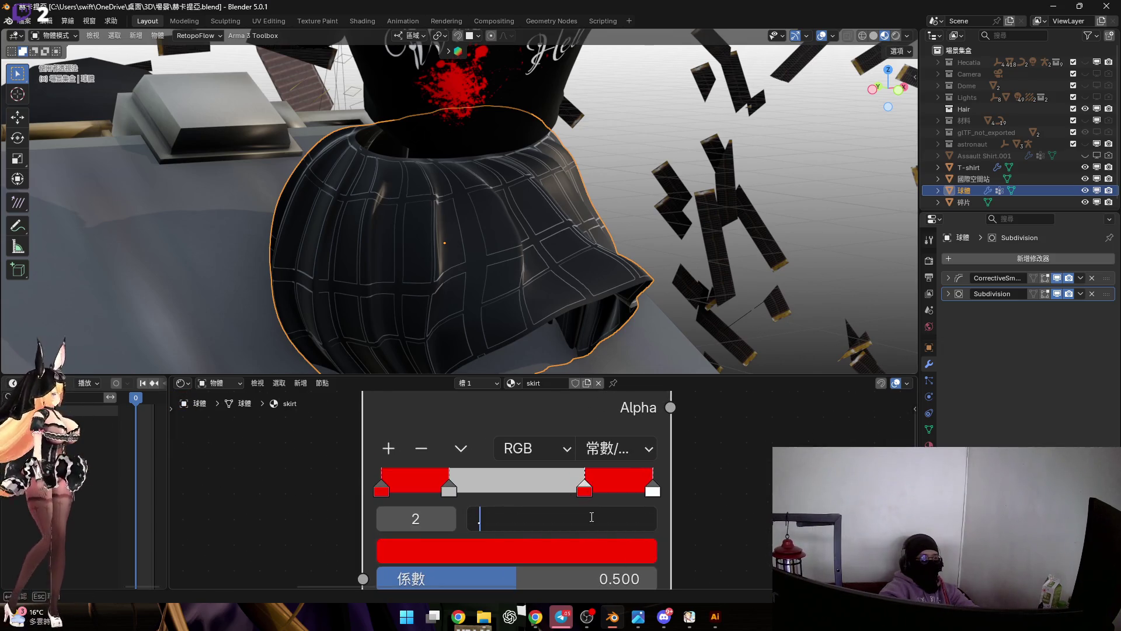
{"action": "key", "text": "Return"}
{"action": "left_click", "coordinate": [448, 486]}
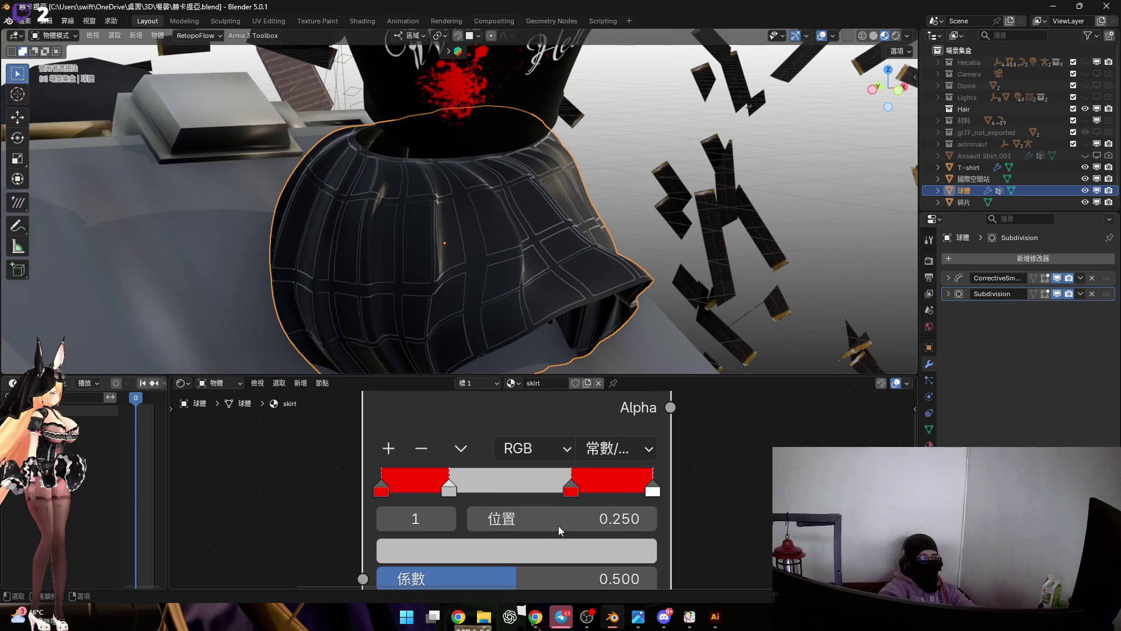
{"action": "left_click", "coordinate": [558, 525]}
{"action": "type", "text": ".3"}
{"action": "key", "text": "Return"}
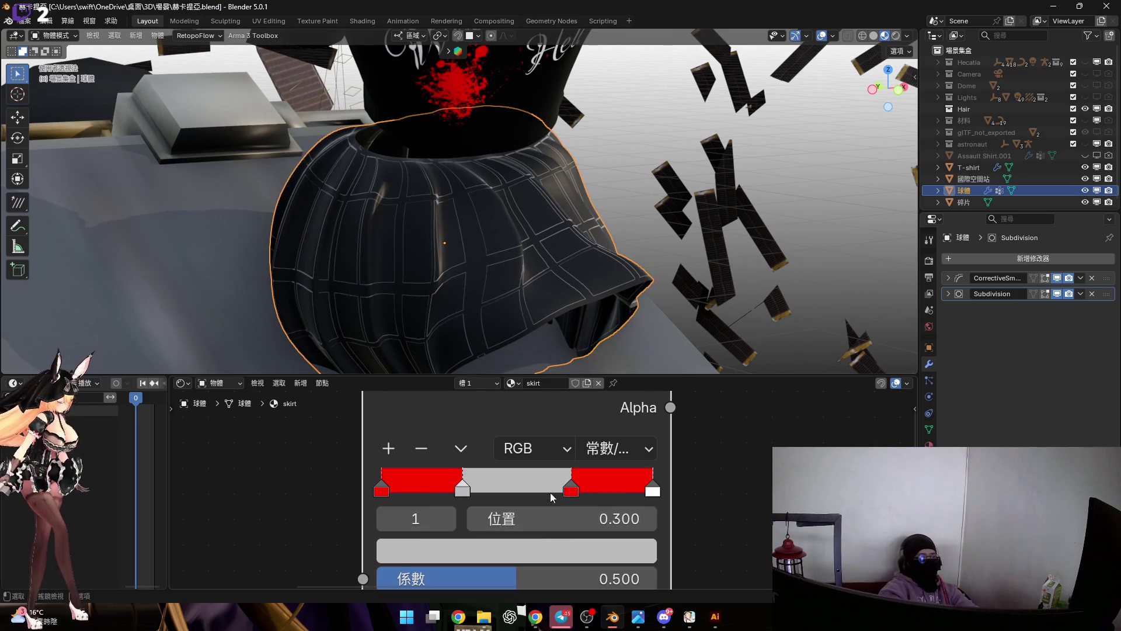
{"action": "scroll", "coordinate": [523, 483], "scroll_direction": "down", "scroll_amount": 2}
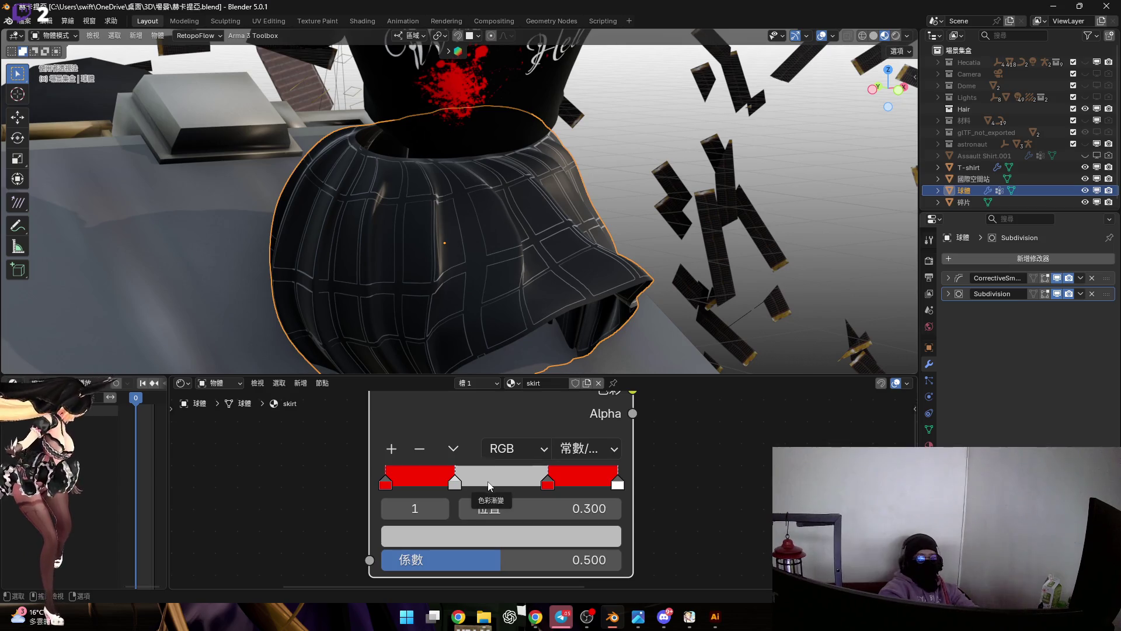
Check the 0.7 stop, then start turning the grey stop's colour green.
{"action": "left_click", "coordinate": [547, 482]}
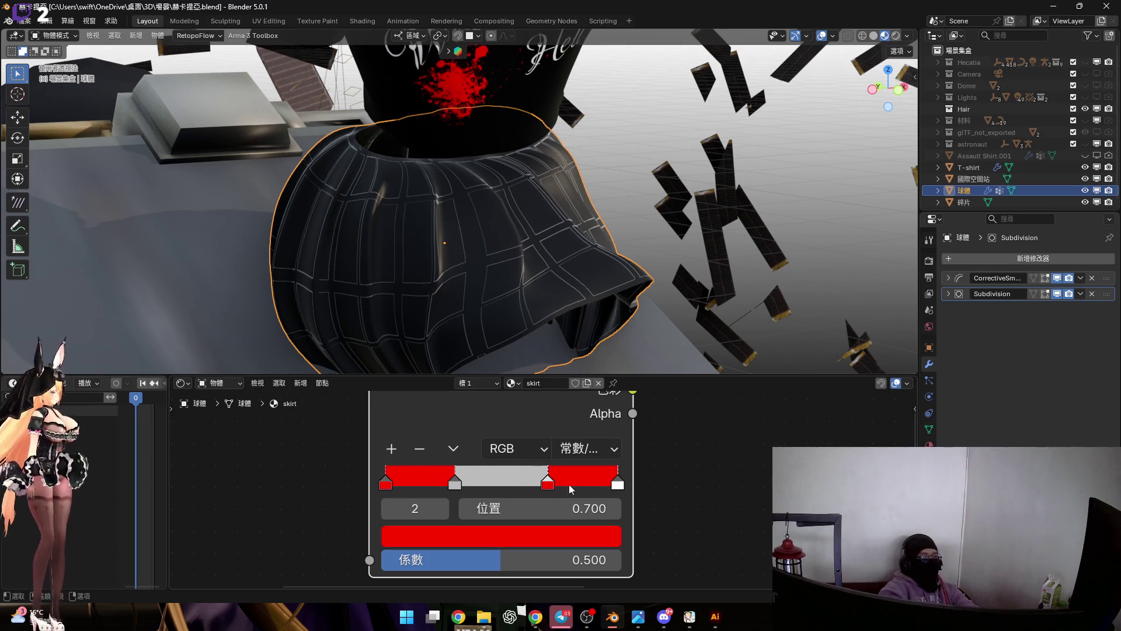
{"action": "left_click", "coordinate": [455, 483]}
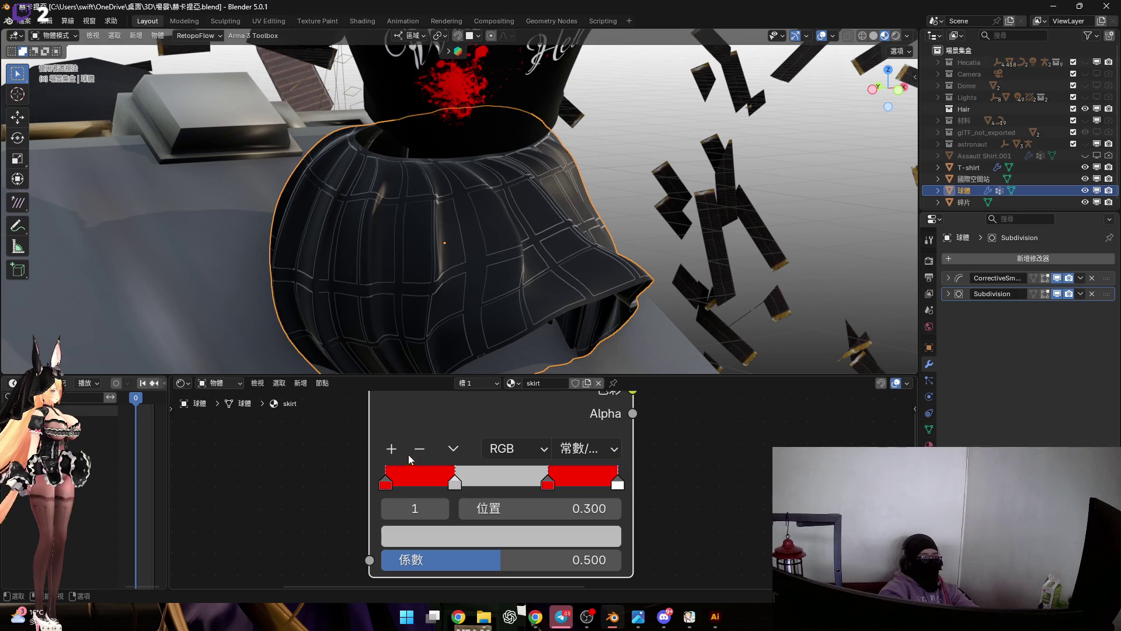
{"action": "left_click", "coordinate": [480, 530]}
{"action": "mouse_move", "coordinate": [482, 249]}
{"action": "left_mouse_down"}
{"action": "mouse_move", "coordinate": [396, 264]}
{"action": "mouse_move", "coordinate": [398, 275]}
{"action": "mouse_move", "coordinate": [397, 211]}
{"action": "left_mouse_up"}
{"action": "scroll", "coordinate": [414, 253], "scroll_direction": "up", "scroll_amount": 6, "text": "ctrl"}
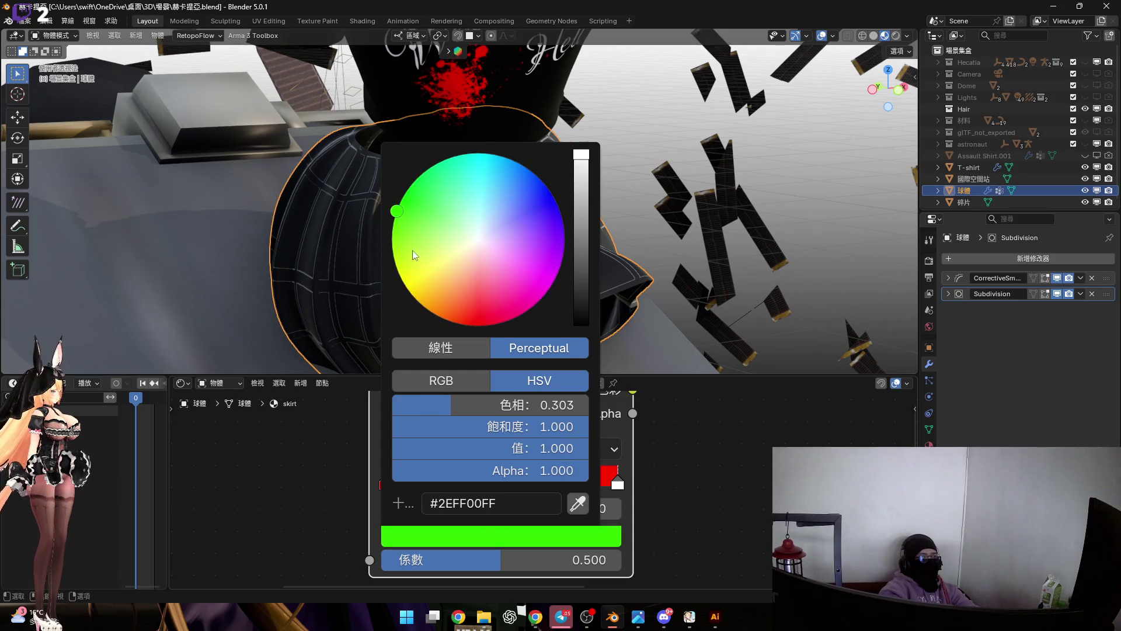
Set the middle stop to yellow-green with a hue of 0.200.
{"action": "left_click_drag", "start_coordinate": [414, 254], "coordinate": [396, 266]}
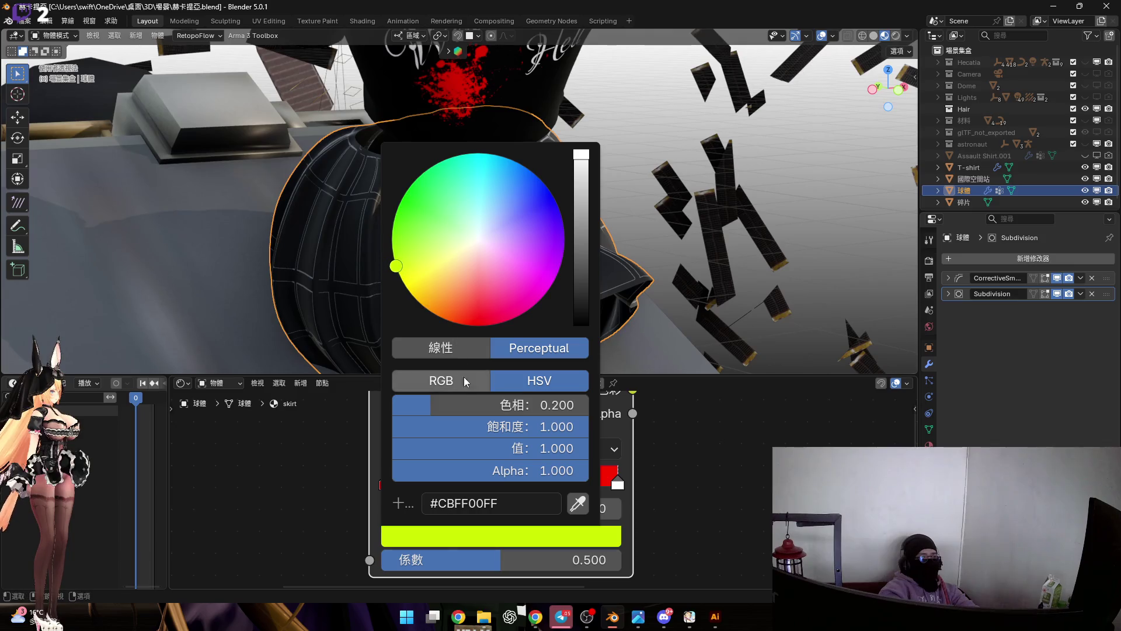
{"action": "left_click", "coordinate": [462, 402]}
{"action": "key", "text": "Return"}
{"action": "left_click", "coordinate": [481, 400]}
{"action": "left_click_drag", "start_coordinate": [458, 404], "coordinate": [443, 404]}
{"action": "key", "text": "BackSpace"}
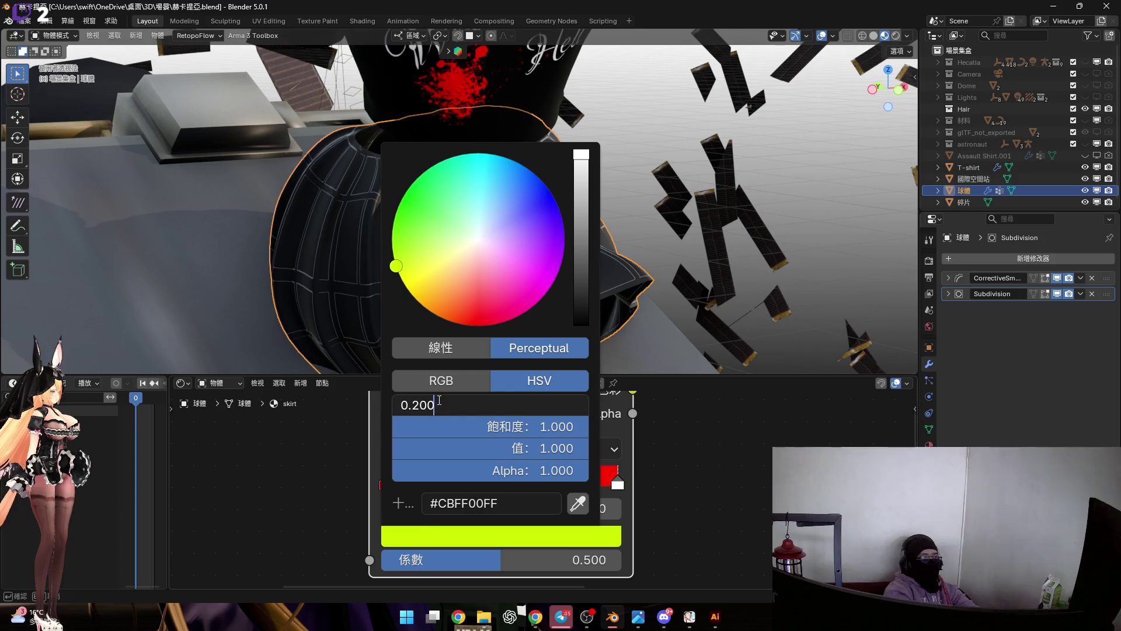
{"action": "key", "text": "Return"}
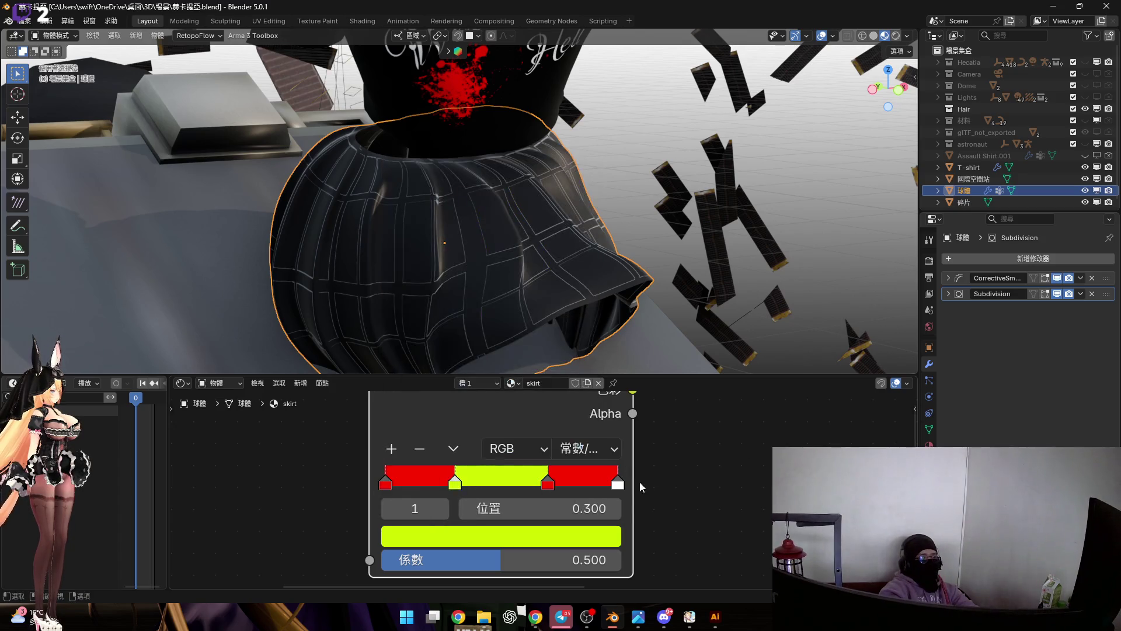
Make the rightmost stop blue with a hue of 0.600.
{"action": "left_click", "coordinate": [616, 484]}
{"action": "mouse_move", "coordinate": [553, 203]}
{"action": "left_mouse_down"}
{"action": "mouse_move", "coordinate": [545, 185]}
{"action": "mouse_move", "coordinate": [558, 206]}
{"action": "left_mouse_up"}
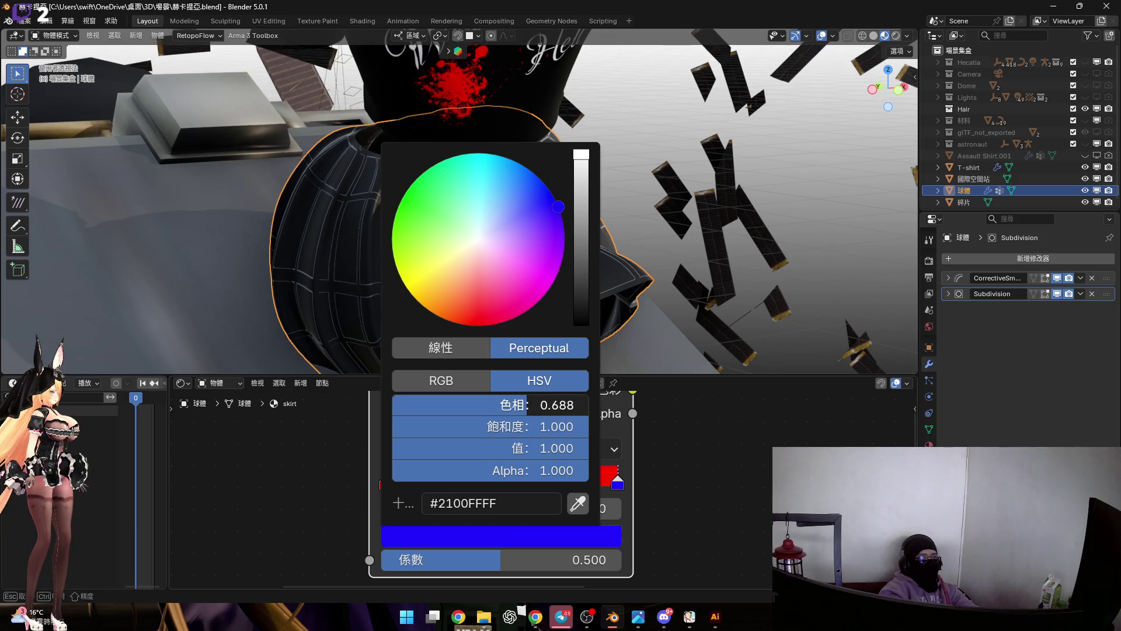
{"action": "left_click", "coordinate": [526, 405]}
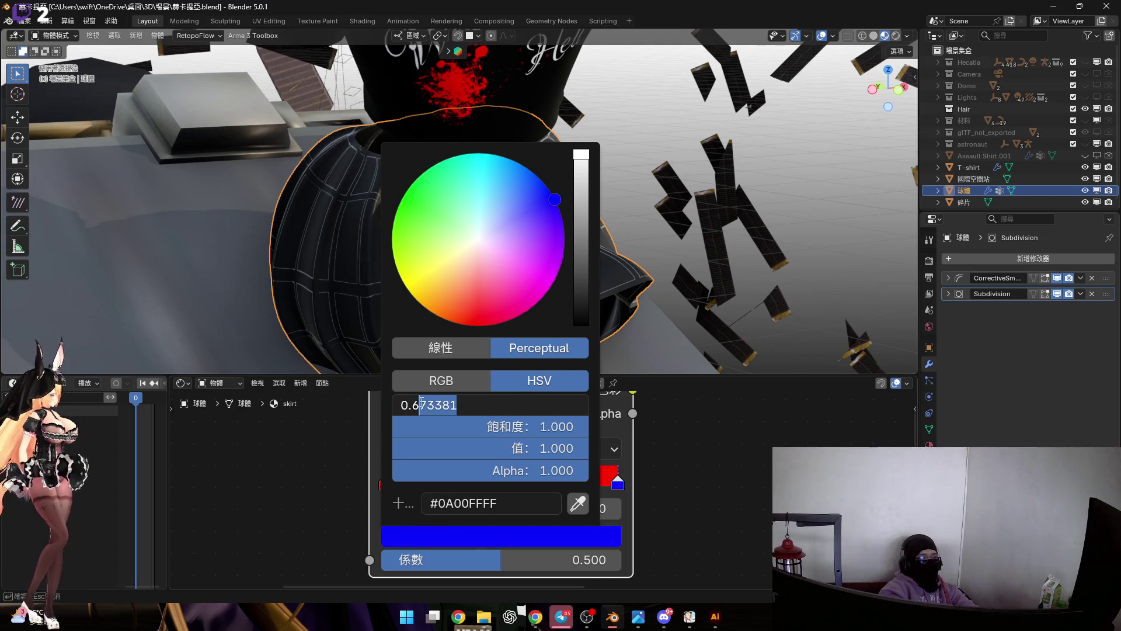
{"action": "type", "text": "色相: 0.600"}
{"action": "key", "text": "Return"}
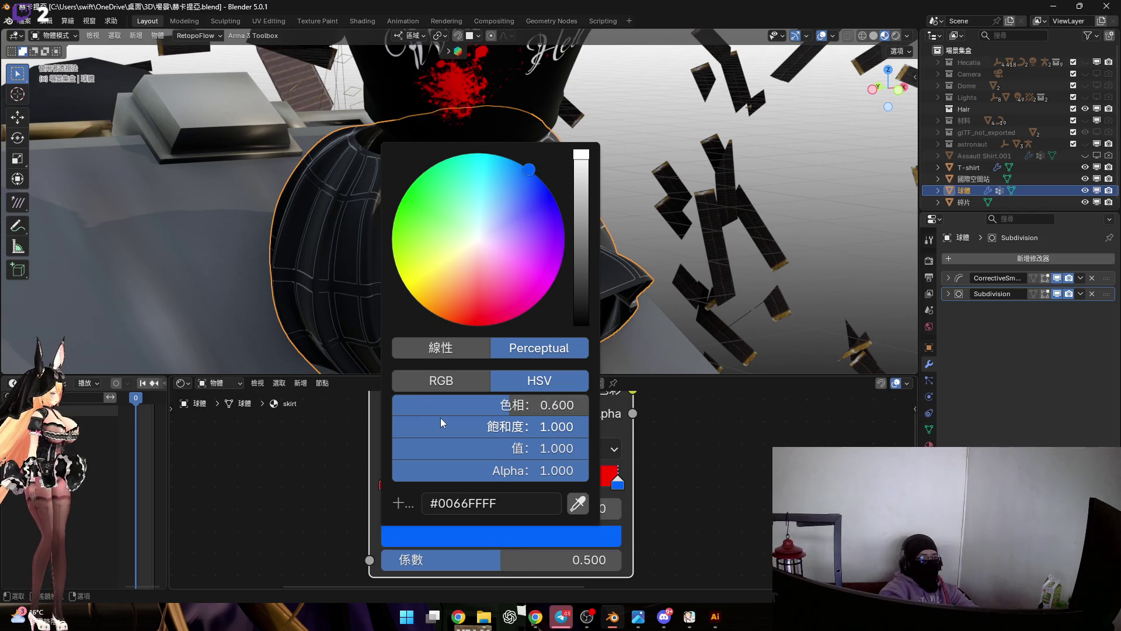
{"action": "scroll", "coordinate": [656, 471], "scroll_direction": "down", "scroll_amount": 3}
{"action": "middle_click_drag", "start_coordinate": [656, 469], "coordinate": [548, 485]}
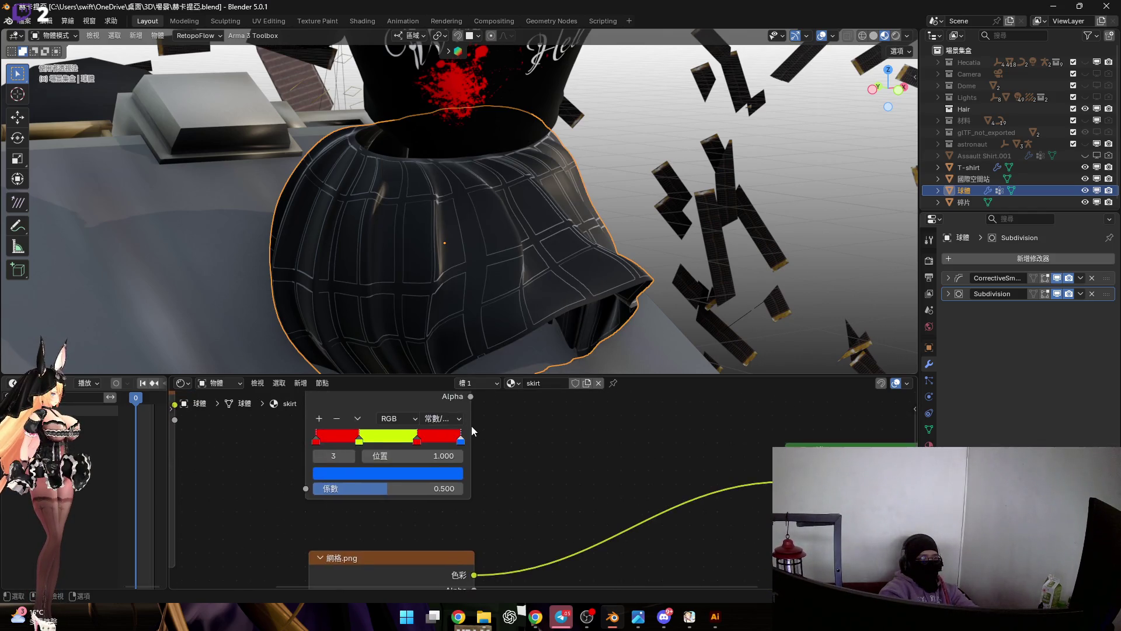
{"action": "scroll", "coordinate": [548, 484], "scroll_direction": "up", "scroll_amount": 3}
Give the stop at position 0.700 the hex colour 0066FF.
{"action": "left_click", "coordinate": [518, 531]}
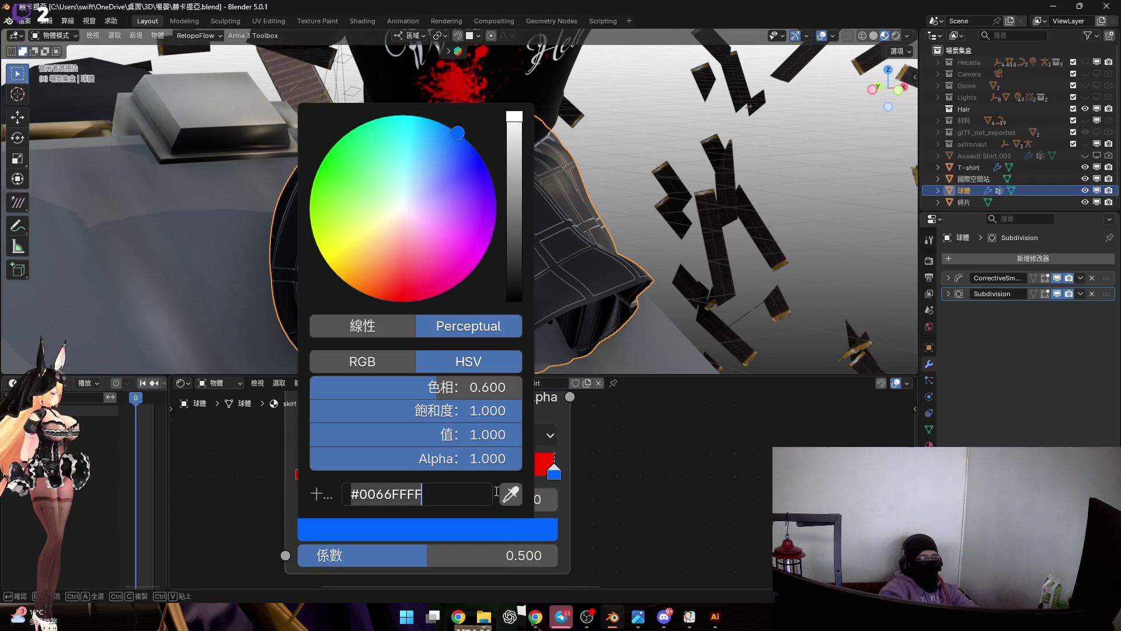
{"action": "left_click", "coordinate": [478, 472]}
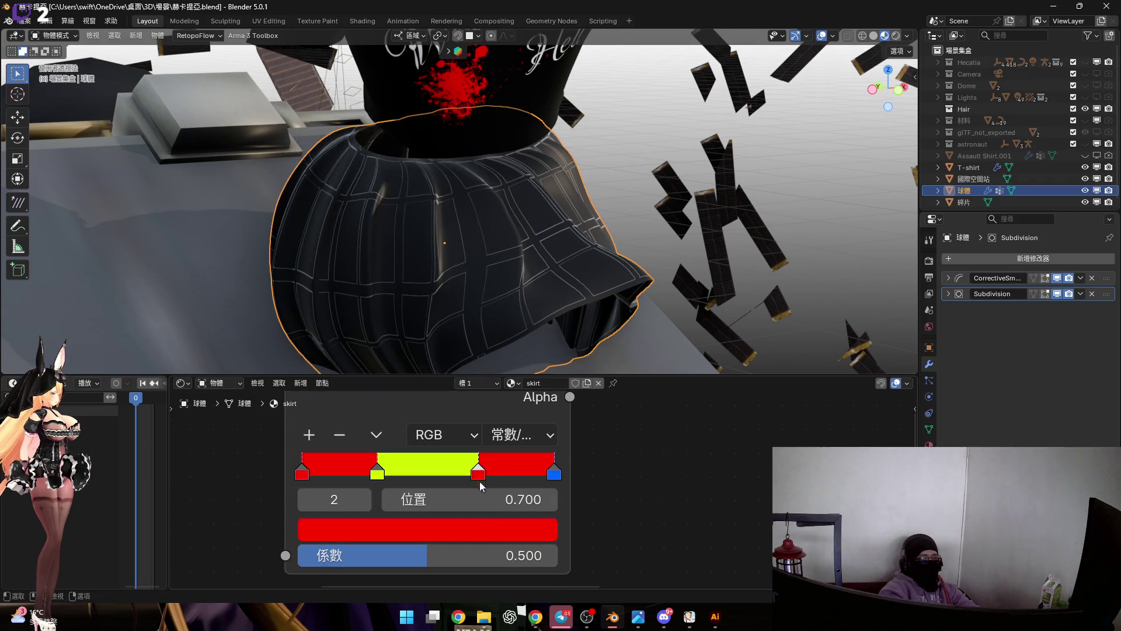
{"action": "left_click", "coordinate": [469, 529]}
{"action": "left_click", "coordinate": [469, 494]}
{"action": "key", "text": "ctrl+v"}
{"action": "key", "text": "Return"}
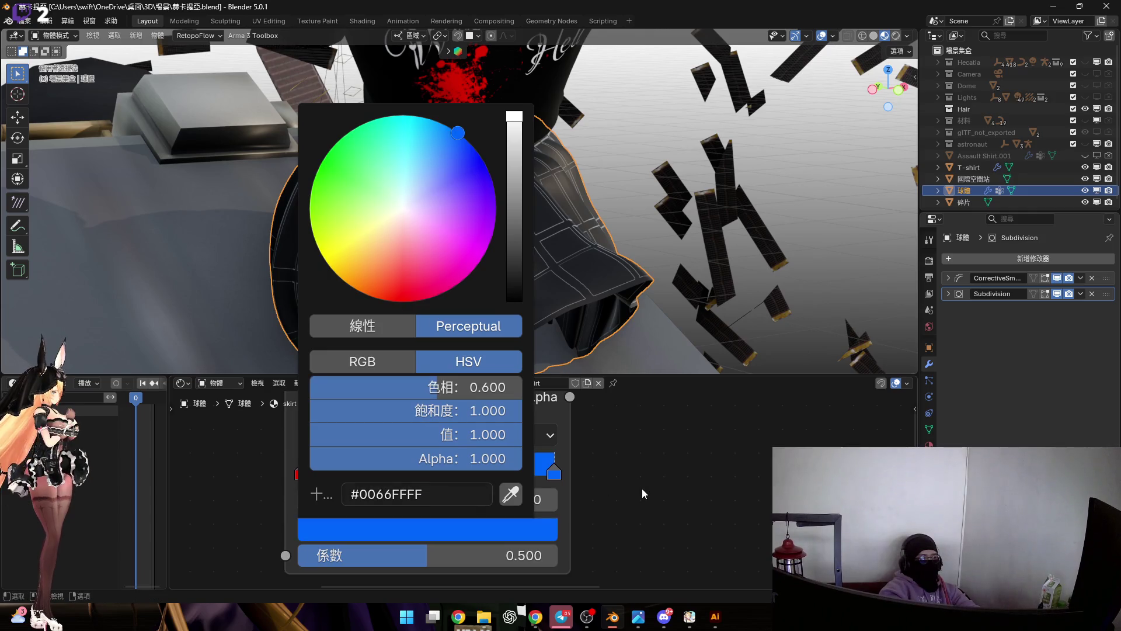
{"action": "scroll", "coordinate": [626, 480], "scroll_direction": "down", "scroll_amount": 2}
{"action": "scroll", "coordinate": [481, 470], "scroll_direction": "down", "scroll_amount": 2}
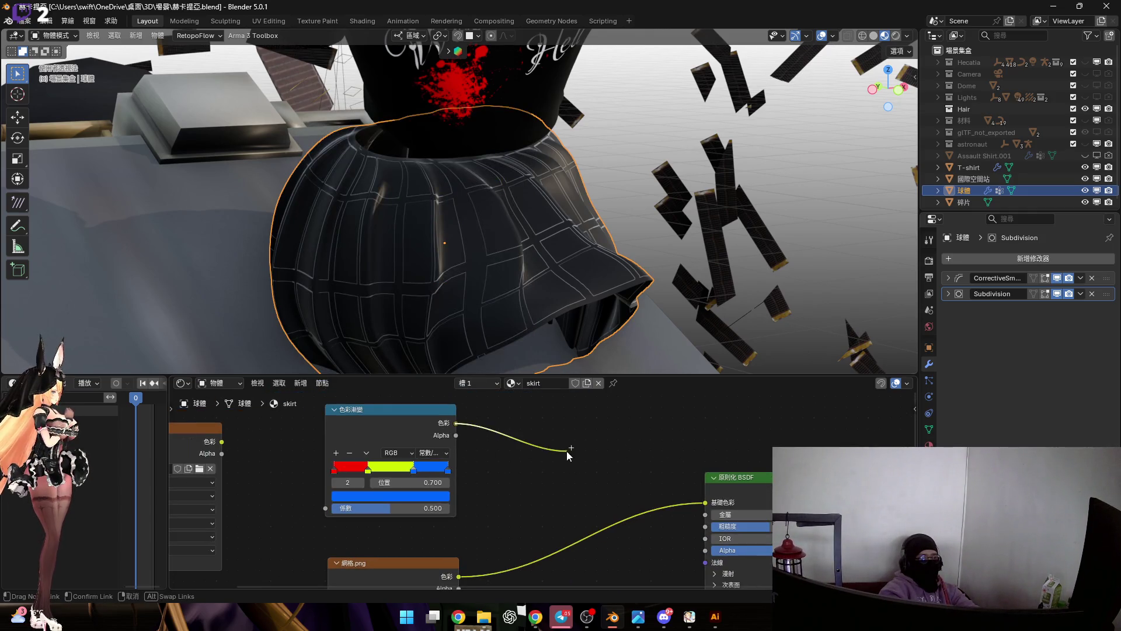
Insert a Mix node after the Color Ramp and wire the ramp and 網格.png into its inputs.
{"action": "left_click_drag", "start_coordinate": [568, 450], "coordinate": [568, 452]}
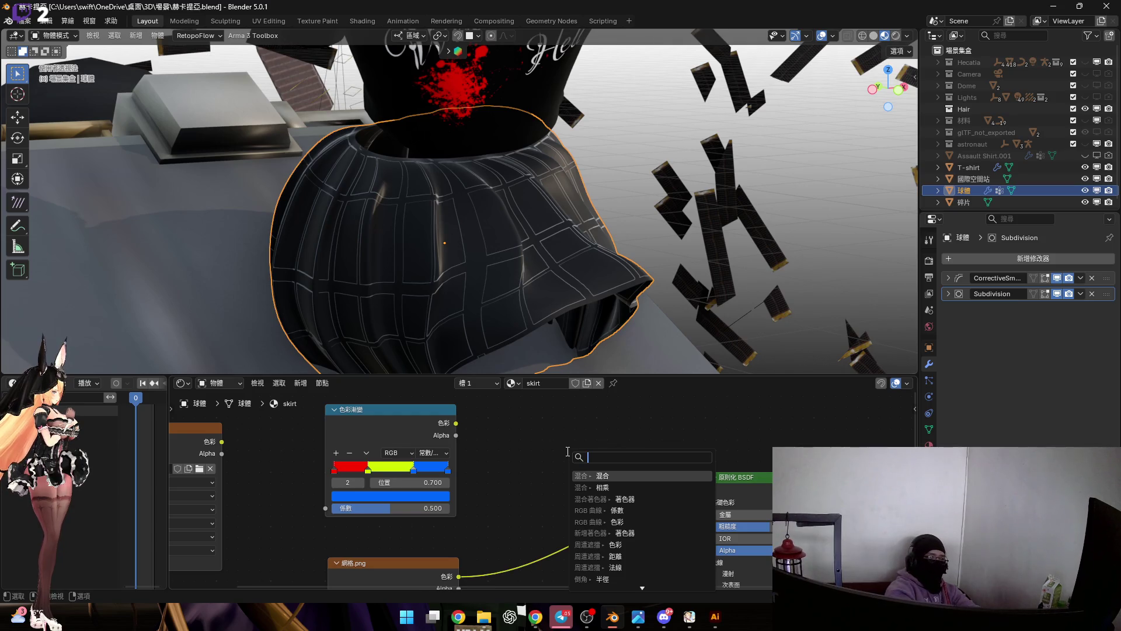
{"action": "key", "text": "Return"}
{"action": "left_click", "coordinate": [567, 451]}
{"action": "scroll", "coordinate": [566, 452], "scroll_direction": "up", "scroll_amount": 1}
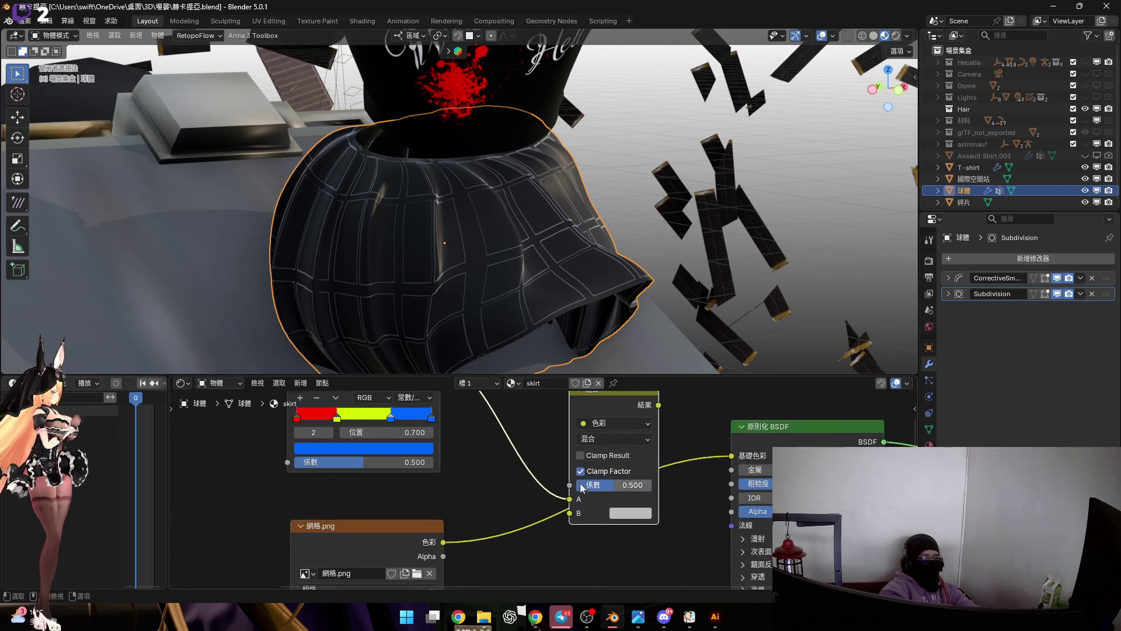
{"action": "left_click_drag", "start_coordinate": [561, 506], "coordinate": [567, 501]}
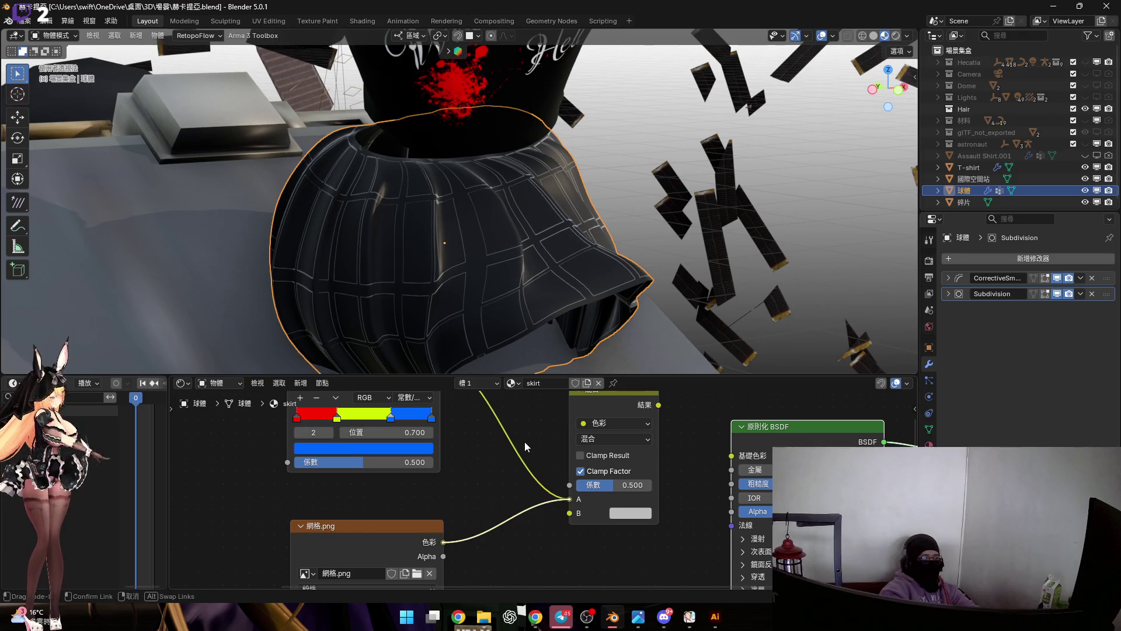
{"action": "scroll", "coordinate": [490, 421], "scroll_direction": "down", "scroll_amount": 2}
{"action": "left_click_drag", "start_coordinate": [456, 395], "coordinate": [558, 516]}
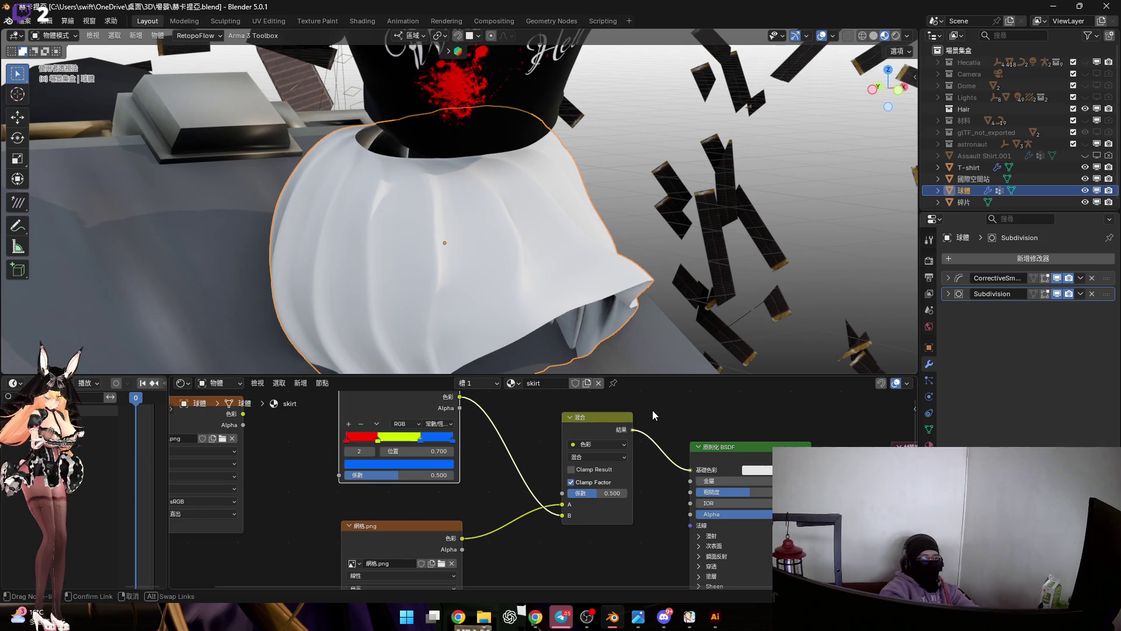
{"action": "scroll", "coordinate": [530, 303], "scroll_direction": "down", "scroll_amount": 1}
{"action": "middle_click_drag", "start_coordinate": [207, 435], "coordinate": [517, 455]}
{"action": "scroll", "coordinate": [517, 456], "scroll_direction": "down", "scroll_amount": 2}
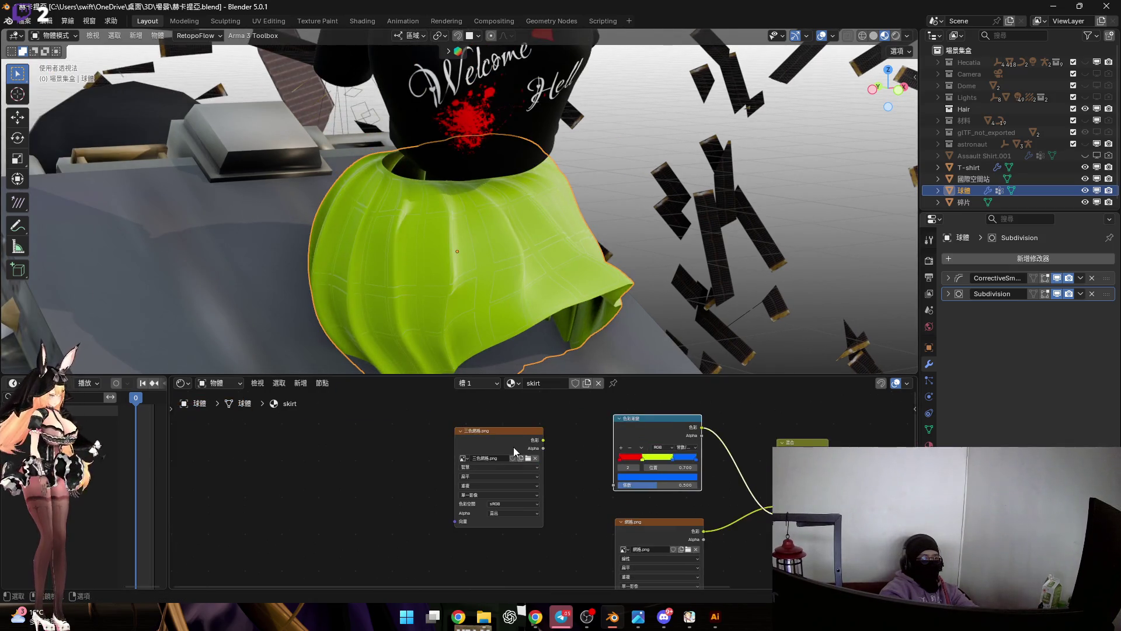
Rearrange the nodes and add Texture Coordinate and Mapping nodes before the Color Ramp with Ctrl+T.
{"action": "left_click_drag", "start_coordinate": [508, 443], "coordinate": [362, 540]}
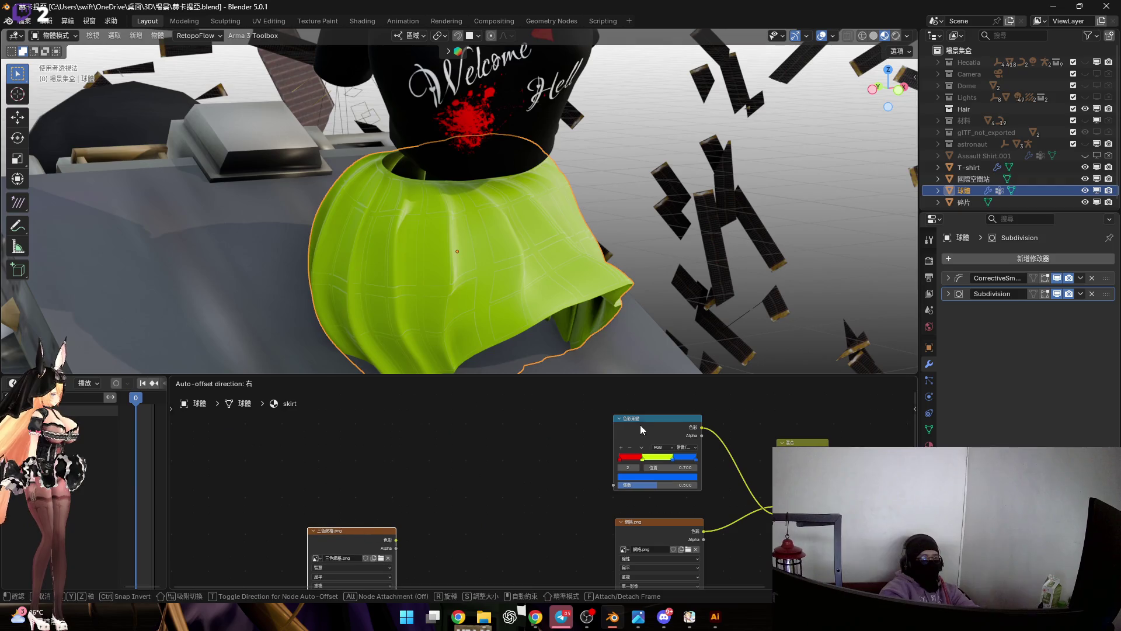
{"action": "middle_click_drag", "start_coordinate": [640, 428], "coordinate": [575, 438]}
{"action": "left_click", "coordinate": [611, 431]}
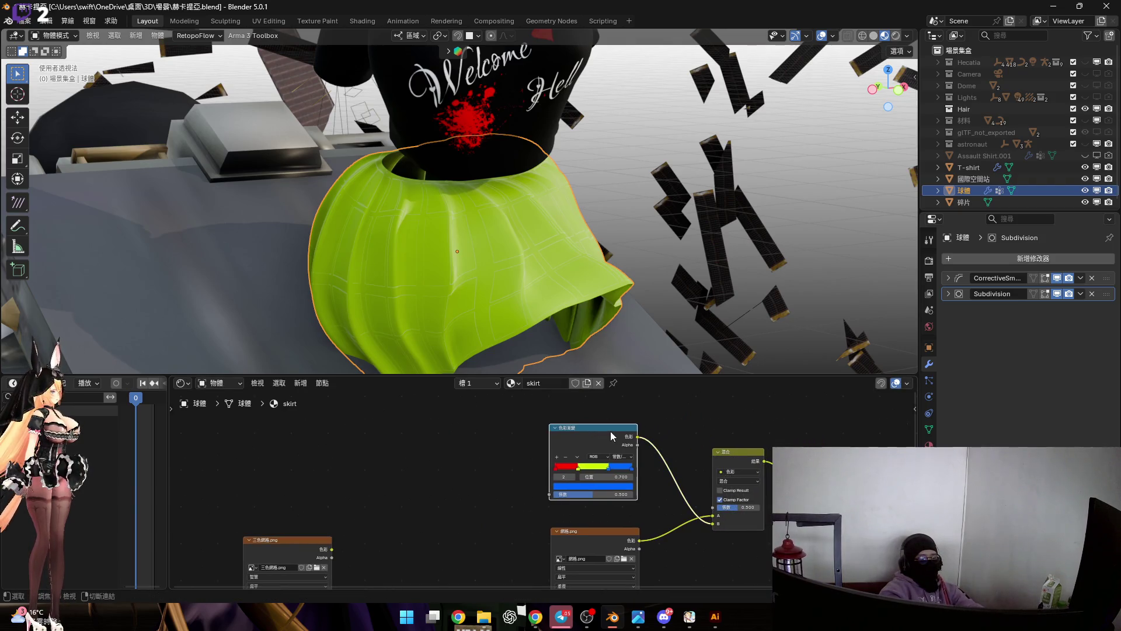
{"action": "key", "text": "ctrl+t"}
{"action": "scroll", "coordinate": [512, 476], "scroll_direction": "up", "scroll_amount": 1}
{"action": "scroll", "coordinate": [512, 446], "scroll_direction": "down", "scroll_amount": 1}
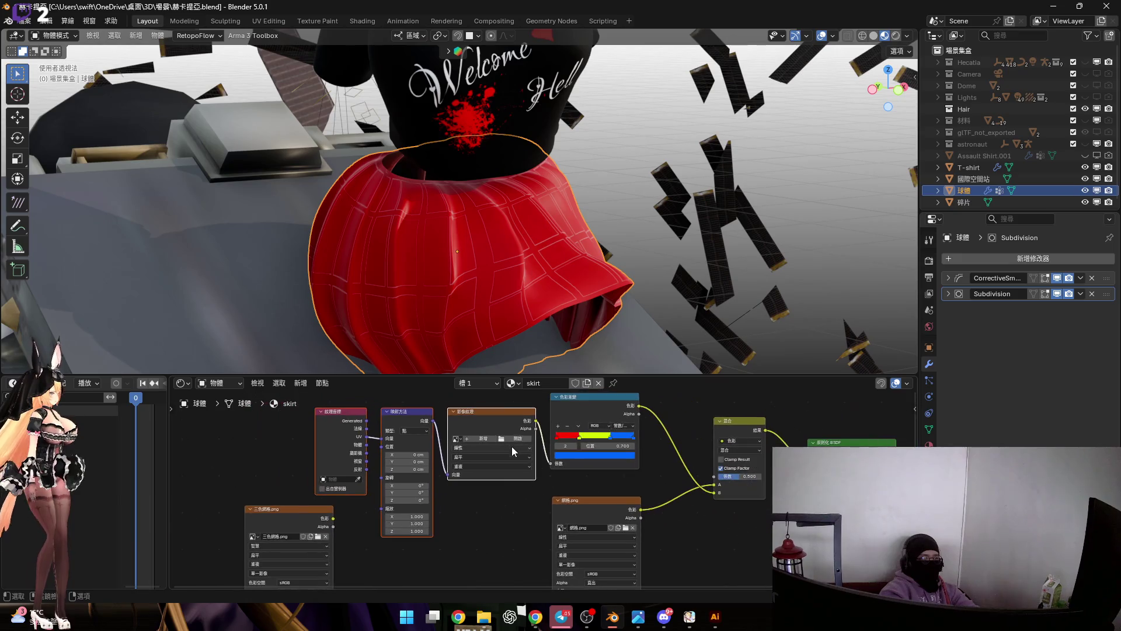
{"action": "scroll", "coordinate": [521, 469], "scroll_direction": "up", "scroll_amount": 1}
{"action": "mouse_move", "coordinate": [593, 511]}
{"action": "middle_mouse_down"}
{"action": "mouse_move", "coordinate": [585, 460]}
{"action": "mouse_move", "coordinate": [468, 462]}
{"action": "middle_mouse_up"}
Duplicate the 網格.png node, delete the extra Image Texture and move 網格.png up into place.
{"action": "key", "text": "shift+d"}
{"action": "left_click", "coordinate": [501, 475]}
{"action": "left_click", "coordinate": [516, 412]}
{"action": "key", "text": "x"}
{"action": "left_click", "coordinate": [511, 528]}
{"action": "key", "text": "g"}
{"action": "key", "text": "y"}
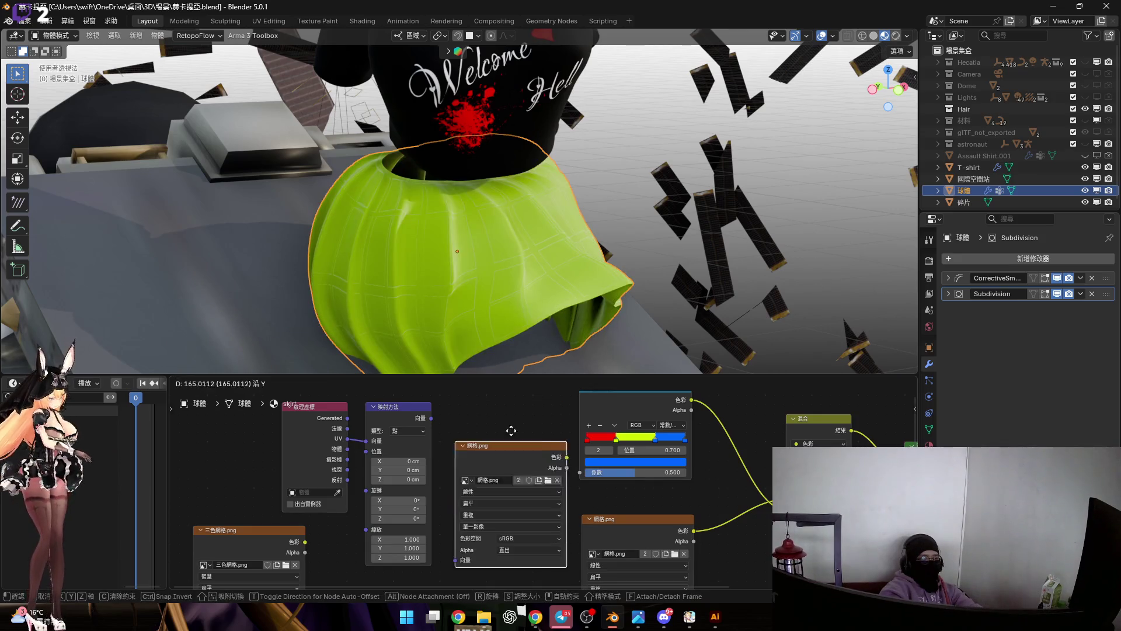
{"action": "left_click", "coordinate": [511, 415]}
{"action": "scroll", "coordinate": [517, 456], "scroll_direction": "up", "scroll_amount": 1}
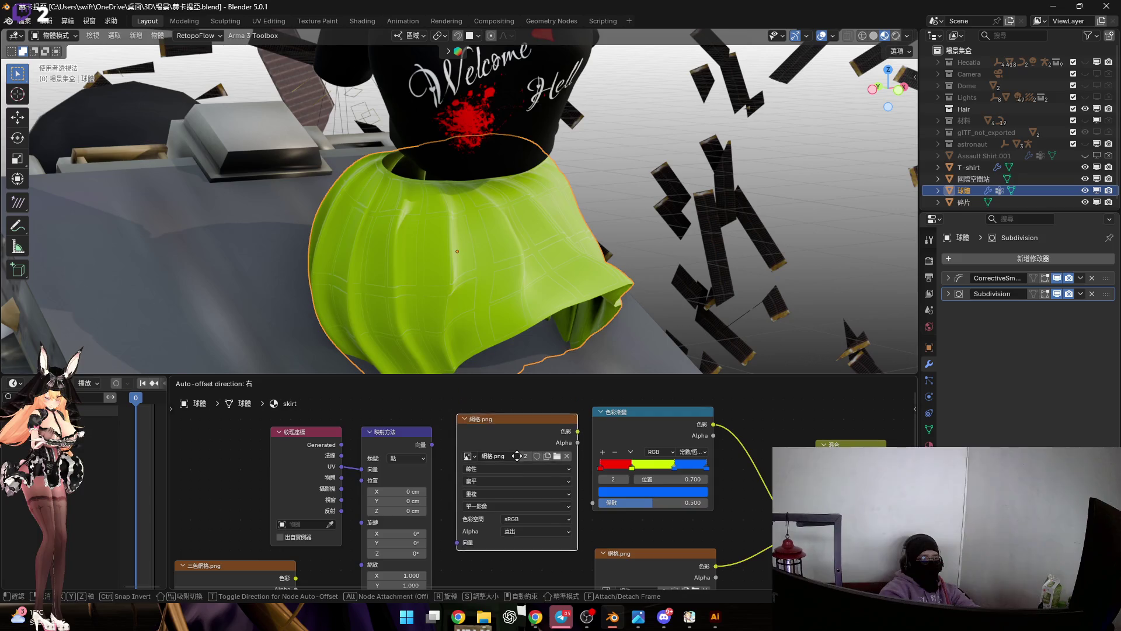
Link Mapping's Vector to 網格.png and its Color to the ramp's Fac, turning the skirt red with grid lines.
{"action": "left_click_drag", "start_coordinate": [430, 444], "coordinate": [471, 527]}
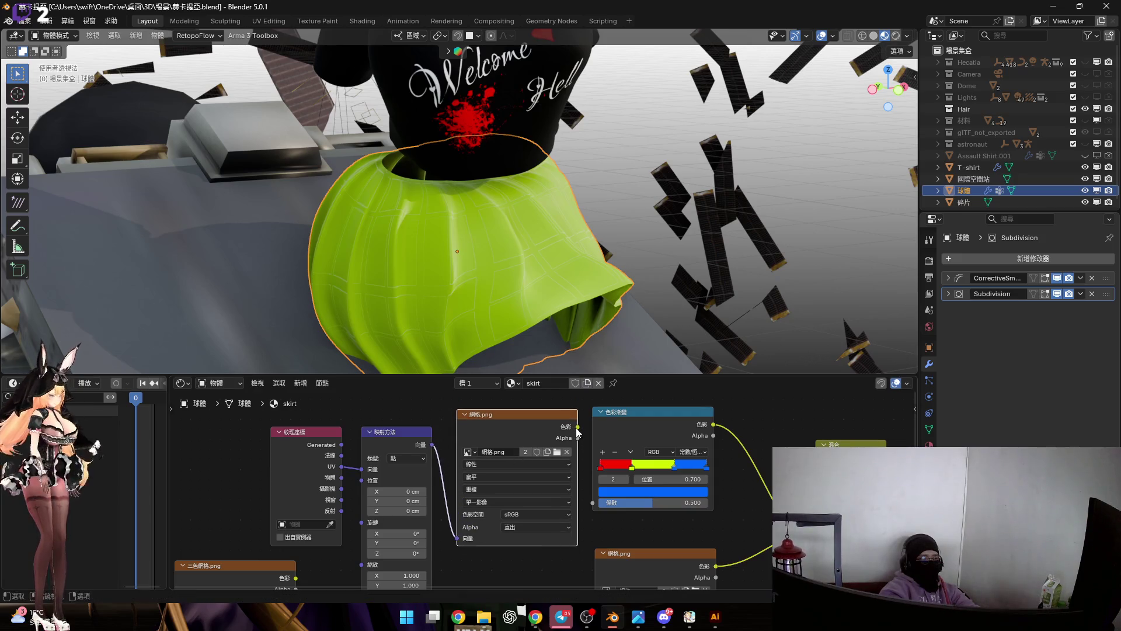
{"action": "left_click_drag", "start_coordinate": [640, 412], "coordinate": [640, 413]}
{"action": "mouse_move", "coordinate": [563, 296]}
{"action": "middle_mouse_down"}
{"action": "mouse_move", "coordinate": [458, 253]}
{"action": "mouse_move", "coordinate": [558, 262]}
{"action": "mouse_move", "coordinate": [543, 310]}
{"action": "middle_mouse_up"}
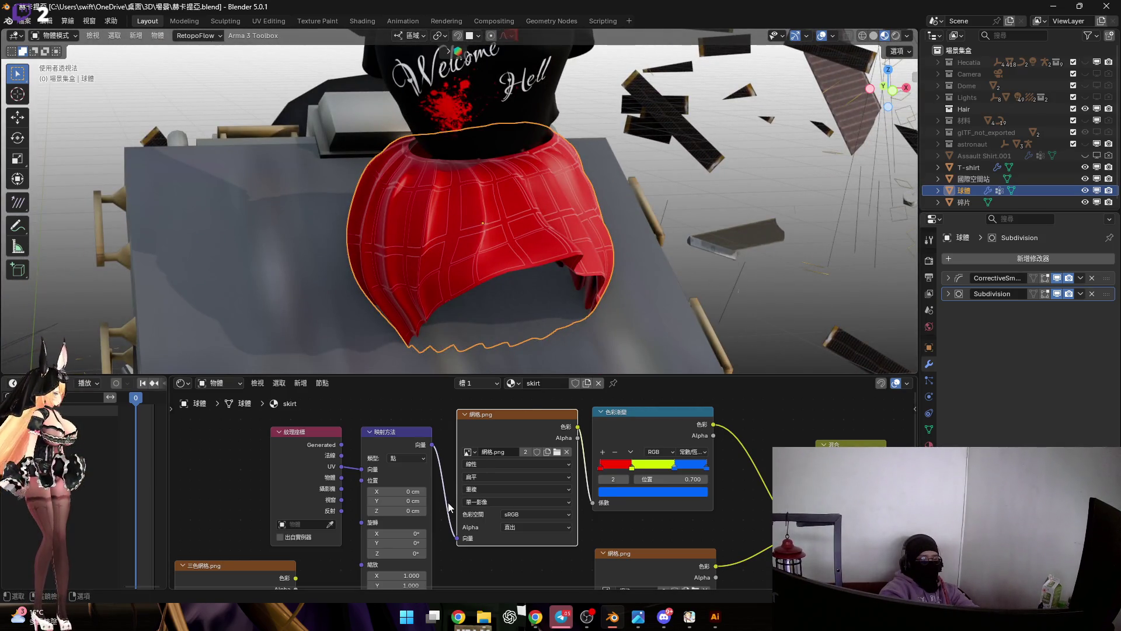
{"action": "middle_click_drag", "start_coordinate": [521, 457], "coordinate": [495, 518]}
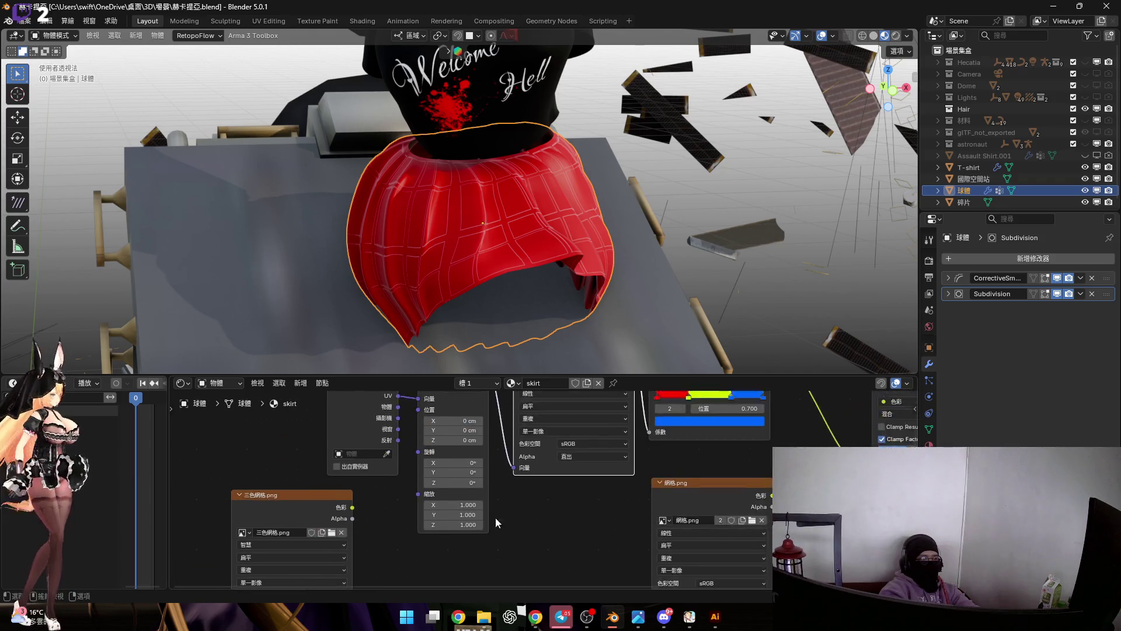
{"action": "scroll", "coordinate": [495, 519], "scroll_direction": "up", "scroll_amount": 3}
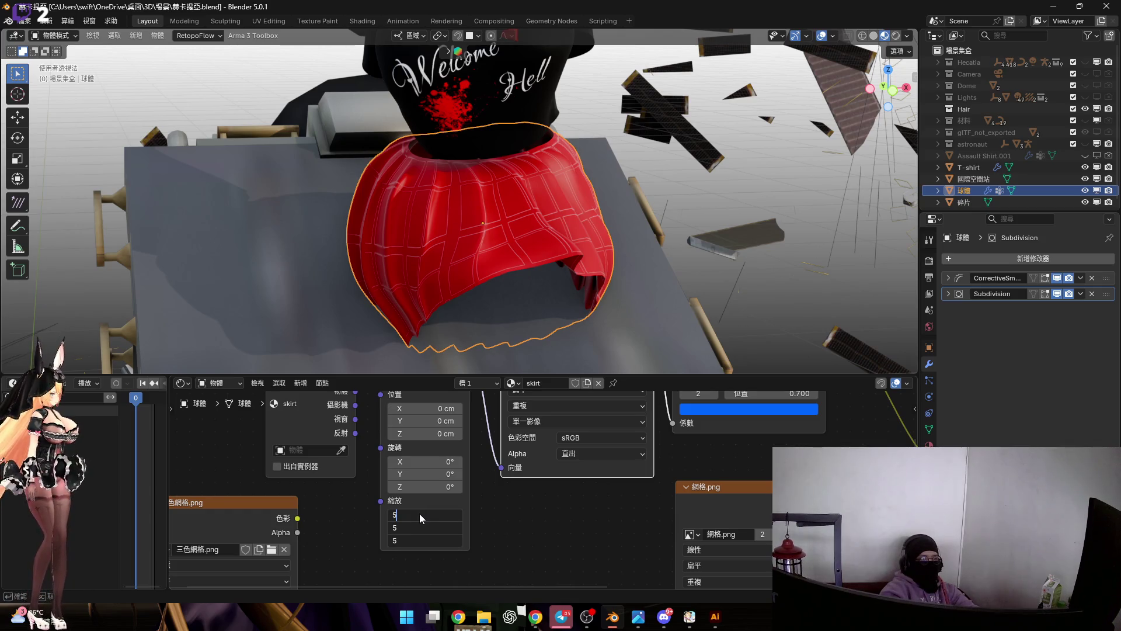
{"action": "key", "text": "Return"}
{"action": "scroll", "coordinate": [419, 514], "scroll_direction": "down", "scroll_amount": 3}
{"action": "scroll", "coordinate": [450, 472], "scroll_direction": "up", "scroll_amount": 3}
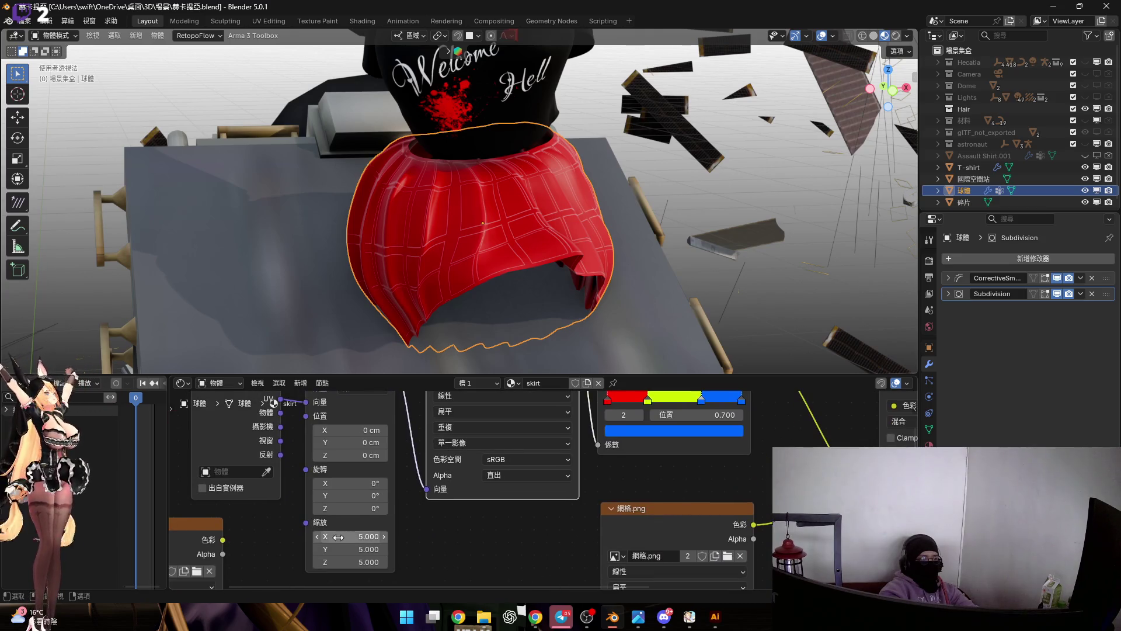
{"action": "left_click_drag", "start_coordinate": [351, 536], "coordinate": [351, 561]}
{"action": "type", "text": "1.000"}
{"action": "key", "text": "Return"}
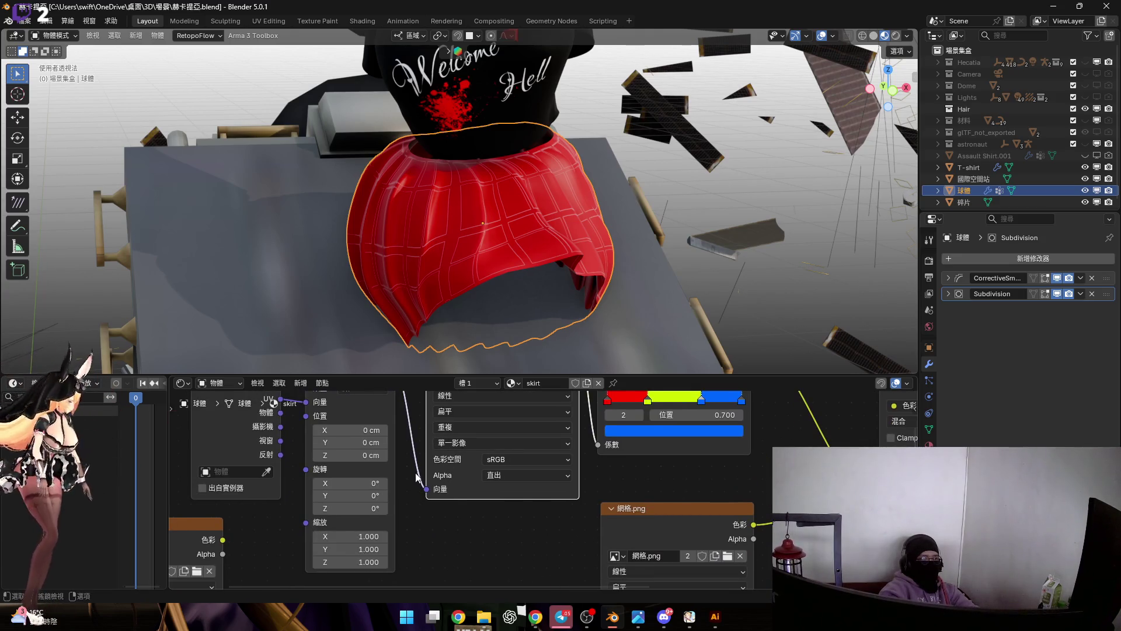
{"action": "scroll", "coordinate": [433, 474], "scroll_direction": "up", "scroll_amount": 2}
{"action": "scroll", "coordinate": [483, 454], "scroll_direction": "down", "scroll_amount": 2}
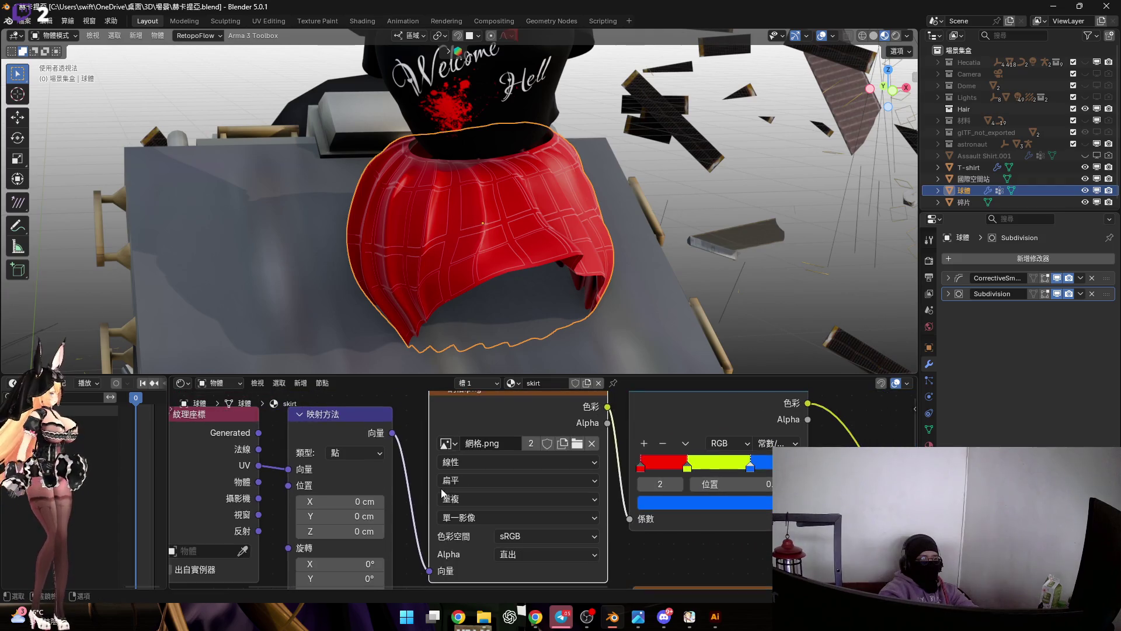
{"action": "middle_click_drag", "start_coordinate": [362, 501], "coordinate": [378, 492]}
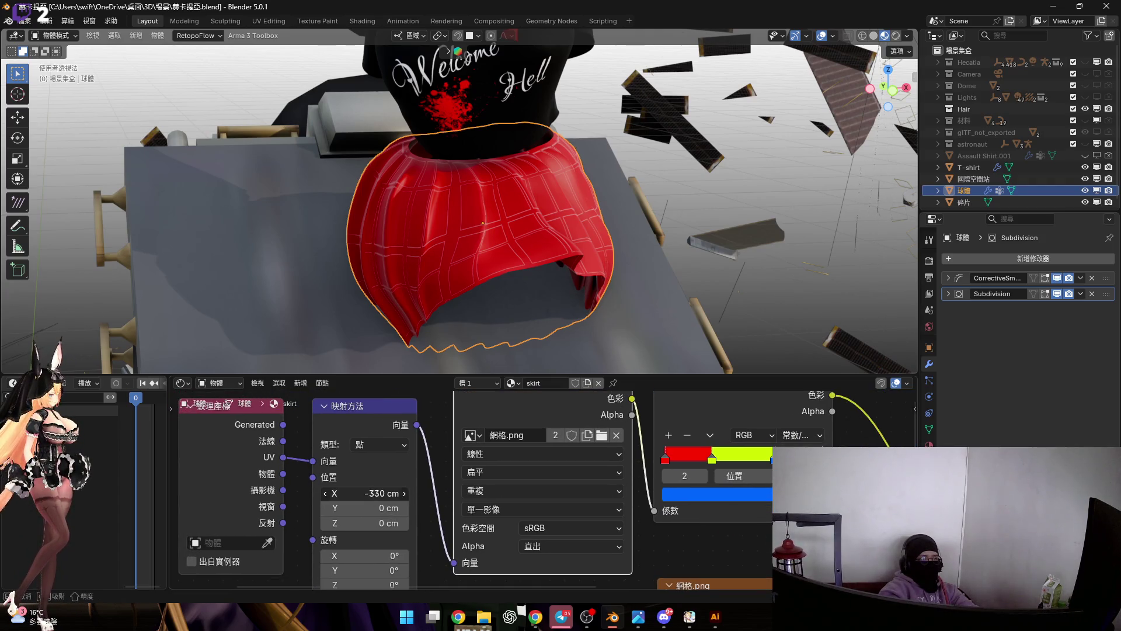
{"action": "key", "text": "Escape"}
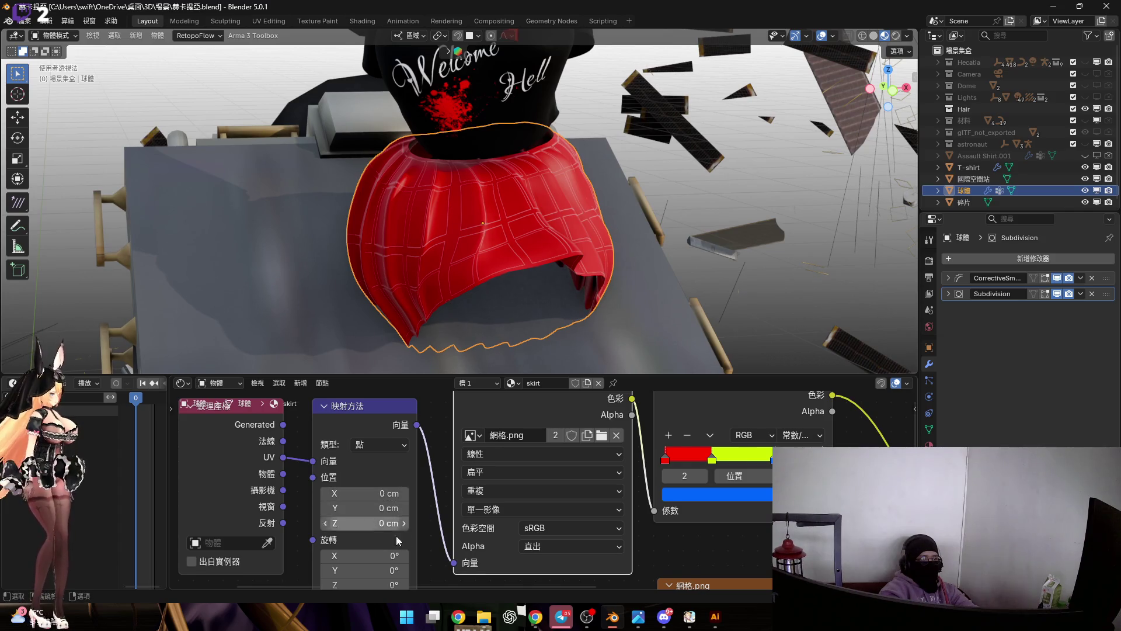
{"action": "middle_click_drag", "start_coordinate": [389, 530], "coordinate": [398, 512]}
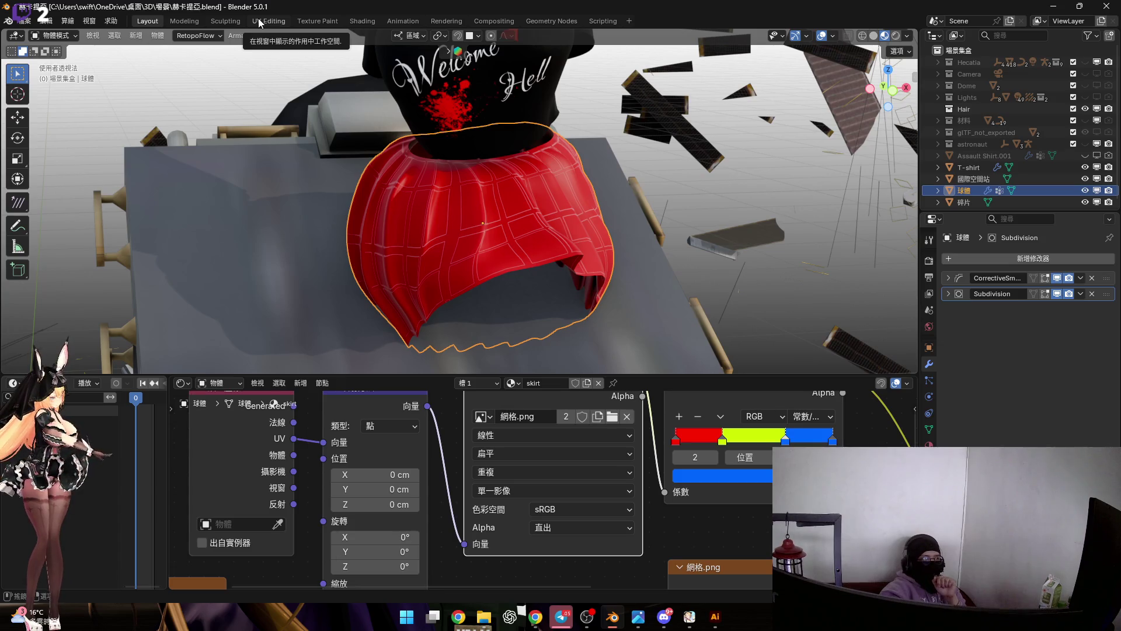
In UV Editing, shrink the skirt UV islands, shift them horizontally and narrow them along X.
{"action": "left_click", "coordinate": [258, 19]}
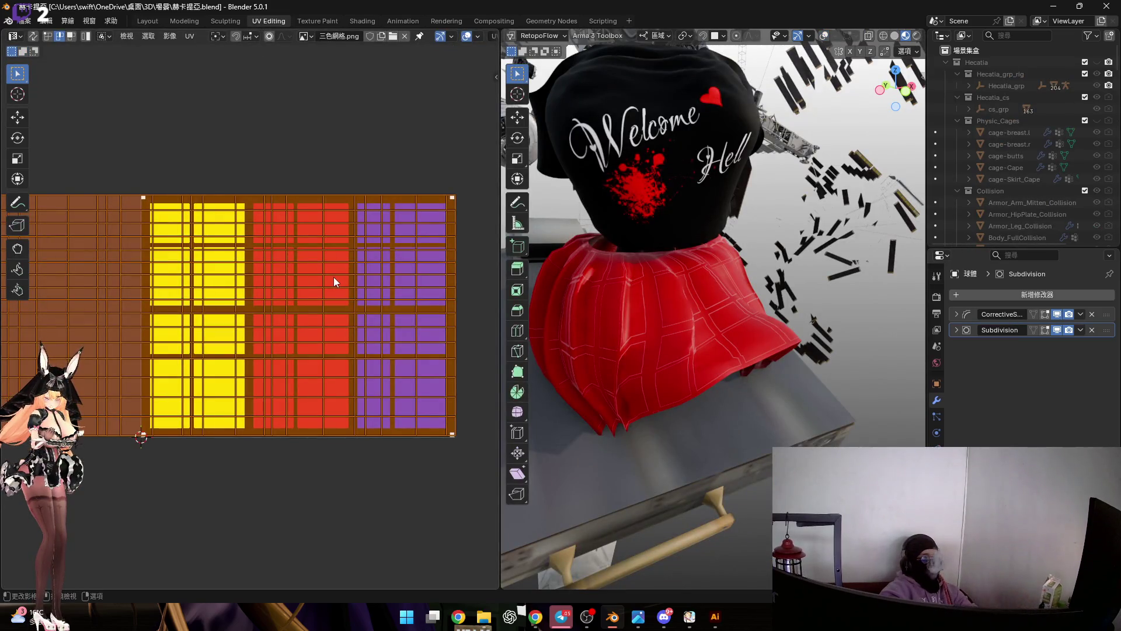
{"action": "scroll", "coordinate": [335, 276], "scroll_direction": "down", "scroll_amount": 2}
{"action": "key", "text": "s"}
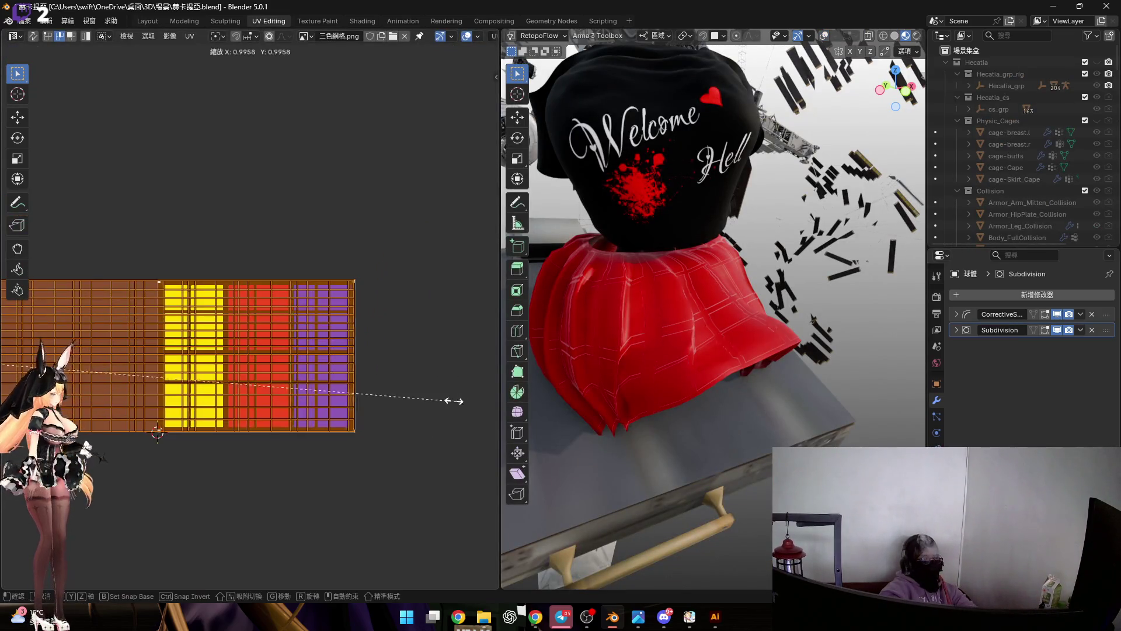
{"action": "left_click", "coordinate": [139, 349]}
{"action": "middle_click_drag", "start_coordinate": [139, 350], "coordinate": [167, 338]}
{"action": "key", "text": "g"}
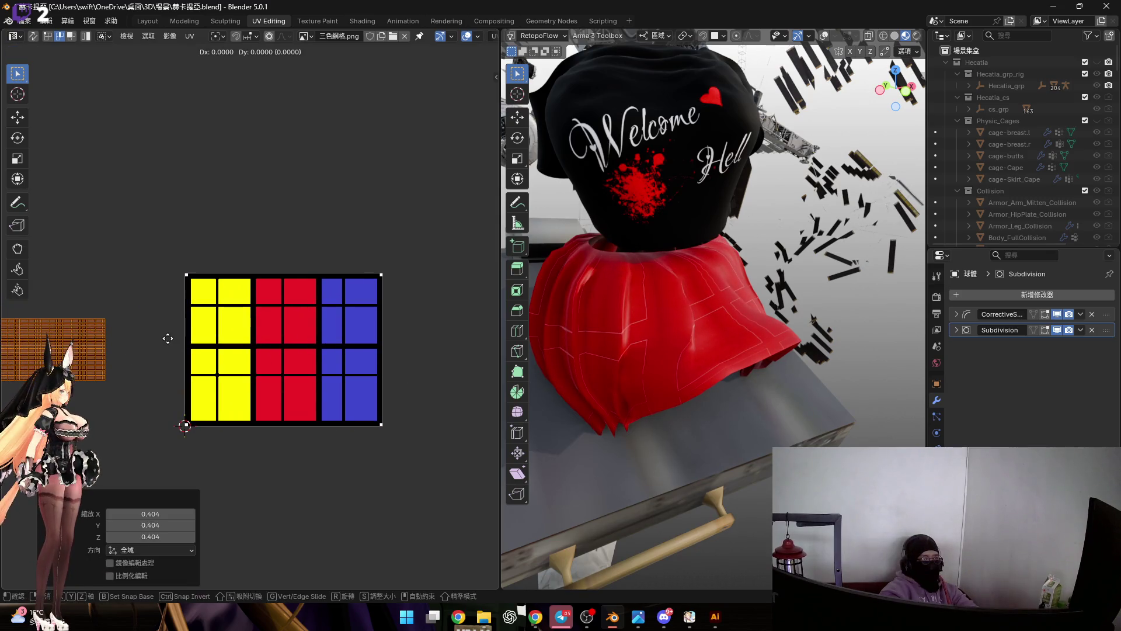
{"action": "key", "text": "x"}
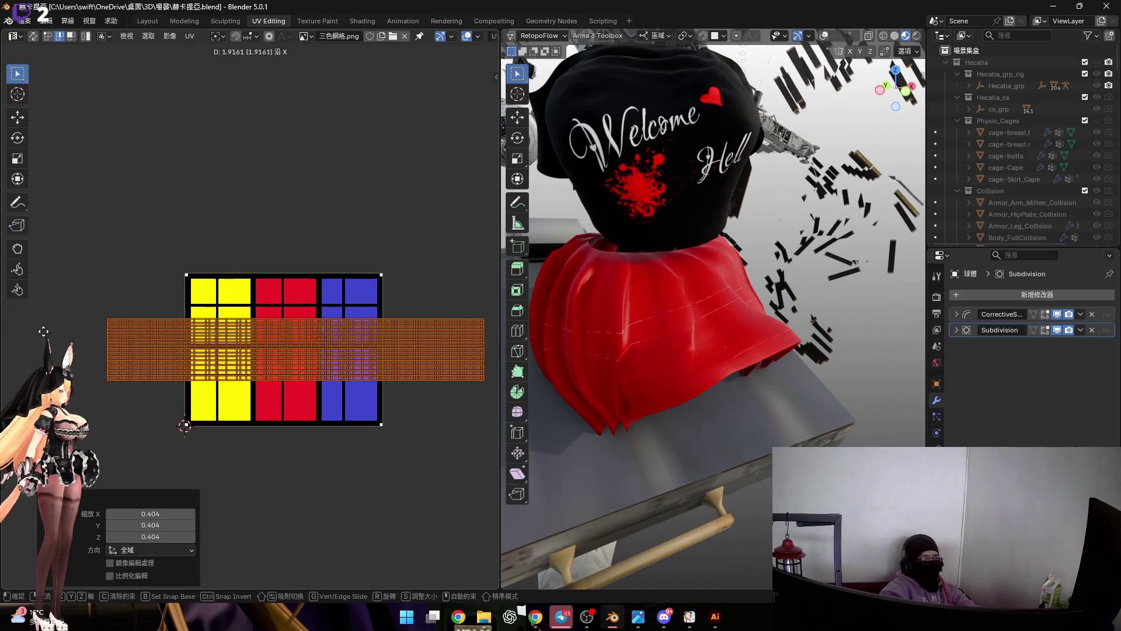
{"action": "left_click", "coordinate": [21, 332]}
{"action": "key", "text": "s"}
{"action": "key", "text": "x"}
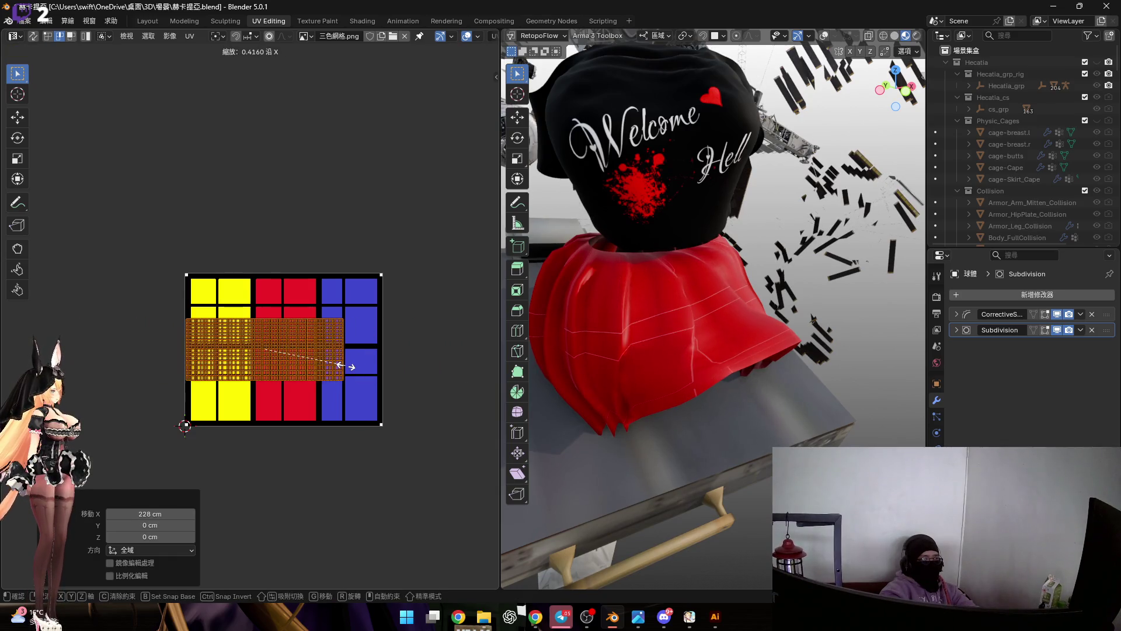
{"action": "left_click", "coordinate": [340, 364]}
{"action": "scroll", "coordinate": [324, 361], "scroll_direction": "up", "scroll_amount": 3}
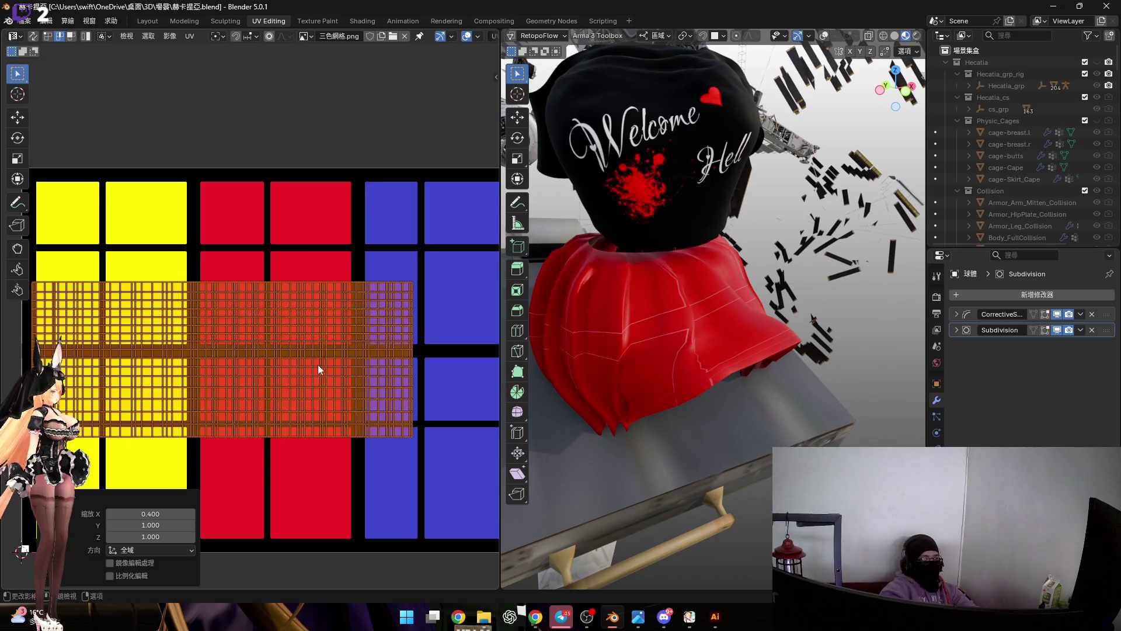
Display 網格.png behind the UVs and move and rescale the island over the grid image.
{"action": "left_click", "coordinate": [305, 37]}
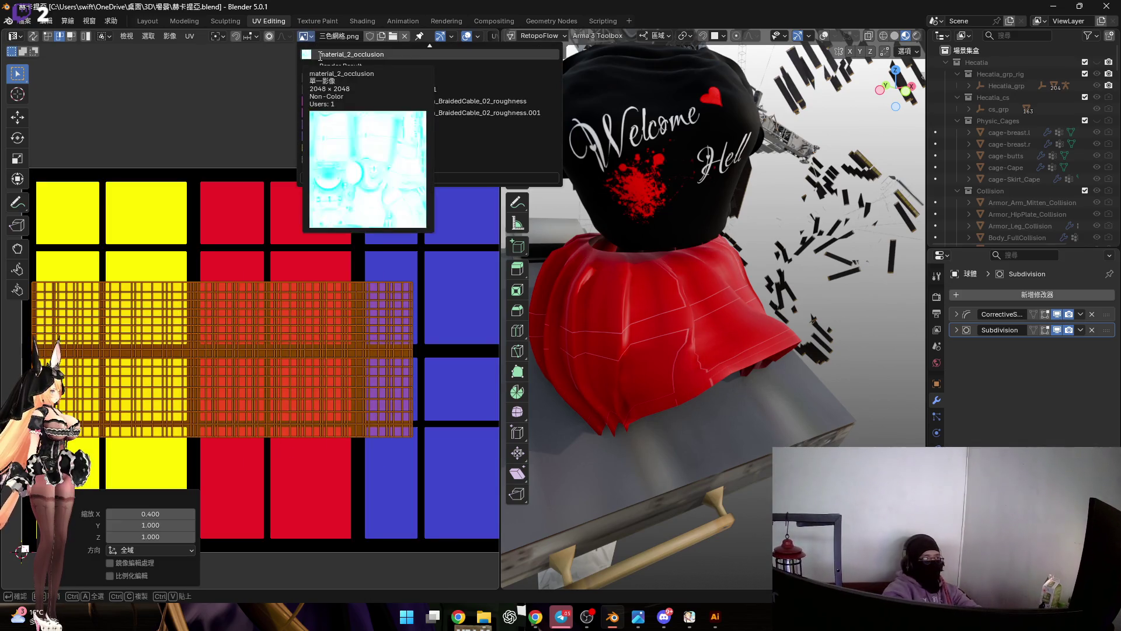
{"action": "left_click", "coordinate": [346, 160]}
{"action": "scroll", "coordinate": [316, 333], "scroll_direction": "down", "scroll_amount": 3}
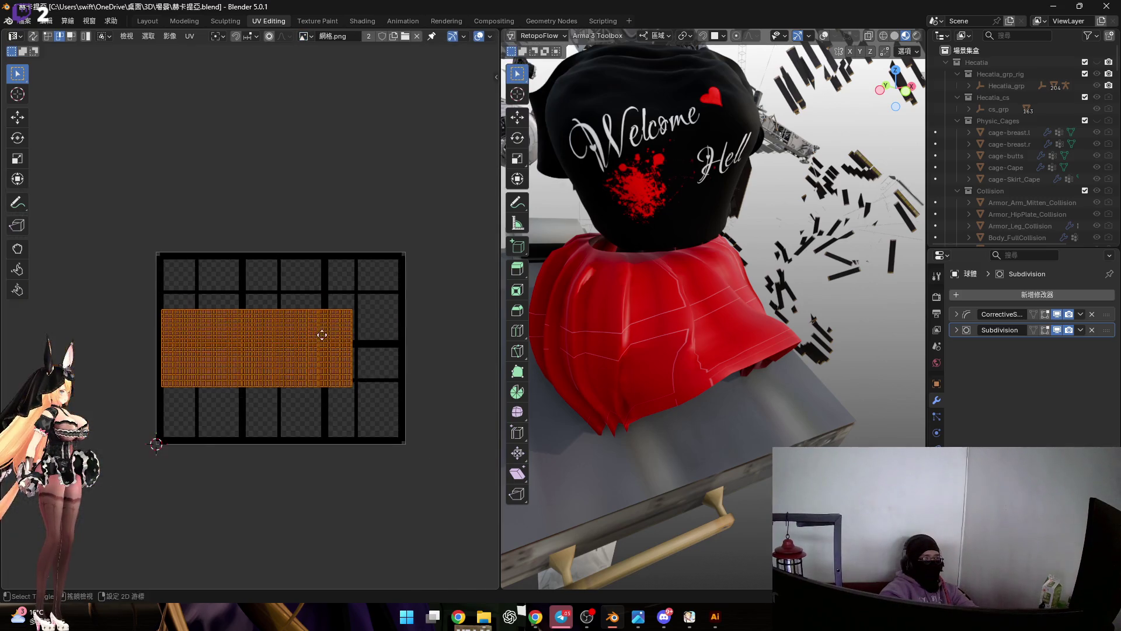
{"action": "scroll", "coordinate": [350, 364], "scroll_direction": "up", "scroll_amount": 2}
{"action": "key", "text": "g"}
{"action": "left_click", "coordinate": [403, 379]}
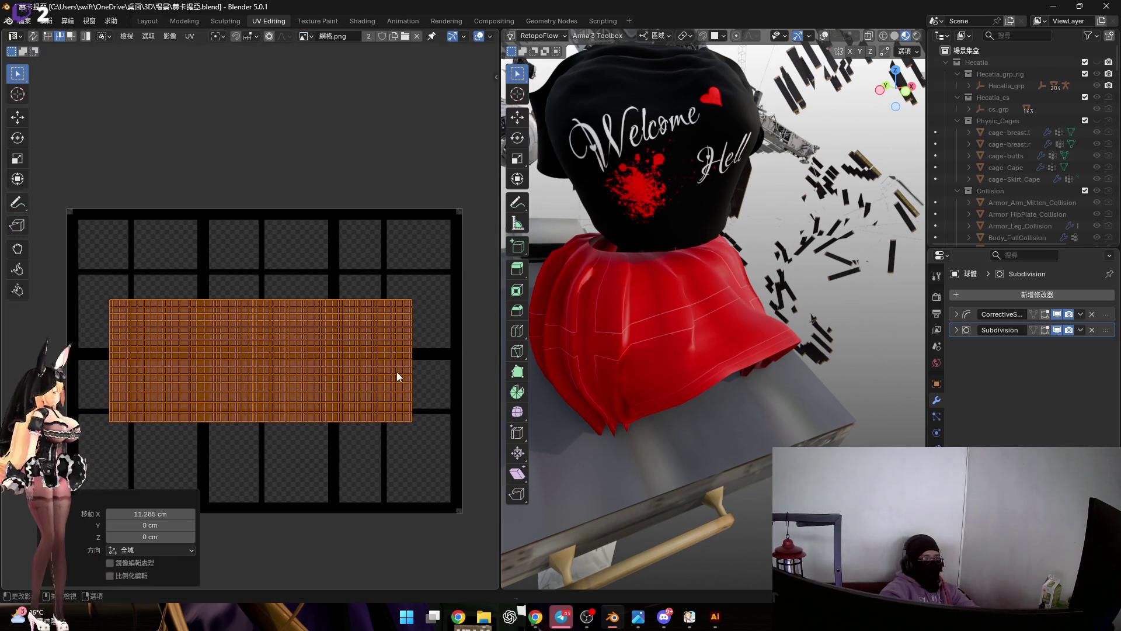
{"action": "key", "text": "s"}
{"action": "left_click", "coordinate": [445, 484]}
{"action": "key", "text": "s"}
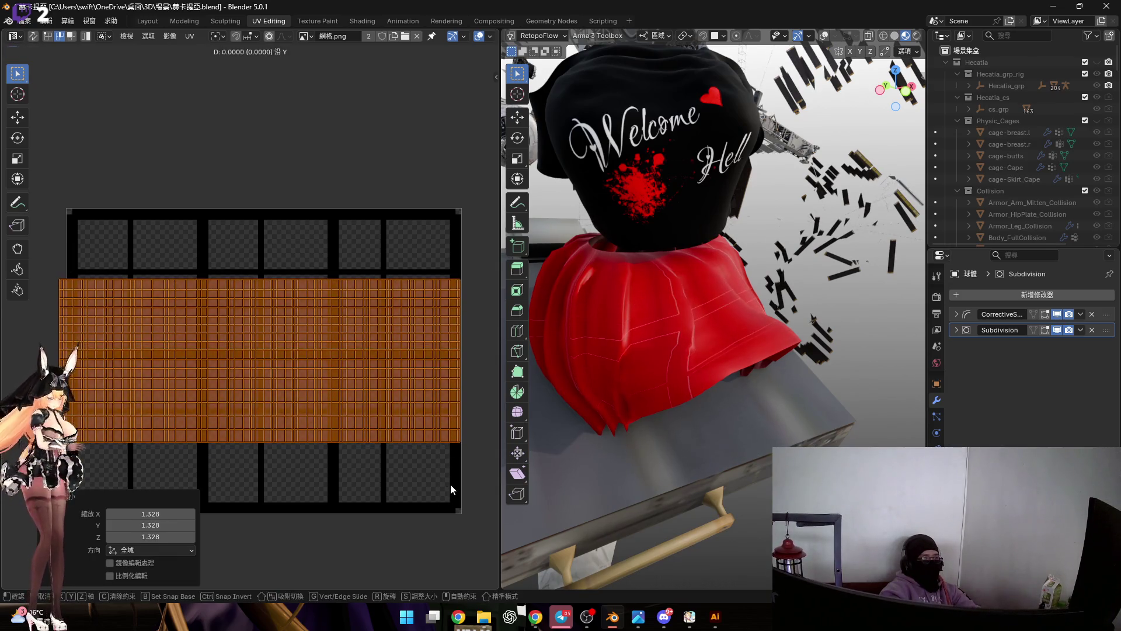
{"action": "left_click", "coordinate": [442, 487]}
{"action": "key", "text": "g"}
{"action": "left_click", "coordinate": [435, 445]}
Stretch the island vertically, fine-tune its width and X position, then return to the Layout workspace.
{"action": "key", "text": "s"}
{"action": "key", "text": "y"}
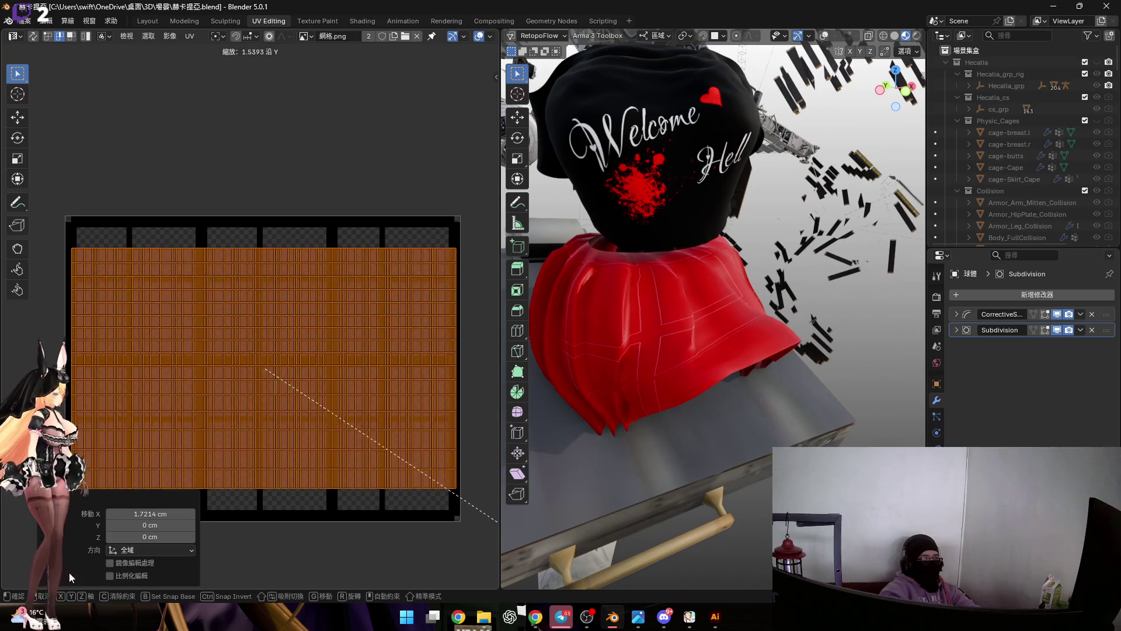
{"action": "left_click", "coordinate": [109, 68]}
{"action": "scroll", "coordinate": [341, 247], "scroll_direction": "up", "scroll_amount": 4}
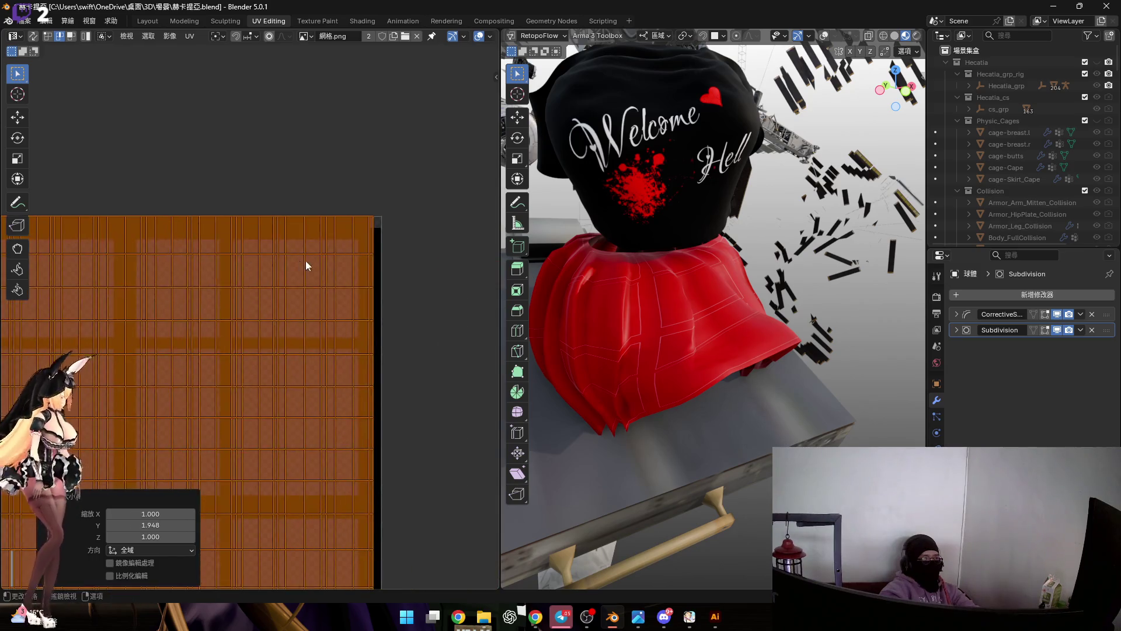
{"action": "key", "text": "s"}
{"action": "key", "text": "x"}
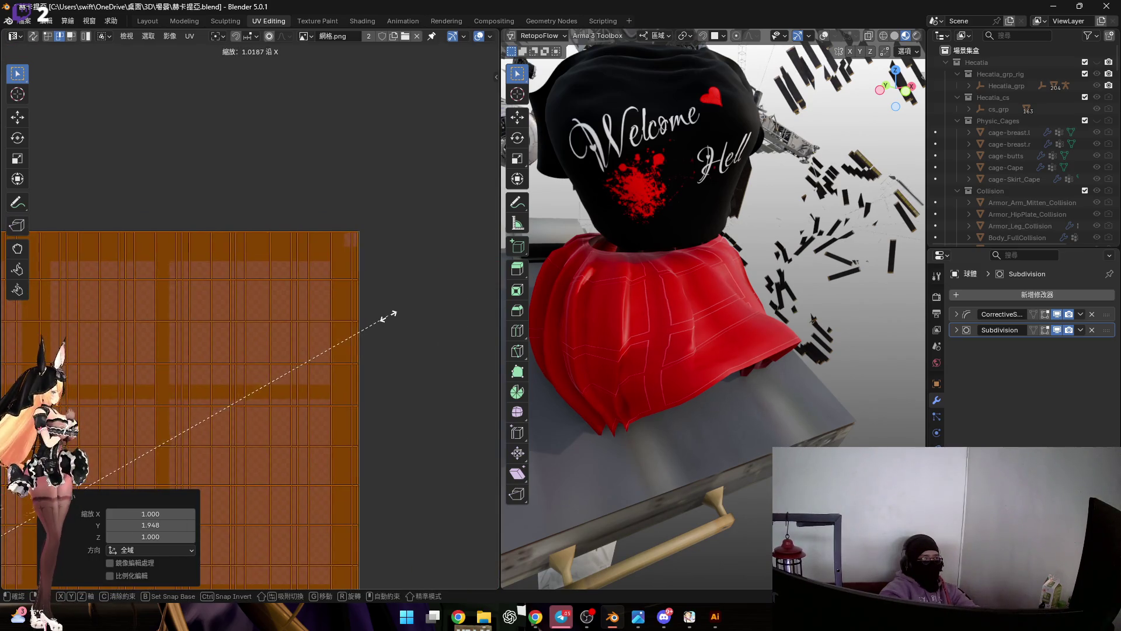
{"action": "left_click", "coordinate": [393, 313]}
{"action": "scroll", "coordinate": [92, 255], "scroll_direction": "down", "scroll_amount": 2}
{"action": "scroll", "coordinate": [290, 242], "scroll_direction": "up", "scroll_amount": 3}
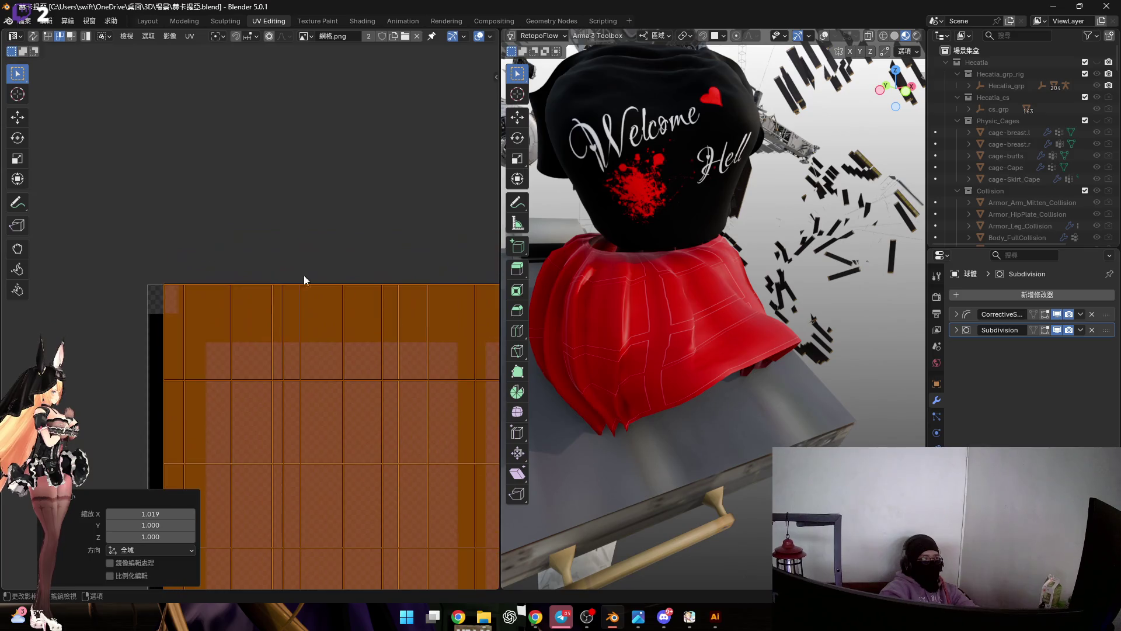
{"action": "key", "text": "g"}
{"action": "key", "text": "x"}
{"action": "left_click", "coordinate": [444, 330]}
{"action": "scroll", "coordinate": [133, 288], "scroll_direction": "down", "scroll_amount": 2}
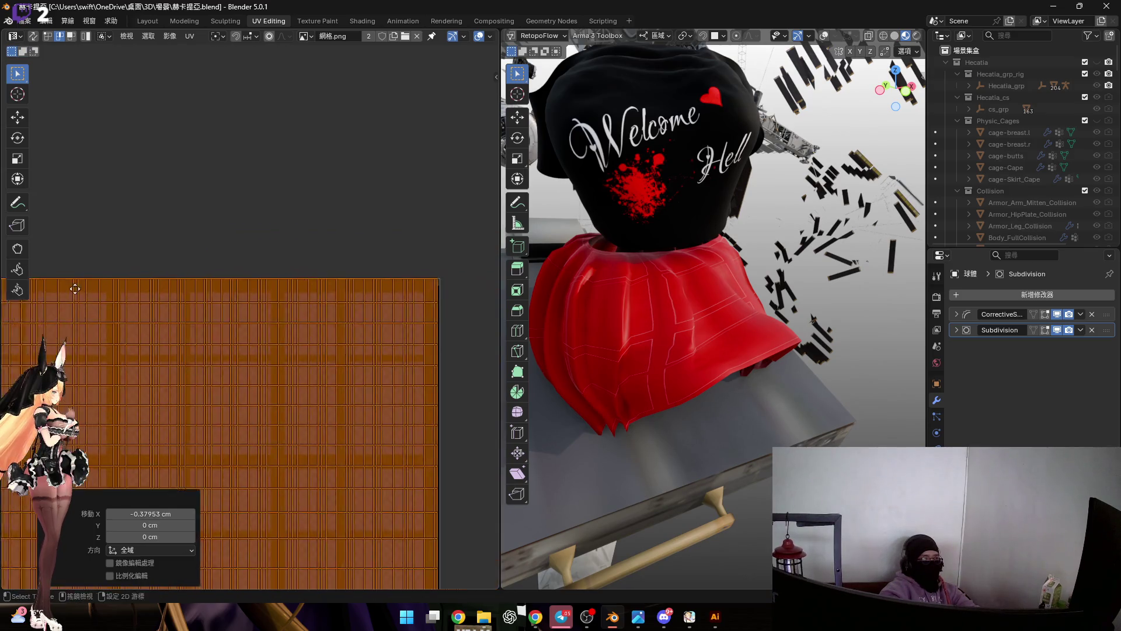
{"action": "scroll", "coordinate": [413, 308], "scroll_direction": "up", "scroll_amount": 2}
{"action": "scroll", "coordinate": [240, 294], "scroll_direction": "down", "scroll_amount": 1}
{"action": "scroll", "coordinate": [240, 295], "scroll_direction": "up", "scroll_amount": 1}
{"action": "key", "text": "s"}
{"action": "key", "text": "x"}
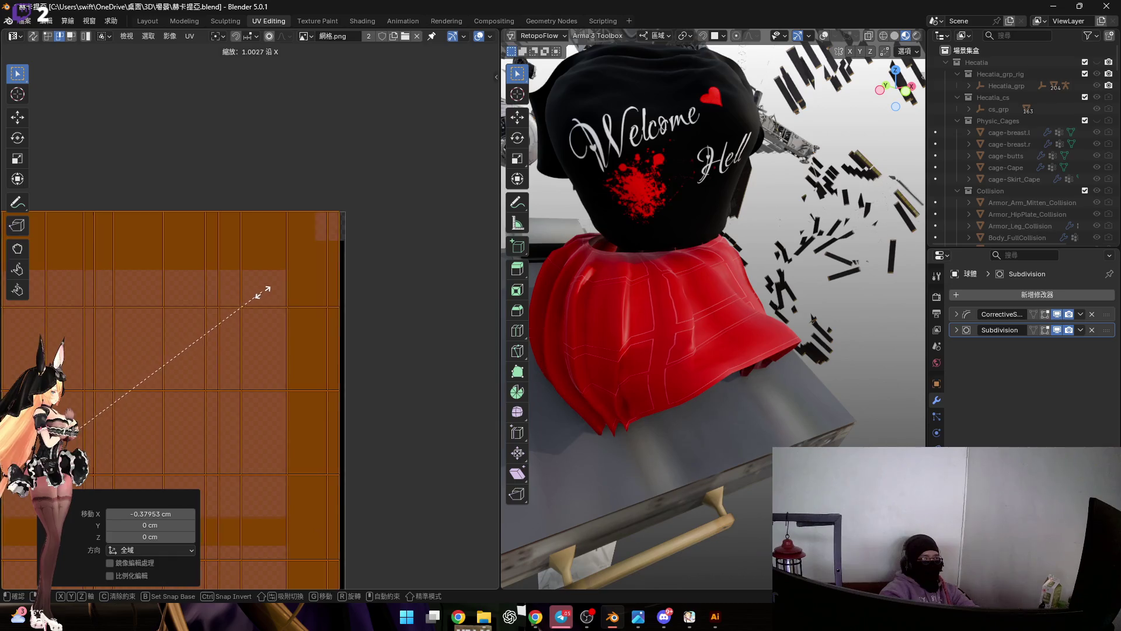
{"action": "left_click", "coordinate": [268, 299]}
{"action": "scroll", "coordinate": [269, 299], "scroll_direction": "down", "scroll_amount": 2}
{"action": "middle_click_drag", "start_coordinate": [666, 289], "coordinate": [727, 262]}
{"action": "scroll", "coordinate": [706, 275], "scroll_direction": "up", "scroll_amount": 4}
{"action": "scroll", "coordinate": [707, 275], "scroll_direction": "down", "scroll_amount": 4}
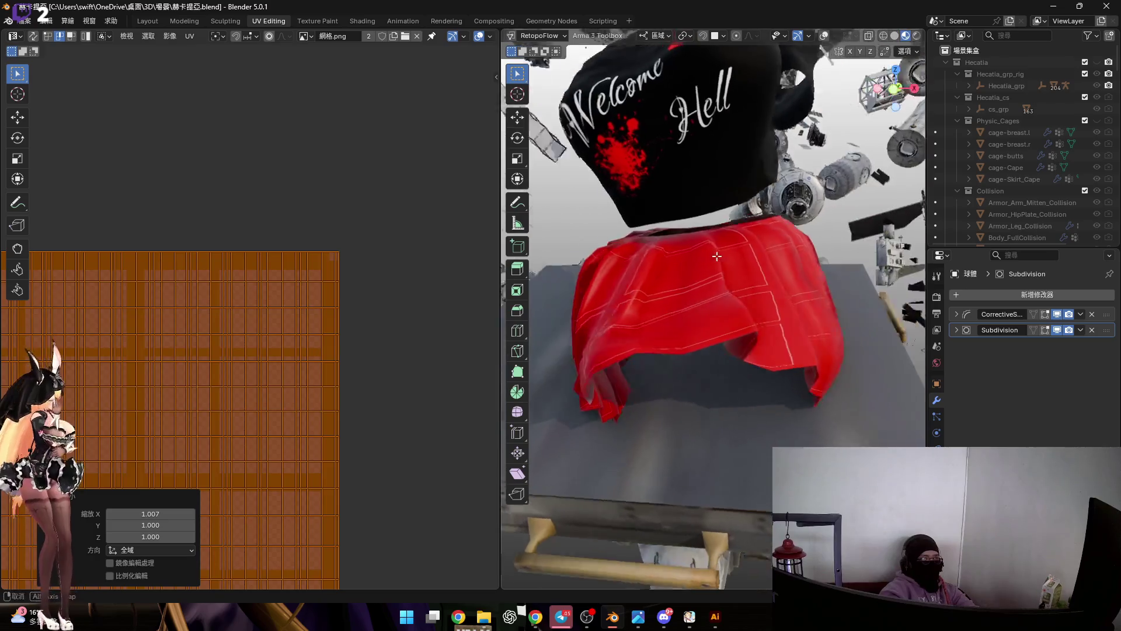
{"action": "left_click", "coordinate": [157, 21]}
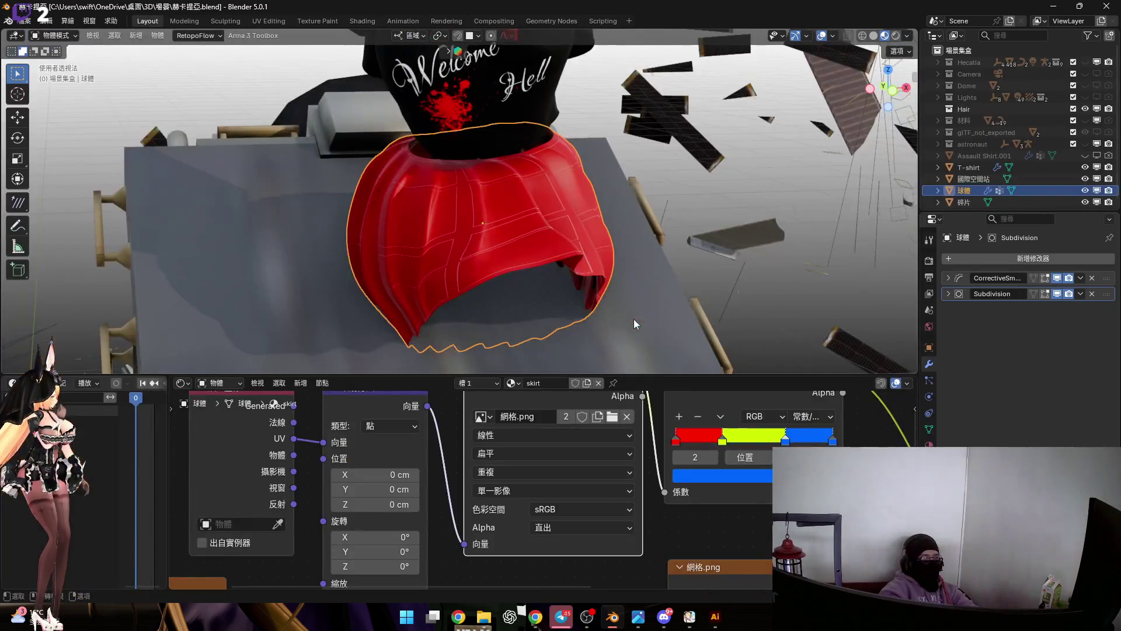
{"action": "scroll", "coordinate": [614, 316], "scroll_direction": "up", "scroll_amount": 3}
Make the yellow-green stop of the skirt's colour ramp active while viewing the skirt's side.
{"action": "mouse_move", "coordinate": [614, 321]}
{"action": "middle_mouse_down"}
{"action": "mouse_move", "coordinate": [500, 270]}
{"action": "mouse_move", "coordinate": [561, 246]}
{"action": "mouse_move", "coordinate": [459, 263]}
{"action": "mouse_move", "coordinate": [541, 266]}
{"action": "mouse_move", "coordinate": [558, 315]}
{"action": "middle_mouse_up"}
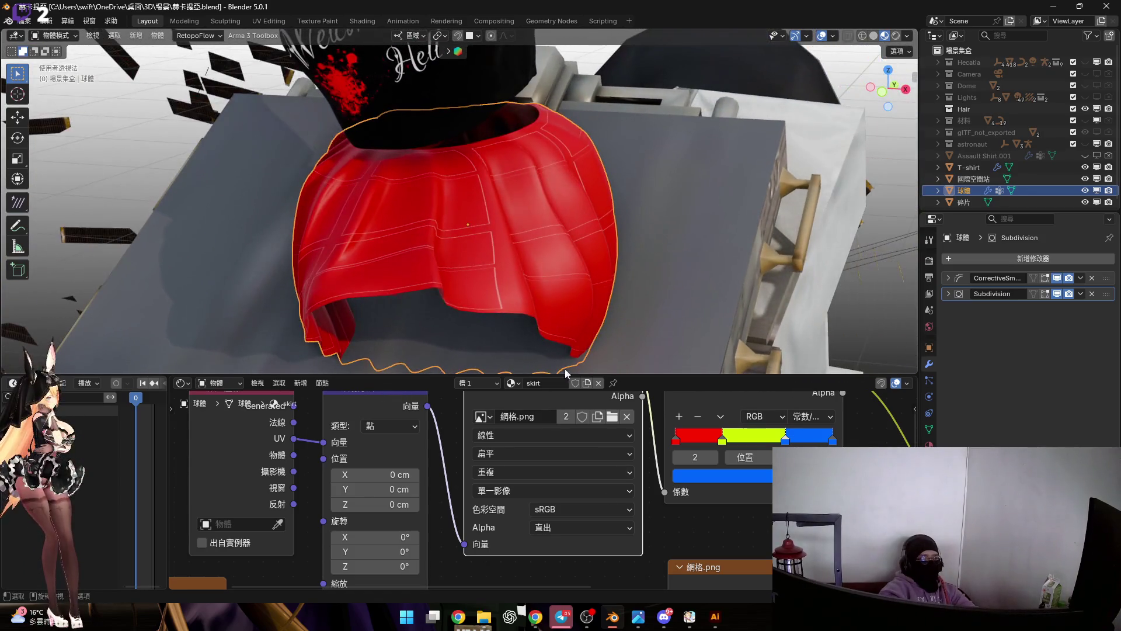
{"action": "scroll", "coordinate": [661, 475], "scroll_direction": "down", "scroll_amount": 2}
{"action": "scroll", "coordinate": [632, 473], "scroll_direction": "up", "scroll_amount": 2}
{"action": "scroll", "coordinate": [640, 442], "scroll_direction": "up", "scroll_amount": 3}
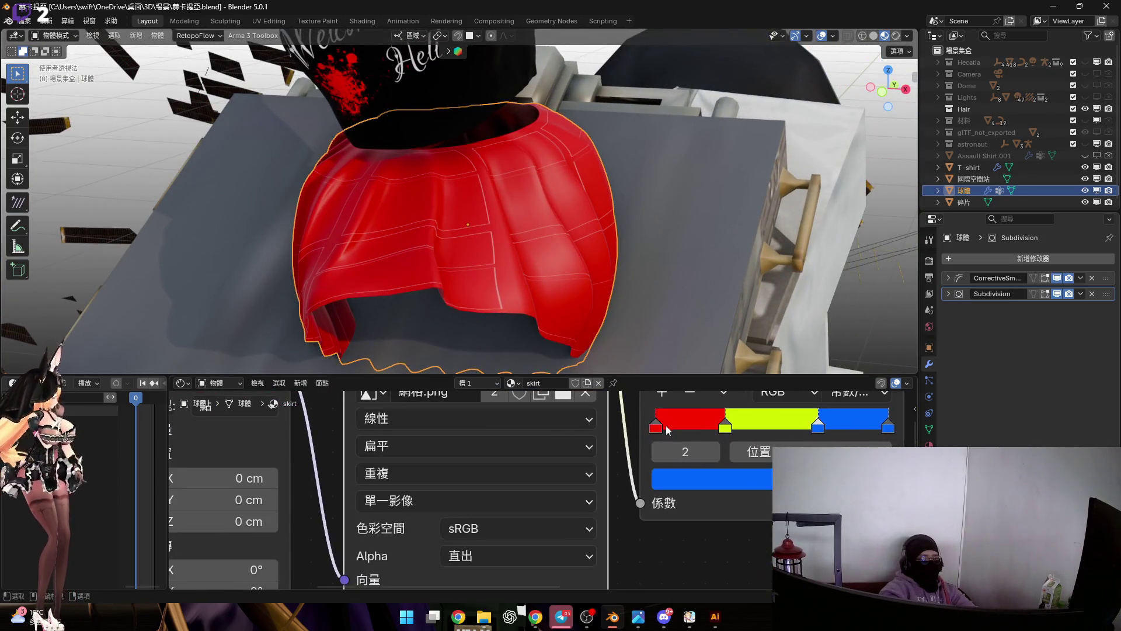
{"action": "scroll", "coordinate": [693, 477], "scroll_direction": "up", "scroll_amount": 3}
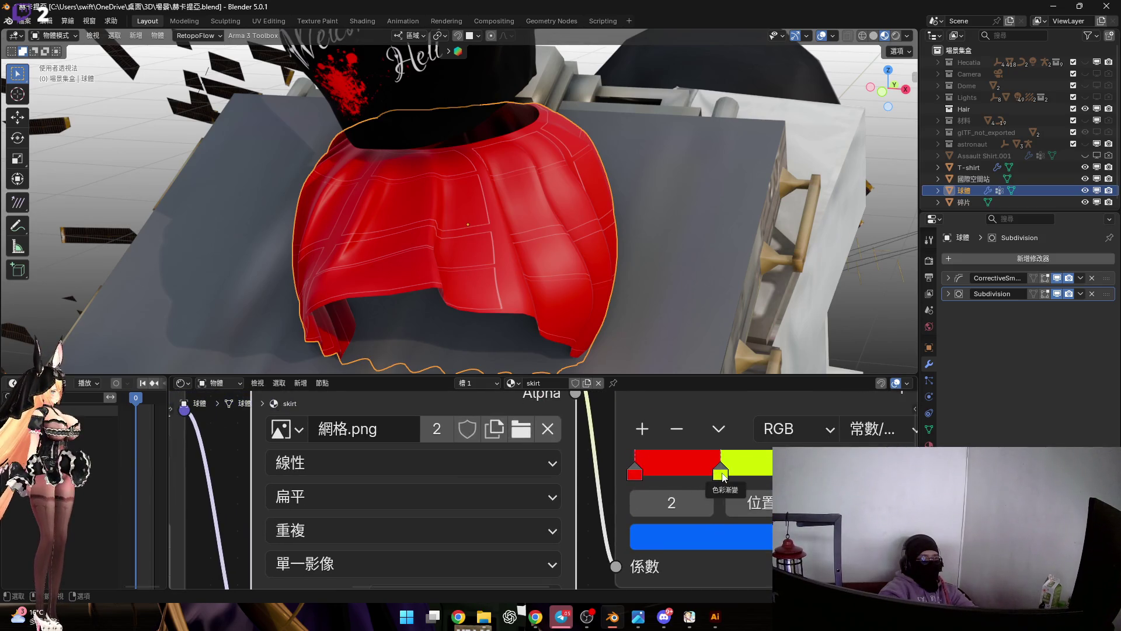
{"action": "left_click", "coordinate": [722, 476]}
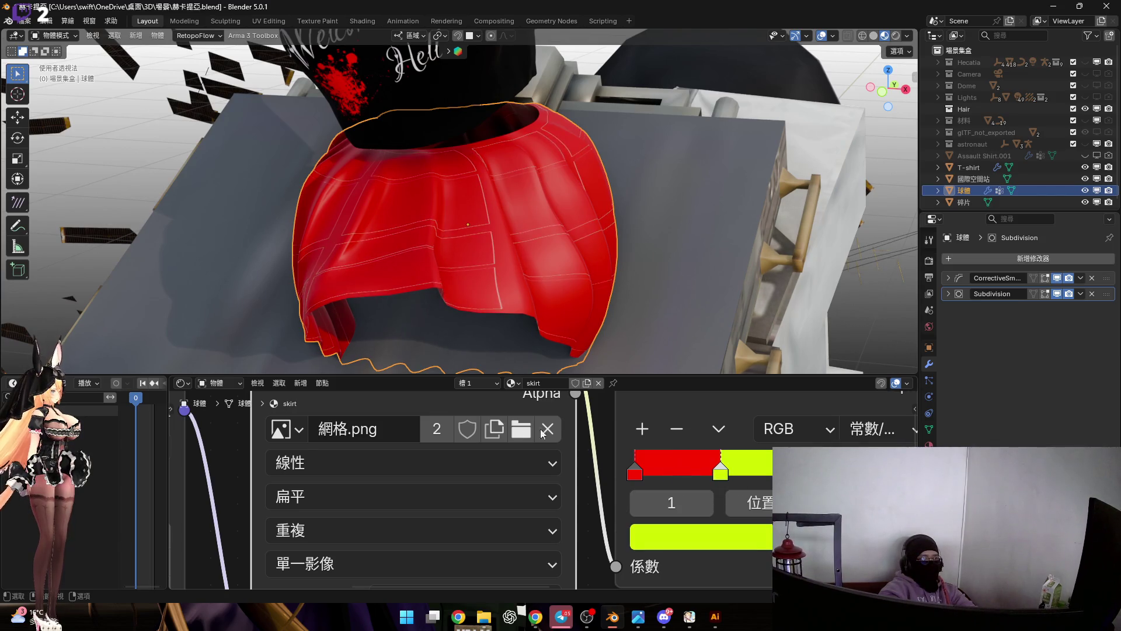
{"action": "scroll", "coordinate": [507, 430], "scroll_direction": "down", "scroll_amount": 2}
{"action": "scroll", "coordinate": [401, 518], "scroll_direction": "down", "scroll_amount": 1}
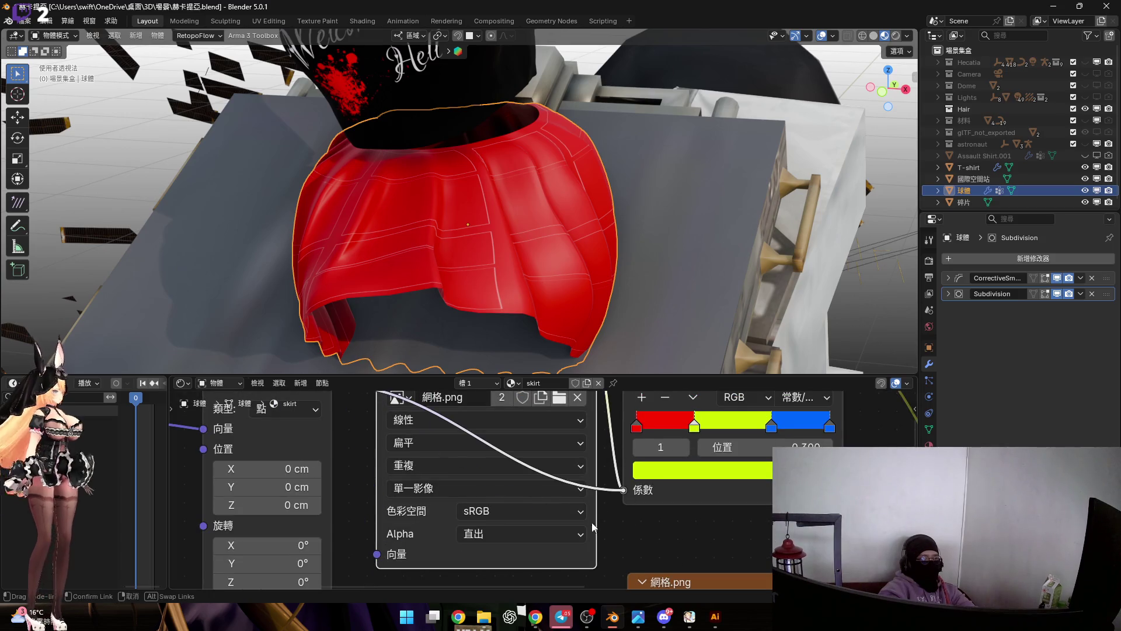
{"action": "scroll", "coordinate": [576, 495], "scroll_direction": "down", "scroll_amount": 2}
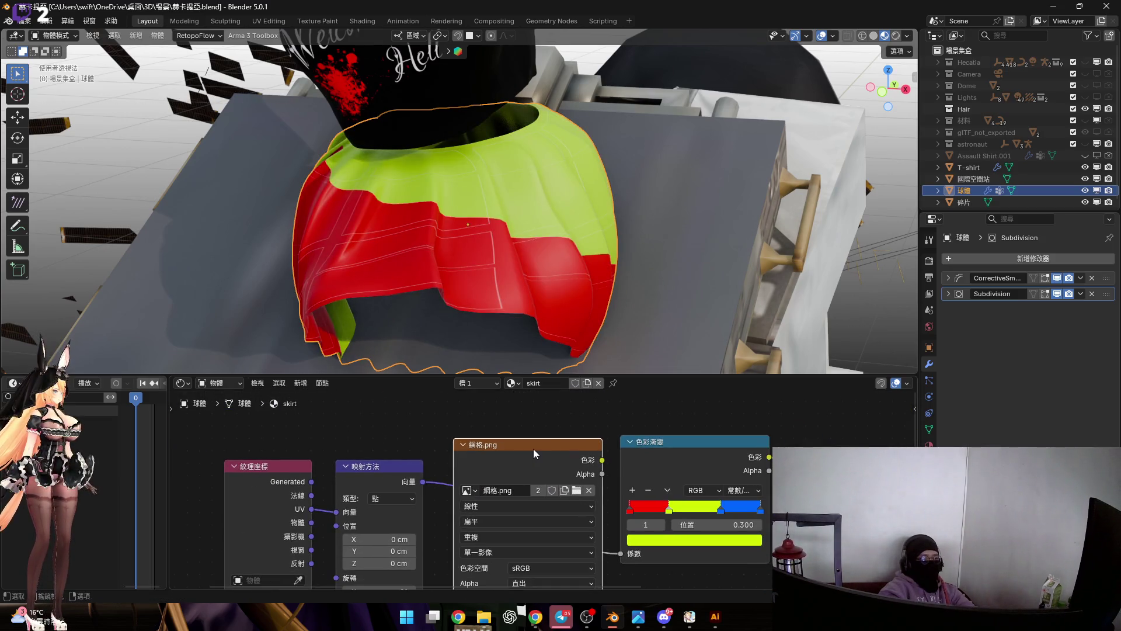
Remove the grid image node so the Mapping node feeds the Color Ramp directly.
{"action": "mouse_move", "coordinate": [517, 333]}
{"action": "middle_mouse_down"}
{"action": "mouse_move", "coordinate": [503, 228]}
{"action": "mouse_move", "coordinate": [529, 234]}
{"action": "mouse_move", "coordinate": [512, 209]}
{"action": "mouse_move", "coordinate": [360, 215]}
{"action": "mouse_move", "coordinate": [442, 213]}
{"action": "mouse_move", "coordinate": [491, 263]}
{"action": "middle_mouse_up"}
{"action": "key", "text": "ctrl+x"}
{"action": "mouse_move", "coordinate": [416, 242]}
{"action": "middle_mouse_down"}
{"action": "mouse_move", "coordinate": [470, 232]}
{"action": "mouse_move", "coordinate": [502, 402]}
{"action": "middle_mouse_up"}
{"action": "scroll", "coordinate": [520, 483], "scroll_direction": "down", "scroll_amount": 2}
{"action": "scroll", "coordinate": [495, 490], "scroll_direction": "up", "scroll_amount": 1}
{"action": "scroll", "coordinate": [478, 451], "scroll_direction": "up", "scroll_amount": 1}
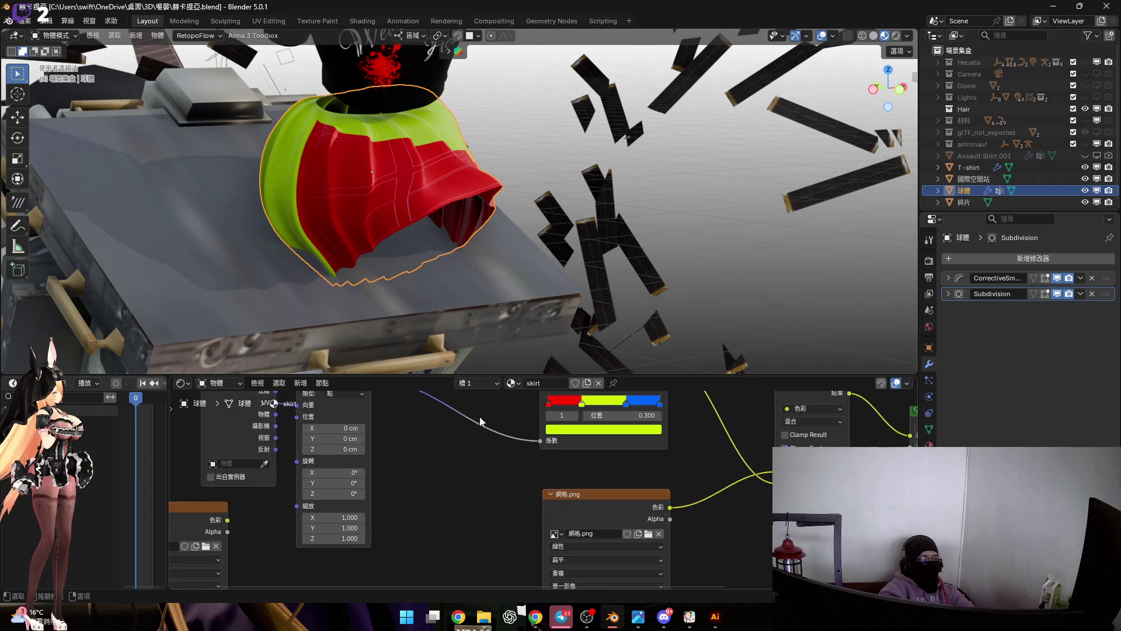
{"action": "scroll", "coordinate": [505, 476], "scroll_direction": "up", "scroll_amount": 1}
{"action": "scroll", "coordinate": [421, 471], "scroll_direction": "up", "scroll_amount": 1}
{"action": "scroll", "coordinate": [488, 534], "scroll_direction": "up", "scroll_amount": 1}
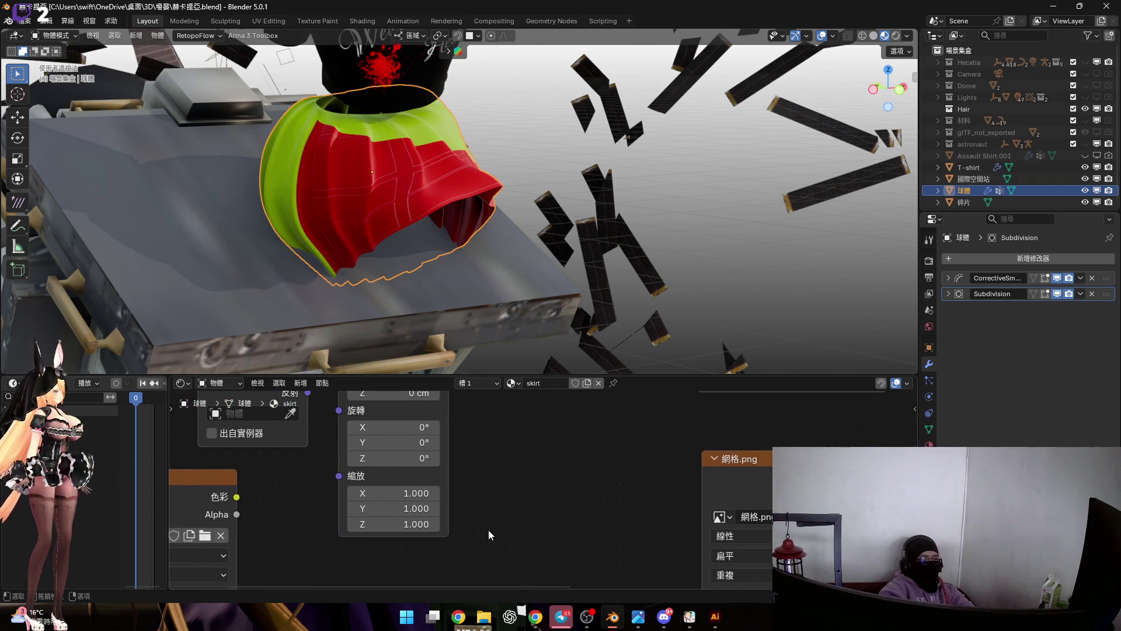
{"action": "scroll", "coordinate": [534, 481], "scroll_direction": "up", "scroll_amount": 2, "text": "shift"}
{"action": "mouse_move", "coordinate": [389, 229]}
{"action": "middle_mouse_down"}
{"action": "mouse_move", "coordinate": [463, 184]}
{"action": "mouse_move", "coordinate": [409, 185]}
{"action": "mouse_move", "coordinate": [393, 220]}
{"action": "middle_mouse_up"}
{"action": "scroll", "coordinate": [469, 449], "scroll_direction": "up", "scroll_amount": 1}
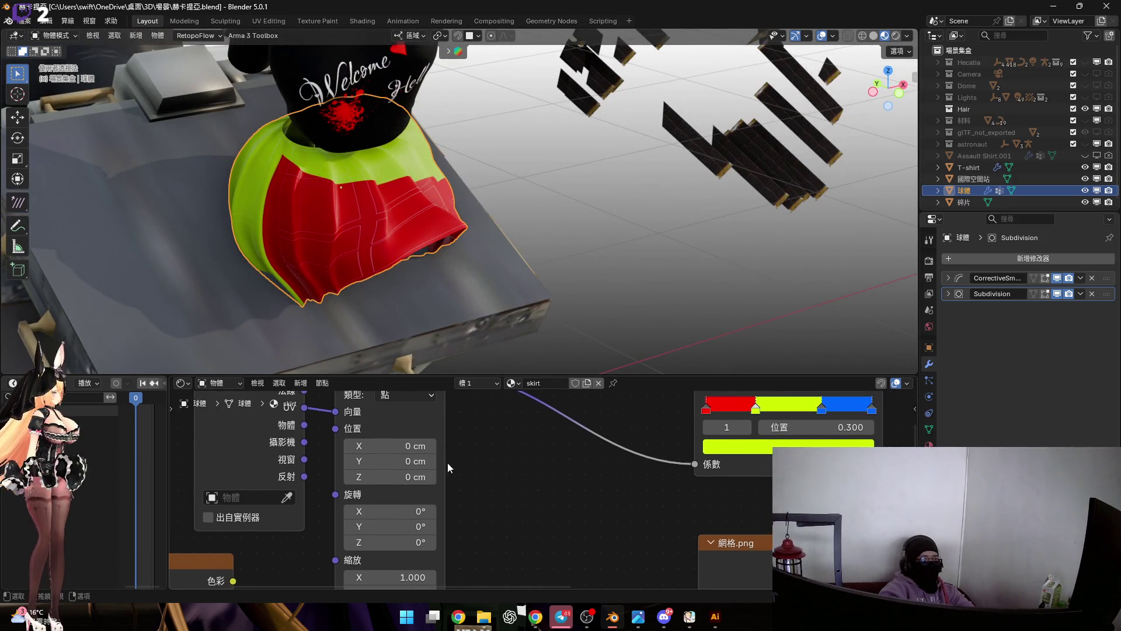
Test-drag the Mapping location X, Y, Z and rotation X, resetting each back to zero.
{"action": "left_click_drag", "start_coordinate": [386, 444], "coordinate": [446, 445]}
{"action": "key", "text": "Escape"}
{"action": "left_click_drag", "start_coordinate": [383, 460], "coordinate": [447, 461]}
{"action": "key", "text": "Escape"}
{"action": "left_click_drag", "start_coordinate": [385, 478], "coordinate": [447, 478]}
{"action": "key", "text": "Escape"}
{"action": "mouse_move", "coordinate": [389, 515]}
{"action": "left_mouse_down"}
{"action": "mouse_move", "coordinate": [351, 515]}
{"action": "mouse_move", "coordinate": [376, 514]}
{"action": "left_mouse_up"}
{"action": "key", "text": "BackSpace"}
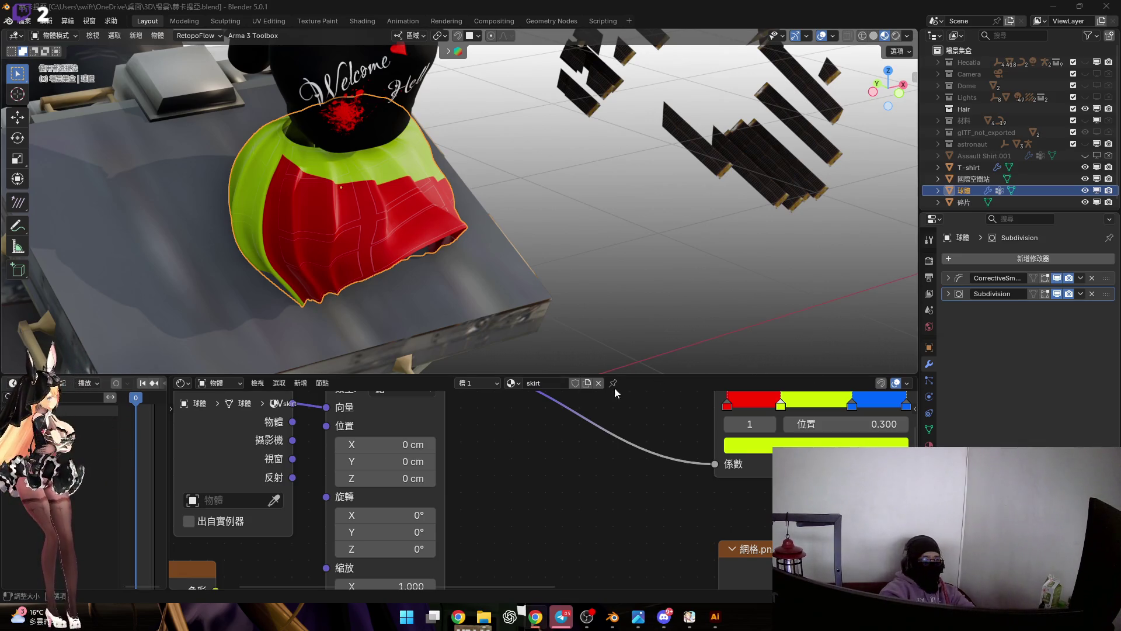
{"action": "scroll", "coordinate": [439, 484], "scroll_direction": "down", "scroll_amount": 2}
{"action": "scroll", "coordinate": [439, 484], "scroll_direction": "up", "scroll_amount": 2}
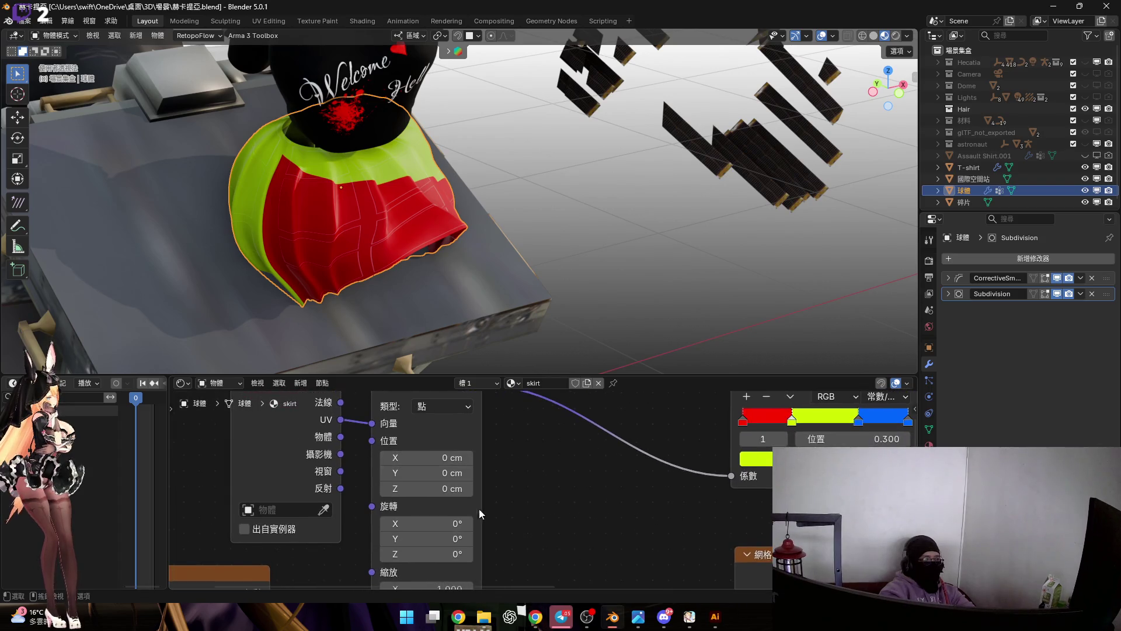
Try tilting the gradient around X and Y to see the bands swing on the skirt.
{"action": "mouse_move", "coordinate": [438, 496]}
{"action": "left_mouse_down"}
{"action": "mouse_move", "coordinate": [411, 496]}
{"action": "mouse_move", "coordinate": [464, 496]}
{"action": "mouse_move", "coordinate": [430, 498]}
{"action": "left_mouse_up"}
{"action": "mouse_move", "coordinate": [518, 282]}
{"action": "middle_mouse_down"}
{"action": "mouse_move", "coordinate": [365, 275]}
{"action": "mouse_move", "coordinate": [436, 283]}
{"action": "middle_mouse_up"}
{"action": "scroll", "coordinate": [451, 490], "scroll_direction": "down", "scroll_amount": 2}
{"action": "mouse_move", "coordinate": [450, 489]}
{"action": "left_mouse_down"}
{"action": "mouse_move", "coordinate": [473, 503]}
{"action": "mouse_move", "coordinate": [450, 504]}
{"action": "left_mouse_up"}
Set the Mapping Z rotation to 45°, then try an X tilt and cancel it.
{"action": "left_click", "coordinate": [449, 504]}
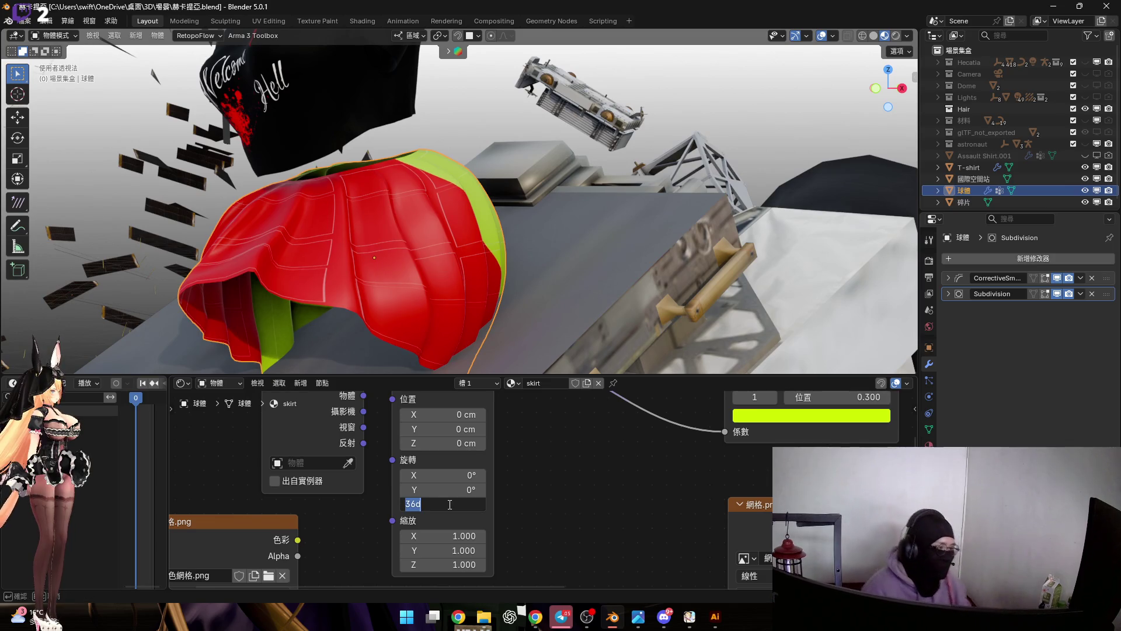
{"action": "type", "text": "45"}
{"action": "key", "text": "Return"}
{"action": "mouse_move", "coordinate": [427, 251]}
{"action": "middle_mouse_down"}
{"action": "mouse_move", "coordinate": [605, 278]}
{"action": "mouse_move", "coordinate": [334, 296]}
{"action": "mouse_move", "coordinate": [355, 268]}
{"action": "mouse_move", "coordinate": [331, 261]}
{"action": "mouse_move", "coordinate": [411, 310]}
{"action": "middle_mouse_up"}
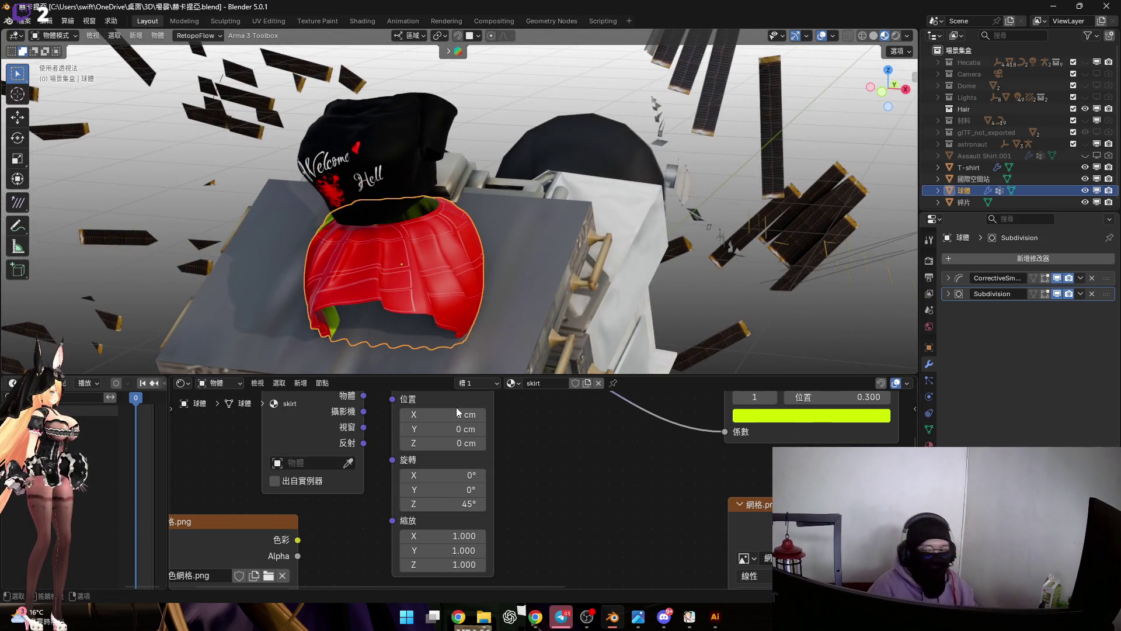
{"action": "middle_click_drag", "start_coordinate": [482, 466], "coordinate": [443, 483]}
{"action": "scroll", "coordinate": [445, 483], "scroll_direction": "up", "scroll_amount": 1}
{"action": "scroll", "coordinate": [444, 482], "scroll_direction": "up", "scroll_amount": 1}
{"action": "left_click_drag", "start_coordinate": [444, 492], "coordinate": [429, 492]}
{"action": "key", "text": "Escape"}
Try a Y tilt and cancel it, inspecting the diagonal bands from top and side views.
{"action": "mouse_move", "coordinate": [369, 275]}
{"action": "middle_mouse_down"}
{"action": "mouse_move", "coordinate": [403, 331]}
{"action": "mouse_move", "coordinate": [474, 268]}
{"action": "middle_mouse_up"}
{"action": "scroll", "coordinate": [411, 286], "scroll_direction": "up", "scroll_amount": 3}
{"action": "scroll", "coordinate": [411, 286], "scroll_direction": "down", "scroll_amount": 3}
{"action": "mouse_move", "coordinate": [411, 287]}
{"action": "middle_mouse_down"}
{"action": "mouse_move", "coordinate": [391, 292]}
{"action": "mouse_move", "coordinate": [464, 320]}
{"action": "mouse_move", "coordinate": [516, 255]}
{"action": "mouse_move", "coordinate": [506, 280]}
{"action": "middle_mouse_up"}
{"action": "left_click_drag", "start_coordinate": [456, 511], "coordinate": [412, 512]}
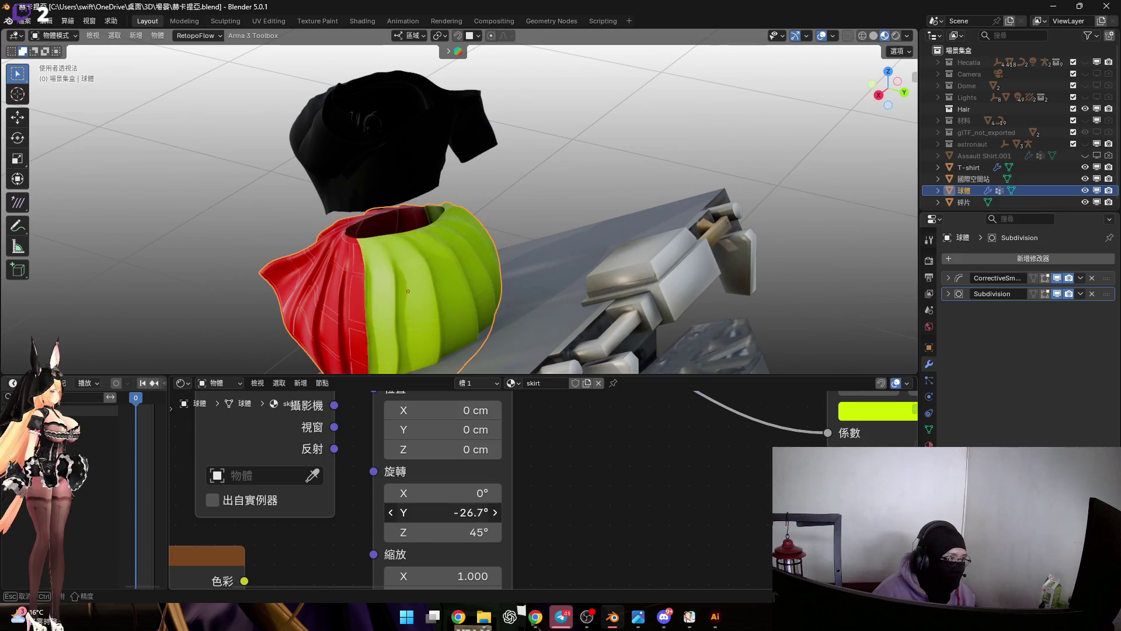
{"action": "key", "text": "Escape"}
{"action": "middle_click_drag", "start_coordinate": [644, 441], "coordinate": [491, 461]}
{"action": "mouse_move", "coordinate": [439, 350]}
{"action": "middle_mouse_down"}
{"action": "mouse_move", "coordinate": [421, 307]}
{"action": "mouse_move", "coordinate": [569, 247]}
{"action": "mouse_move", "coordinate": [480, 249]}
{"action": "mouse_move", "coordinate": [601, 255]}
{"action": "middle_mouse_up"}
{"action": "middle_click_drag", "start_coordinate": [440, 466], "coordinate": [472, 511]}
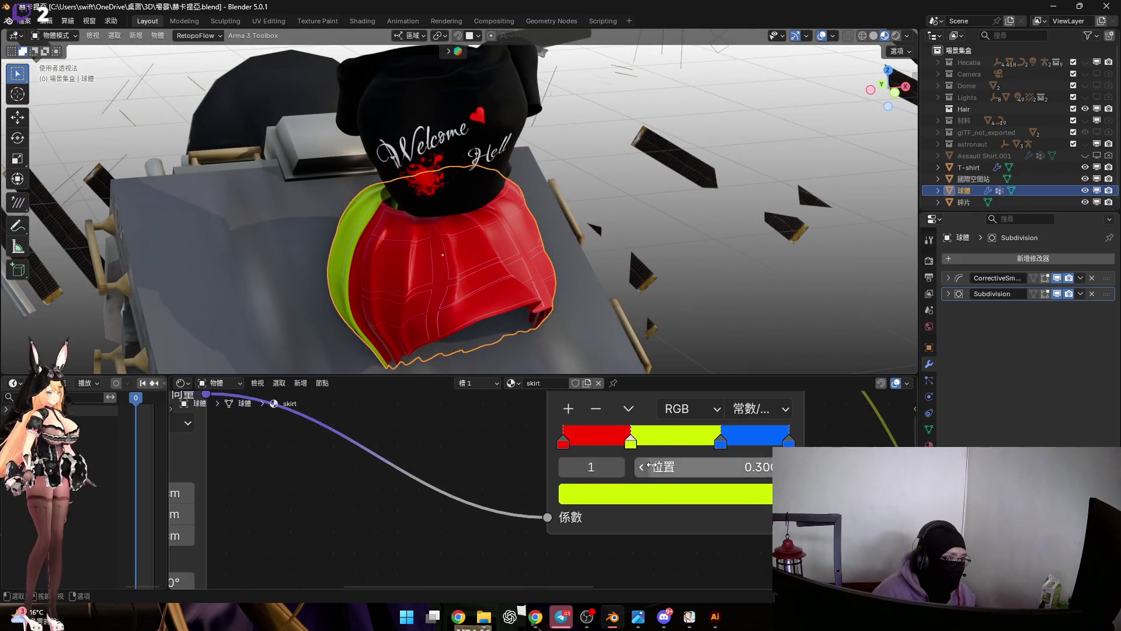
{"action": "scroll", "coordinate": [594, 482], "scroll_direction": "up", "scroll_amount": 3}
Slide the yellow-green and blue stops, undo, then reorder them with blue near 0.2 and yellow-green at 0.5.
{"action": "left_click_drag", "start_coordinate": [572, 475], "coordinate": [544, 474]}
{"action": "left_click_drag", "start_coordinate": [699, 474], "coordinate": [598, 474]}
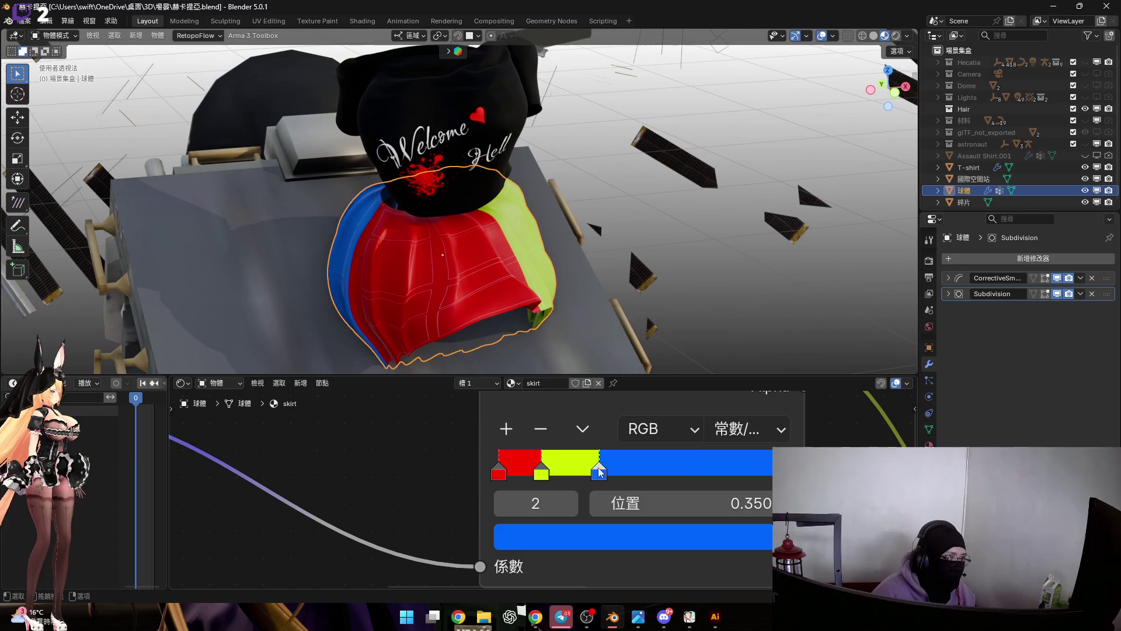
{"action": "key", "text": "ctrl+z"}
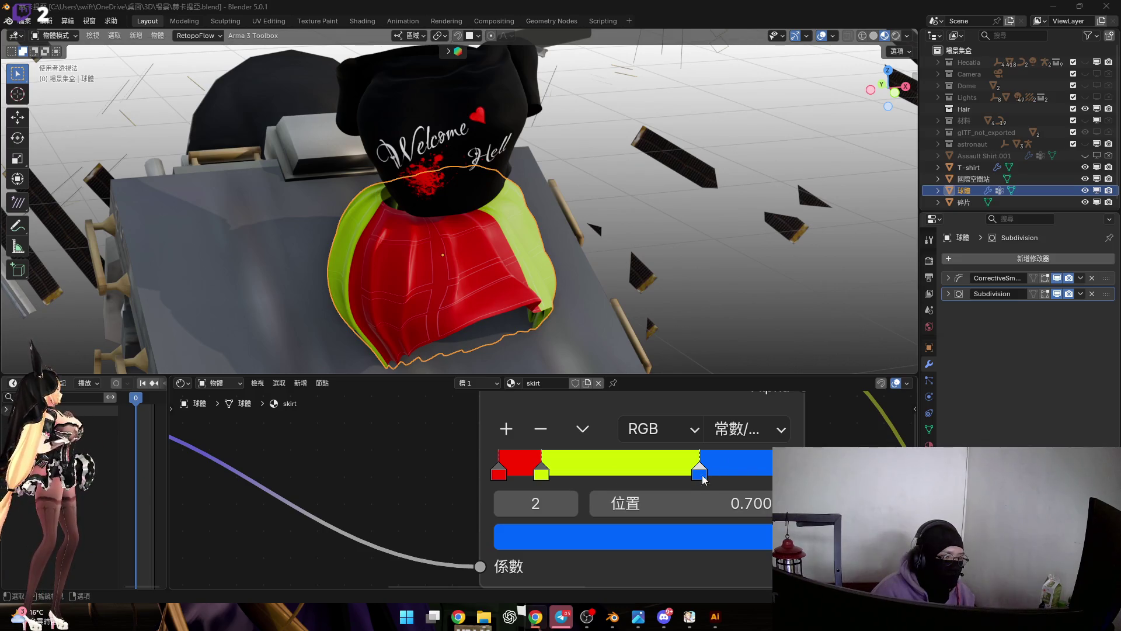
{"action": "left_click", "coordinate": [541, 474]}
{"action": "left_click", "coordinate": [634, 533]}
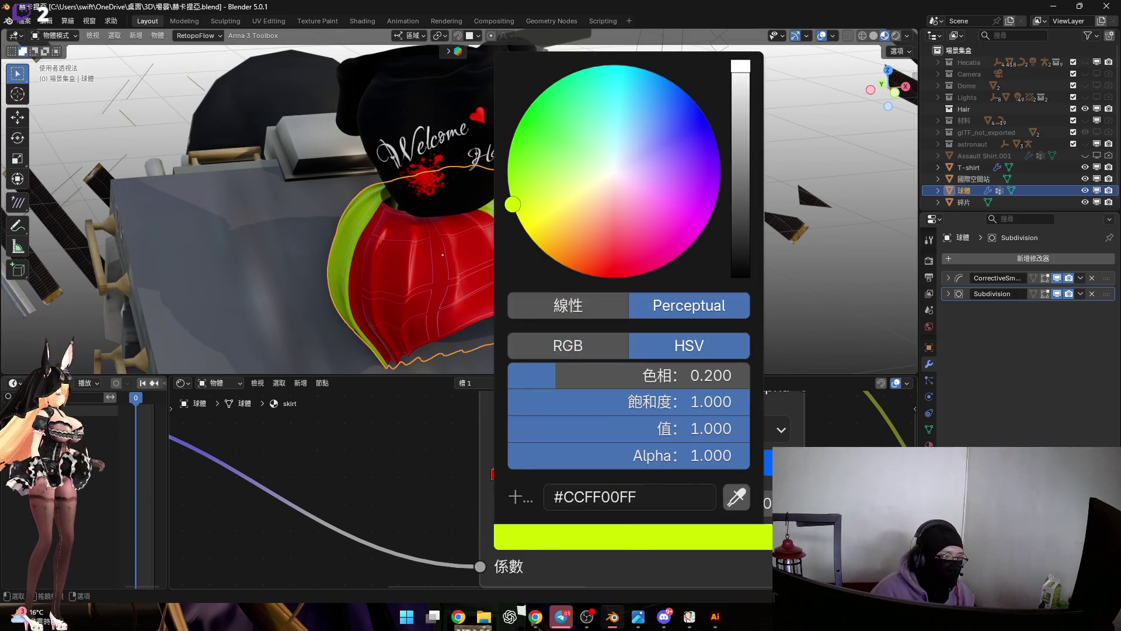
{"action": "left_click", "coordinate": [700, 473]}
{"action": "mouse_move", "coordinate": [542, 474]}
{"action": "left_mouse_down"}
{"action": "mouse_move", "coordinate": [641, 473]}
{"action": "mouse_move", "coordinate": [550, 473]}
{"action": "left_mouse_up"}
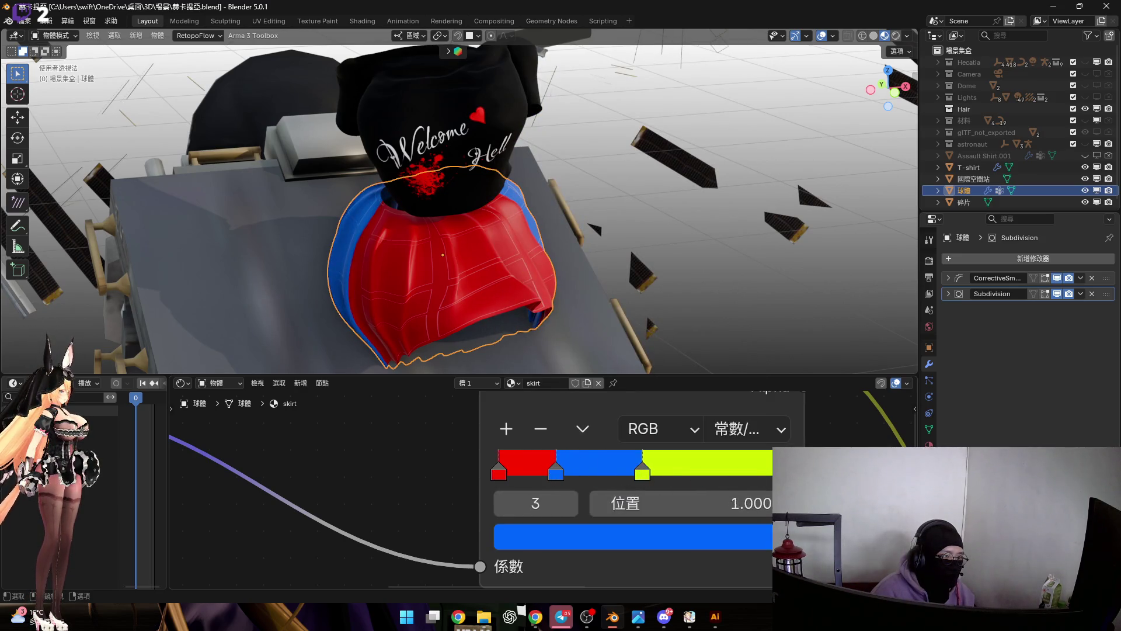
Move the yellow-green stop to about 0.477 and the blue boundary to roughly 0.218.
{"action": "middle_click_drag", "start_coordinate": [471, 248], "coordinate": [464, 255]}
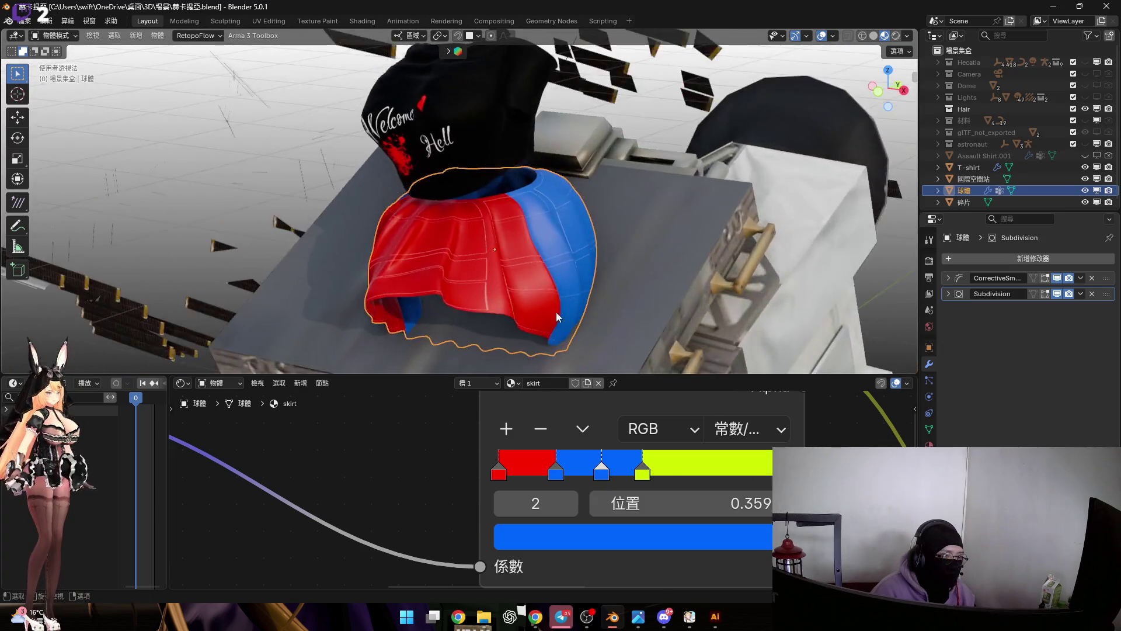
{"action": "left_click", "coordinate": [642, 473]}
{"action": "left_click_drag", "start_coordinate": [689, 480], "coordinate": [638, 480]}
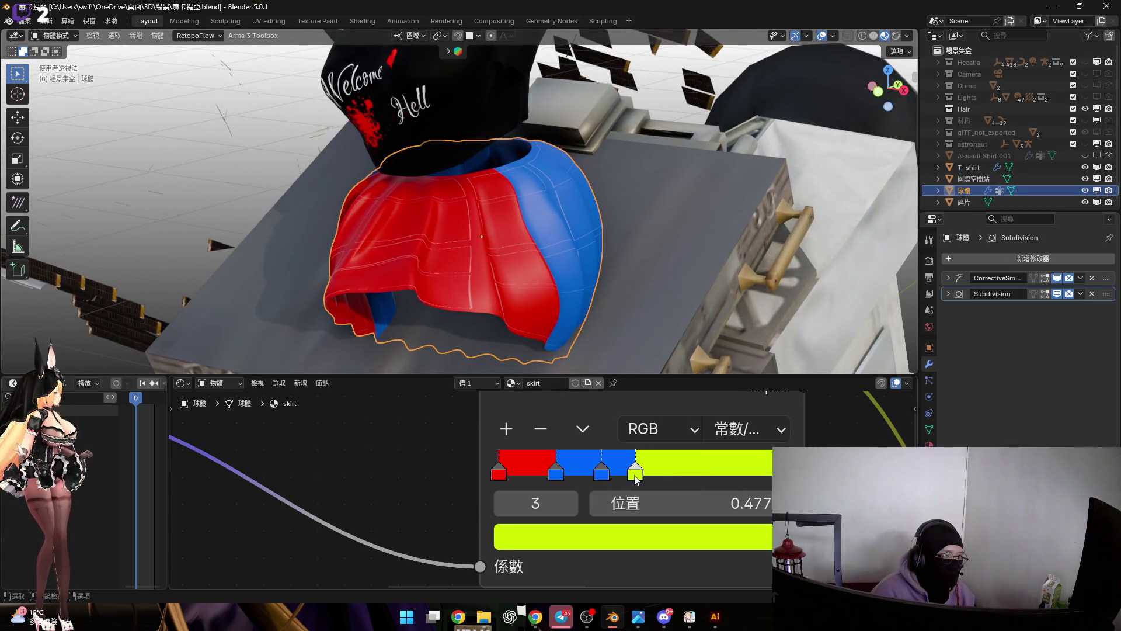
{"action": "left_click_drag", "start_coordinate": [554, 473], "coordinate": [524, 476]}
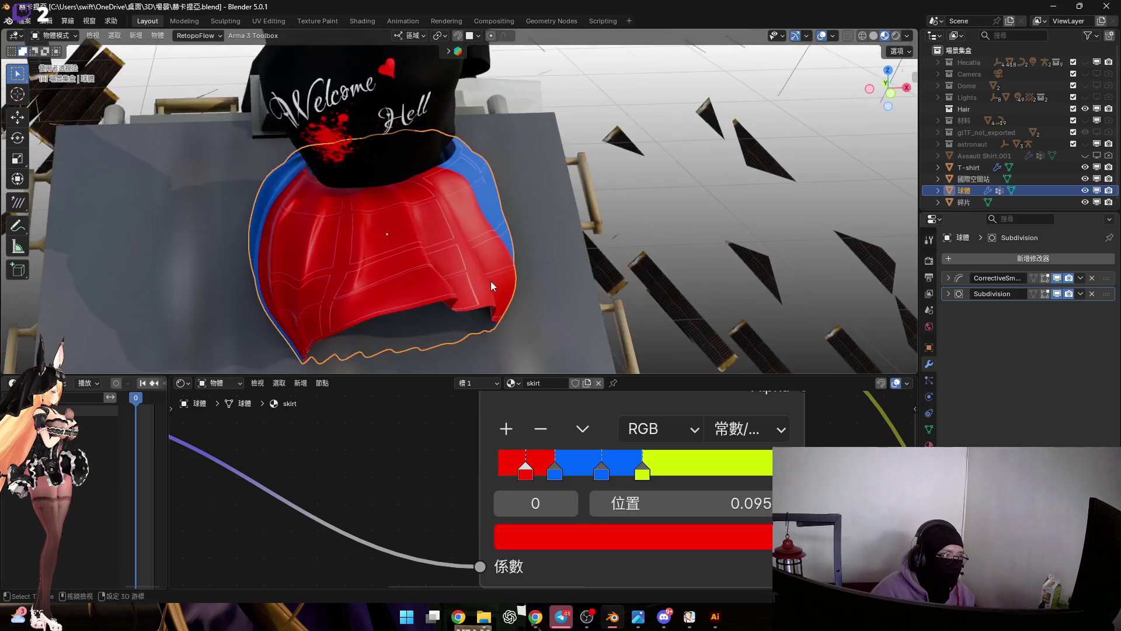
{"action": "middle_click_drag", "start_coordinate": [458, 282], "coordinate": [491, 282]}
{"action": "left_click_drag", "start_coordinate": [562, 474], "coordinate": [531, 474]}
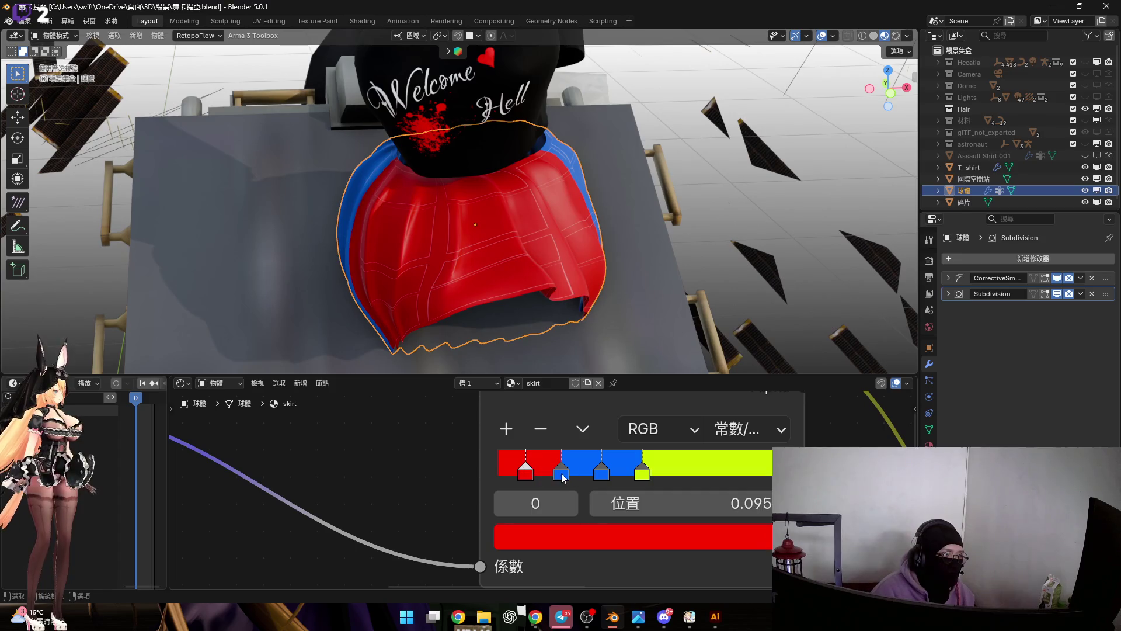
Select the blue stop, adjust its colour fields and add a new red stop to the ramp.
{"action": "left_click", "coordinate": [561, 474]}
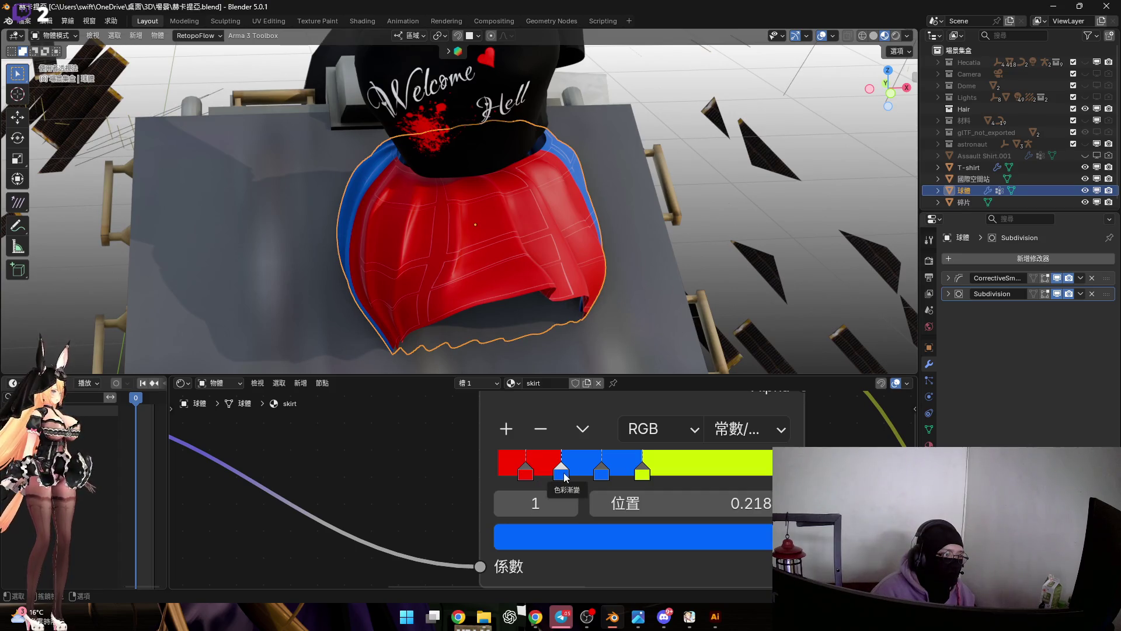
{"action": "left_click", "coordinate": [625, 507]}
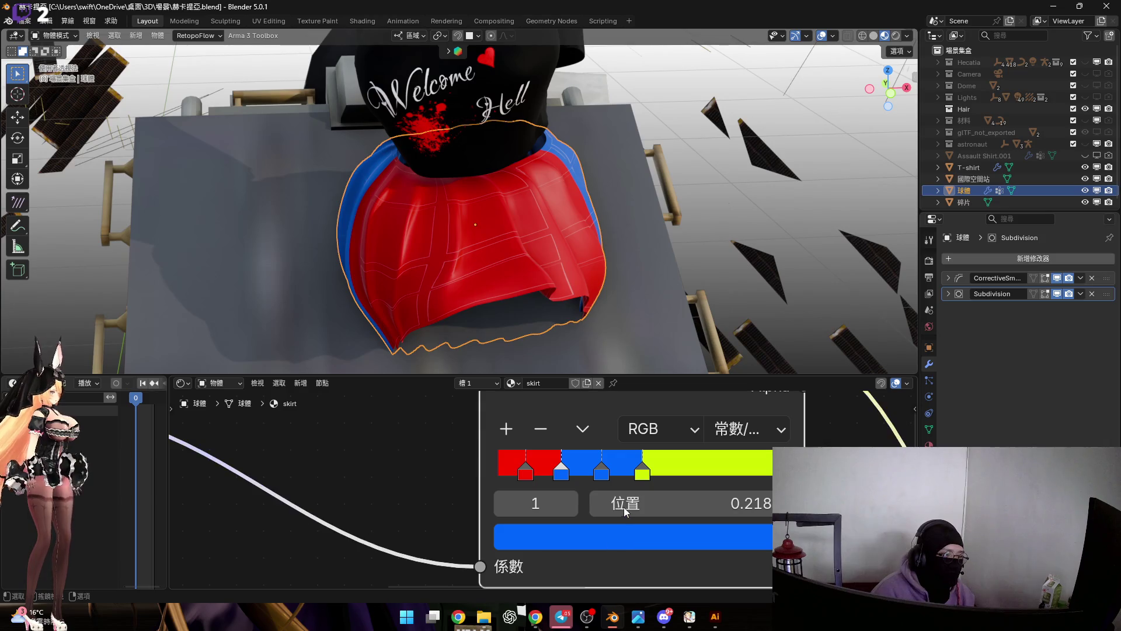
{"action": "left_click", "coordinate": [605, 532]}
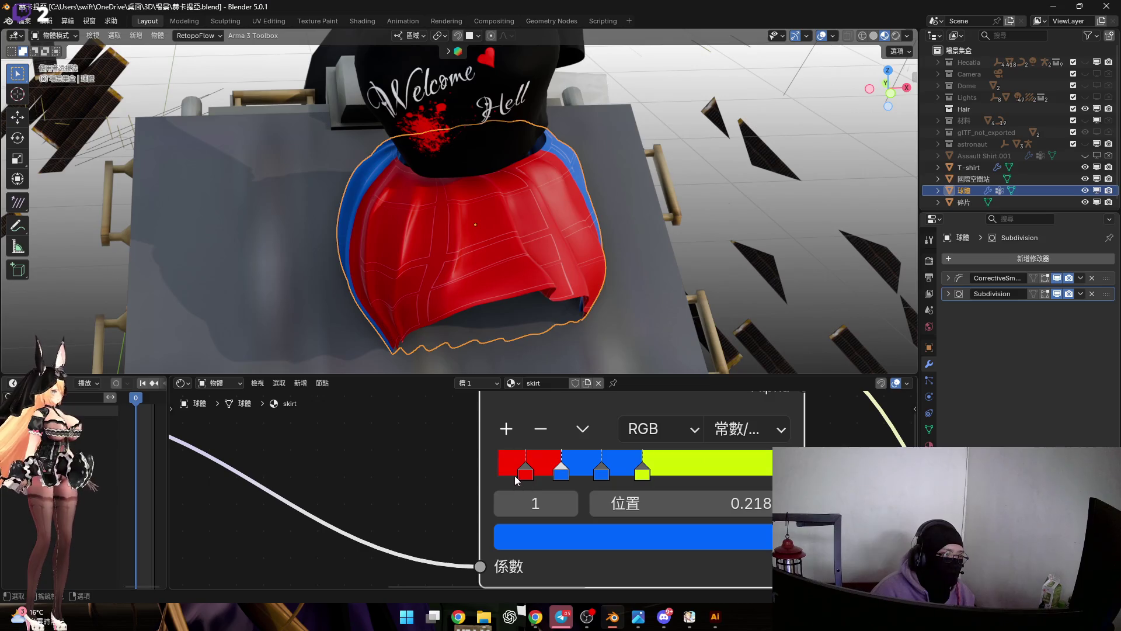
{"action": "left_click", "coordinate": [506, 428]}
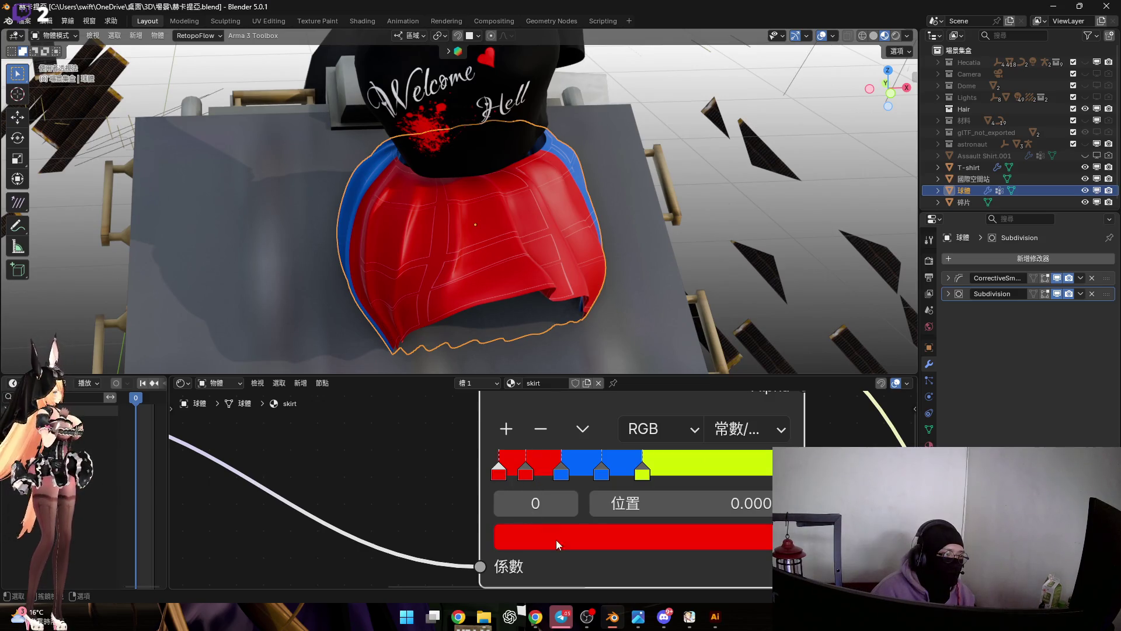
Colour the first stop #0066FF blue and drag the yellow stop to about 0.564 then back left.
{"action": "left_click", "coordinate": [550, 534]}
{"action": "left_click", "coordinate": [614, 497]}
{"action": "type", "text": "#0066FFFF"}
{"action": "key", "text": "Return"}
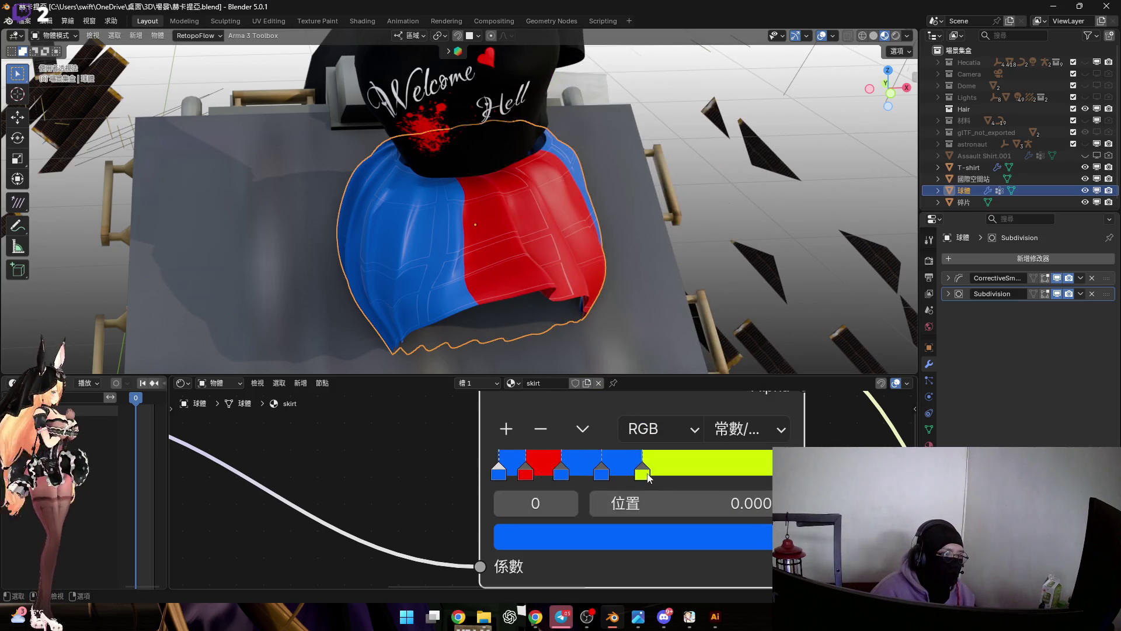
{"action": "left_click_drag", "start_coordinate": [648, 478], "coordinate": [667, 478]}
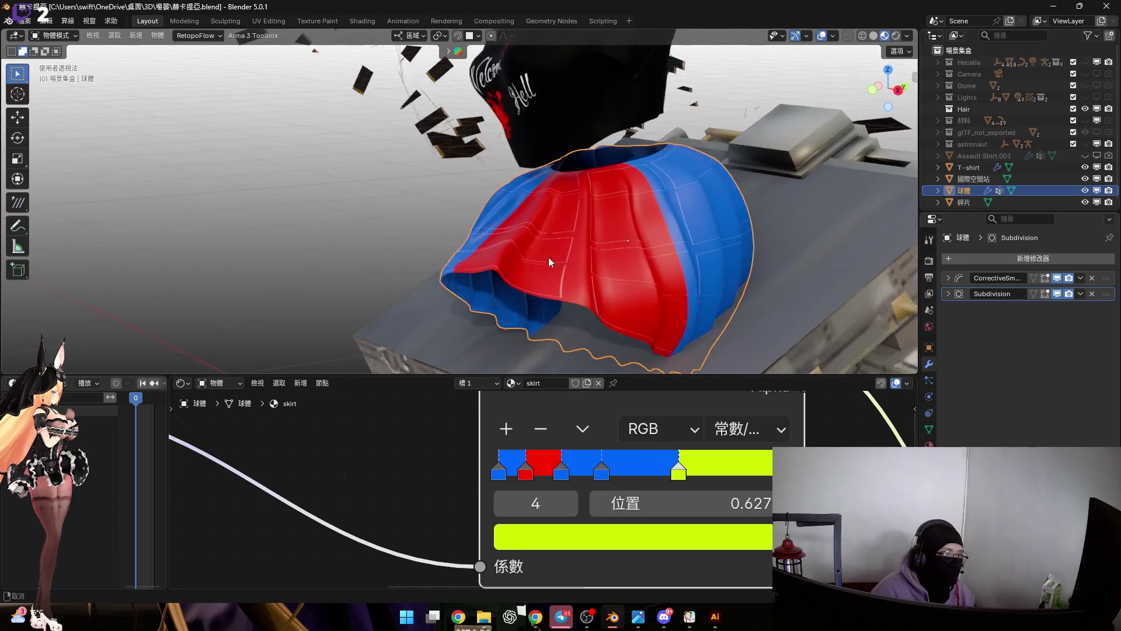
{"action": "middle_click_drag", "start_coordinate": [560, 279], "coordinate": [648, 422]}
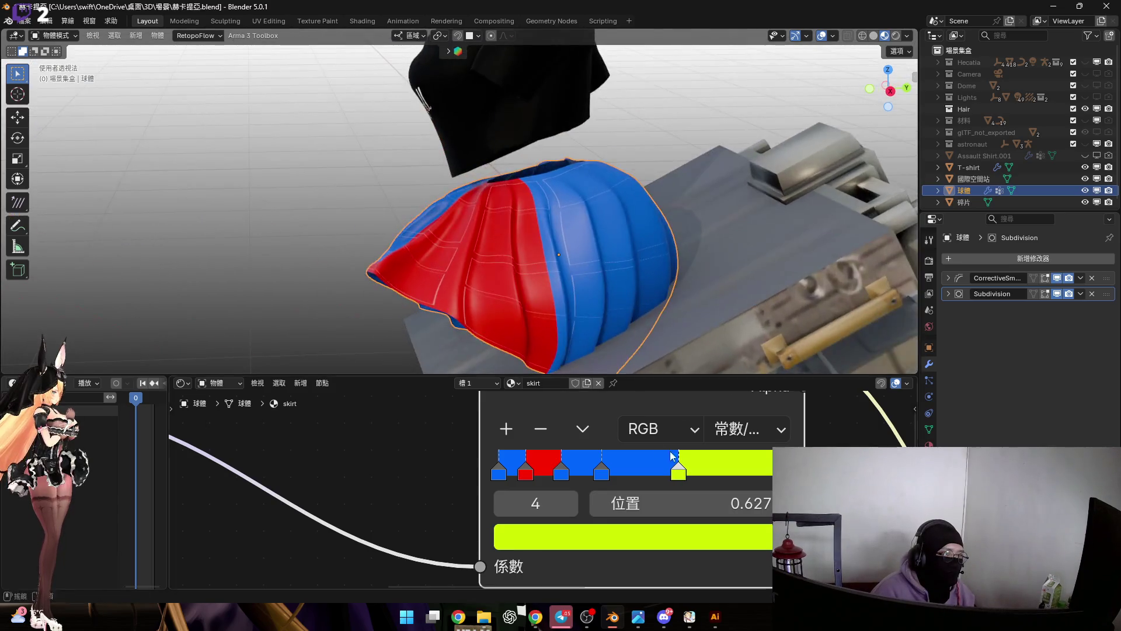
{"action": "left_click_drag", "start_coordinate": [661, 473], "coordinate": [625, 473]}
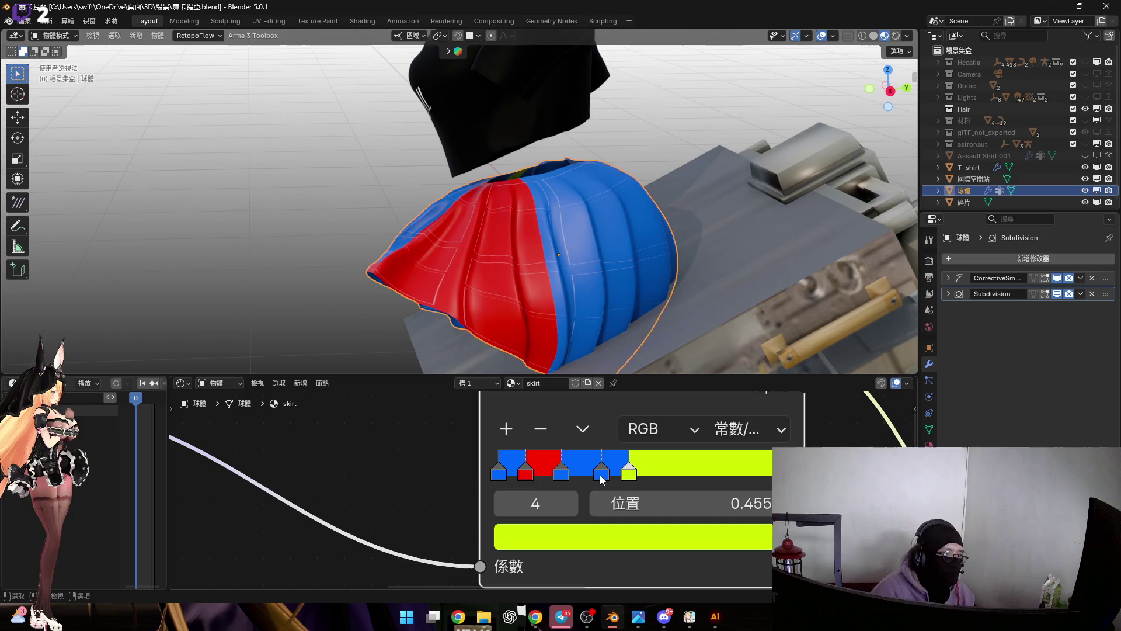
Remove the extra blue stop and slide the green boundary between 0.295 and 0.359.
{"action": "left_click", "coordinate": [601, 474]}
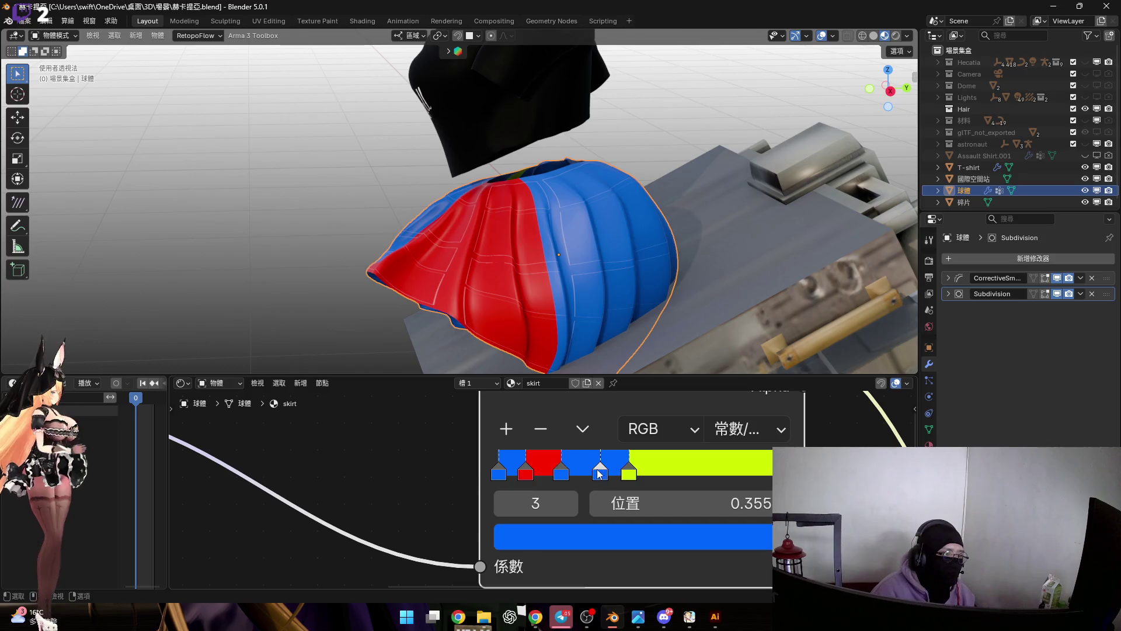
{"action": "left_click", "coordinate": [540, 428]}
{"action": "left_click_drag", "start_coordinate": [629, 473], "coordinate": [584, 475]}
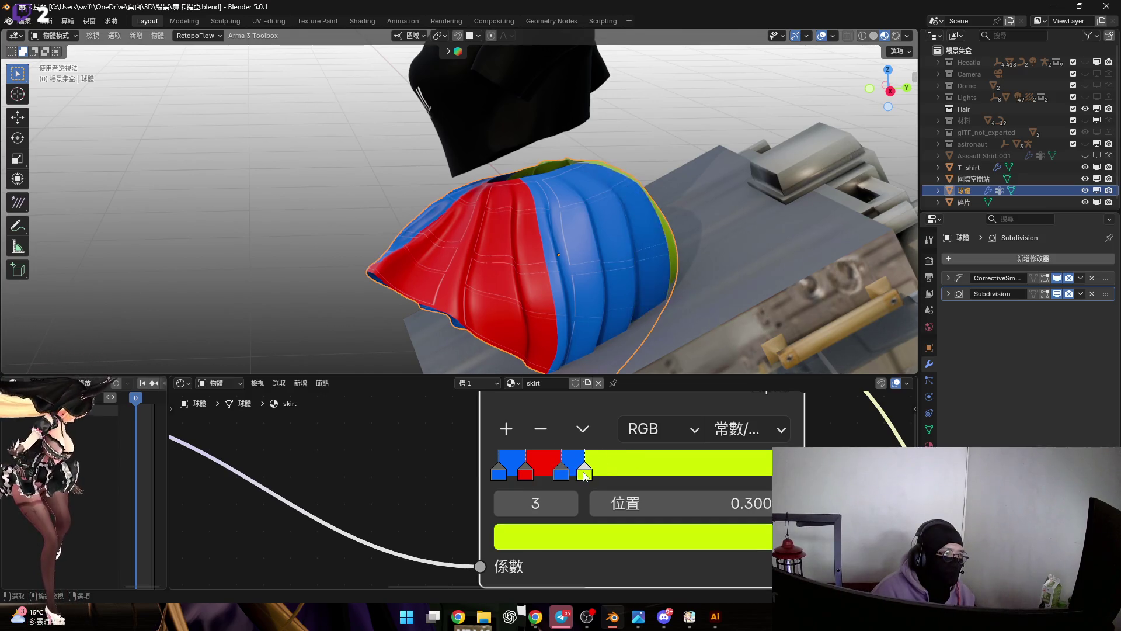
{"action": "mouse_move", "coordinate": [553, 282]}
{"action": "middle_mouse_down"}
{"action": "mouse_move", "coordinate": [529, 329]}
{"action": "mouse_move", "coordinate": [615, 455]}
{"action": "middle_mouse_up"}
{"action": "left_click_drag", "start_coordinate": [585, 471], "coordinate": [604, 473]}
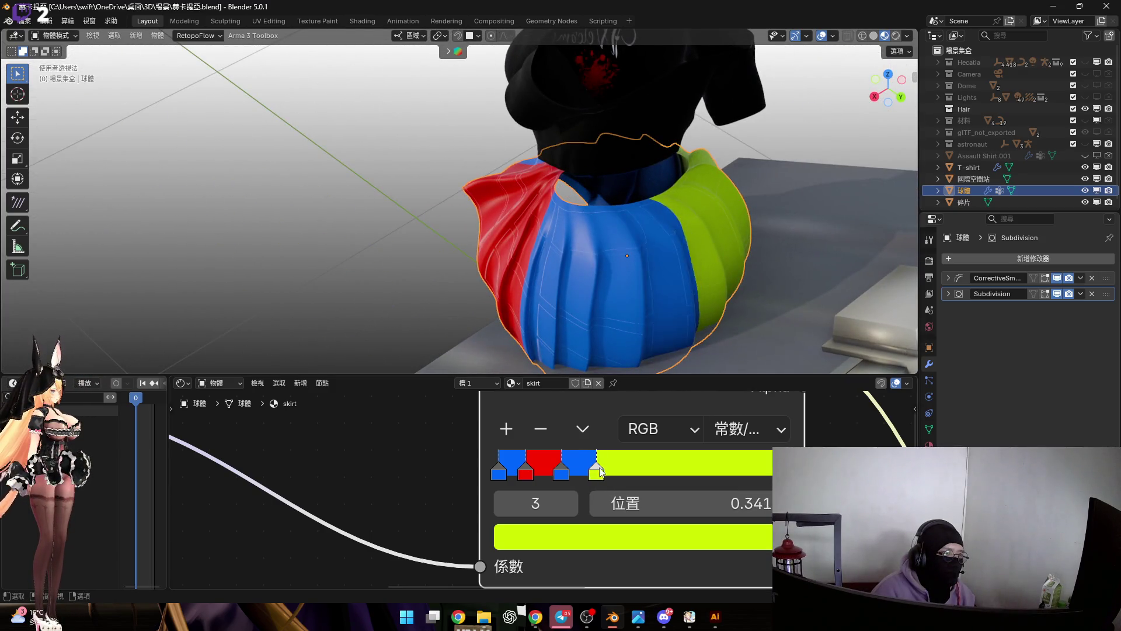
{"action": "middle_click_drag", "start_coordinate": [603, 311], "coordinate": [582, 287]}
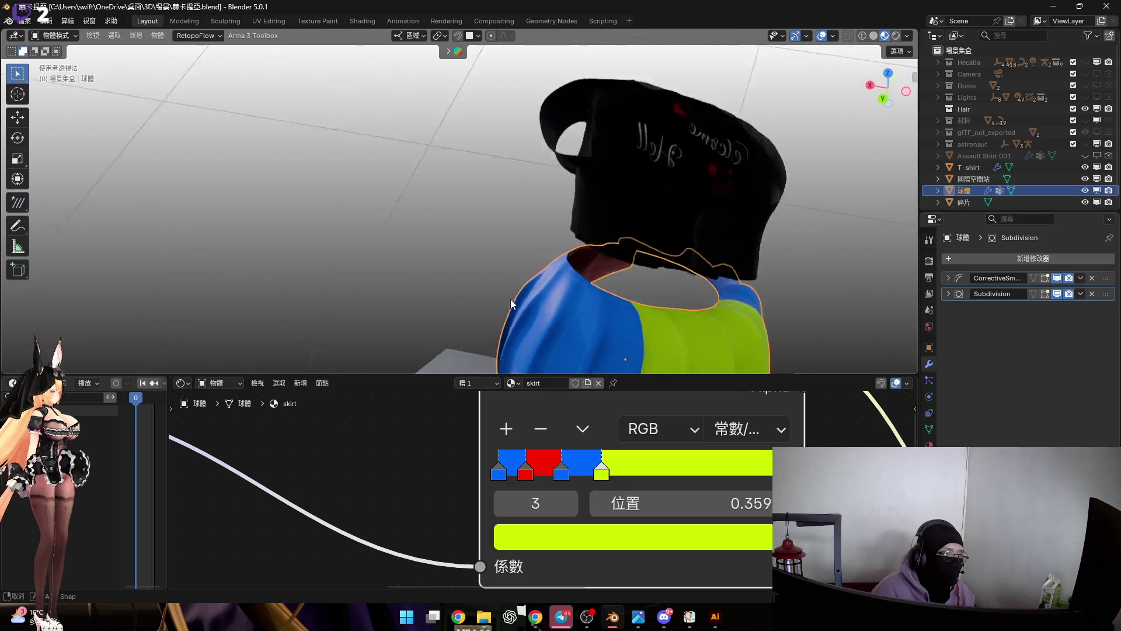
{"action": "left_click_drag", "start_coordinate": [604, 473], "coordinate": [607, 473]}
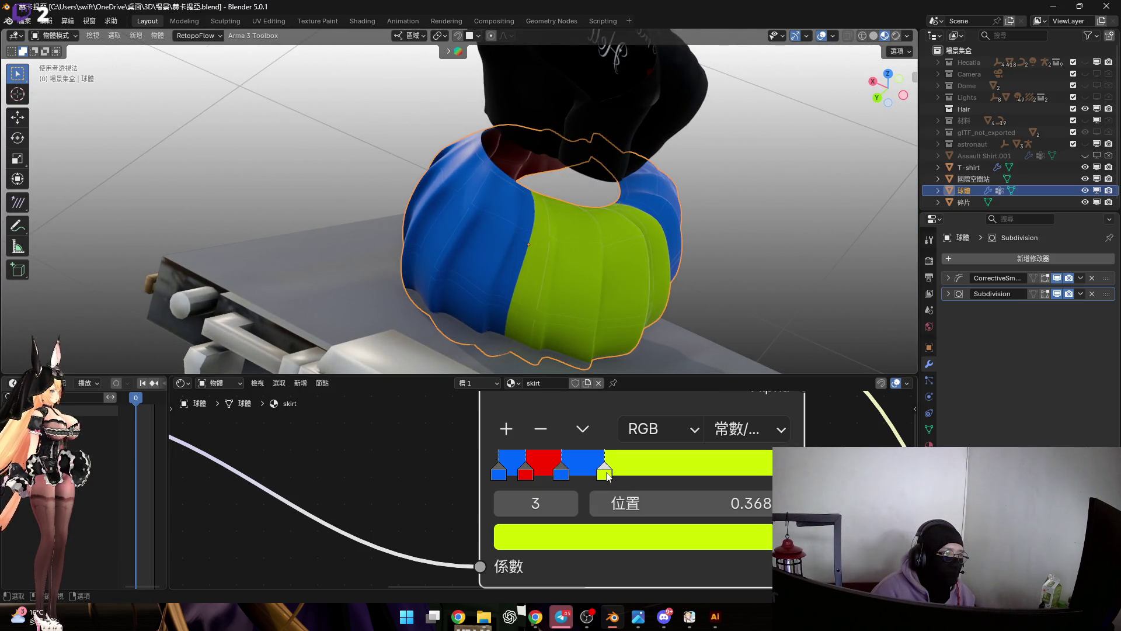
Set the yellow stop's position to 0.400 and start editing the middle blue stop's position.
{"action": "left_click", "coordinate": [671, 496]}
{"action": "type", "text": ".4"}
{"action": "key", "text": "Return"}
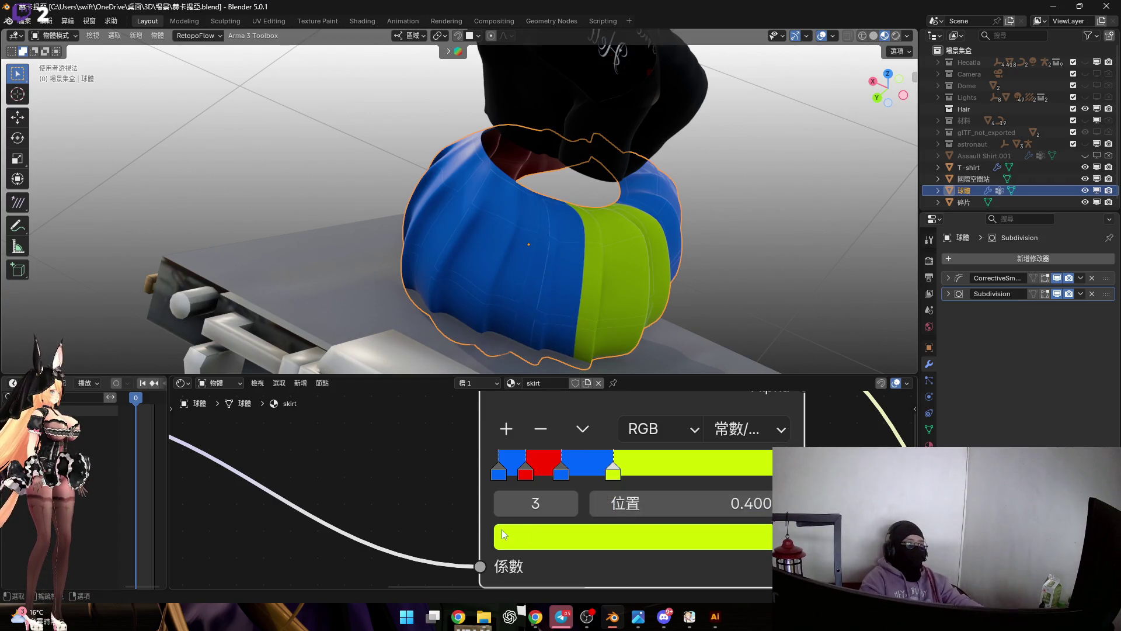
{"action": "middle_click_drag", "start_coordinate": [621, 283], "coordinate": [540, 296]}
{"action": "scroll", "coordinate": [540, 295], "scroll_direction": "up", "scroll_amount": 3}
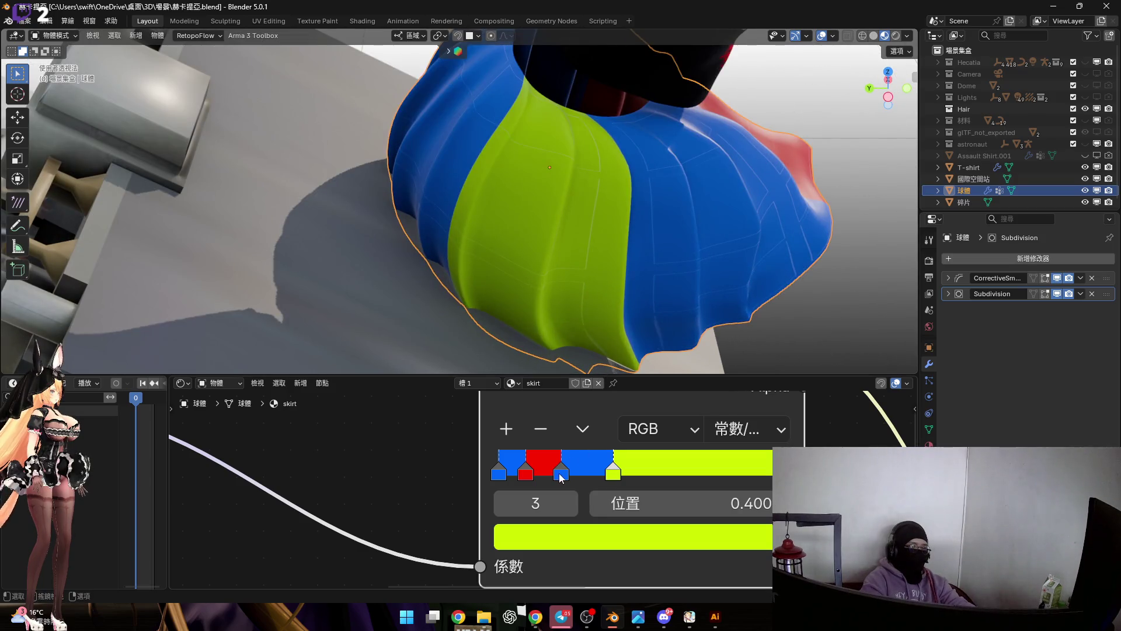
{"action": "left_click", "coordinate": [561, 473]}
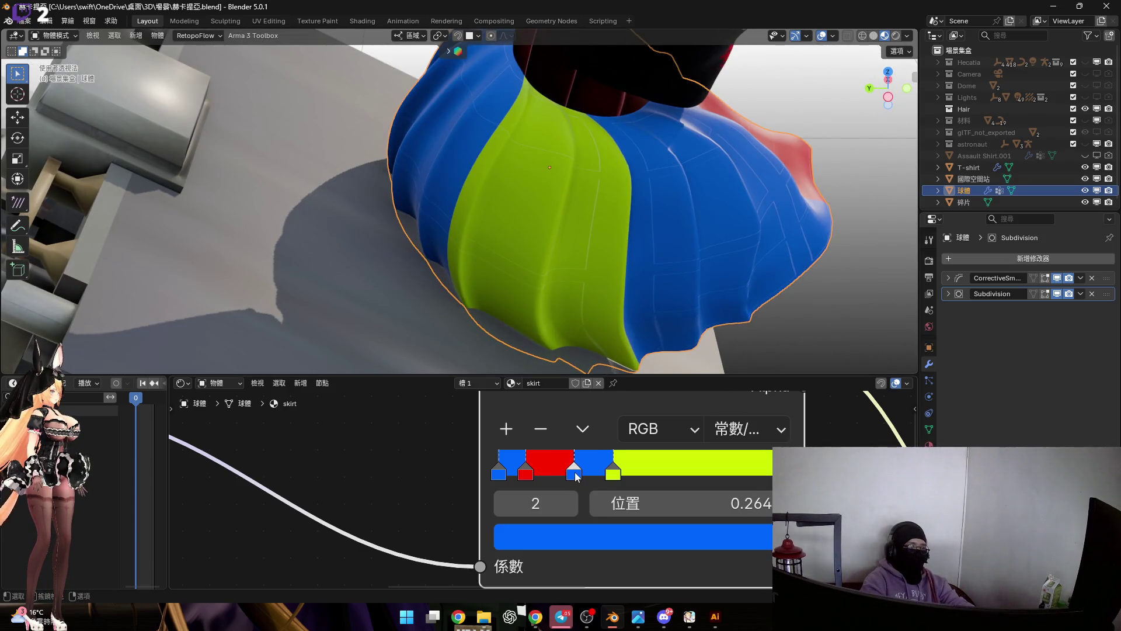
{"action": "left_click", "coordinate": [701, 504]}
Set the blue stop's position to 0.300 and the red stop's to 0.200.
{"action": "key", "text": "BackSpace"}
{"action": "type", "text": ".36"}
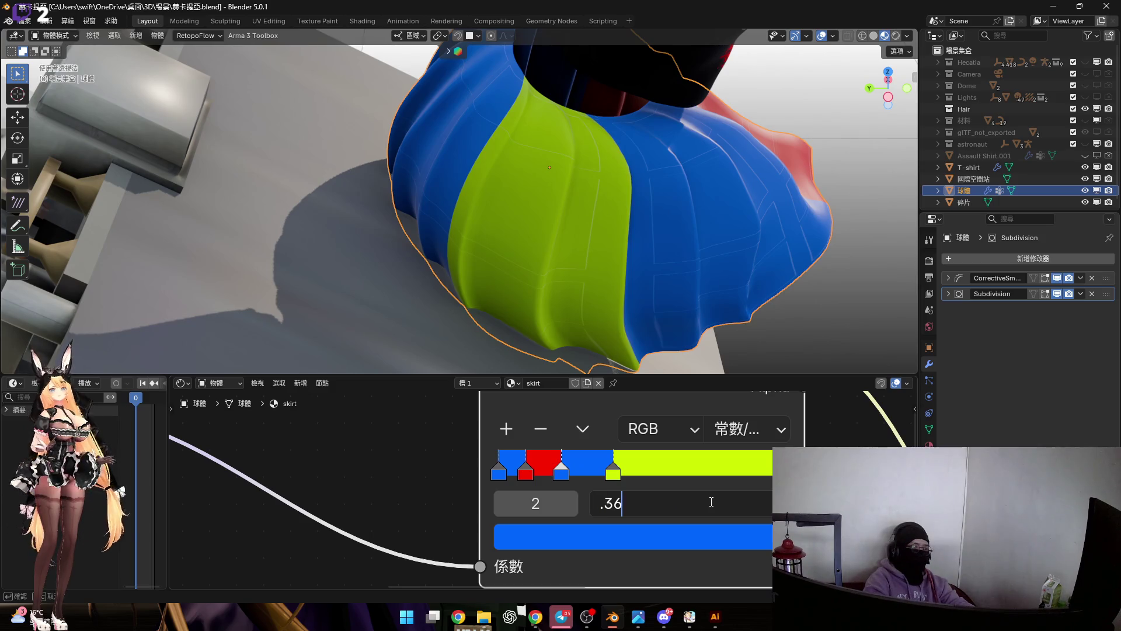
{"action": "key", "text": "BackSpace"}
{"action": "key", "text": "Return"}
{"action": "mouse_move", "coordinate": [660, 210]}
{"action": "middle_mouse_down"}
{"action": "mouse_move", "coordinate": [485, 269]}
{"action": "mouse_move", "coordinate": [565, 318]}
{"action": "middle_mouse_up"}
{"action": "scroll", "coordinate": [565, 318], "scroll_direction": "up", "scroll_amount": 2}
{"action": "left_click", "coordinate": [526, 472]}
{"action": "left_click", "coordinate": [699, 502]}
{"action": "type", "text": ".2"}
{"action": "key", "text": "Return"}
Delete the leading blue stop, leaving red, blue and yellow-green stripes.
{"action": "mouse_move", "coordinate": [587, 226]}
{"action": "middle_mouse_down"}
{"action": "mouse_move", "coordinate": [494, 253]}
{"action": "mouse_move", "coordinate": [633, 272]}
{"action": "middle_mouse_up"}
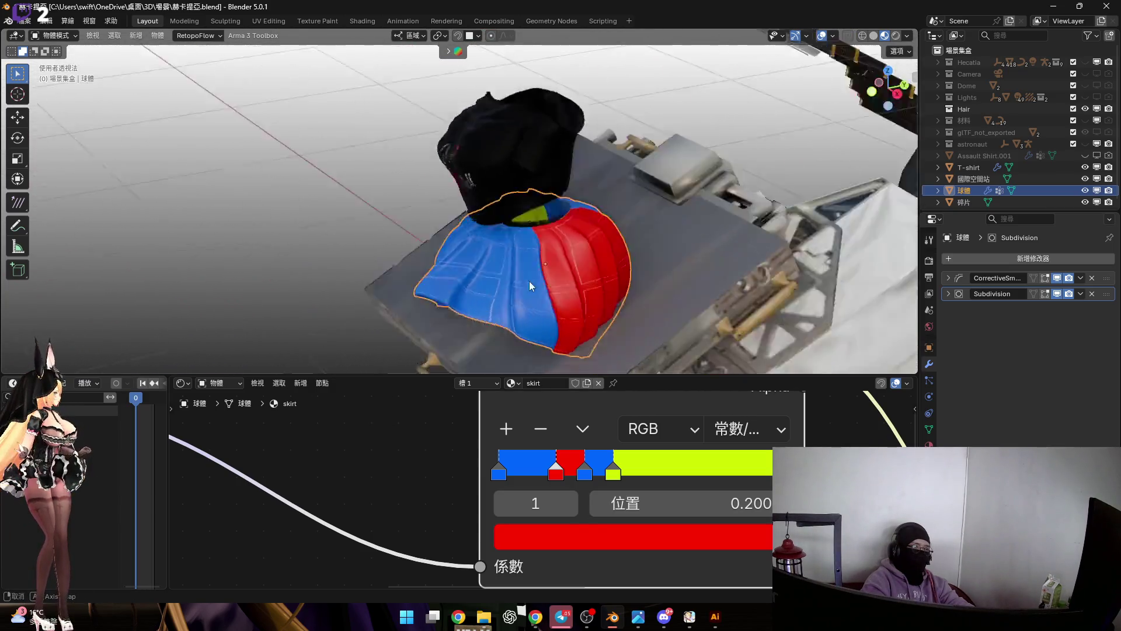
{"action": "mouse_move", "coordinate": [569, 324]}
{"action": "middle_mouse_down"}
{"action": "mouse_move", "coordinate": [580, 337]}
{"action": "mouse_move", "coordinate": [531, 354]}
{"action": "mouse_move", "coordinate": [647, 292]}
{"action": "mouse_move", "coordinate": [542, 272]}
{"action": "mouse_move", "coordinate": [511, 315]}
{"action": "mouse_move", "coordinate": [476, 285]}
{"action": "mouse_move", "coordinate": [536, 497]}
{"action": "middle_mouse_up"}
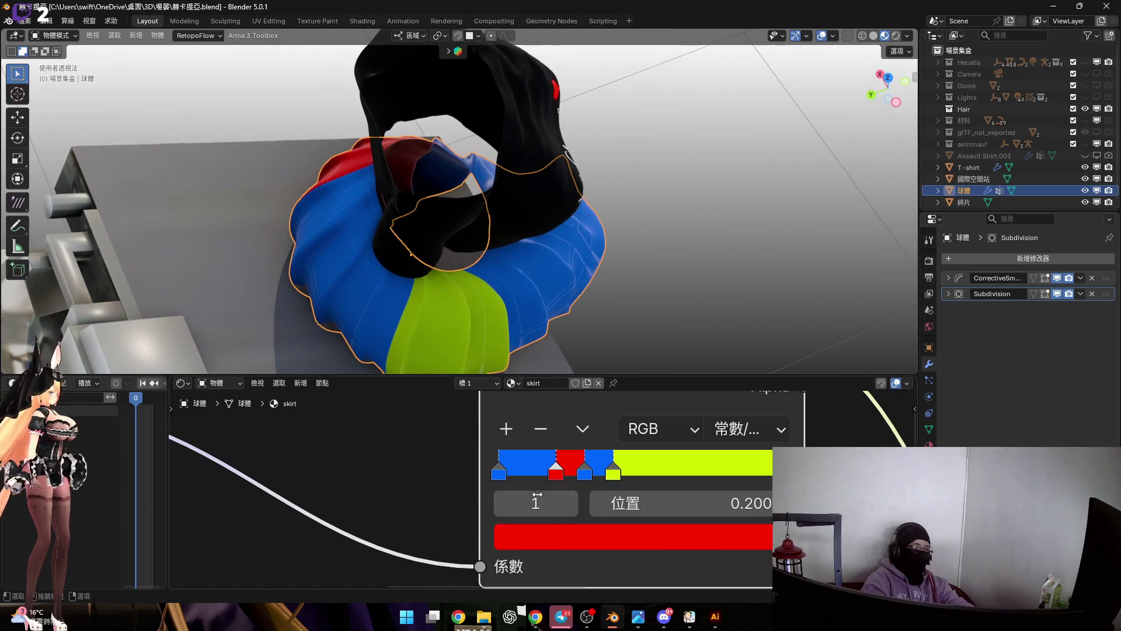
{"action": "left_click", "coordinate": [507, 475]}
{"action": "key", "text": "Delete"}
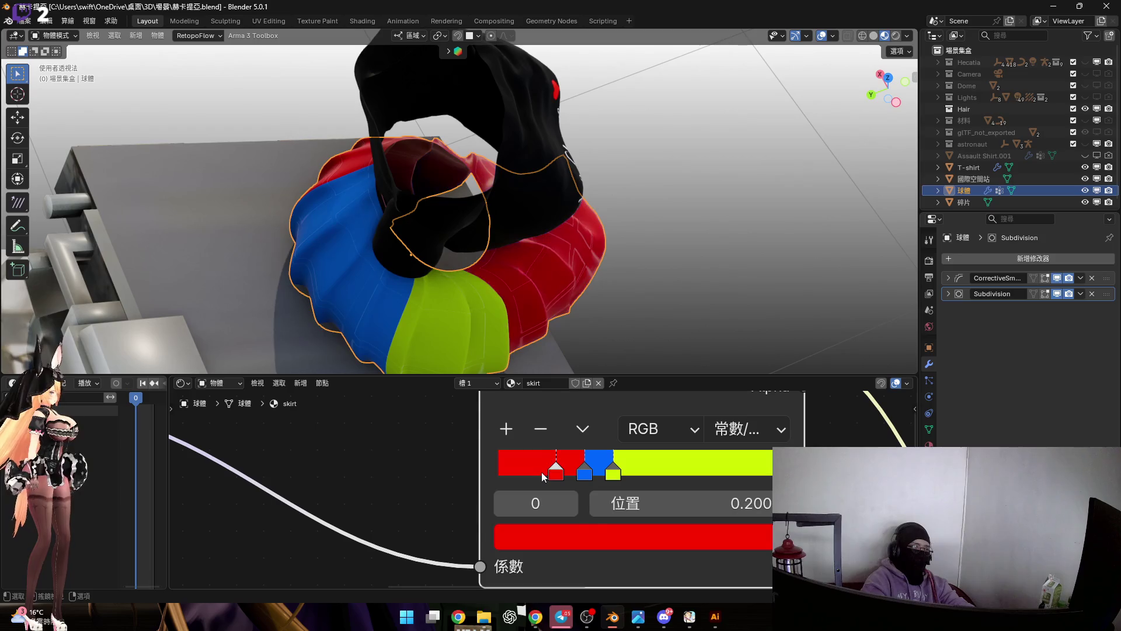
Drag the blue stop left and set its position to 0.200.
{"action": "mouse_move", "coordinate": [486, 317]}
{"action": "middle_mouse_down"}
{"action": "mouse_move", "coordinate": [419, 261]}
{"action": "mouse_move", "coordinate": [494, 282]}
{"action": "mouse_move", "coordinate": [497, 296]}
{"action": "middle_mouse_up"}
{"action": "left_click_drag", "start_coordinate": [584, 474], "coordinate": [542, 473]}
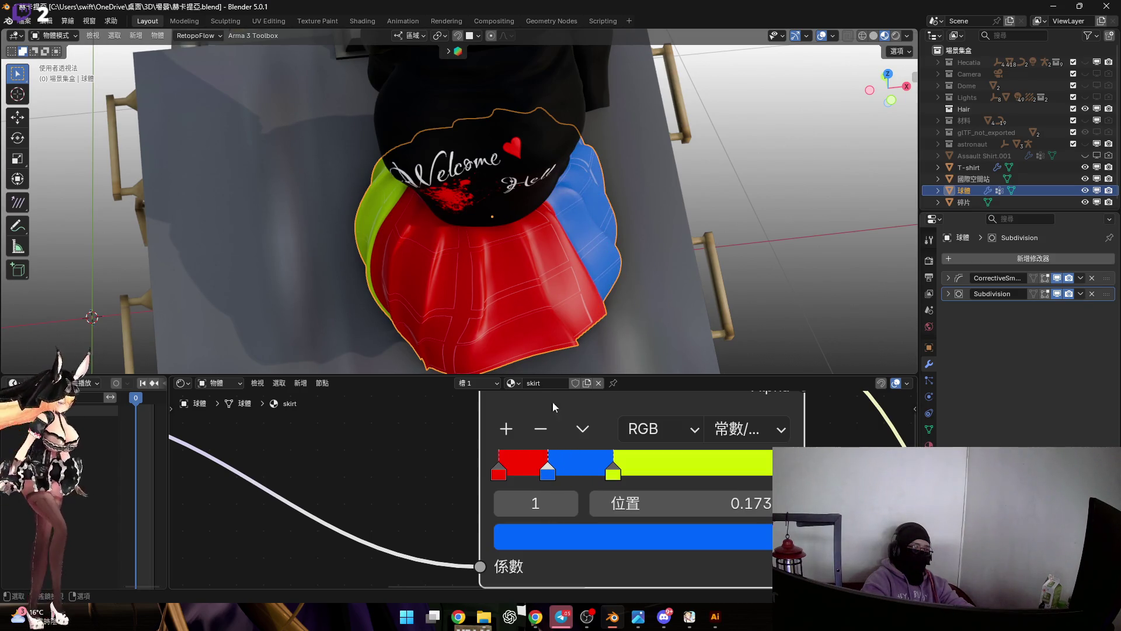
{"action": "middle_click_drag", "start_coordinate": [523, 238], "coordinate": [560, 289]}
{"action": "left_click", "coordinate": [689, 493]}
{"action": "type", "text": ".2"}
{"action": "key", "text": "Return"}
{"action": "mouse_move", "coordinate": [621, 185]}
{"action": "middle_mouse_down"}
{"action": "mouse_move", "coordinate": [522, 240]}
{"action": "mouse_move", "coordinate": [563, 233]}
{"action": "mouse_move", "coordinate": [406, 223]}
{"action": "mouse_move", "coordinate": [514, 281]}
{"action": "mouse_move", "coordinate": [561, 264]}
{"action": "mouse_move", "coordinate": [626, 285]}
{"action": "mouse_move", "coordinate": [575, 301]}
{"action": "middle_mouse_up"}
Slide the yellow stop between 0.336 and 0.400, then set its position to 0.300.
{"action": "left_click", "coordinate": [612, 474]}
{"action": "mouse_move", "coordinate": [611, 474]}
{"action": "left_mouse_down"}
{"action": "mouse_move", "coordinate": [594, 475]}
{"action": "mouse_move", "coordinate": [613, 474]}
{"action": "left_mouse_up"}
{"action": "mouse_move", "coordinate": [561, 263]}
{"action": "middle_mouse_down"}
{"action": "mouse_move", "coordinate": [571, 227]}
{"action": "mouse_move", "coordinate": [595, 315]}
{"action": "middle_mouse_up"}
{"action": "left_click", "coordinate": [557, 474]}
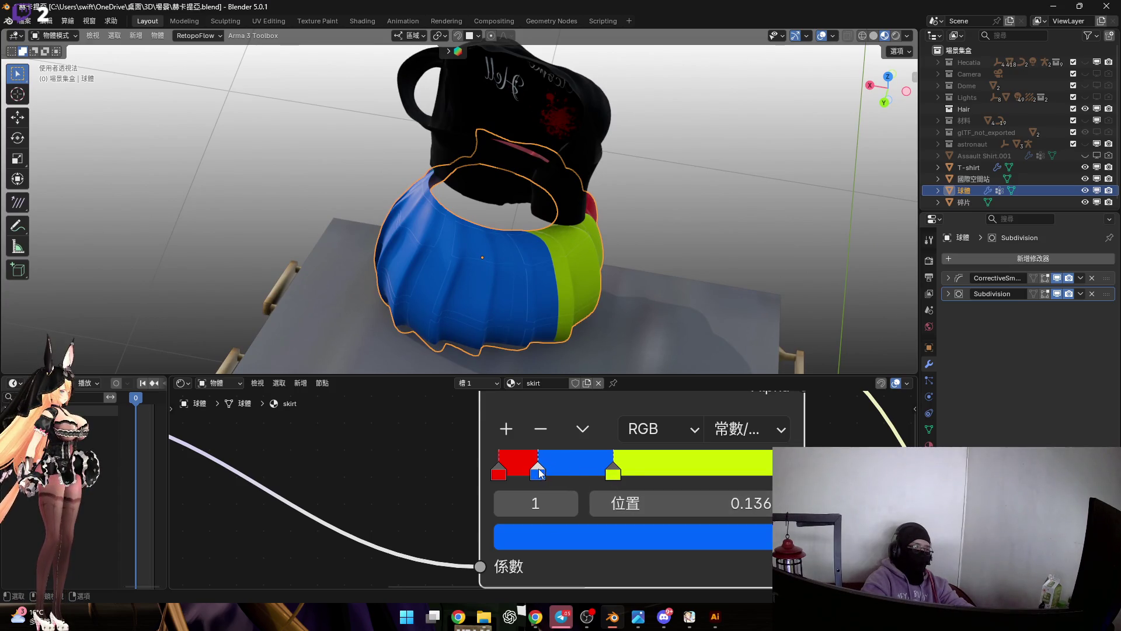
{"action": "left_click_drag", "start_coordinate": [606, 476], "coordinate": [594, 480]}
{"action": "left_click", "coordinate": [665, 506]}
{"action": "type", "text": ".3"}
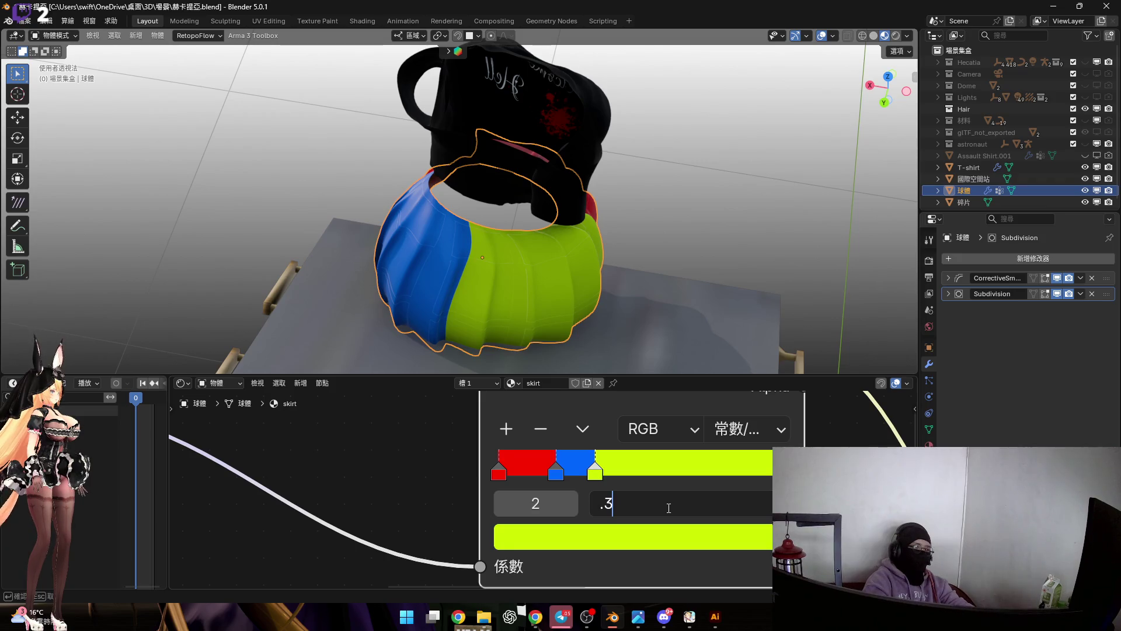
{"action": "key", "text": "Return"}
Raise the yellow stop's position to 0.350 and check the stripes from above.
{"action": "mouse_move", "coordinate": [512, 182]}
{"action": "middle_mouse_down"}
{"action": "mouse_move", "coordinate": [639, 213]}
{"action": "mouse_move", "coordinate": [433, 206]}
{"action": "mouse_move", "coordinate": [480, 195]}
{"action": "middle_mouse_up"}
{"action": "left_click", "coordinate": [669, 510]}
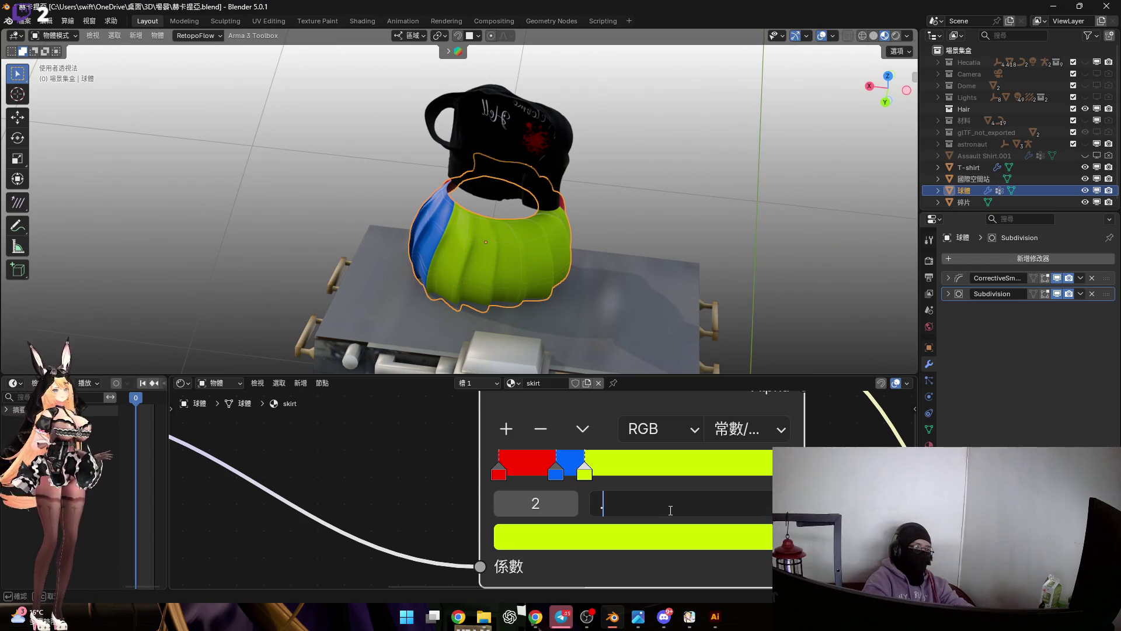
{"action": "type", "text": "35"}
{"action": "key", "text": "Return"}
{"action": "mouse_move", "coordinate": [544, 240]}
{"action": "middle_mouse_down"}
{"action": "mouse_move", "coordinate": [424, 230]}
{"action": "mouse_move", "coordinate": [641, 216]}
{"action": "mouse_move", "coordinate": [518, 280]}
{"action": "mouse_move", "coordinate": [588, 288]}
{"action": "mouse_move", "coordinate": [498, 210]}
{"action": "mouse_move", "coordinate": [505, 234]}
{"action": "mouse_move", "coordinate": [438, 228]}
{"action": "mouse_move", "coordinate": [509, 221]}
{"action": "middle_mouse_up"}
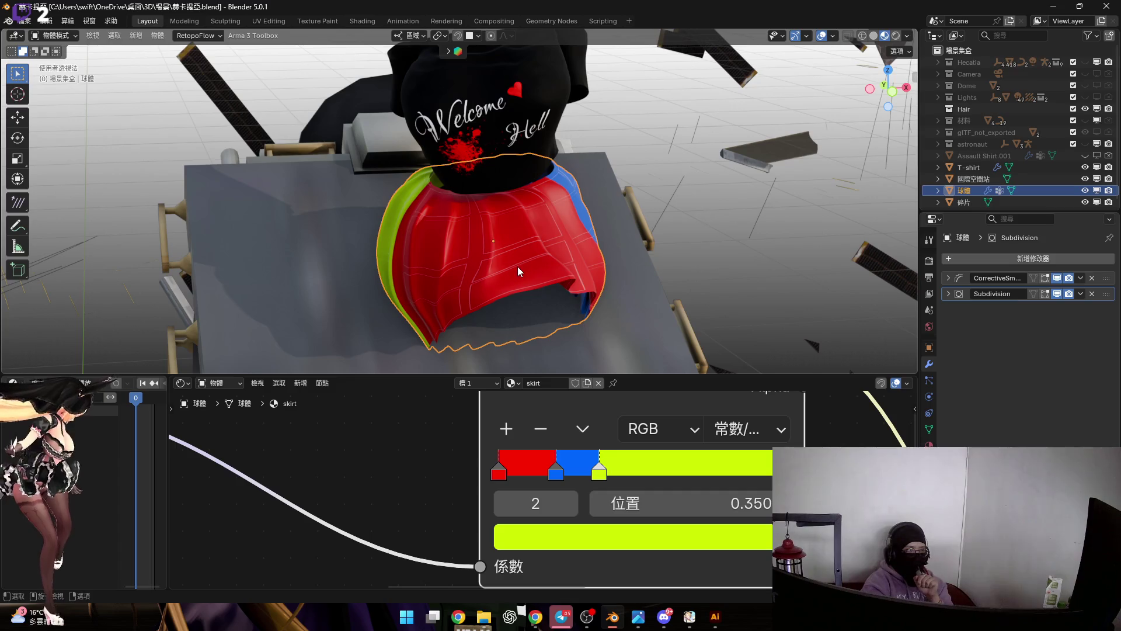
{"action": "scroll", "coordinate": [526, 456], "scroll_direction": "down", "scroll_amount": 5}
Move the 網格.png grid image node left to make room on its link to the mix node.
{"action": "middle_click_drag", "start_coordinate": [613, 583], "coordinate": [625, 559]}
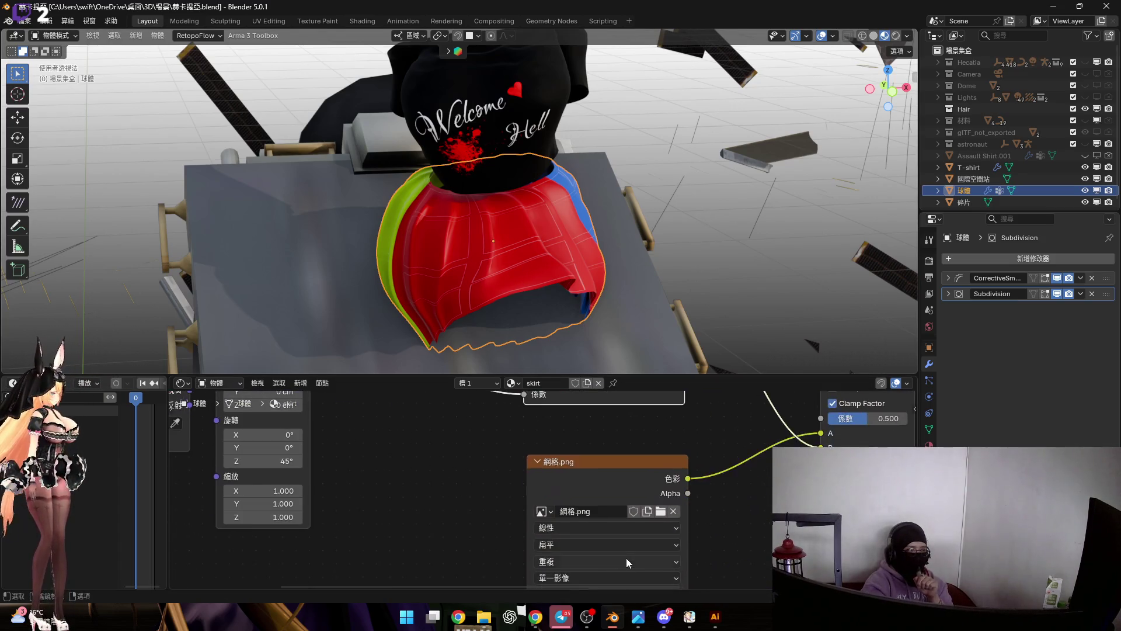
{"action": "left_click", "coordinate": [625, 481]}
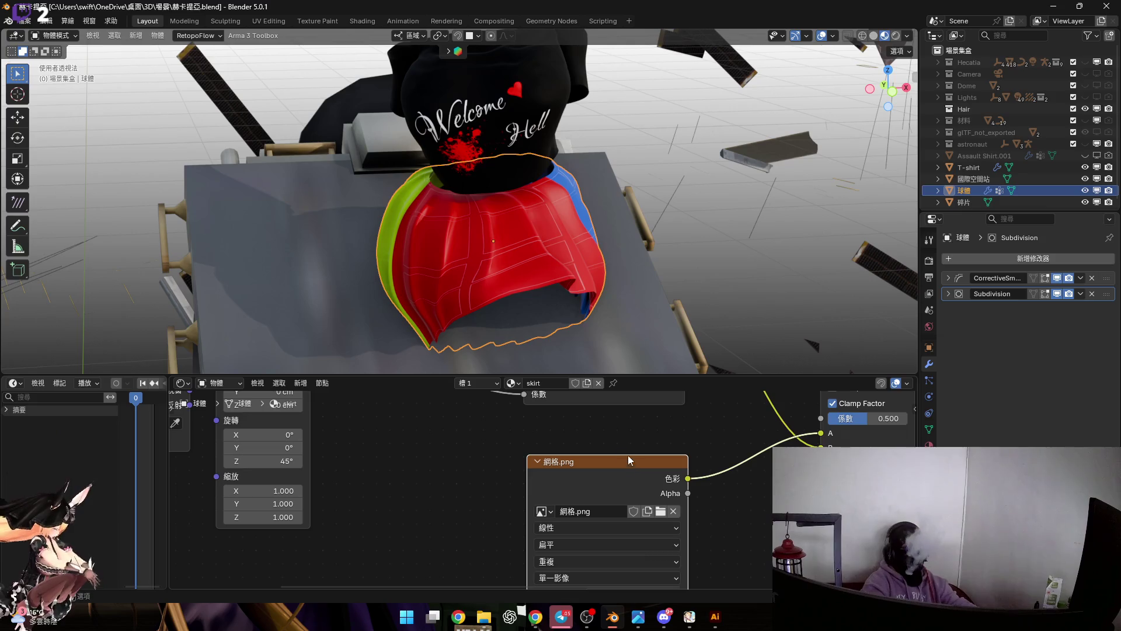
{"action": "left_click_drag", "start_coordinate": [649, 477], "coordinate": [455, 483]}
{"action": "scroll", "coordinate": [513, 474], "scroll_direction": "down", "scroll_amount": 1}
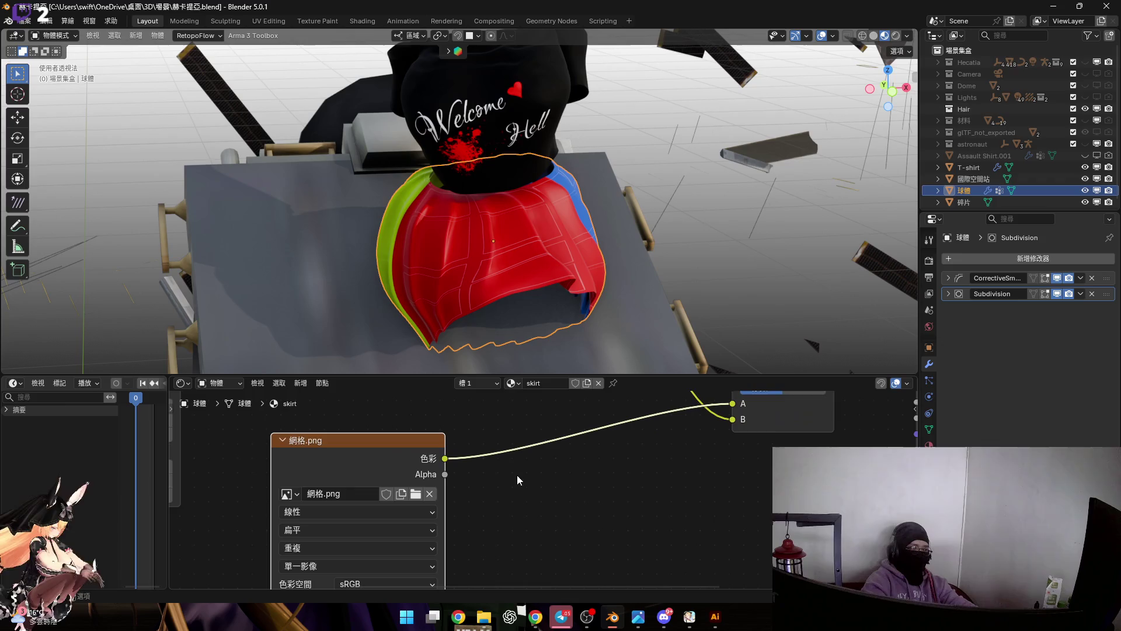
{"action": "scroll", "coordinate": [525, 474], "scroll_direction": "down", "scroll_amount": 2}
{"action": "middle_click_drag", "start_coordinate": [525, 475], "coordinate": [523, 520]}
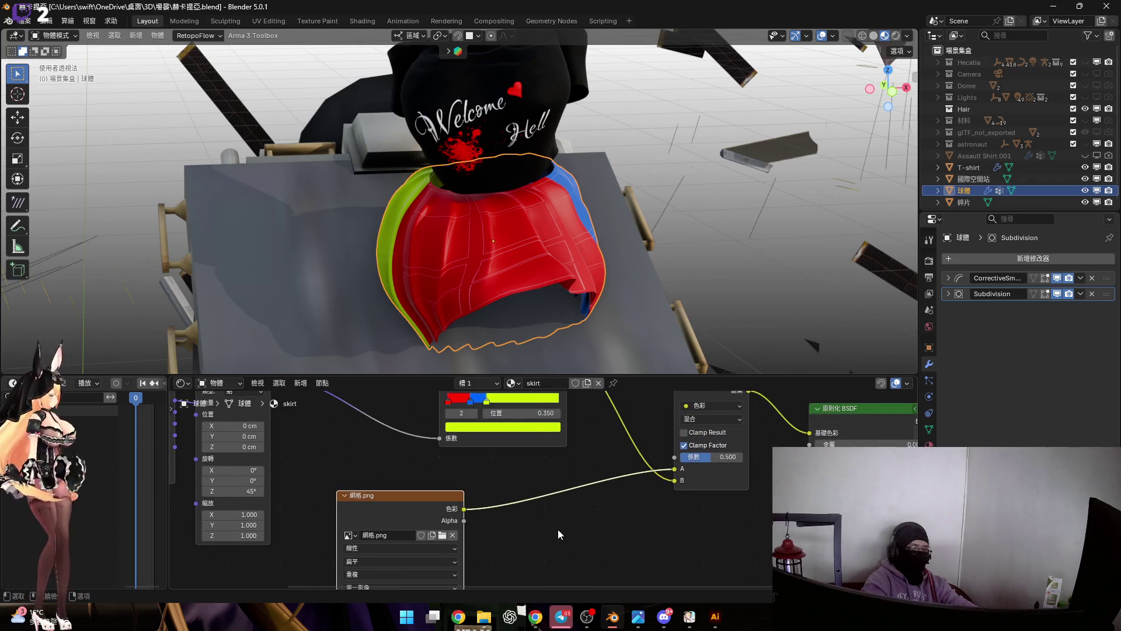
Add a Color Ramp node onto the link between the grid image and the mix node.
{"action": "key", "text": "shift+a"}
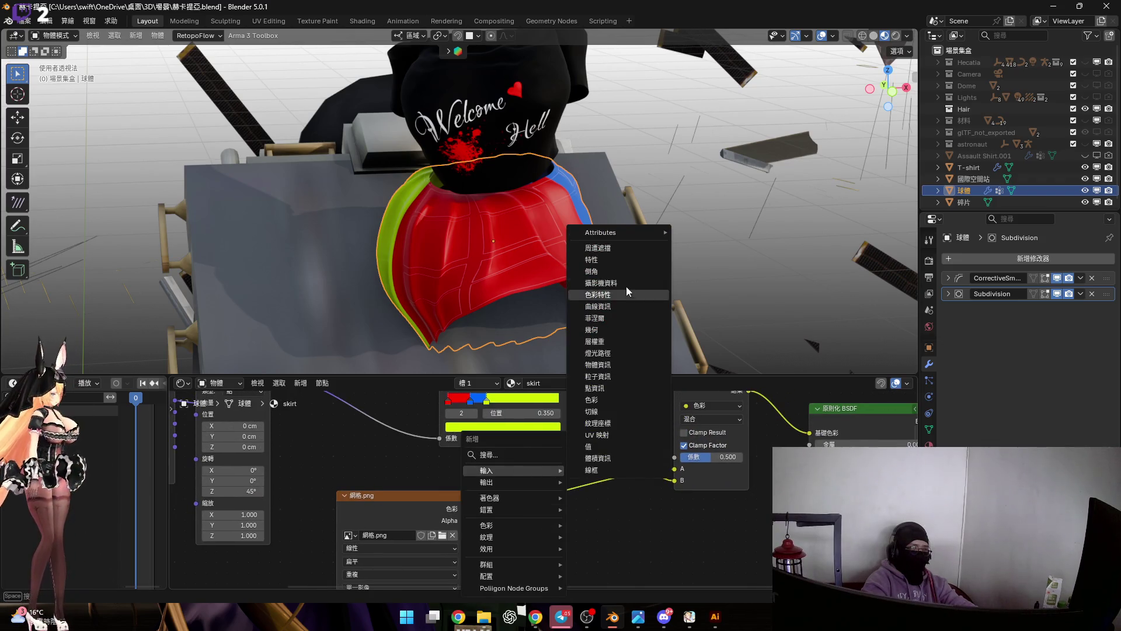
{"action": "left_click", "coordinate": [513, 454]}
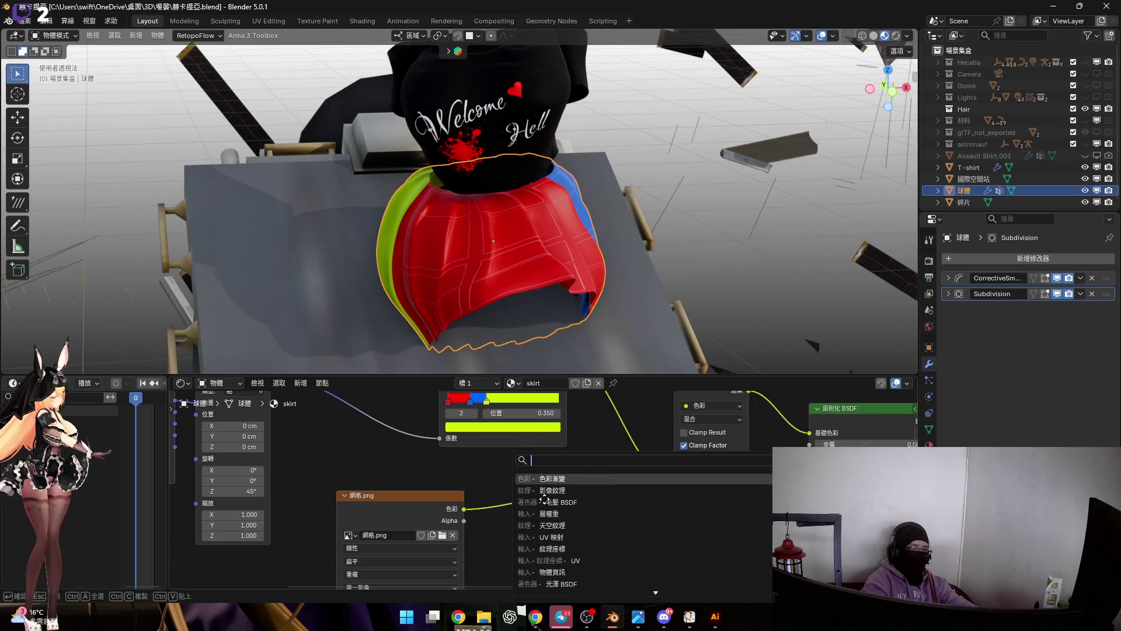
{"action": "key", "text": "Return"}
{"action": "left_click", "coordinate": [581, 516]}
{"action": "mouse_move", "coordinate": [601, 346]}
{"action": "middle_mouse_down"}
{"action": "mouse_move", "coordinate": [492, 262]}
{"action": "mouse_move", "coordinate": [517, 289]}
{"action": "middle_mouse_up"}
{"action": "scroll", "coordinate": [573, 562], "scroll_direction": "up", "scroll_amount": 3}
{"action": "scroll", "coordinate": [459, 486], "scroll_direction": "up", "scroll_amount": 1}
Try adjusting the ramp's black and white stops, cancel the colour changes, then relink the grid image straight to the mix.
{"action": "left_click_drag", "start_coordinate": [457, 481], "coordinate": [545, 479]}
{"action": "left_click", "coordinate": [650, 482]}
{"action": "left_click", "coordinate": [545, 530]}
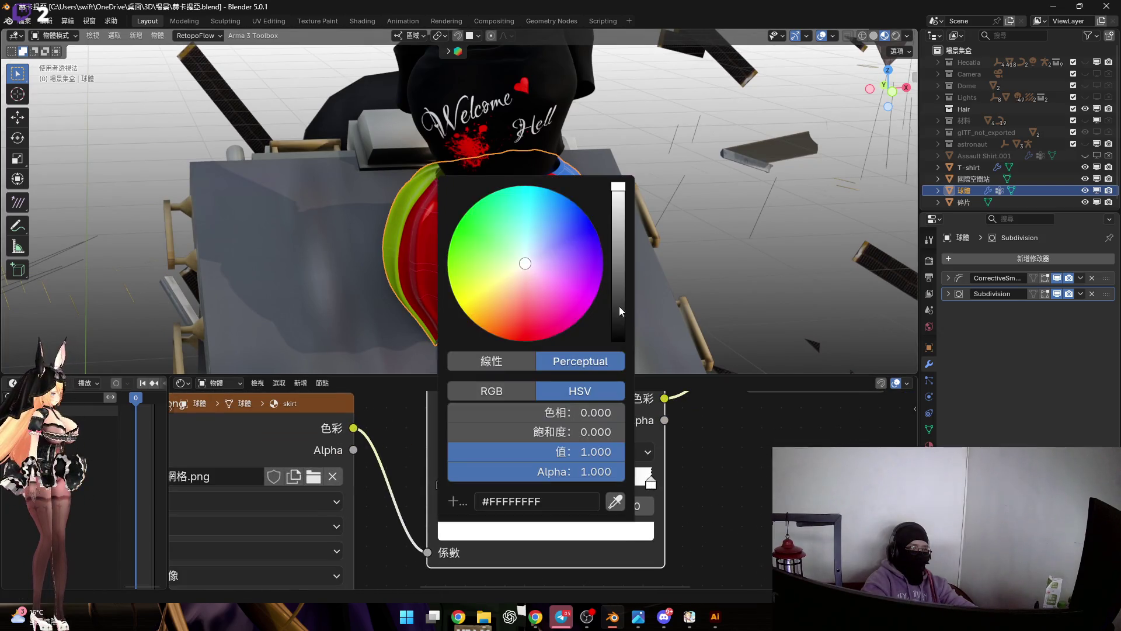
{"action": "left_click_drag", "start_coordinate": [622, 308], "coordinate": [618, 340]}
{"action": "key", "text": "Escape"}
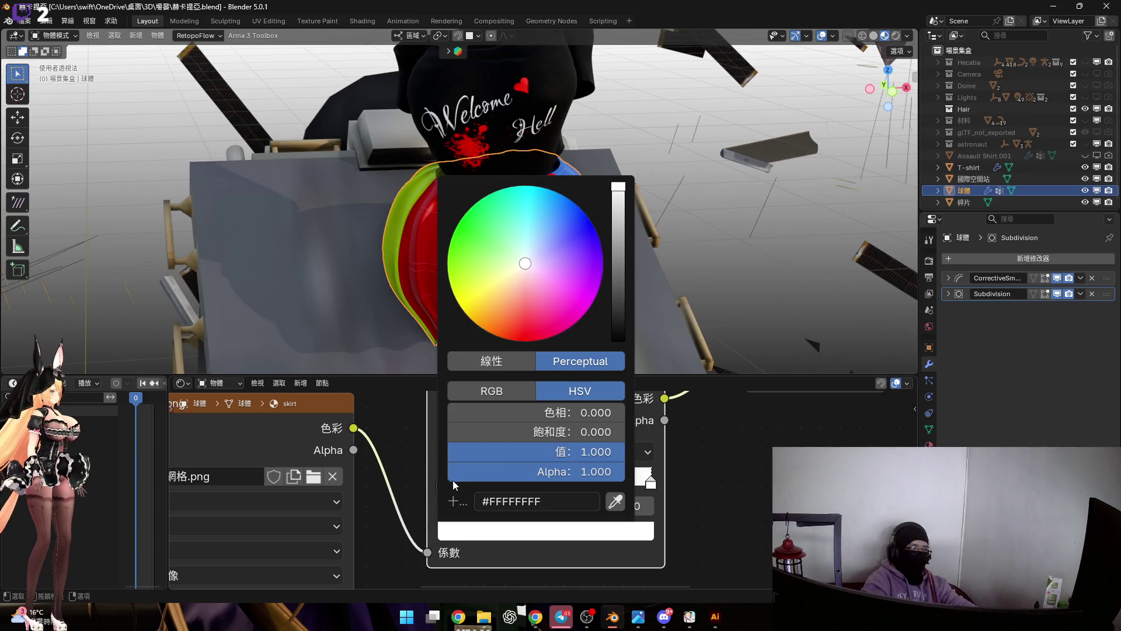
{"action": "left_click", "coordinate": [545, 479]}
{"action": "left_click", "coordinate": [546, 529]}
{"action": "left_click_drag", "start_coordinate": [619, 257], "coordinate": [620, 188]}
{"action": "key", "text": "Escape"}
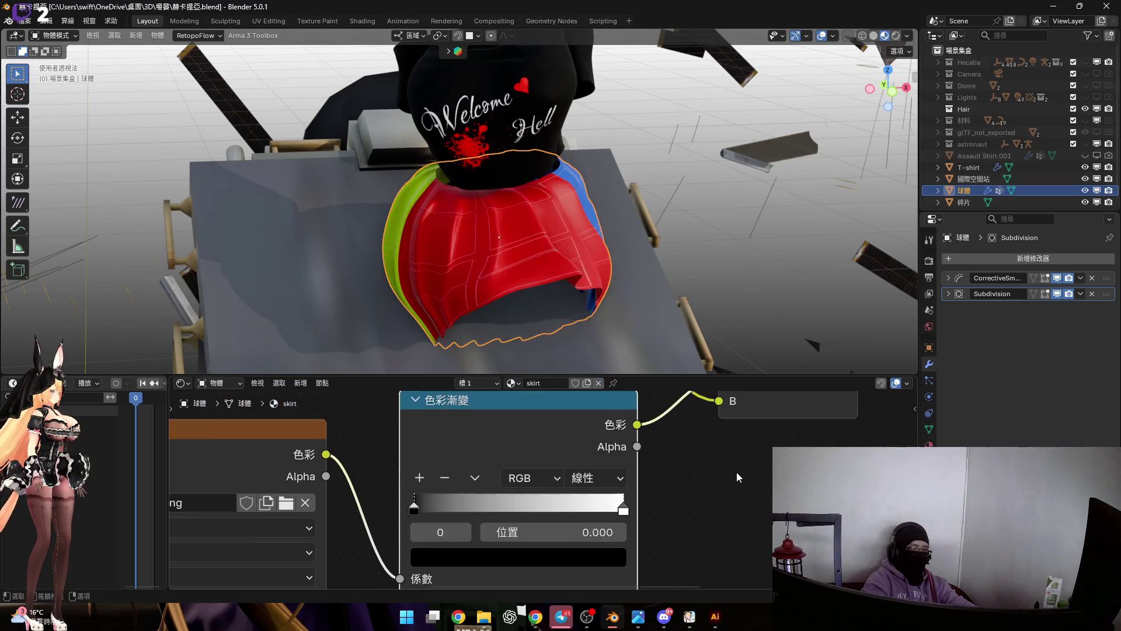
{"action": "scroll", "coordinate": [746, 473], "scroll_direction": "down", "scroll_amount": 2}
{"action": "mouse_move", "coordinate": [396, 456]}
{"action": "left_mouse_down"}
{"action": "mouse_move", "coordinate": [613, 438]}
{"action": "mouse_move", "coordinate": [667, 445]}
{"action": "left_mouse_up"}
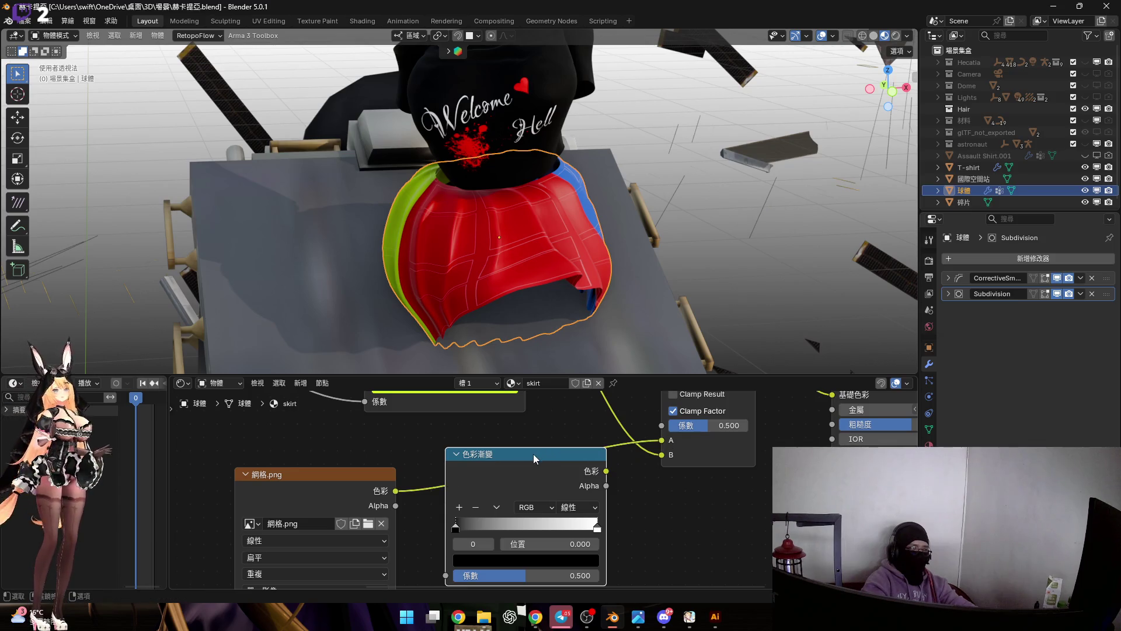
Delete the Color Ramp node and inspect the red skirt in the viewport.
{"action": "key", "text": "x"}
{"action": "middle_click_drag", "start_coordinate": [605, 247], "coordinate": [671, 218]}
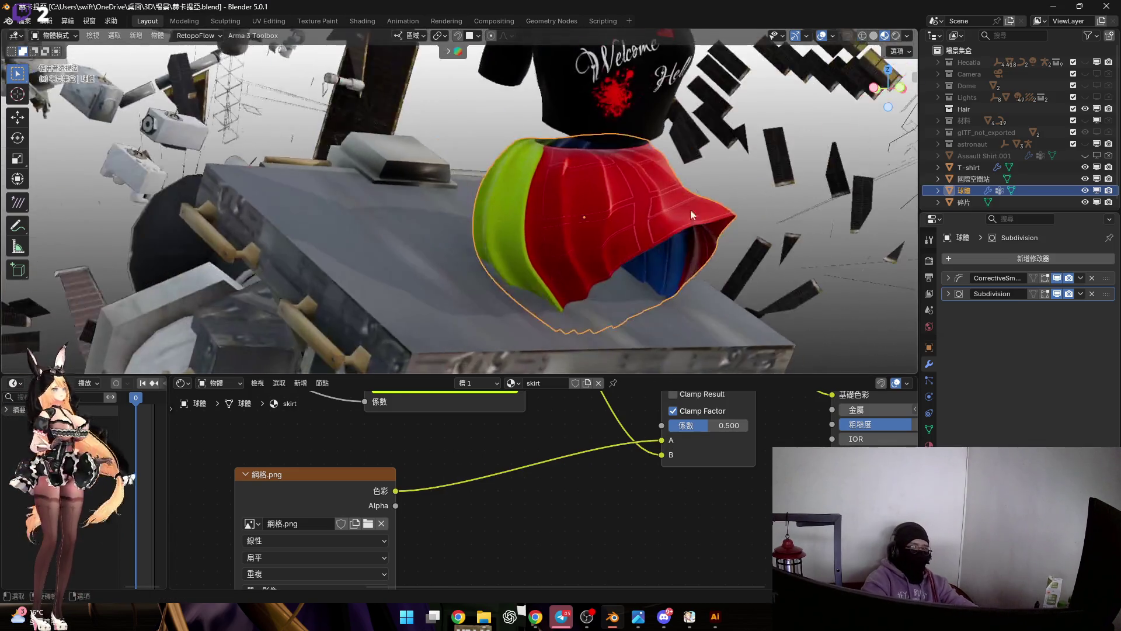
{"action": "middle_click_drag", "start_coordinate": [734, 193], "coordinate": [617, 242]}
{"action": "scroll", "coordinate": [643, 247], "scroll_direction": "up", "scroll_amount": 2}
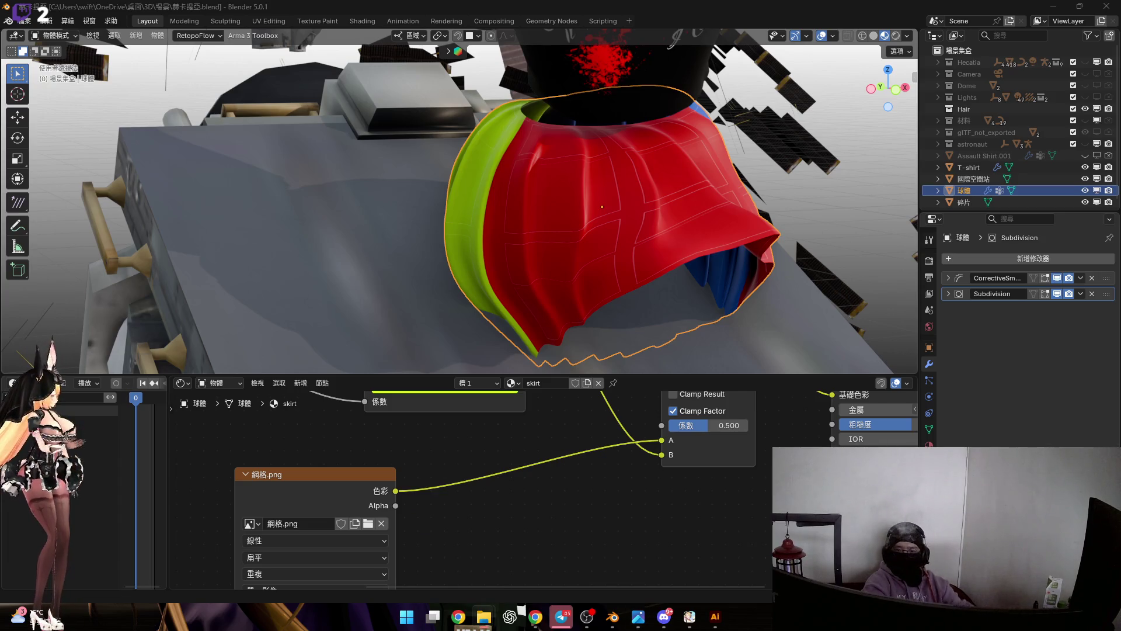
Launch paint.net from the Start menu search and move its window to the other screen.
{"action": "left_click", "coordinate": [406, 616]}
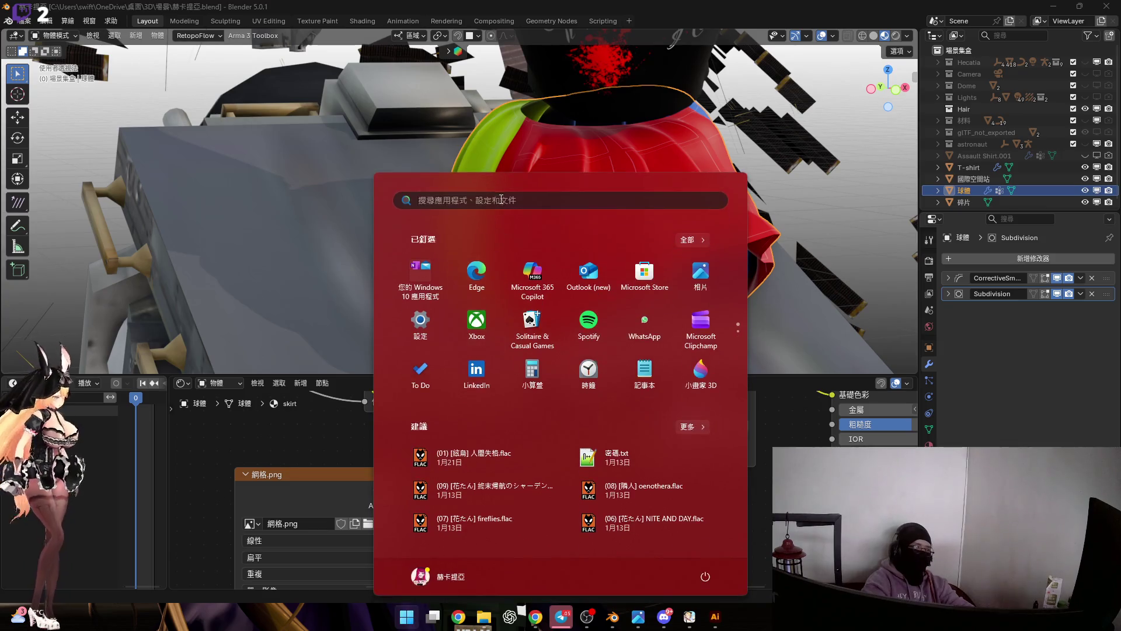
{"action": "left_click", "coordinate": [500, 196]}
{"action": "type", "text": "paint"}
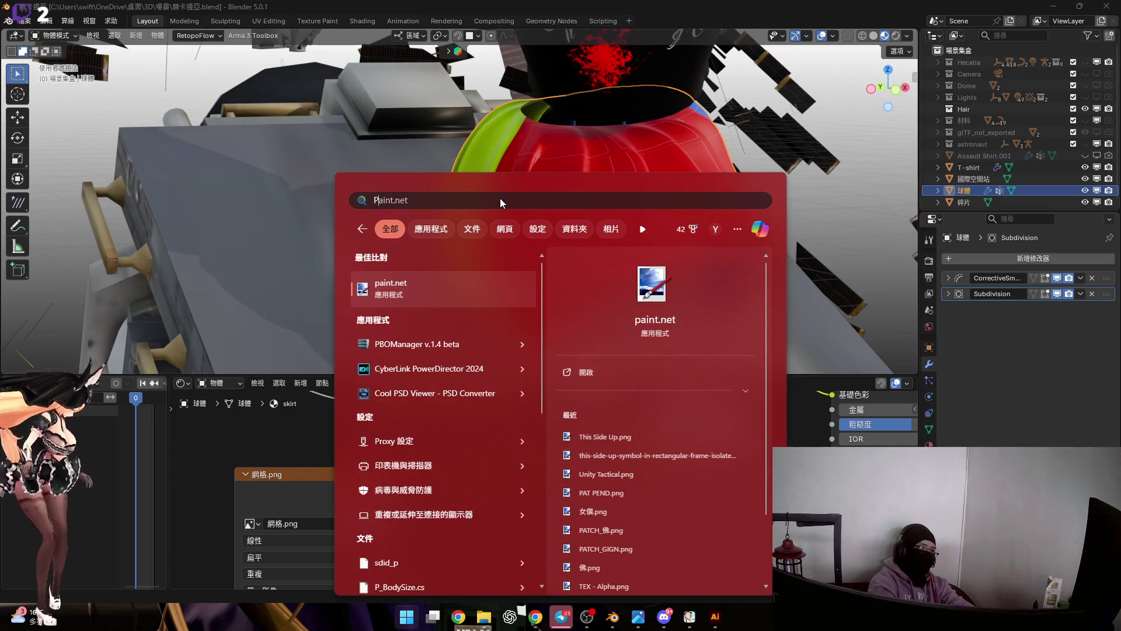
{"action": "key", "text": "Return"}
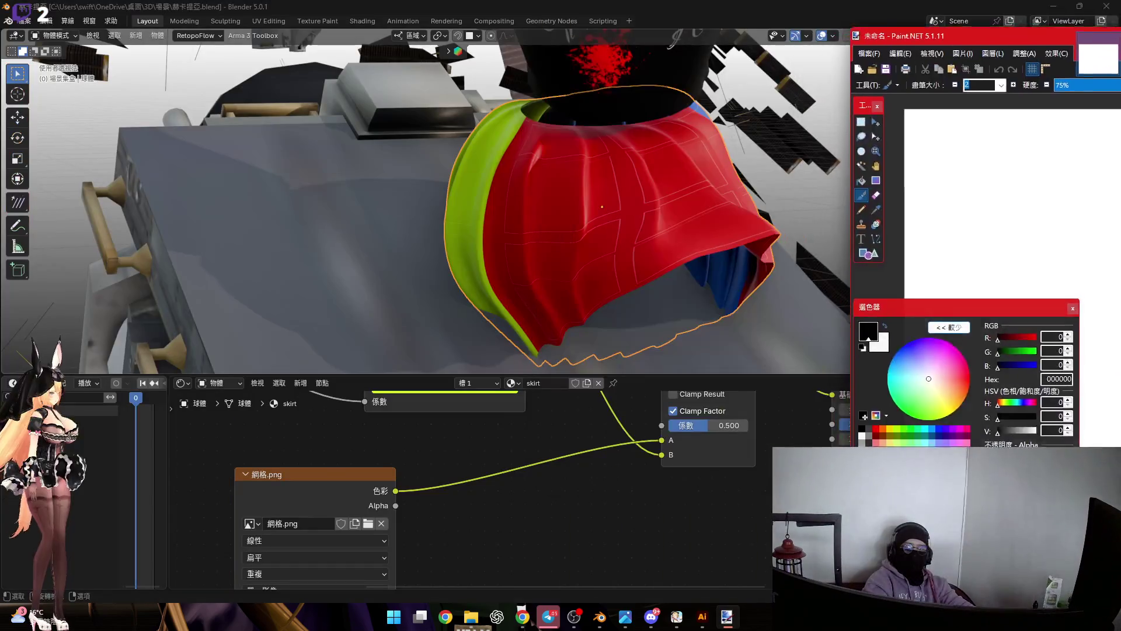
{"action": "left_click_drag", "start_coordinate": [885, 35], "coordinate": [1118, 35]}
Switch back from paint.net to Blender.
{"action": "key", "text": "alt+Tab"}
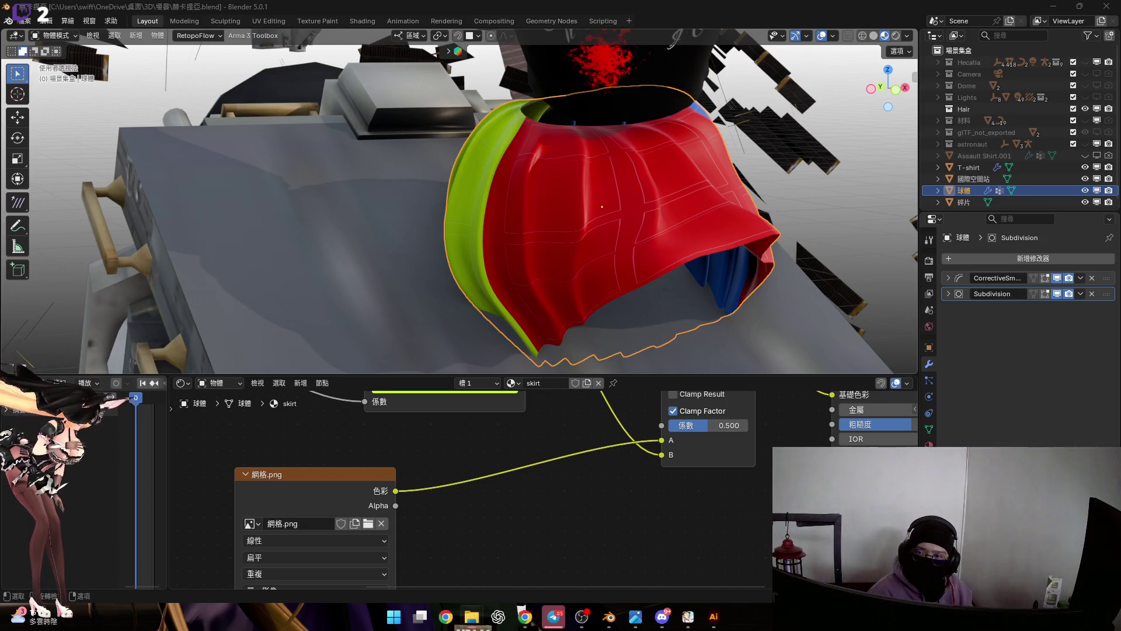
{"action": "scroll", "coordinate": [543, 491], "scroll_direction": "down", "scroll_amount": 2}
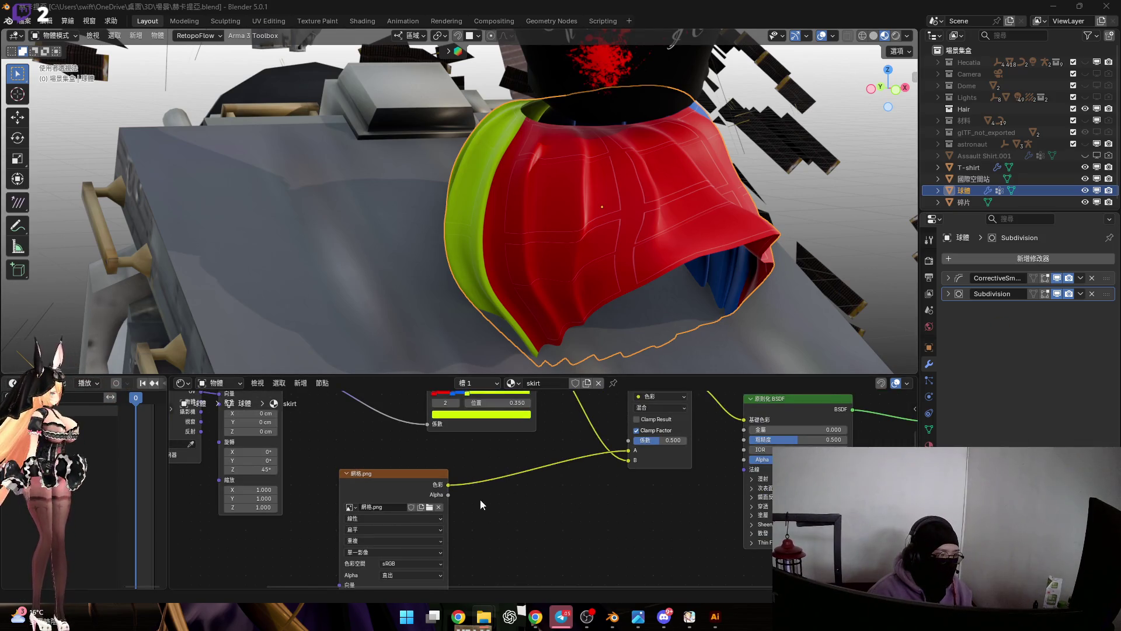
Drop 網格(反轉).png into the Shader Editor and connect its colour output to the mix node.
{"action": "left_click_drag", "start_coordinate": [912, 490], "coordinate": [555, 453]}
{"action": "scroll", "coordinate": [555, 452], "scroll_direction": "up", "scroll_amount": 1}
{"action": "left_click", "coordinate": [526, 443]}
{"action": "left_click_drag", "start_coordinate": [566, 502], "coordinate": [650, 425]}
{"action": "middle_click_drag", "start_coordinate": [641, 259], "coordinate": [595, 289]}
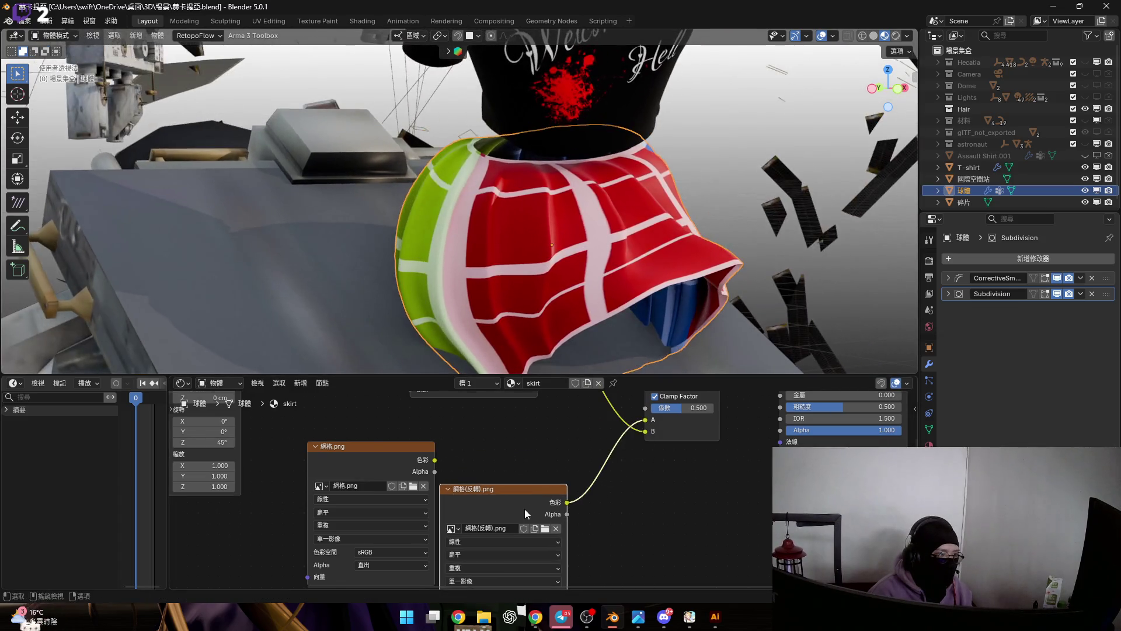
{"action": "scroll", "coordinate": [537, 438], "scroll_direction": "up", "scroll_amount": 2}
{"action": "scroll", "coordinate": [539, 438], "scroll_direction": "down", "scroll_amount": 2}
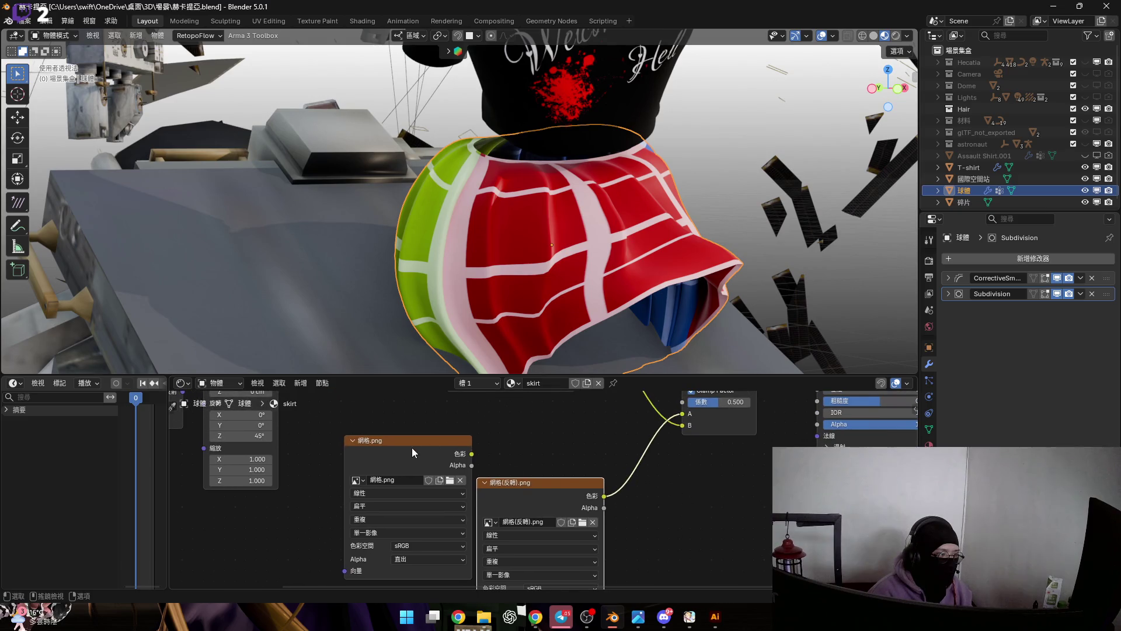
Rearrange the 網格.png and 網格(反轉).png image nodes around the mix node.
{"action": "middle_click_drag", "start_coordinate": [412, 452], "coordinate": [494, 419]}
{"action": "left_click_drag", "start_coordinate": [494, 421], "coordinate": [371, 494]}
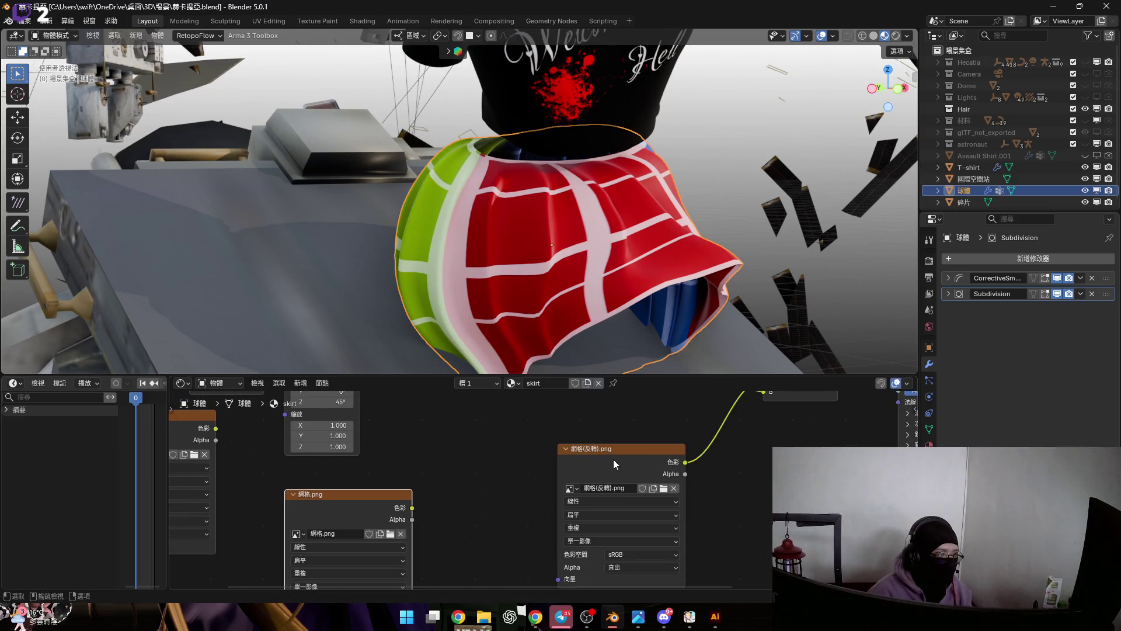
{"action": "left_click_drag", "start_coordinate": [616, 465], "coordinate": [492, 427]}
{"action": "middle_click_drag", "start_coordinate": [491, 426], "coordinate": [551, 462]}
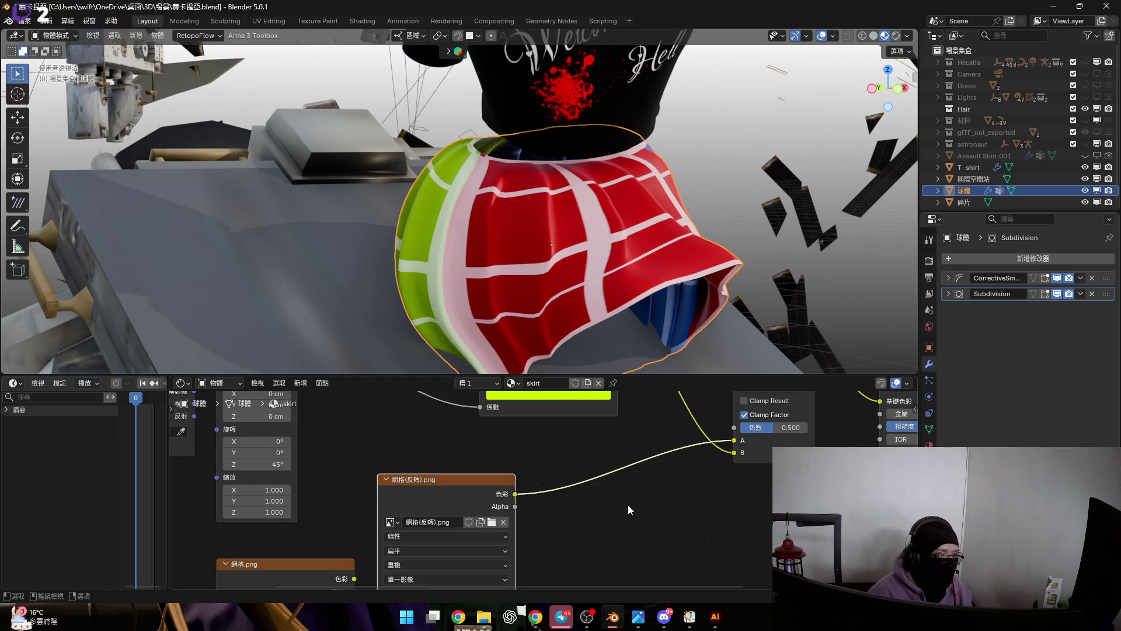
{"action": "middle_click_drag", "start_coordinate": [634, 495], "coordinate": [655, 465]}
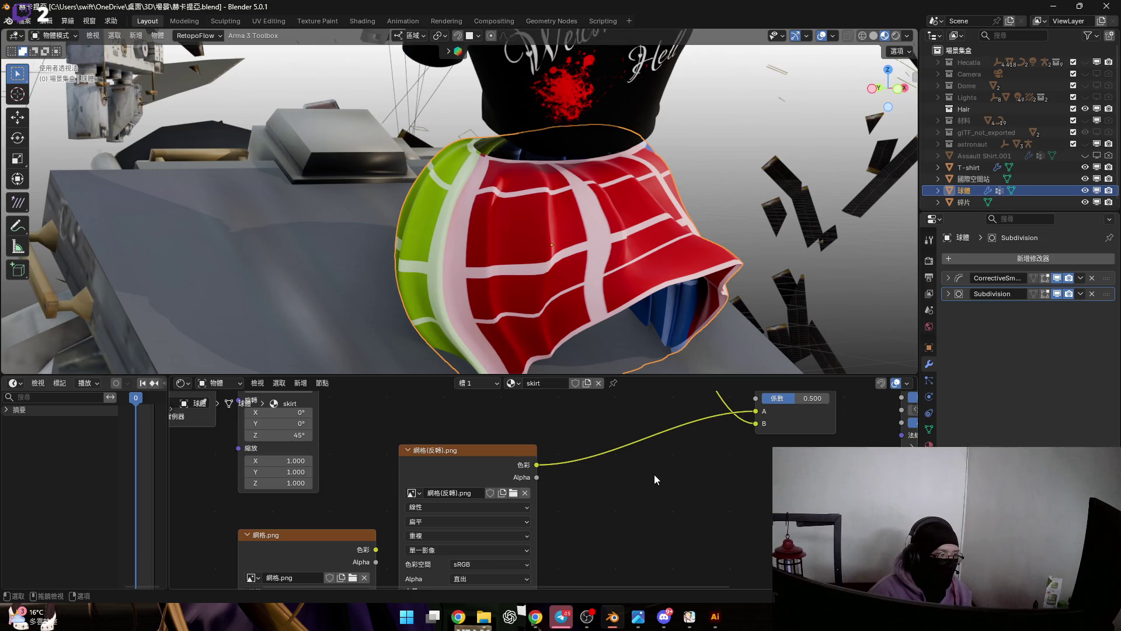
Undo the node moves and link the 網格.png colour output to the mix node.
{"action": "key", "text": "ctrl+z"}
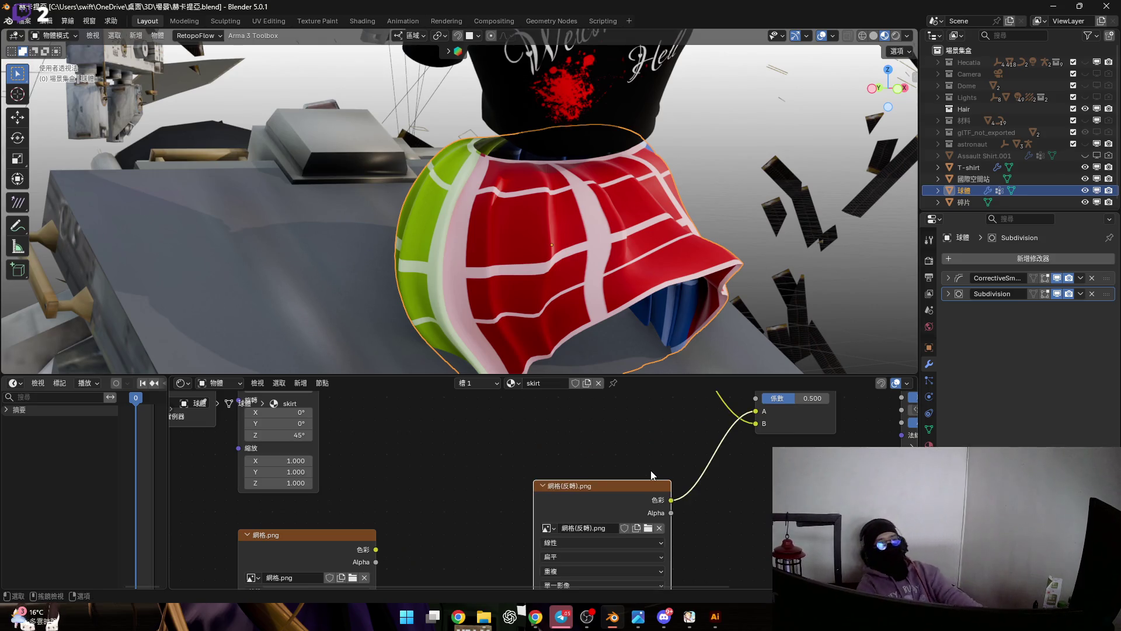
{"action": "key", "text": "ctrl+z"}
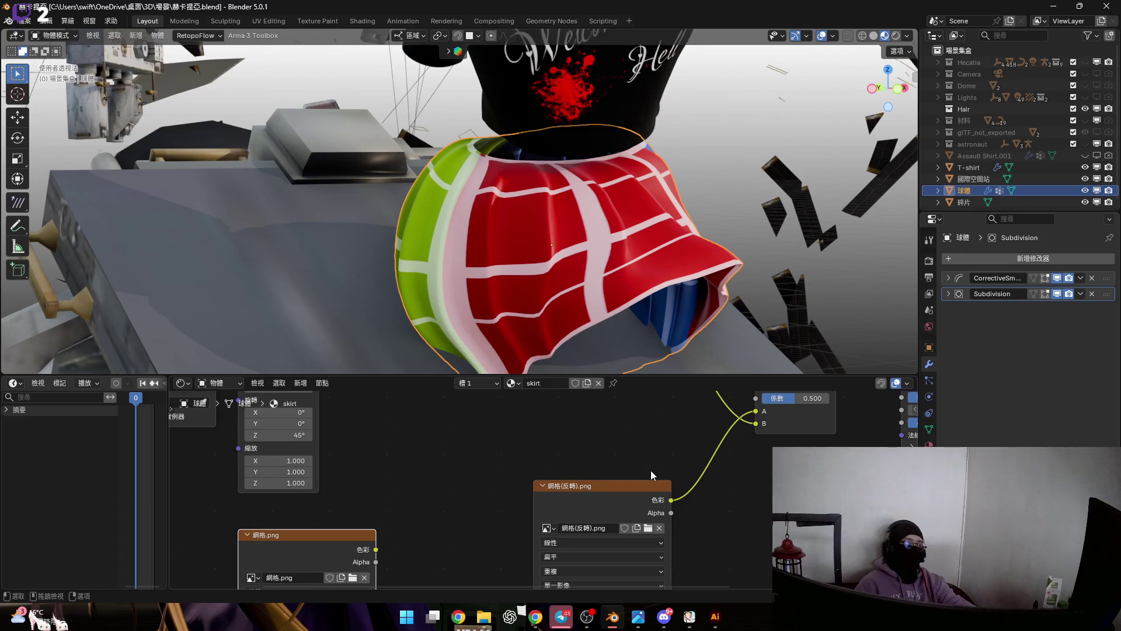
{"action": "key", "text": "ctrl+z"}
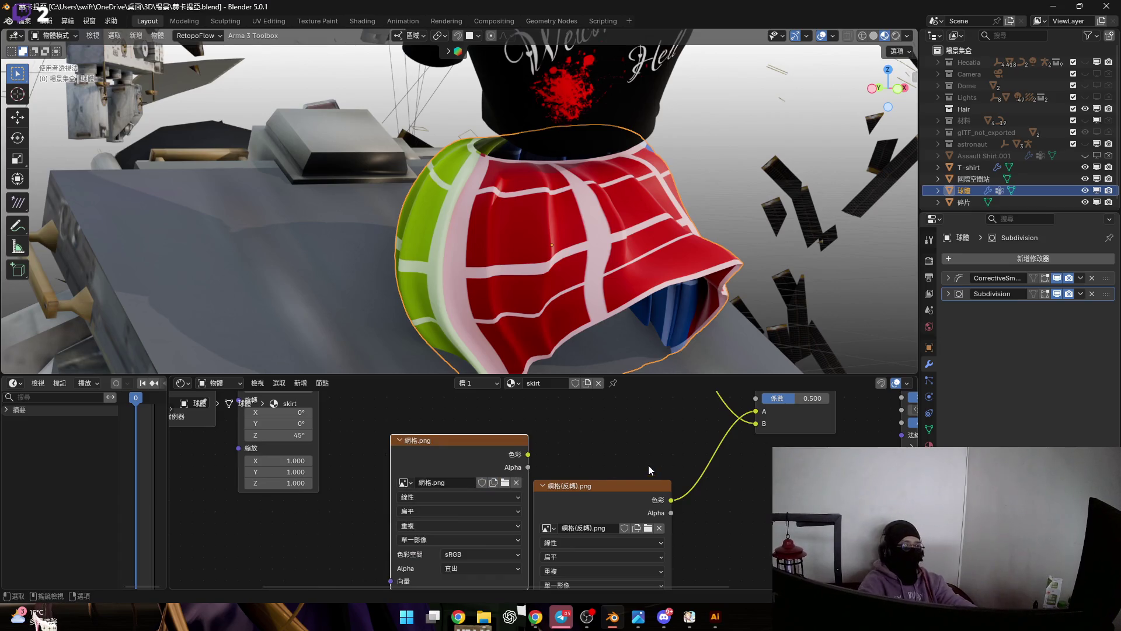
{"action": "left_click_drag", "start_coordinate": [527, 454], "coordinate": [755, 411]}
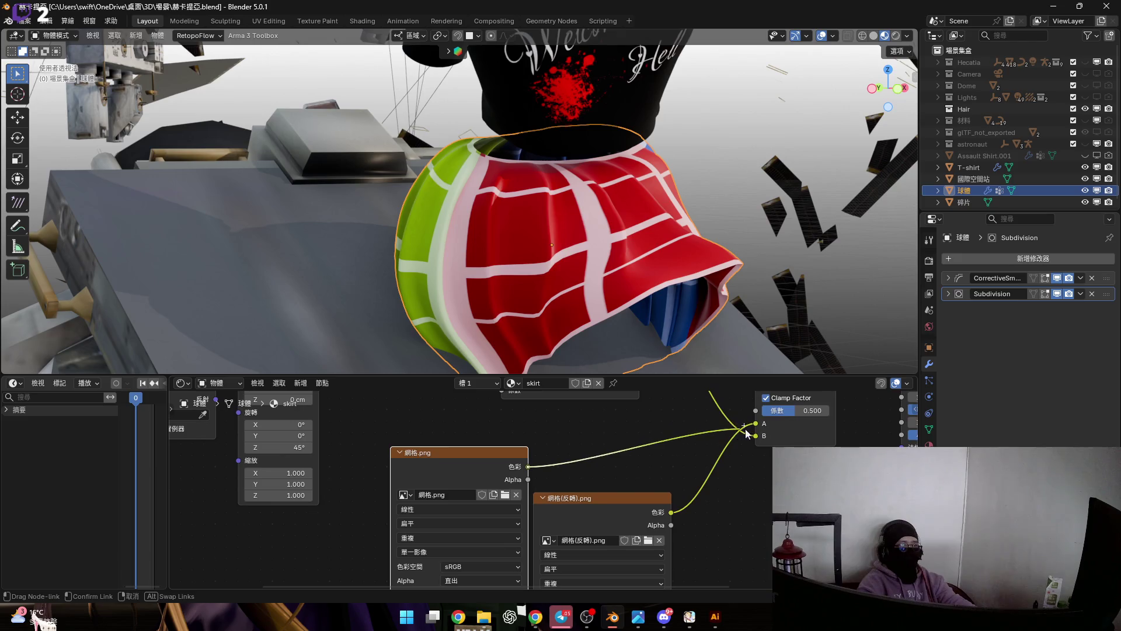
{"action": "scroll", "coordinate": [488, 269], "scroll_direction": "up", "scroll_amount": 3}
{"action": "scroll", "coordinate": [490, 272], "scroll_direction": "up", "scroll_amount": 3}
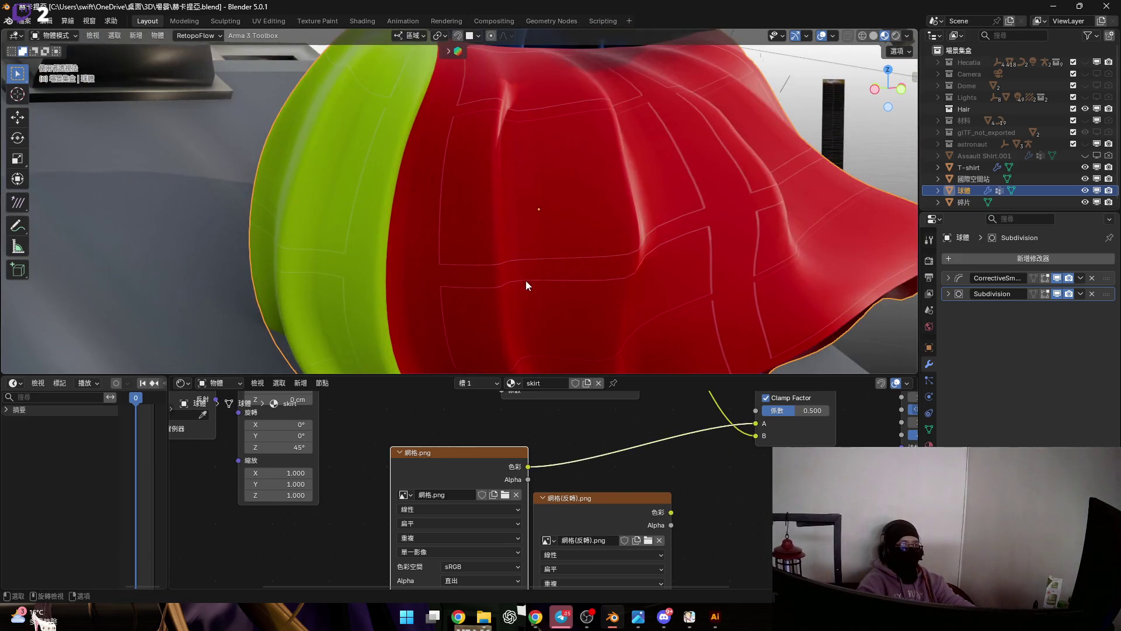
{"action": "scroll", "coordinate": [573, 487], "scroll_direction": "down", "scroll_amount": 1}
{"action": "scroll", "coordinate": [607, 473], "scroll_direction": "down", "scroll_amount": 1}
Undo the 網格.png link, move 網格.png down and 網格(反轉).png up into its place.
{"action": "key", "text": "ctrl+z"}
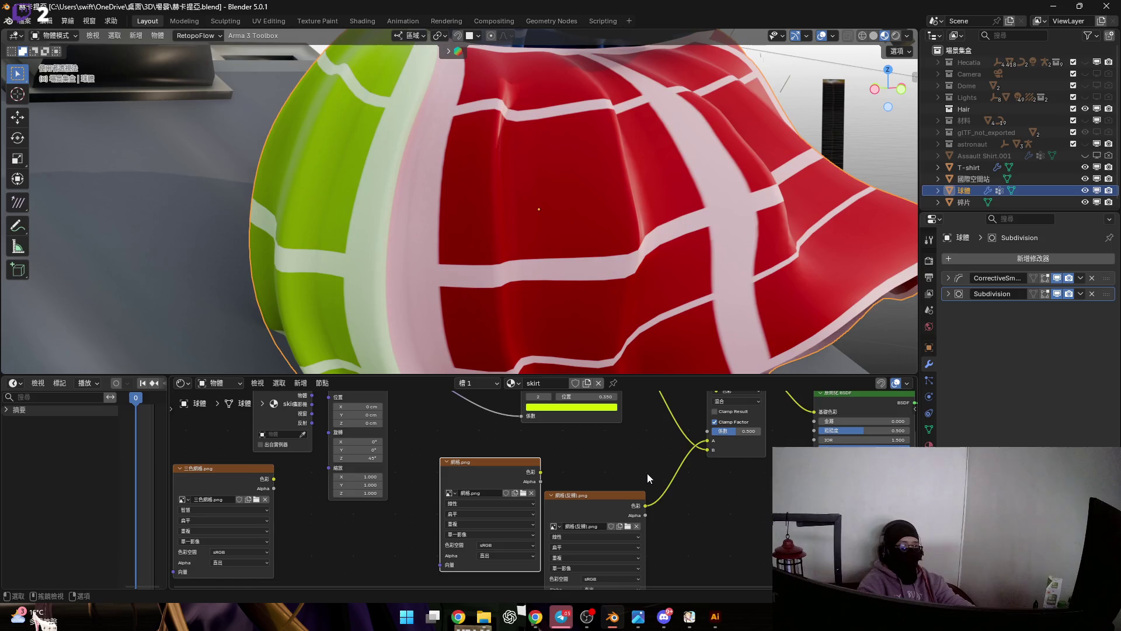
{"action": "left_click_drag", "start_coordinate": [492, 465], "coordinate": [385, 540]}
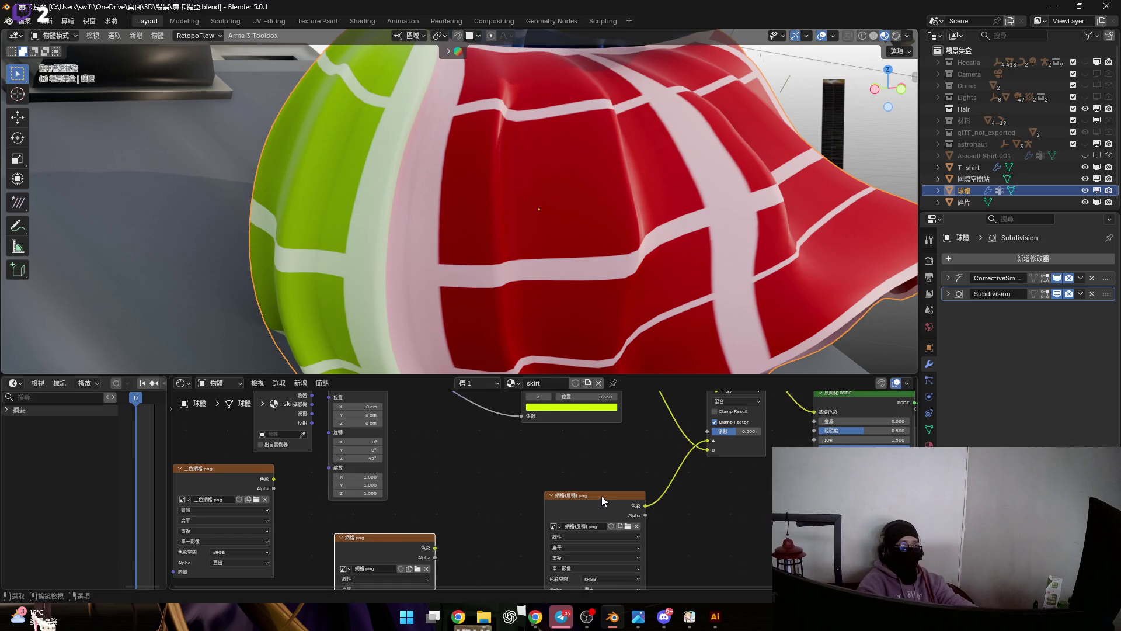
{"action": "left_click_drag", "start_coordinate": [602, 496], "coordinate": [512, 476]}
{"action": "middle_click_drag", "start_coordinate": [608, 456], "coordinate": [562, 477]}
{"action": "key", "text": "shift+a"}
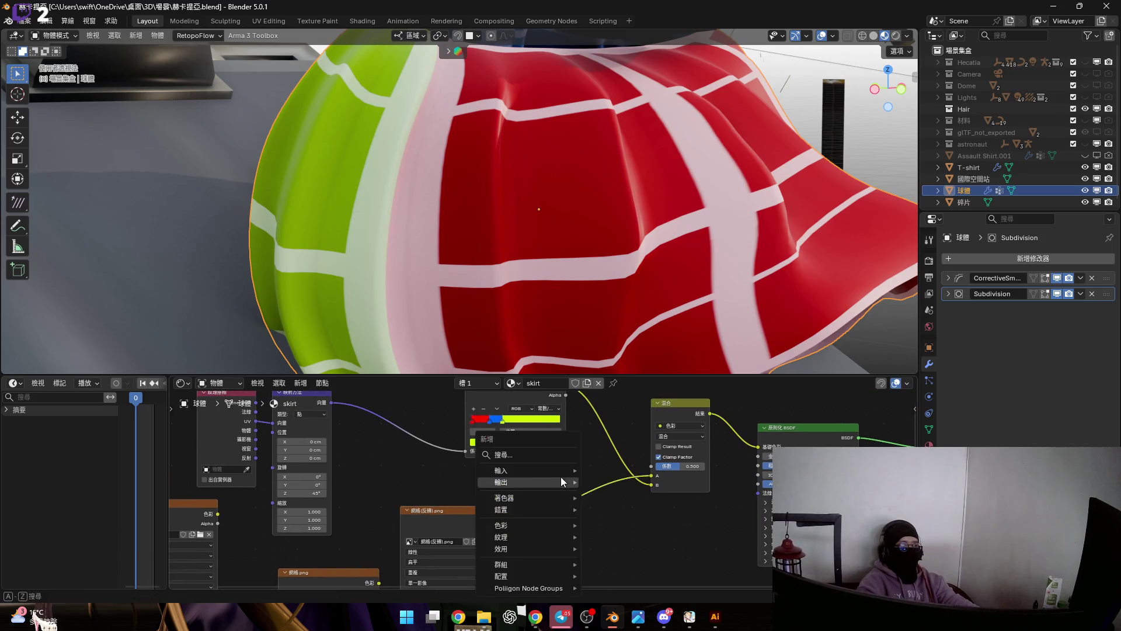
Add a Color Ramp between the inverted grid and the mix, with its black stop at position 0.5.
{"action": "left_click", "coordinate": [502, 454]}
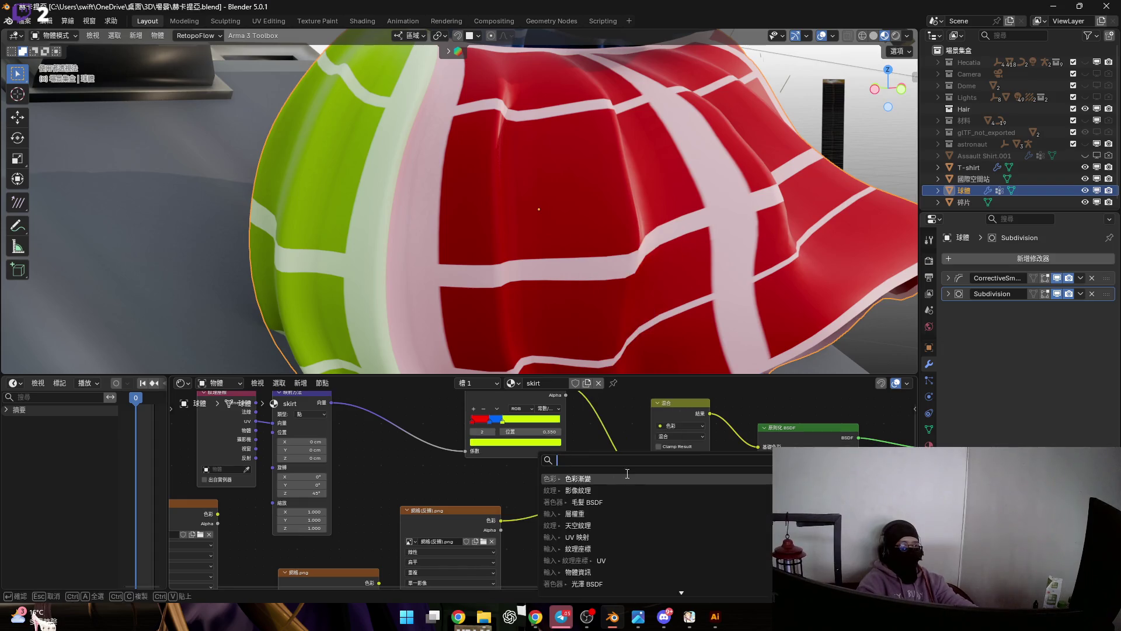
{"action": "left_click", "coordinate": [625, 479]}
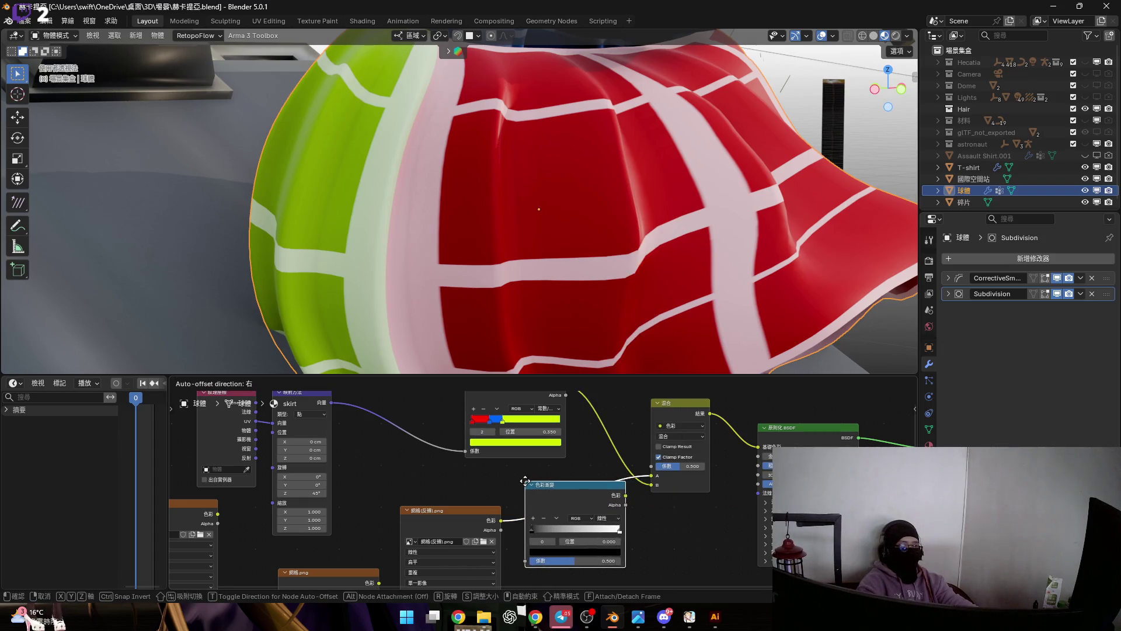
{"action": "left_click", "coordinate": [624, 501]}
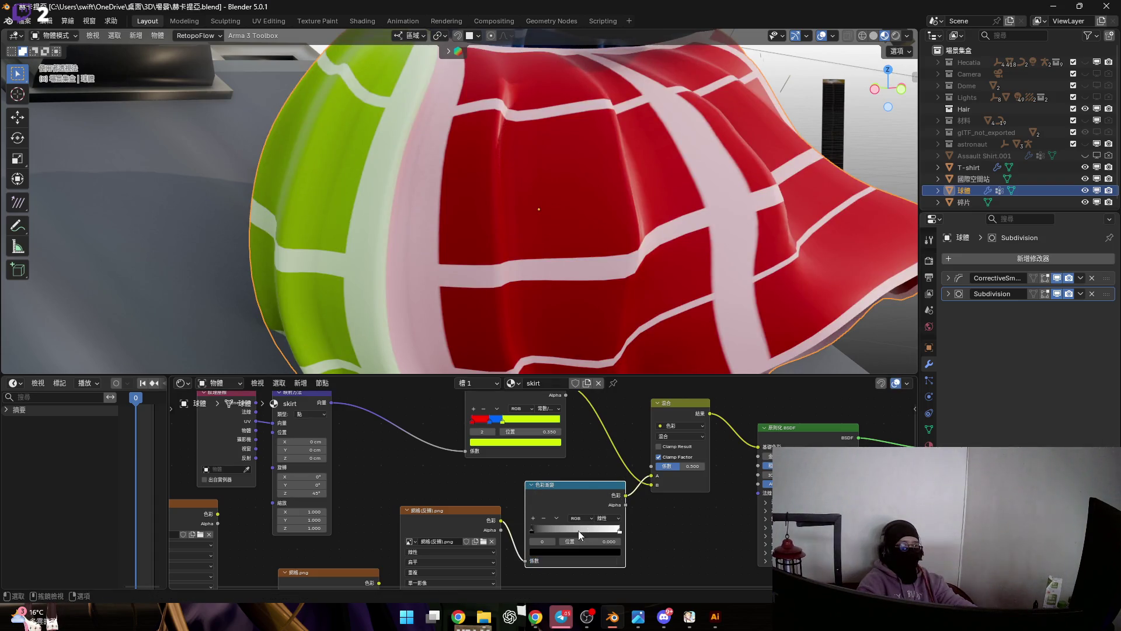
{"action": "mouse_move", "coordinate": [537, 530]}
{"action": "left_mouse_down"}
{"action": "mouse_move", "coordinate": [615, 526]}
{"action": "mouse_move", "coordinate": [531, 525]}
{"action": "left_mouse_up"}
{"action": "scroll", "coordinate": [561, 508], "scroll_direction": "up", "scroll_amount": 2}
{"action": "scroll", "coordinate": [613, 491], "scroll_direction": "up", "scroll_amount": 2}
{"action": "scroll", "coordinate": [631, 479], "scroll_direction": "up", "scroll_amount": 2}
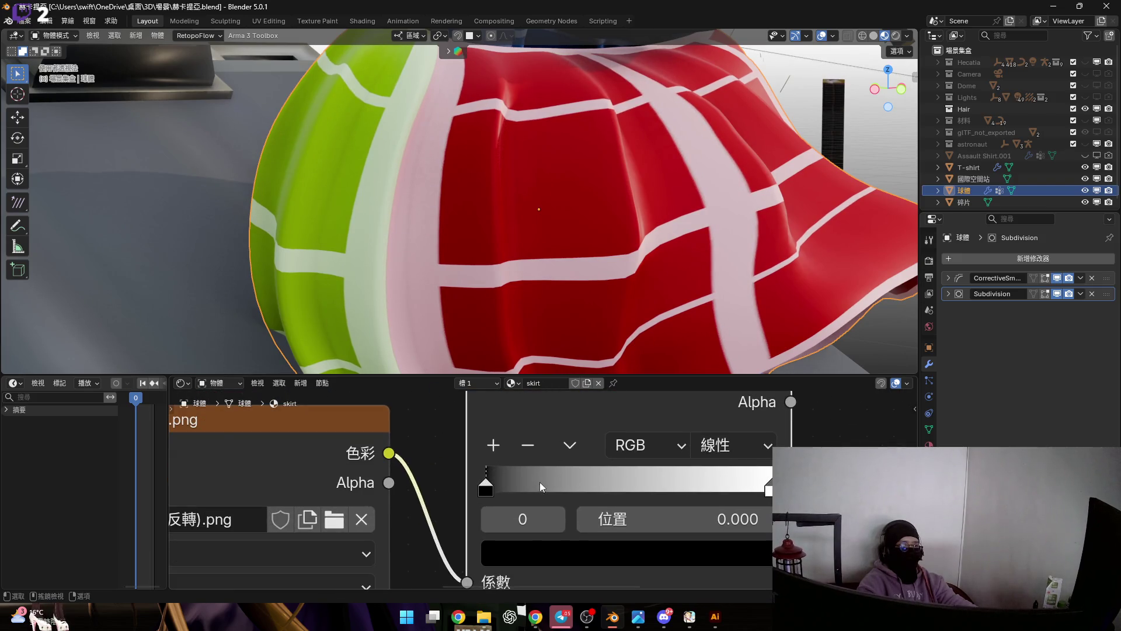
{"action": "left_click", "coordinate": [635, 519]}
{"action": "type", "text": ".5"}
{"action": "key", "text": "Return"}
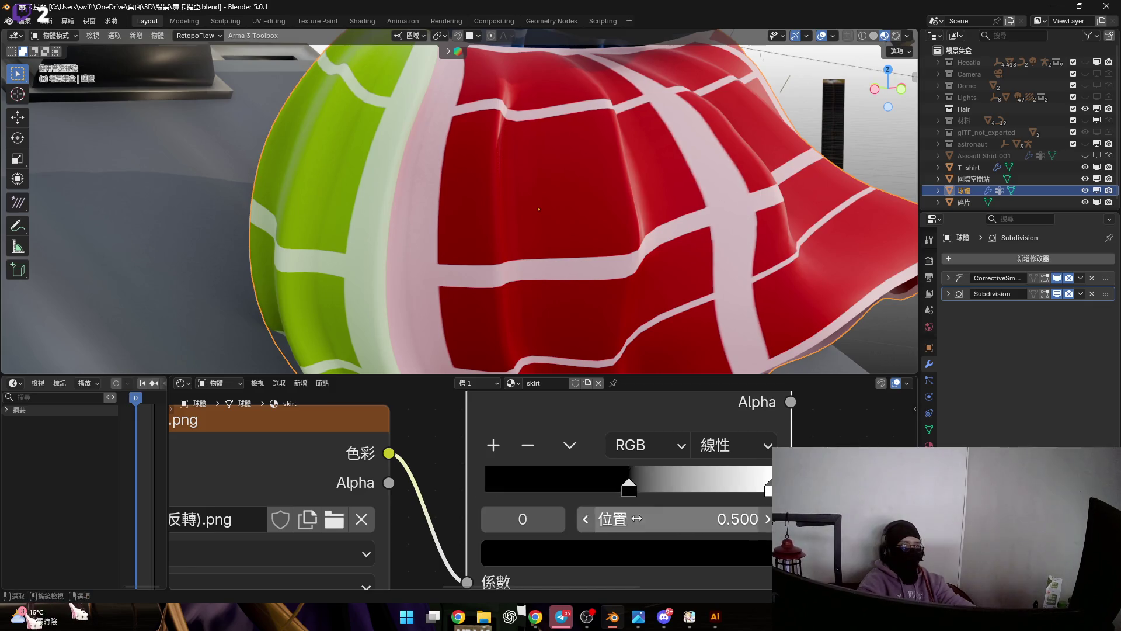
{"action": "scroll", "coordinate": [638, 522], "scroll_direction": "down", "scroll_amount": 3}
{"action": "scroll", "coordinate": [638, 520], "scroll_direction": "down", "scroll_amount": 3}
Move the 網格.png, image and colour ramp nodes down-left and start a link from the ramp's output.
{"action": "middle_click_drag", "start_coordinate": [622, 333], "coordinate": [596, 223]}
{"action": "scroll", "coordinate": [561, 293], "scroll_direction": "down", "scroll_amount": 2}
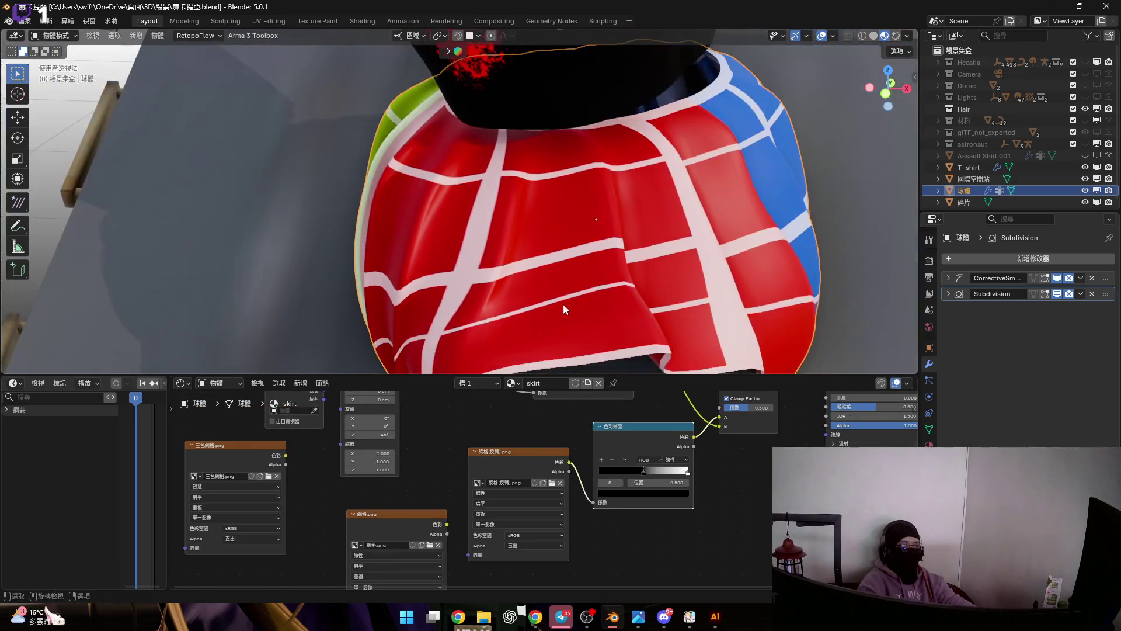
{"action": "scroll", "coordinate": [508, 503], "scroll_direction": "down", "scroll_amount": 2}
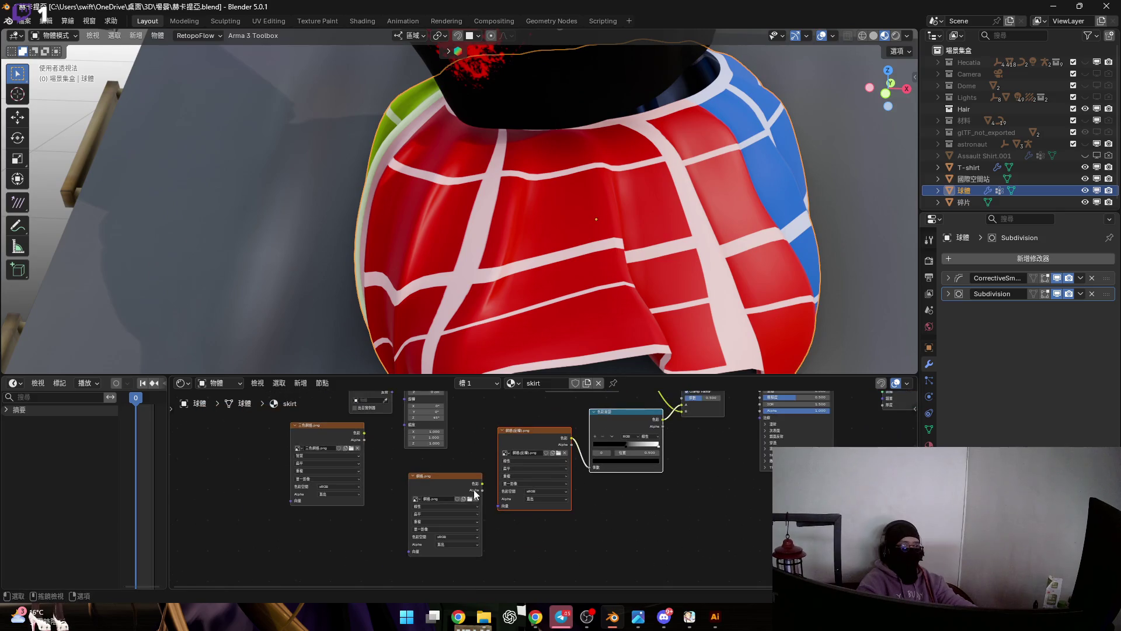
{"action": "left_click_drag", "start_coordinate": [452, 480], "coordinate": [321, 526]}
{"action": "left_click_drag", "start_coordinate": [493, 404], "coordinate": [615, 492]}
{"action": "left_click_drag", "start_coordinate": [543, 434], "coordinate": [463, 509]}
{"action": "middle_click_drag", "start_coordinate": [526, 474], "coordinate": [577, 483]}
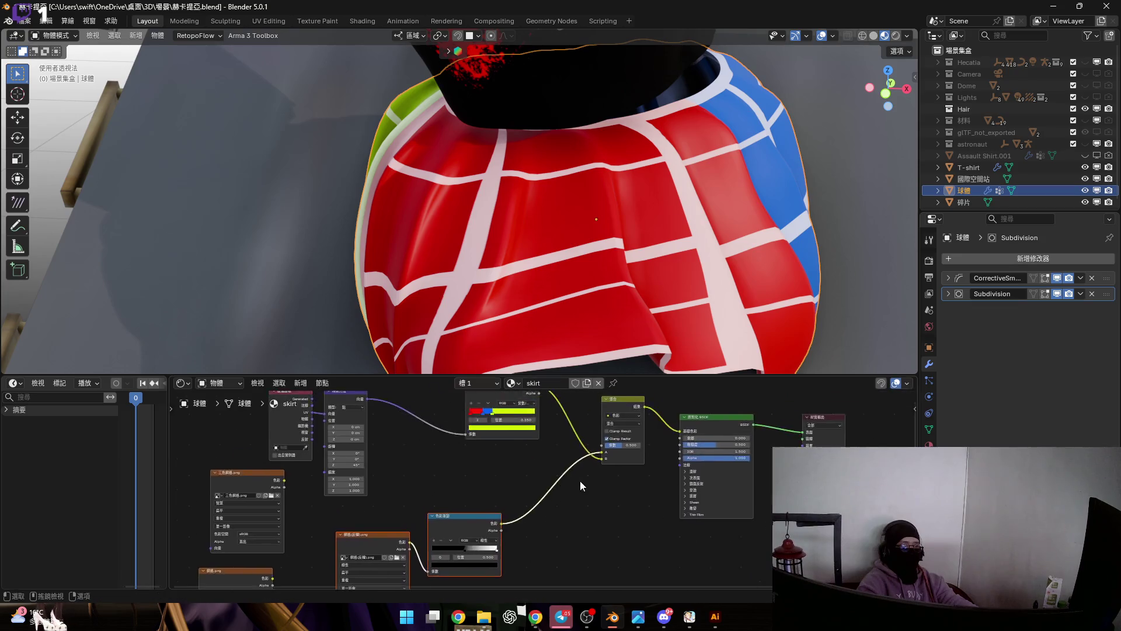
{"action": "scroll", "coordinate": [605, 484], "scroll_direction": "up", "scroll_amount": 2}
{"action": "scroll", "coordinate": [605, 485], "scroll_direction": "up", "scroll_amount": 2}
{"action": "left_click_drag", "start_coordinate": [499, 527], "coordinate": [597, 509]}
Add a Mix node fed by the colour ramp and set its blend mode to Darken.
{"action": "left_click", "coordinate": [638, 480]}
{"action": "left_click", "coordinate": [613, 422]}
{"action": "middle_click_drag", "start_coordinate": [592, 506], "coordinate": [620, 517]}
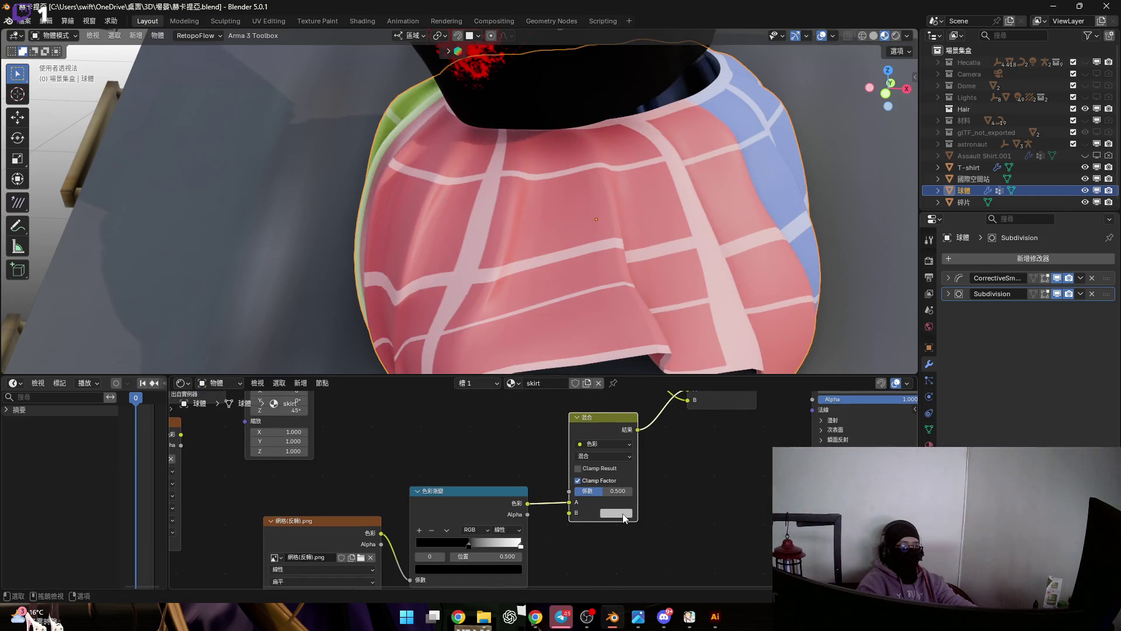
{"action": "left_click", "coordinate": [619, 442]}
{"action": "left_click", "coordinate": [608, 456]}
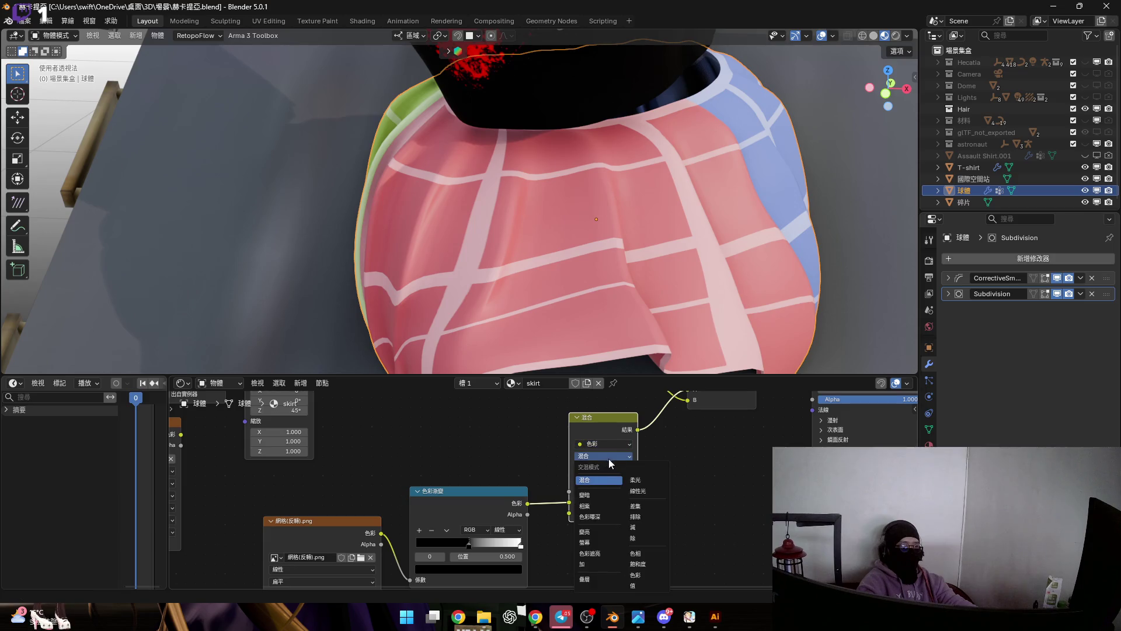
{"action": "left_click", "coordinate": [603, 497]}
{"action": "middle_click_drag", "start_coordinate": [626, 253], "coordinate": [607, 242]}
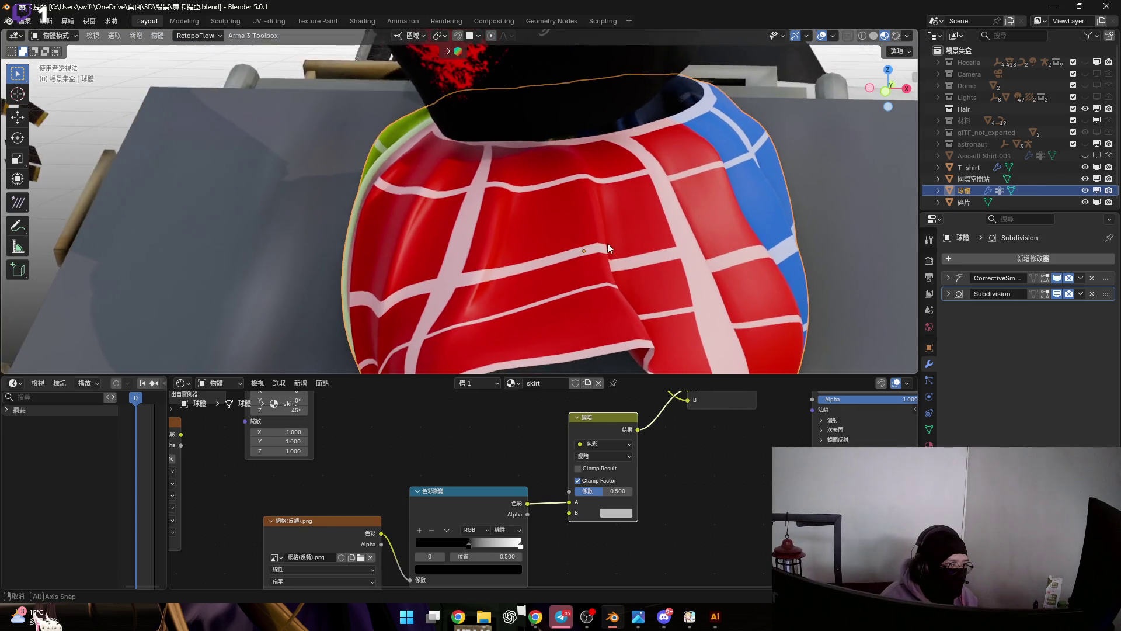
{"action": "scroll", "coordinate": [626, 544], "scroll_direction": "up", "scroll_amount": 1}
Make the Darken node's B colour black, keep Darken mode, and pick up its input link.
{"action": "left_click", "coordinate": [626, 523]}
{"action": "left_click_drag", "start_coordinate": [702, 391], "coordinate": [701, 408]}
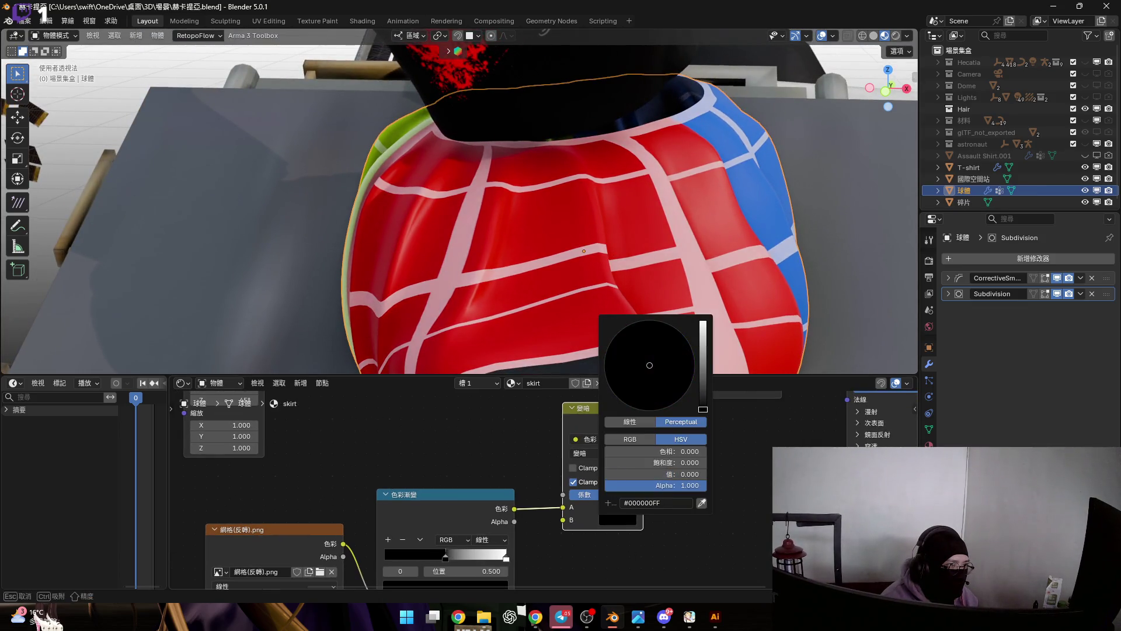
{"action": "mouse_move", "coordinate": [611, 496]}
{"action": "left_mouse_down"}
{"action": "mouse_move", "coordinate": [631, 496]}
{"action": "mouse_move", "coordinate": [603, 495]}
{"action": "left_mouse_up"}
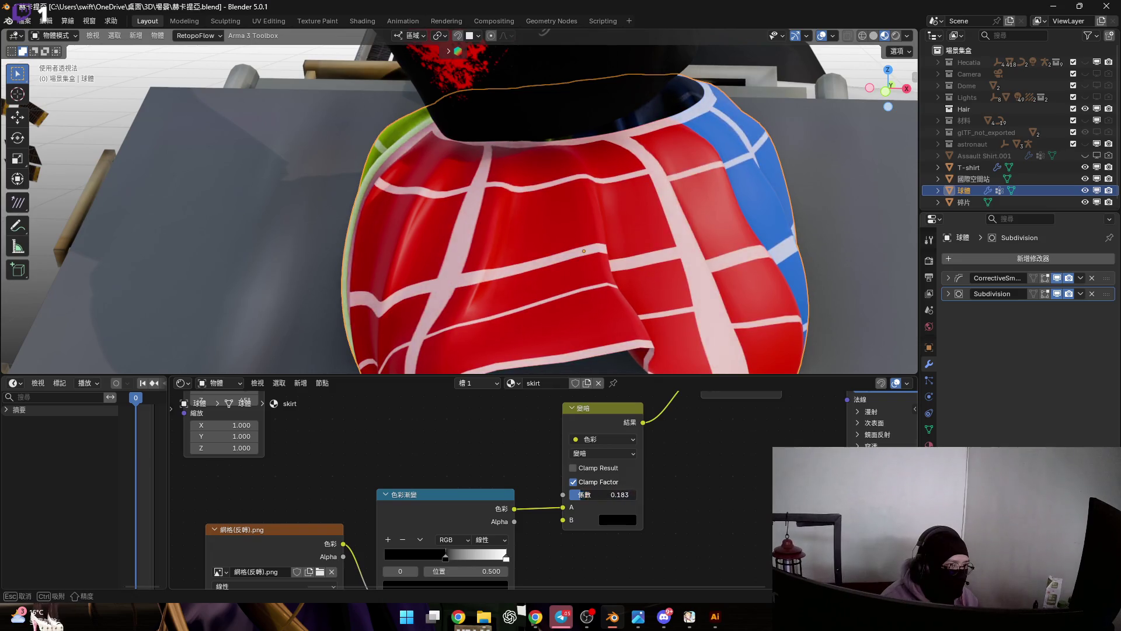
{"action": "left_click", "coordinate": [616, 452]}
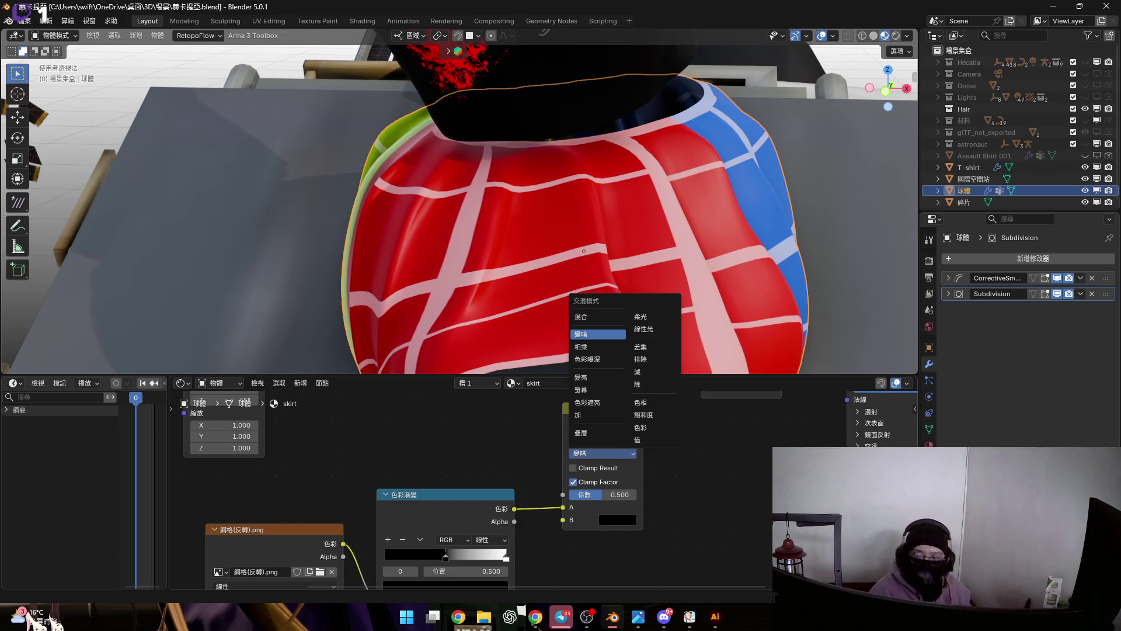
{"action": "left_click", "coordinate": [643, 561]}
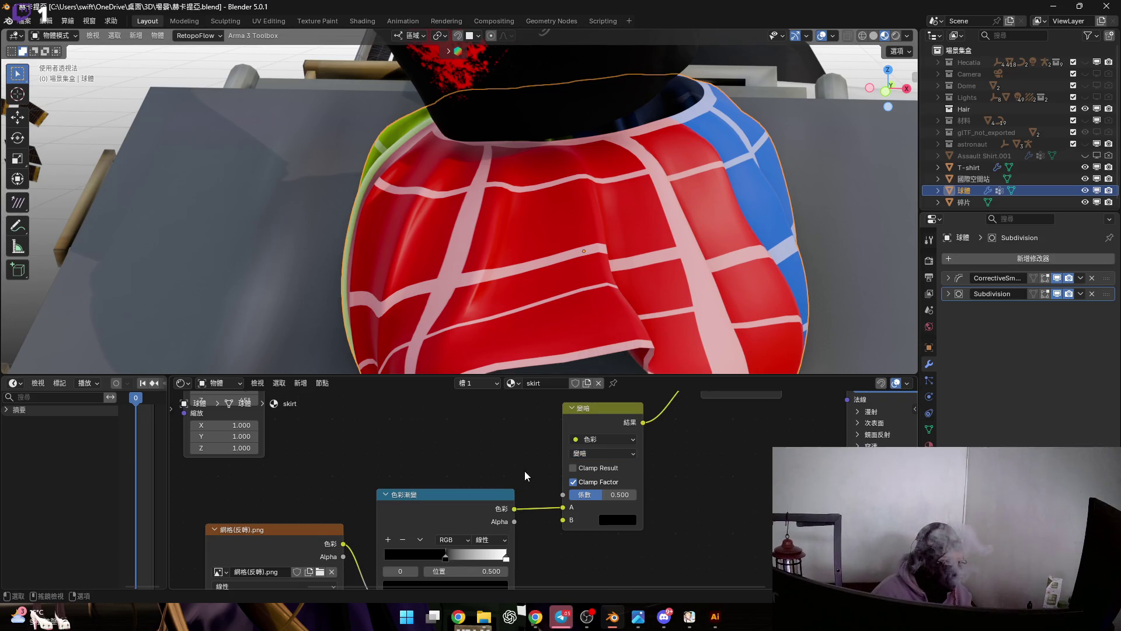
{"action": "scroll", "coordinate": [562, 498], "scroll_direction": "down", "scroll_amount": 2}
{"action": "left_click_drag", "start_coordinate": [532, 548], "coordinate": [640, 450]}
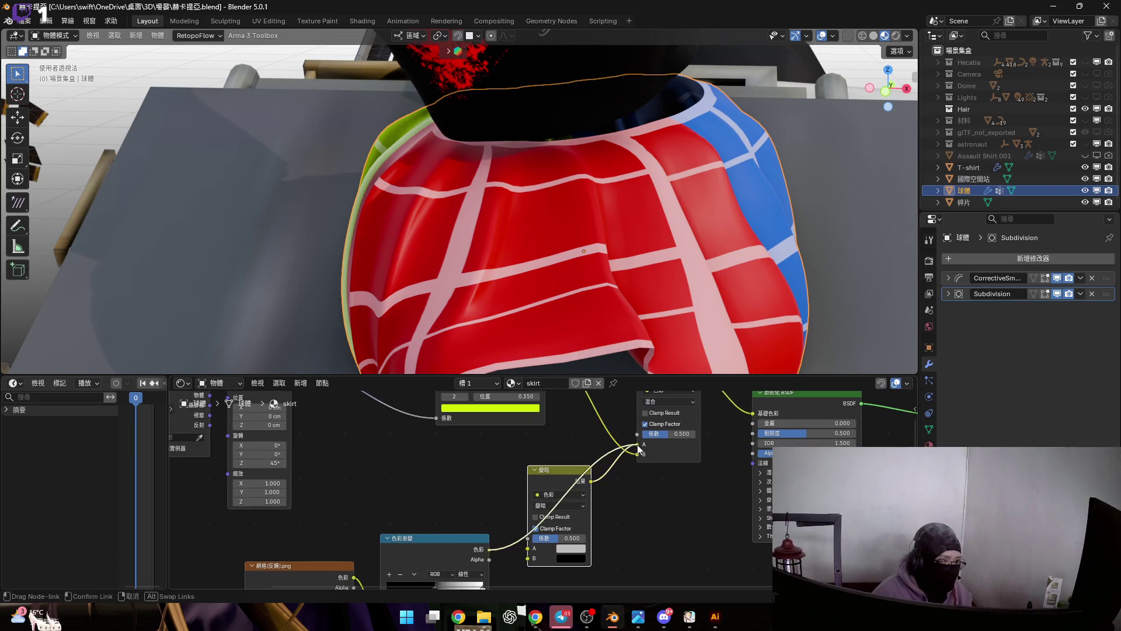
Reroute the colour ramp to the existing mix and dissolve the Darken node with Ctrl+X.
{"action": "left_click_drag", "start_coordinate": [624, 491], "coordinate": [562, 481]}
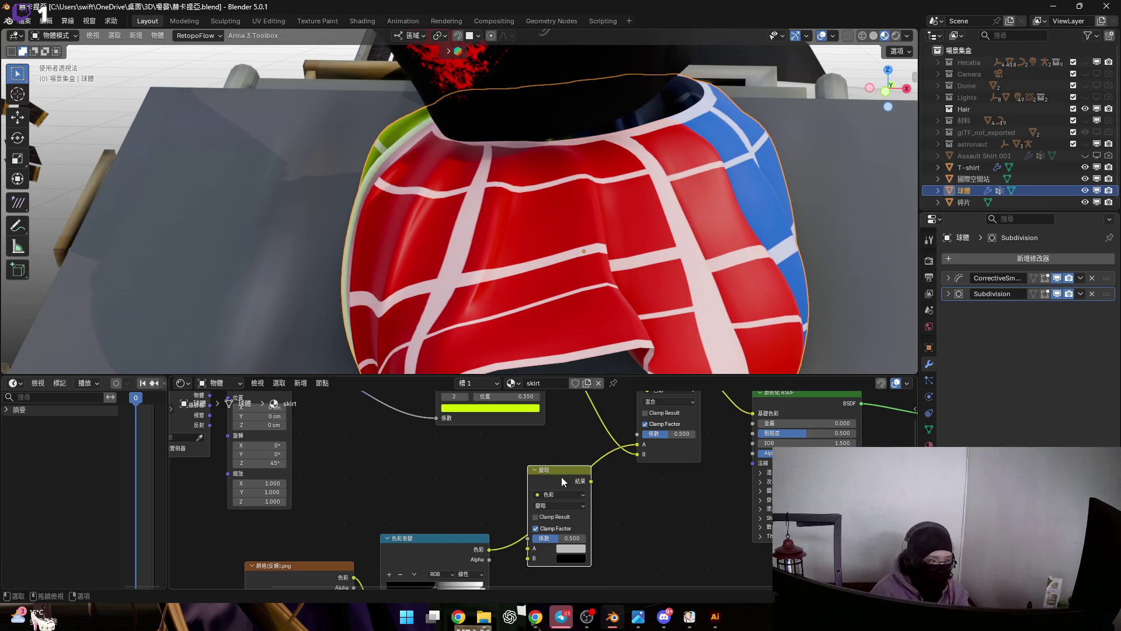
{"action": "key", "text": "ctrl+x"}
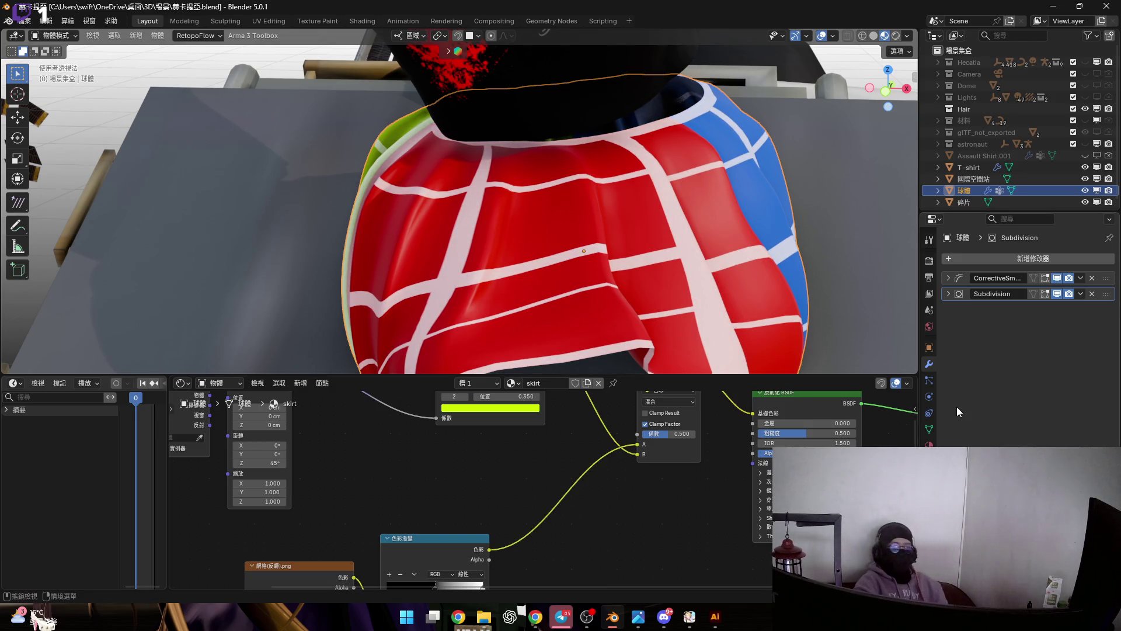
{"action": "middle_click_drag", "start_coordinate": [561, 477], "coordinate": [649, 439]}
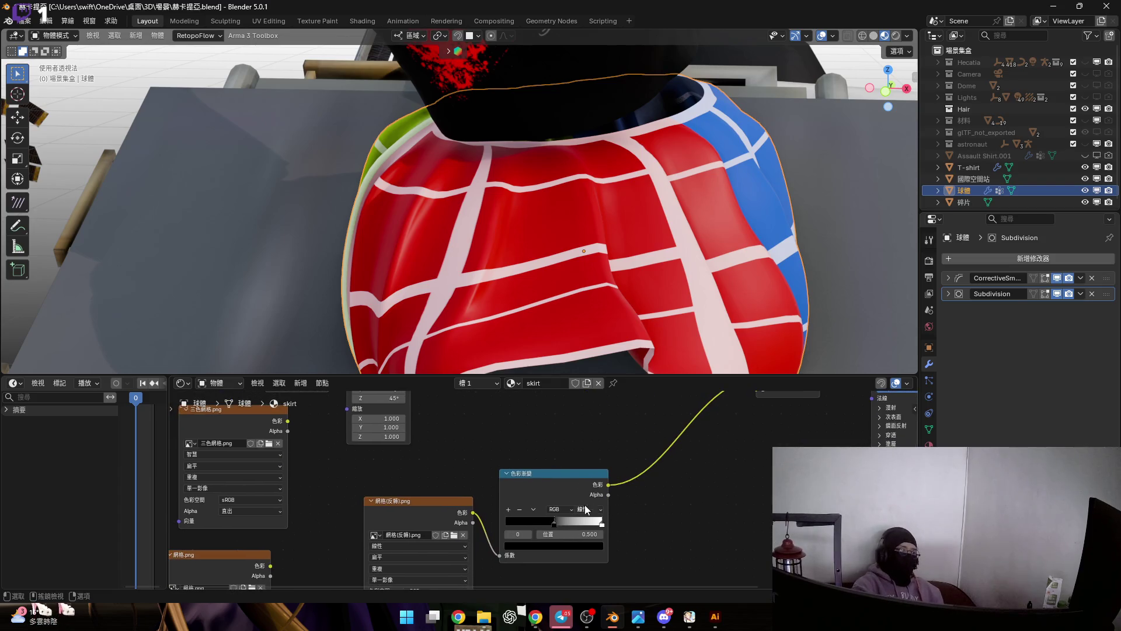
{"action": "left_click", "coordinate": [436, 503]}
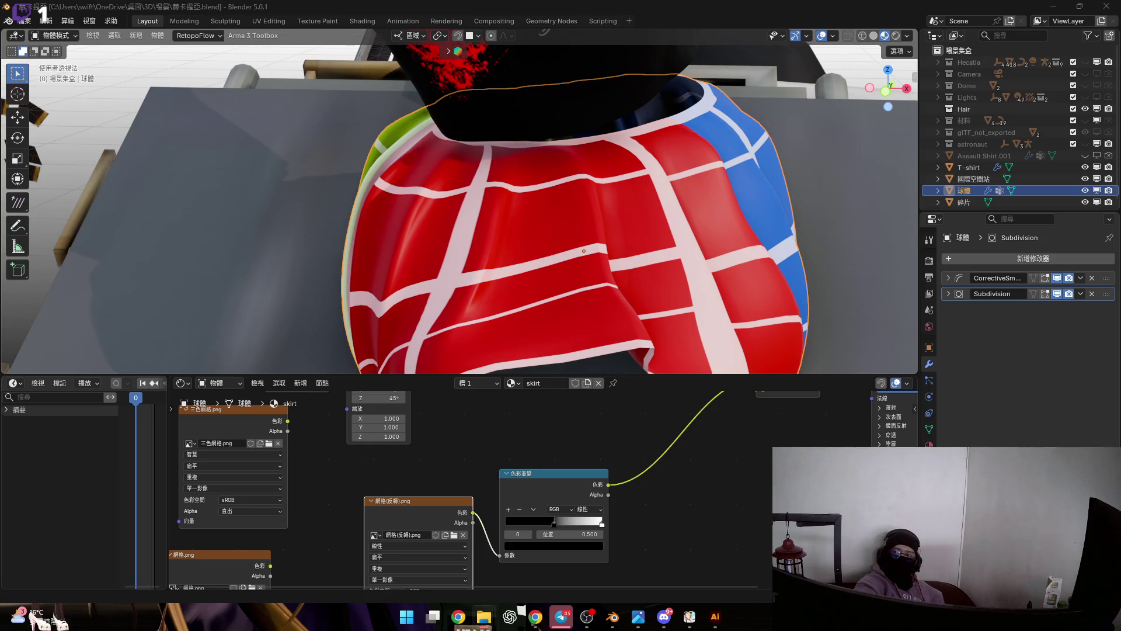
Link the 網格.png colour output into the mix node so only thin grid lines remain on the red skirt.
{"action": "middle_click_drag", "start_coordinate": [266, 566], "coordinate": [433, 511]}
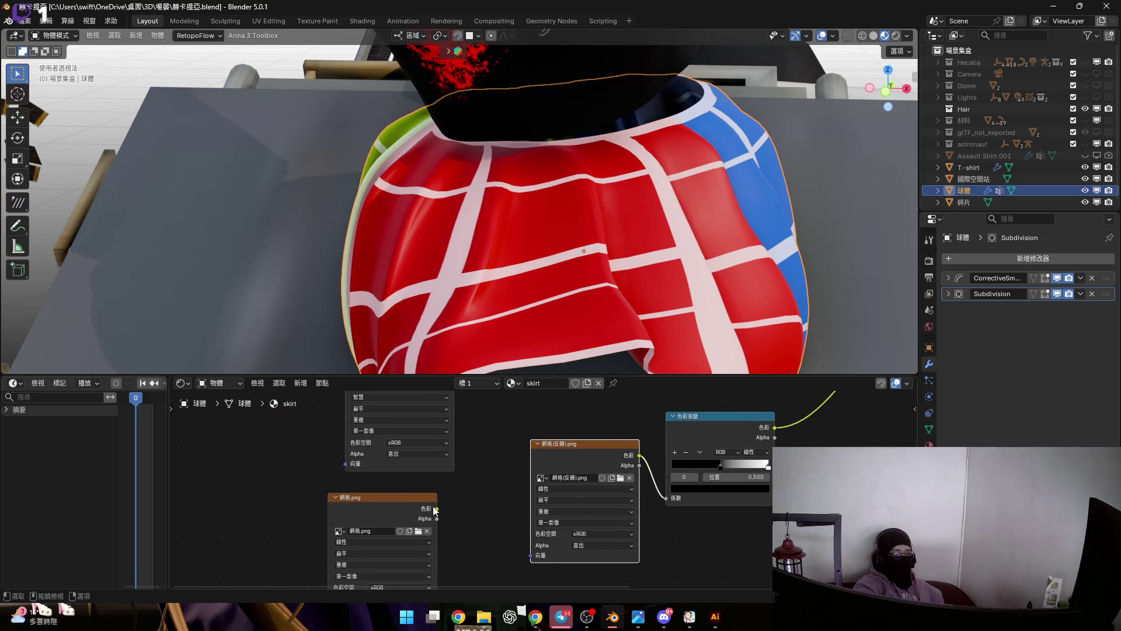
{"action": "scroll", "coordinate": [434, 510], "scroll_direction": "up", "scroll_amount": 1}
{"action": "scroll", "coordinate": [496, 470], "scroll_direction": "down", "scroll_amount": 2}
{"action": "scroll", "coordinate": [463, 487], "scroll_direction": "down", "scroll_amount": 1}
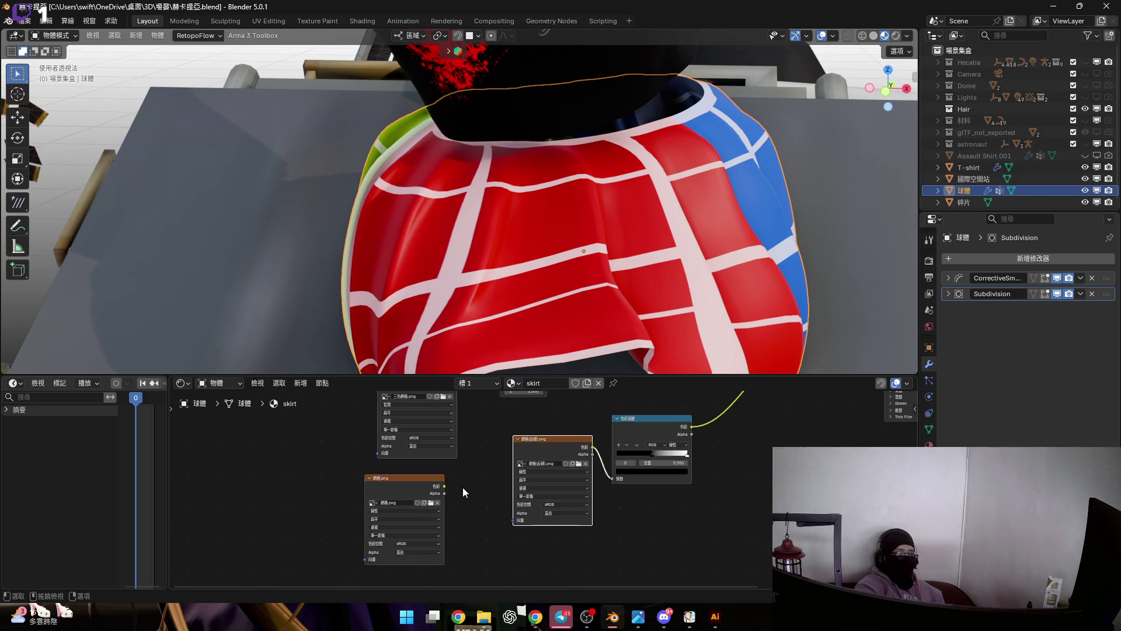
{"action": "scroll", "coordinate": [463, 487], "scroll_direction": "up", "scroll_amount": 1}
{"action": "scroll", "coordinate": [455, 509], "scroll_direction": "up", "scroll_amount": 1}
{"action": "scroll", "coordinate": [503, 464], "scroll_direction": "down", "scroll_amount": 1}
{"action": "middle_click_drag", "start_coordinate": [443, 488], "coordinate": [380, 507]}
{"action": "left_click_drag", "start_coordinate": [381, 507], "coordinate": [788, 456]}
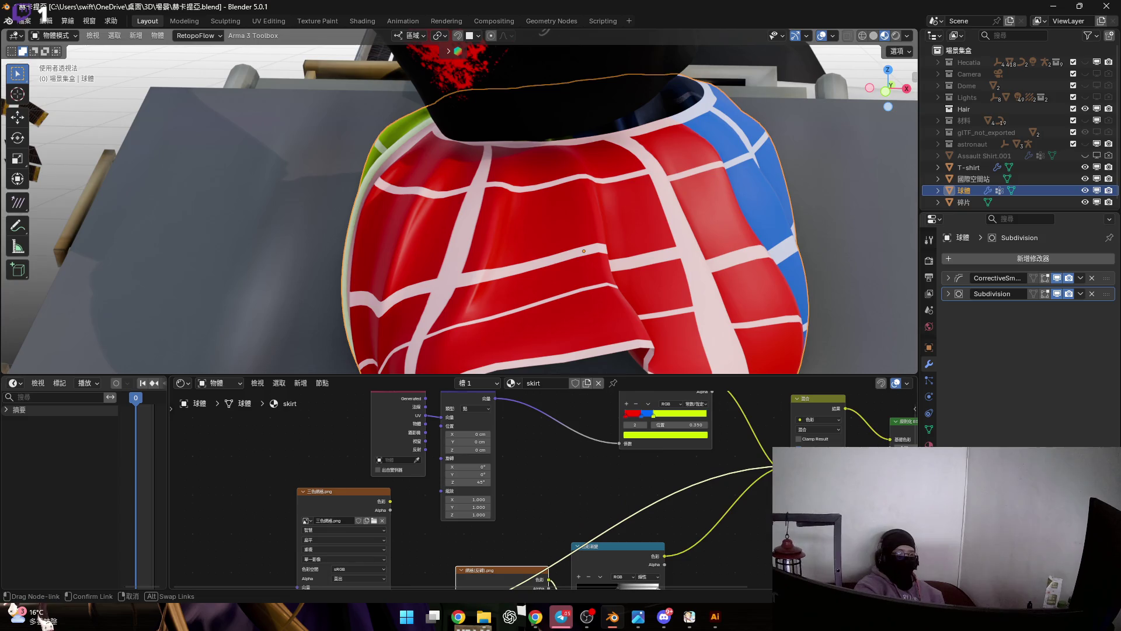
{"action": "left_click_drag", "start_coordinate": [788, 456], "coordinate": [789, 460]}
{"action": "scroll", "coordinate": [538, 286], "scroll_direction": "up", "scroll_amount": 3}
{"action": "scroll", "coordinate": [521, 275], "scroll_direction": "up", "scroll_amount": 2}
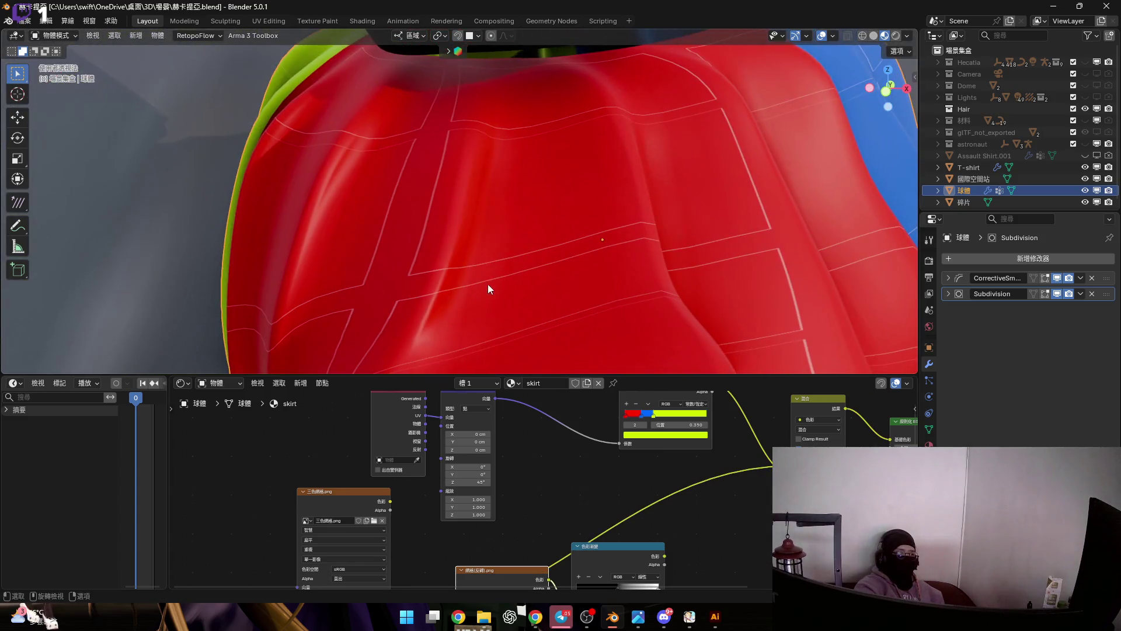
{"action": "mouse_move", "coordinate": [550, 486]}
{"action": "middle_mouse_down"}
{"action": "mouse_move", "coordinate": [499, 470]}
{"action": "mouse_move", "coordinate": [348, 477]}
{"action": "middle_mouse_up"}
{"action": "scroll", "coordinate": [502, 470], "scroll_direction": "up", "scroll_amount": 2}
{"action": "scroll", "coordinate": [359, 469], "scroll_direction": "down", "scroll_amount": 2}
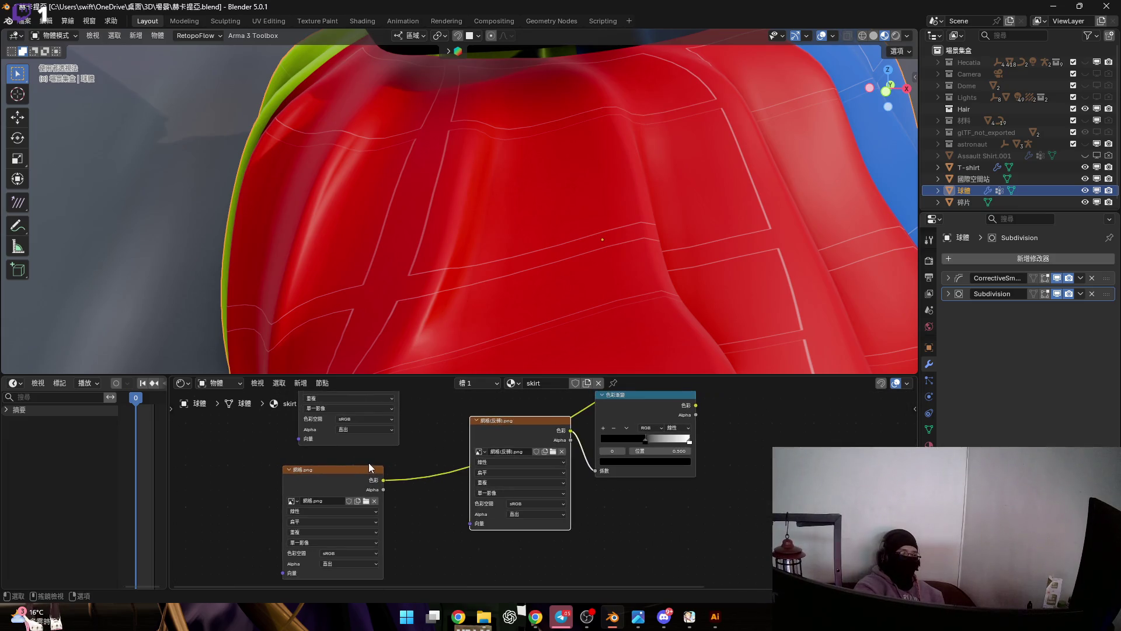
{"action": "scroll", "coordinate": [376, 503], "scroll_direction": "up", "scroll_amount": 4}
{"action": "scroll", "coordinate": [351, 522], "scroll_direction": "up", "scroll_amount": 1}
Check 網格.png's interpolation, then select and delete the 三色網格.png image node.
{"action": "left_click", "coordinate": [364, 496]}
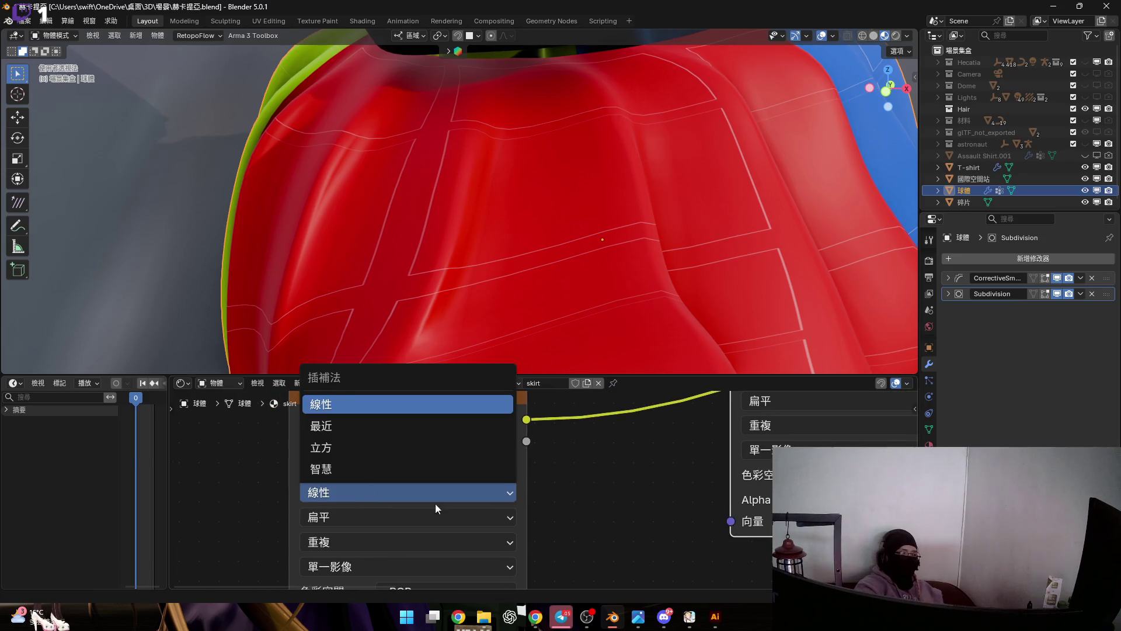
{"action": "scroll", "coordinate": [561, 485], "scroll_direction": "down", "scroll_amount": 3}
{"action": "mouse_move", "coordinate": [568, 459]}
{"action": "middle_mouse_down"}
{"action": "mouse_move", "coordinate": [372, 491]}
{"action": "mouse_move", "coordinate": [358, 460]}
{"action": "middle_mouse_up"}
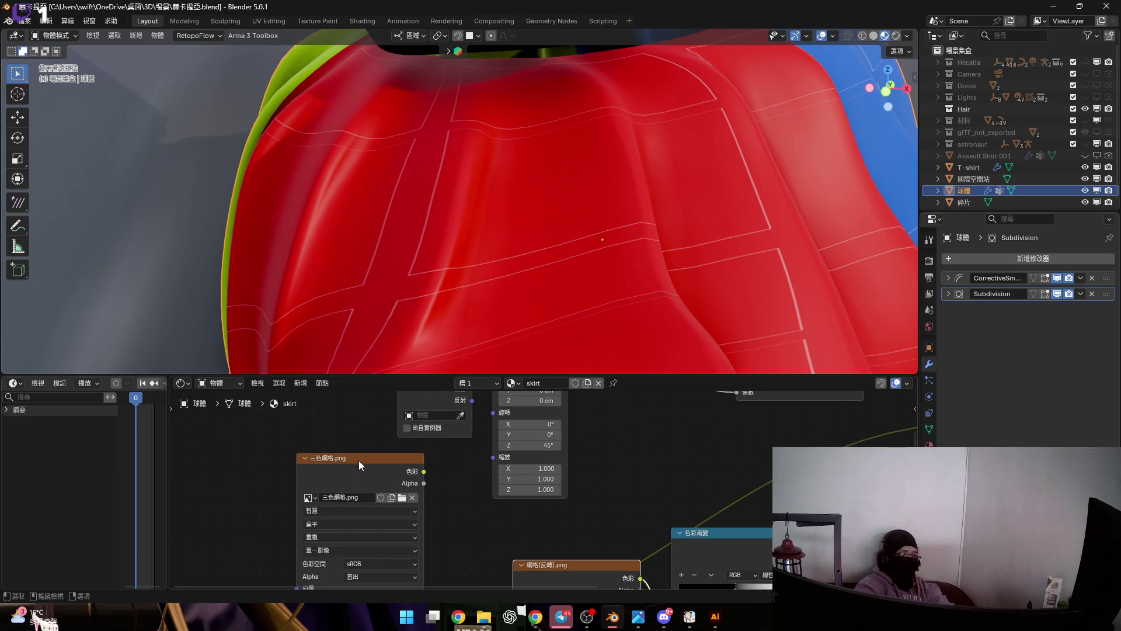
{"action": "left_click", "coordinate": [359, 468]}
{"action": "key", "text": "Delete"}
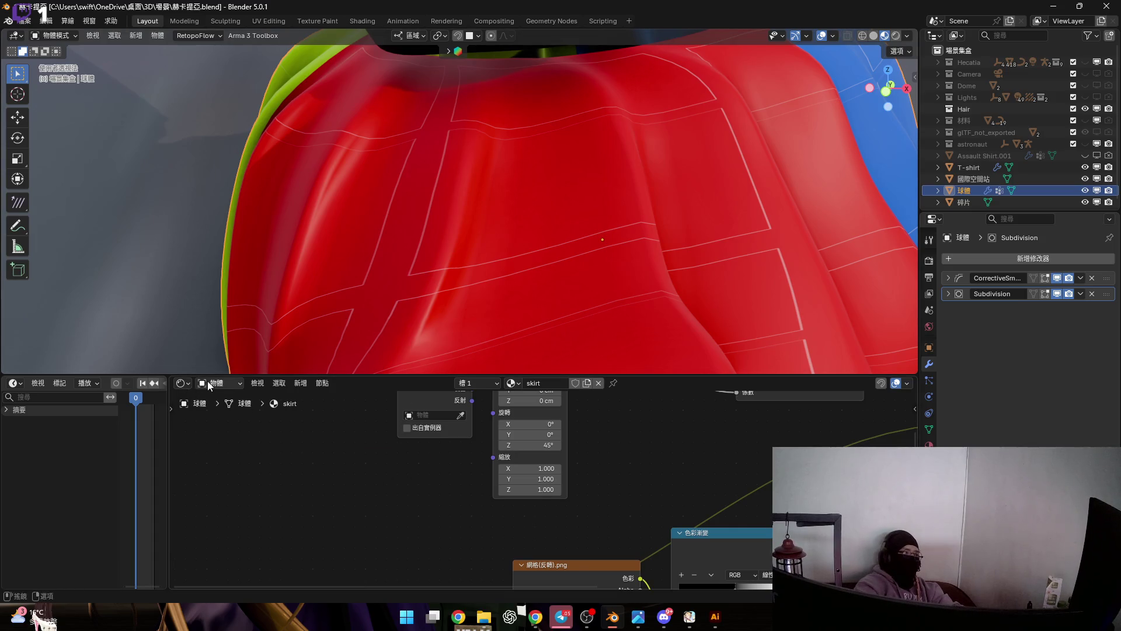
{"action": "left_click", "coordinate": [183, 382]}
Delete the 三色網格.png image data-block via the Blender File outliner and return to the shader nodes.
{"action": "left_click", "coordinate": [546, 417]}
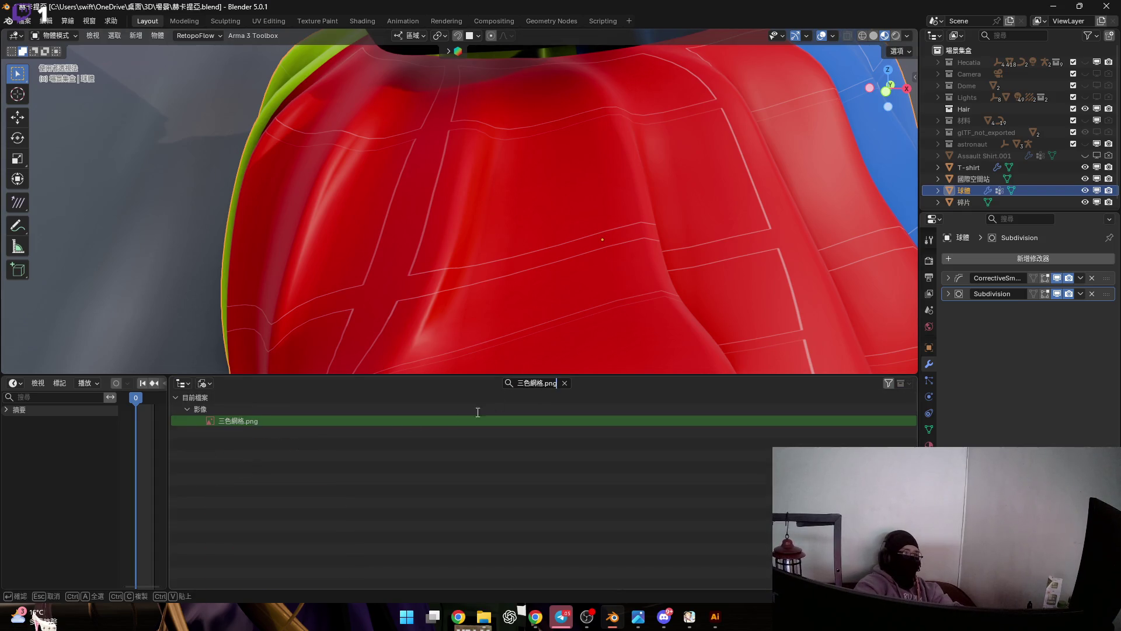
{"action": "key", "text": "ctrl+v"}
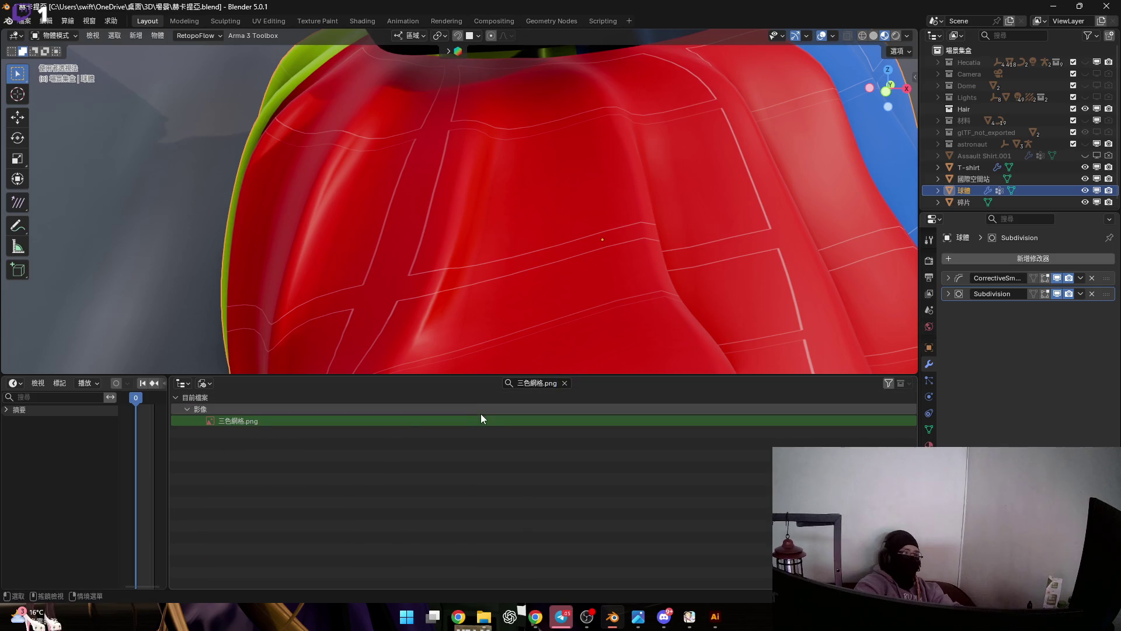
{"action": "right_click", "coordinate": [478, 417]}
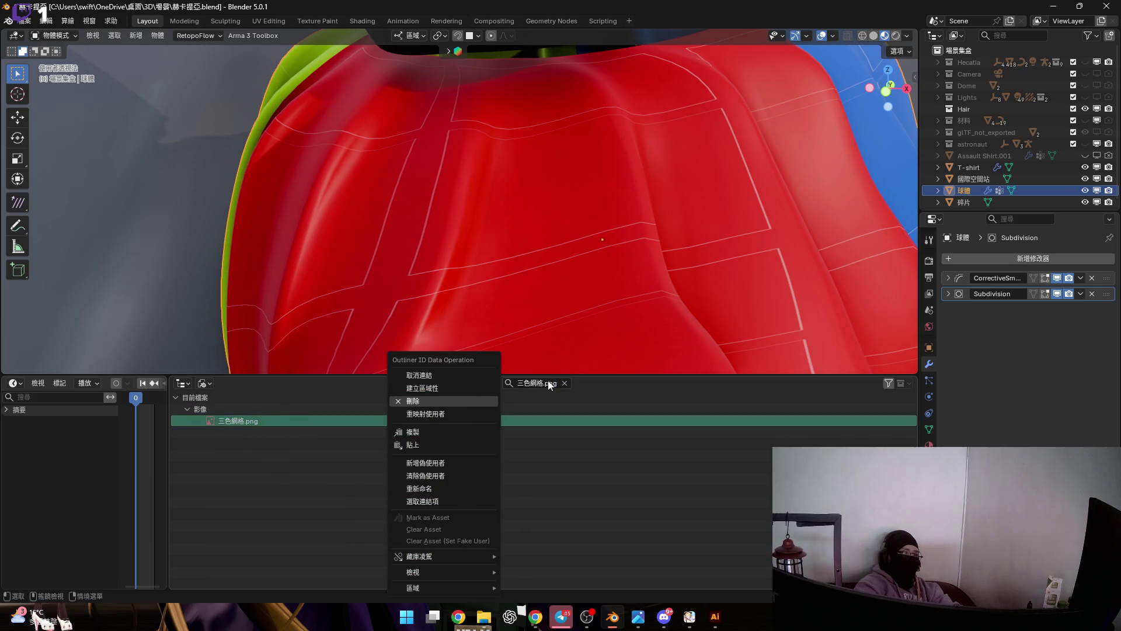
{"action": "left_click", "coordinate": [567, 381]}
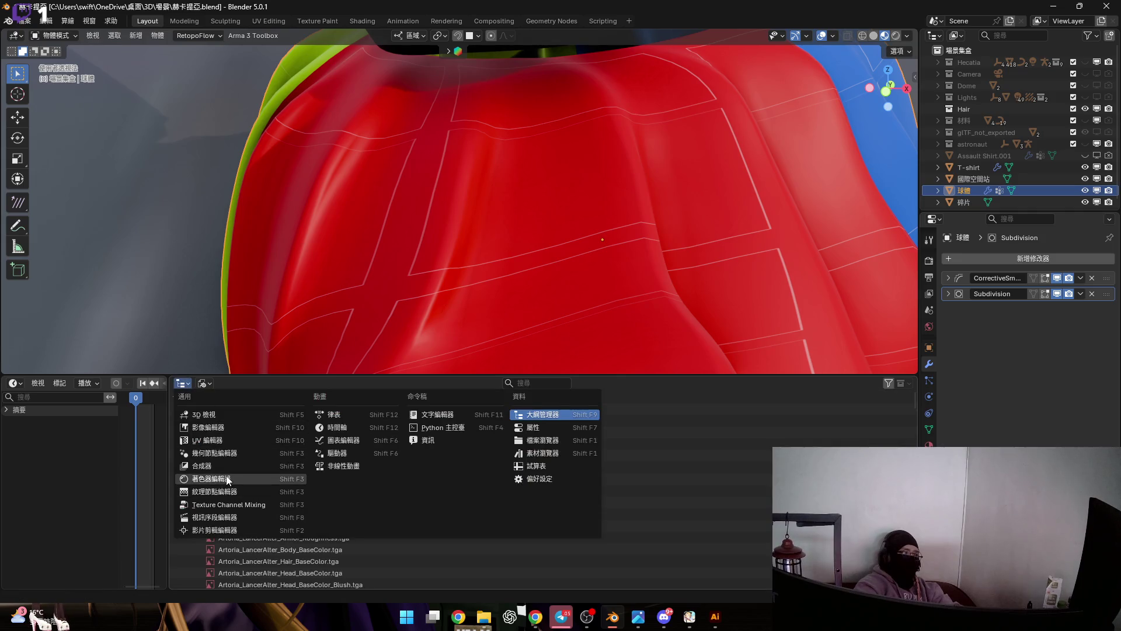
{"action": "left_click", "coordinate": [215, 478]}
{"action": "scroll", "coordinate": [529, 273], "scroll_direction": "down", "scroll_amount": 3}
{"action": "scroll", "coordinate": [496, 250], "scroll_direction": "down", "scroll_amount": 3}
{"action": "scroll", "coordinate": [496, 254], "scroll_direction": "up", "scroll_amount": 3}
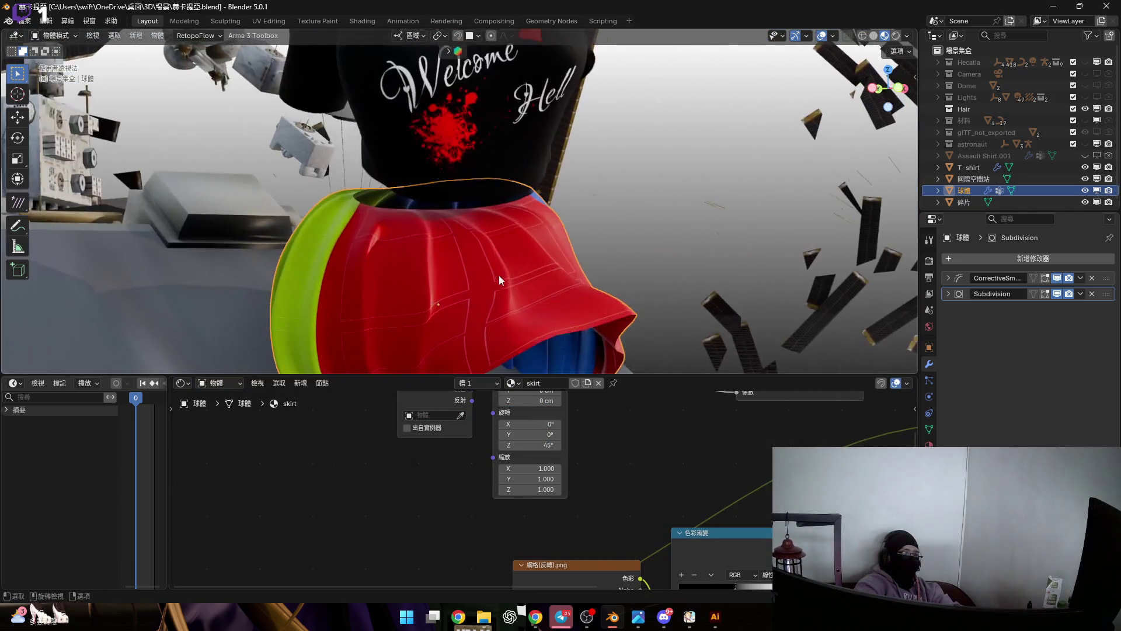
{"action": "middle_click_drag", "start_coordinate": [605, 474], "coordinate": [520, 457]}
{"action": "scroll", "coordinate": [520, 457], "scroll_direction": "down", "scroll_amount": 2}
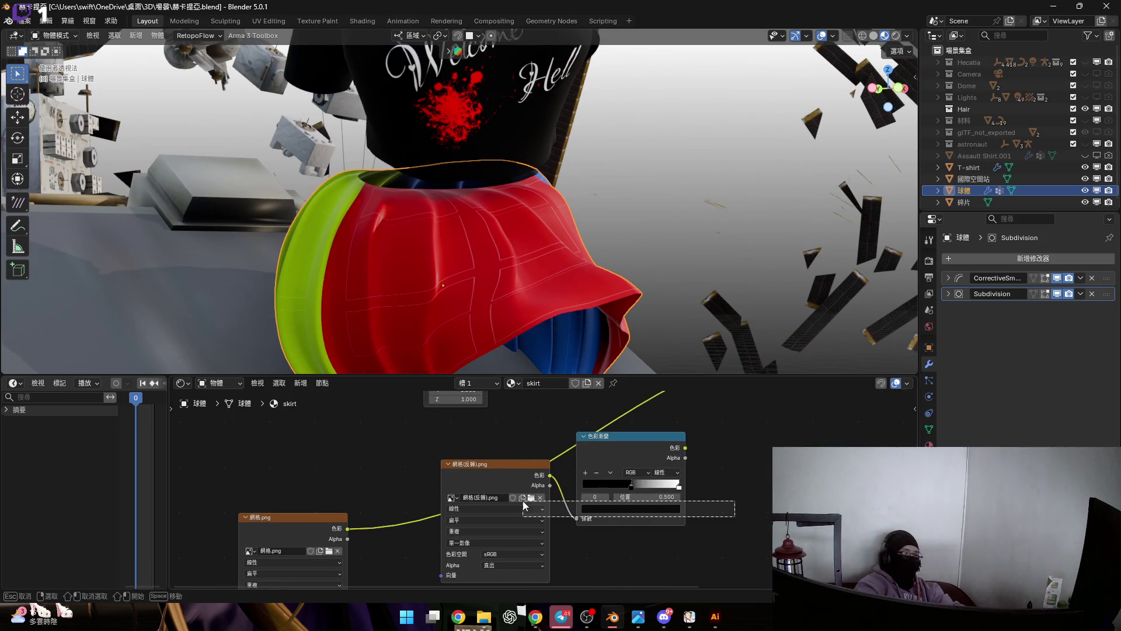
{"action": "mouse_move", "coordinate": [487, 441]}
{"action": "left_mouse_down"}
{"action": "mouse_move", "coordinate": [527, 496]}
{"action": "mouse_move", "coordinate": [632, 408]}
{"action": "left_mouse_up"}
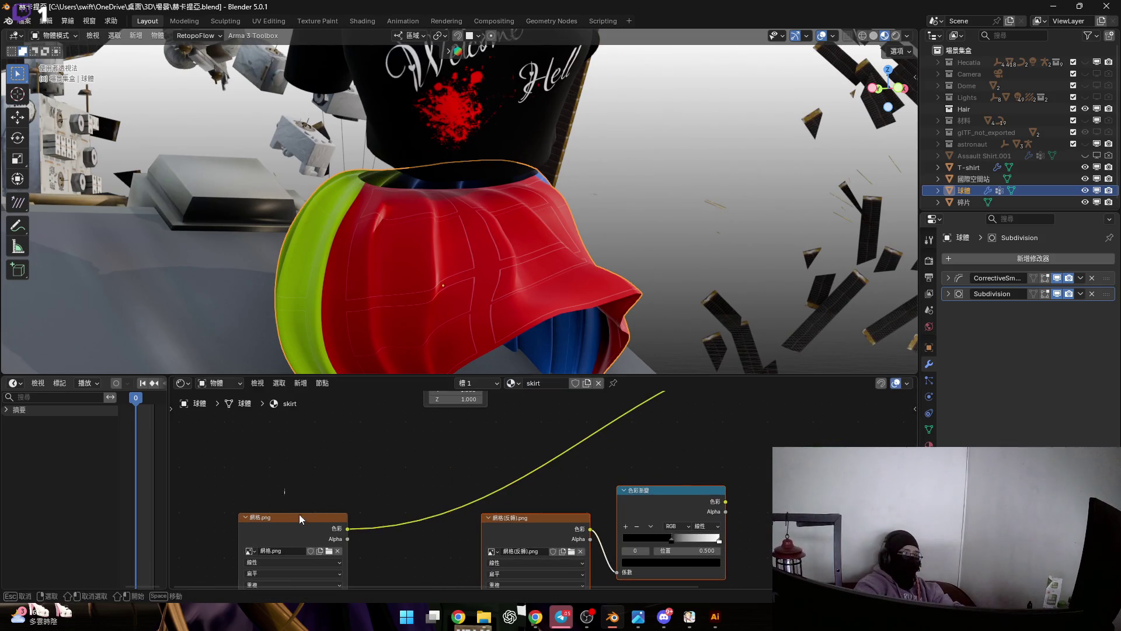
{"action": "scroll", "coordinate": [401, 478], "scroll_direction": "down", "scroll_amount": 2}
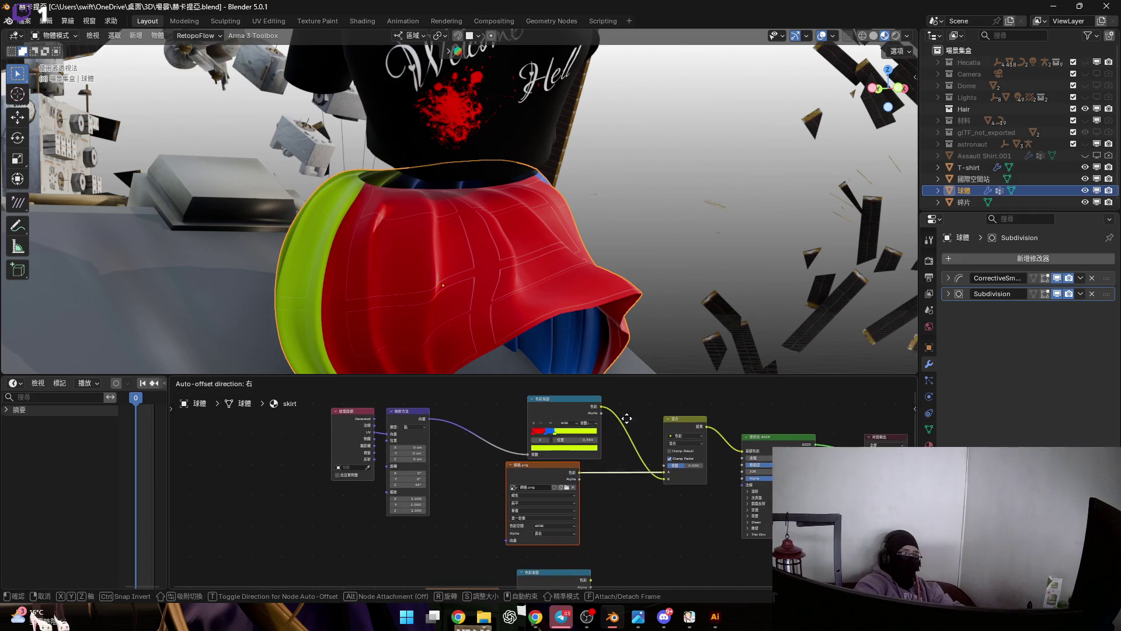
{"action": "left_click_drag", "start_coordinate": [631, 409], "coordinate": [559, 491]}
{"action": "scroll", "coordinate": [532, 463], "scroll_direction": "up", "scroll_amount": 5}
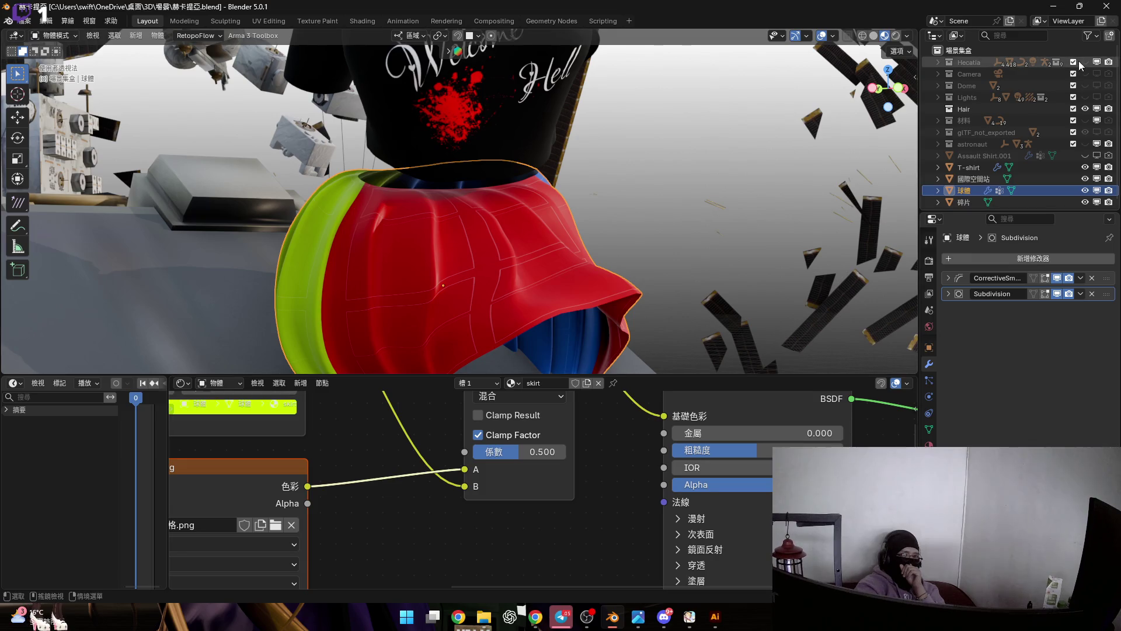
{"action": "scroll", "coordinate": [476, 297], "scroll_direction": "down", "scroll_amount": 5}
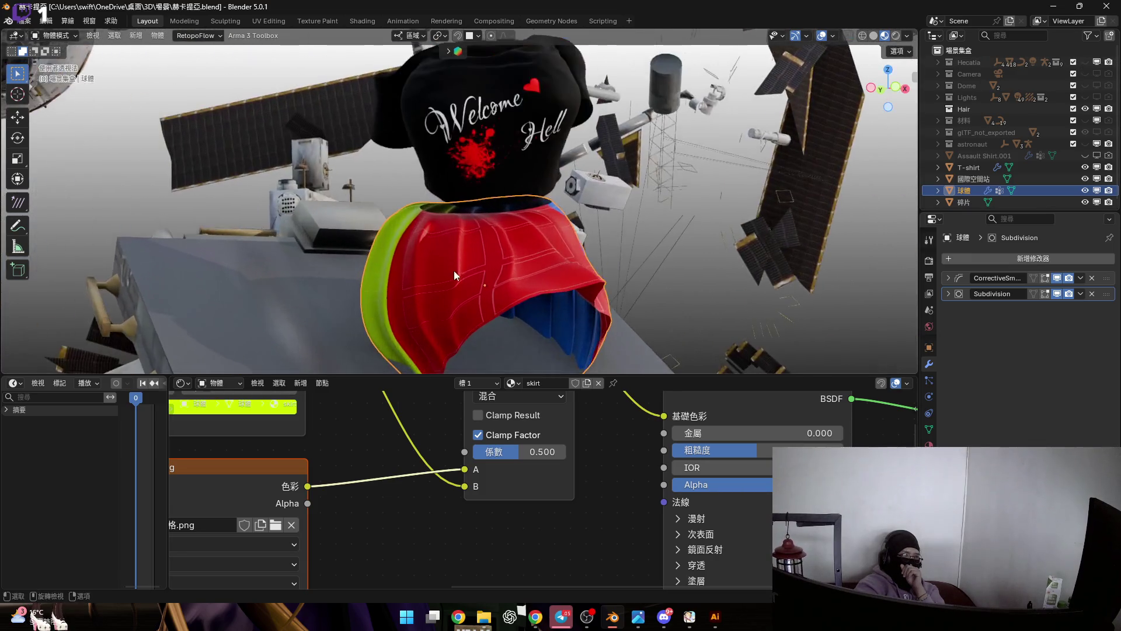
{"action": "mouse_move", "coordinate": [472, 260]}
{"action": "middle_mouse_down"}
{"action": "mouse_move", "coordinate": [448, 272]}
{"action": "mouse_move", "coordinate": [496, 276]}
{"action": "mouse_move", "coordinate": [470, 274]}
{"action": "middle_mouse_up"}
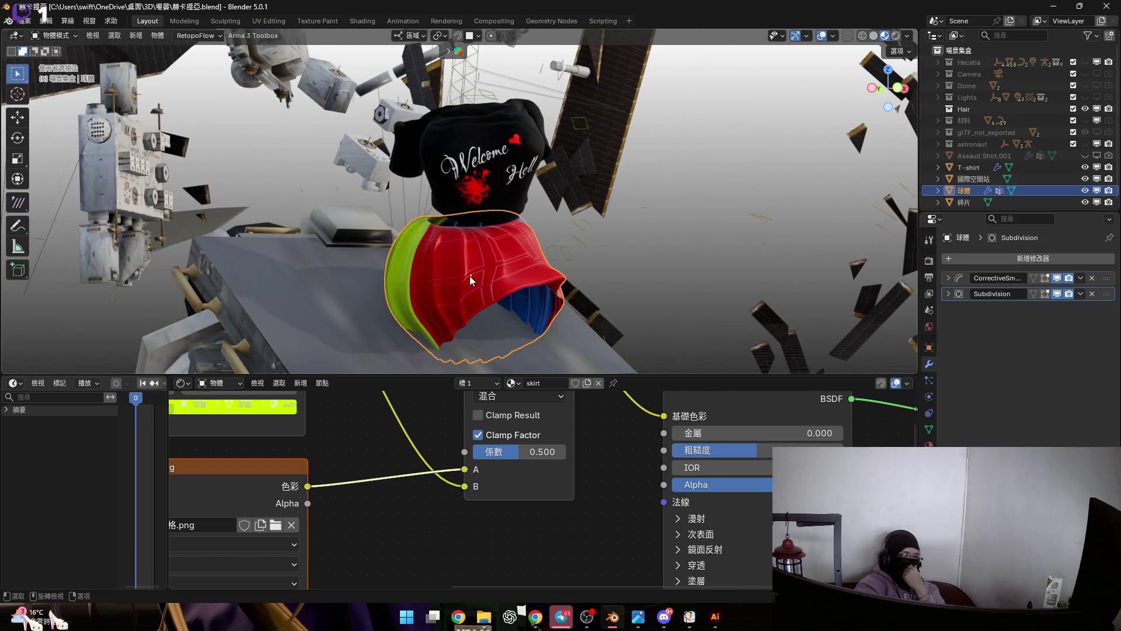
{"action": "mouse_move", "coordinate": [470, 276]}
{"action": "middle_mouse_down"}
{"action": "mouse_move", "coordinate": [491, 288]}
{"action": "mouse_move", "coordinate": [441, 289]}
{"action": "middle_mouse_up"}
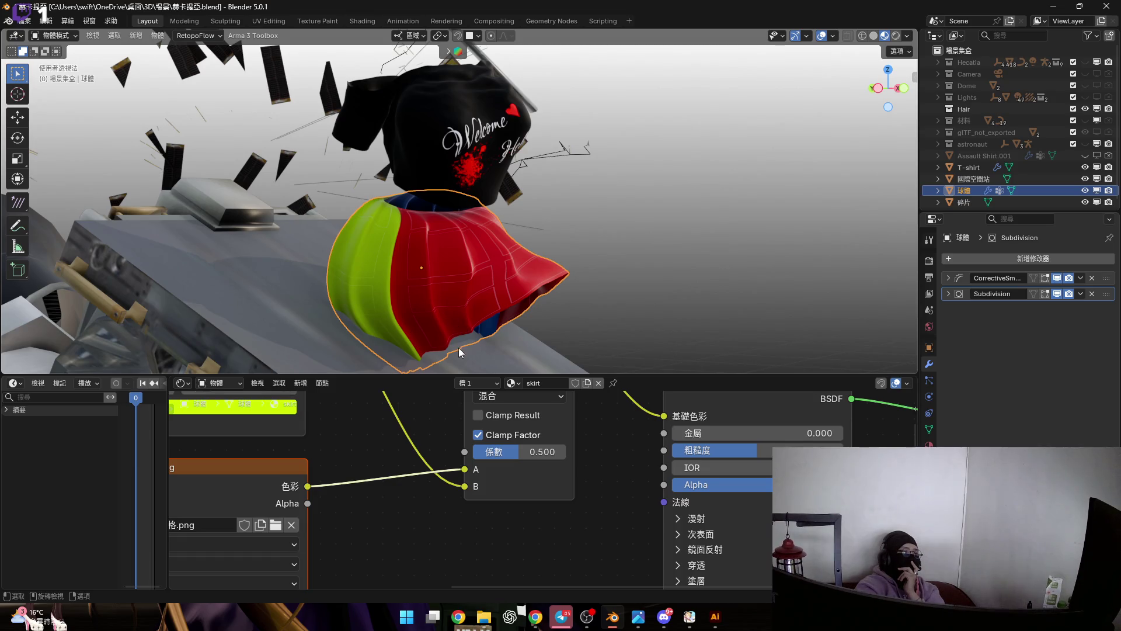
{"action": "scroll", "coordinate": [444, 549], "scroll_direction": "down", "scroll_amount": 2}
{"action": "scroll", "coordinate": [478, 451], "scroll_direction": "down", "scroll_amount": 1}
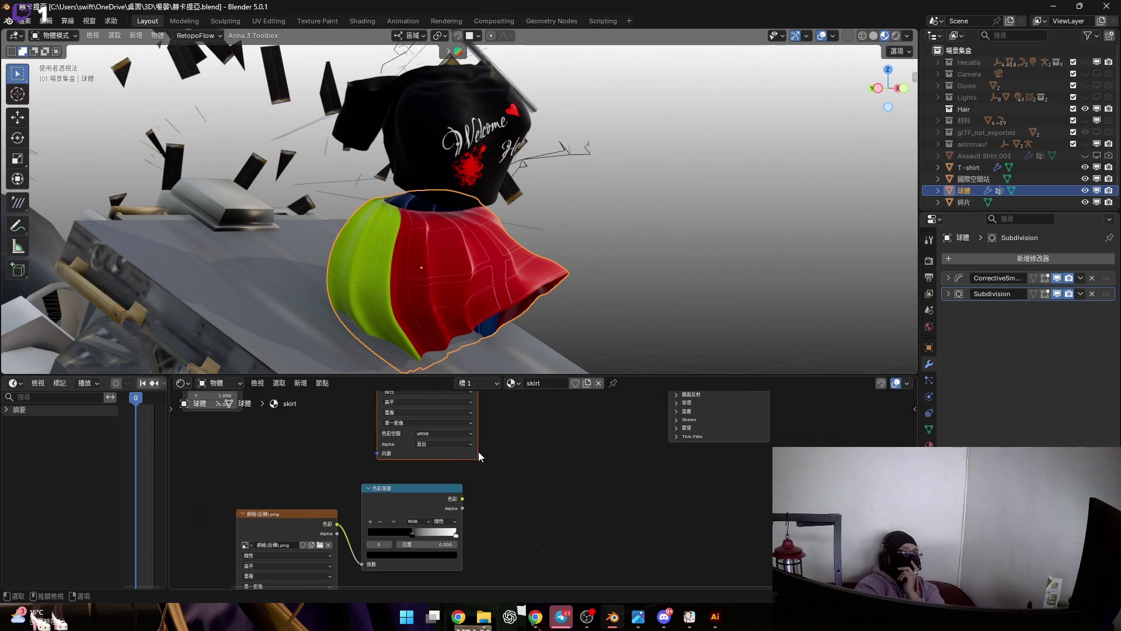
{"action": "middle_click_drag", "start_coordinate": [482, 478], "coordinate": [438, 550]}
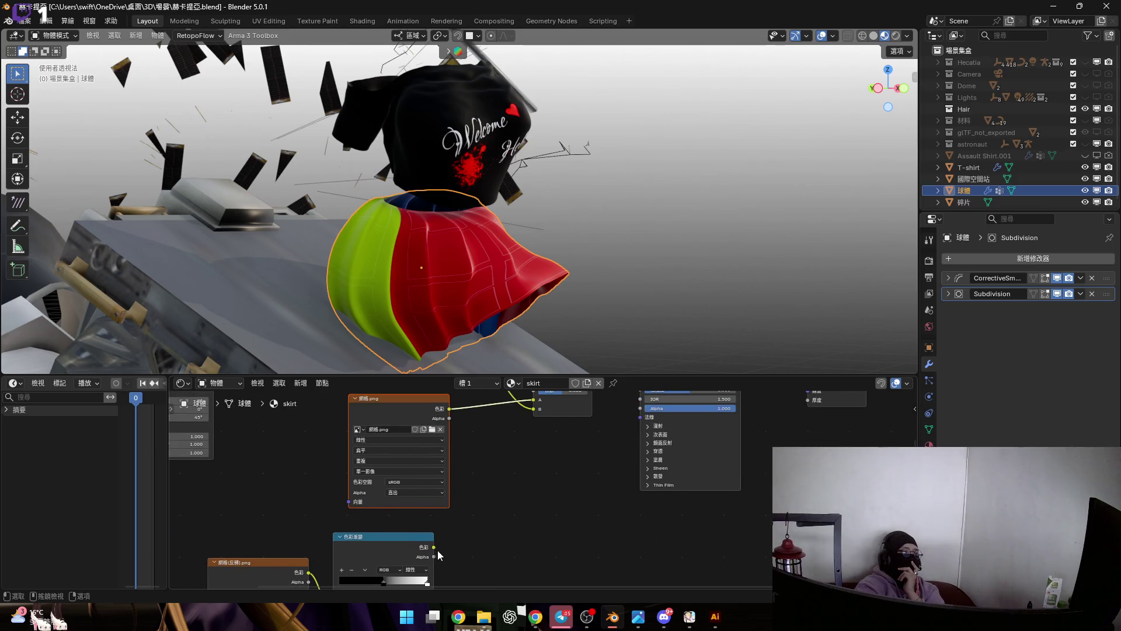
{"action": "left_click", "coordinate": [344, 576]}
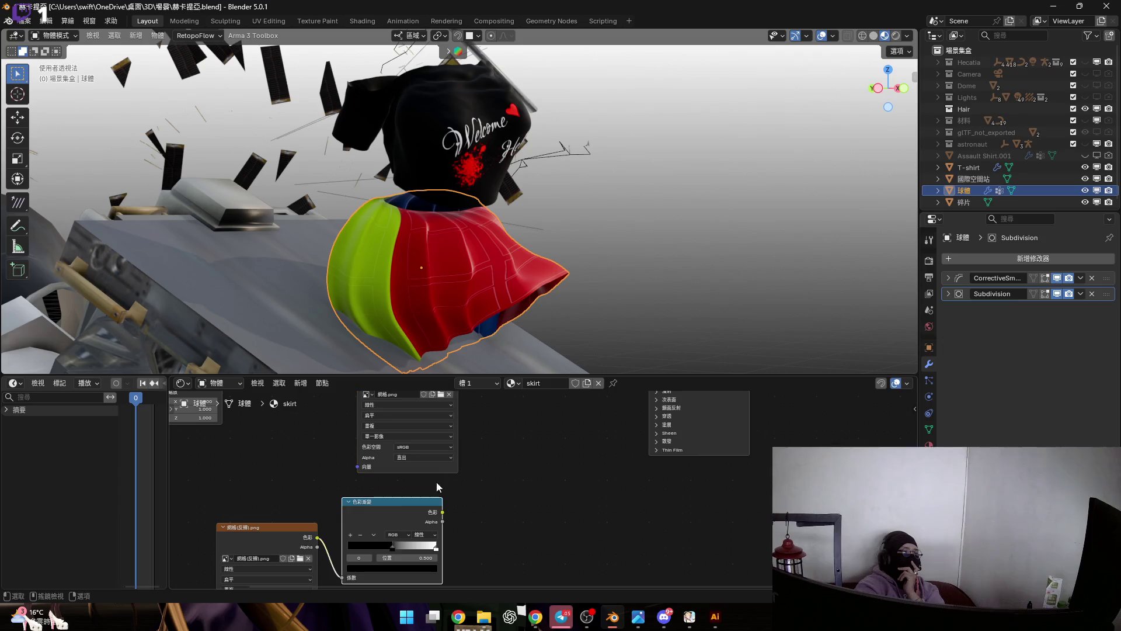
Wire the grid image into the material so white grid lines appear over the stripes.
{"action": "left_click_drag", "start_coordinate": [344, 580], "coordinate": [550, 467]}
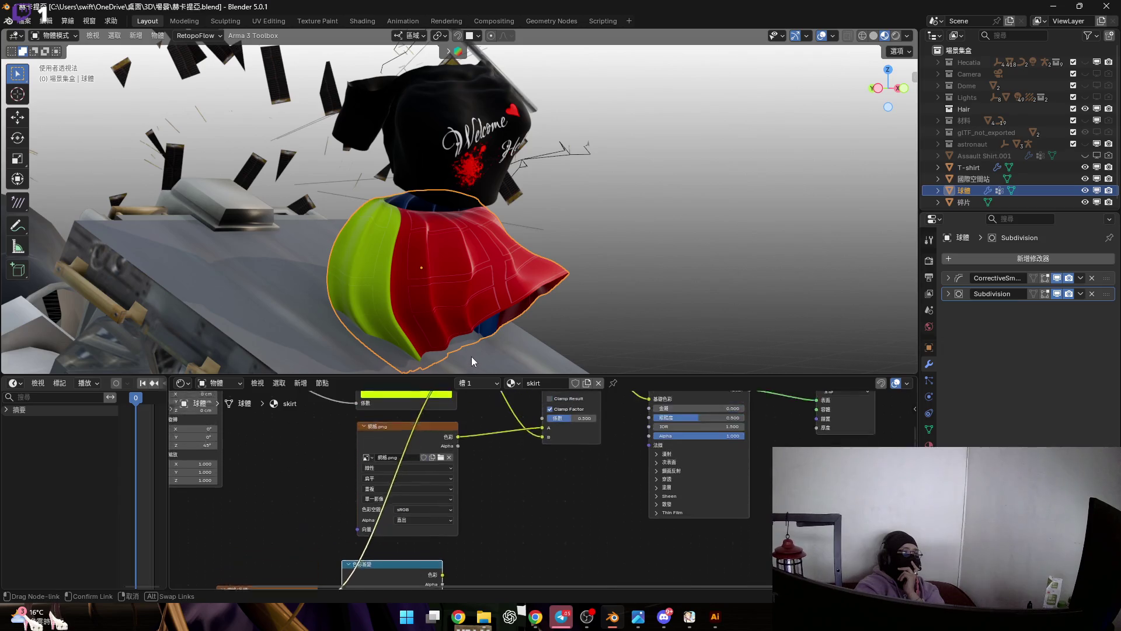
{"action": "left_click_drag", "start_coordinate": [493, 511], "coordinate": [545, 463]}
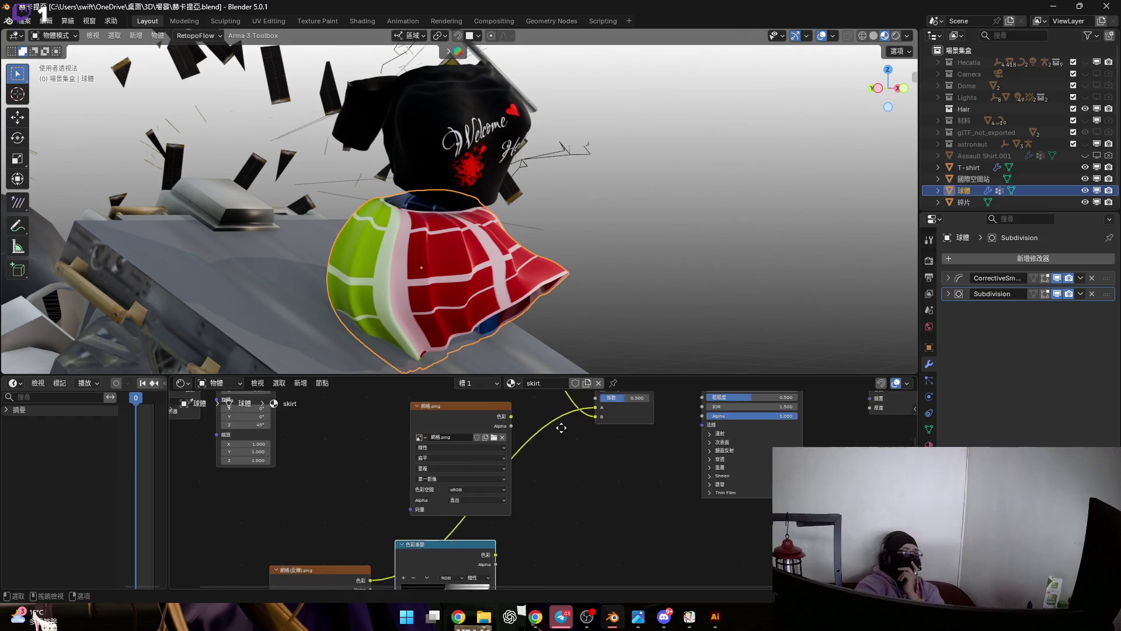
{"action": "scroll", "coordinate": [464, 473], "scroll_direction": "up", "scroll_amount": 2}
{"action": "scroll", "coordinate": [461, 456], "scroll_direction": "up", "scroll_amount": 2}
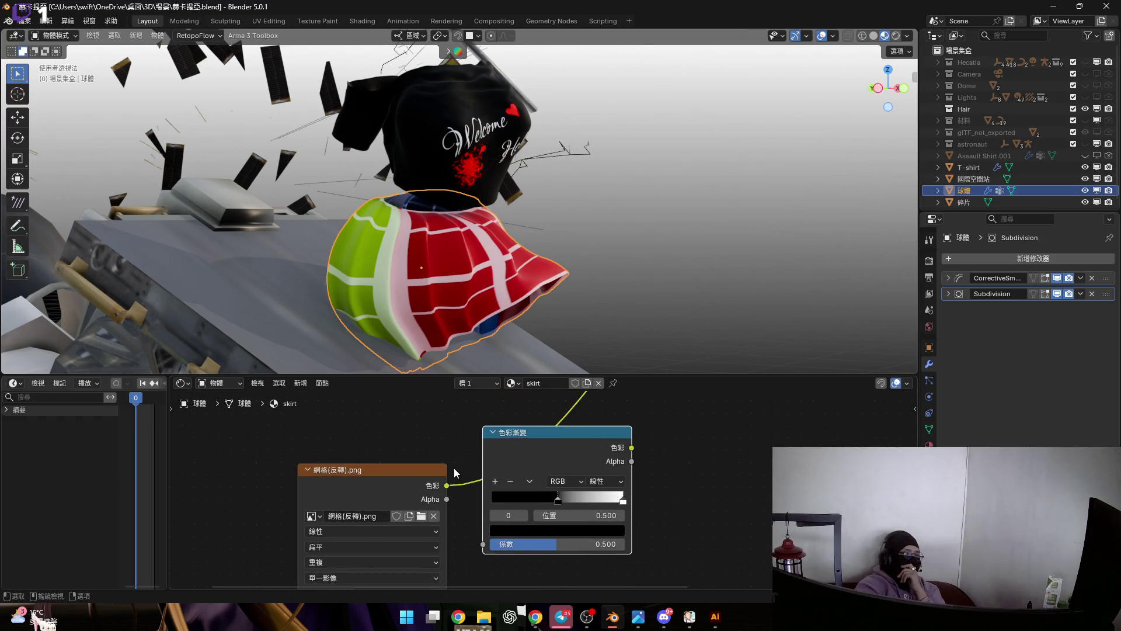
{"action": "scroll", "coordinate": [542, 485], "scroll_direction": "up", "scroll_amount": 1}
{"action": "scroll", "coordinate": [566, 496], "scroll_direction": "up", "scroll_amount": 2}
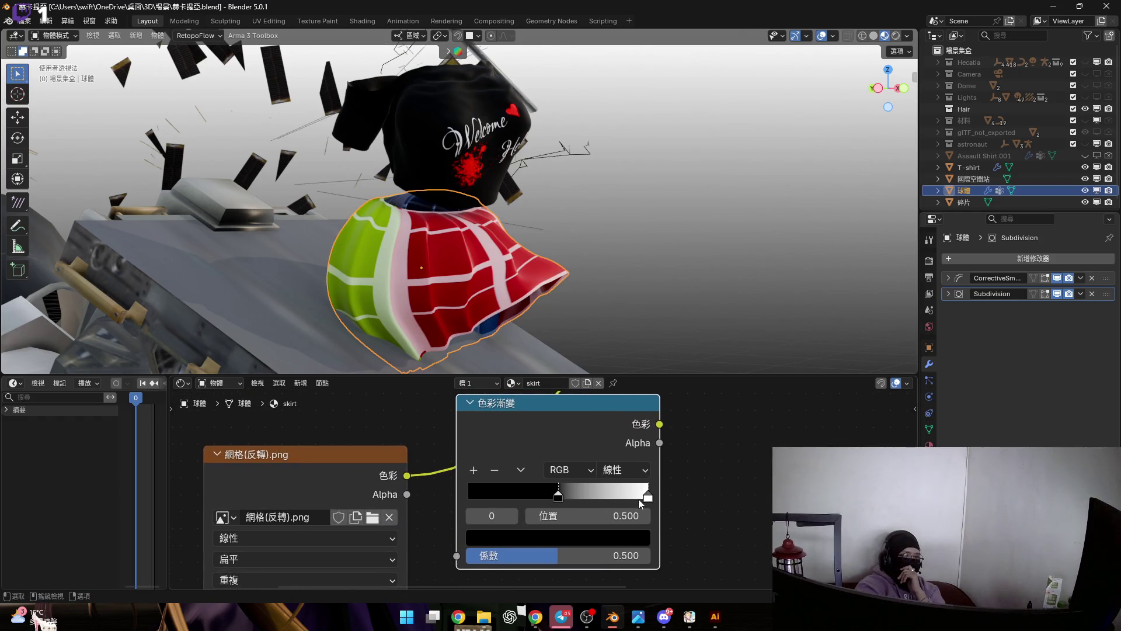
{"action": "left_click_drag", "start_coordinate": [647, 497], "coordinate": [444, 492]}
{"action": "key", "text": "ctrl+z"}
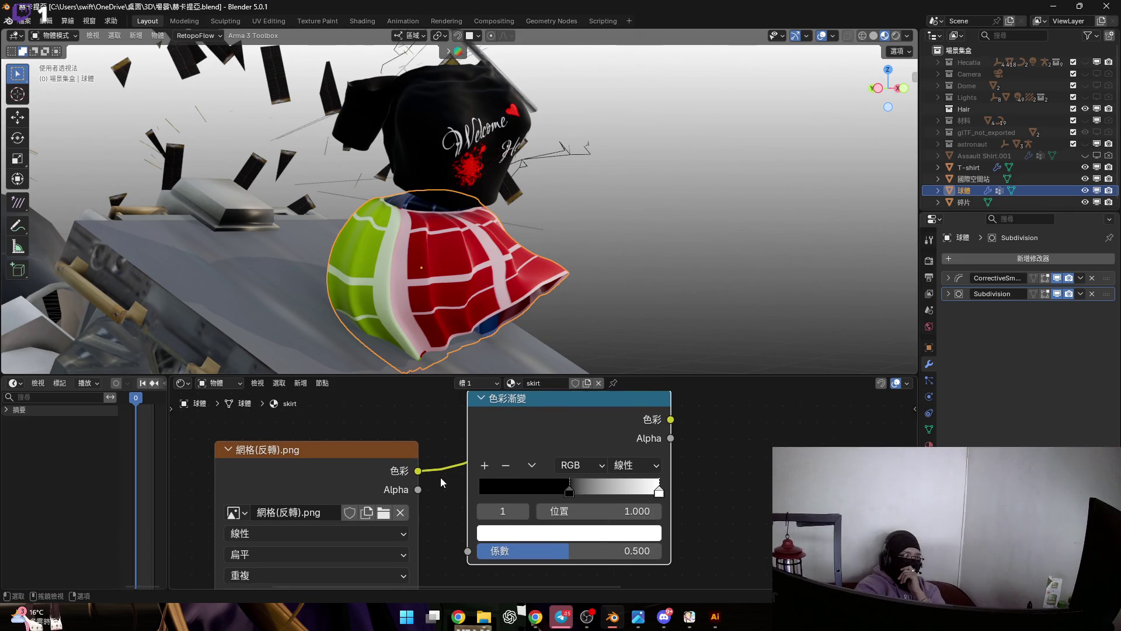
{"action": "scroll", "coordinate": [441, 477], "scroll_direction": "down", "scroll_amount": 2}
Insert the Color Ramp on the inverted grid link and reposition its white stop near the right end.
{"action": "key", "text": "g"}
{"action": "left_click", "coordinate": [472, 507]}
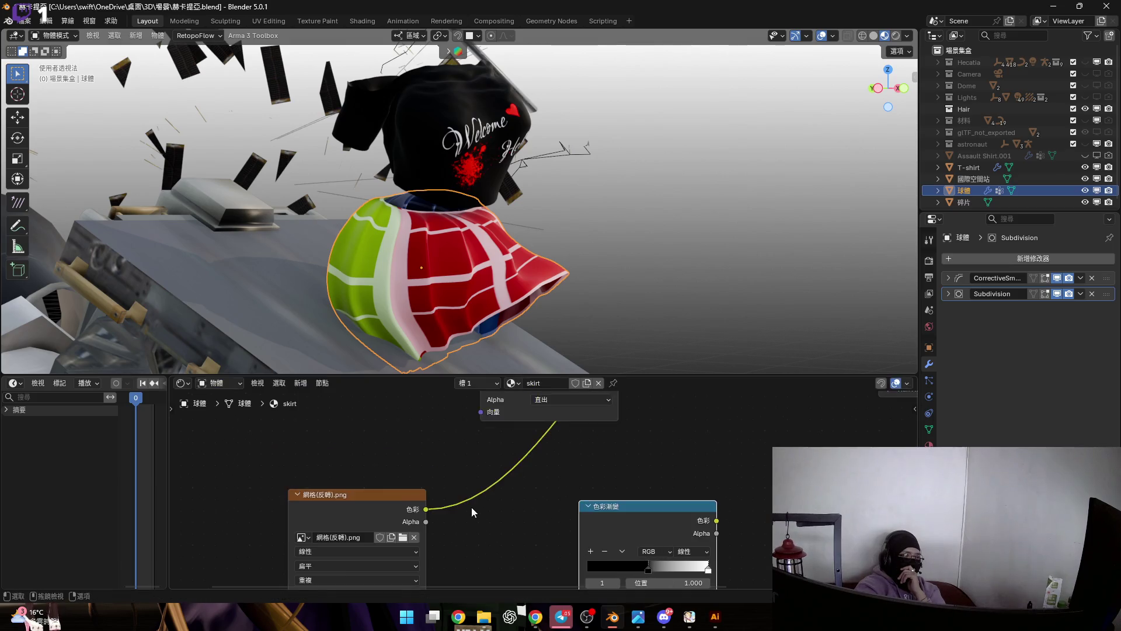
{"action": "left_click_drag", "start_coordinate": [645, 481], "coordinate": [529, 446]}
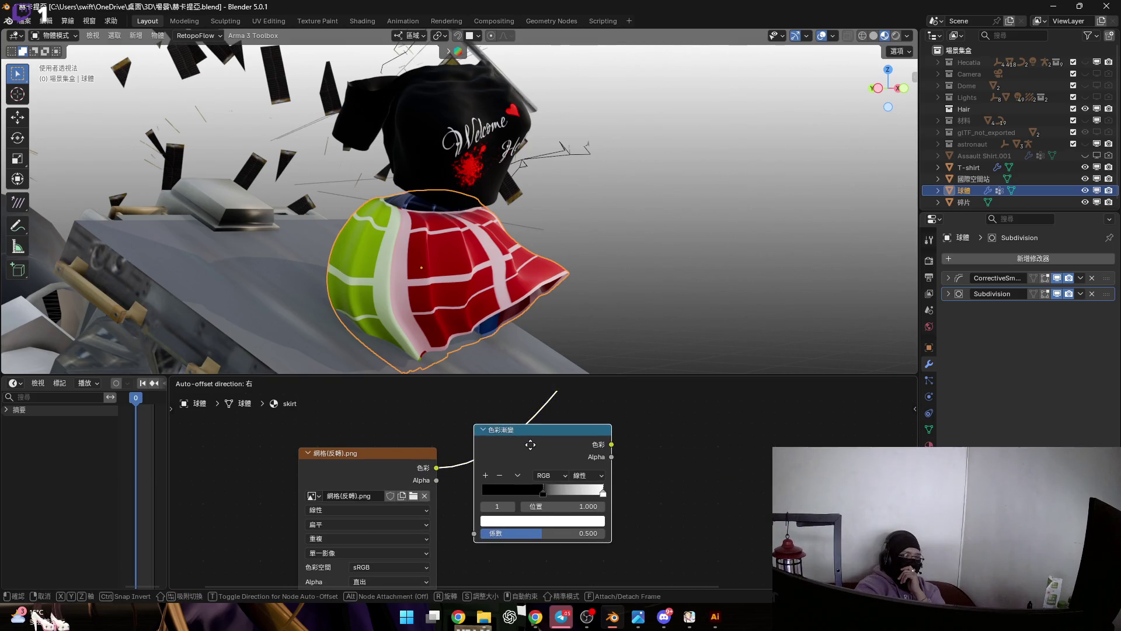
{"action": "scroll", "coordinate": [542, 490], "scroll_direction": "up", "scroll_amount": 2}
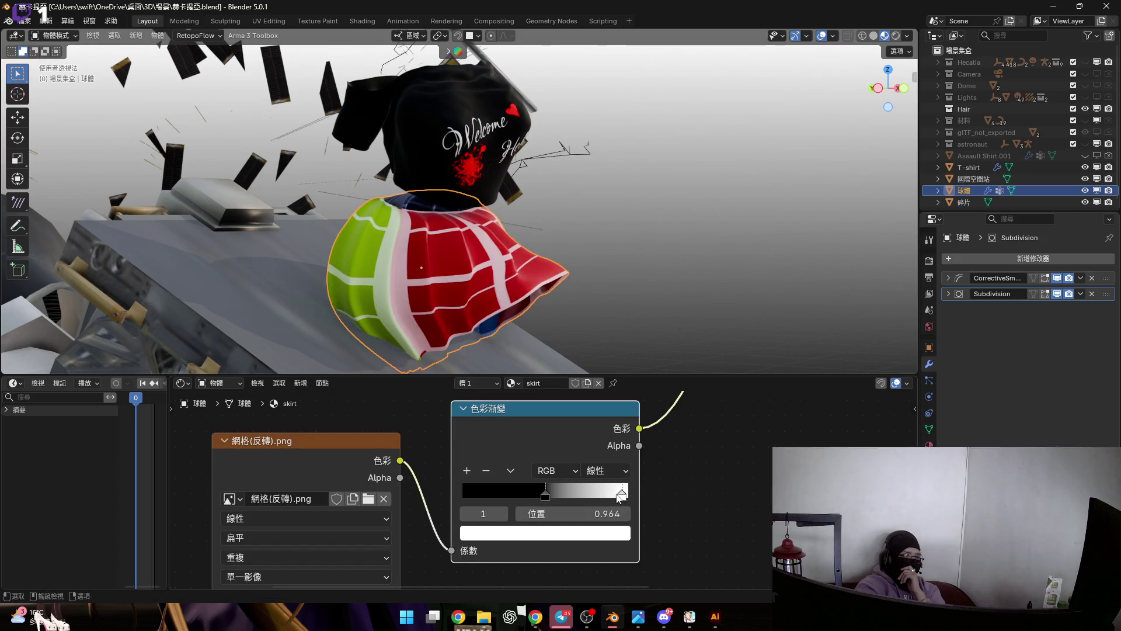
{"action": "left_click_drag", "start_coordinate": [628, 493], "coordinate": [462, 489]}
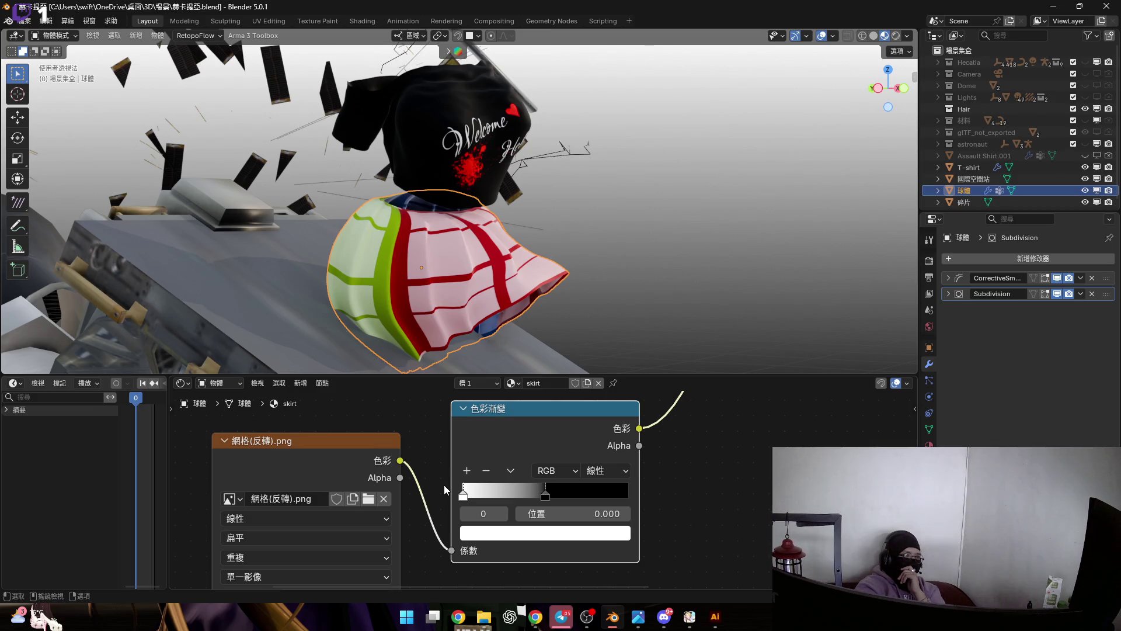
{"action": "left_click_drag", "start_coordinate": [462, 492], "coordinate": [623, 493]}
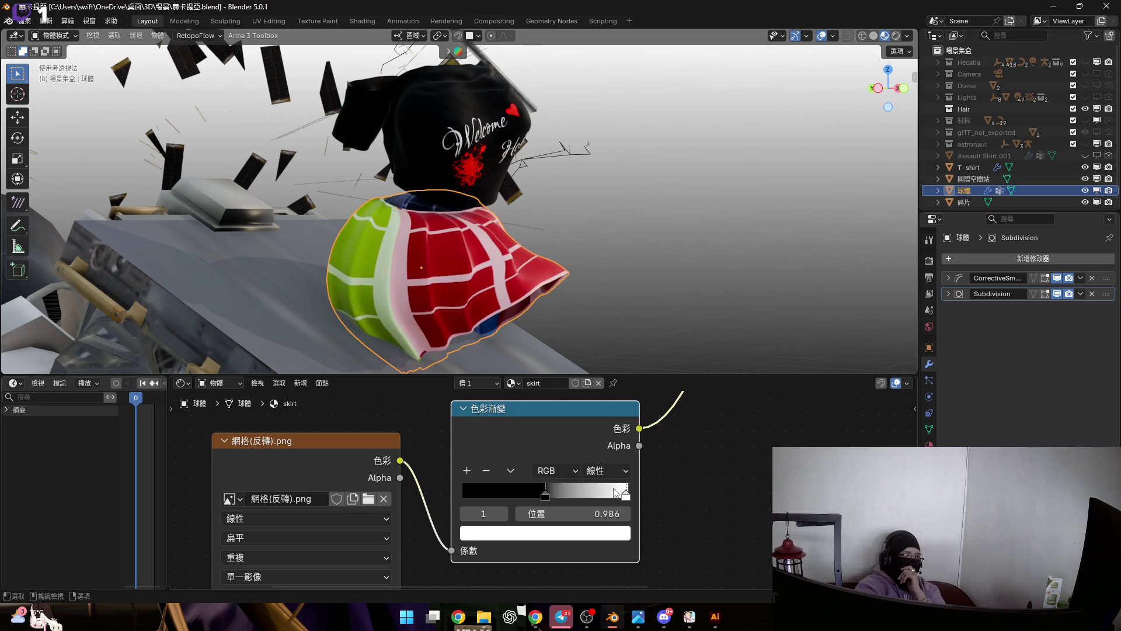
Darken the white ramp stop's colour to a mid grey in the colour picker.
{"action": "left_click", "coordinate": [595, 541]}
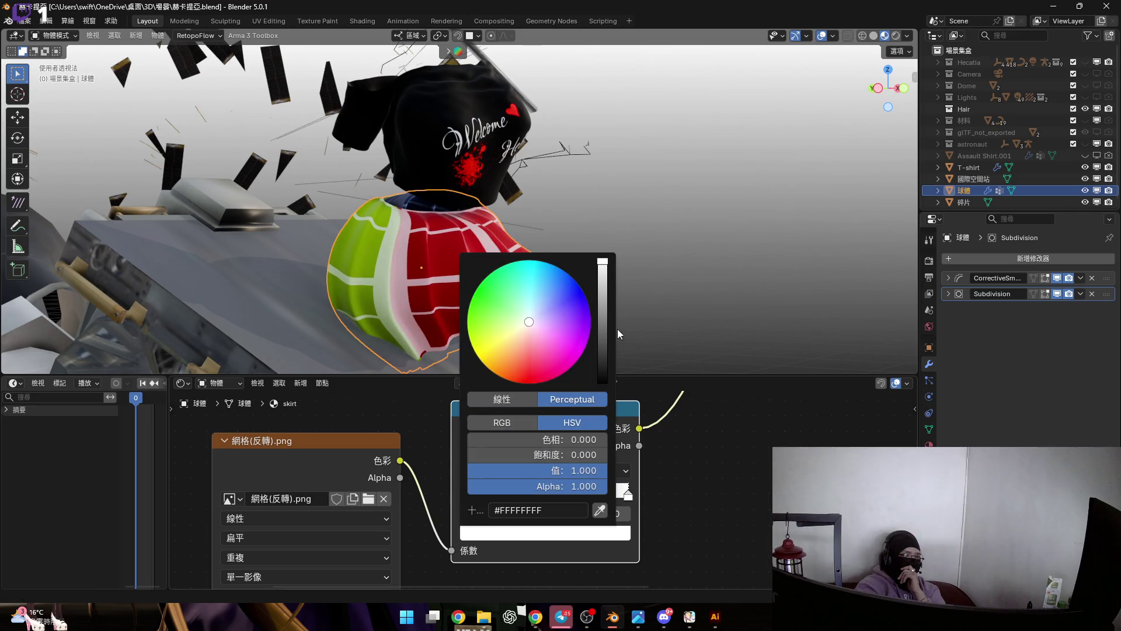
{"action": "left_click_drag", "start_coordinate": [602, 379], "coordinate": [603, 260]}
{"action": "mouse_move", "coordinate": [465, 471]}
{"action": "middle_mouse_down"}
{"action": "mouse_move", "coordinate": [546, 433]}
{"action": "mouse_move", "coordinate": [506, 472]}
{"action": "middle_mouse_up"}
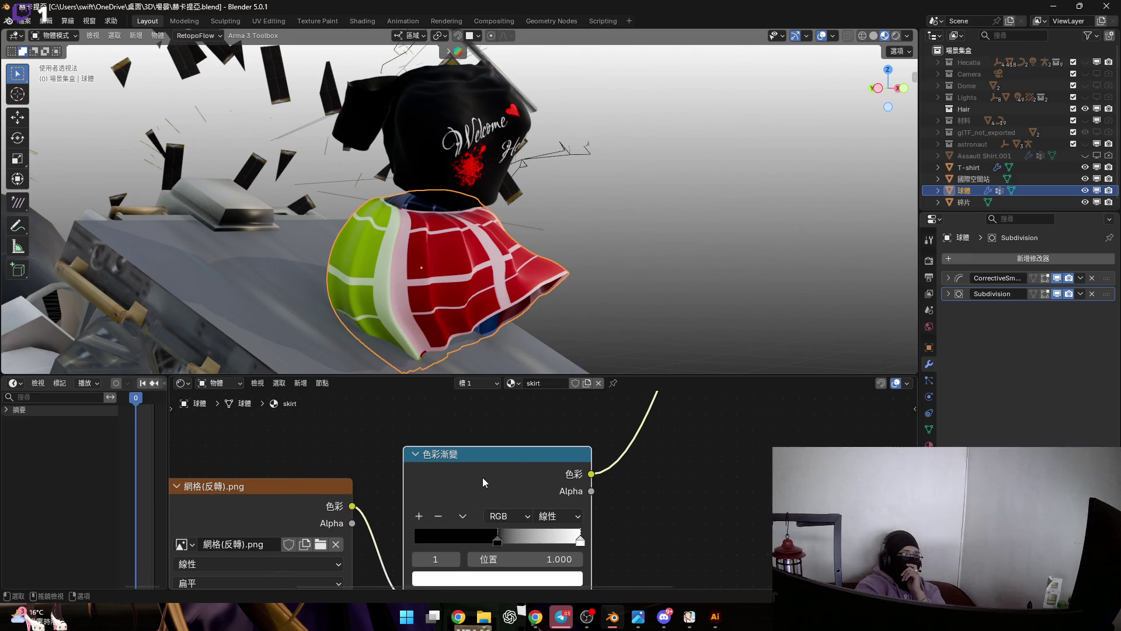
{"action": "scroll", "coordinate": [482, 477], "scroll_direction": "down", "scroll_amount": 2}
{"action": "scroll", "coordinate": [492, 474], "scroll_direction": "up", "scroll_amount": 5, "text": "shift"}
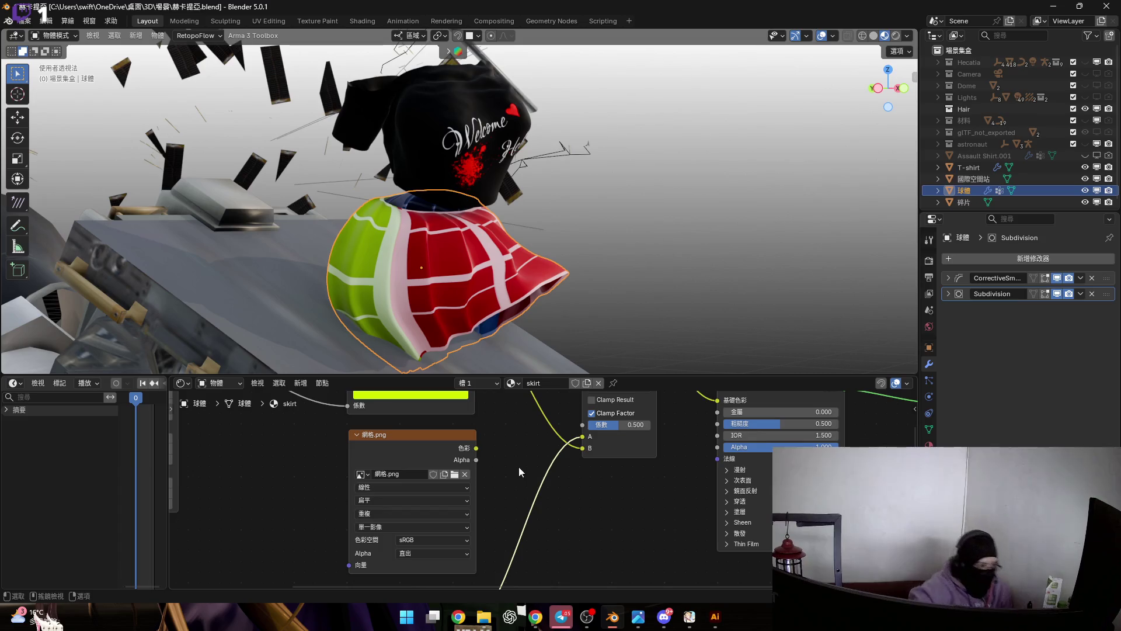
{"action": "scroll", "coordinate": [512, 501], "scroll_direction": "up", "scroll_amount": 1}
{"action": "scroll", "coordinate": [512, 502], "scroll_direction": "up", "scroll_amount": 1}
{"action": "scroll", "coordinate": [497, 472], "scroll_direction": "down", "scroll_amount": 2}
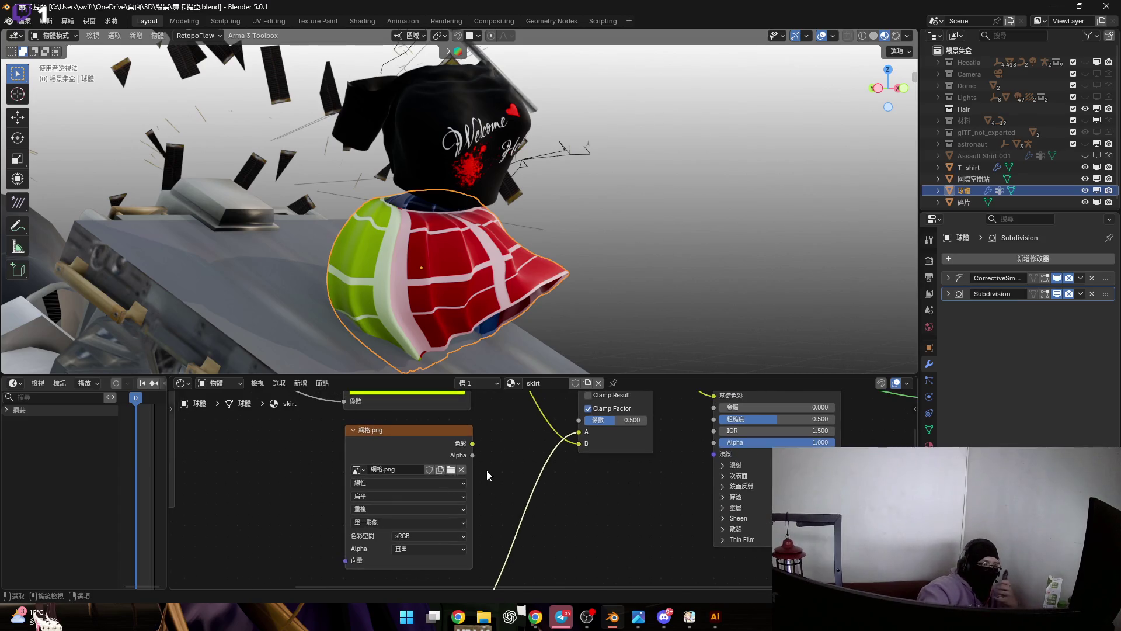
{"action": "middle_click_drag", "start_coordinate": [461, 442], "coordinate": [452, 512]}
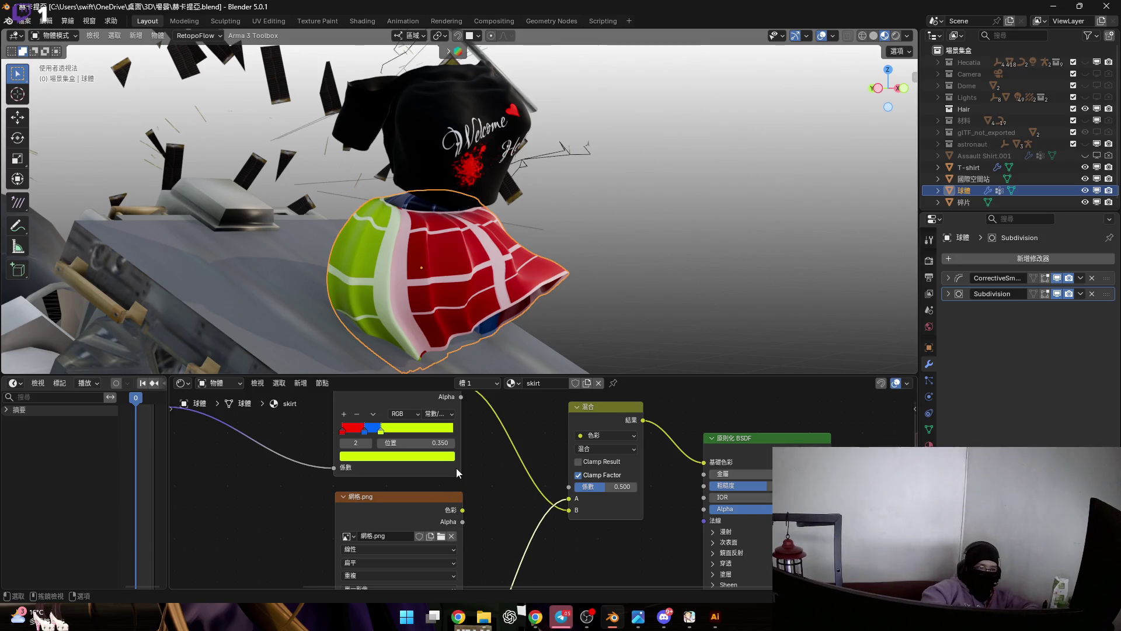
{"action": "middle_click_drag", "start_coordinate": [503, 498], "coordinate": [473, 475]}
{"action": "scroll", "coordinate": [473, 476], "scroll_direction": "up", "scroll_amount": 1}
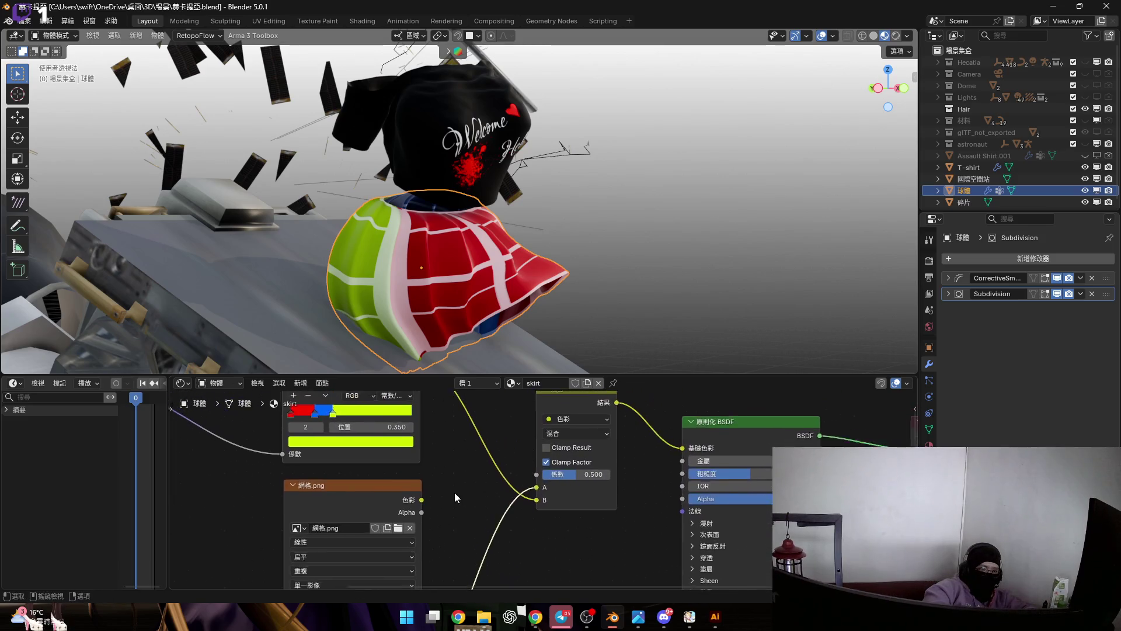
{"action": "left_click_drag", "start_coordinate": [419, 501], "coordinate": [707, 452]}
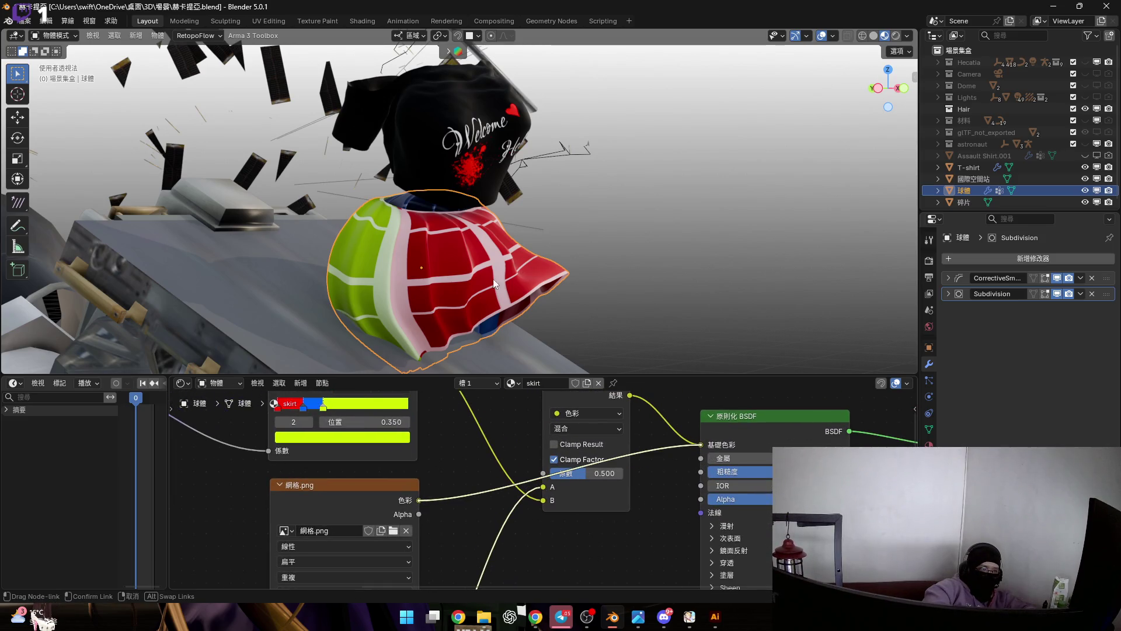
{"action": "scroll", "coordinate": [526, 289], "scroll_direction": "up", "scroll_amount": 3}
{"action": "scroll", "coordinate": [541, 296], "scroll_direction": "up", "scroll_amount": 2}
{"action": "scroll", "coordinate": [502, 420], "scroll_direction": "down", "scroll_amount": 2}
{"action": "mouse_move", "coordinate": [502, 420]}
{"action": "middle_mouse_down"}
{"action": "mouse_move", "coordinate": [503, 402]}
{"action": "mouse_move", "coordinate": [477, 411]}
{"action": "middle_mouse_up"}
{"action": "scroll", "coordinate": [503, 403], "scroll_direction": "down", "scroll_amount": 2}
Start a link from the 網格(反轉).png Color output, the skirt previewing black with white grid lines.
{"action": "mouse_move", "coordinate": [346, 520]}
{"action": "left_mouse_down"}
{"action": "mouse_move", "coordinate": [465, 437]}
{"action": "mouse_move", "coordinate": [526, 494]}
{"action": "left_mouse_up"}
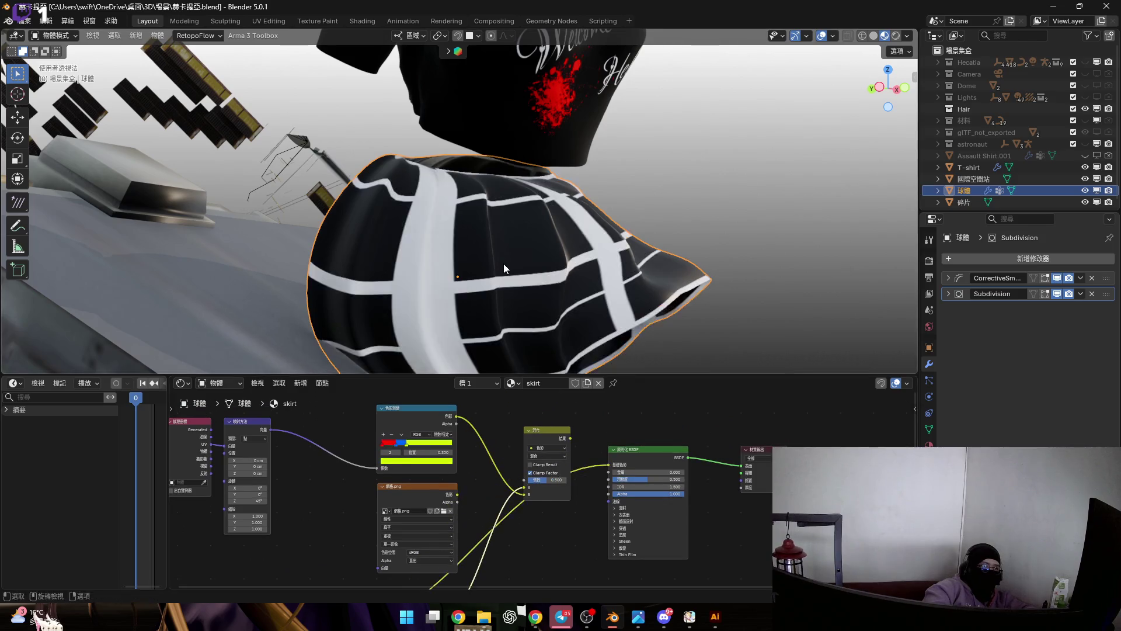
{"action": "scroll", "coordinate": [502, 264], "scroll_direction": "up", "scroll_amount": 2}
{"action": "scroll", "coordinate": [499, 278], "scroll_direction": "up", "scroll_amount": 2}
{"action": "scroll", "coordinate": [561, 464], "scroll_direction": "up", "scroll_amount": 2}
{"action": "scroll", "coordinate": [513, 439], "scroll_direction": "up", "scroll_amount": 2}
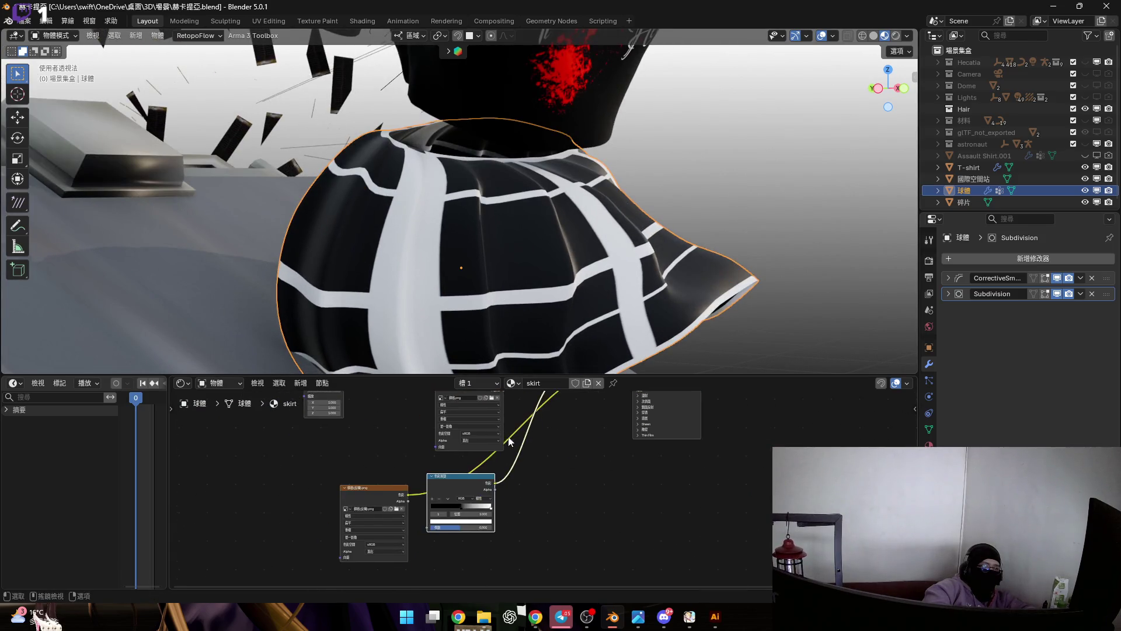
{"action": "scroll", "coordinate": [513, 439], "scroll_direction": "up", "scroll_amount": 1}
{"action": "middle_click_drag", "start_coordinate": [490, 464], "coordinate": [443, 486]}
{"action": "scroll", "coordinate": [523, 448], "scroll_direction": "down", "scroll_amount": 1}
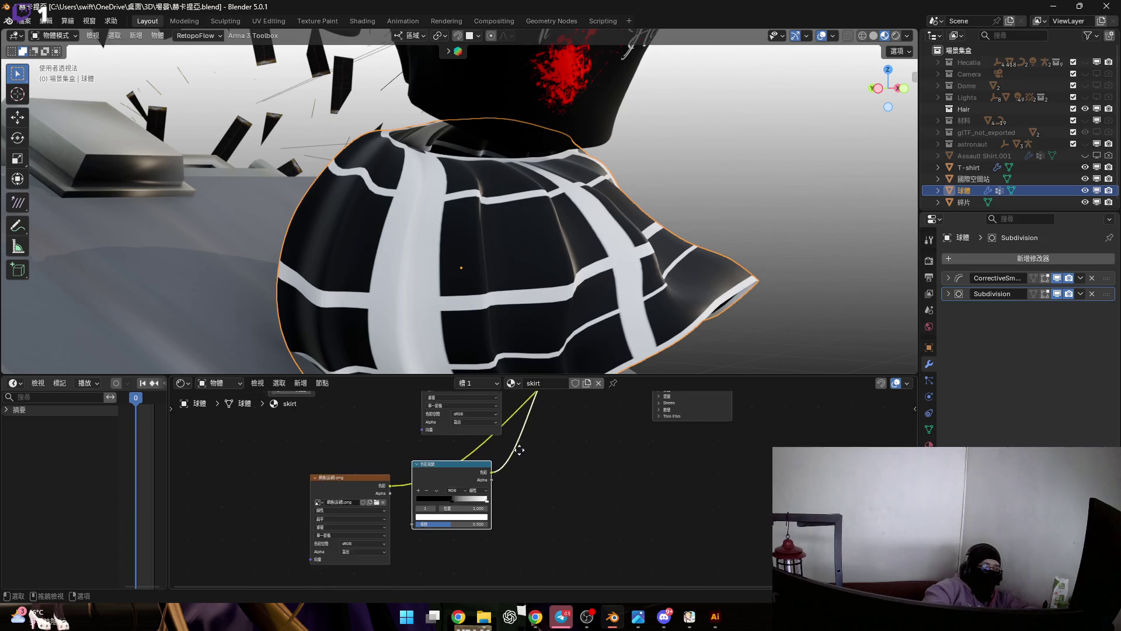
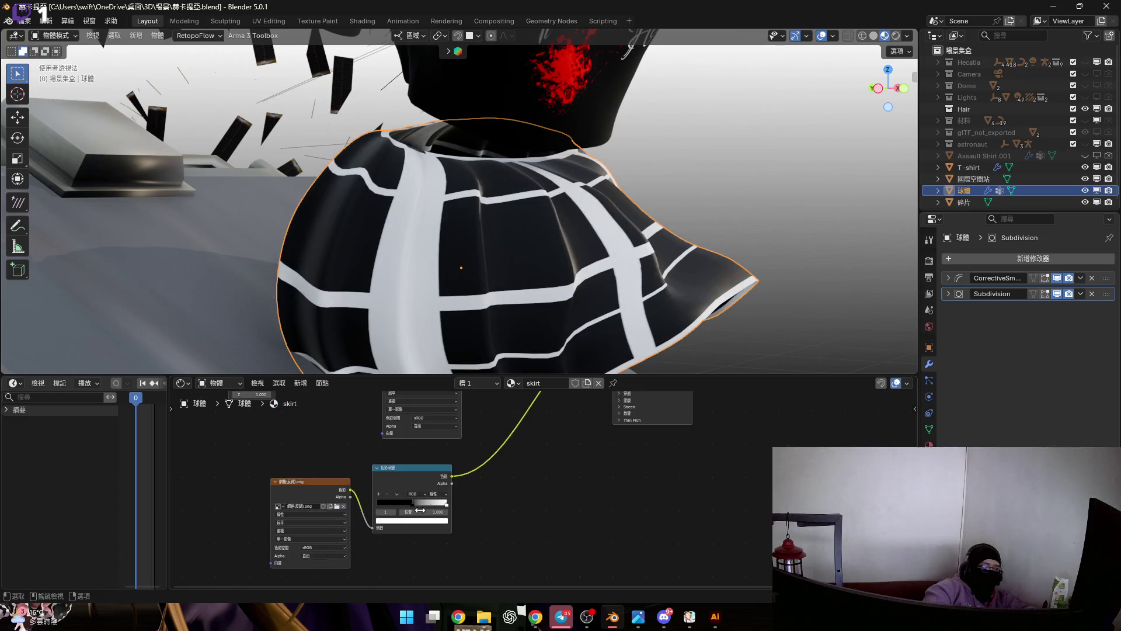
{"action": "scroll", "coordinate": [424, 512], "scroll_direction": "up", "scroll_amount": 3}
Invert the grid ColorRamp so its lines turn black and feed the colour-band ramp into Mix input A.
{"action": "left_click_drag", "start_coordinate": [486, 479], "coordinate": [330, 472]}
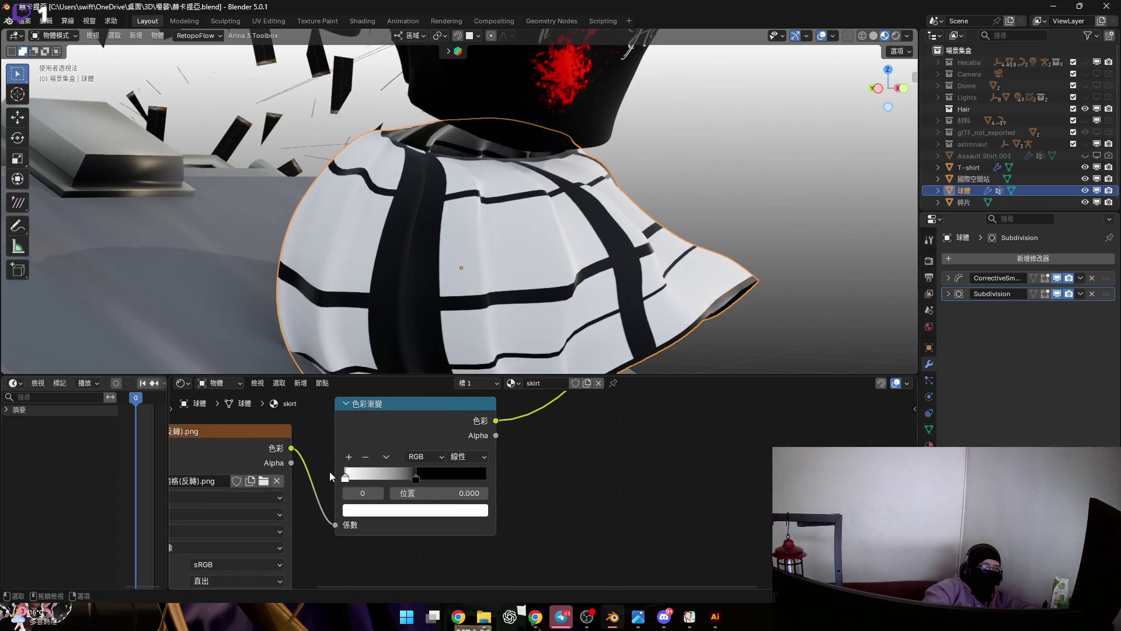
{"action": "scroll", "coordinate": [445, 460], "scroll_direction": "down", "scroll_amount": 2}
{"action": "scroll", "coordinate": [539, 454], "scroll_direction": "down", "scroll_amount": 2}
{"action": "middle_click_drag", "start_coordinate": [490, 477], "coordinate": [427, 522]}
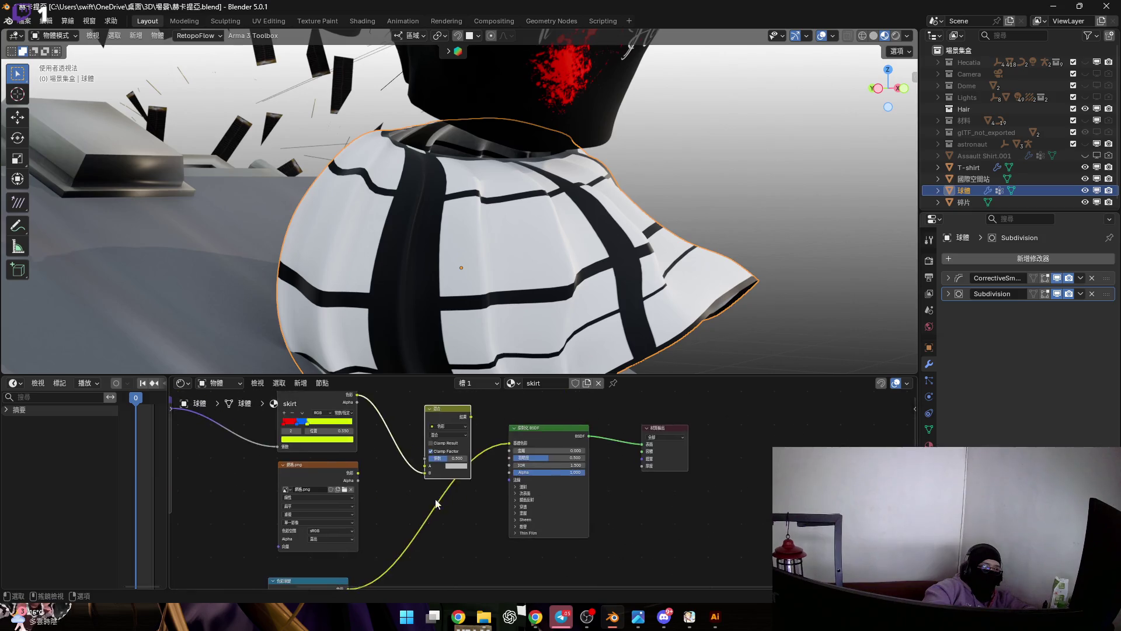
{"action": "scroll", "coordinate": [438, 512], "scroll_direction": "up", "scroll_amount": 1}
{"action": "scroll", "coordinate": [438, 508], "scroll_direction": "up", "scroll_amount": 1}
{"action": "scroll", "coordinate": [430, 504], "scroll_direction": "up", "scroll_amount": 2}
{"action": "left_click_drag", "start_coordinate": [426, 495], "coordinate": [406, 509]}
{"action": "scroll", "coordinate": [421, 500], "scroll_direction": "down", "scroll_amount": 1}
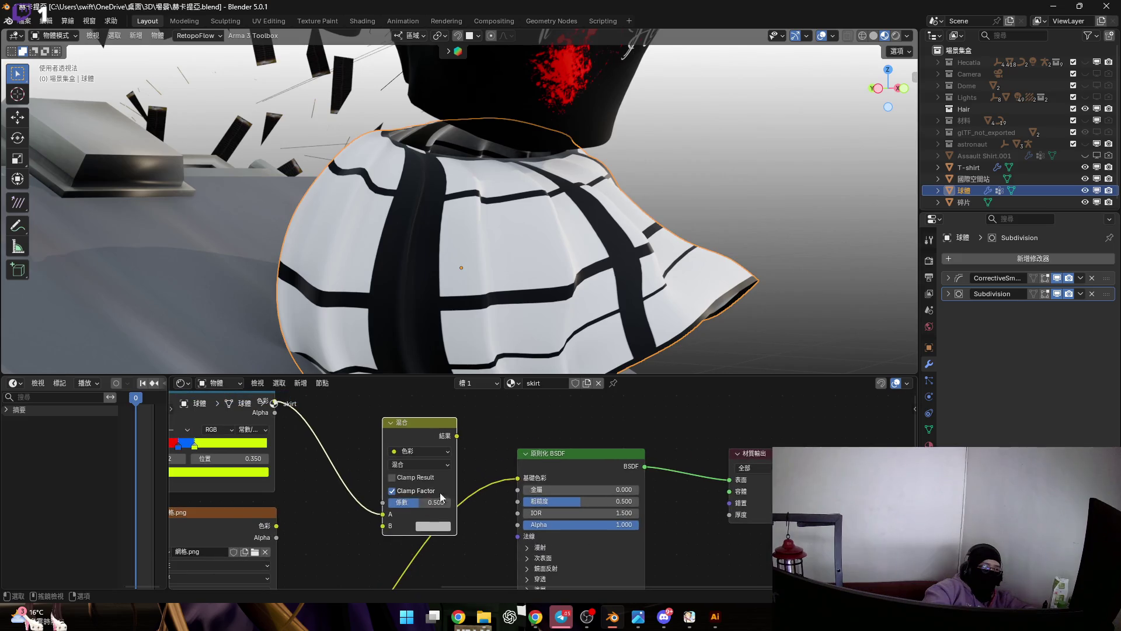
Try the grid on Mix input B, then reconnect the grid directly to the BSDF Base Color.
{"action": "left_click_drag", "start_coordinate": [518, 477], "coordinate": [379, 526]}
{"action": "mouse_move", "coordinate": [458, 435]}
{"action": "left_mouse_down"}
{"action": "mouse_move", "coordinate": [499, 472]}
{"action": "mouse_move", "coordinate": [525, 460]}
{"action": "left_mouse_up"}
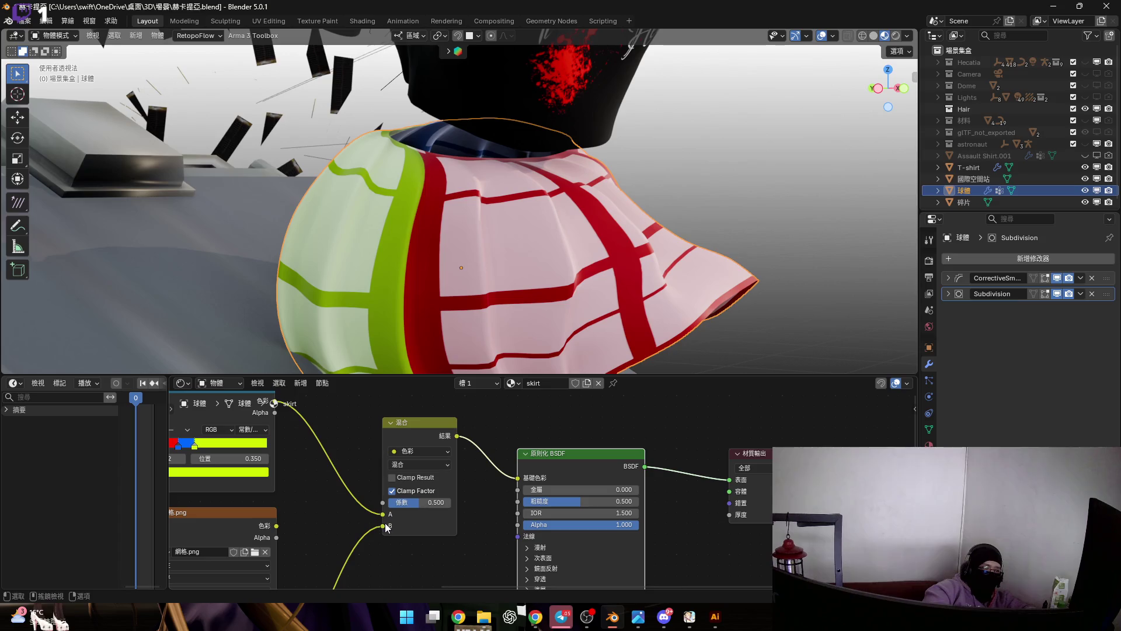
{"action": "middle_click_drag", "start_coordinate": [394, 532], "coordinate": [423, 489]}
{"action": "left_click_drag", "start_coordinate": [422, 487], "coordinate": [555, 440]}
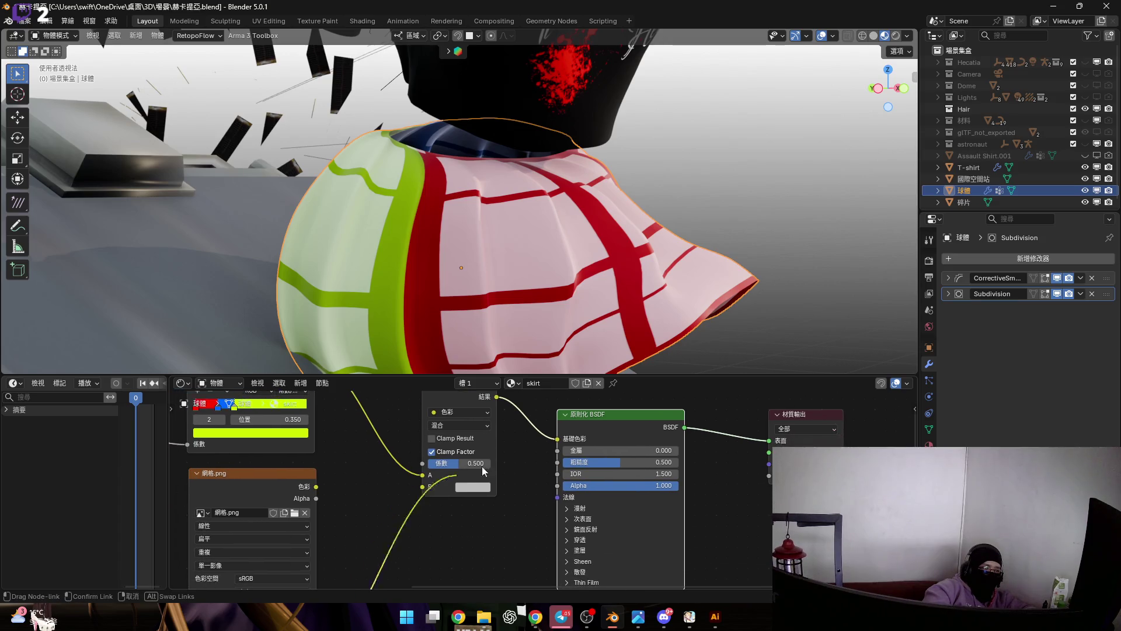
{"action": "left_click_drag", "start_coordinate": [462, 505], "coordinate": [440, 462]}
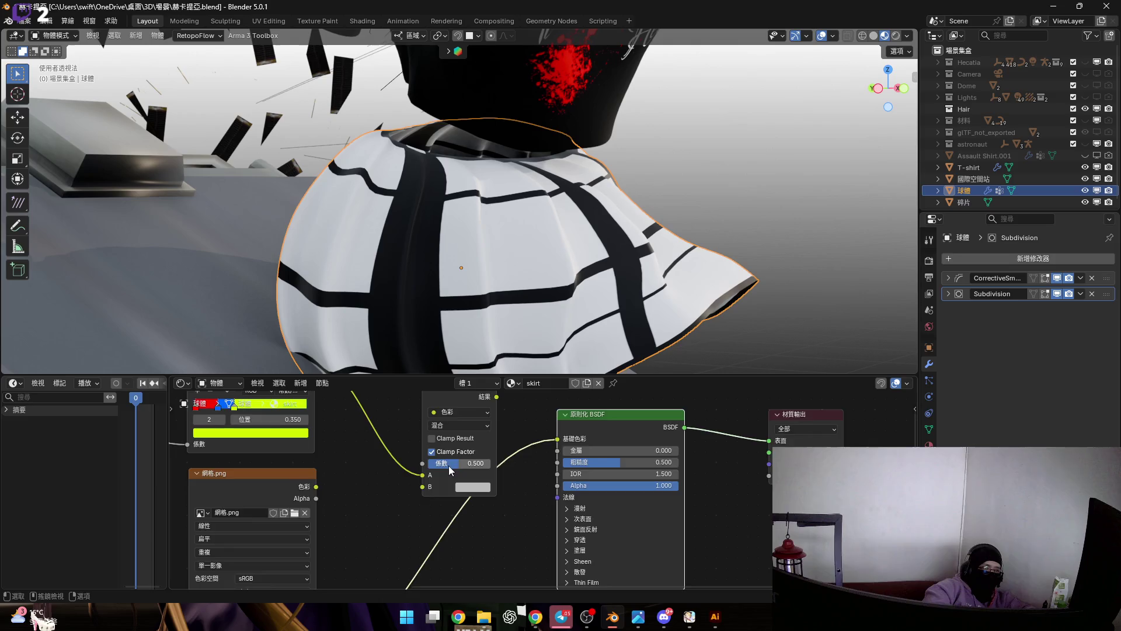
{"action": "scroll", "coordinate": [448, 465], "scroll_direction": "down", "scroll_amount": 3}
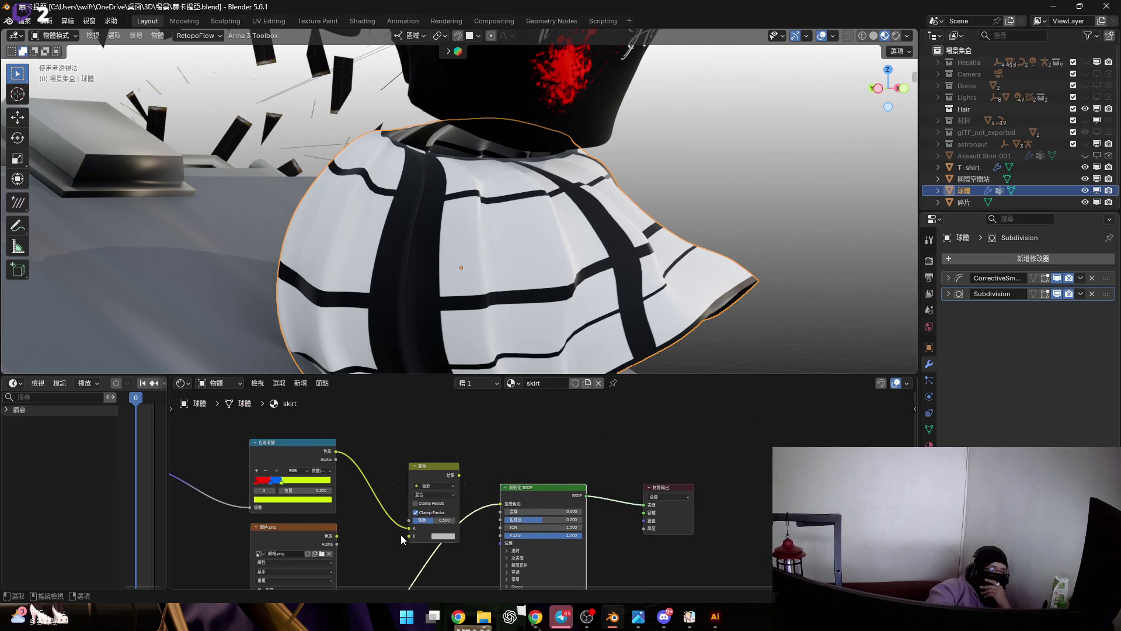
{"action": "mouse_move", "coordinate": [391, 539]}
{"action": "middle_mouse_down"}
{"action": "mouse_move", "coordinate": [509, 467]}
{"action": "mouse_move", "coordinate": [486, 479]}
{"action": "middle_mouse_up"}
{"action": "scroll", "coordinate": [486, 486], "scroll_direction": "down", "scroll_amount": 2}
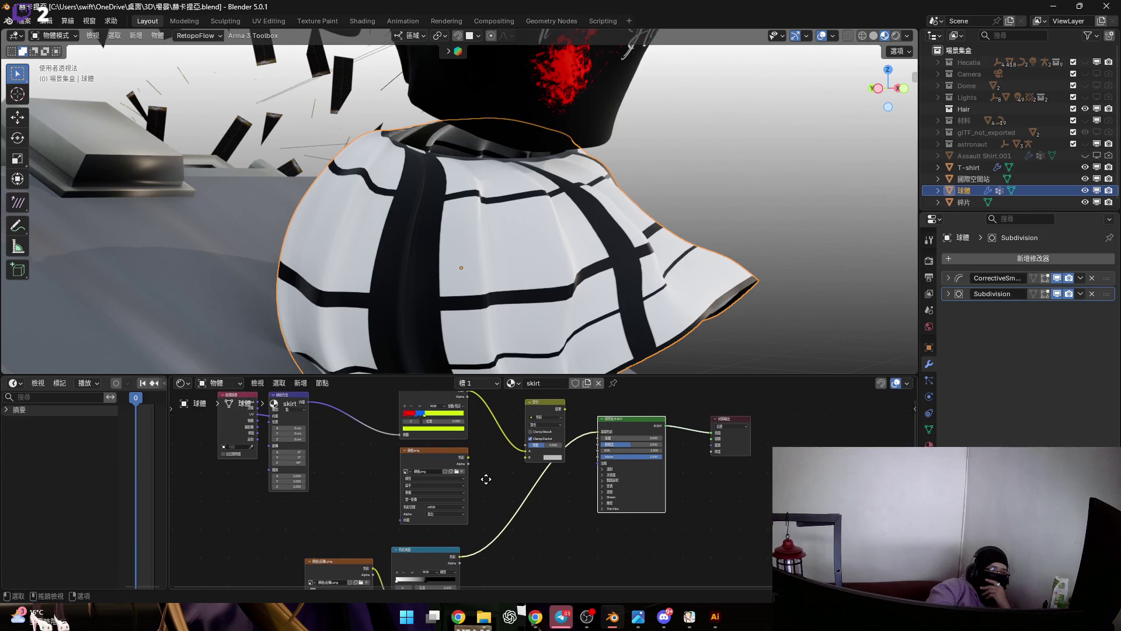
{"action": "middle_click_drag", "start_coordinate": [486, 479], "coordinate": [487, 482]}
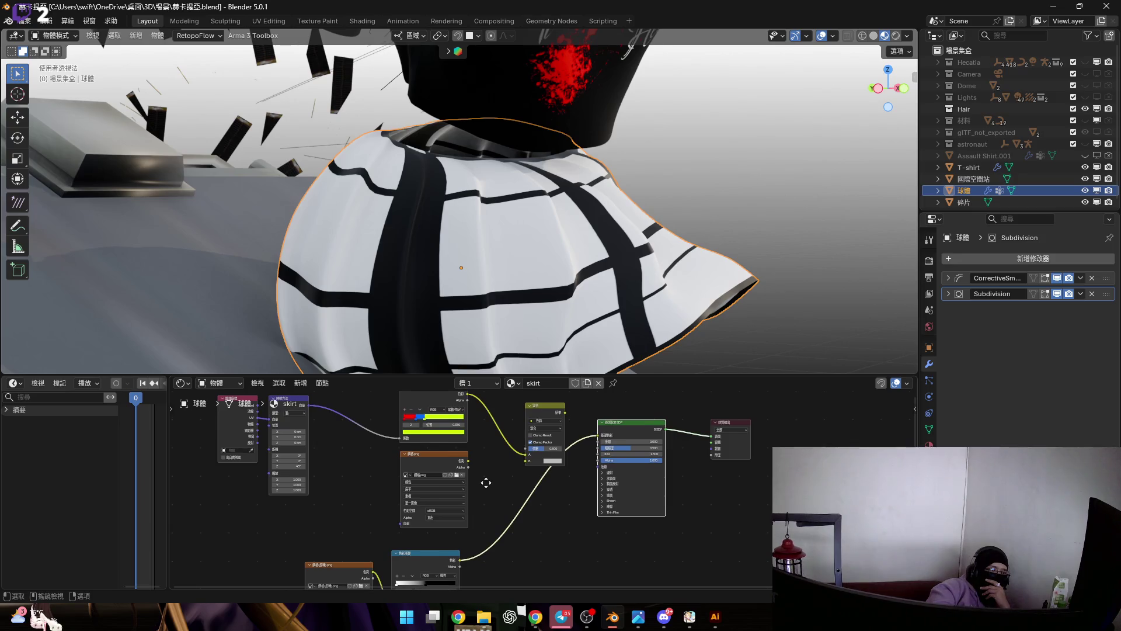
{"action": "scroll", "coordinate": [487, 483], "scroll_direction": "up", "scroll_amount": 2}
{"action": "scroll", "coordinate": [457, 516], "scroll_direction": "up", "scroll_amount": 3}
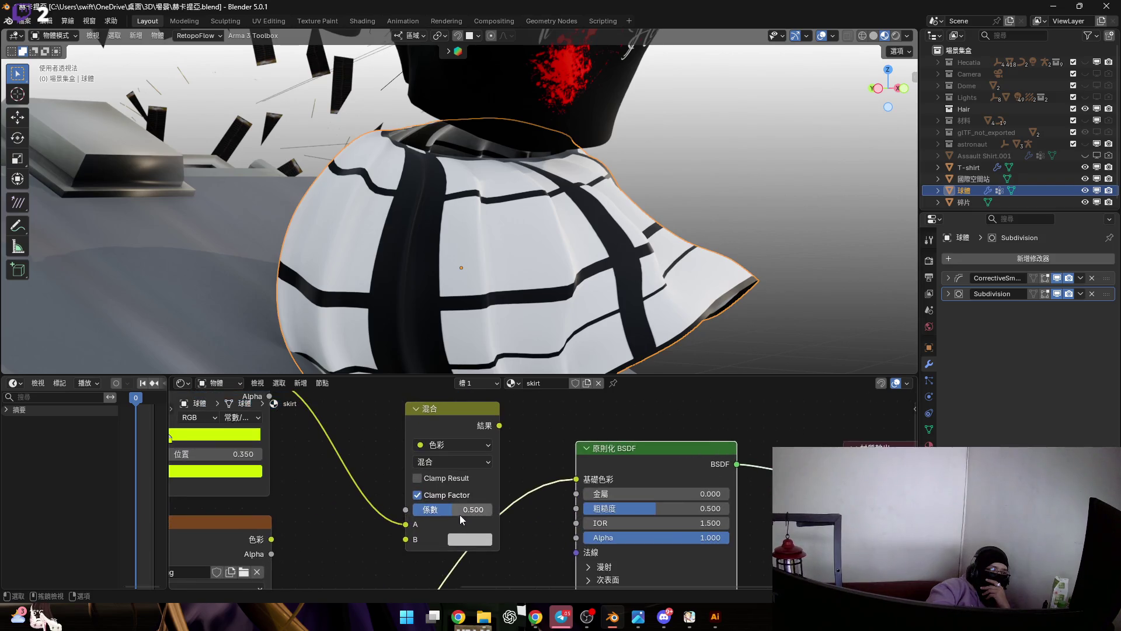
Route the grid into Mix B and the Mix result to Base Color, trying Difference then Add blending.
{"action": "left_click_drag", "start_coordinate": [568, 481], "coordinate": [406, 538]}
{"action": "left_click", "coordinate": [464, 458]}
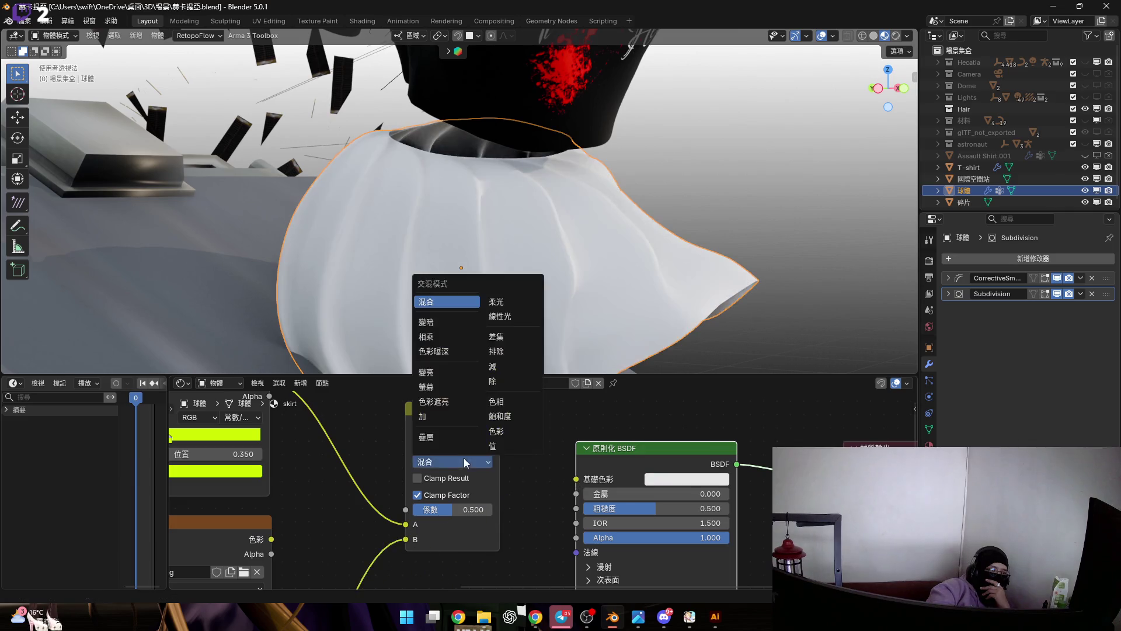
{"action": "left_click", "coordinate": [511, 337]}
{"action": "left_click_drag", "start_coordinate": [500, 425], "coordinate": [583, 466]}
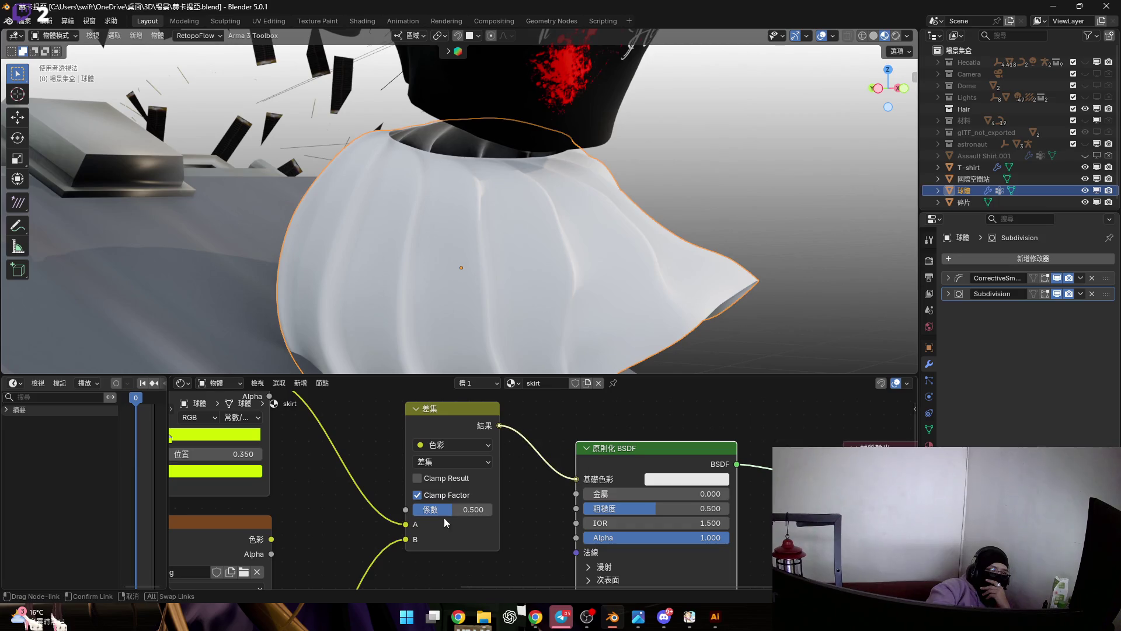
{"action": "left_click", "coordinate": [459, 460]}
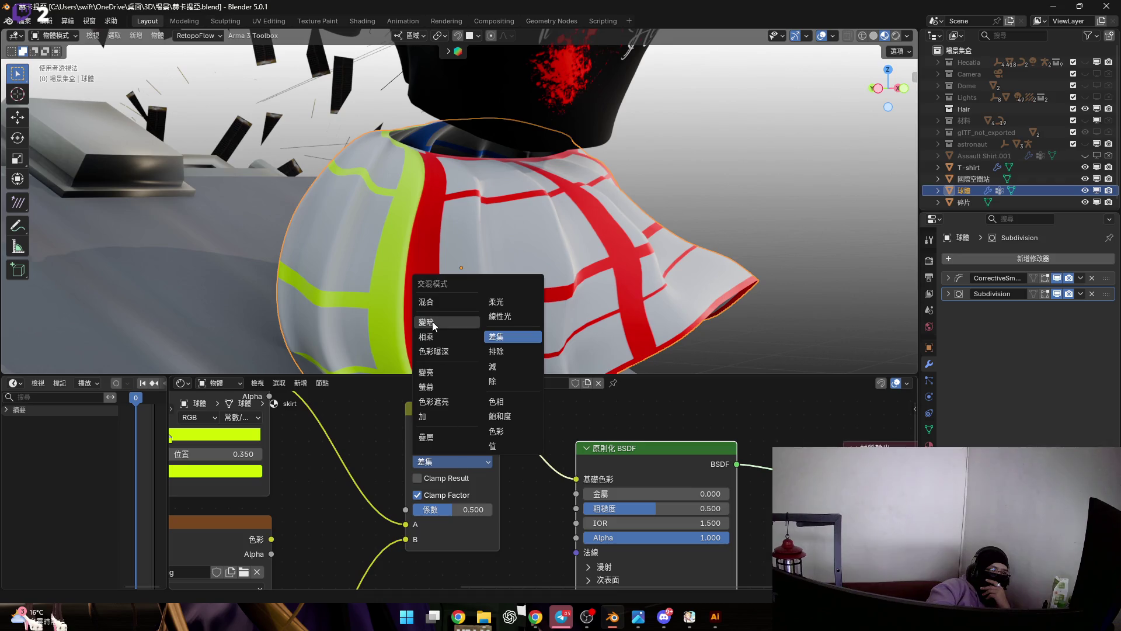
{"action": "left_click", "coordinate": [445, 418]}
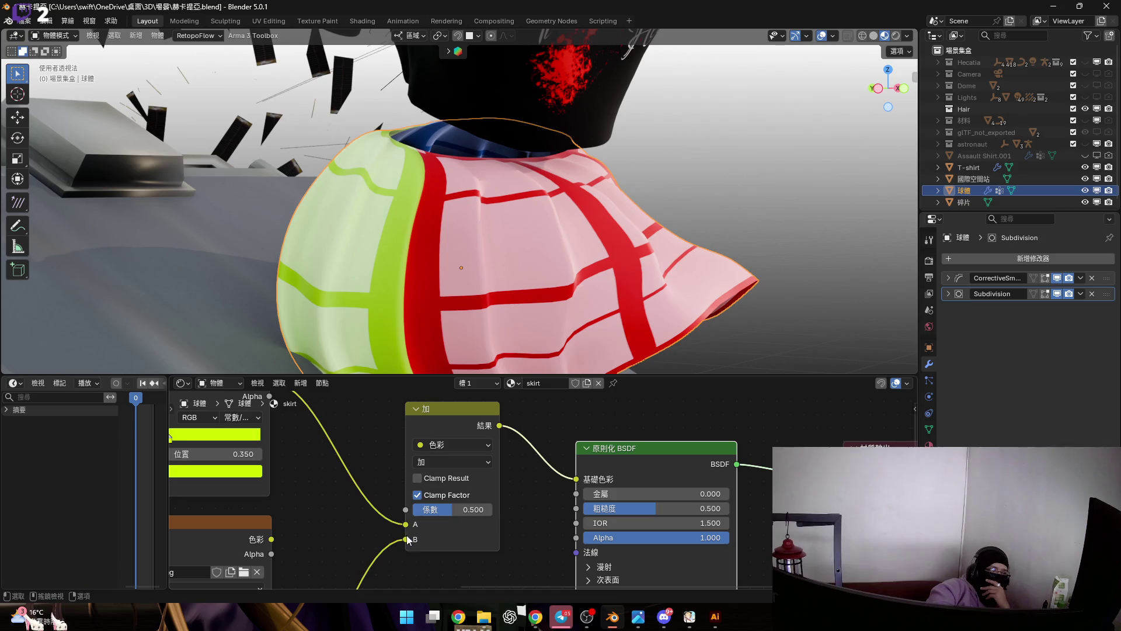
{"action": "scroll", "coordinate": [464, 464], "scroll_direction": "down", "scroll_amount": 2}
Swap the grid and colour-band links between Mix inputs A and B, then swap them back.
{"action": "left_click_drag", "start_coordinate": [474, 458], "coordinate": [474, 446]}
{"action": "scroll", "coordinate": [392, 438], "scroll_direction": "down", "scroll_amount": 1}
{"action": "left_click_drag", "start_coordinate": [357, 414], "coordinate": [458, 529]}
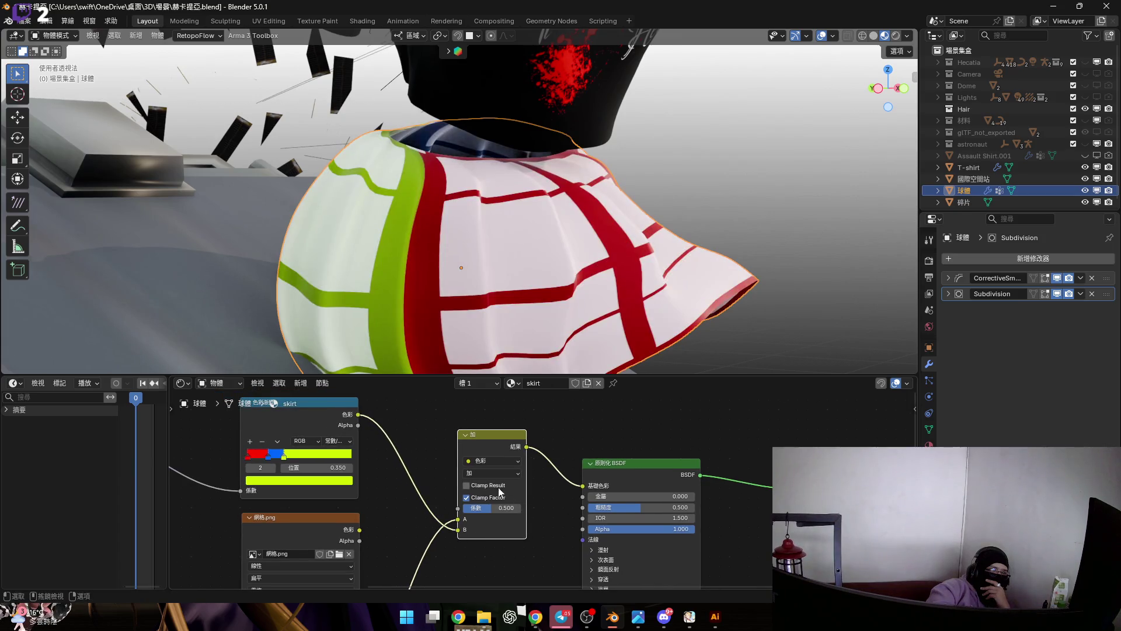
{"action": "scroll", "coordinate": [504, 486], "scroll_direction": "up", "scroll_amount": 1}
{"action": "left_click_drag", "start_coordinate": [458, 529], "coordinate": [472, 551]}
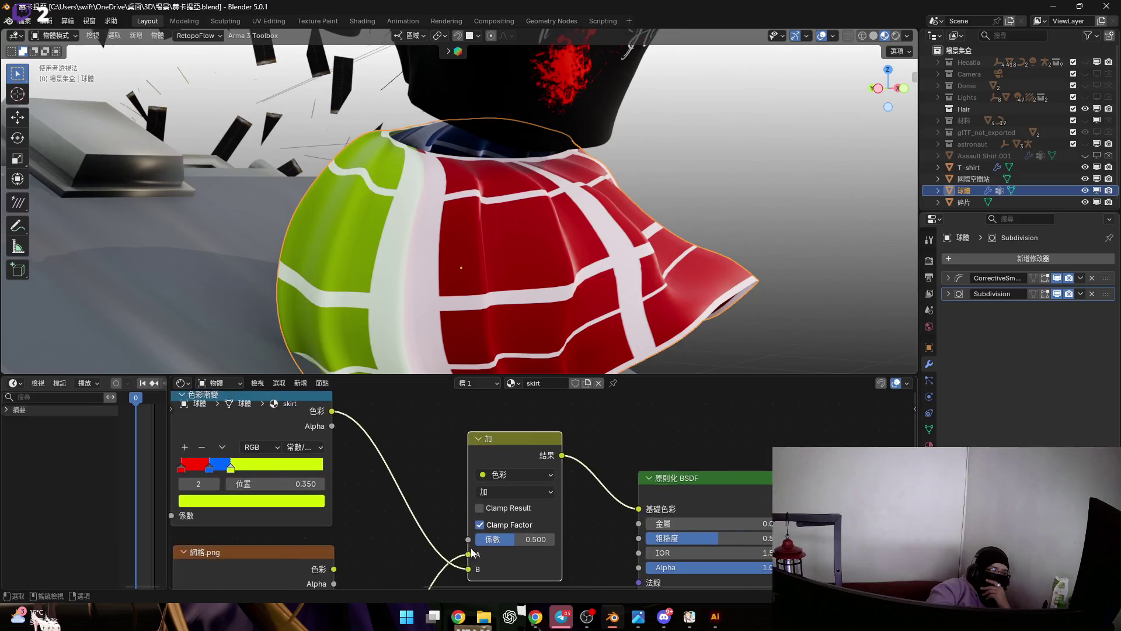
{"action": "scroll", "coordinate": [458, 528], "scroll_direction": "up", "scroll_amount": 1}
{"action": "scroll", "coordinate": [459, 526], "scroll_direction": "up", "scroll_amount": 1}
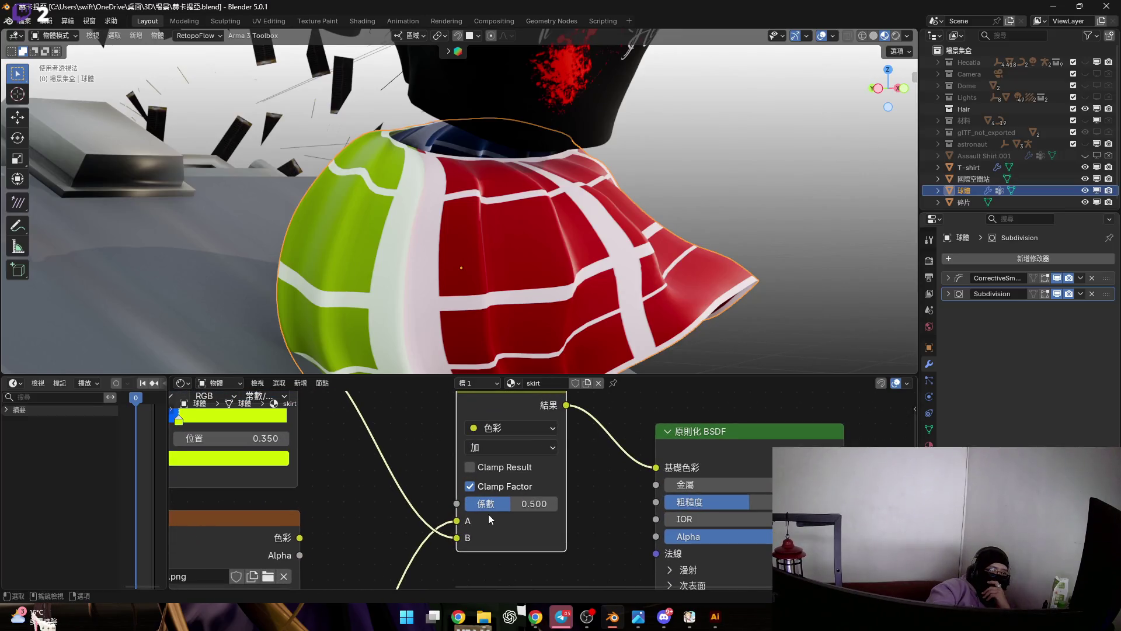
{"action": "scroll", "coordinate": [490, 509], "scroll_direction": "down", "scroll_amount": 2}
{"action": "scroll", "coordinate": [539, 474], "scroll_direction": "up", "scroll_amount": 2}
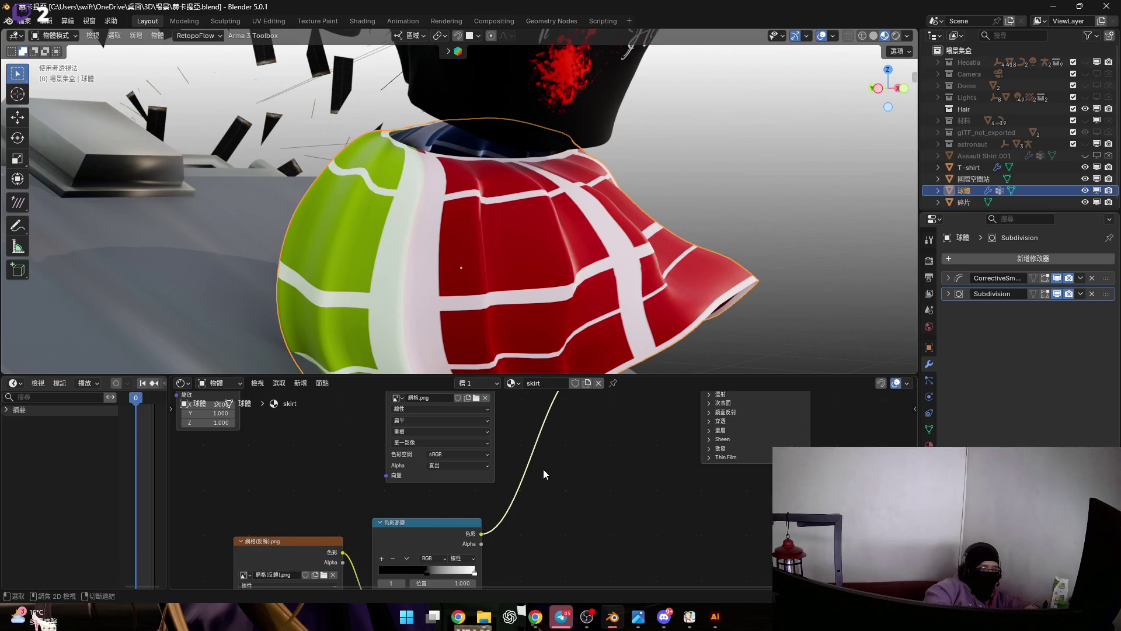
{"action": "middle_click_drag", "start_coordinate": [531, 471], "coordinate": [478, 506]}
{"action": "scroll", "coordinate": [500, 462], "scroll_direction": "down", "scroll_amount": 1}
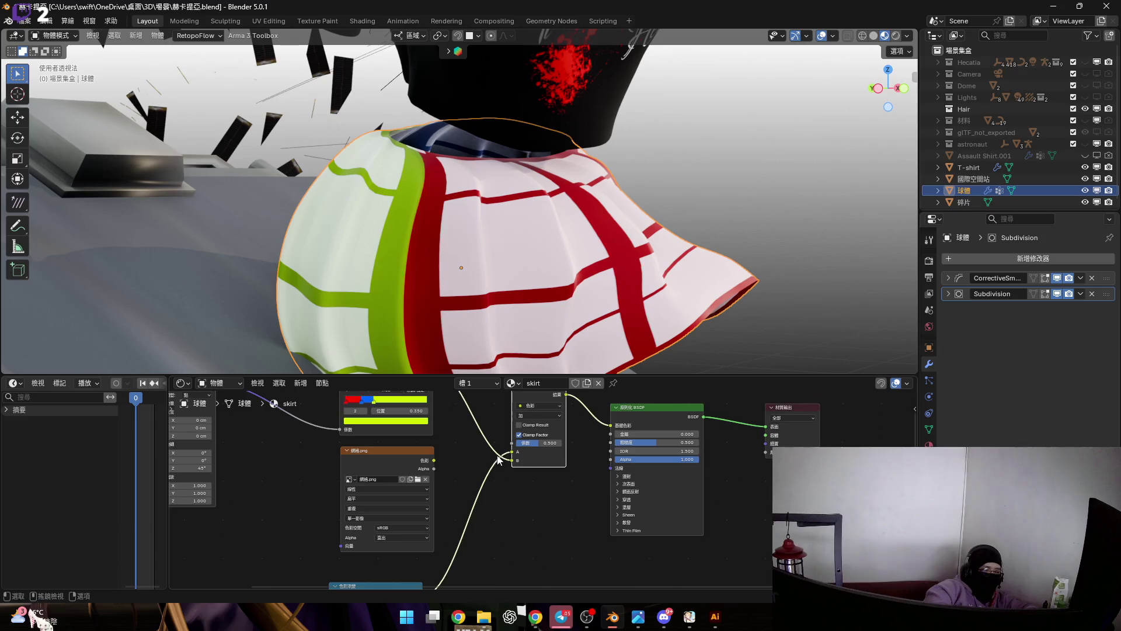
{"action": "scroll", "coordinate": [500, 460], "scroll_direction": "up", "scroll_amount": 1}
{"action": "scroll", "coordinate": [500, 461], "scroll_direction": "up", "scroll_amount": 3}
Set the Mix node to Overlay blending and start rerouting the grid ramp output toward the mix.
{"action": "left_click", "coordinate": [506, 461]}
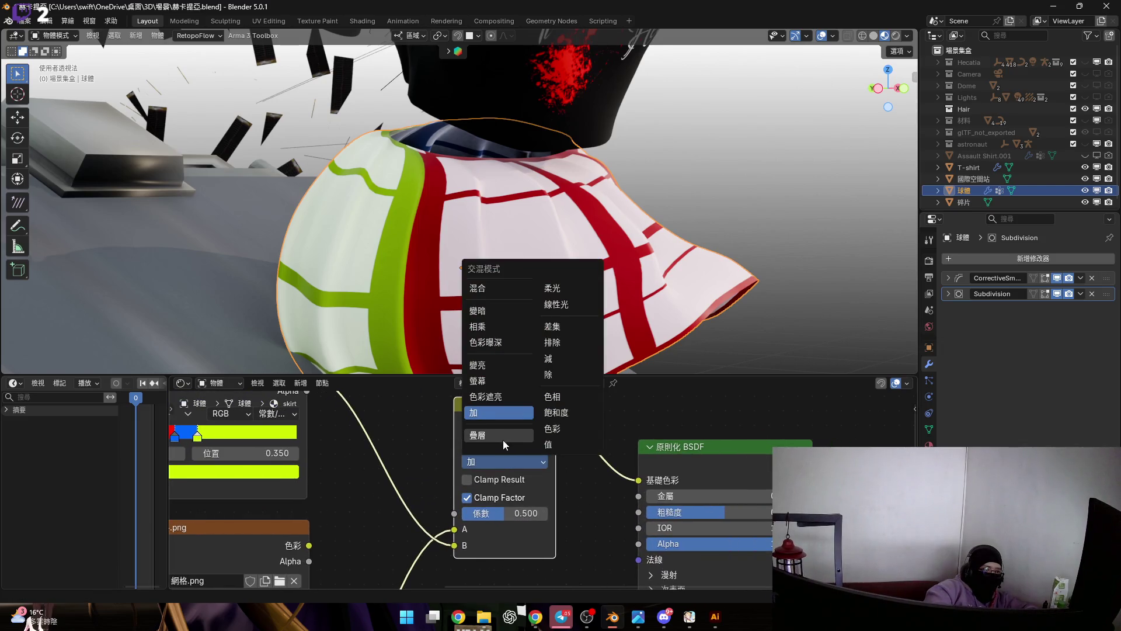
{"action": "left_click", "coordinate": [503, 439]}
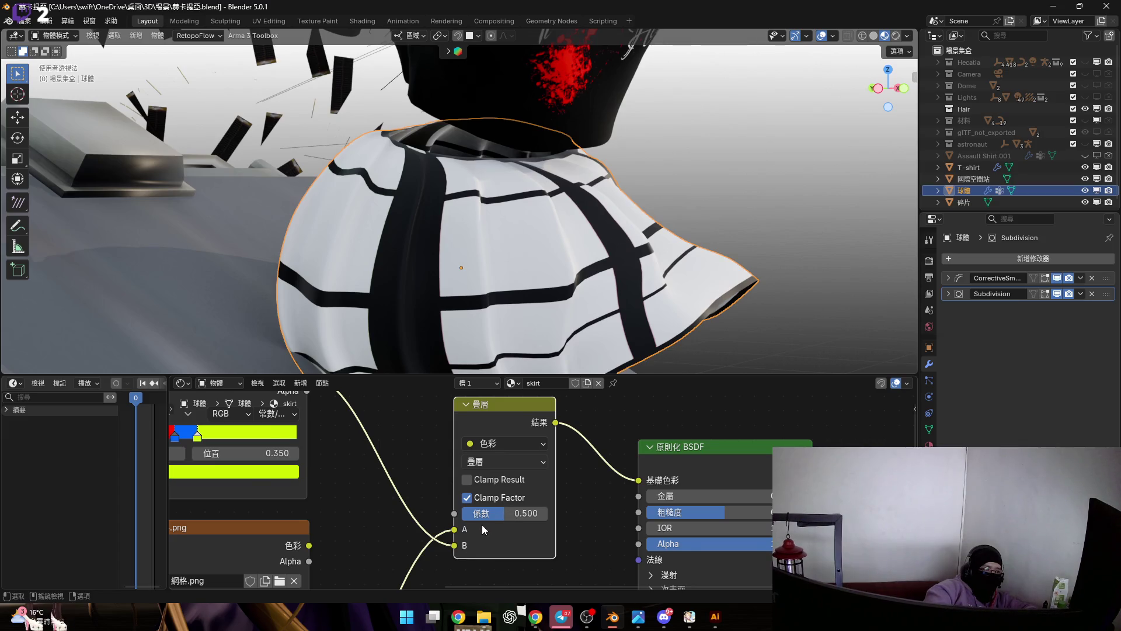
{"action": "scroll", "coordinate": [482, 525], "scroll_direction": "up", "scroll_amount": 1}
{"action": "scroll", "coordinate": [482, 525], "scroll_direction": "up", "scroll_amount": 1}
{"action": "left_click_drag", "start_coordinate": [526, 503], "coordinate": [486, 487]}
{"action": "scroll", "coordinate": [486, 488], "scroll_direction": "down", "scroll_amount": 2}
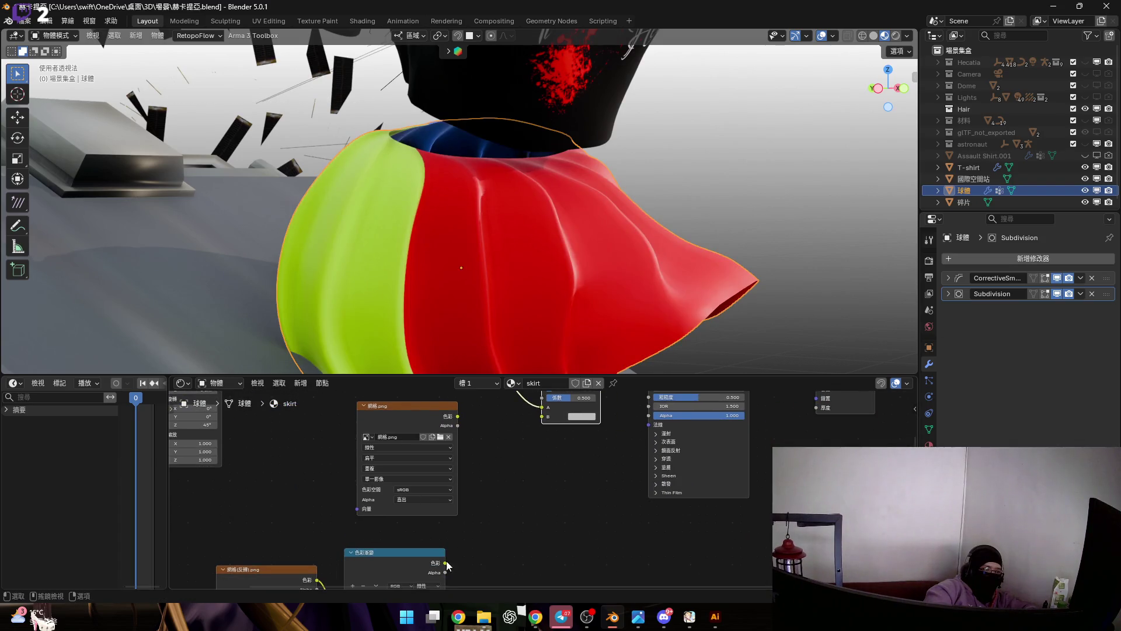
{"action": "left_click_drag", "start_coordinate": [529, 427], "coordinate": [540, 419]}
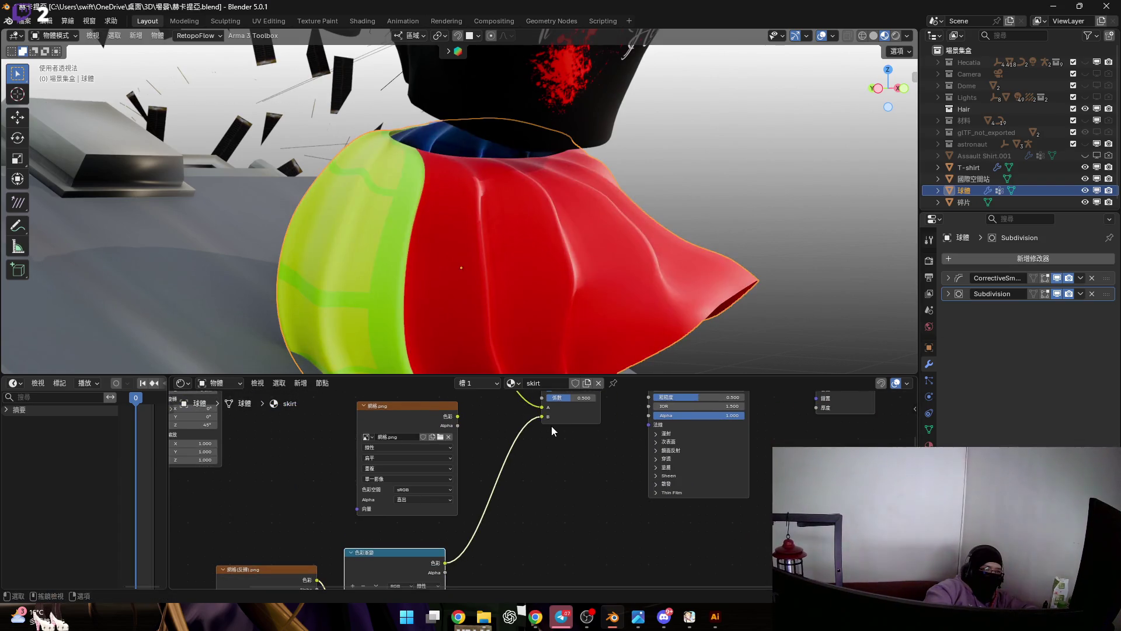
Plug the grid ramp into Mix B, switch the Mix data type to Float, then undo it.
{"action": "middle_click_drag", "start_coordinate": [541, 393], "coordinate": [506, 446]}
{"action": "key", "text": "shift"}
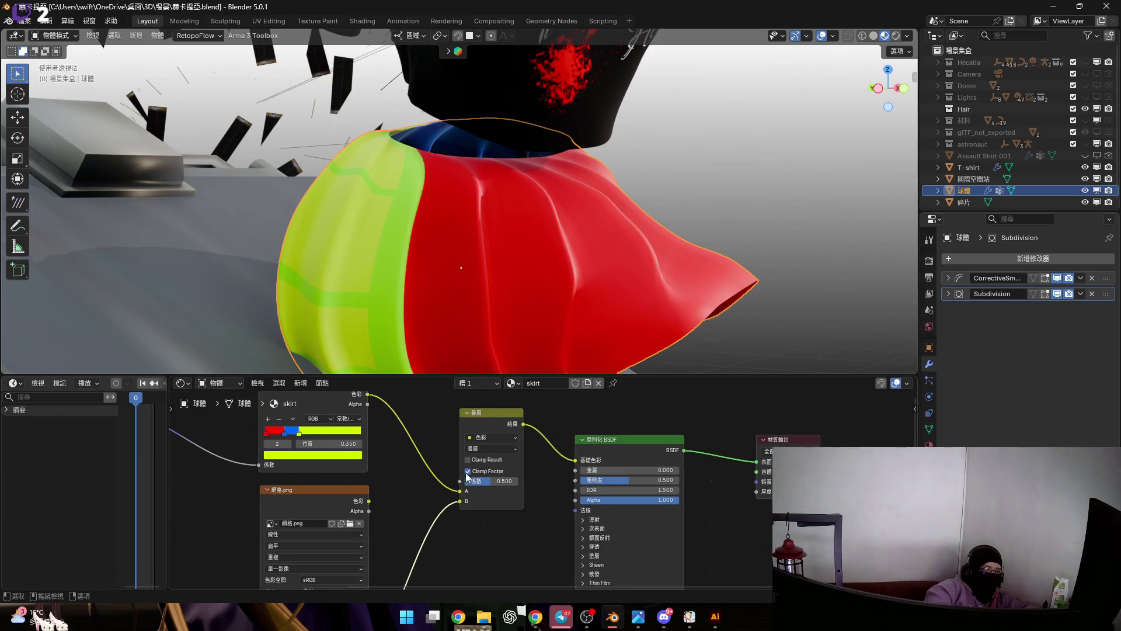
{"action": "scroll", "coordinate": [489, 443], "scroll_direction": "up", "scroll_amount": 3}
{"action": "left_click", "coordinate": [497, 423]}
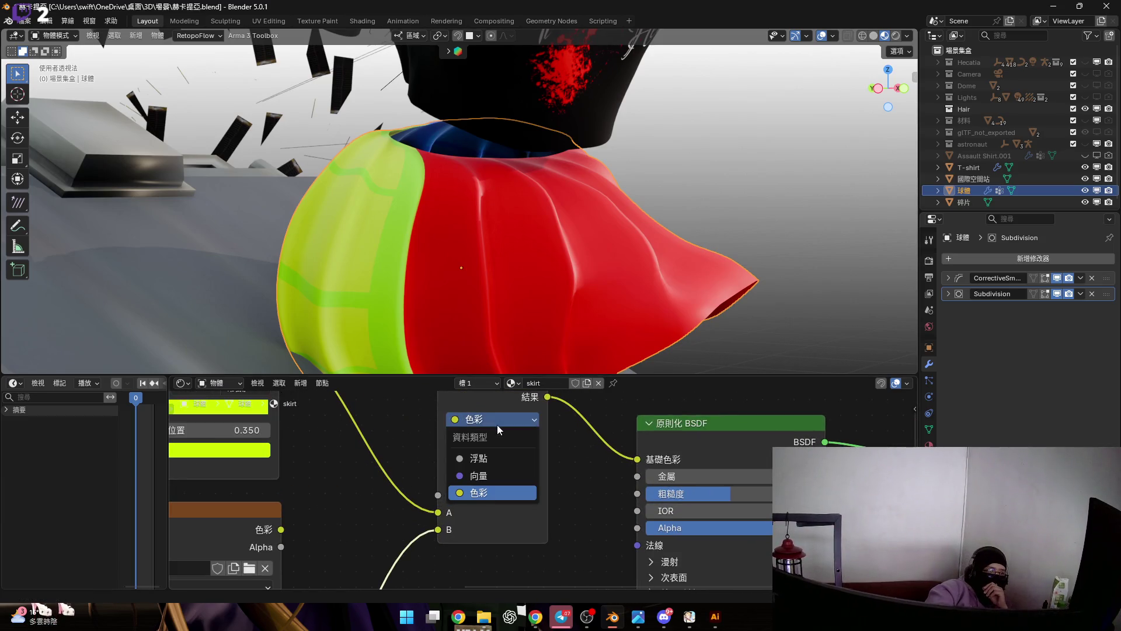
{"action": "left_click", "coordinate": [504, 456]}
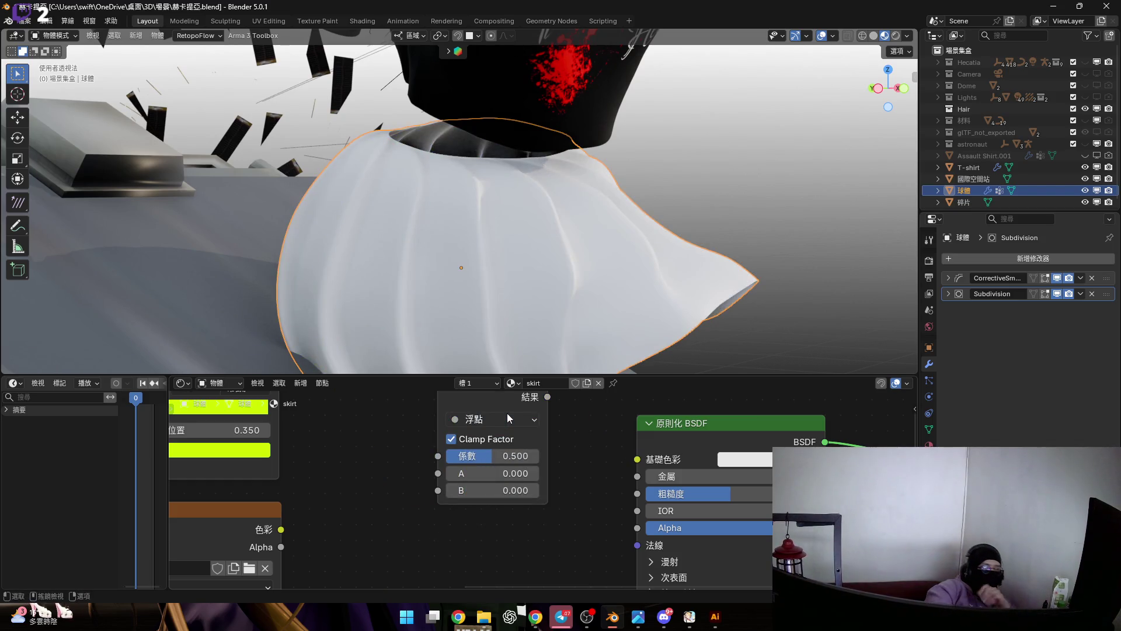
{"action": "key", "text": "ctrl+z"}
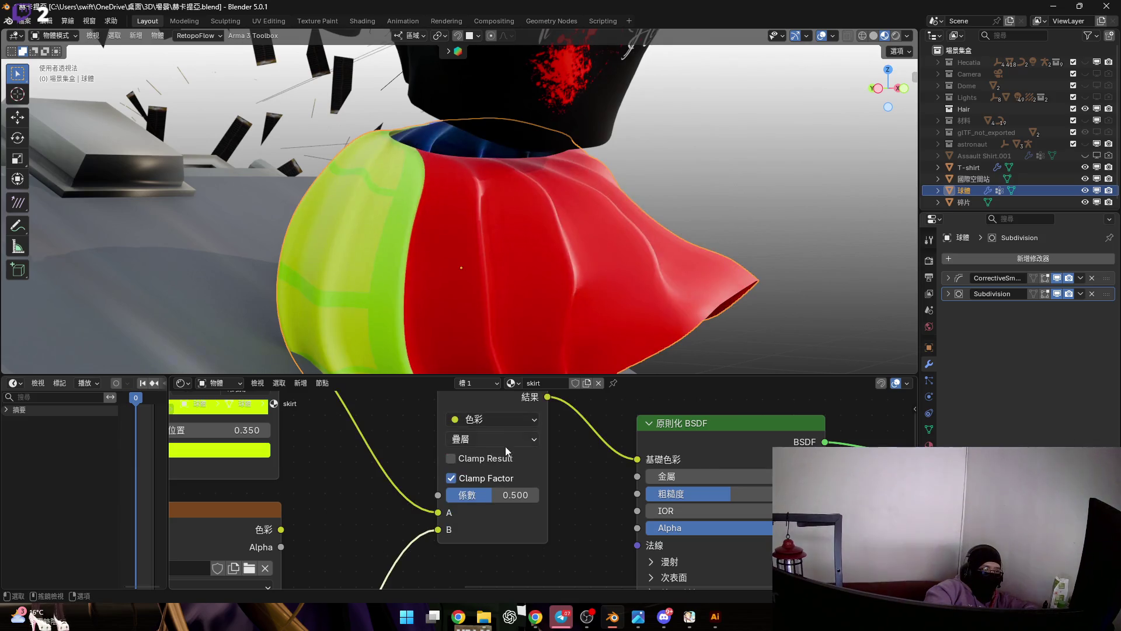
Cycle the Mix blend mode through Divide, Subtract and Multiply.
{"action": "left_click", "coordinate": [496, 438]}
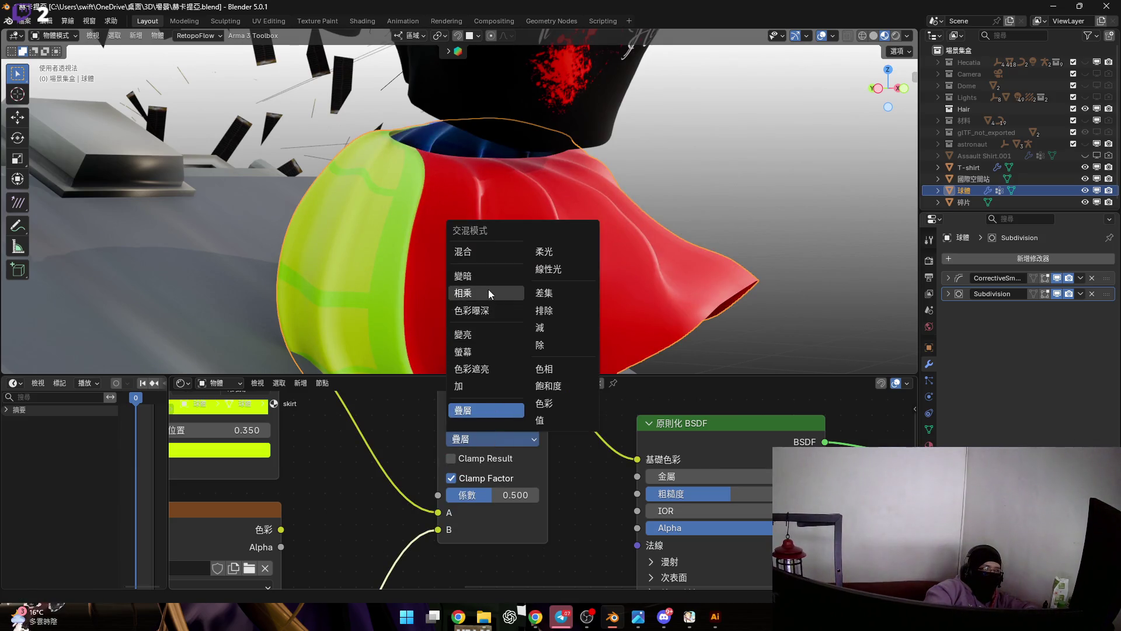
{"action": "left_click", "coordinate": [570, 343]}
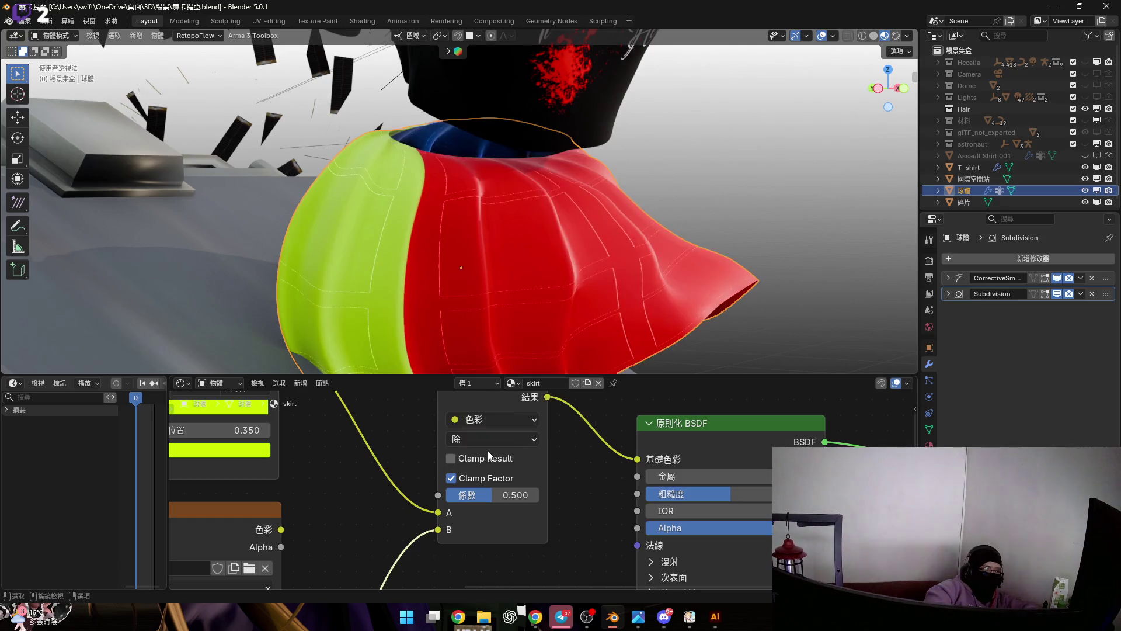
{"action": "left_click", "coordinate": [493, 438]}
{"action": "left_click", "coordinate": [553, 327]}
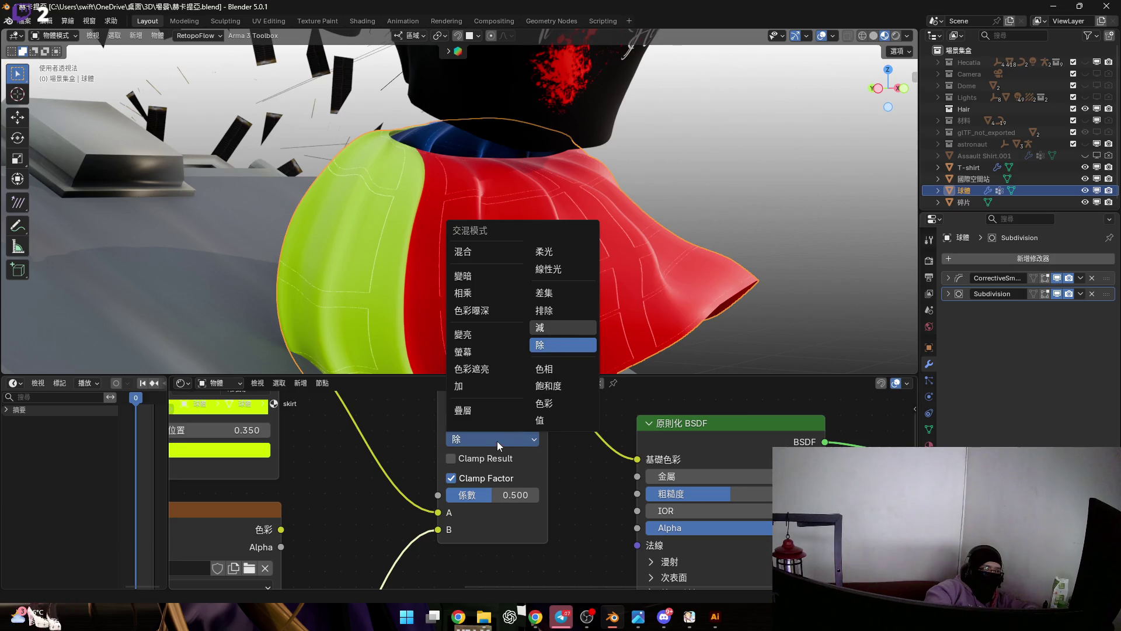
{"action": "left_click", "coordinate": [497, 438]}
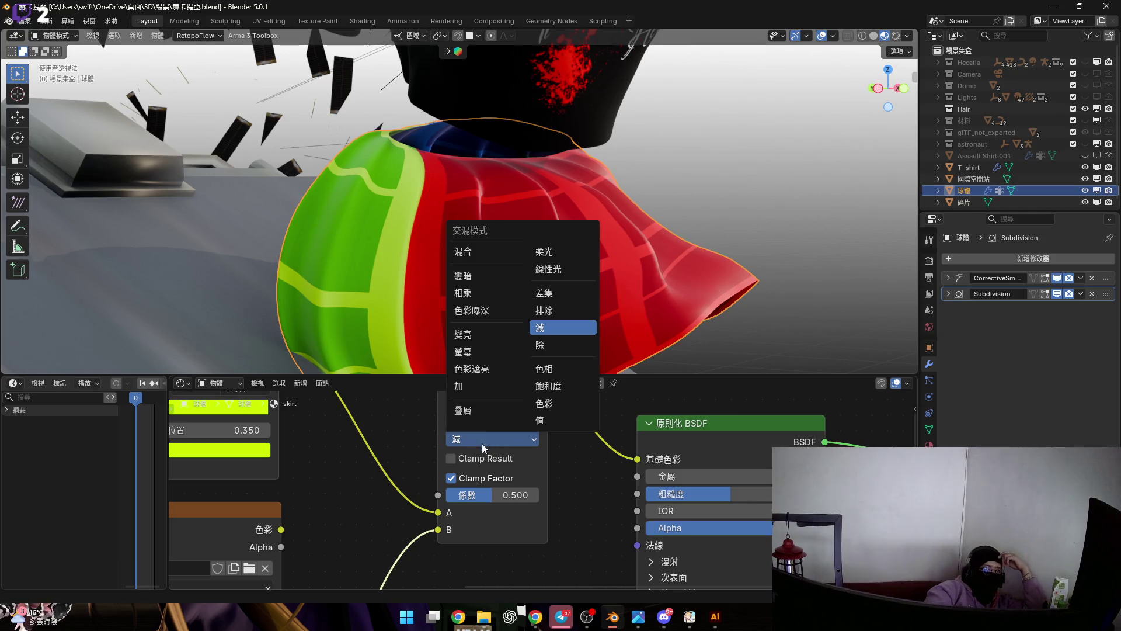
{"action": "left_click", "coordinate": [486, 295]}
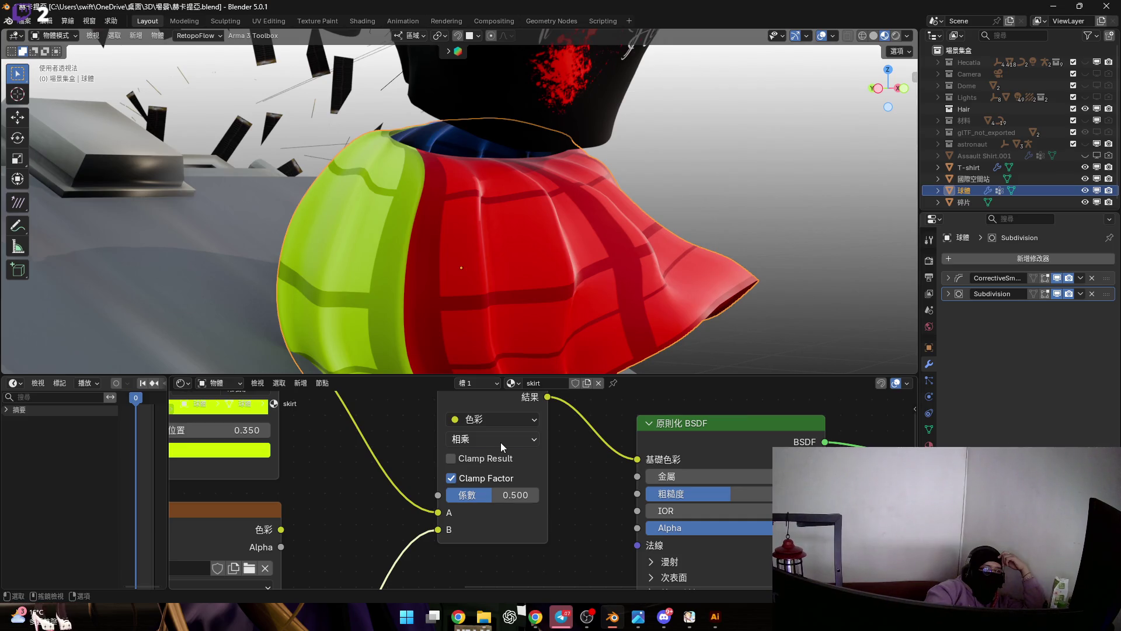
Try Difference blending, then set the Mix node back to plain Mix.
{"action": "left_click", "coordinate": [501, 443]}
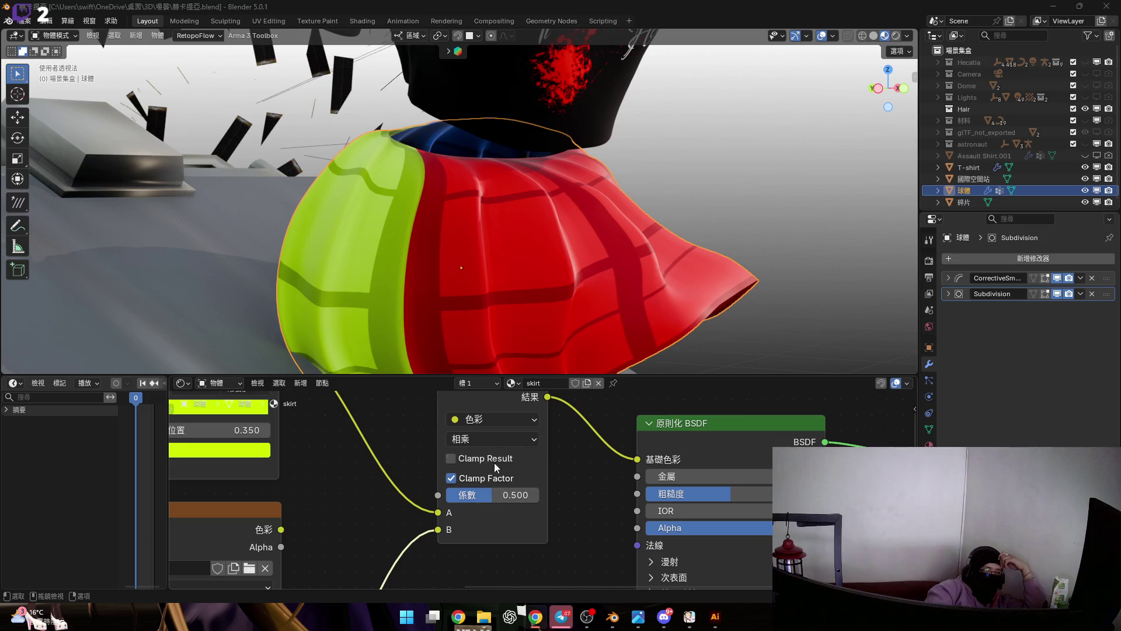
{"action": "left_click", "coordinate": [483, 440]}
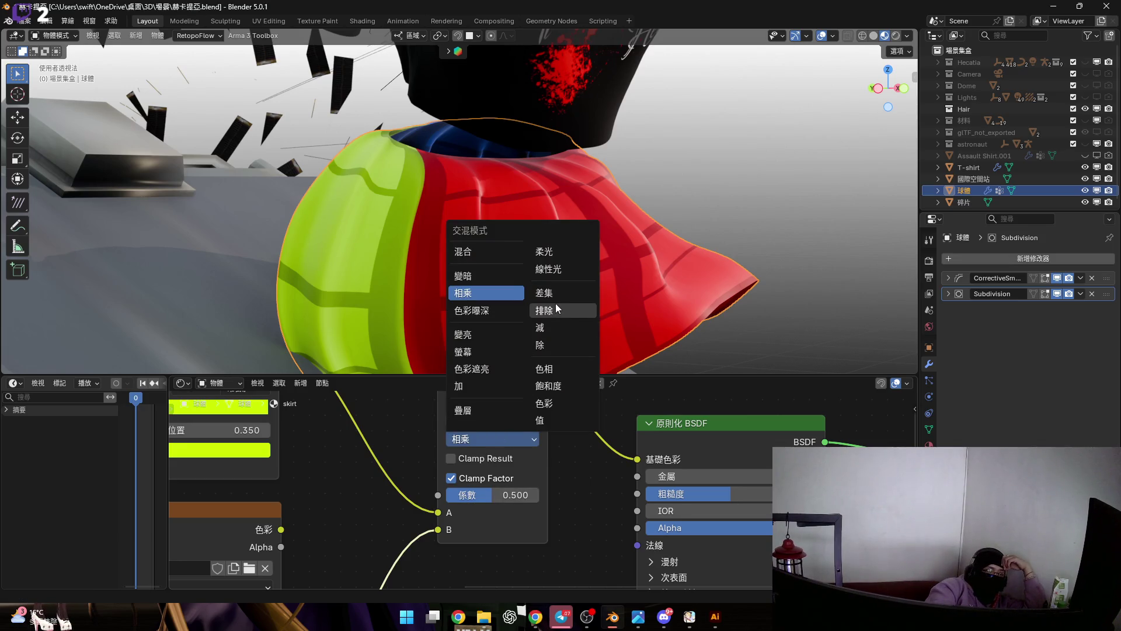
{"action": "key", "text": "Return"}
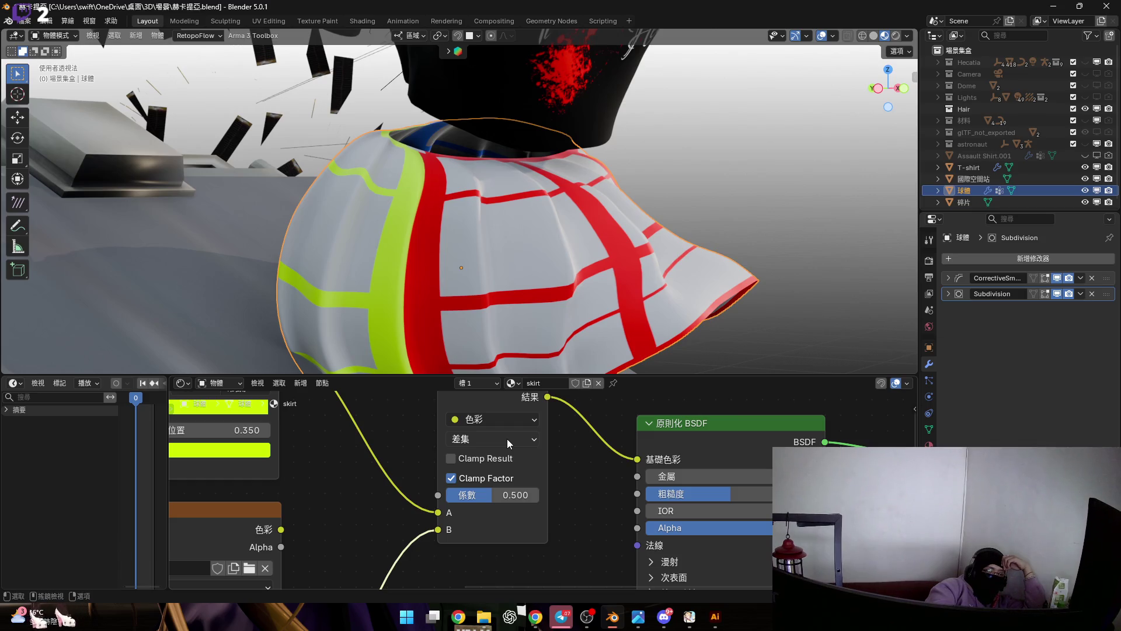
{"action": "left_click", "coordinate": [507, 438]}
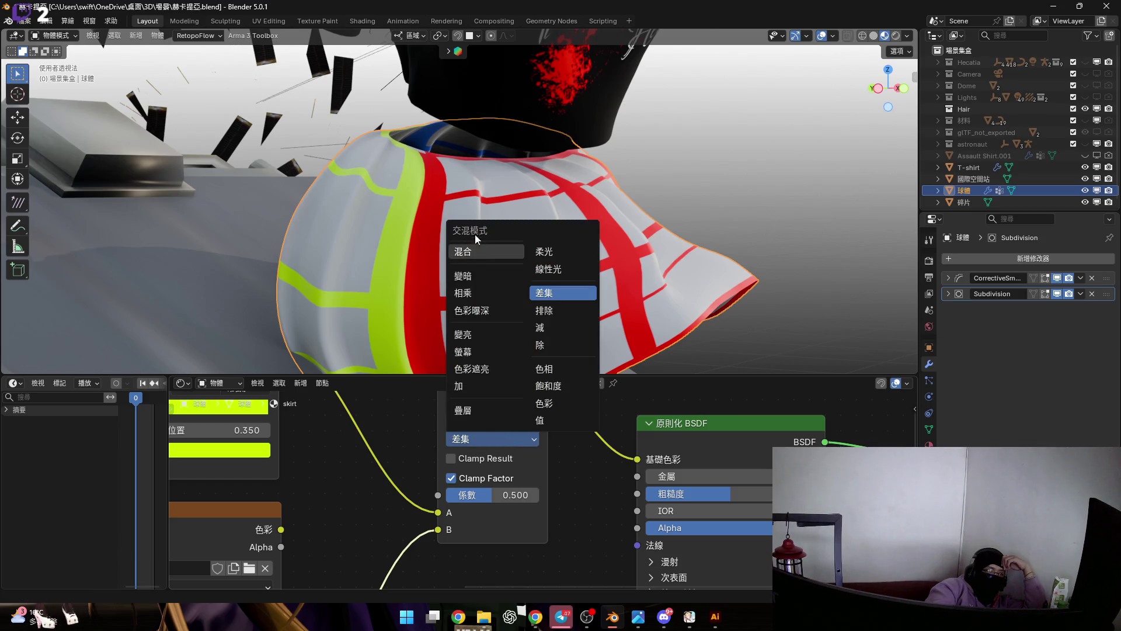
{"action": "left_click", "coordinate": [537, 442]}
{"action": "scroll", "coordinate": [487, 479], "scroll_direction": "down", "scroll_amount": 3}
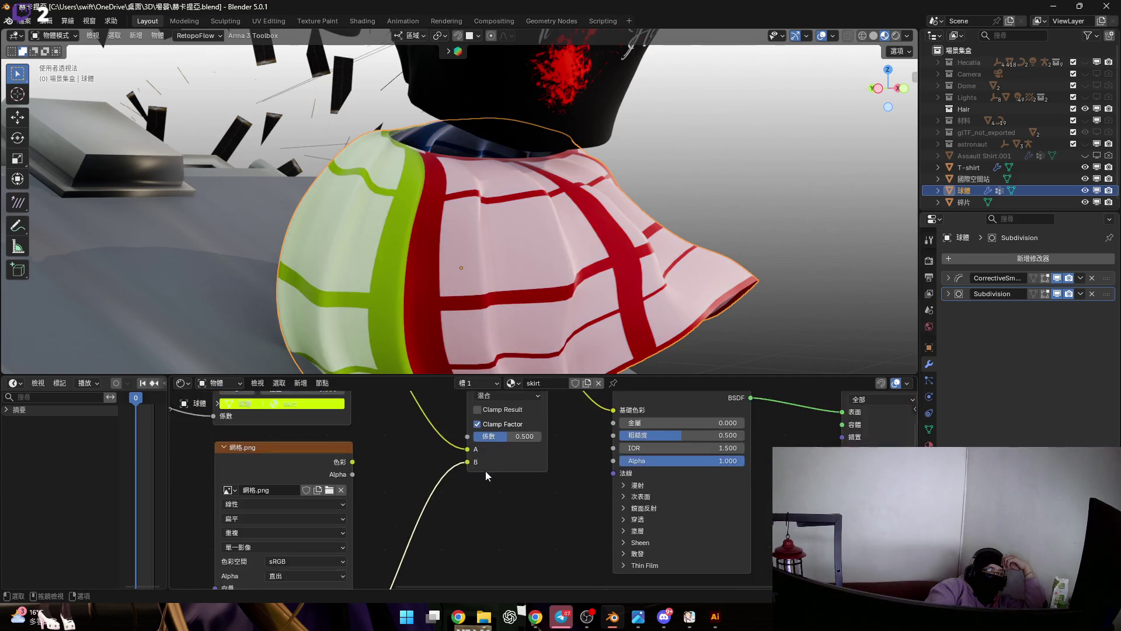
{"action": "scroll", "coordinate": [470, 460], "scroll_direction": "down", "scroll_amount": 3}
Move the grid link from Mix input B to A, abandoning a test link from the colour ramp.
{"action": "left_click_drag", "start_coordinate": [442, 505], "coordinate": [443, 493]}
{"action": "scroll", "coordinate": [560, 493], "scroll_direction": "down", "scroll_amount": 2}
{"action": "mouse_move", "coordinate": [497, 509]}
{"action": "middle_mouse_down"}
{"action": "mouse_move", "coordinate": [444, 424]}
{"action": "mouse_move", "coordinate": [439, 463]}
{"action": "middle_mouse_up"}
{"action": "scroll", "coordinate": [444, 423], "scroll_direction": "down", "scroll_amount": 1}
{"action": "scroll", "coordinate": [442, 447], "scroll_direction": "up", "scroll_amount": 1}
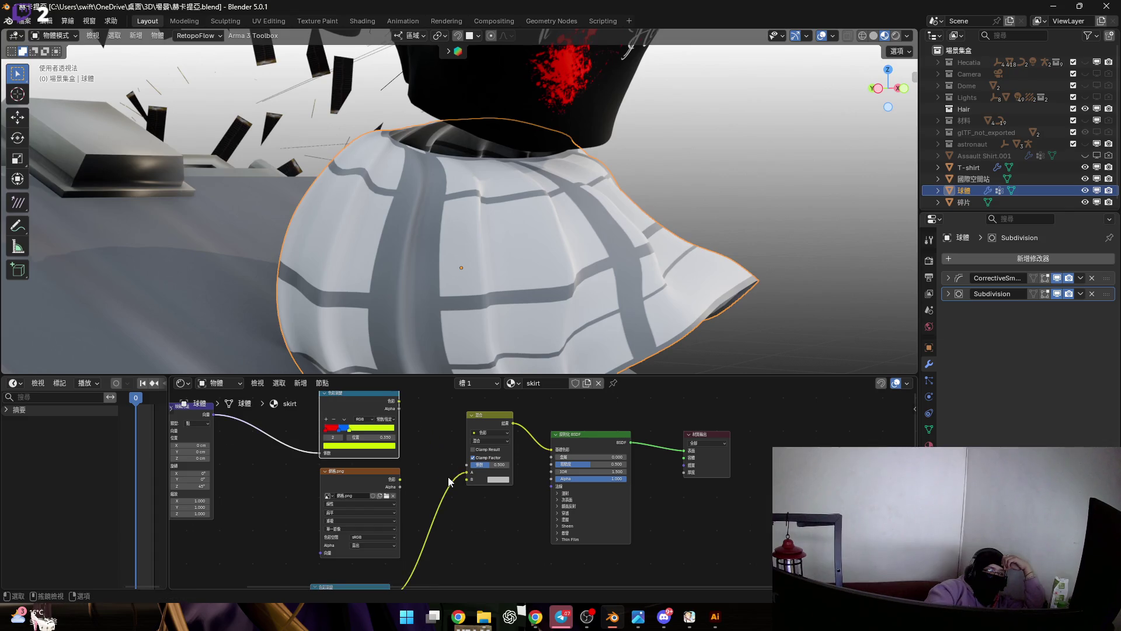
{"action": "mouse_move", "coordinate": [430, 500]}
{"action": "middle_mouse_down"}
{"action": "mouse_move", "coordinate": [470, 401]}
{"action": "mouse_move", "coordinate": [438, 509]}
{"action": "middle_mouse_up"}
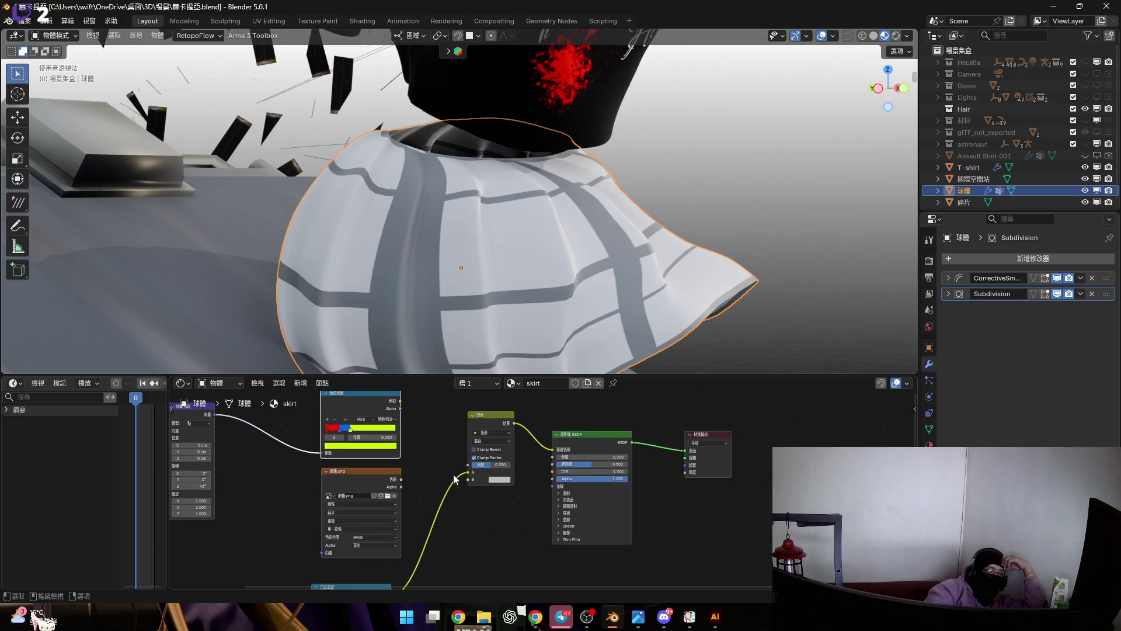
{"action": "scroll", "coordinate": [450, 478], "scroll_direction": "up", "scroll_amount": 2}
{"action": "left_click_drag", "start_coordinate": [374, 412], "coordinate": [457, 523]}
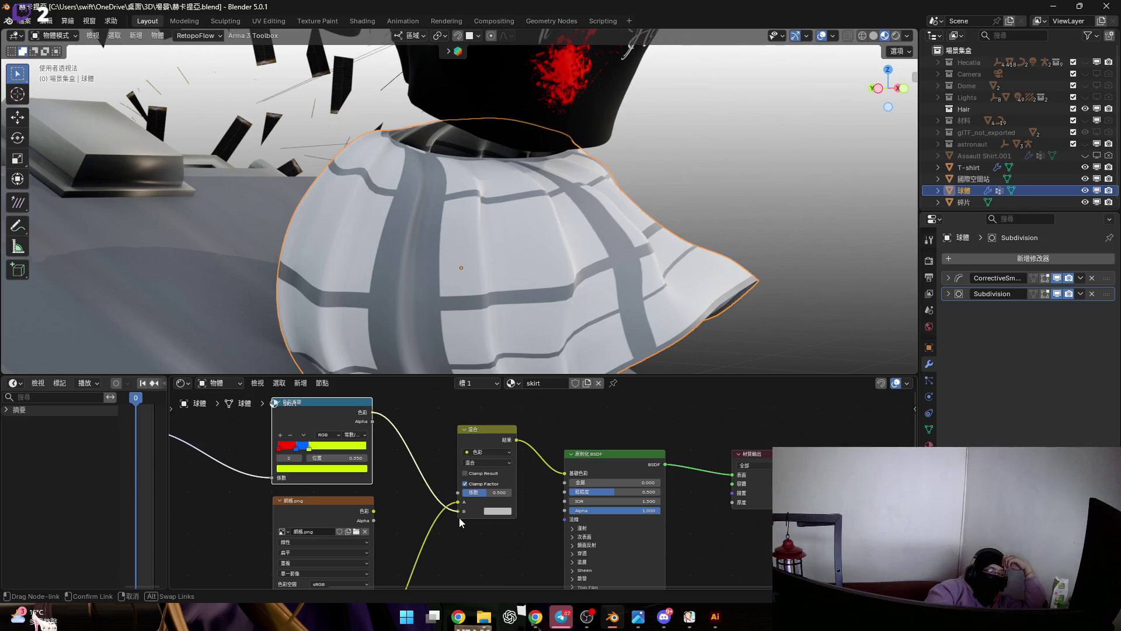
{"action": "left_click_drag", "start_coordinate": [459, 518], "coordinate": [459, 518]}
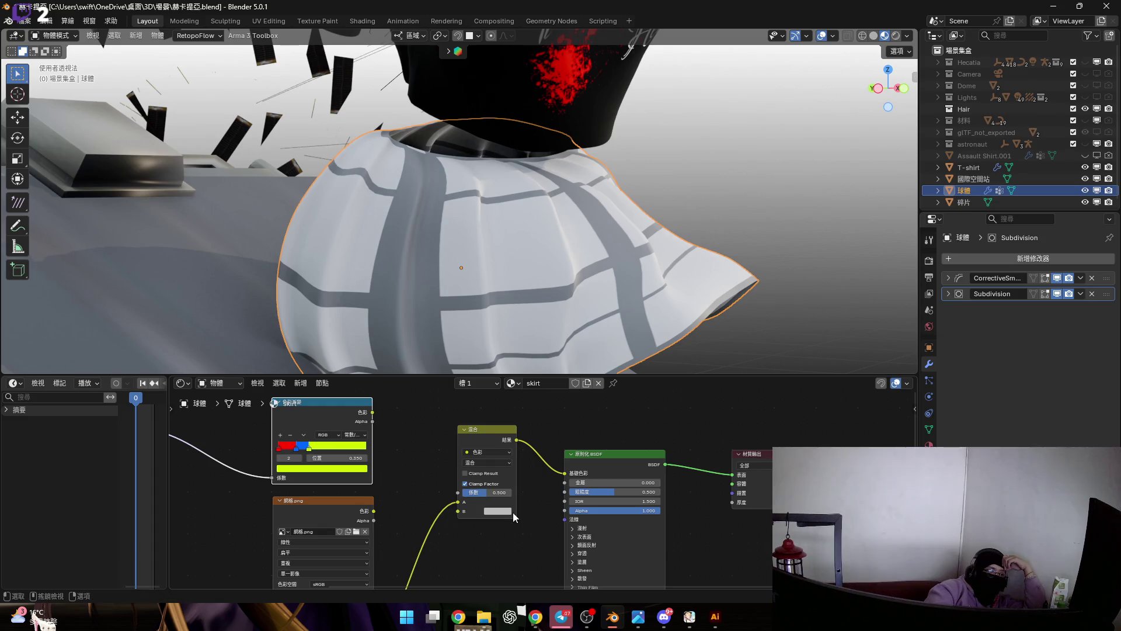
Set the Mix B colour to black, reposition the Mix node and pull a new link from the Color Ramp.
{"action": "left_click", "coordinate": [508, 510]}
{"action": "left_click_drag", "start_coordinate": [560, 381], "coordinate": [561, 430]}
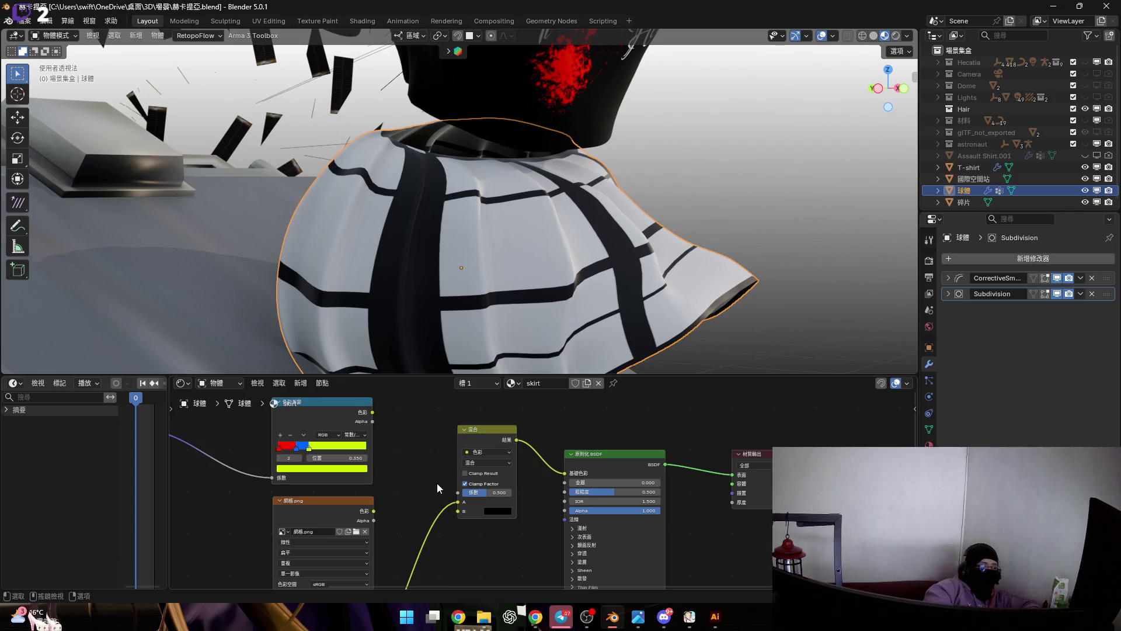
{"action": "left_click_drag", "start_coordinate": [480, 431], "coordinate": [378, 453]}
{"action": "left_click_drag", "start_coordinate": [373, 412], "coordinate": [475, 435]}
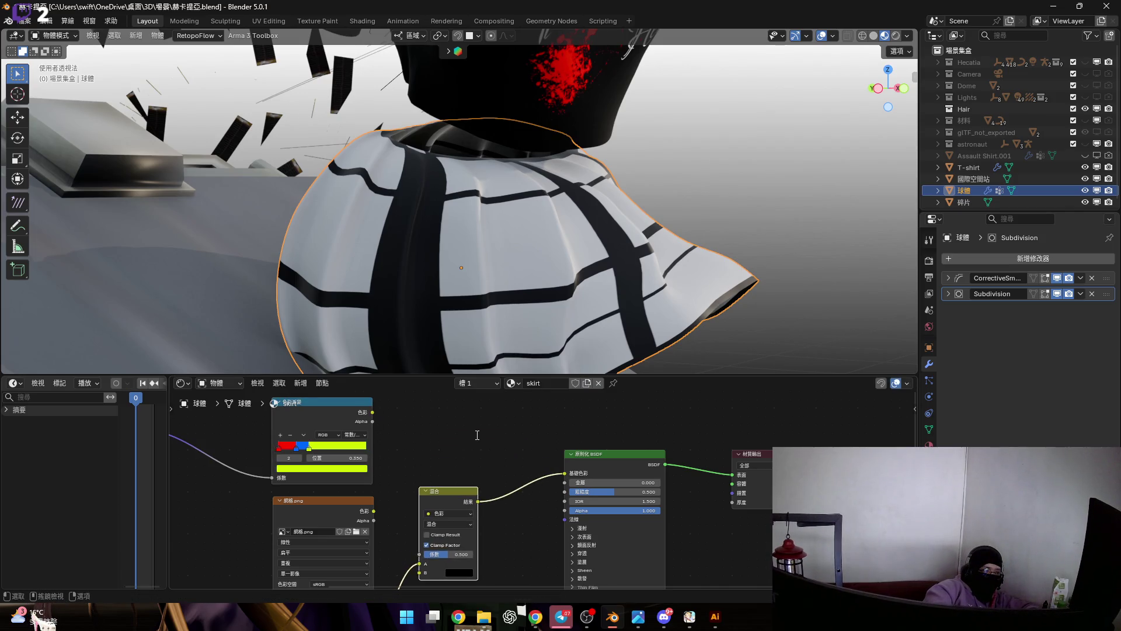
{"action": "left_click_drag", "start_coordinate": [374, 410], "coordinate": [499, 448]}
{"action": "left_click", "coordinate": [526, 466]}
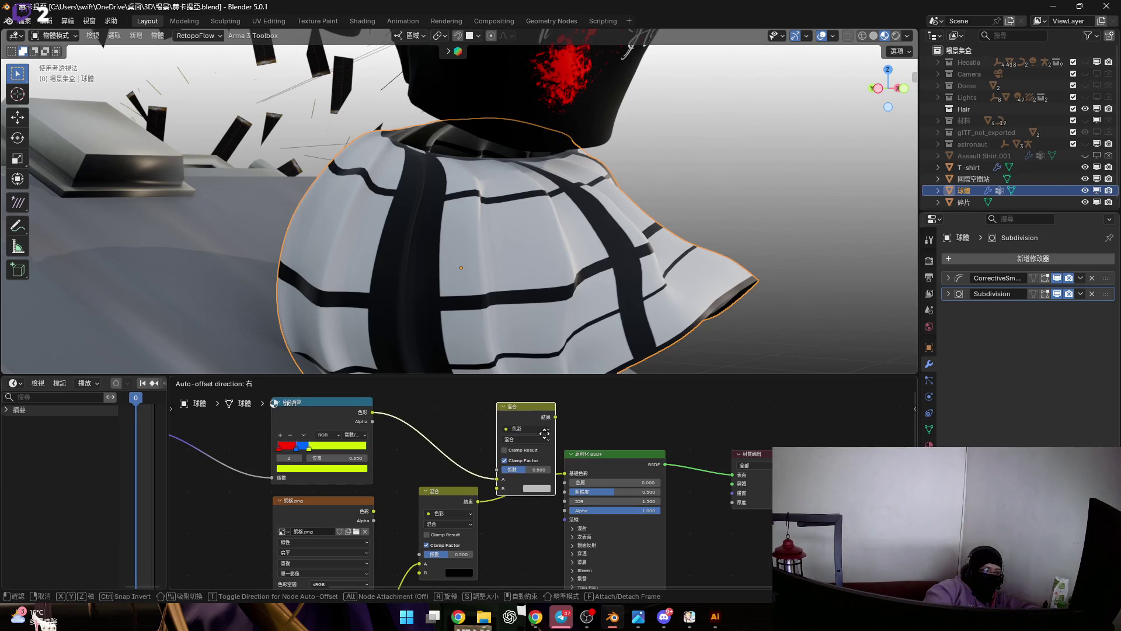
{"action": "left_click", "coordinate": [515, 486]}
{"action": "scroll", "coordinate": [515, 486], "scroll_direction": "up", "scroll_amount": 3}
{"action": "mouse_move", "coordinate": [427, 525]}
{"action": "left_mouse_down"}
{"action": "mouse_move", "coordinate": [464, 508]}
{"action": "mouse_move", "coordinate": [420, 486]}
{"action": "left_mouse_up"}
{"action": "scroll", "coordinate": [467, 496], "scroll_direction": "down", "scroll_amount": 2}
{"action": "mouse_move", "coordinate": [529, 397]}
{"action": "left_mouse_down"}
{"action": "mouse_move", "coordinate": [505, 412]}
{"action": "mouse_move", "coordinate": [570, 470]}
{"action": "left_mouse_up"}
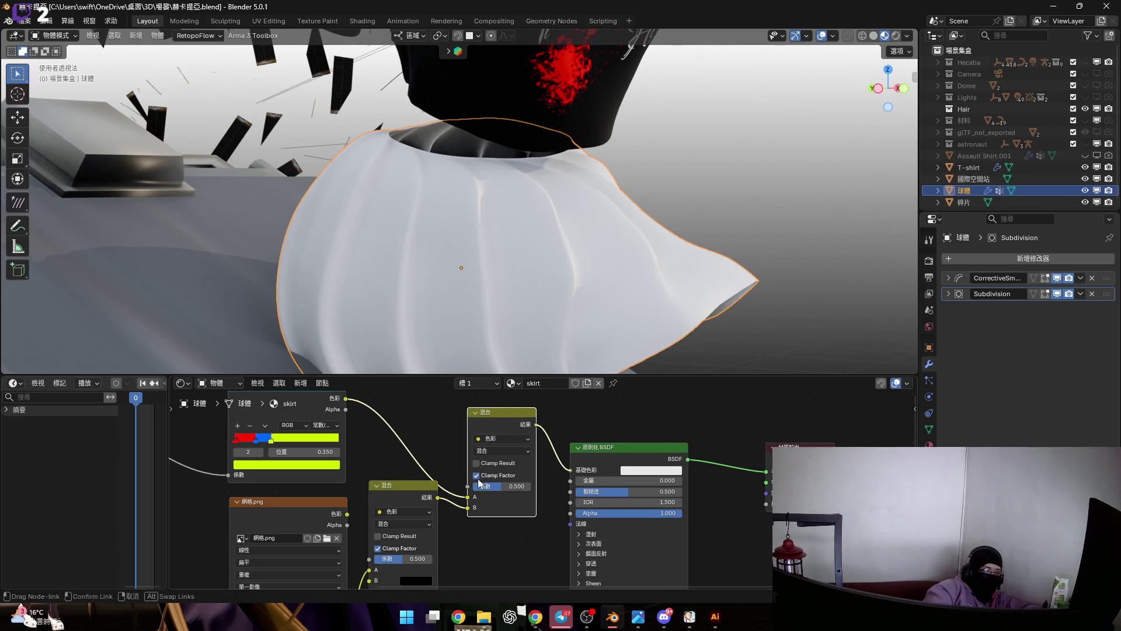
{"action": "scroll", "coordinate": [572, 288], "scroll_direction": "up", "scroll_amount": 1}
{"action": "scroll", "coordinate": [493, 500], "scroll_direction": "up", "scroll_amount": 2}
{"action": "scroll", "coordinate": [494, 501], "scroll_direction": "up", "scroll_amount": 1}
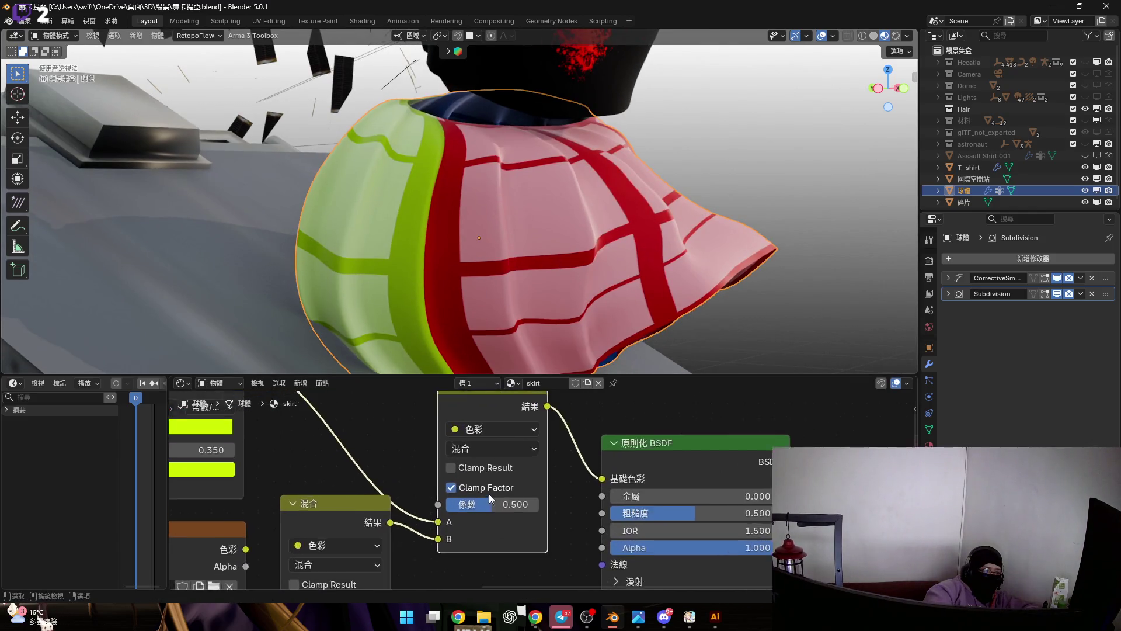
{"action": "left_click", "coordinate": [505, 444]}
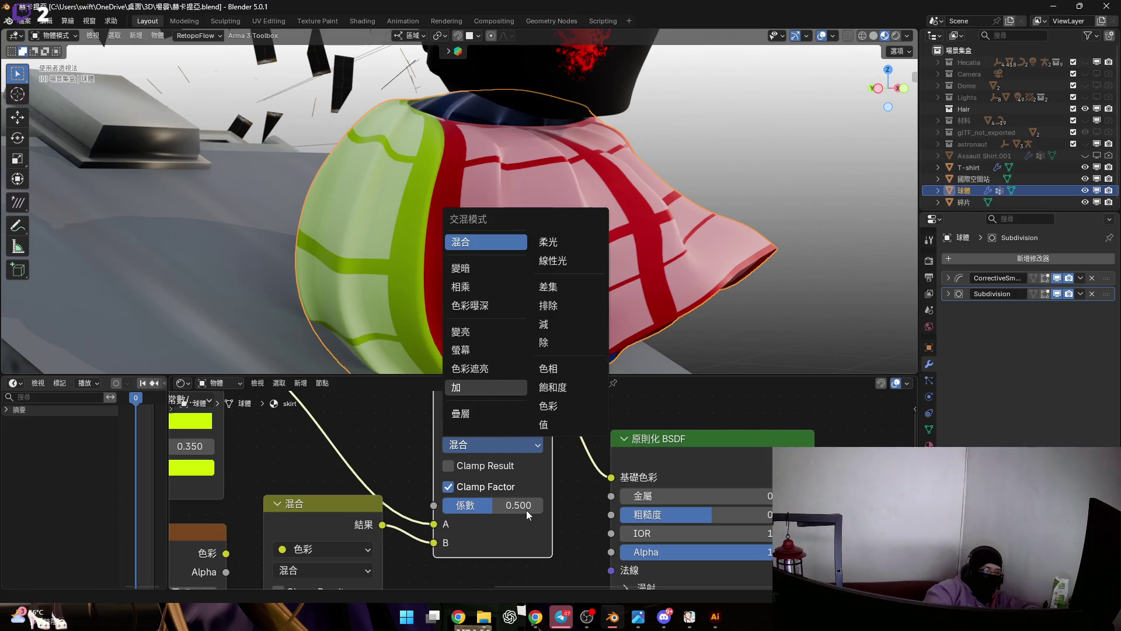
{"action": "left_click", "coordinate": [493, 386]}
{"action": "scroll", "coordinate": [471, 510], "scroll_direction": "up", "scroll_amount": 1}
{"action": "left_click_drag", "start_coordinate": [449, 512], "coordinate": [517, 491]}
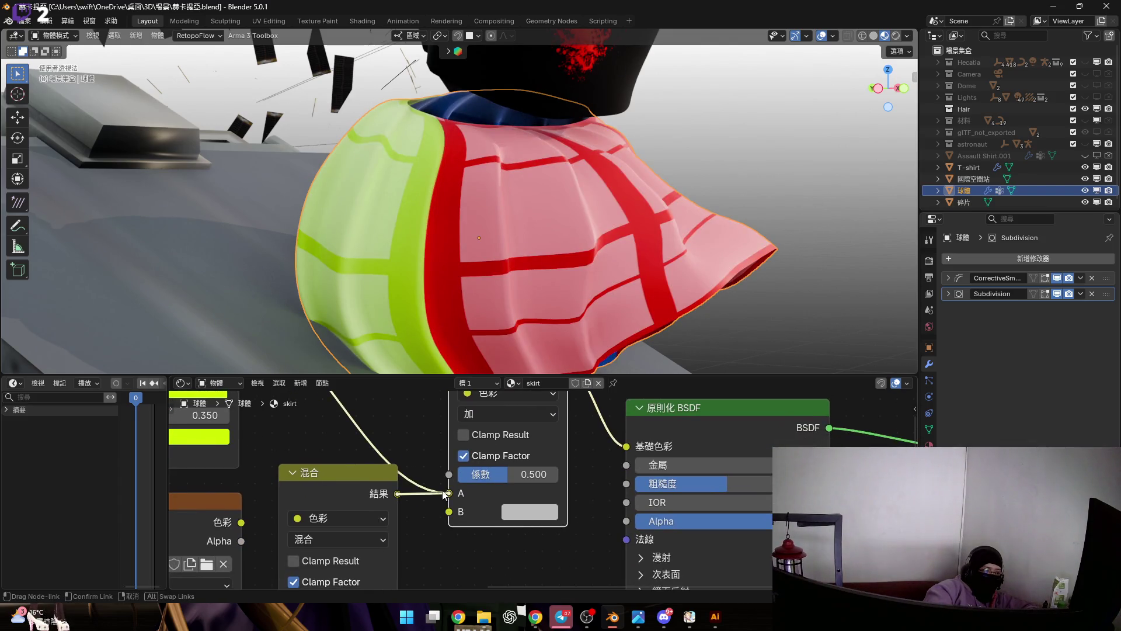
{"action": "scroll", "coordinate": [426, 453], "scroll_direction": "down", "scroll_amount": 2}
{"action": "scroll", "coordinate": [353, 436], "scroll_direction": "down", "scroll_amount": 1}
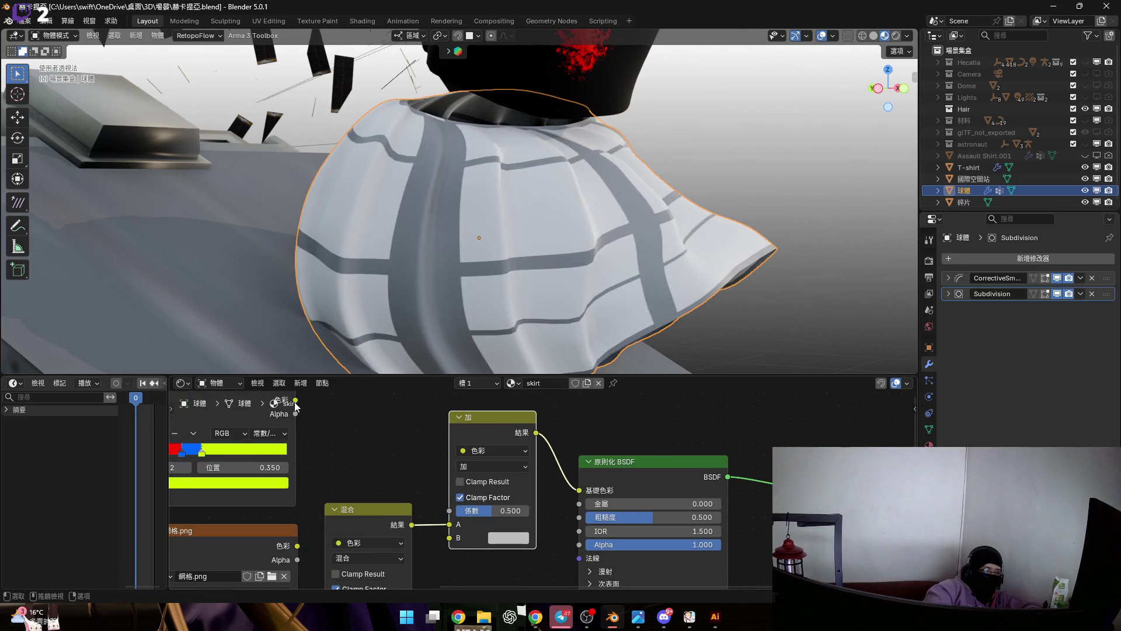
{"action": "left_click_drag", "start_coordinate": [295, 400], "coordinate": [458, 537]}
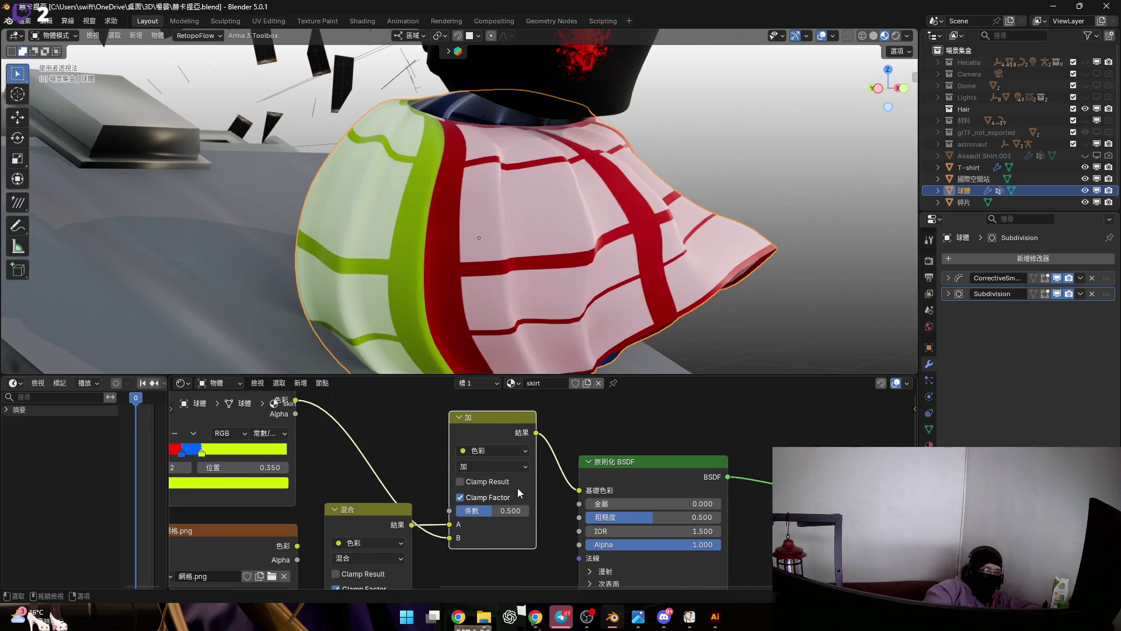
{"action": "middle_click_drag", "start_coordinate": [364, 508], "coordinate": [733, 473]}
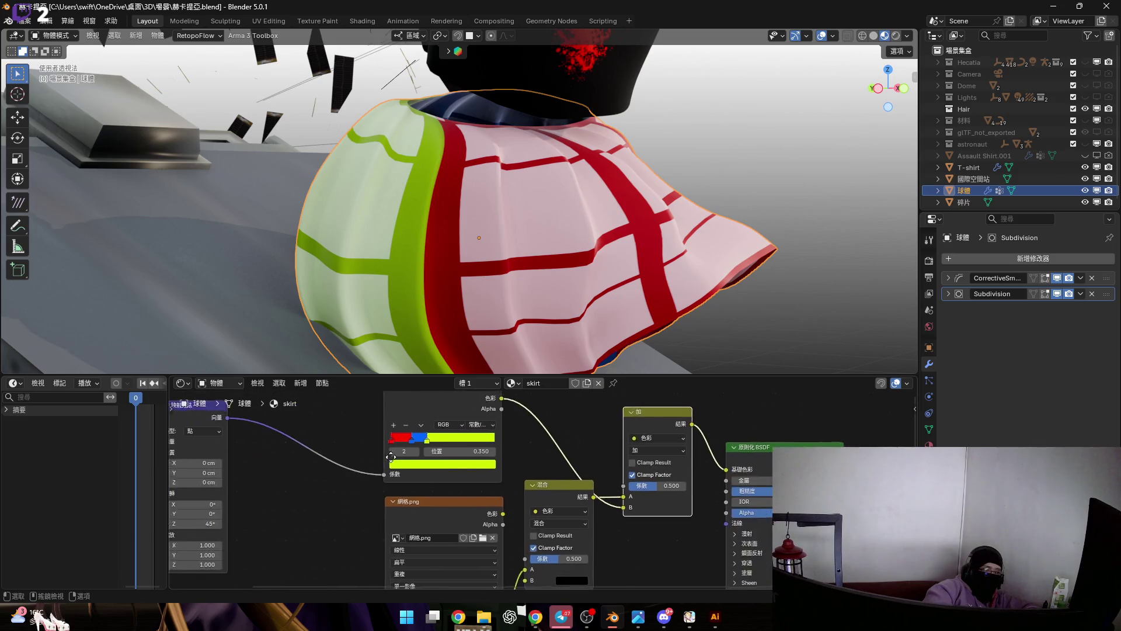
{"action": "scroll", "coordinate": [326, 461], "scroll_direction": "up", "scroll_amount": 3}
{"action": "scroll", "coordinate": [512, 493], "scroll_direction": "down", "scroll_amount": 2}
{"action": "mouse_move", "coordinate": [511, 493]}
{"action": "middle_mouse_down"}
{"action": "mouse_move", "coordinate": [464, 464]}
{"action": "mouse_move", "coordinate": [350, 508]}
{"action": "middle_mouse_up"}
{"action": "scroll", "coordinate": [350, 508], "scroll_direction": "up", "scroll_amount": 3}
{"action": "left_click_drag", "start_coordinate": [331, 531], "coordinate": [321, 476]}
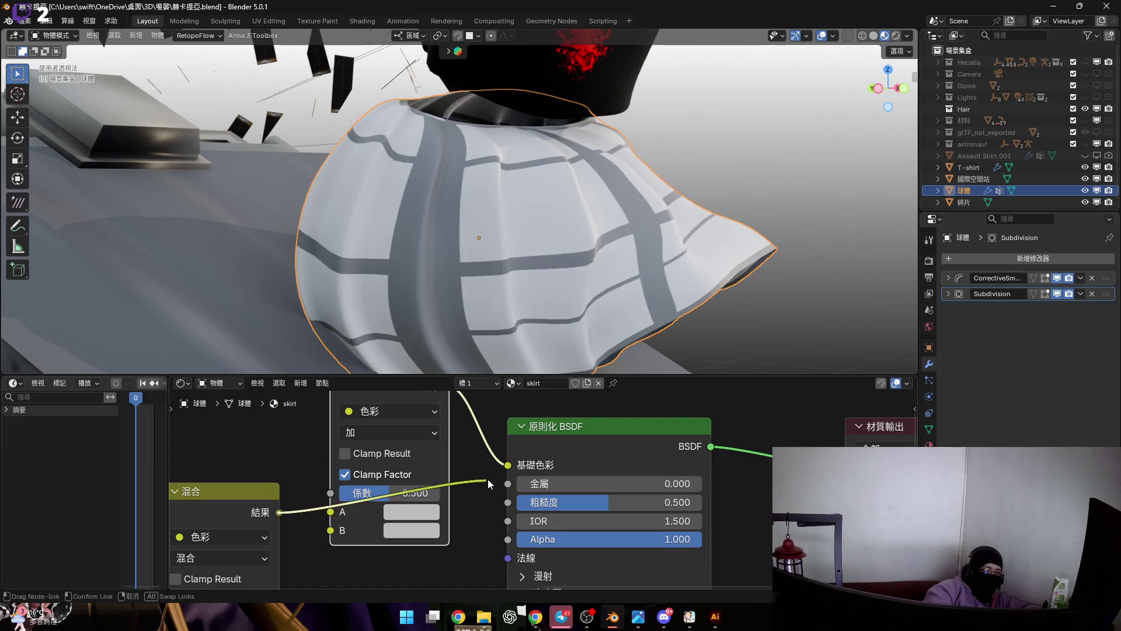
{"action": "key", "text": "ctrl+z"}
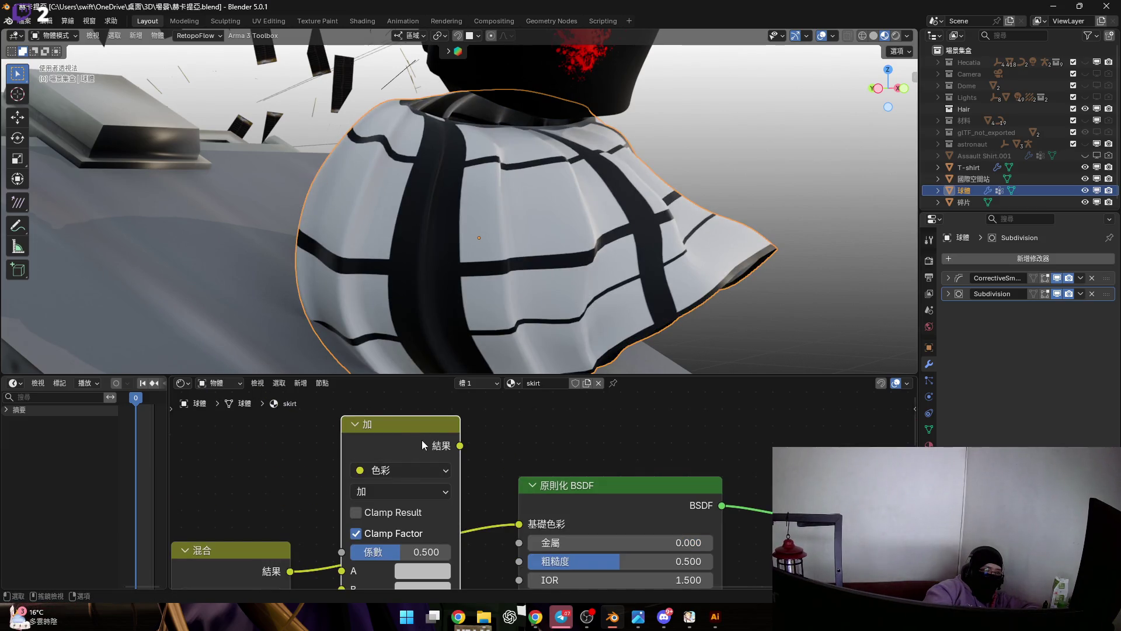
{"action": "key", "text": "ctrl+z"}
{"action": "key", "text": "ctrl+z"}
{"action": "scroll", "coordinate": [401, 487], "scroll_direction": "up", "scroll_amount": 2}
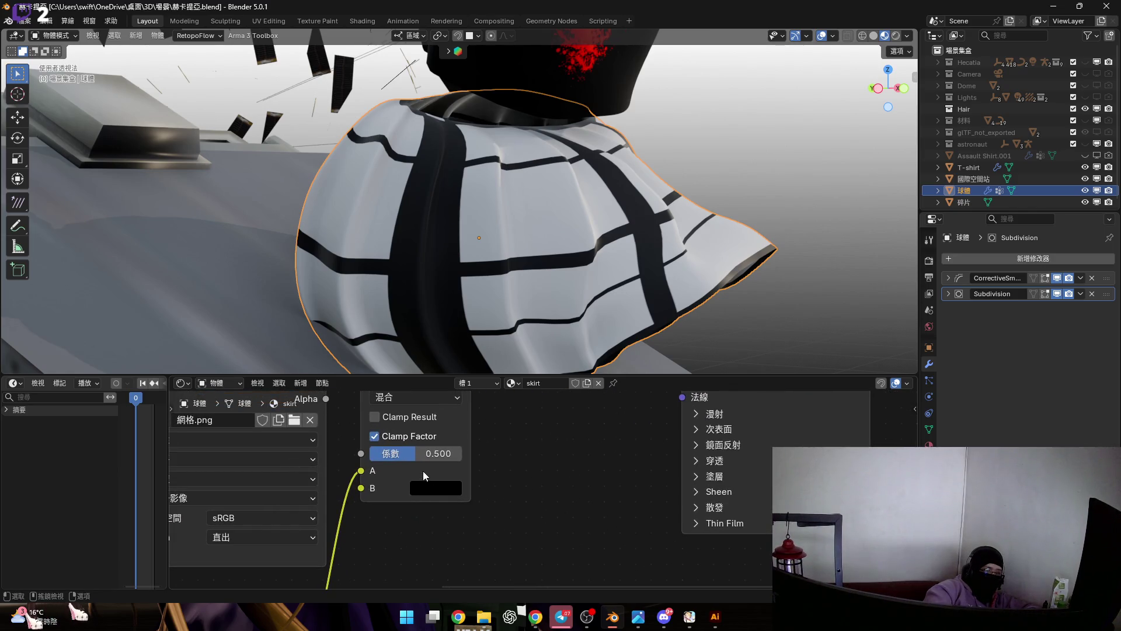
{"action": "key", "text": "ctrl+z"}
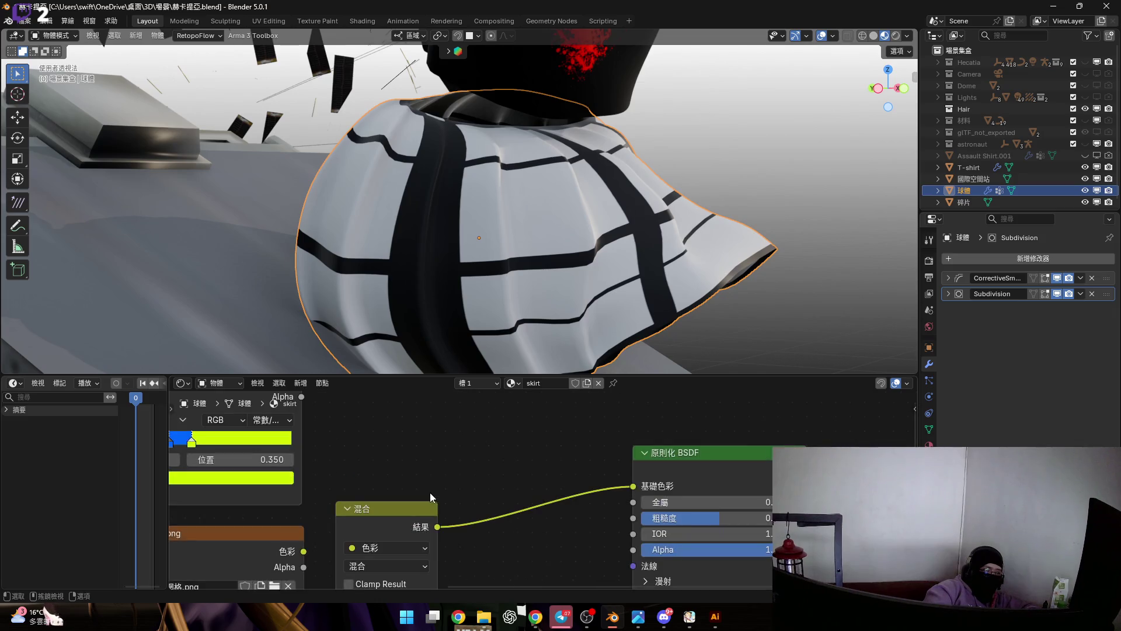
{"action": "key", "text": "ctrl+z"}
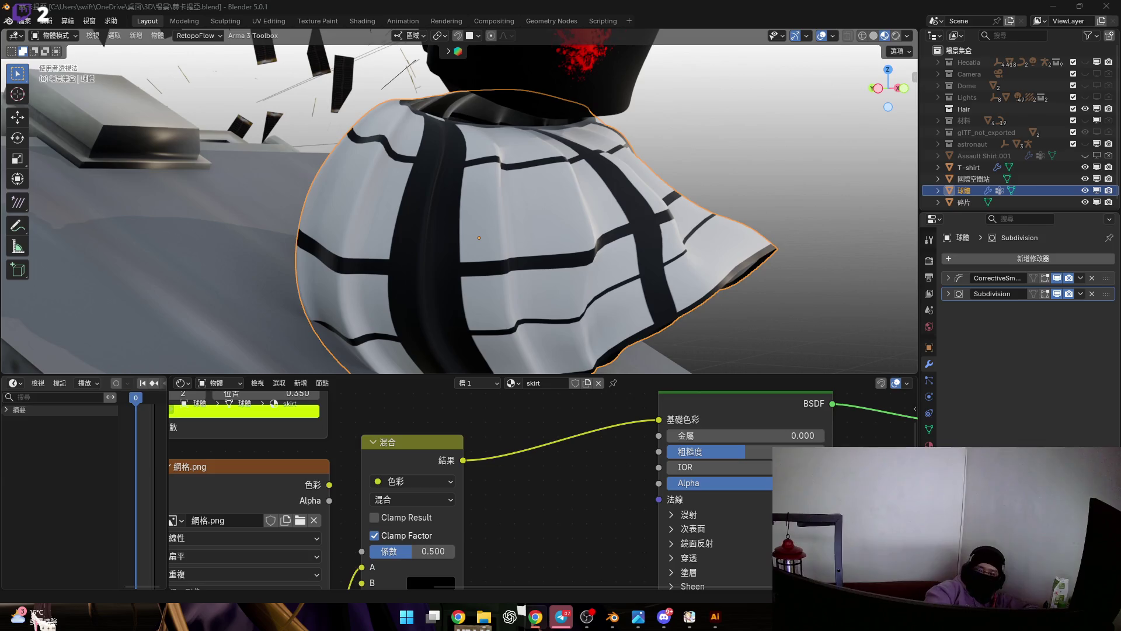
{"action": "scroll", "coordinate": [656, 301], "scroll_direction": "down", "scroll_amount": 4}
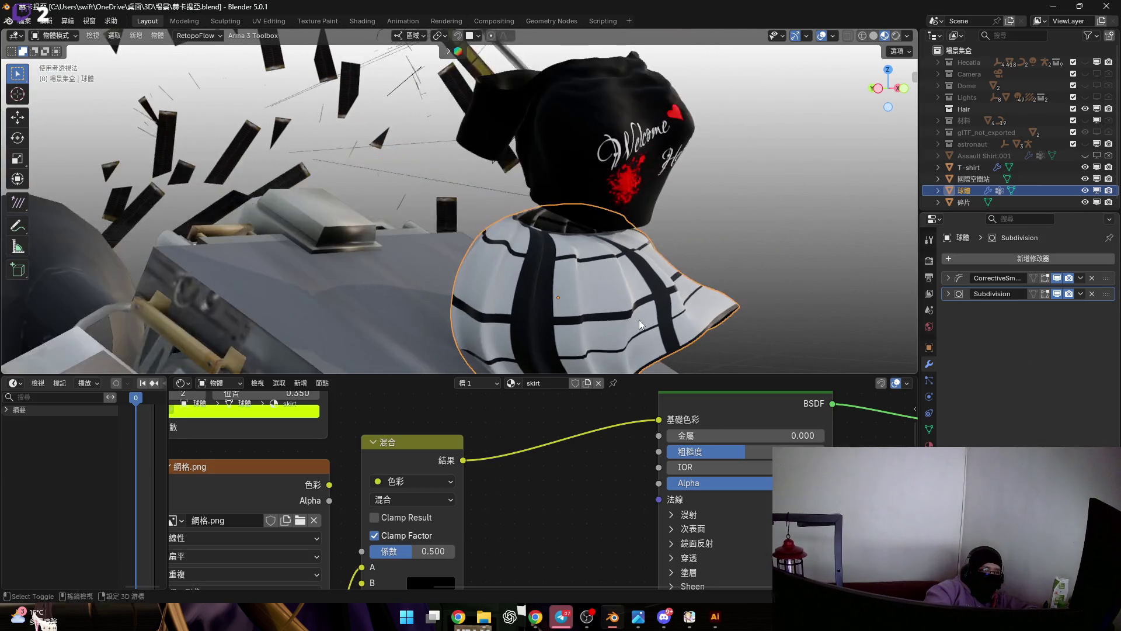
Connect the grid ColorRamp to the Mix node, moving its link from input B to A.
{"action": "middle_click_drag", "start_coordinate": [639, 319], "coordinate": [566, 324]}
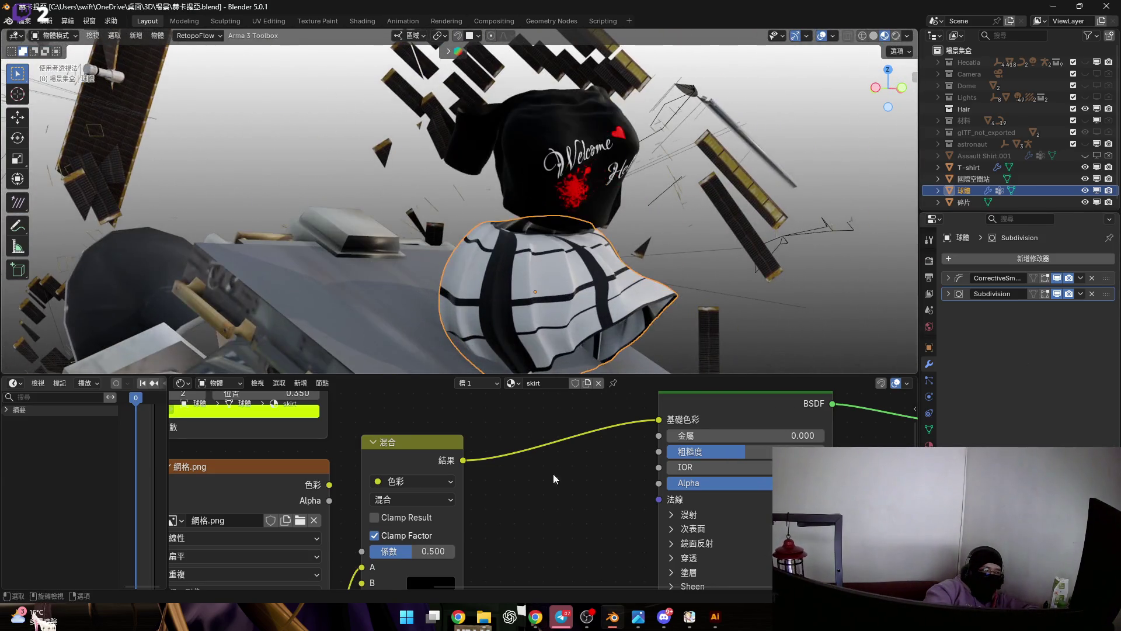
{"action": "scroll", "coordinate": [582, 431], "scroll_direction": "down", "scroll_amount": 1}
{"action": "scroll", "coordinate": [447, 454], "scroll_direction": "down", "scroll_amount": 1}
{"action": "scroll", "coordinate": [591, 480], "scroll_direction": "down", "scroll_amount": 1}
{"action": "scroll", "coordinate": [530, 473], "scroll_direction": "down", "scroll_amount": 1}
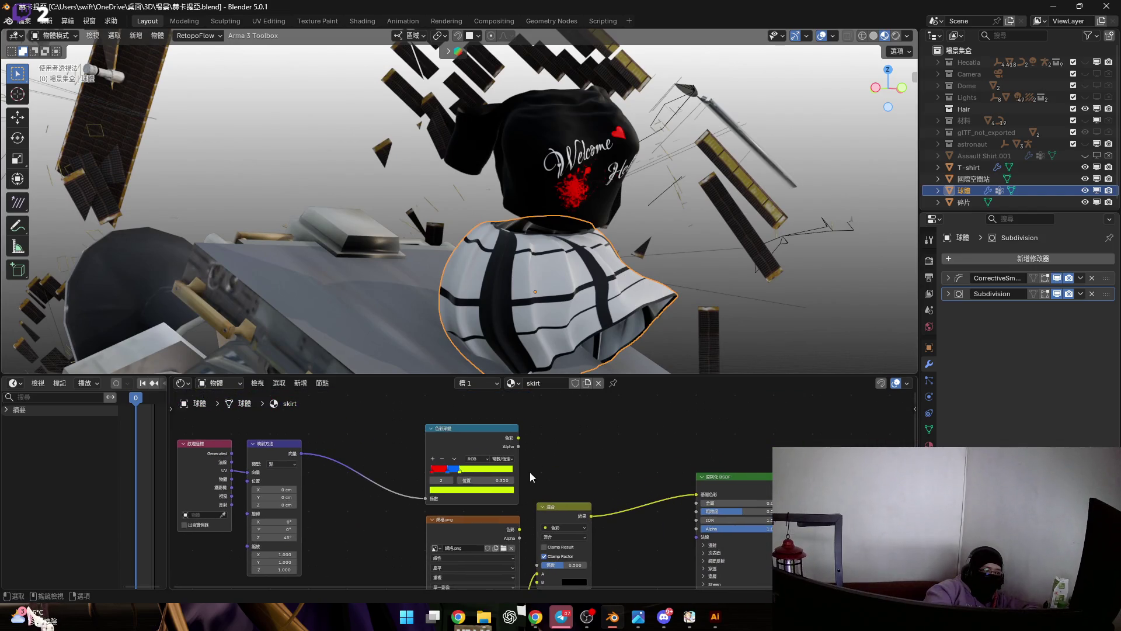
{"action": "scroll", "coordinate": [512, 458], "scroll_direction": "up", "scroll_amount": 1}
{"action": "scroll", "coordinate": [438, 449], "scroll_direction": "up", "scroll_amount": 1}
{"action": "scroll", "coordinate": [368, 441], "scroll_direction": "up", "scroll_amount": 2}
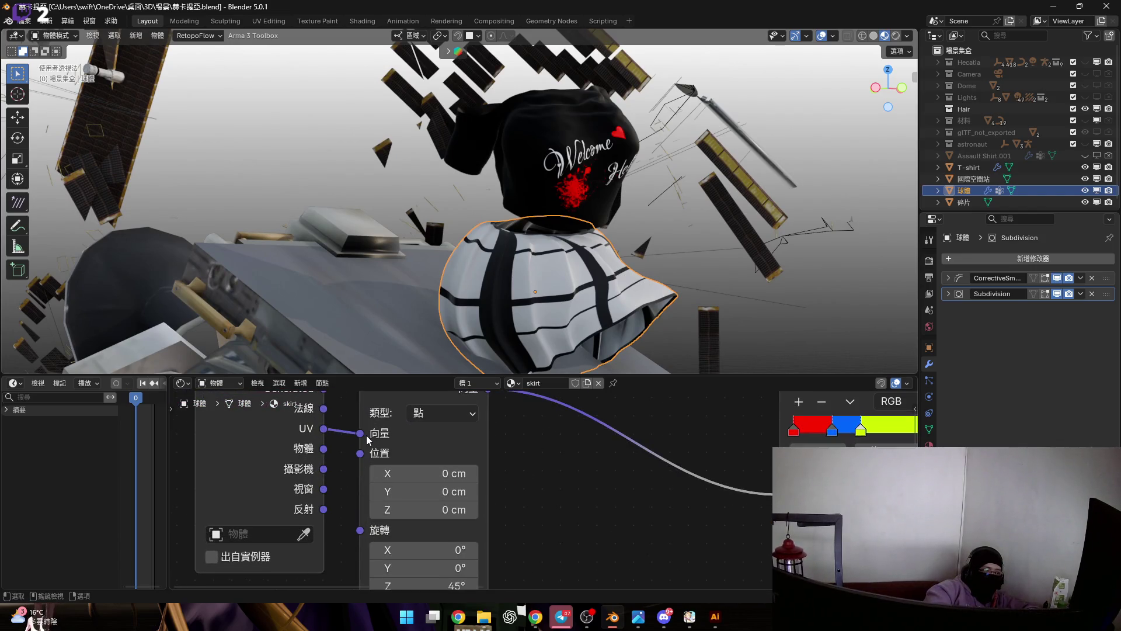
{"action": "middle_click_drag", "start_coordinate": [368, 440], "coordinate": [473, 470]}
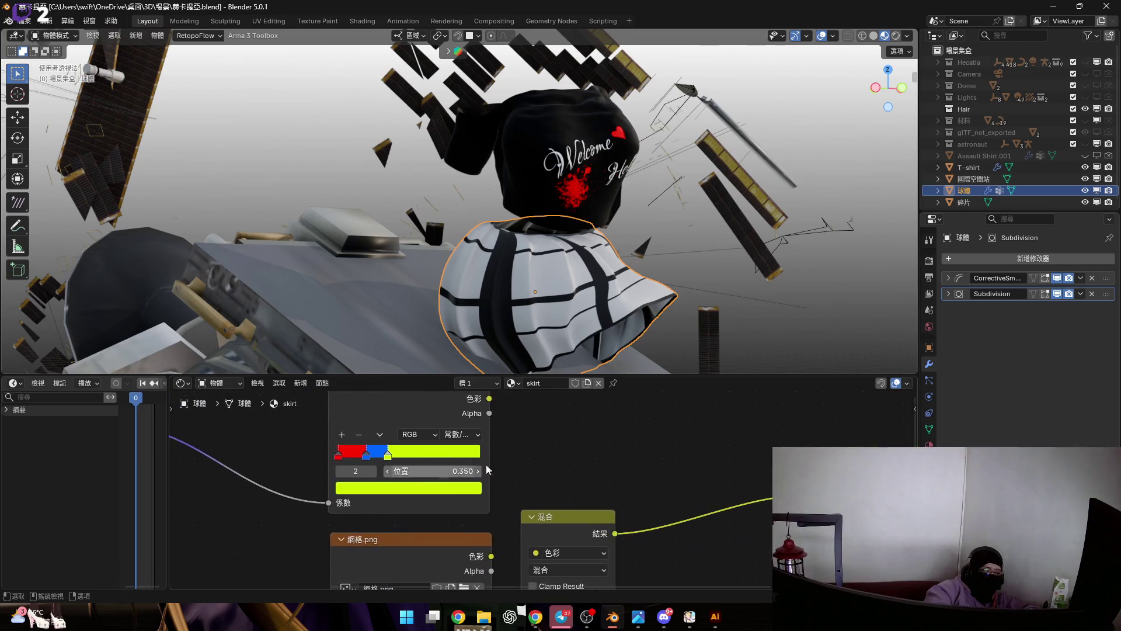
{"action": "scroll", "coordinate": [473, 470], "scroll_direction": "down", "scroll_amount": 2}
{"action": "mouse_move", "coordinate": [491, 429]}
{"action": "left_mouse_down"}
{"action": "mouse_move", "coordinate": [512, 576]}
{"action": "mouse_move", "coordinate": [515, 547]}
{"action": "left_mouse_up"}
{"action": "left_click_drag", "start_coordinate": [515, 547], "coordinate": [494, 523]}
{"action": "scroll", "coordinate": [631, 423], "scroll_direction": "up", "scroll_amount": 1}
{"action": "scroll", "coordinate": [491, 572], "scroll_direction": "up", "scroll_amount": 2}
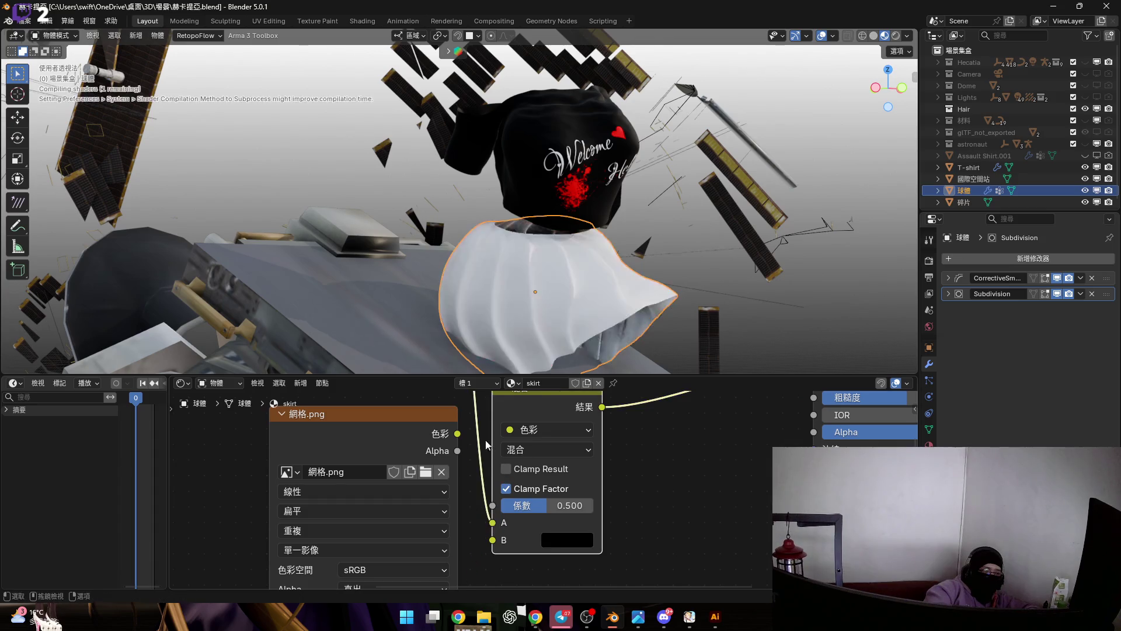
{"action": "scroll", "coordinate": [494, 524], "scroll_direction": "down", "scroll_amount": 2}
{"action": "mouse_move", "coordinate": [477, 394]}
{"action": "middle_mouse_down"}
{"action": "mouse_move", "coordinate": [471, 422]}
{"action": "mouse_move", "coordinate": [483, 383]}
{"action": "middle_mouse_up"}
{"action": "scroll", "coordinate": [470, 422], "scroll_direction": "down", "scroll_amount": 1}
Feed the second colour ramp into Mix B and drag its white stop to position 1.000.
{"action": "left_click_drag", "start_coordinate": [459, 536], "coordinate": [488, 447]}
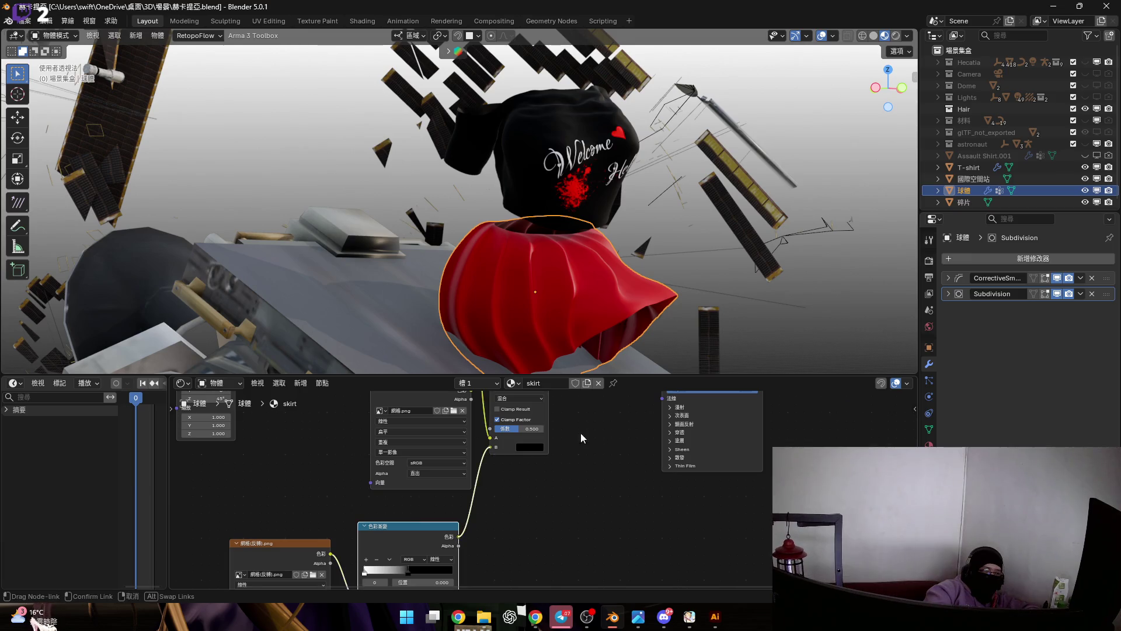
{"action": "middle_click_drag", "start_coordinate": [556, 280], "coordinate": [523, 426]}
{"action": "scroll", "coordinate": [525, 426], "scroll_direction": "up", "scroll_amount": 2}
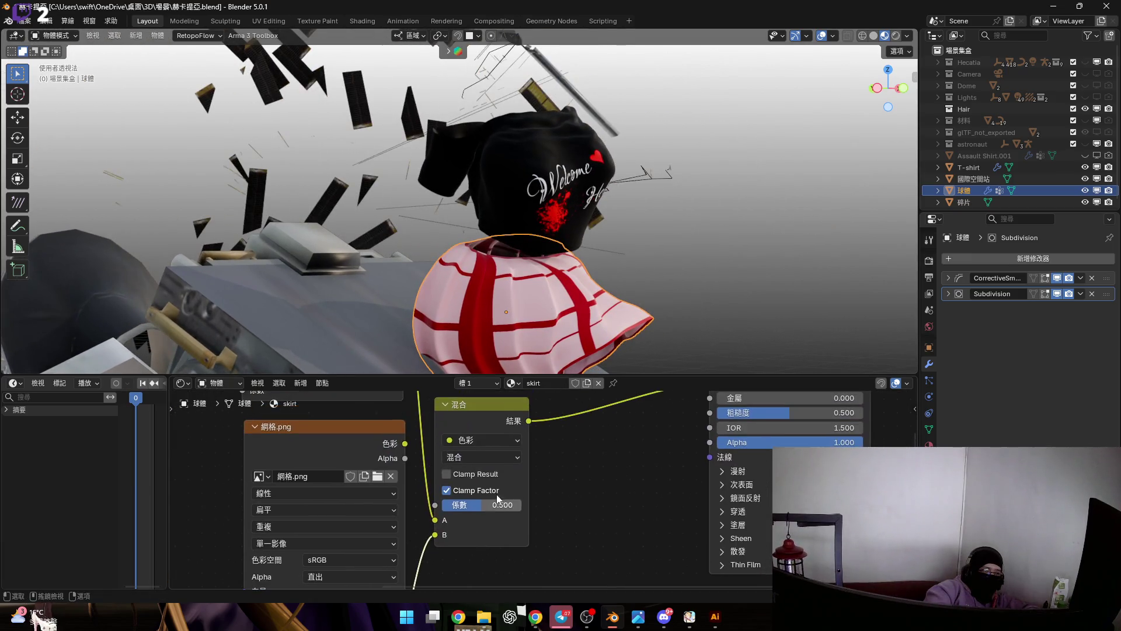
{"action": "left_click", "coordinate": [495, 457]}
{"action": "scroll", "coordinate": [698, 438], "scroll_direction": "down", "scroll_amount": 2}
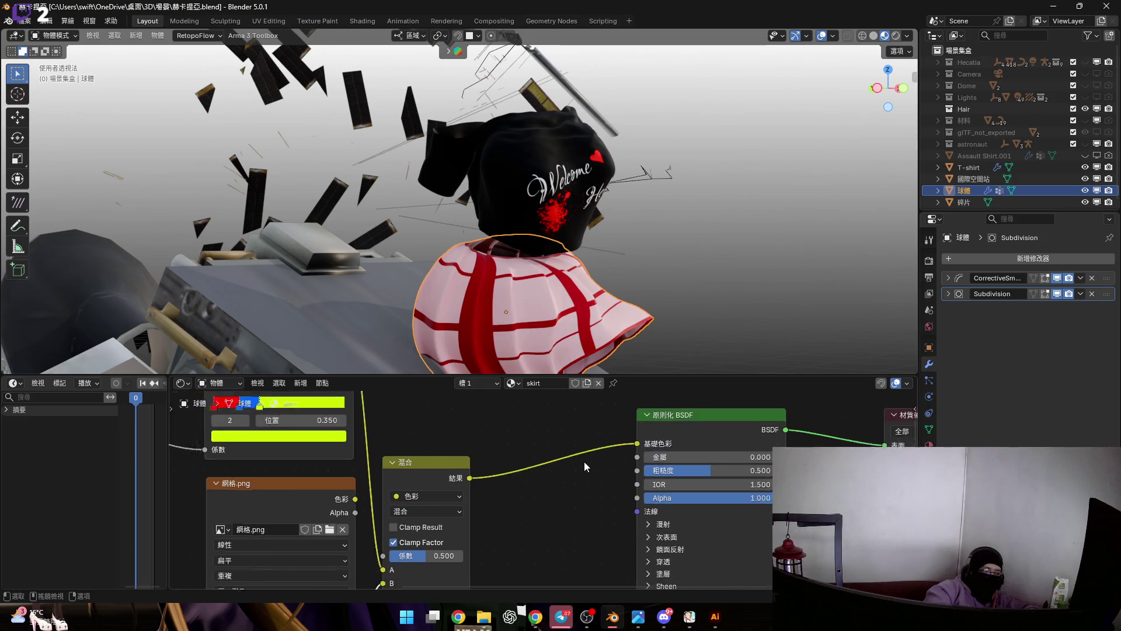
{"action": "middle_click_drag", "start_coordinate": [583, 462], "coordinate": [666, 465]}
{"action": "mouse_move", "coordinate": [494, 317]}
{"action": "middle_mouse_down"}
{"action": "mouse_move", "coordinate": [540, 306]}
{"action": "mouse_move", "coordinate": [501, 327]}
{"action": "middle_mouse_up"}
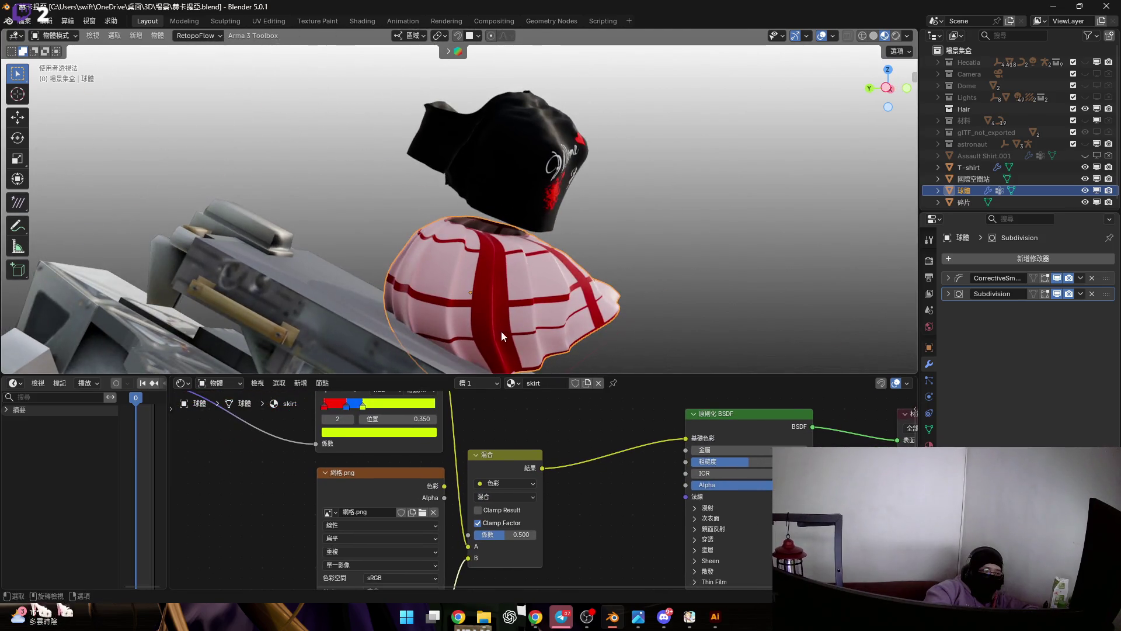
{"action": "scroll", "coordinate": [496, 491], "scroll_direction": "up", "scroll_amount": 2}
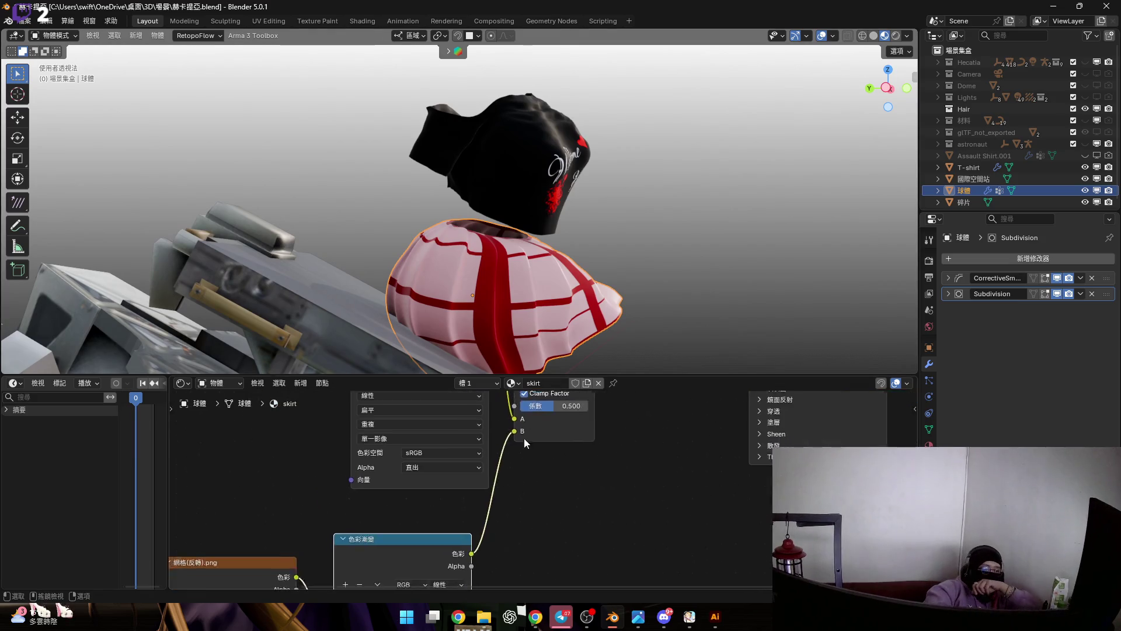
{"action": "middle_click_drag", "start_coordinate": [499, 552], "coordinate": [480, 506]}
{"action": "left_click_drag", "start_coordinate": [481, 505], "coordinate": [519, 503]}
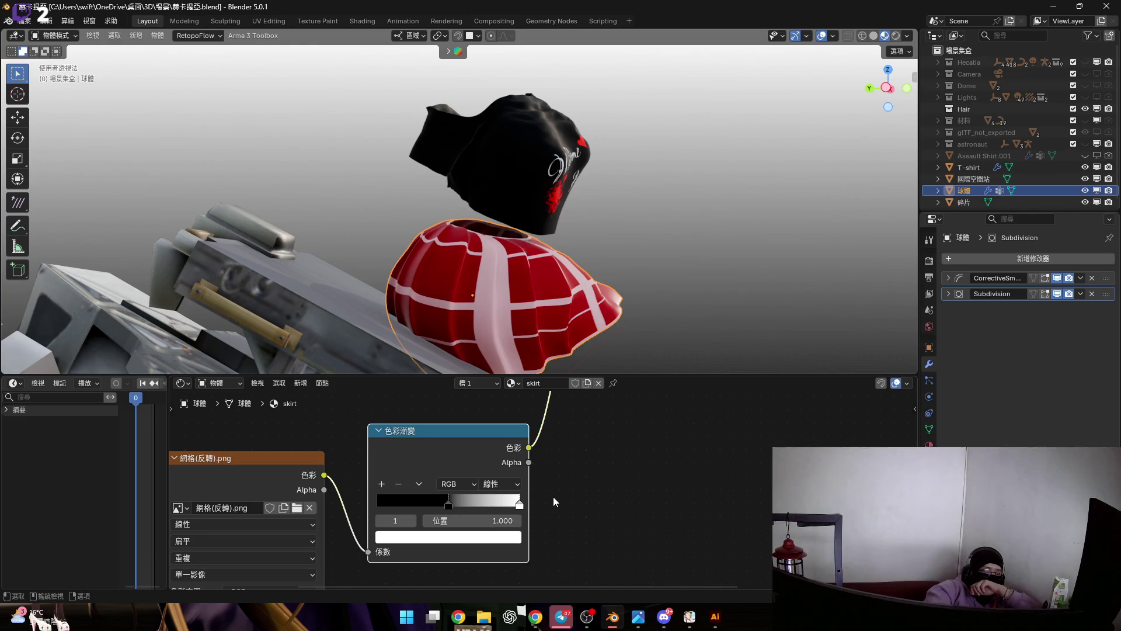
{"action": "scroll", "coordinate": [539, 500], "scroll_direction": "up", "scroll_amount": 3, "text": "shift"}
{"action": "scroll", "coordinate": [401, 496], "scroll_direction": "down", "scroll_amount": 3}
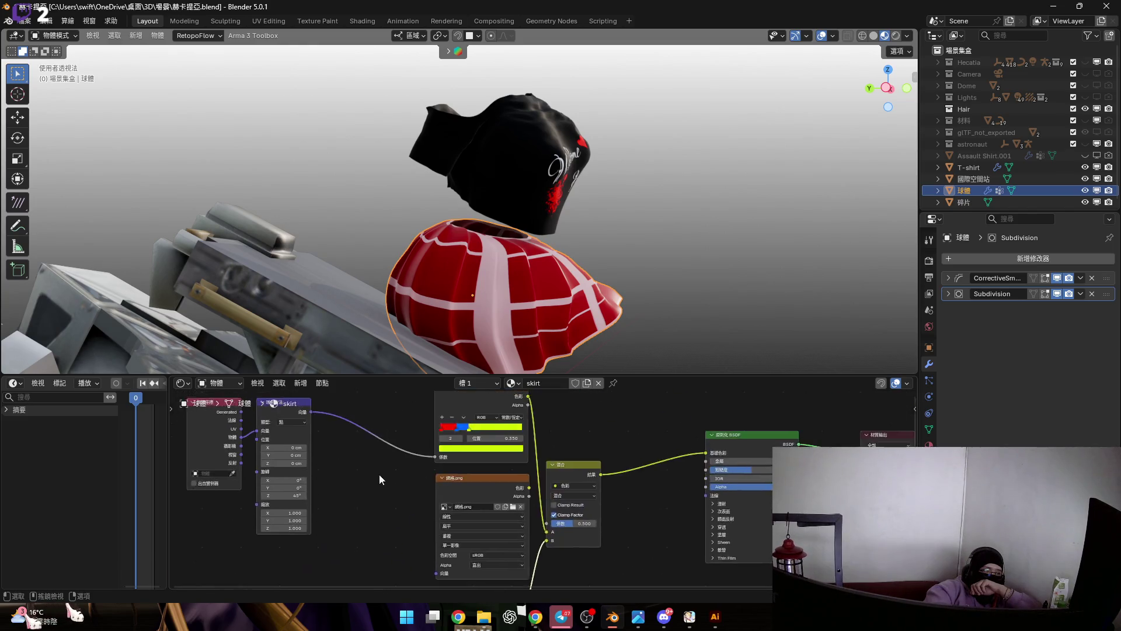
{"action": "scroll", "coordinate": [400, 496], "scroll_direction": "up", "scroll_amount": 2}
Link the Texture Coordinate UV output to the Mapping Vector, testing and undoing a ramp stop move.
{"action": "middle_click_drag", "start_coordinate": [350, 486], "coordinate": [390, 495]}
{"action": "left_click_drag", "start_coordinate": [343, 485], "coordinate": [370, 490]}
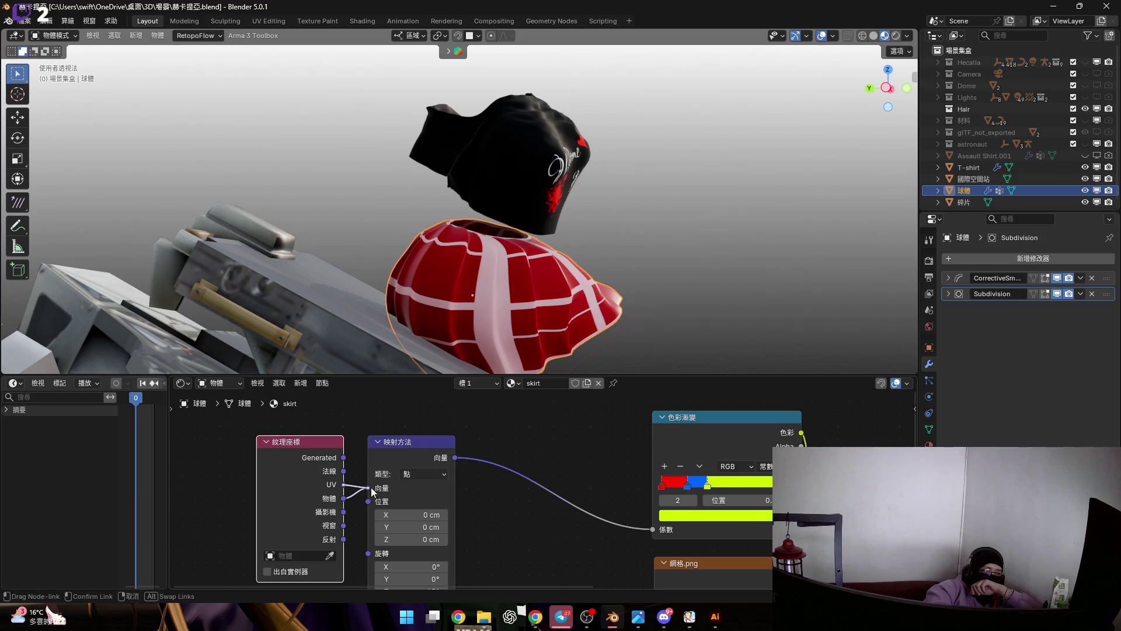
{"action": "middle_click_drag", "start_coordinate": [548, 320], "coordinate": [476, 300]}
{"action": "scroll", "coordinate": [612, 282], "scroll_direction": "up", "scroll_amount": 3}
{"action": "scroll", "coordinate": [612, 282], "scroll_direction": "up", "scroll_amount": 1}
{"action": "scroll", "coordinate": [537, 470], "scroll_direction": "down", "scroll_amount": 3, "text": "ctrl"}
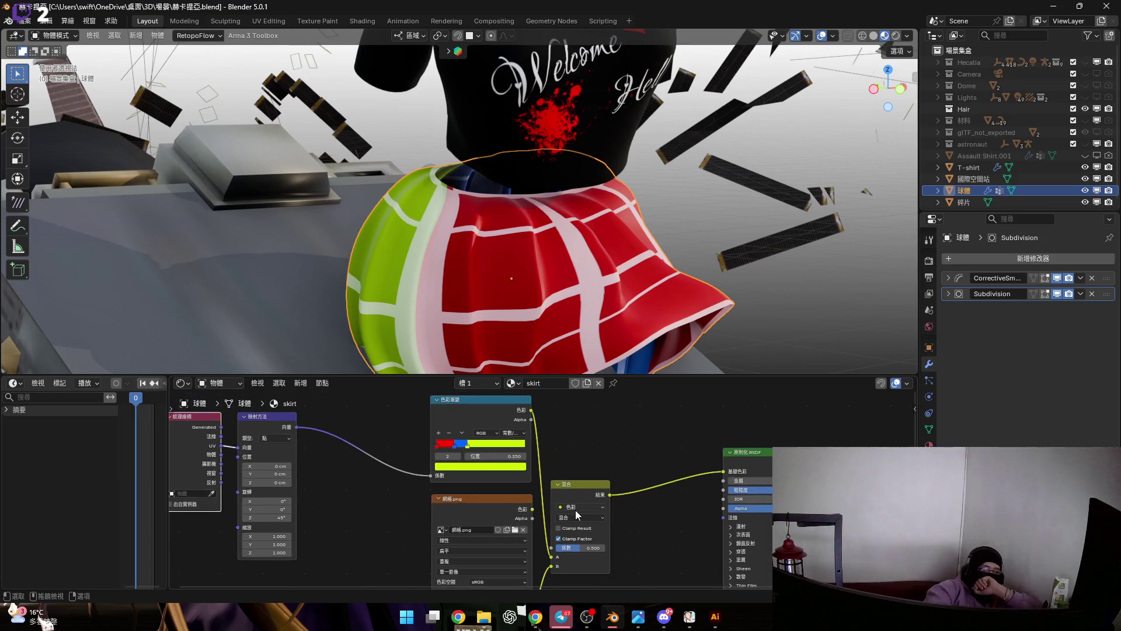
{"action": "scroll", "coordinate": [537, 469], "scroll_direction": "down", "scroll_amount": 2}
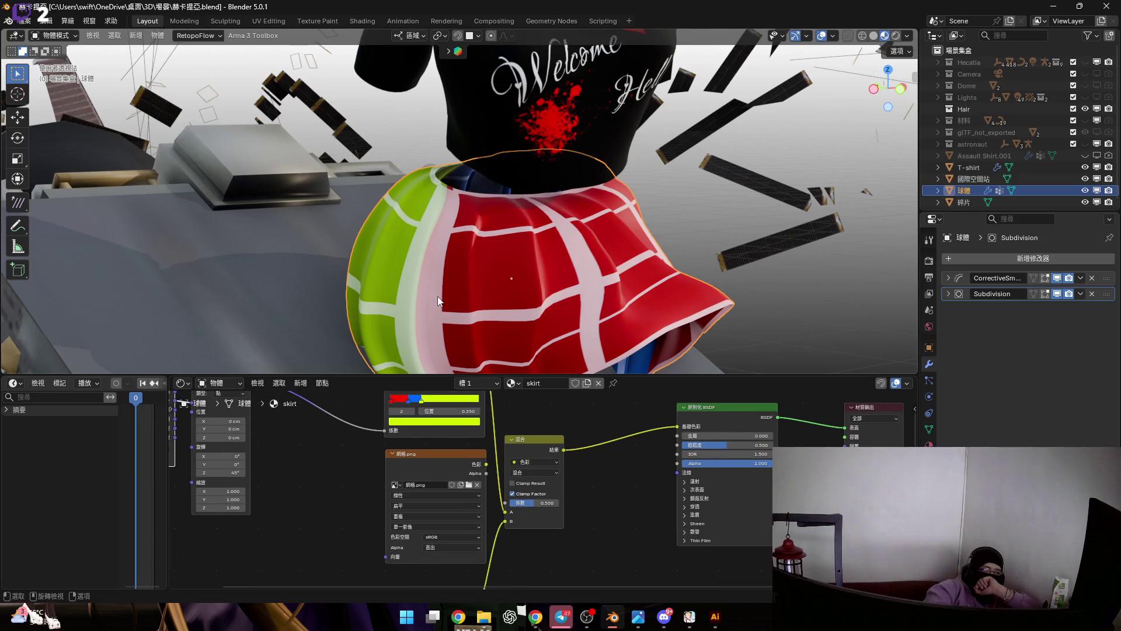
{"action": "scroll", "coordinate": [537, 469], "scroll_direction": "up", "scroll_amount": 2}
{"action": "scroll", "coordinate": [487, 451], "scroll_direction": "up", "scroll_amount": 3}
{"action": "scroll", "coordinate": [485, 450], "scroll_direction": "up", "scroll_amount": 1}
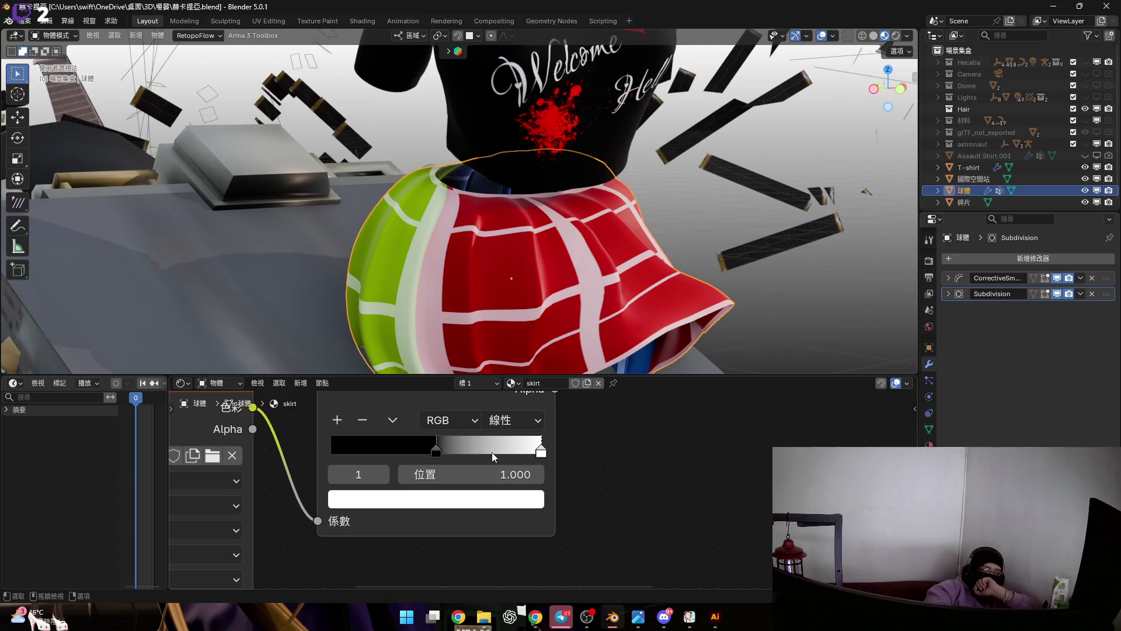
{"action": "scroll", "coordinate": [488, 451], "scroll_direction": "up", "scroll_amount": 1}
{"action": "left_click_drag", "start_coordinate": [553, 464], "coordinate": [462, 470]}
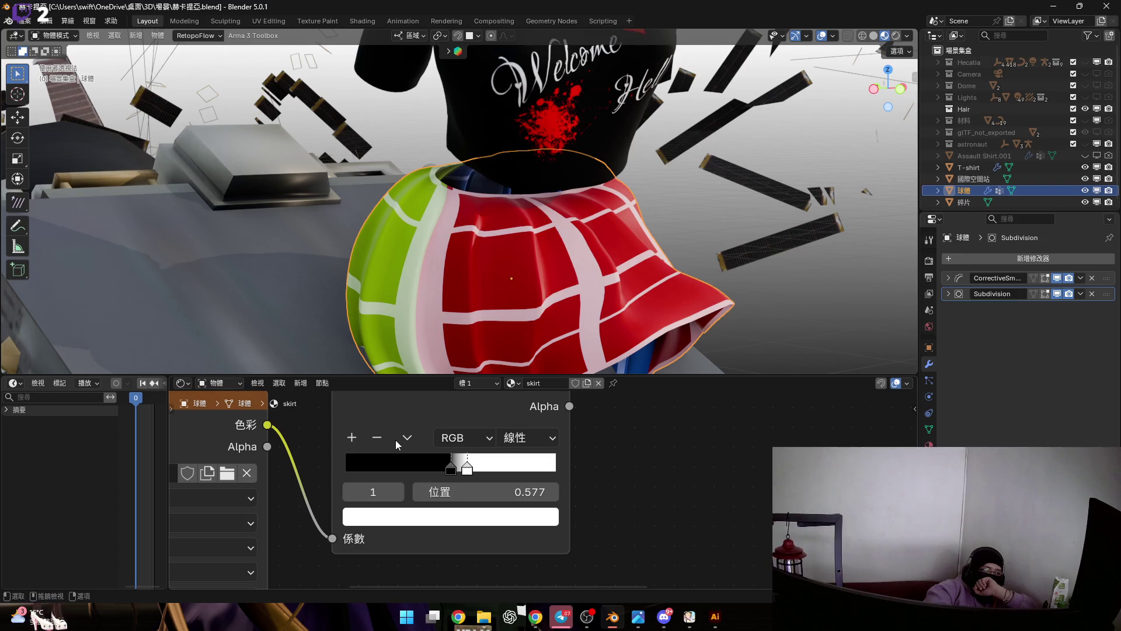
{"action": "key", "text": "ctrl+z"}
{"action": "key", "text": "ctrl+z"}
{"action": "scroll", "coordinate": [403, 446], "scroll_direction": "down", "scroll_amount": 4}
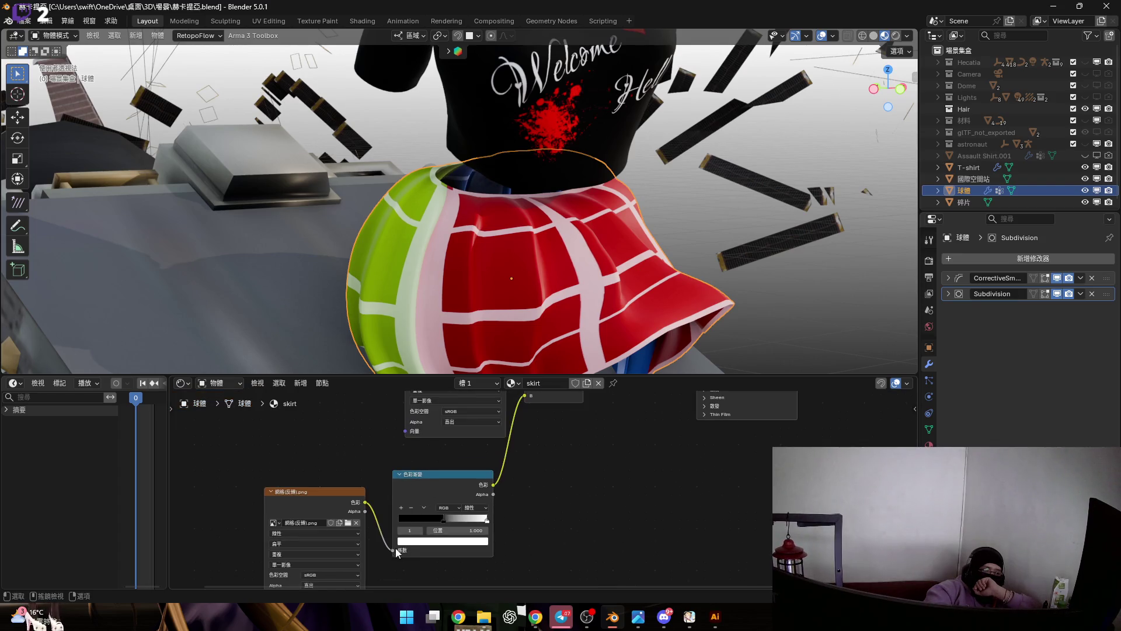
Reroute the inverted grid image straight onto Mix B, nudge the image node left and save the file.
{"action": "left_click_drag", "start_coordinate": [393, 551], "coordinate": [522, 474]}
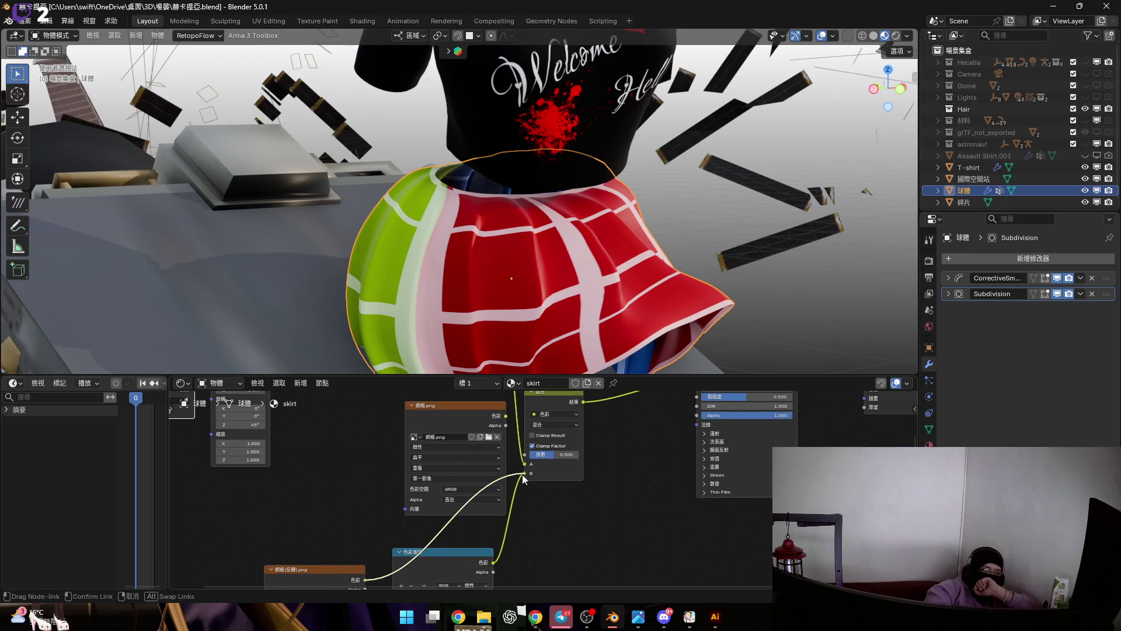
{"action": "left_click_drag", "start_coordinate": [522, 474], "coordinate": [521, 474]}
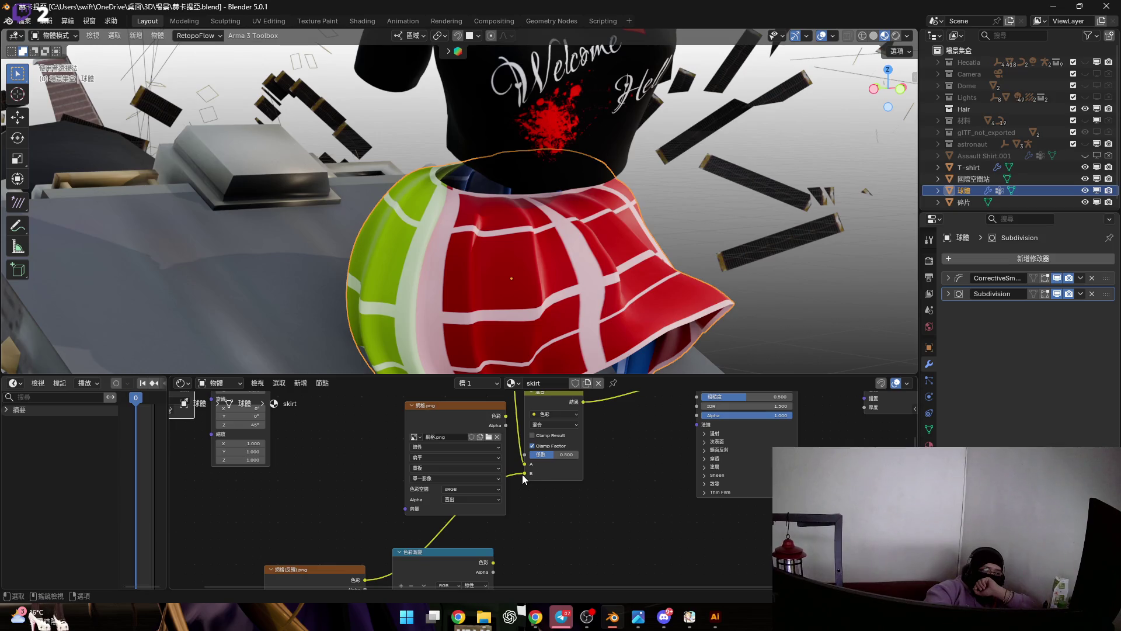
{"action": "scroll", "coordinate": [522, 474], "scroll_direction": "up", "scroll_amount": 2}
{"action": "left_click_drag", "start_coordinate": [479, 517], "coordinate": [484, 517]}
{"action": "scroll", "coordinate": [540, 315], "scroll_direction": "up", "scroll_amount": 3}
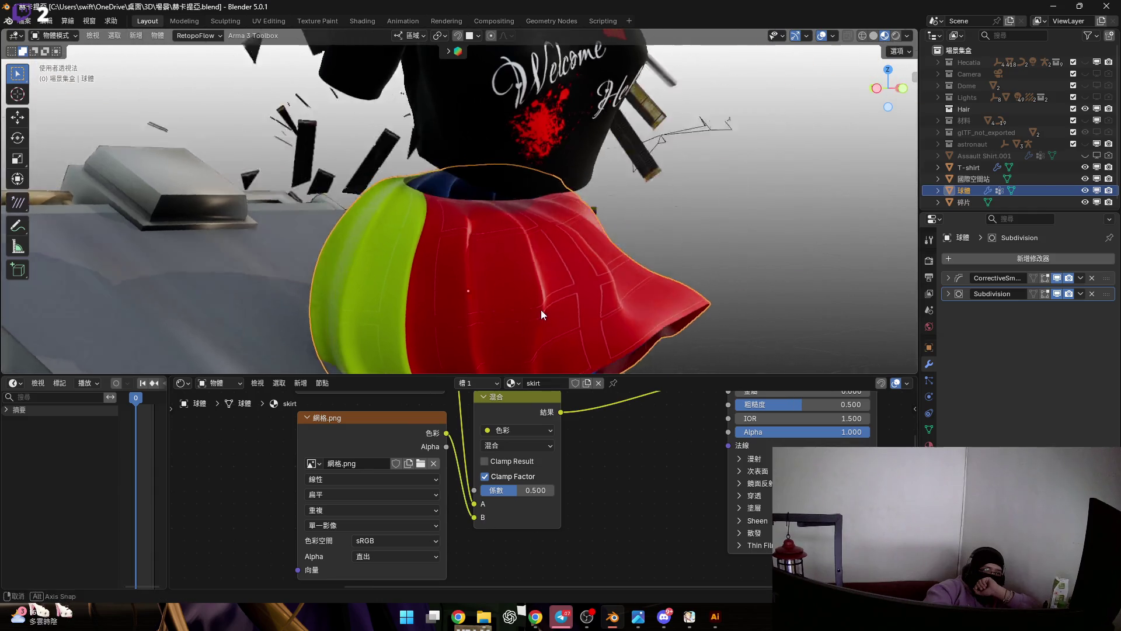
{"action": "scroll", "coordinate": [535, 324], "scroll_direction": "up", "scroll_amount": 2}
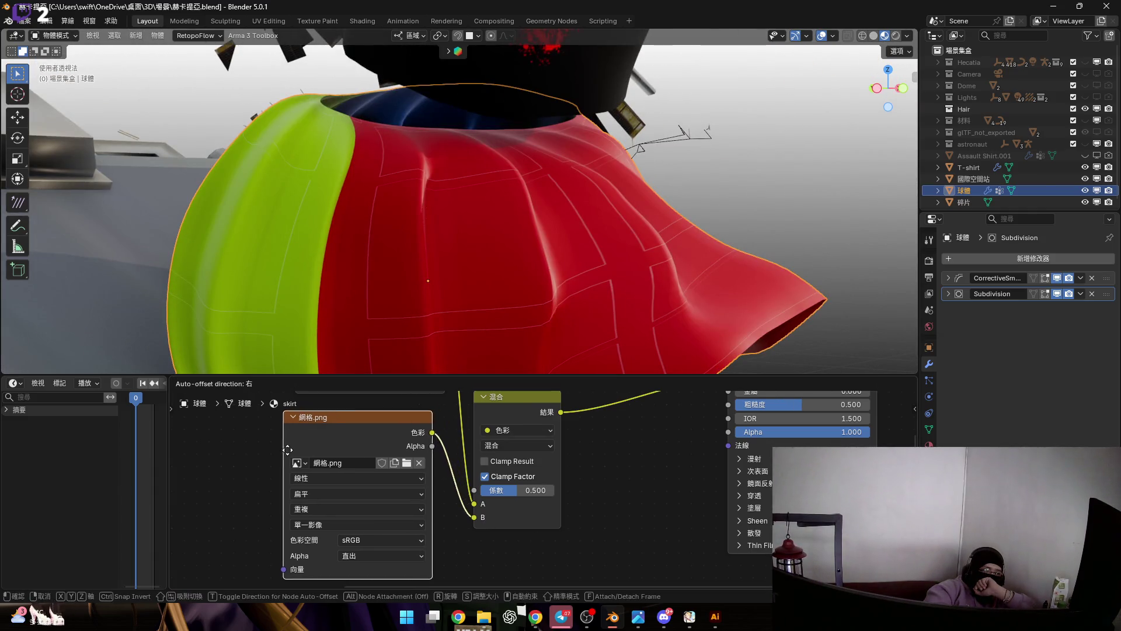
{"action": "left_click_drag", "start_coordinate": [304, 452], "coordinate": [263, 457]}
{"action": "scroll", "coordinate": [393, 494], "scroll_direction": "down", "scroll_amount": 3}
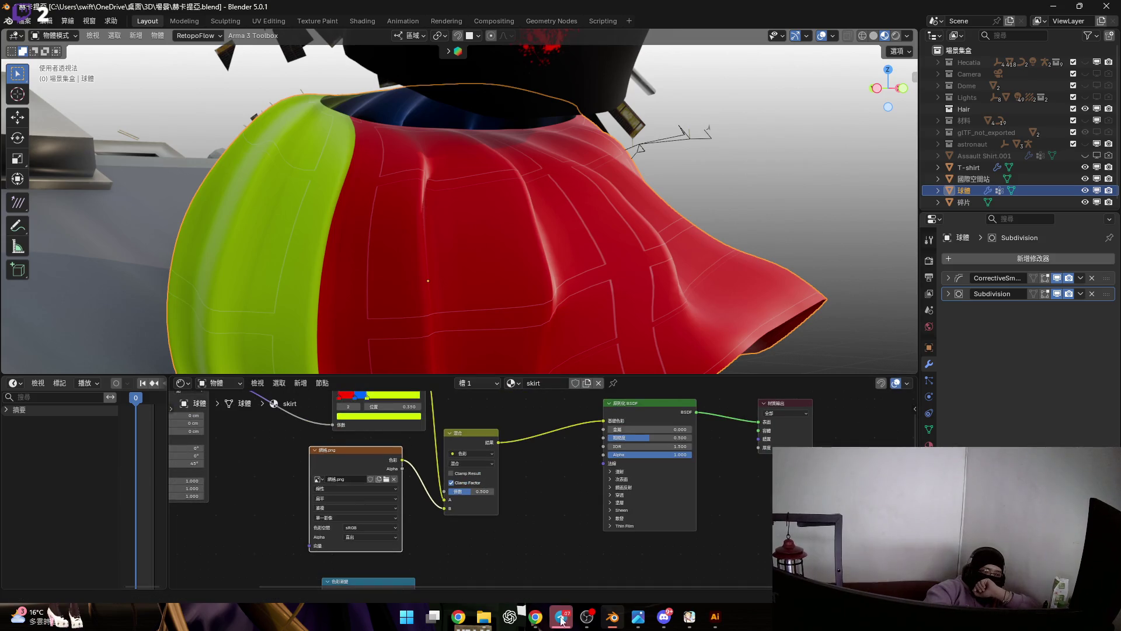
{"action": "key", "text": "ctrl+s"}
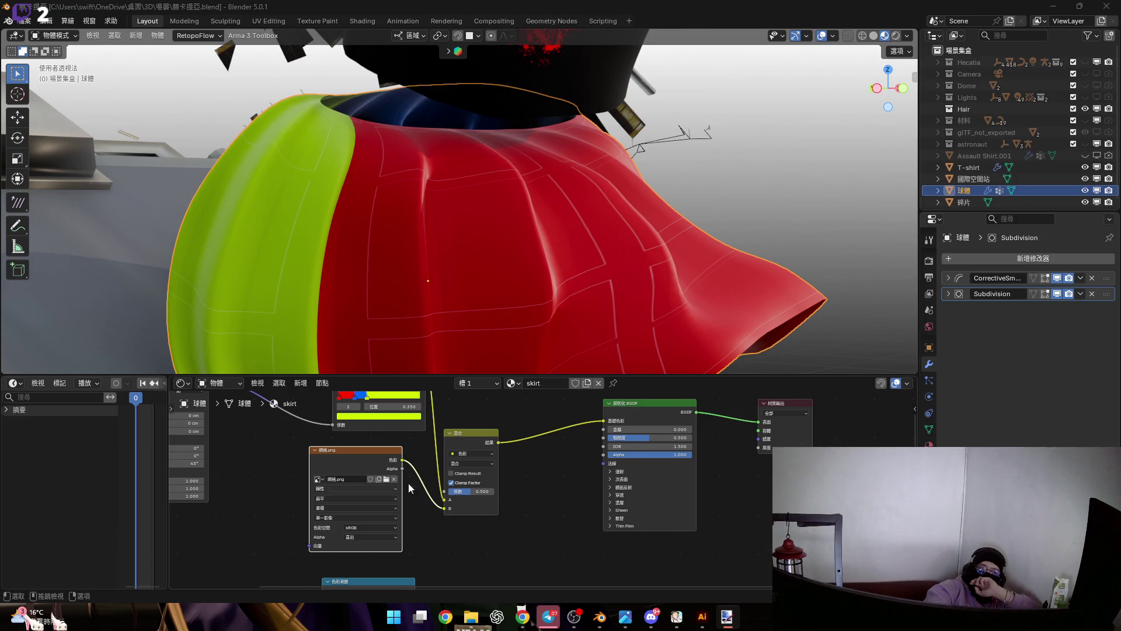
Connect 網格(反轉).png to Mix B and briefly peek at the UV Editing workspace.
{"action": "middle_click_drag", "start_coordinate": [368, 530], "coordinate": [407, 478]}
{"action": "scroll", "coordinate": [408, 478], "scroll_direction": "down", "scroll_amount": 2}
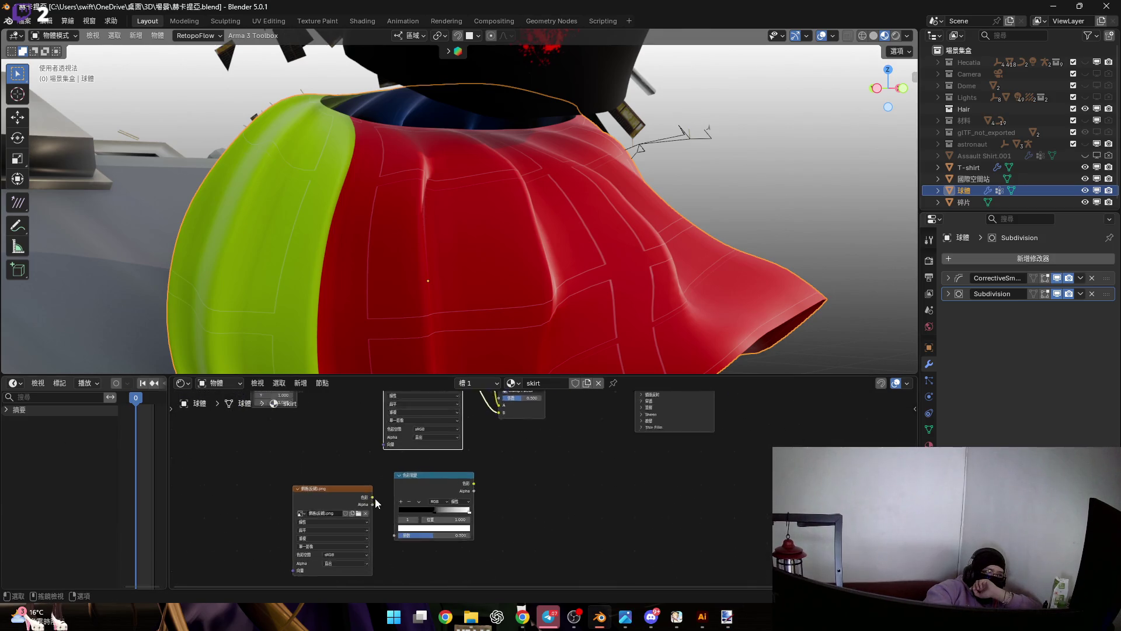
{"action": "scroll", "coordinate": [390, 504], "scroll_direction": "up", "scroll_amount": 3}
{"action": "scroll", "coordinate": [390, 503], "scroll_direction": "down", "scroll_amount": 1}
{"action": "left_click_drag", "start_coordinate": [300, 547], "coordinate": [439, 457]}
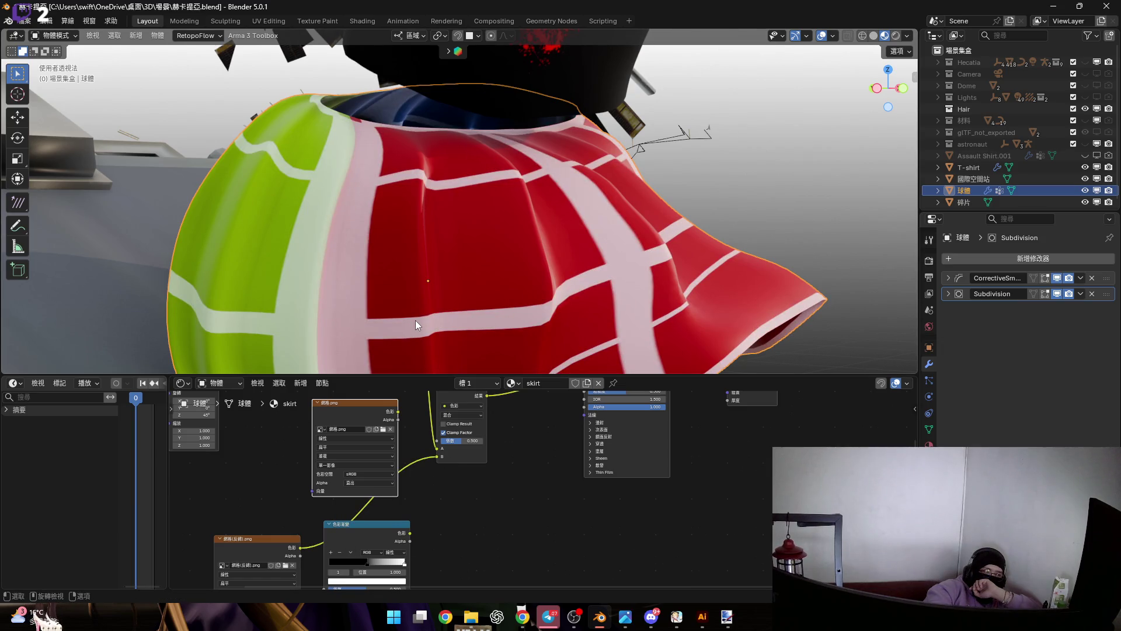
{"action": "left_click", "coordinate": [259, 20]}
{"action": "key", "text": "ctrl+Page_Up"}
{"action": "key", "text": "ctrl+Page_Up"}
{"action": "key", "text": "ctrl+Page_Up"}
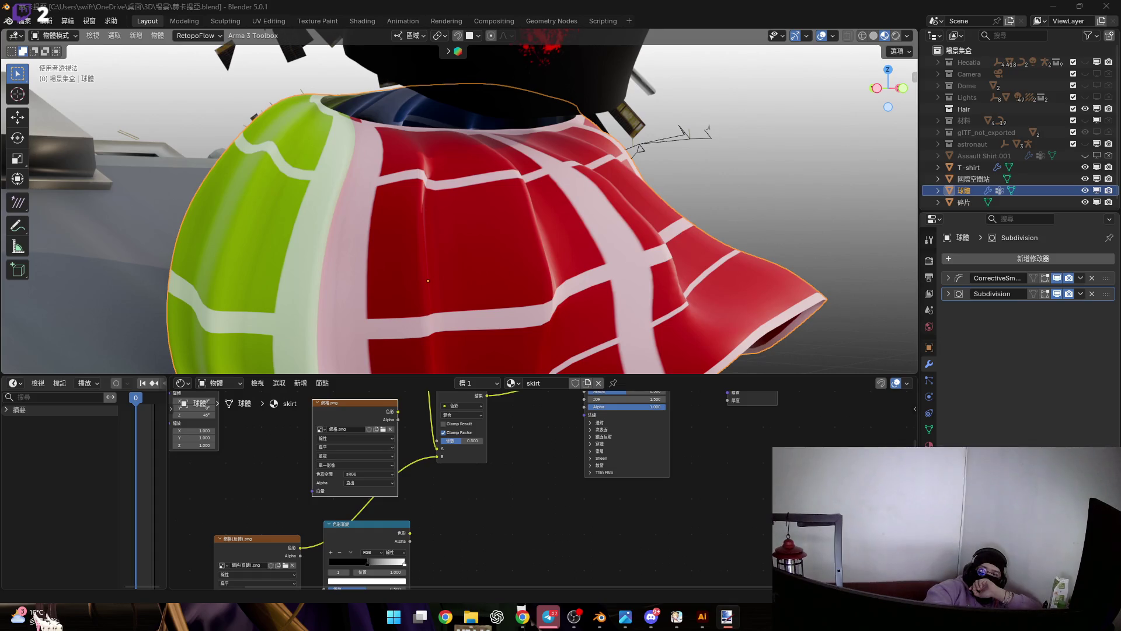
Delete and restore the inverted grid image node, then relink its colour to Mix B.
{"action": "middle_click_drag", "start_coordinate": [511, 502], "coordinate": [641, 454]}
{"action": "left_click", "coordinate": [383, 517]}
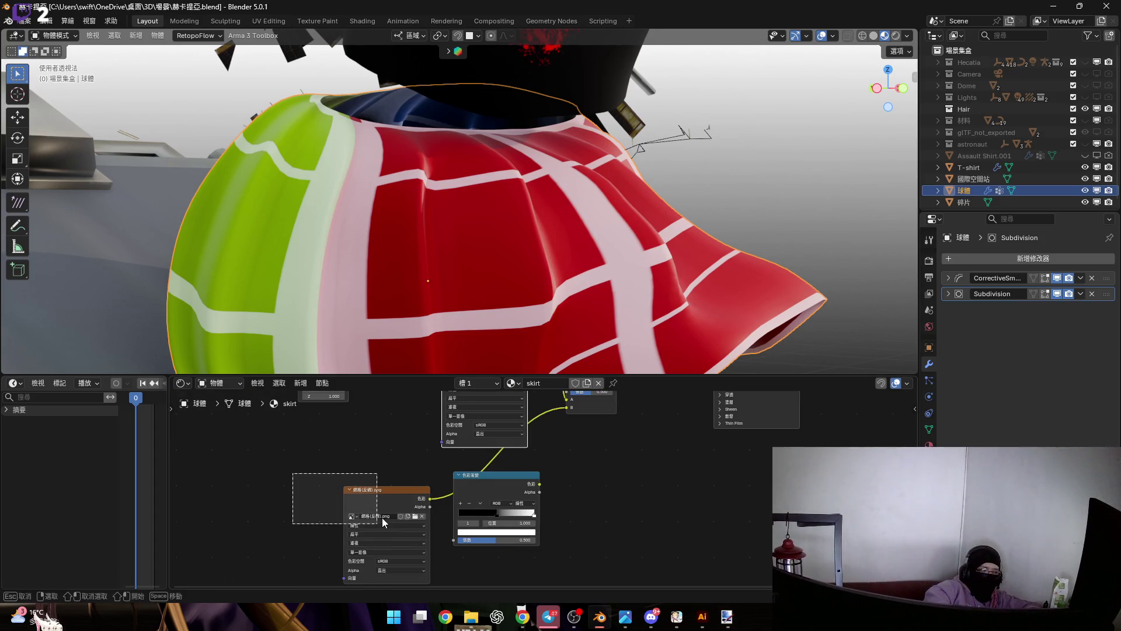
{"action": "key", "text": "x"}
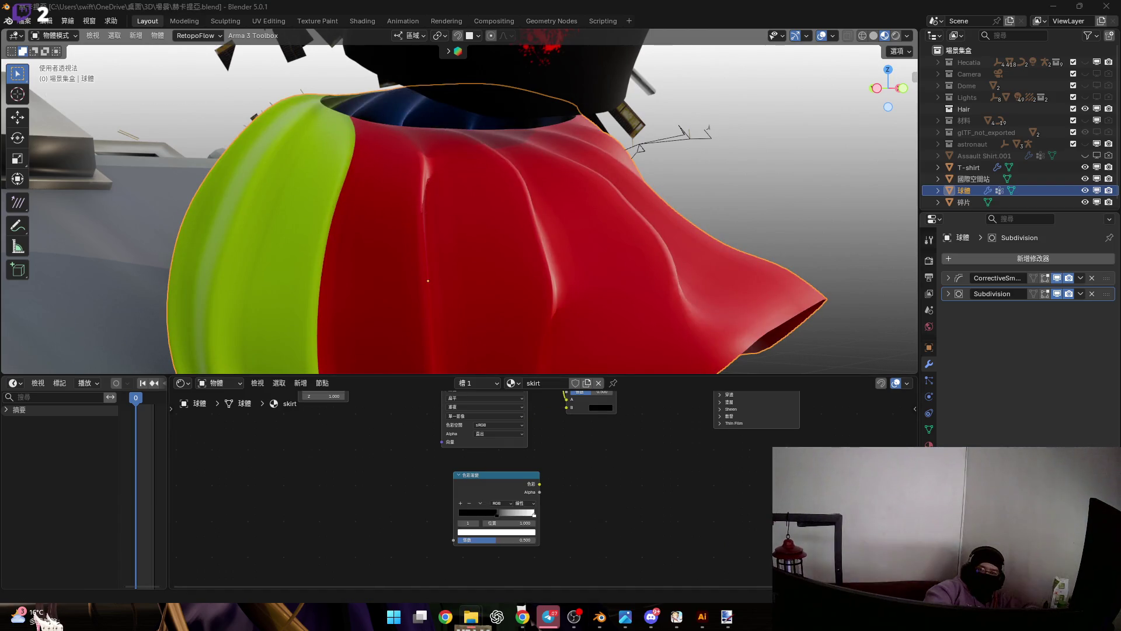
{"action": "key", "text": "ctrl+z"}
{"action": "scroll", "coordinate": [408, 481], "scroll_direction": "up", "scroll_amount": 2}
{"action": "mouse_move", "coordinate": [349, 529]}
{"action": "left_mouse_down"}
{"action": "mouse_move", "coordinate": [539, 421]}
{"action": "mouse_move", "coordinate": [418, 561]}
{"action": "left_mouse_up"}
{"action": "scroll", "coordinate": [541, 419], "scroll_direction": "down", "scroll_amount": 1}
Run the grid image through the ColorRamp factor into Mix B, undo a stop move, then bypass the ramp again.
{"action": "left_click_drag", "start_coordinate": [500, 476], "coordinate": [516, 461]}
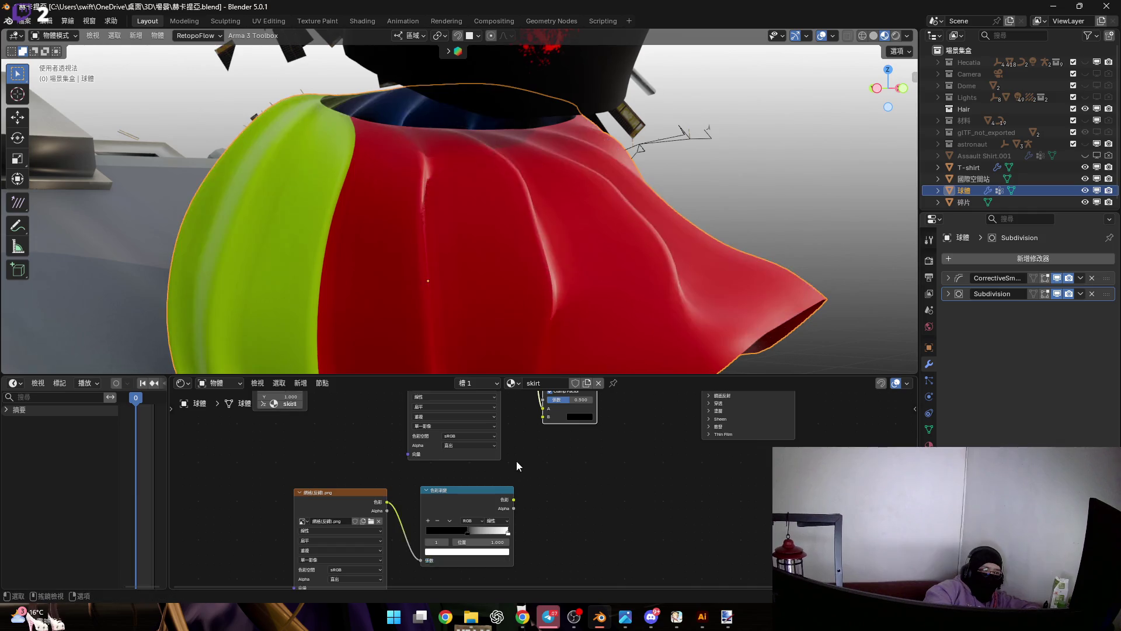
{"action": "middle_click_drag", "start_coordinate": [516, 461], "coordinate": [460, 516]}
{"action": "left_click_drag", "start_coordinate": [457, 554], "coordinate": [488, 473]}
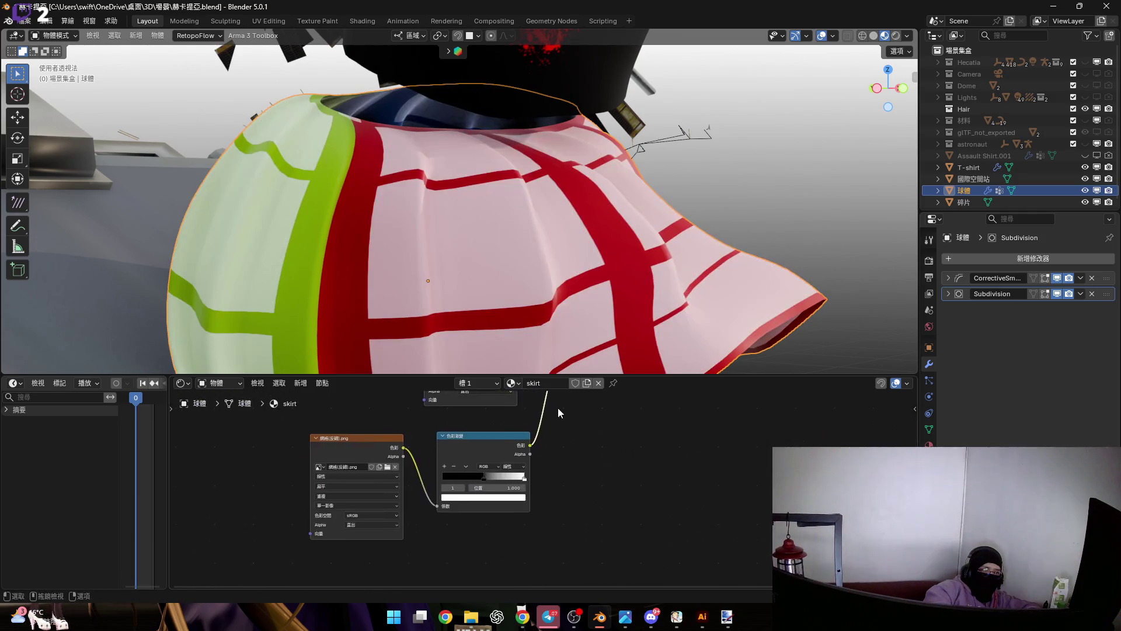
{"action": "scroll", "coordinate": [558, 406], "scroll_direction": "up", "scroll_amount": 2}
{"action": "scroll", "coordinate": [515, 467], "scroll_direction": "up", "scroll_amount": 2}
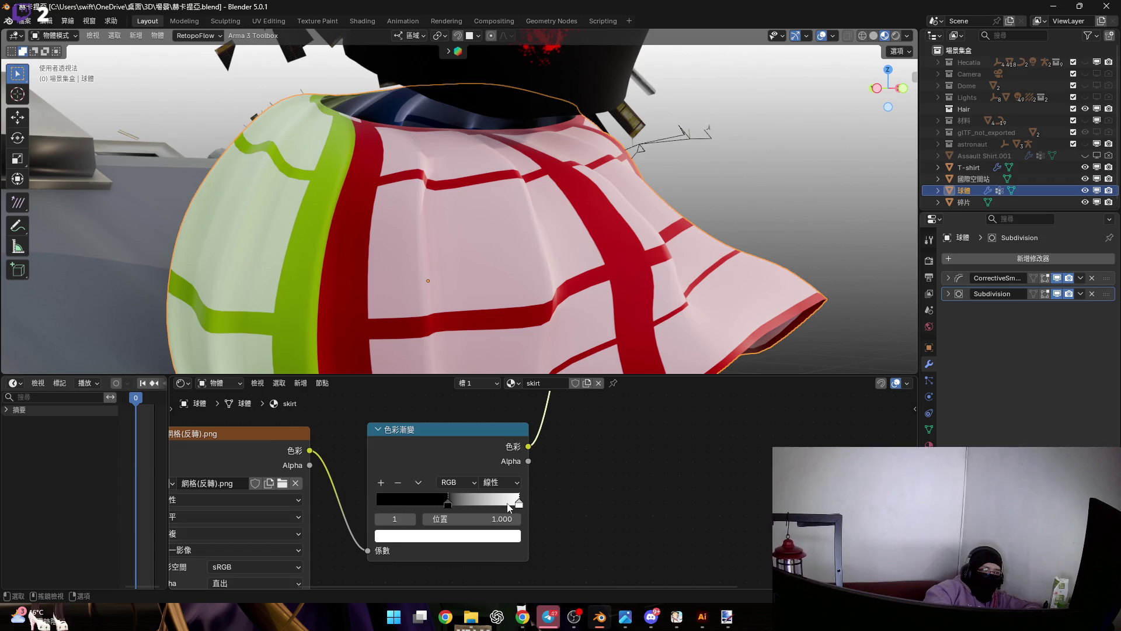
{"action": "left_click_drag", "start_coordinate": [509, 507], "coordinate": [383, 501]}
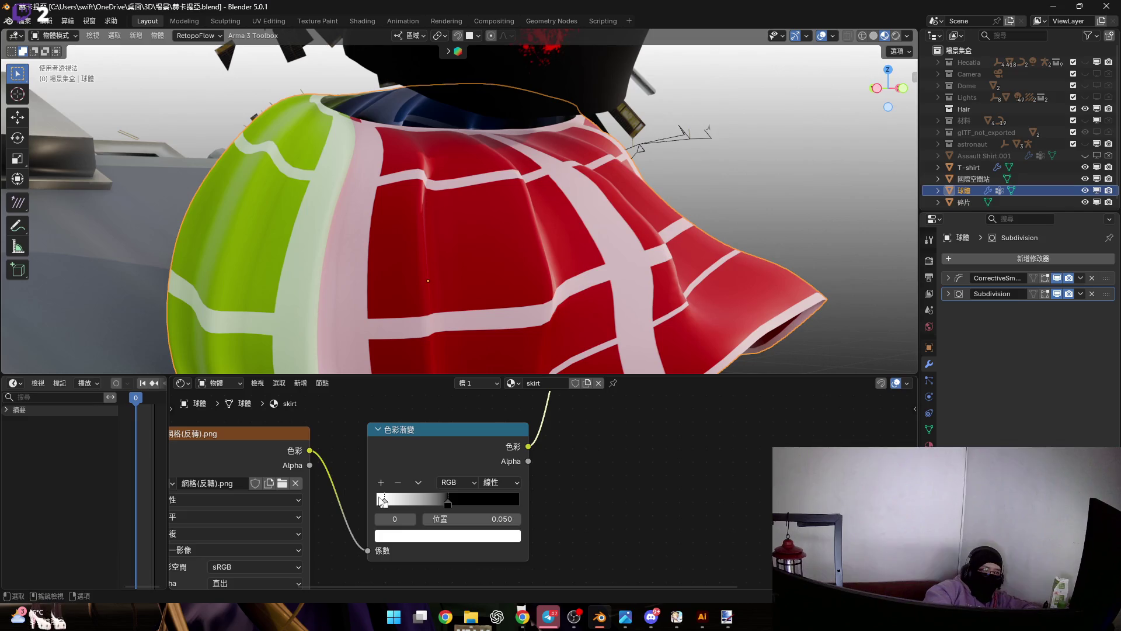
{"action": "key", "text": "ctrl+z"}
{"action": "scroll", "coordinate": [376, 498], "scroll_direction": "down", "scroll_amount": 2}
{"action": "mouse_move", "coordinate": [366, 571]}
{"action": "left_mouse_down"}
{"action": "mouse_move", "coordinate": [534, 451]}
{"action": "mouse_move", "coordinate": [521, 444]}
{"action": "left_mouse_up"}
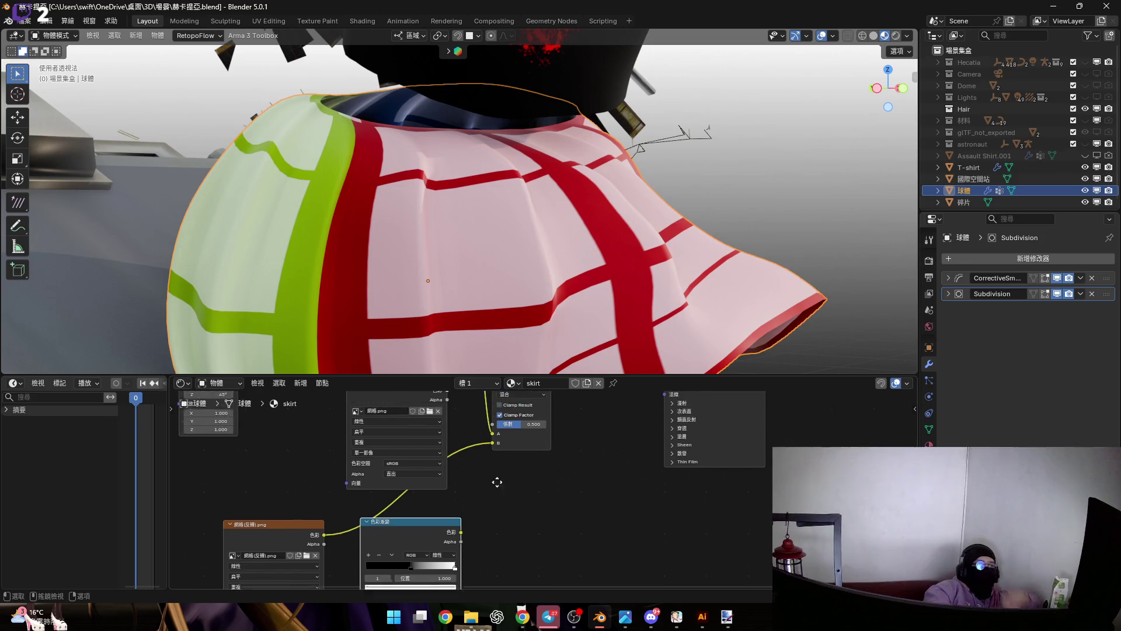
{"action": "scroll", "coordinate": [504, 465], "scroll_direction": "up", "scroll_amount": 3}
{"action": "scroll", "coordinate": [486, 506], "scroll_direction": "up", "scroll_amount": 2}
{"action": "scroll", "coordinate": [486, 506], "scroll_direction": "down", "scroll_amount": 2}
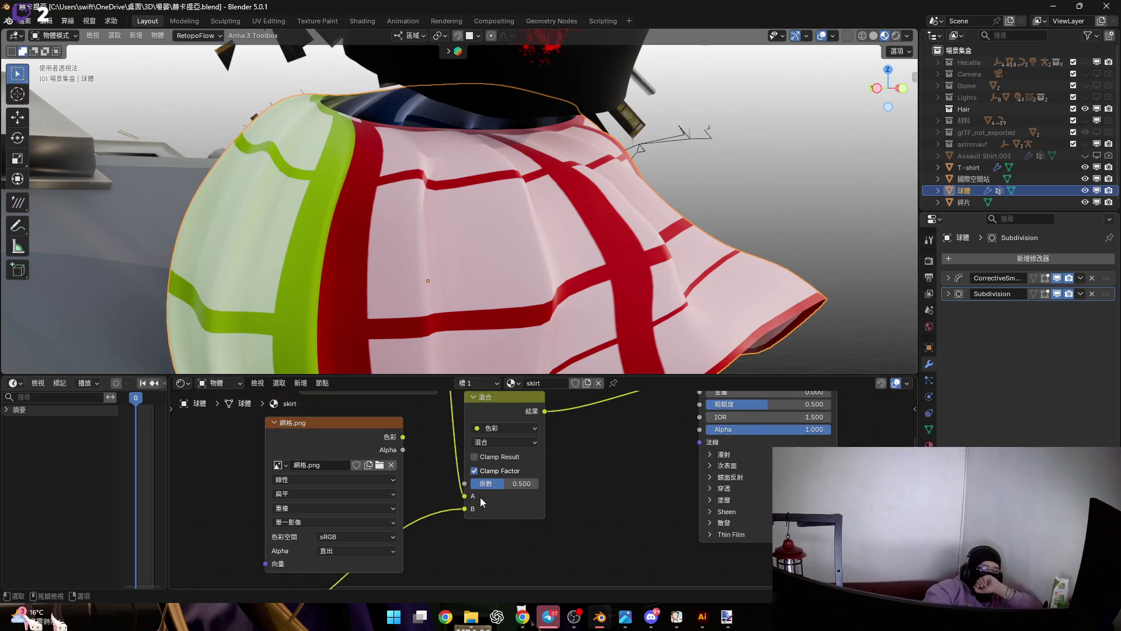
{"action": "scroll", "coordinate": [480, 496], "scroll_direction": "down", "scroll_amount": 1}
{"action": "scroll", "coordinate": [478, 491], "scroll_direction": "down", "scroll_amount": 1}
{"action": "middle_click_drag", "start_coordinate": [478, 492], "coordinate": [450, 524]}
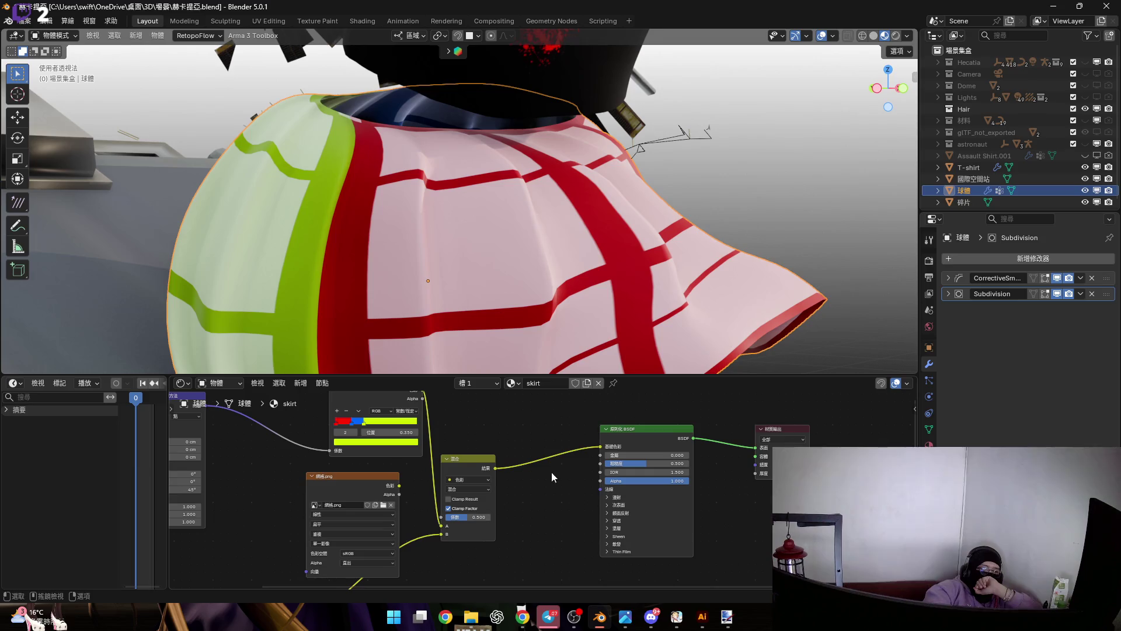
{"action": "left_click_drag", "start_coordinate": [599, 447], "coordinate": [551, 509]}
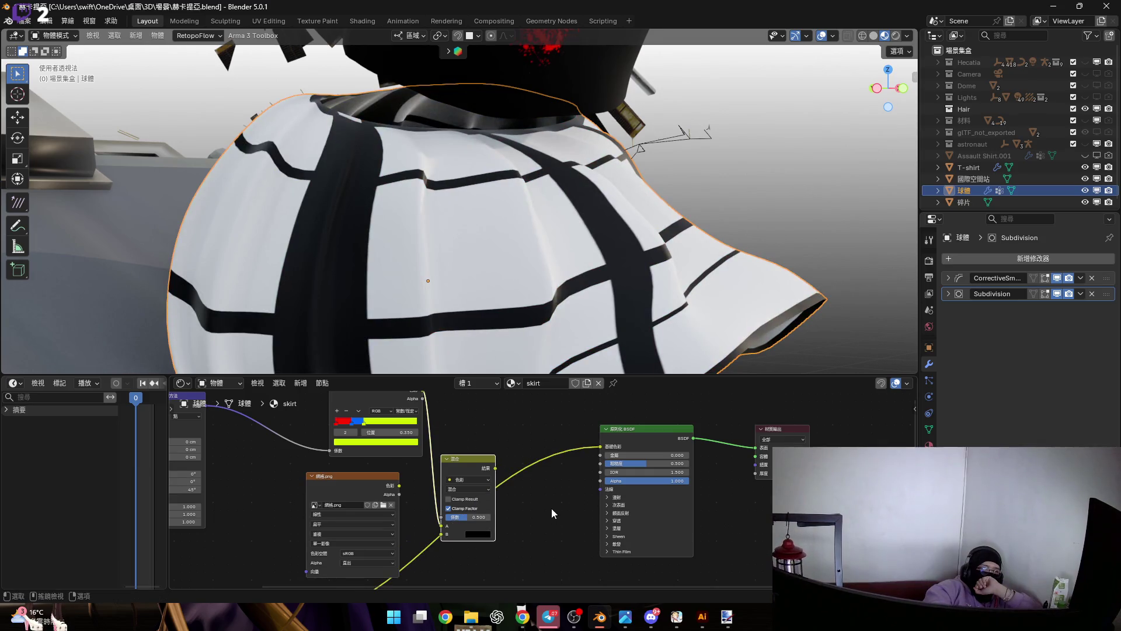
{"action": "scroll", "coordinate": [551, 508], "scroll_direction": "up", "scroll_amount": 1}
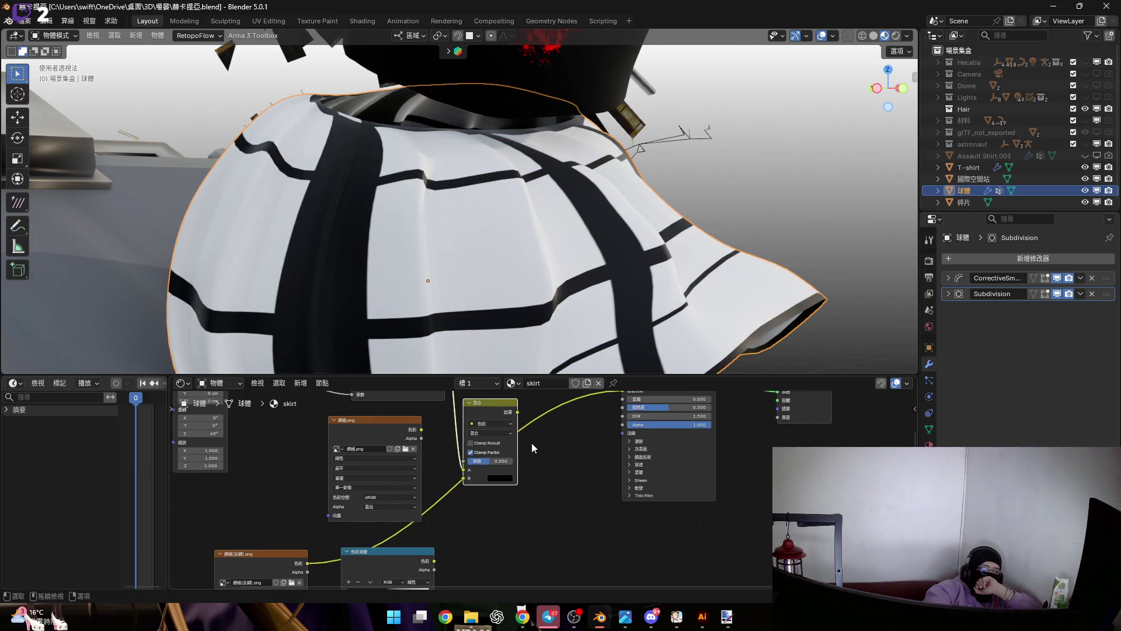
{"action": "scroll", "coordinate": [532, 442], "scroll_direction": "up", "scroll_amount": 1}
{"action": "mouse_move", "coordinate": [488, 417]}
{"action": "left_mouse_down"}
{"action": "mouse_move", "coordinate": [487, 373]}
{"action": "mouse_move", "coordinate": [501, 442]}
{"action": "left_mouse_up"}
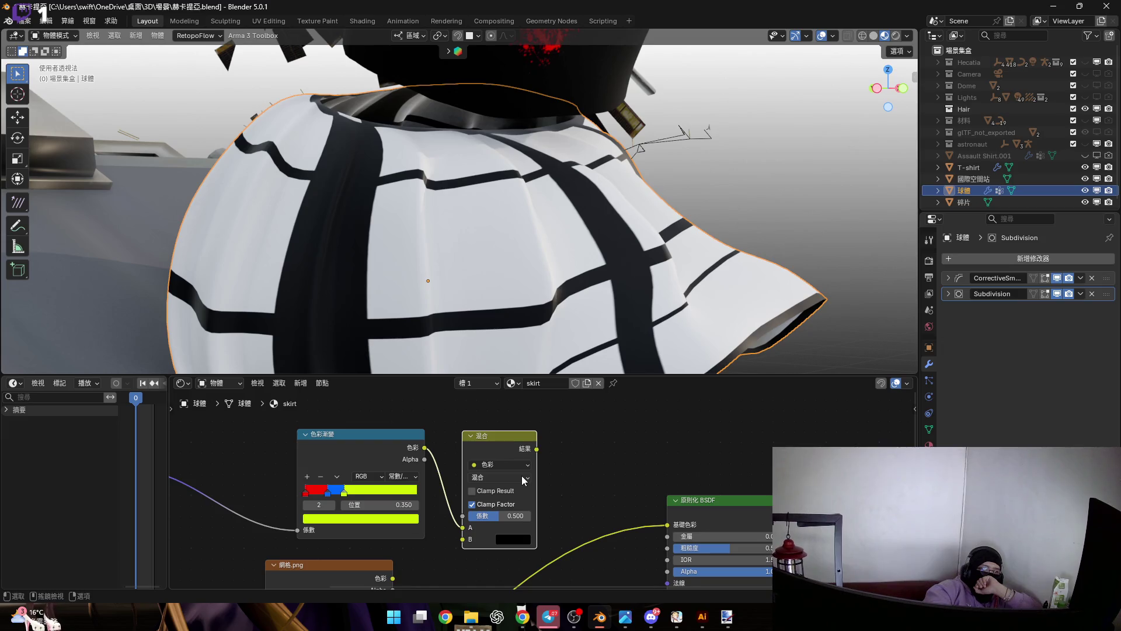
{"action": "scroll", "coordinate": [521, 475], "scroll_direction": "down", "scroll_amount": 1}
{"action": "scroll", "coordinate": [454, 508], "scroll_direction": "down", "scroll_amount": 2}
{"action": "scroll", "coordinate": [505, 471], "scroll_direction": "down", "scroll_amount": 1}
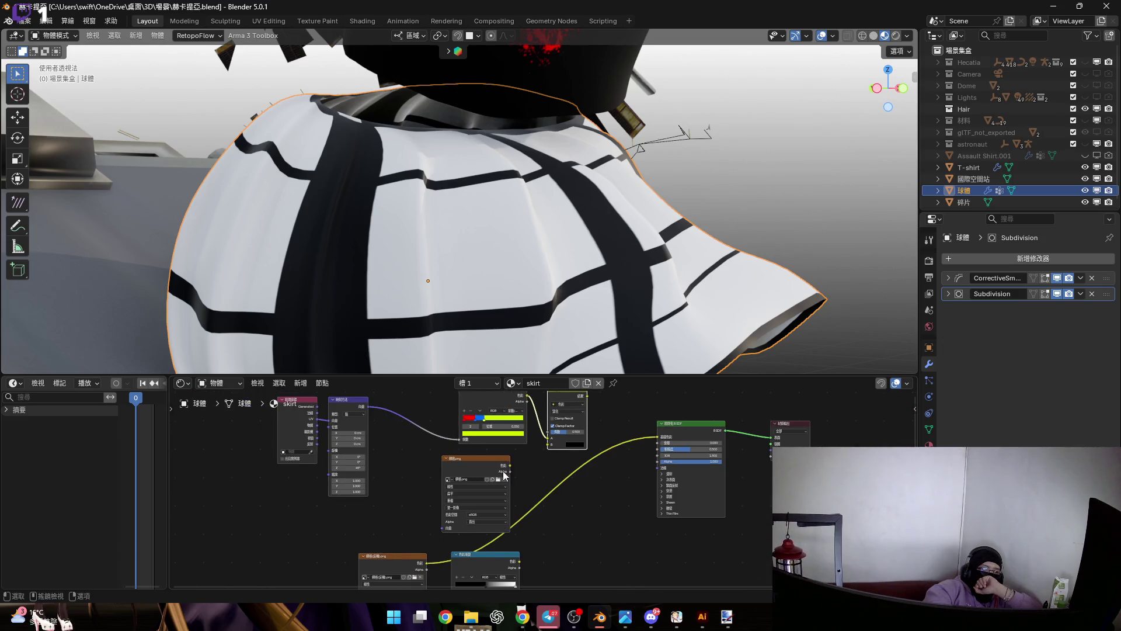
{"action": "scroll", "coordinate": [439, 498], "scroll_direction": "up", "scroll_amount": 1}
{"action": "scroll", "coordinate": [426, 508], "scroll_direction": "up", "scroll_amount": 2}
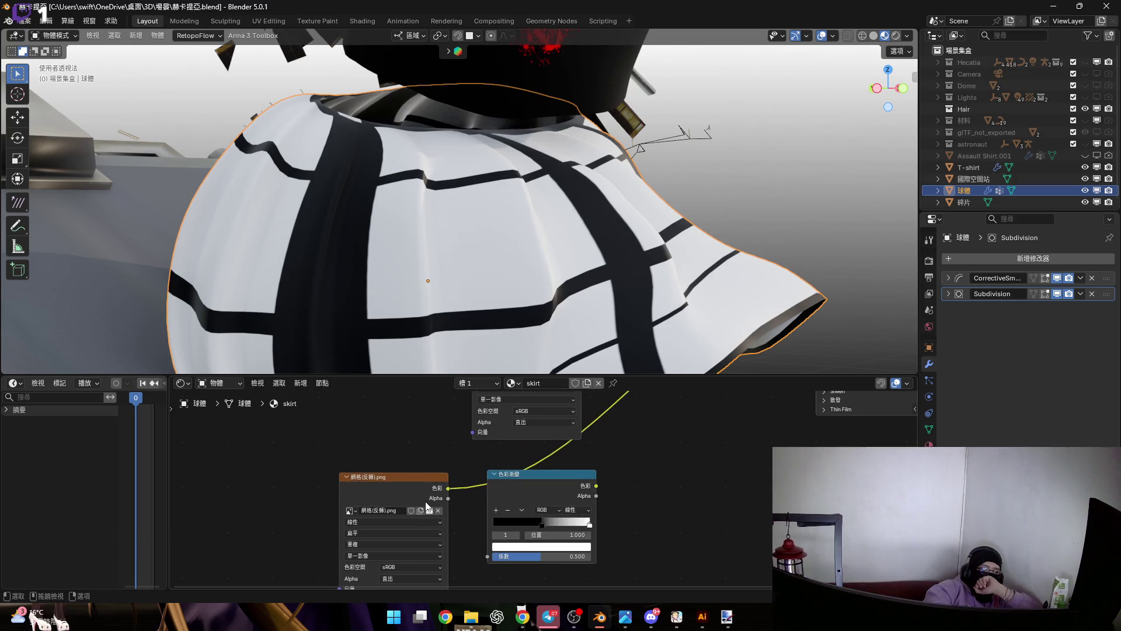
{"action": "scroll", "coordinate": [429, 499], "scroll_direction": "down", "scroll_amount": 2}
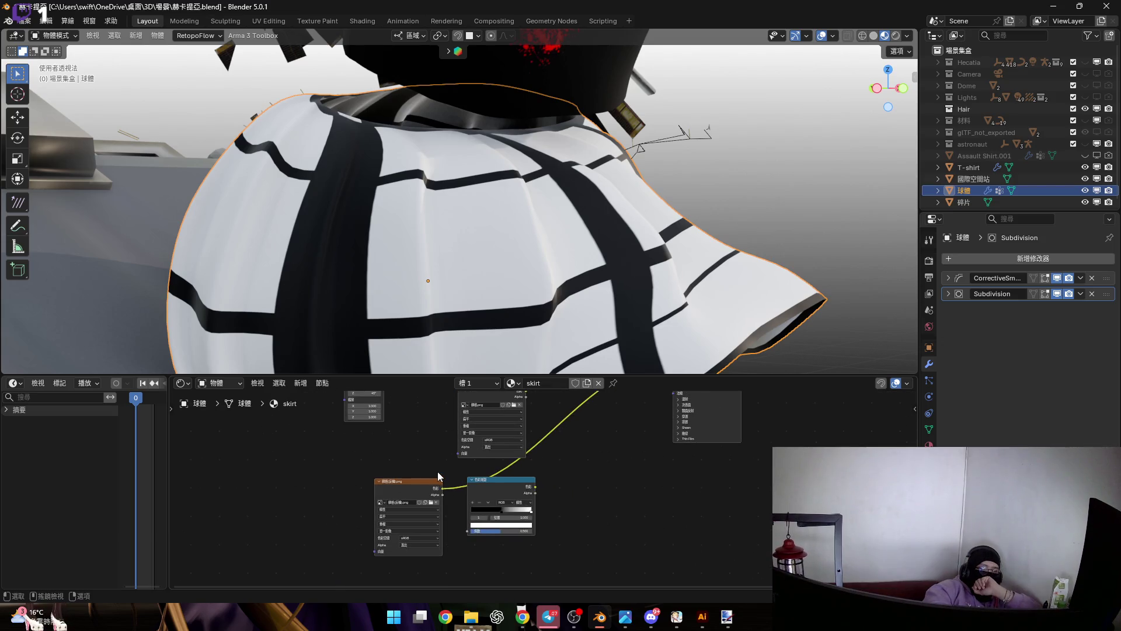
{"action": "scroll", "coordinate": [437, 472], "scroll_direction": "up", "scroll_amount": 1}
{"action": "scroll", "coordinate": [405, 522], "scroll_direction": "down", "scroll_amount": 1}
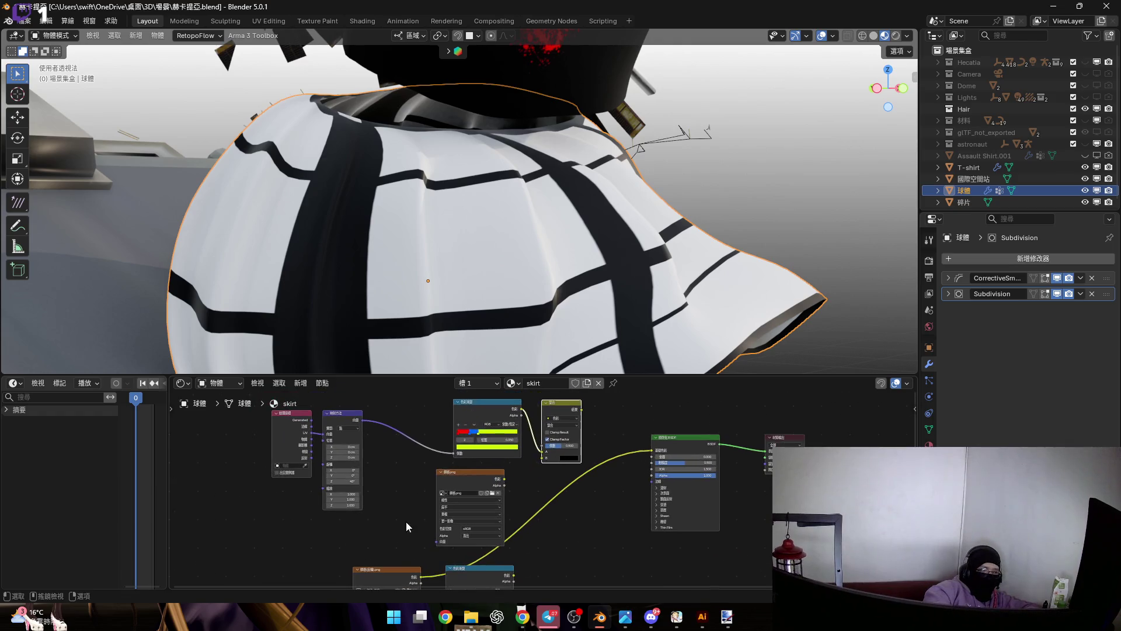
{"action": "left_click", "coordinate": [401, 569], "text": "shift"}
Move the image texture nodes beside Mapping and wire the Color Ramp and grid image into the Mix node.
{"action": "left_click_drag", "start_coordinate": [412, 506], "coordinate": [425, 419]}
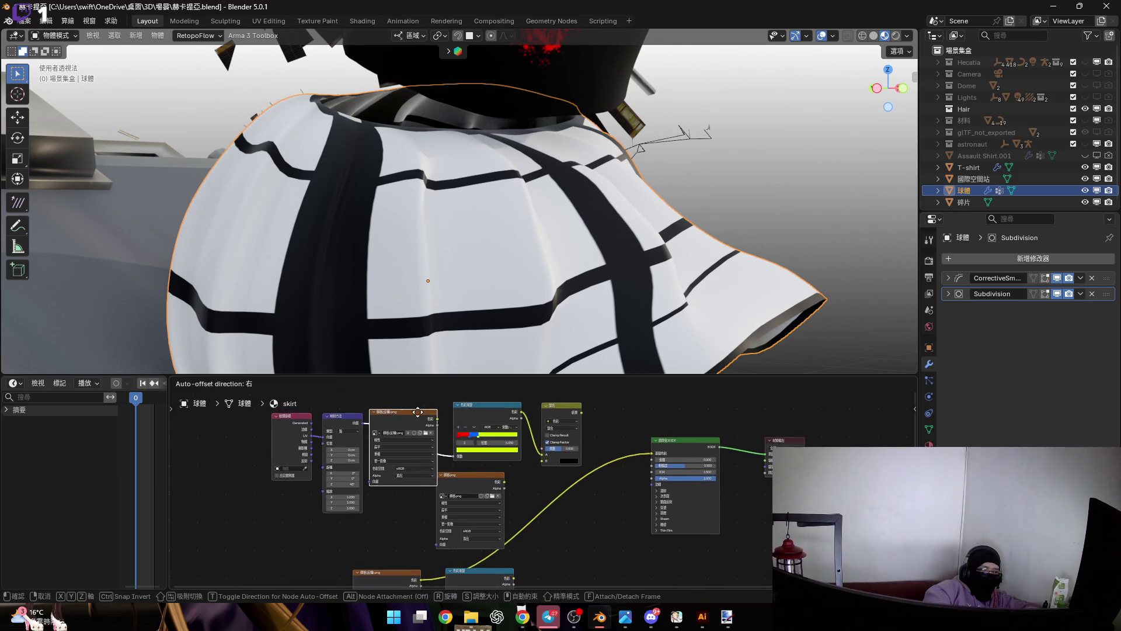
{"action": "left_click", "coordinate": [505, 507]}
{"action": "scroll", "coordinate": [484, 472], "scroll_direction": "up", "scroll_amount": 2}
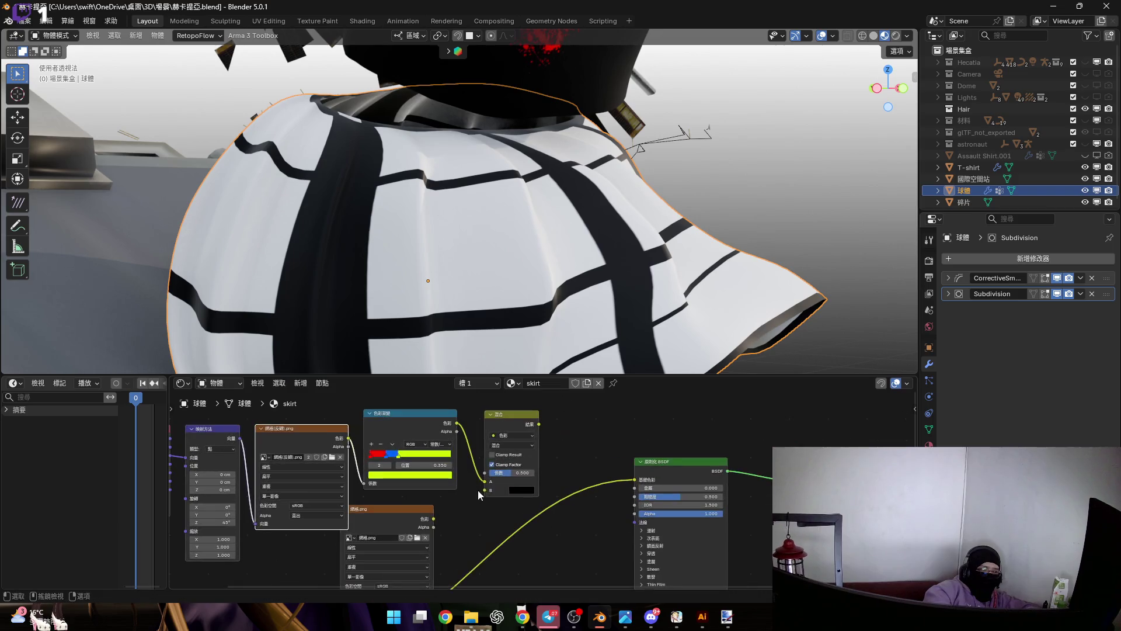
{"action": "scroll", "coordinate": [419, 537], "scroll_direction": "down", "scroll_amount": 2}
{"action": "left_click_drag", "start_coordinate": [432, 457], "coordinate": [488, 498]}
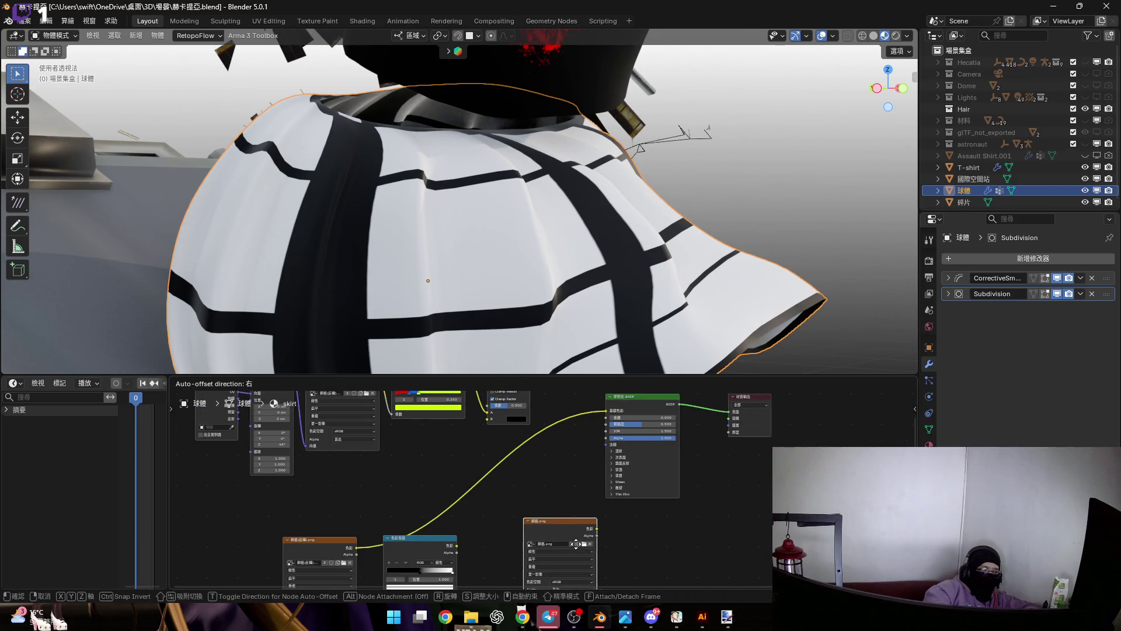
{"action": "middle_click_drag", "start_coordinate": [488, 499], "coordinate": [455, 449]}
{"action": "left_click_drag", "start_coordinate": [408, 503], "coordinate": [465, 444]}
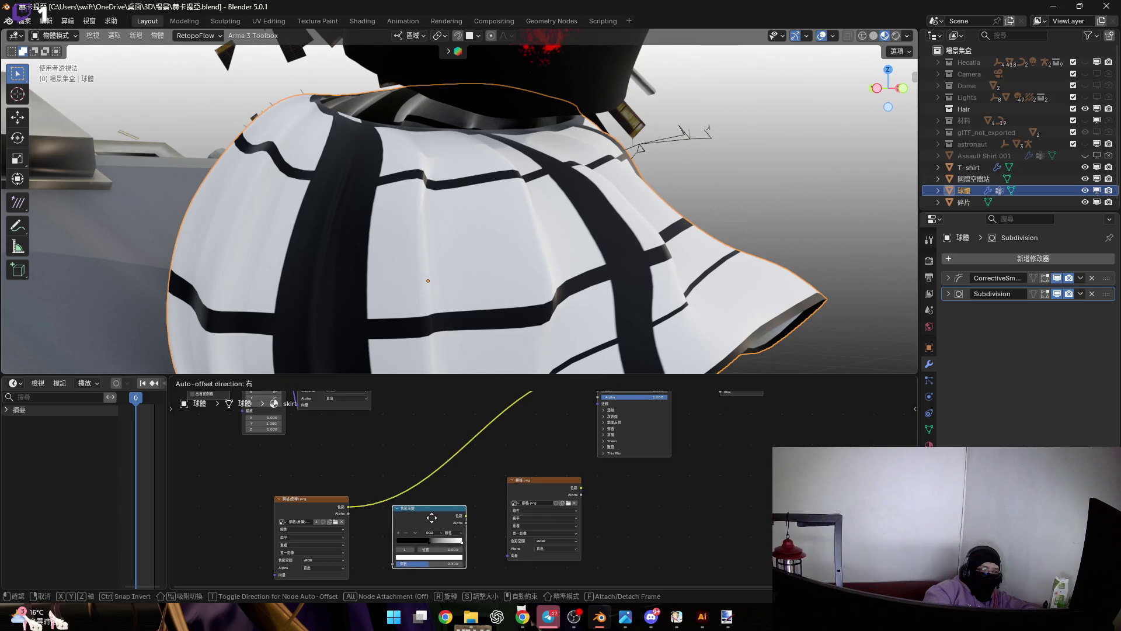
{"action": "scroll", "coordinate": [487, 460], "scroll_direction": "up", "scroll_amount": 2}
{"action": "left_click_drag", "start_coordinate": [601, 491], "coordinate": [438, 503]}
Link the Mix result to Base Color, detach the image 向量 link, then undo back to the plain grid.
{"action": "left_click_drag", "start_coordinate": [486, 425], "coordinate": [599, 491]}
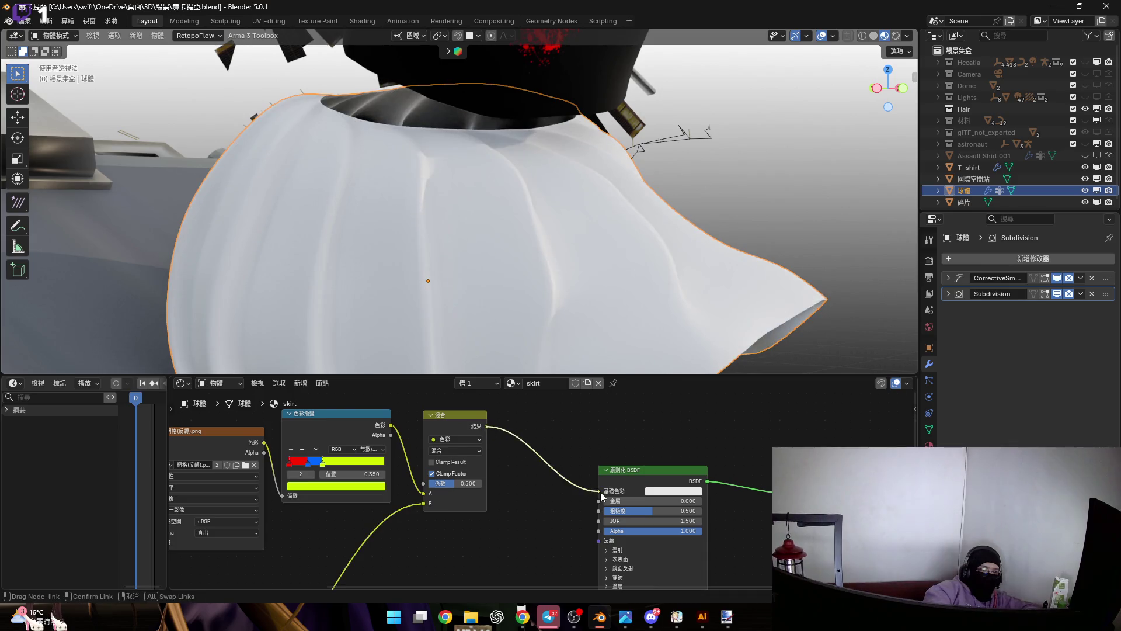
{"action": "middle_click_drag", "start_coordinate": [370, 513], "coordinate": [519, 449]}
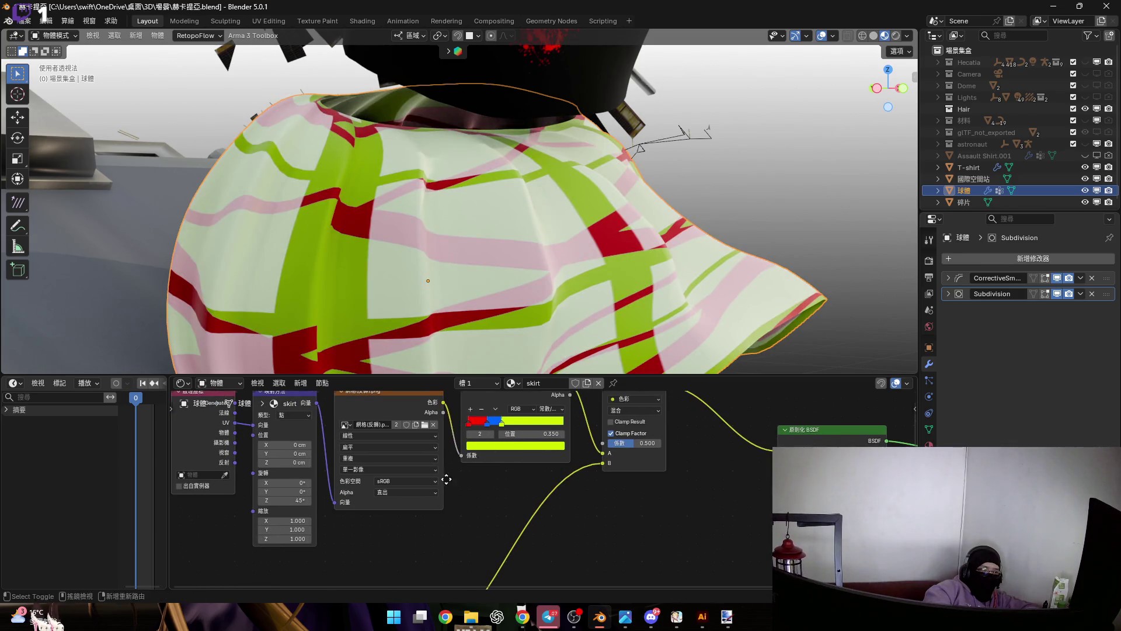
{"action": "scroll", "coordinate": [452, 526], "scroll_direction": "down", "scroll_amount": 2}
{"action": "mouse_move", "coordinate": [402, 496]}
{"action": "middle_mouse_down"}
{"action": "mouse_move", "coordinate": [439, 430]}
{"action": "mouse_move", "coordinate": [448, 526]}
{"action": "middle_mouse_up"}
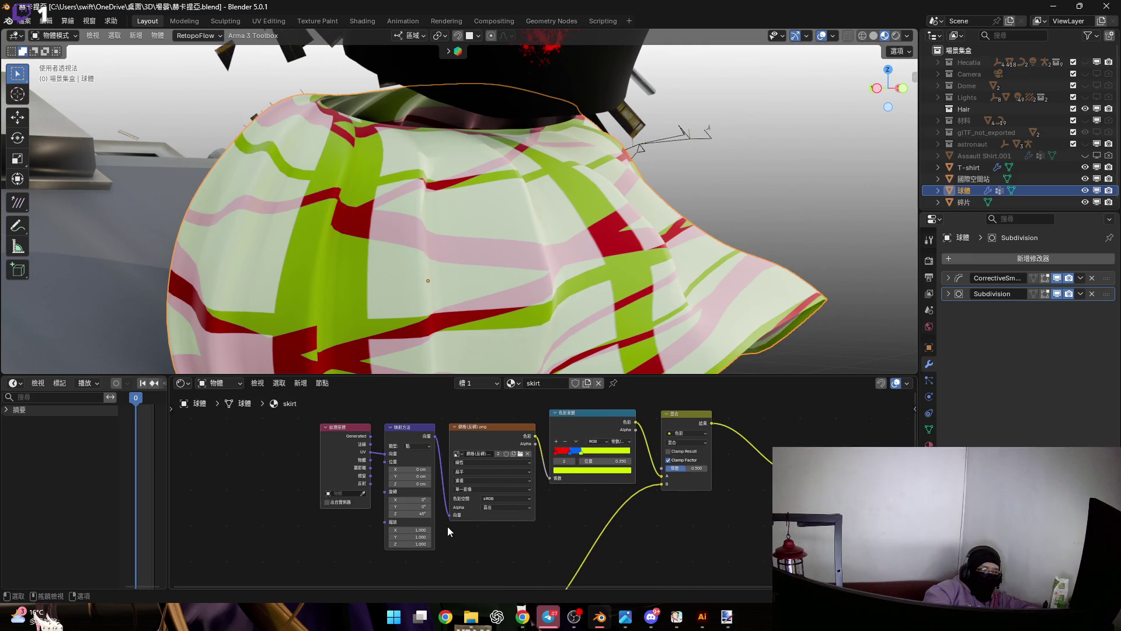
{"action": "scroll", "coordinate": [448, 527], "scroll_direction": "up", "scroll_amount": 2}
{"action": "scroll", "coordinate": [419, 524], "scroll_direction": "up", "scroll_amount": 3}
{"action": "mouse_move", "coordinate": [422, 552]}
{"action": "left_mouse_down"}
{"action": "mouse_move", "coordinate": [402, 480]}
{"action": "mouse_move", "coordinate": [667, 474]}
{"action": "left_mouse_up"}
{"action": "middle_click_drag", "start_coordinate": [625, 457], "coordinate": [513, 474]}
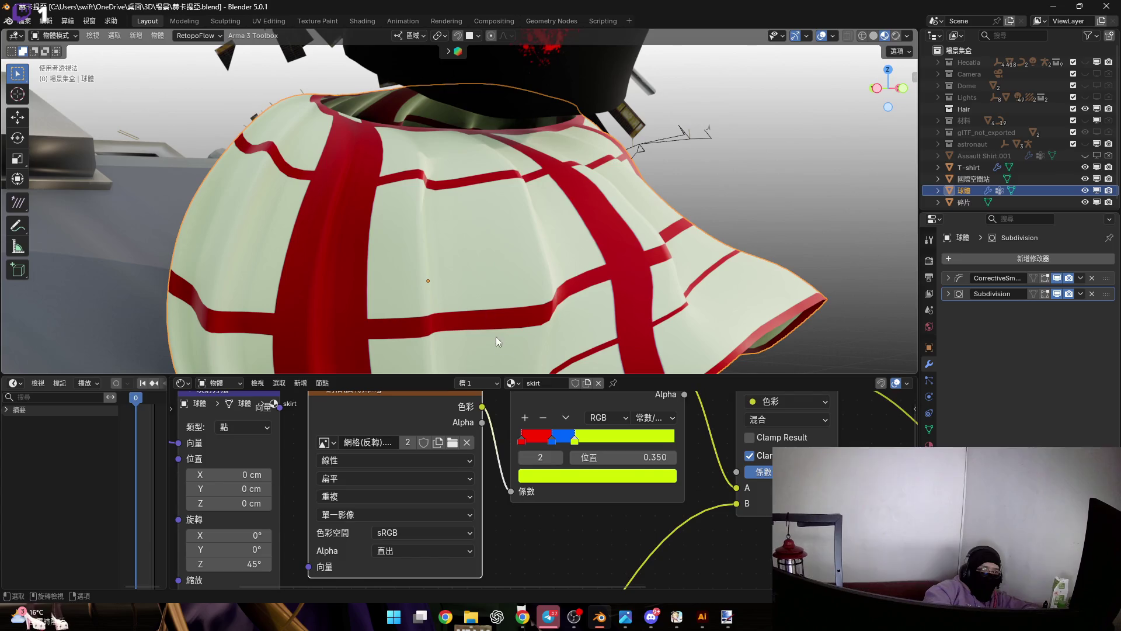
{"action": "scroll", "coordinate": [471, 440], "scroll_direction": "down", "scroll_amount": 2}
{"action": "key", "text": "ctrl+z"}
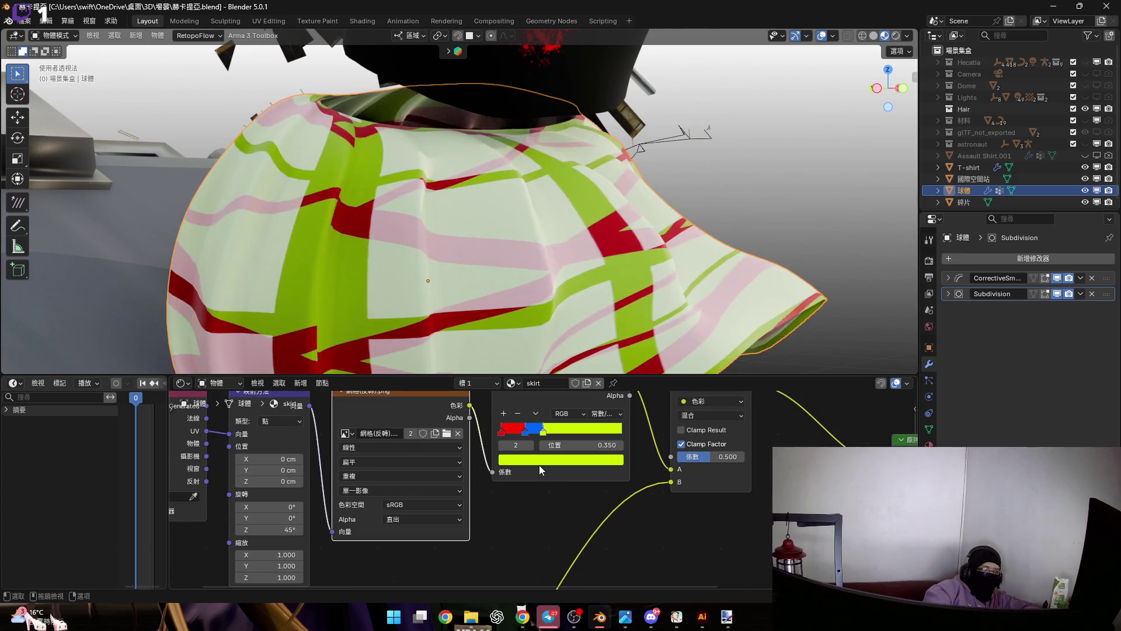
{"action": "scroll", "coordinate": [539, 465], "scroll_direction": "down", "scroll_amount": 1}
{"action": "scroll", "coordinate": [505, 487], "scroll_direction": "down", "scroll_amount": 2, "text": "ctrl"}
{"action": "scroll", "coordinate": [507, 484], "scroll_direction": "up", "scroll_amount": 1}
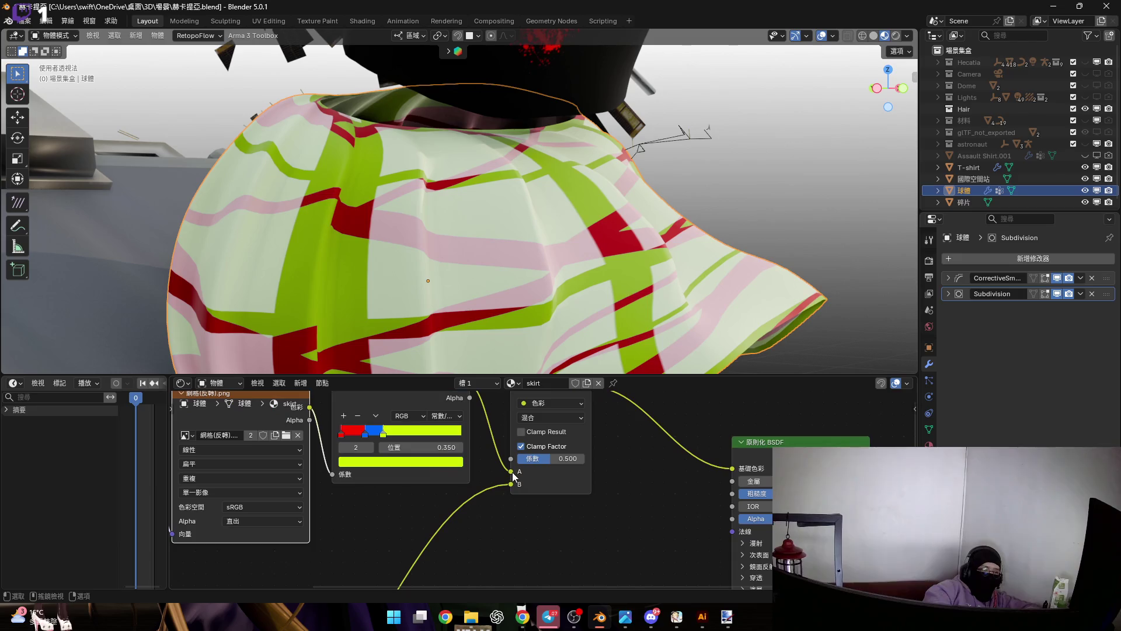
{"action": "key", "text": "ctrl+z"}
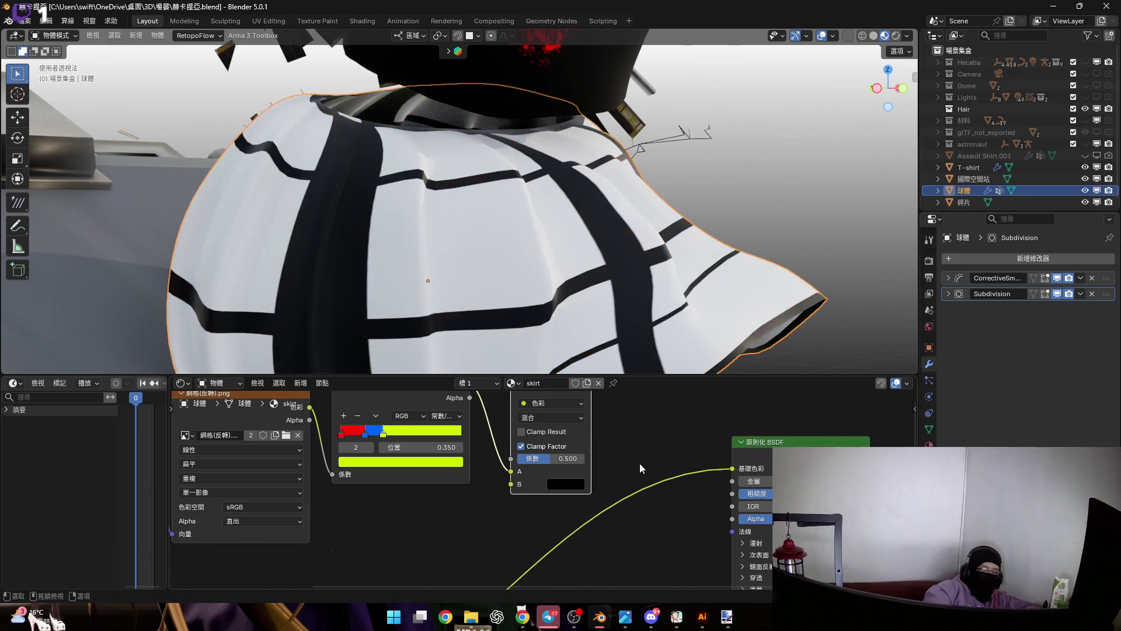
{"action": "scroll", "coordinate": [546, 278], "scroll_direction": "down", "scroll_amount": 2}
{"action": "scroll", "coordinate": [533, 269], "scroll_direction": "down", "scroll_amount": 2}
{"action": "scroll", "coordinate": [544, 264], "scroll_direction": "down", "scroll_amount": 2}
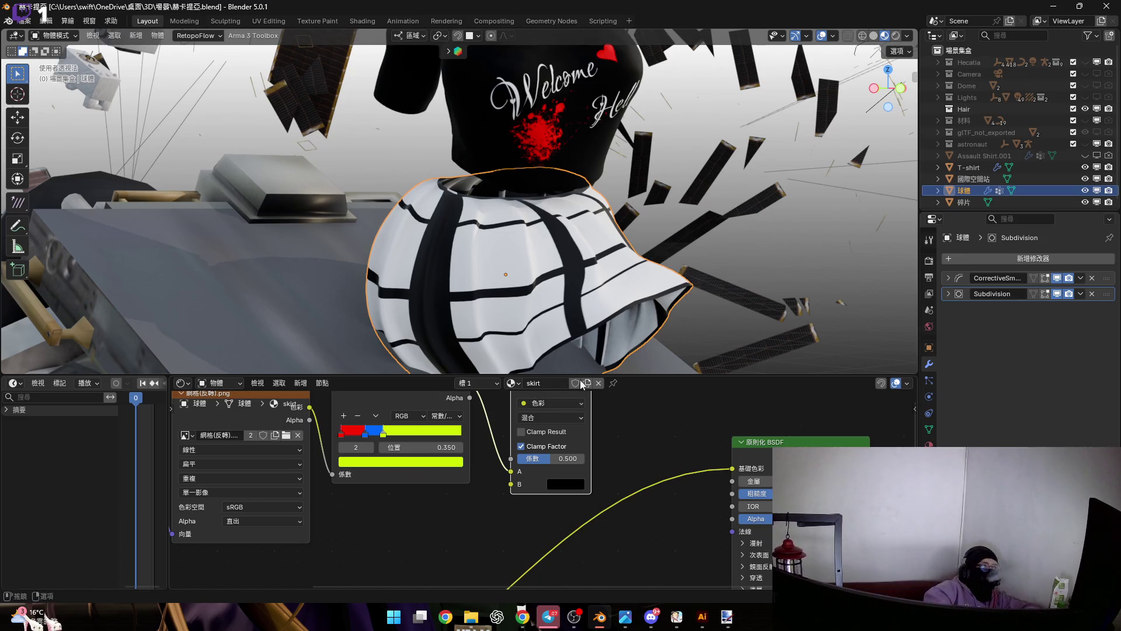
In the UV Editing workspace, try and cancel several S, S-X and S-Y scales of the skirt UVs.
{"action": "left_click", "coordinate": [277, 23]}
{"action": "scroll", "coordinate": [309, 346], "scroll_direction": "up", "scroll_amount": 1}
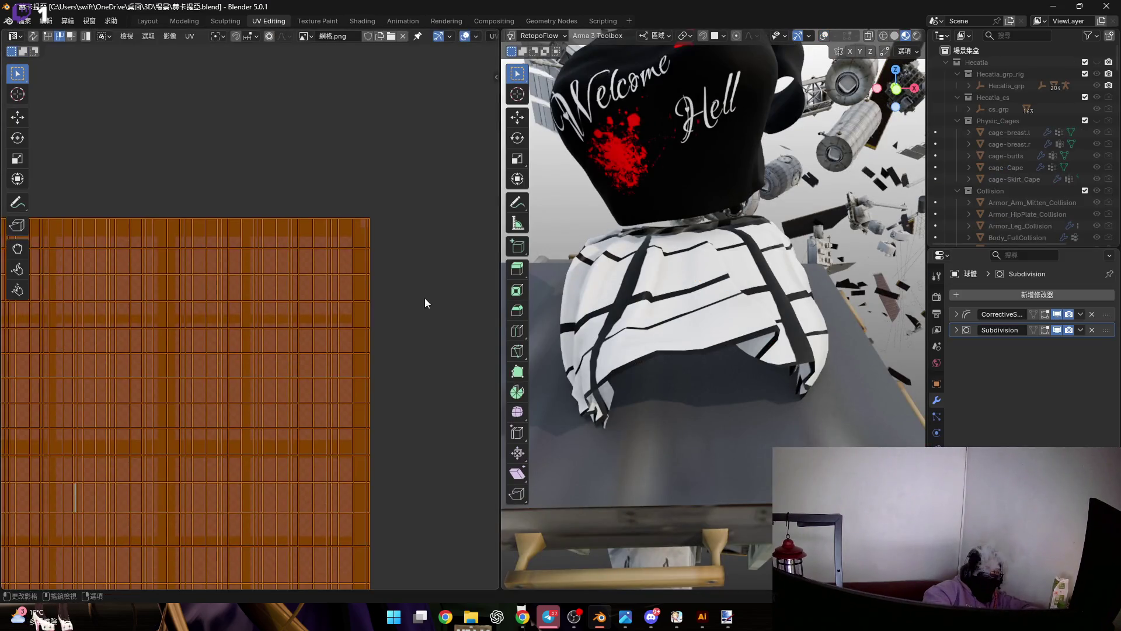
{"action": "scroll", "coordinate": [714, 262], "scroll_direction": "down", "scroll_amount": 2}
{"action": "key", "text": "s"}
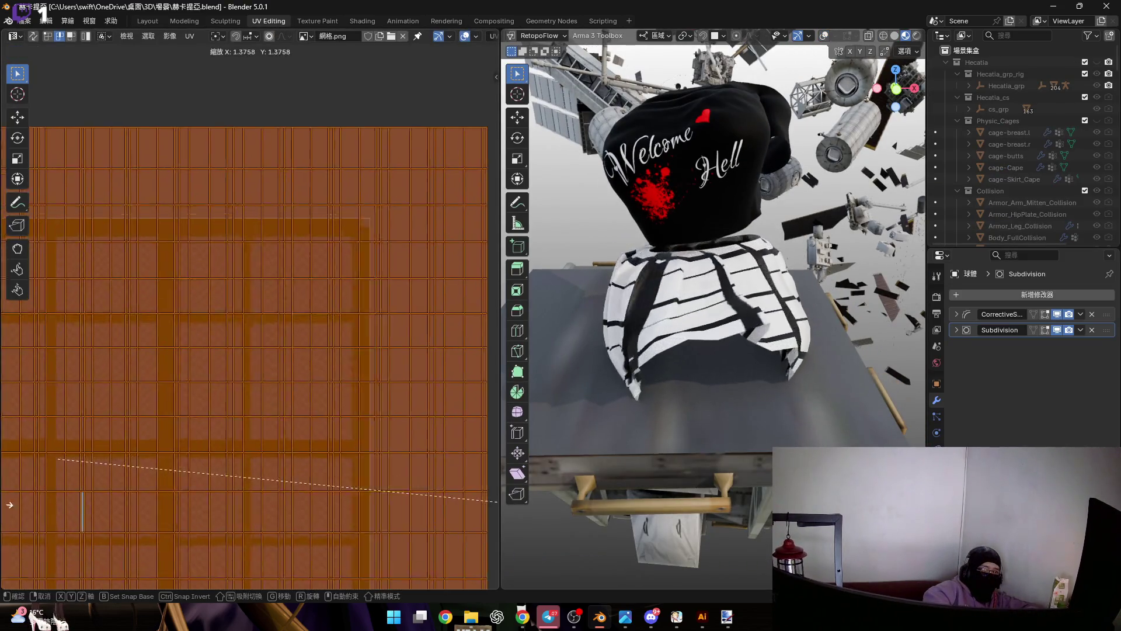
{"action": "key", "text": "Escape"}
{"action": "scroll", "coordinate": [343, 483], "scroll_direction": "down", "scroll_amount": 4}
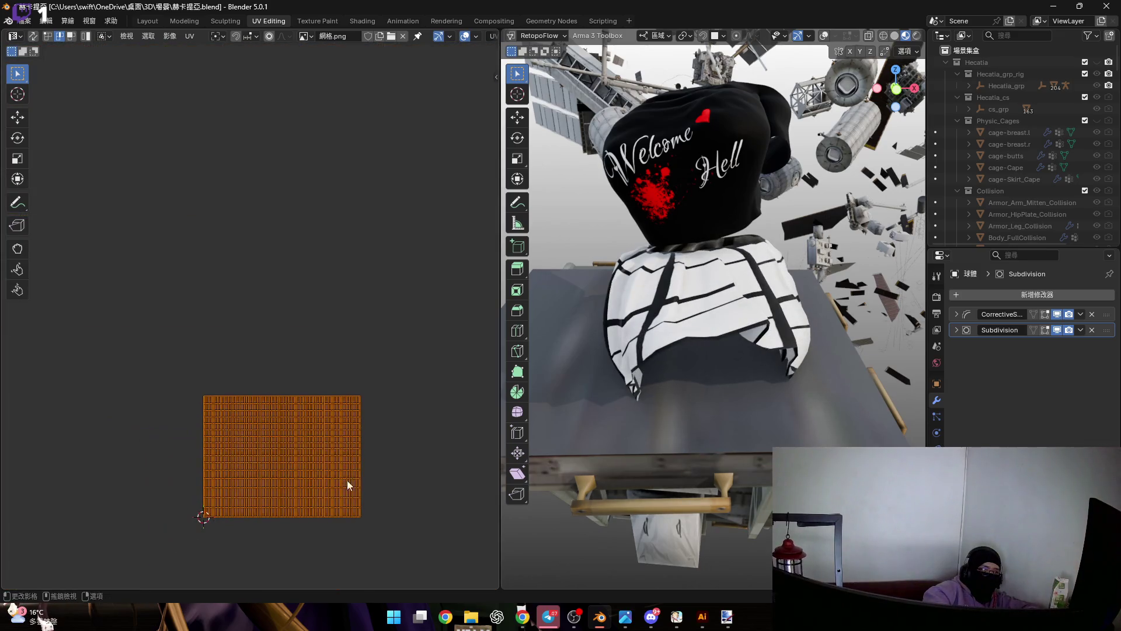
{"action": "scroll", "coordinate": [388, 462], "scroll_direction": "up", "scroll_amount": 2}
{"action": "key", "text": "s"}
{"action": "key", "text": "x"}
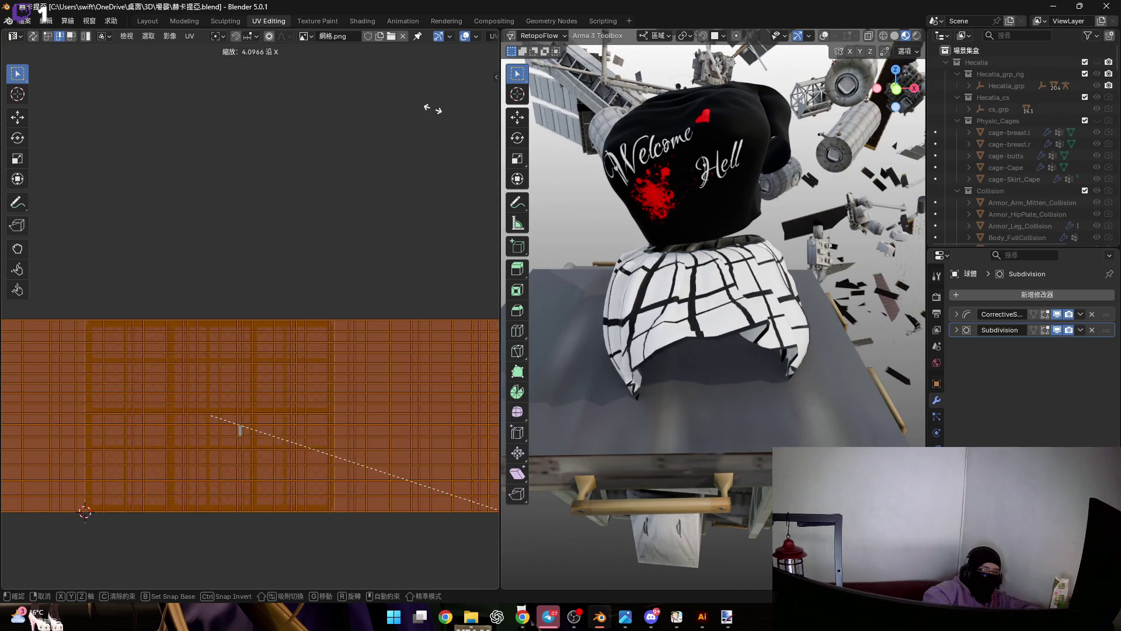
{"action": "key", "text": "Escape"}
{"action": "middle_click_drag", "start_coordinate": [313, 325], "coordinate": [319, 286]}
{"action": "scroll", "coordinate": [377, 360], "scroll_direction": "down", "scroll_amount": 2}
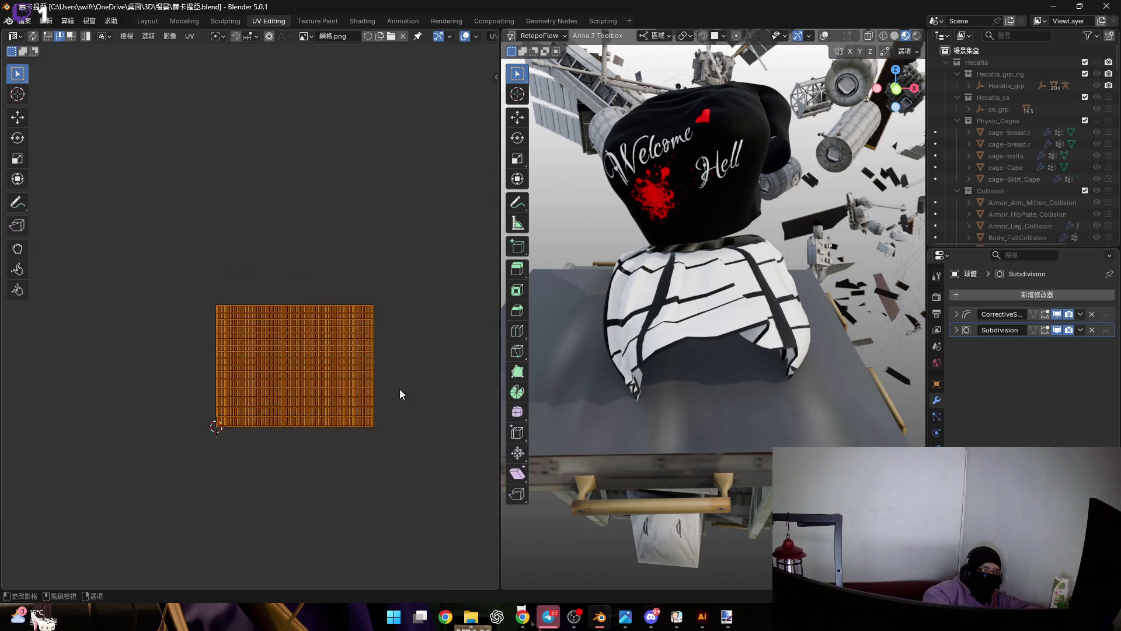
{"action": "key", "text": "s"}
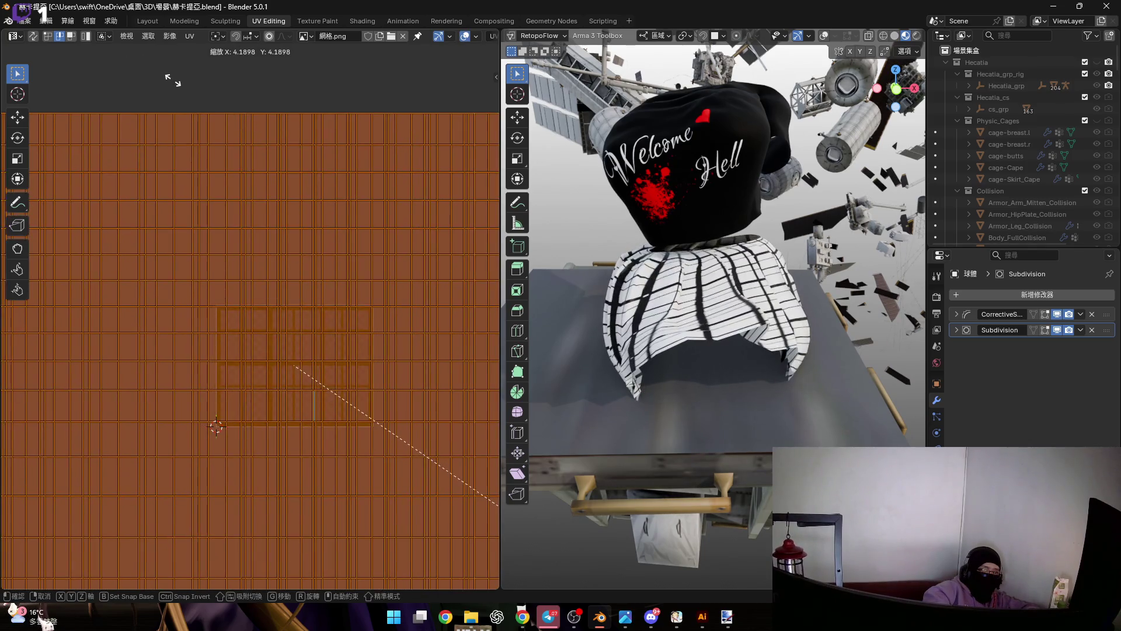
{"action": "key", "text": "Escape"}
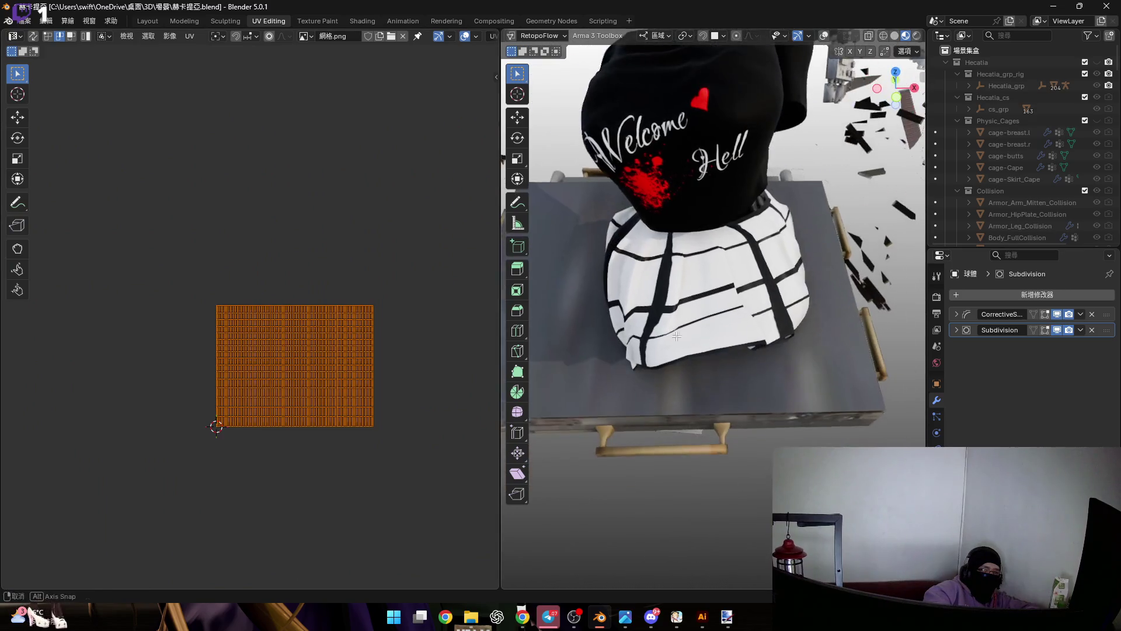
{"action": "key", "text": "s"}
{"action": "key", "text": "y"}
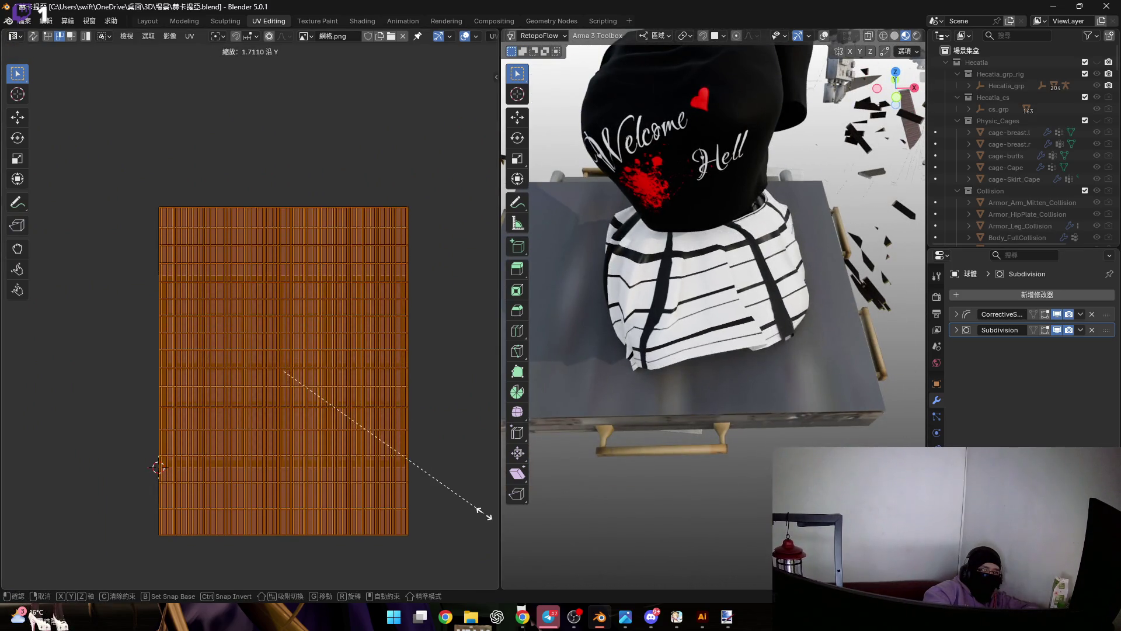
{"action": "key", "text": "Escape"}
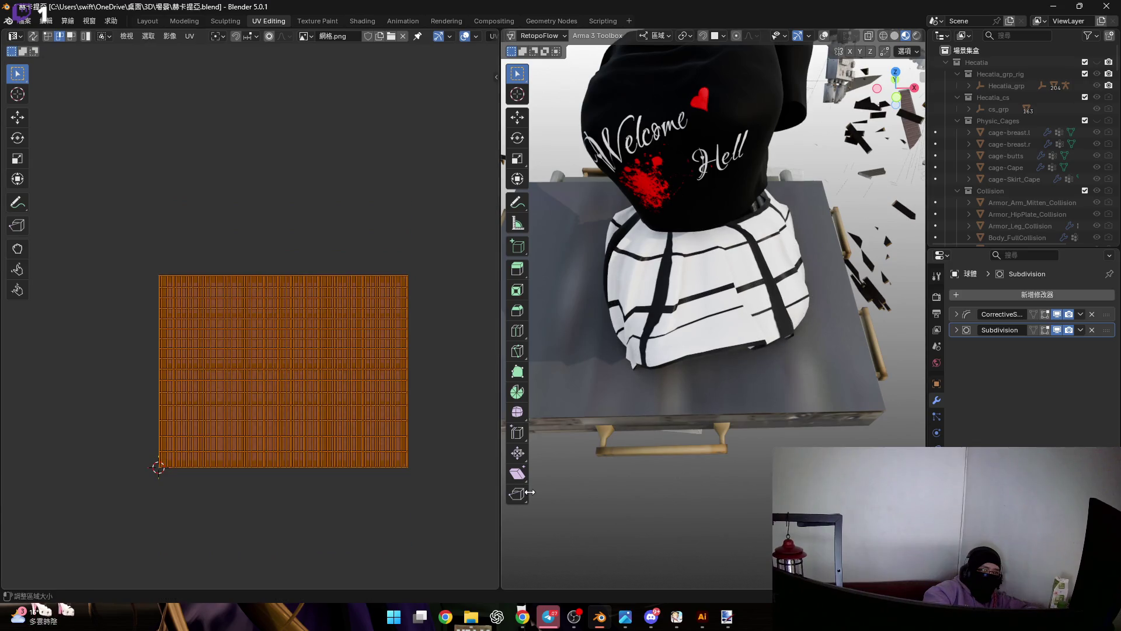
Scale the UVs along X, set Scale X to 5 in the Resize panel and return to the Layout workspace.
{"action": "key", "text": "s"}
{"action": "key", "text": "x"}
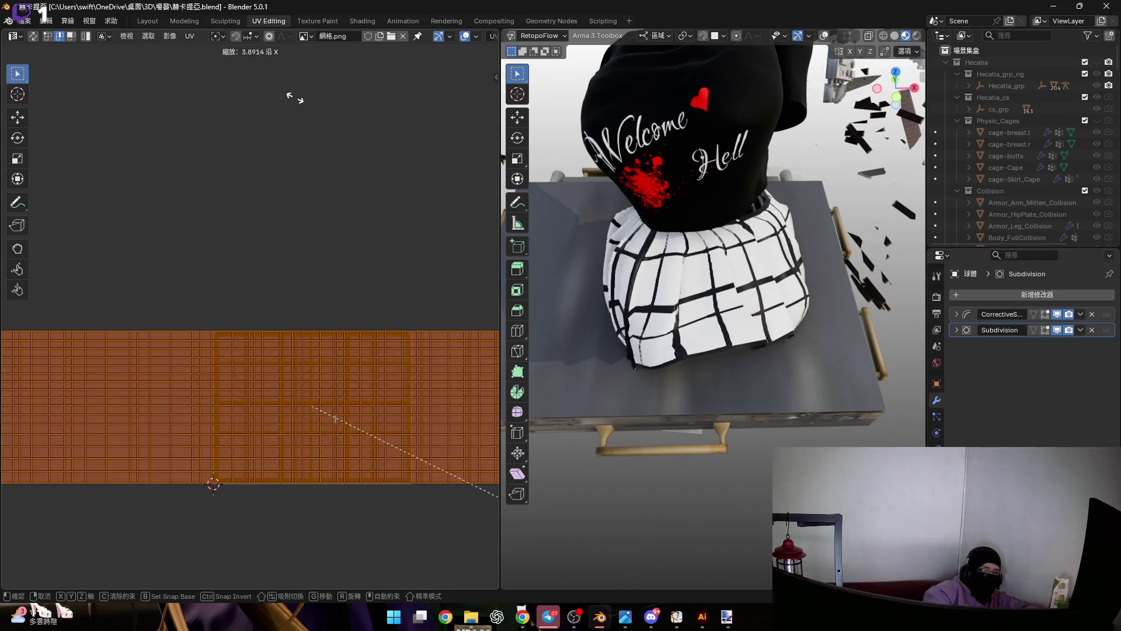
{"action": "left_click", "coordinate": [376, 161]}
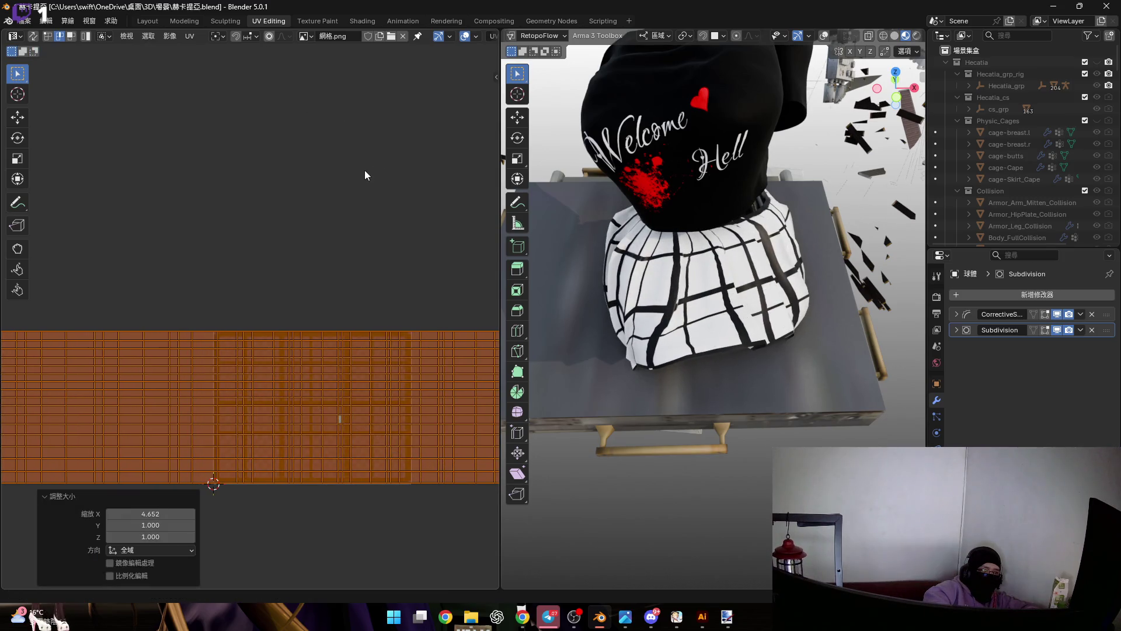
{"action": "left_click", "coordinate": [158, 512]}
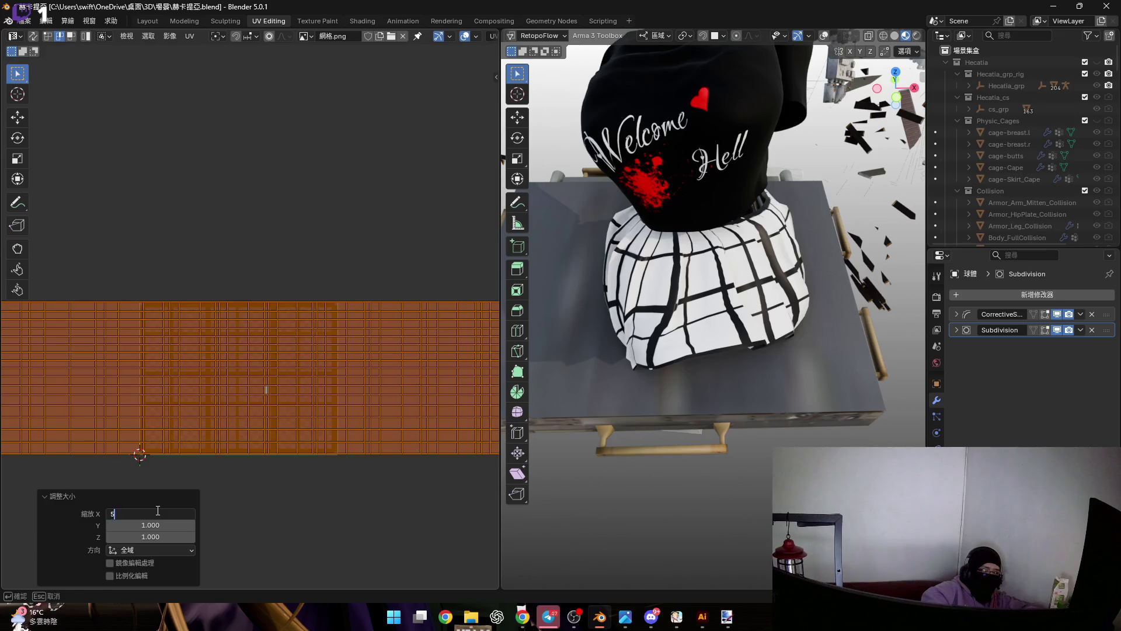
{"action": "key", "text": "Return"}
{"action": "scroll", "coordinate": [338, 401], "scroll_direction": "down", "scroll_amount": 3}
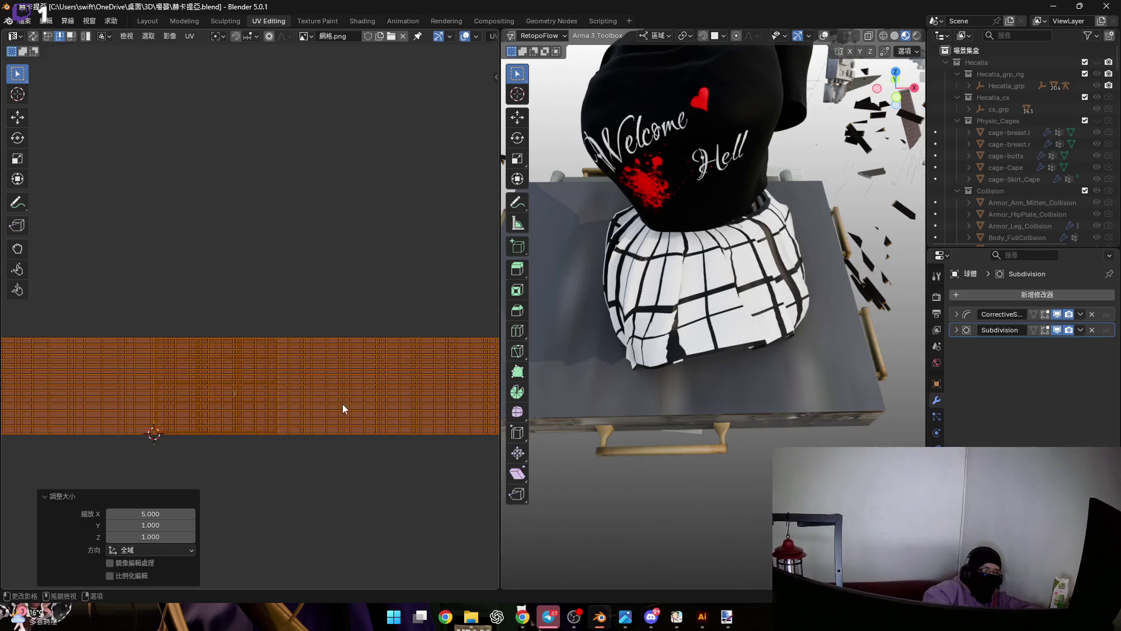
{"action": "left_click", "coordinate": [147, 20]}
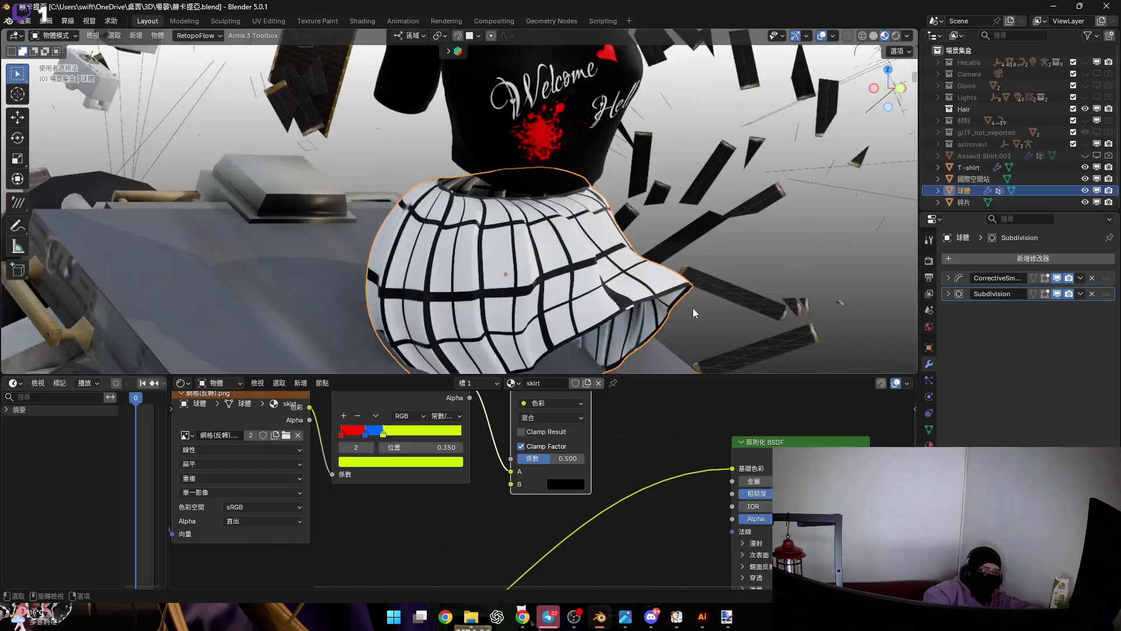
{"action": "scroll", "coordinate": [526, 468], "scroll_direction": "up", "scroll_amount": 1}
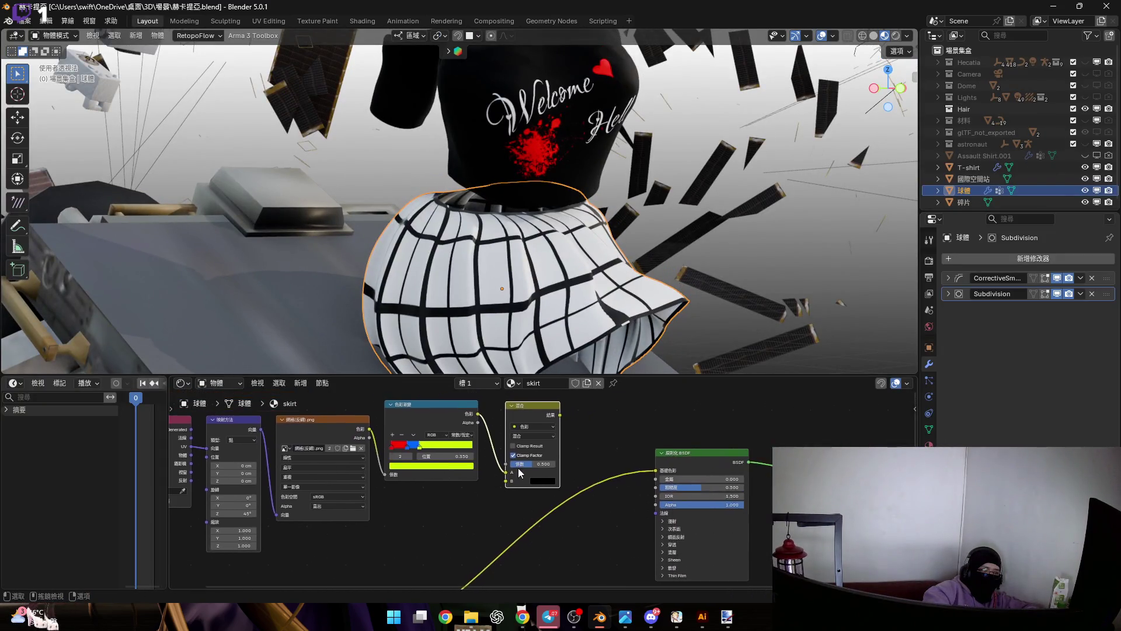
{"action": "scroll", "coordinate": [456, 482], "scroll_direction": "up", "scroll_amount": 1}
{"action": "scroll", "coordinate": [403, 504], "scroll_direction": "up", "scroll_amount": 1}
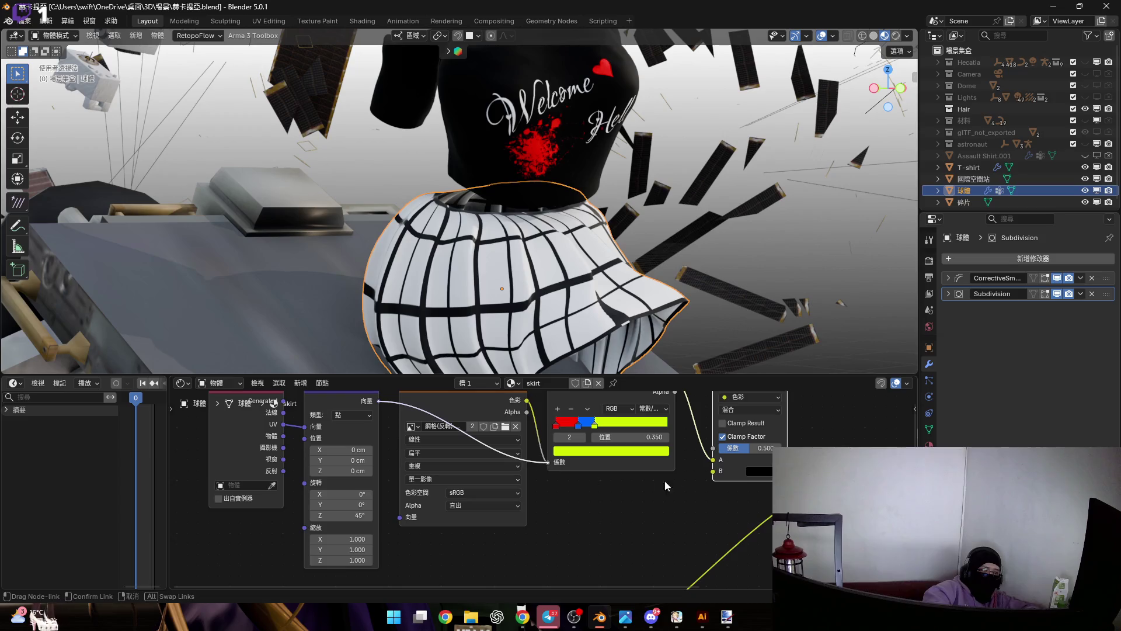
{"action": "scroll", "coordinate": [644, 485], "scroll_direction": "down", "scroll_amount": 1}
Add a Texture Coordinate node wired to Mapping and delete the grid Image Texture, leaving Mapping on the ramp Fac.
{"action": "middle_click_drag", "start_coordinate": [644, 485], "coordinate": [584, 428]}
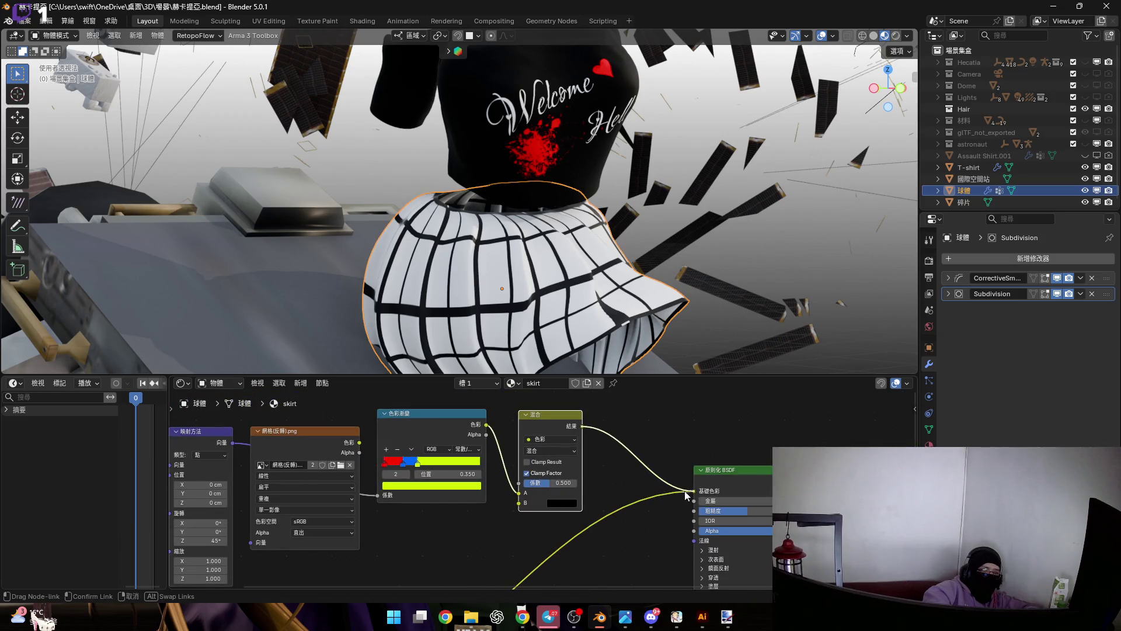
{"action": "key", "text": "ctrl+t"}
{"action": "middle_click_drag", "start_coordinate": [407, 457], "coordinate": [550, 449]}
{"action": "left_click", "coordinate": [471, 430]}
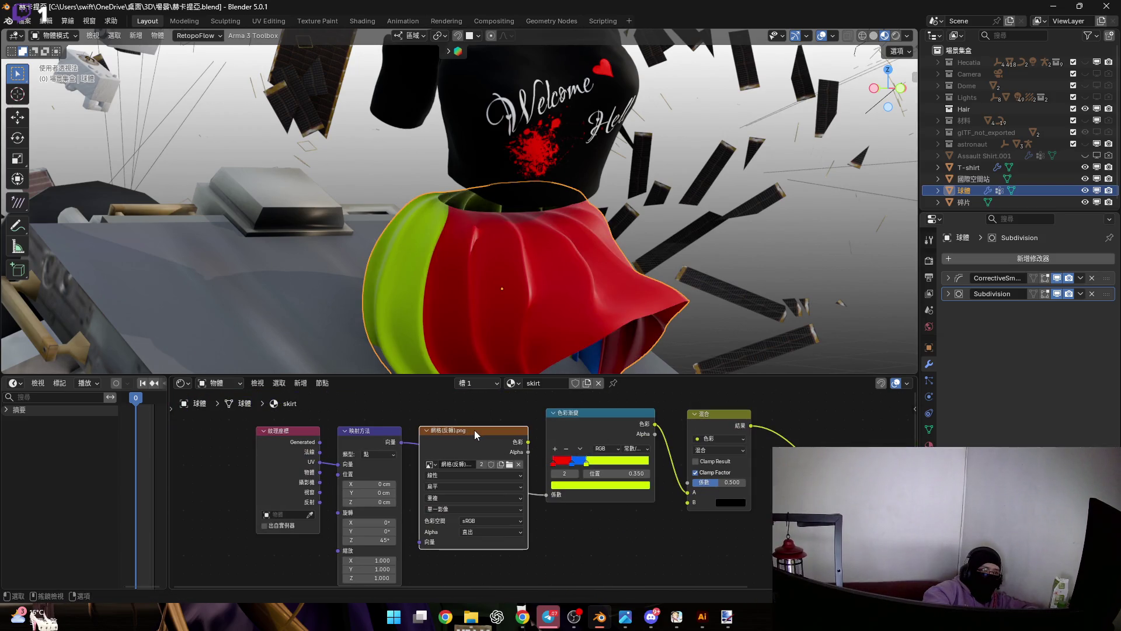
{"action": "key", "text": "ctrl+x"}
{"action": "mouse_move", "coordinate": [517, 306]}
{"action": "middle_mouse_down"}
{"action": "mouse_move", "coordinate": [407, 302]}
{"action": "mouse_move", "coordinate": [572, 316]}
{"action": "middle_mouse_up"}
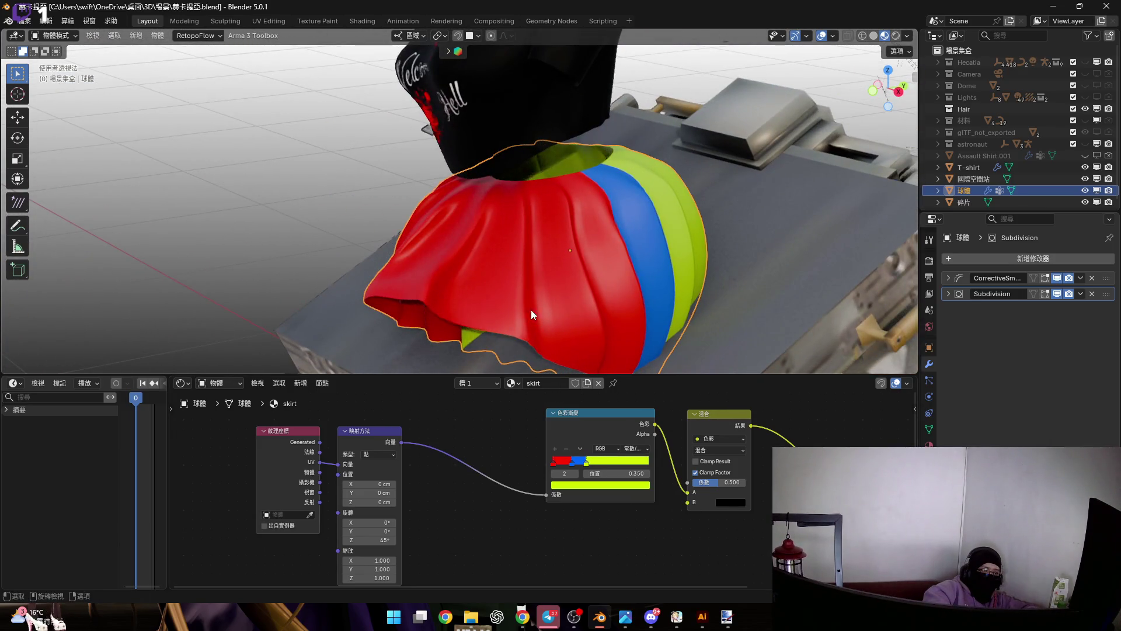
Set the last colour-ramp stop's position to 0.400 after a cancelled trial drag.
{"action": "mouse_move", "coordinate": [631, 304]}
{"action": "middle_mouse_down"}
{"action": "mouse_move", "coordinate": [569, 309]}
{"action": "mouse_move", "coordinate": [556, 293]}
{"action": "mouse_move", "coordinate": [579, 359]}
{"action": "middle_mouse_up"}
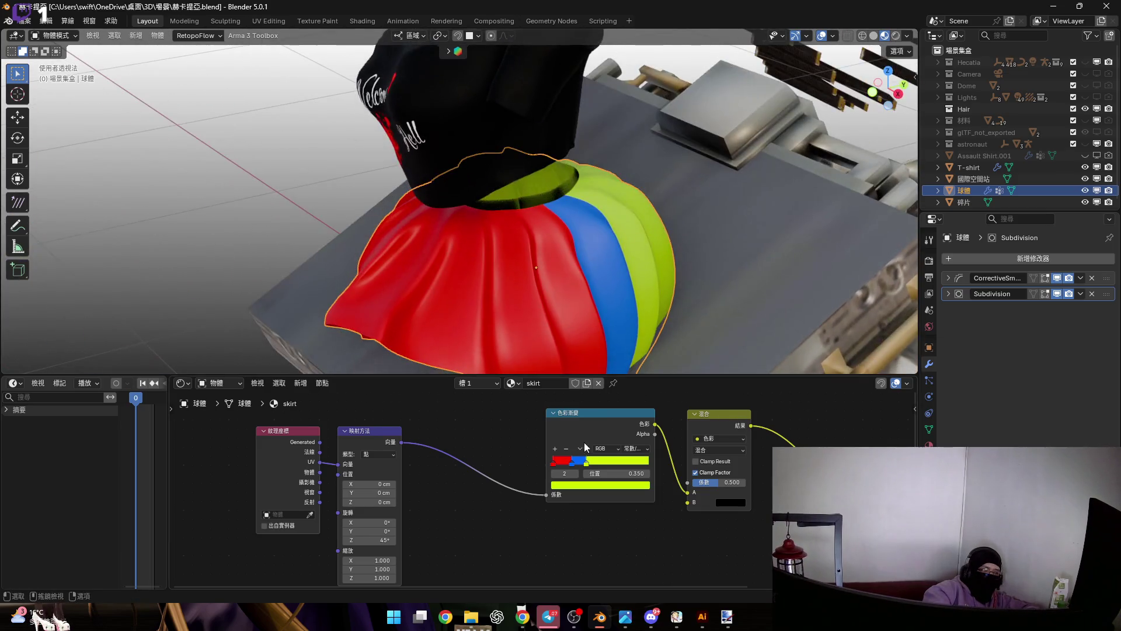
{"action": "scroll", "coordinate": [570, 468], "scroll_direction": "up", "scroll_amount": 5}
{"action": "left_click_drag", "start_coordinate": [601, 480], "coordinate": [637, 479]}
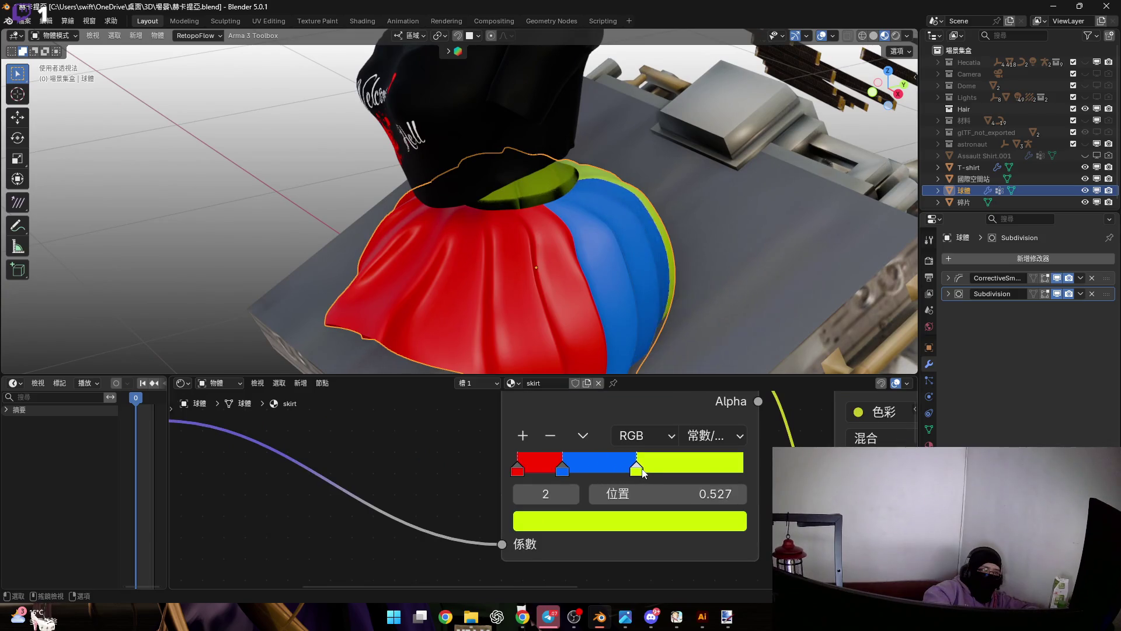
{"action": "key", "text": "Escape"}
{"action": "mouse_move", "coordinate": [543, 243]}
{"action": "middle_mouse_down"}
{"action": "mouse_move", "coordinate": [604, 270]}
{"action": "mouse_move", "coordinate": [490, 261]}
{"action": "mouse_move", "coordinate": [509, 289]}
{"action": "mouse_move", "coordinate": [513, 350]}
{"action": "middle_mouse_up"}
{"action": "left_click", "coordinate": [518, 470]}
{"action": "left_click", "coordinate": [562, 470]}
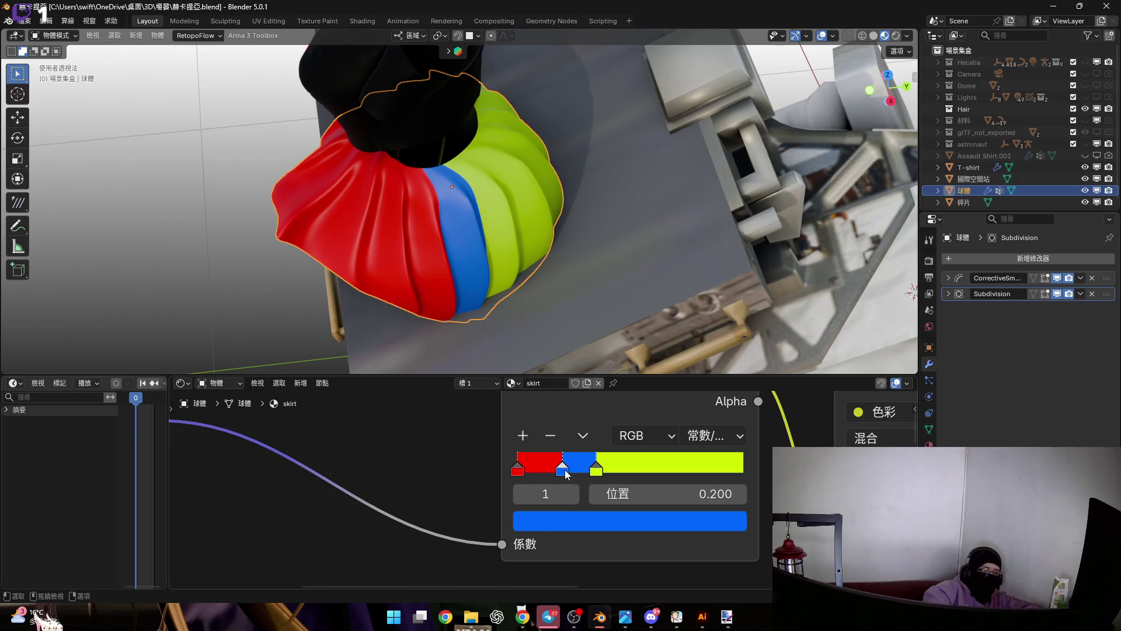
{"action": "left_click", "coordinate": [595, 471]}
{"action": "left_click", "coordinate": [686, 496]}
{"action": "type", "text": "4"}
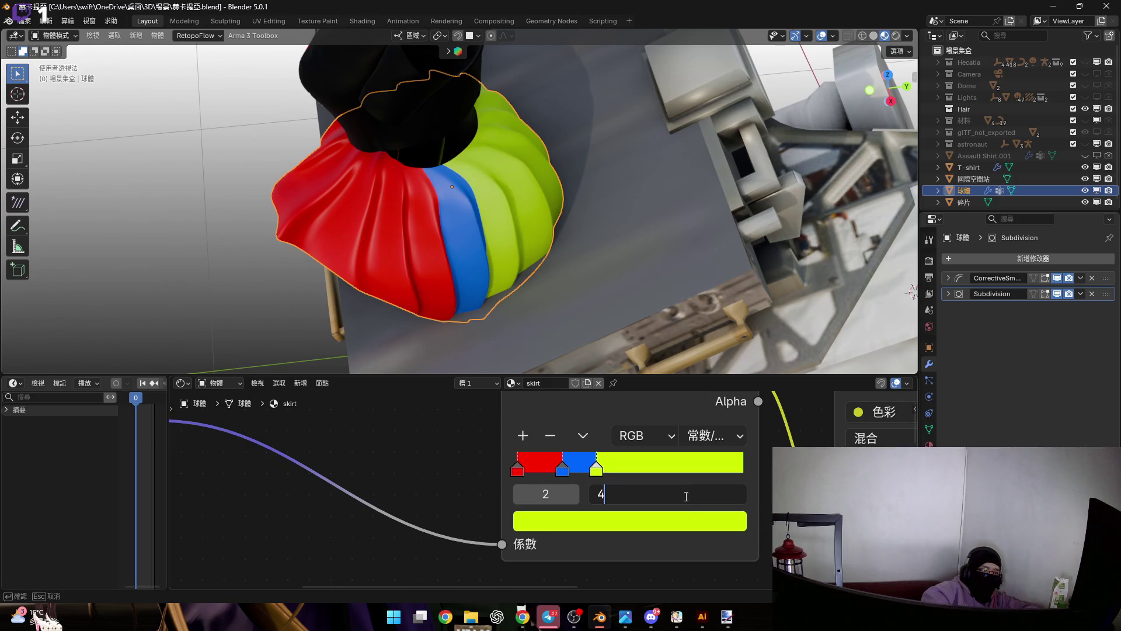
{"action": "key", "text": "Return"}
{"action": "middle_click_drag", "start_coordinate": [471, 230], "coordinate": [495, 292]}
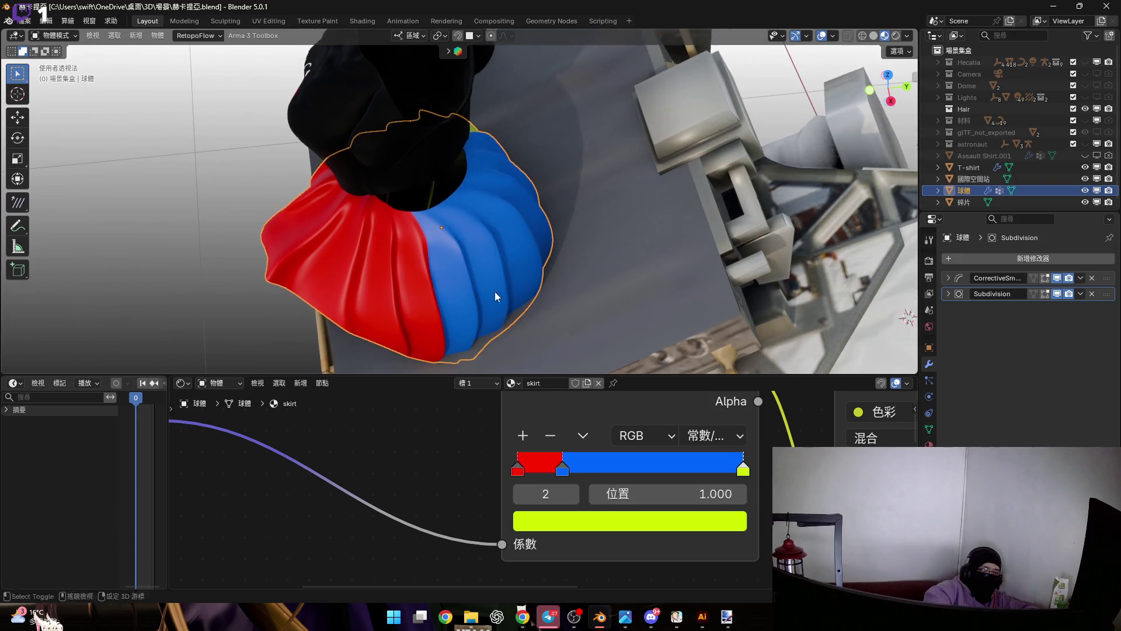
{"action": "double_click", "coordinate": [702, 495]}
{"action": "type", "text": "0.400"}
{"action": "key", "text": "Return"}
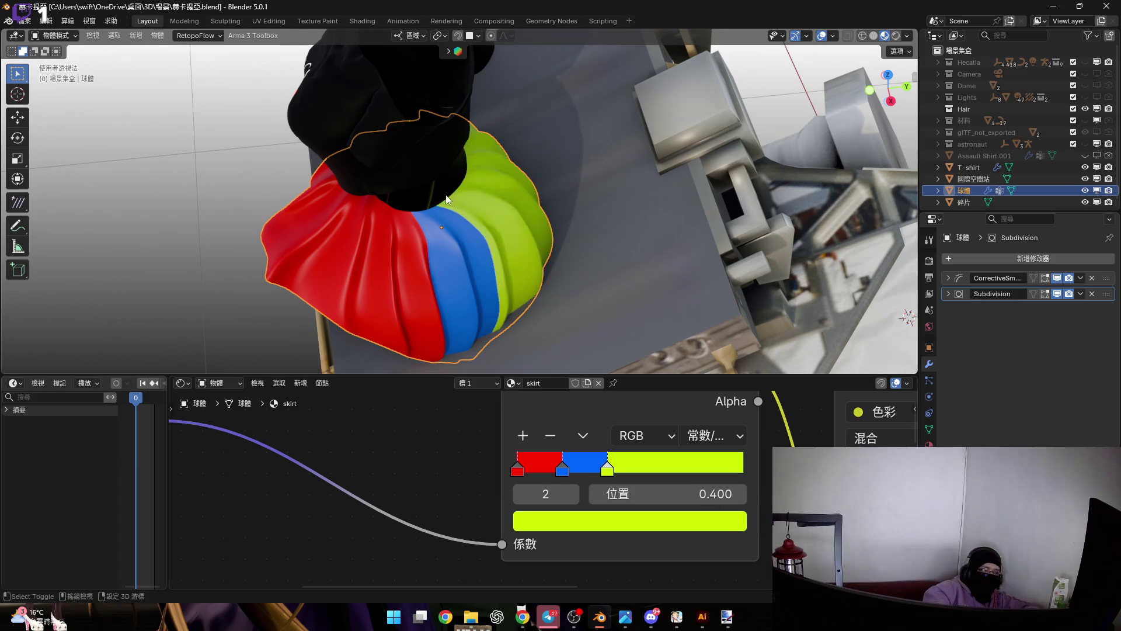
Slide the last stop right through 0.650 to about 0.827, widening the blue band.
{"action": "middle_click_drag", "start_coordinate": [409, 231], "coordinate": [501, 282]}
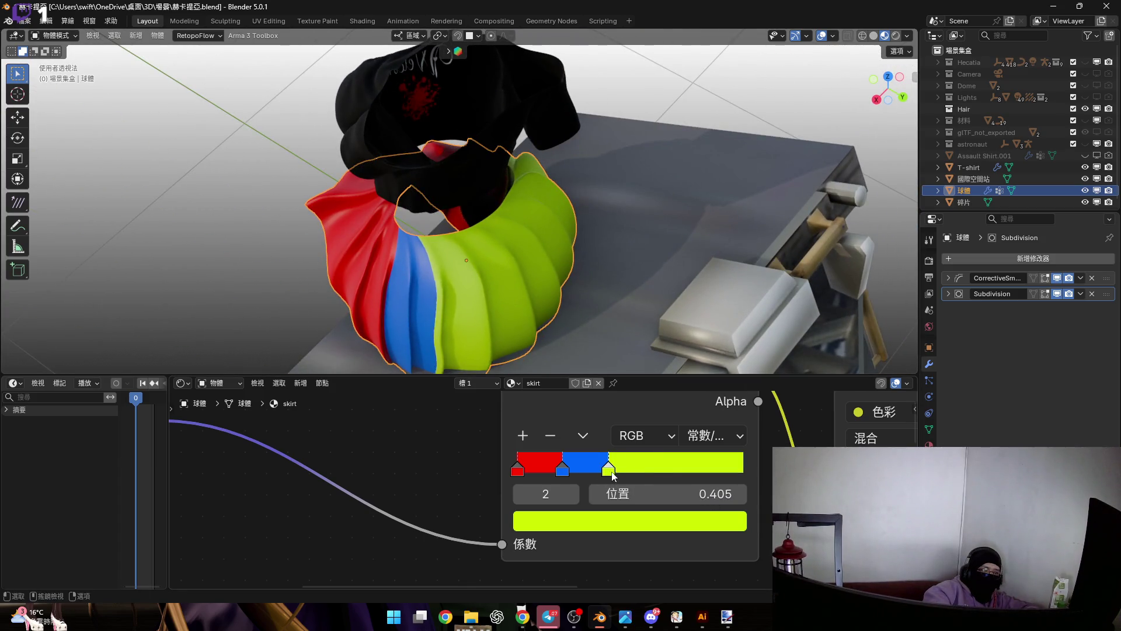
{"action": "left_click_drag", "start_coordinate": [611, 476], "coordinate": [667, 473]}
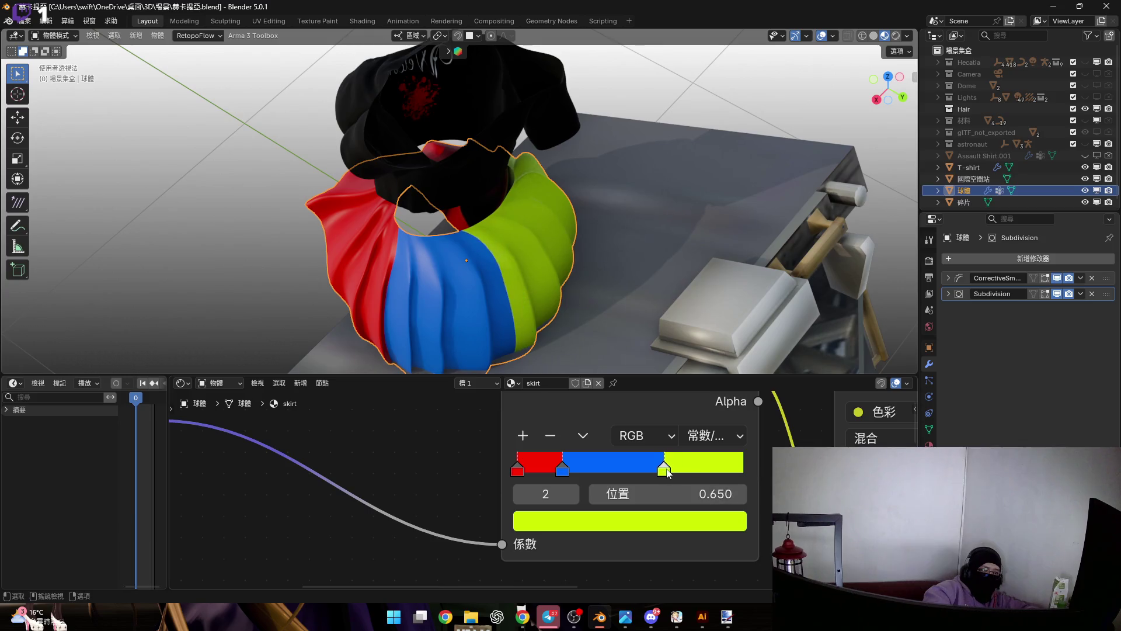
{"action": "left_click_drag", "start_coordinate": [668, 473], "coordinate": [704, 473]}
{"action": "mouse_move", "coordinate": [456, 262]}
{"action": "middle_mouse_down"}
{"action": "mouse_move", "coordinate": [409, 277]}
{"action": "mouse_move", "coordinate": [543, 274]}
{"action": "middle_mouse_up"}
{"action": "scroll", "coordinate": [486, 282], "scroll_direction": "down", "scroll_amount": 5}
Move the blue stop to position 0.200, leaving a narrow red band.
{"action": "mouse_move", "coordinate": [469, 267]}
{"action": "middle_mouse_down"}
{"action": "mouse_move", "coordinate": [512, 300]}
{"action": "mouse_move", "coordinate": [503, 284]}
{"action": "mouse_move", "coordinate": [484, 288]}
{"action": "middle_mouse_up"}
{"action": "left_click", "coordinate": [563, 471]}
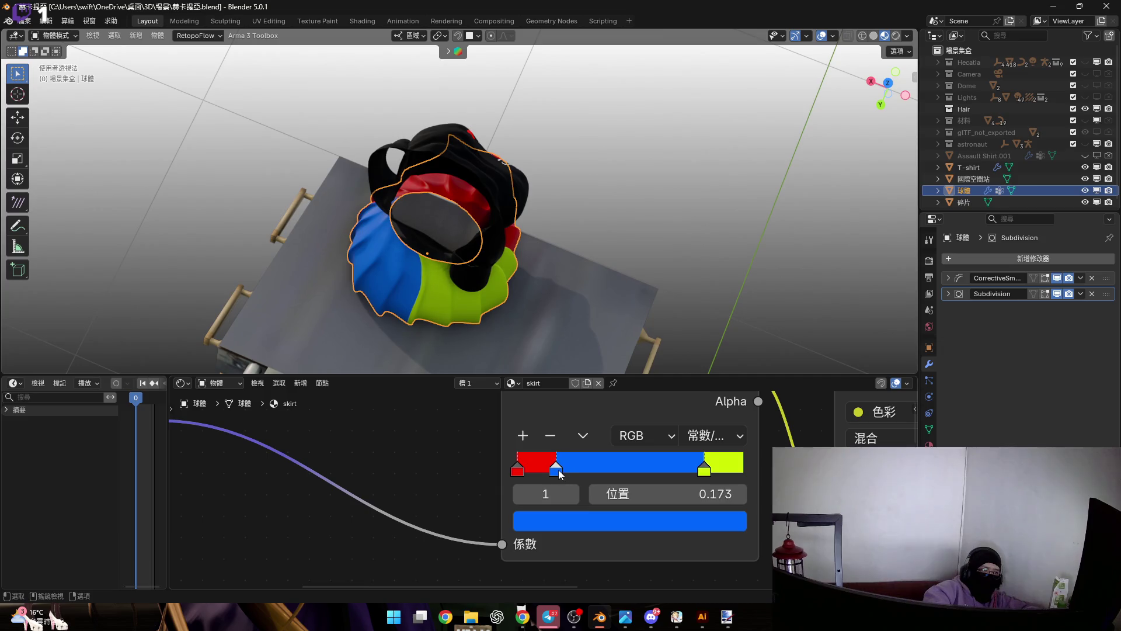
{"action": "middle_click_drag", "start_coordinate": [494, 336], "coordinate": [477, 283]}
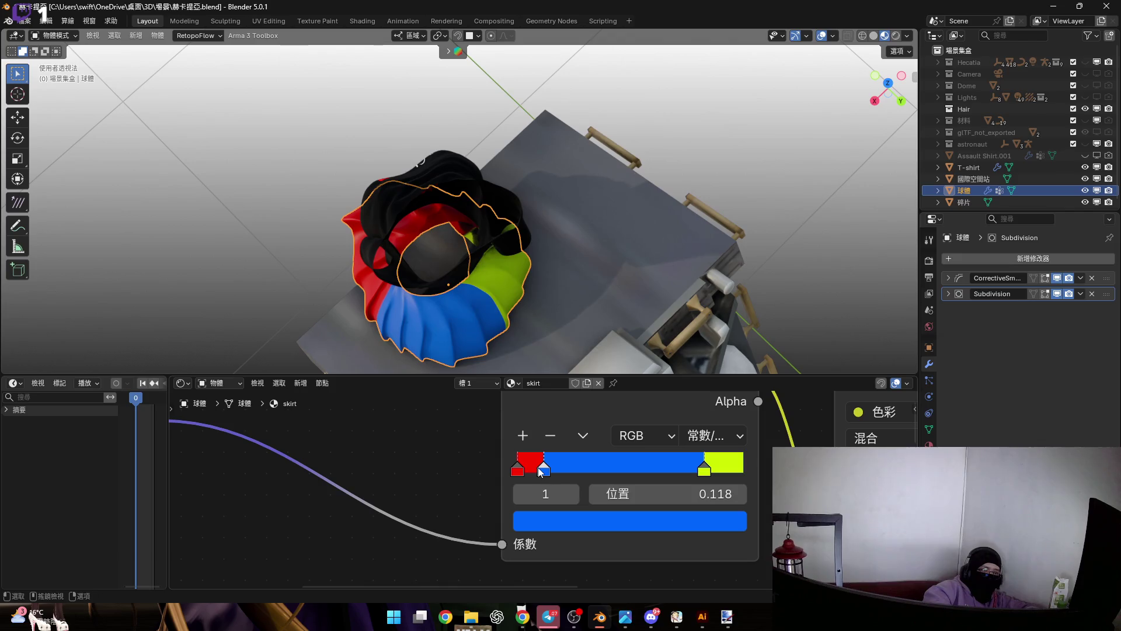
{"action": "left_click_drag", "start_coordinate": [540, 471], "coordinate": [561, 470]}
{"action": "scroll", "coordinate": [468, 418], "scroll_direction": "down", "scroll_amount": 3}
{"action": "middle_click_drag", "start_coordinate": [468, 418], "coordinate": [332, 460]}
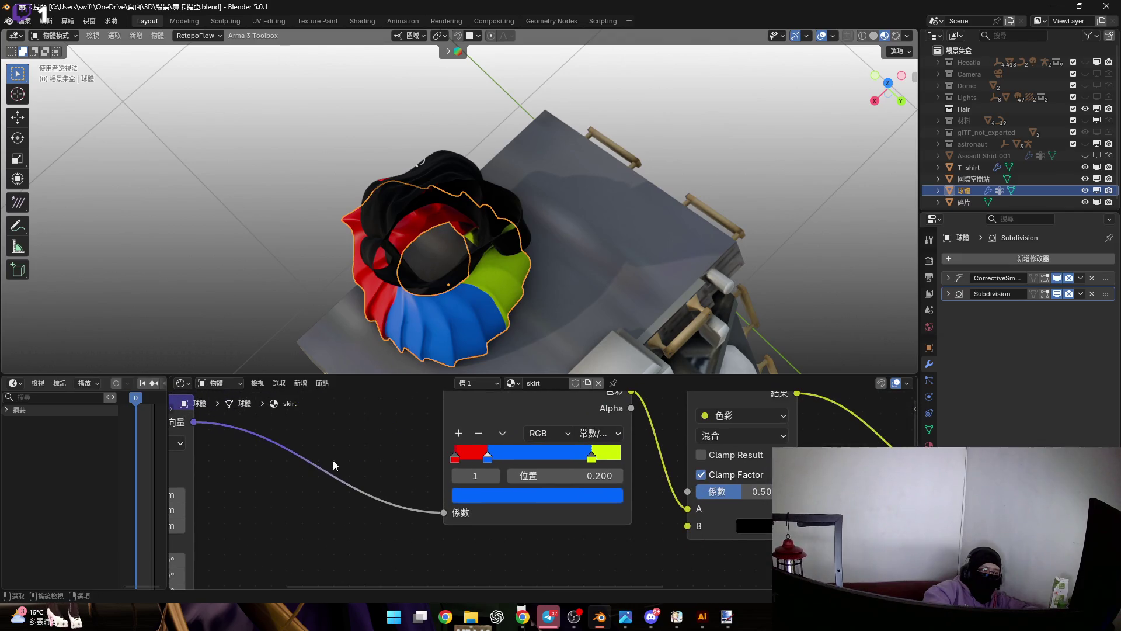
Test the mapping's Y rotation and Y location, resetting both back to 0.
{"action": "middle_click_drag", "start_coordinate": [423, 480], "coordinate": [561, 395]}
{"action": "scroll", "coordinate": [358, 467], "scroll_direction": "up", "scroll_amount": 1}
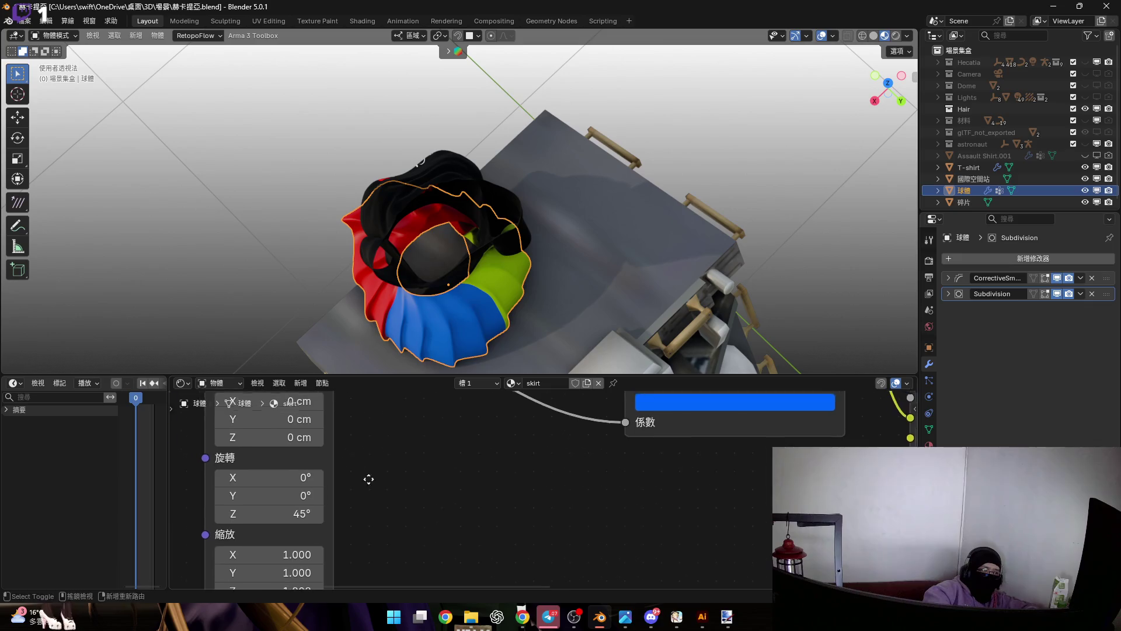
{"action": "left_click_drag", "start_coordinate": [324, 520], "coordinate": [350, 520]}
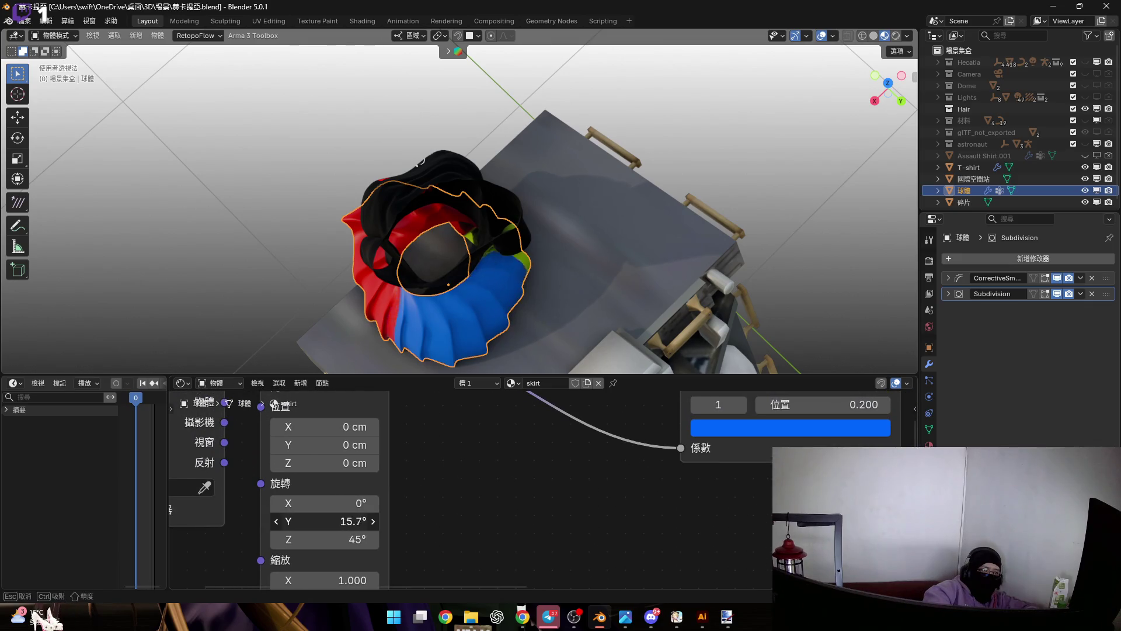
{"action": "key", "text": "Escape"}
{"action": "middle_click_drag", "start_coordinate": [490, 525], "coordinate": [503, 549]}
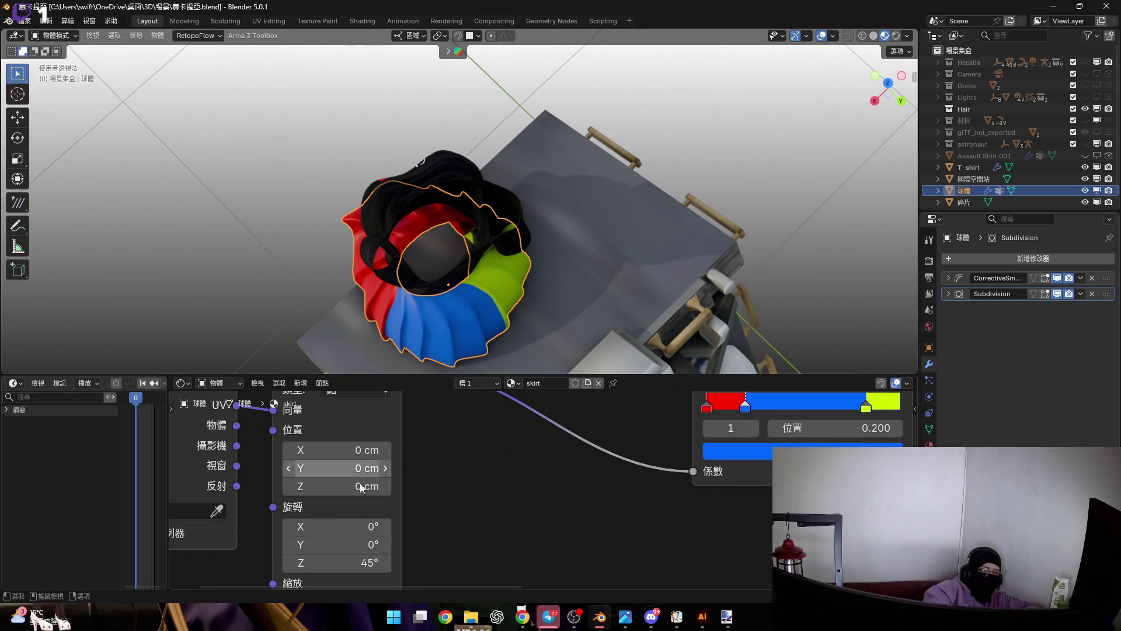
{"action": "mouse_move", "coordinate": [336, 468]}
{"action": "left_mouse_down"}
{"action": "mouse_move", "coordinate": [377, 468]}
{"action": "mouse_move", "coordinate": [350, 467]}
{"action": "left_mouse_up"}
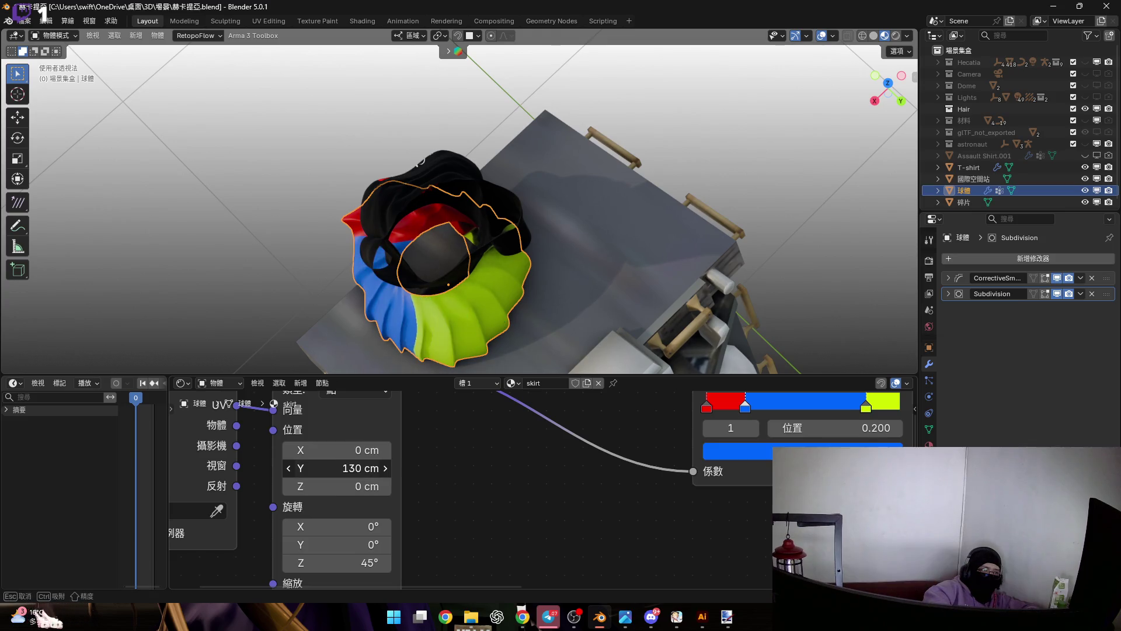
{"action": "key", "text": "Escape"}
{"action": "middle_click_drag", "start_coordinate": [550, 416], "coordinate": [443, 463]}
Try positive and negative Y location offsets on the mapping and cancel them.
{"action": "left_click_drag", "start_coordinate": [262, 514], "coordinate": [293, 514]}
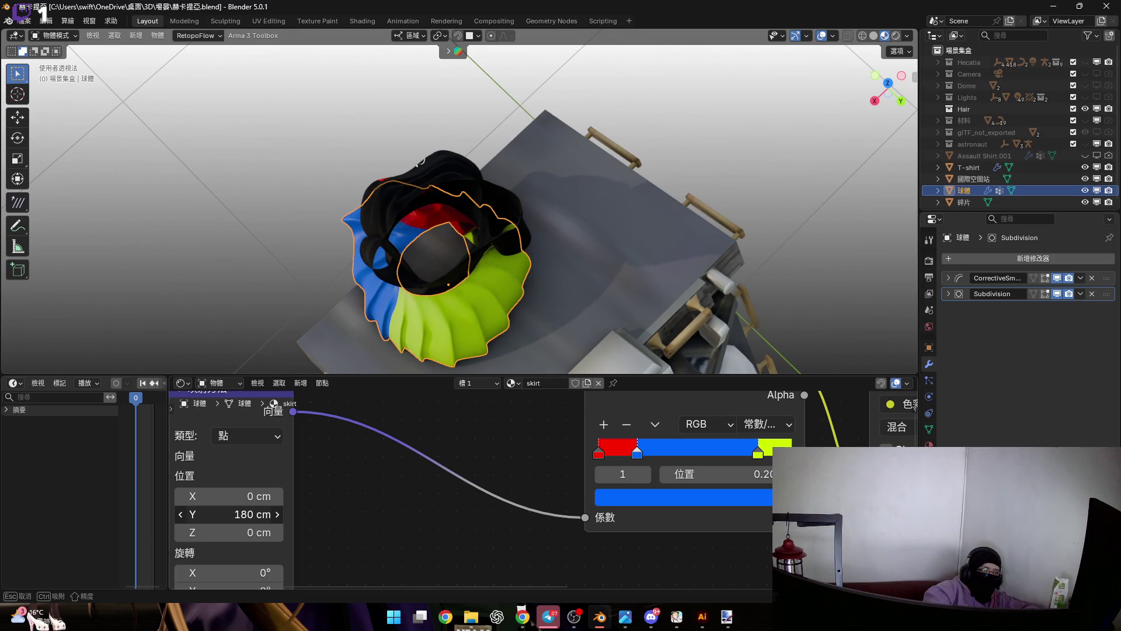
{"action": "left_click_drag", "start_coordinate": [264, 513], "coordinate": [289, 514]}
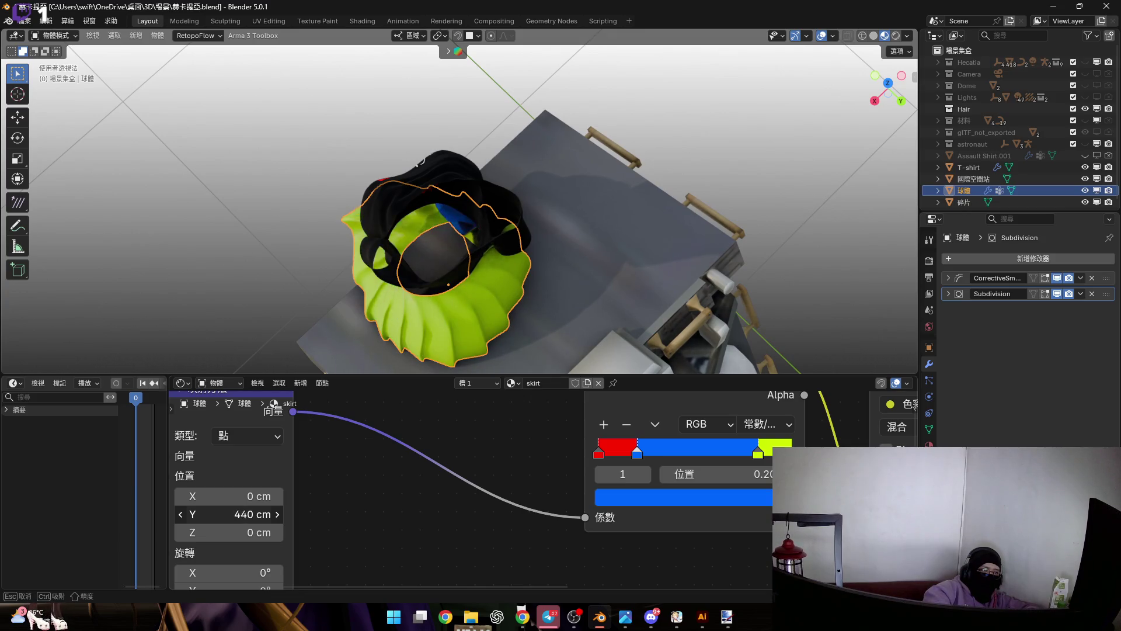
{"action": "key", "text": "Escape"}
{"action": "middle_click_drag", "start_coordinate": [411, 262], "coordinate": [333, 290]}
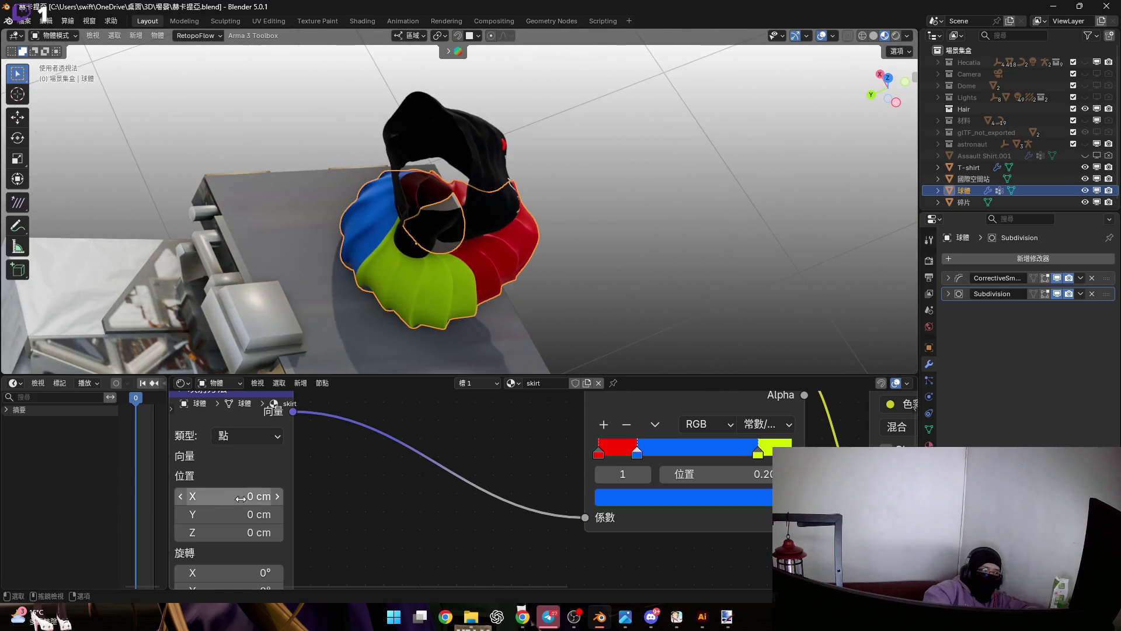
{"action": "left_click", "coordinate": [232, 513]}
{"action": "mouse_move", "coordinate": [232, 515]}
{"action": "left_mouse_down"}
{"action": "mouse_move", "coordinate": [214, 514]}
{"action": "mouse_move", "coordinate": [262, 514]}
{"action": "left_mouse_up"}
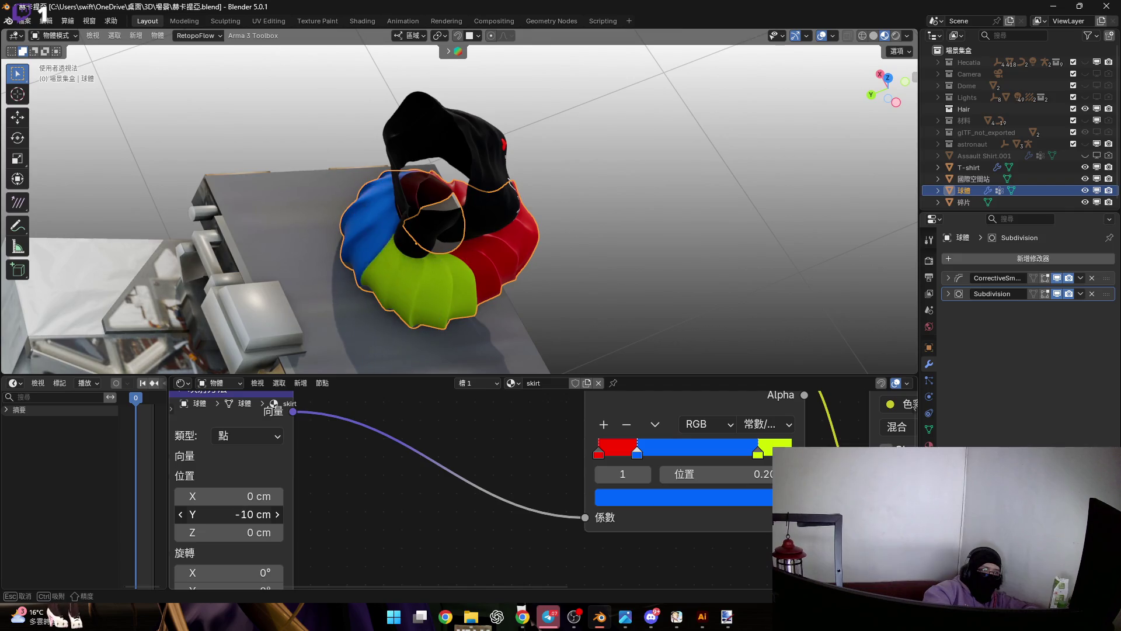
{"action": "key", "text": "Escape"}
Set the mapping's Y location to 100 cm, shifting the colour bands around the skirt.
{"action": "middle_click_drag", "start_coordinate": [385, 263], "coordinate": [412, 295]}
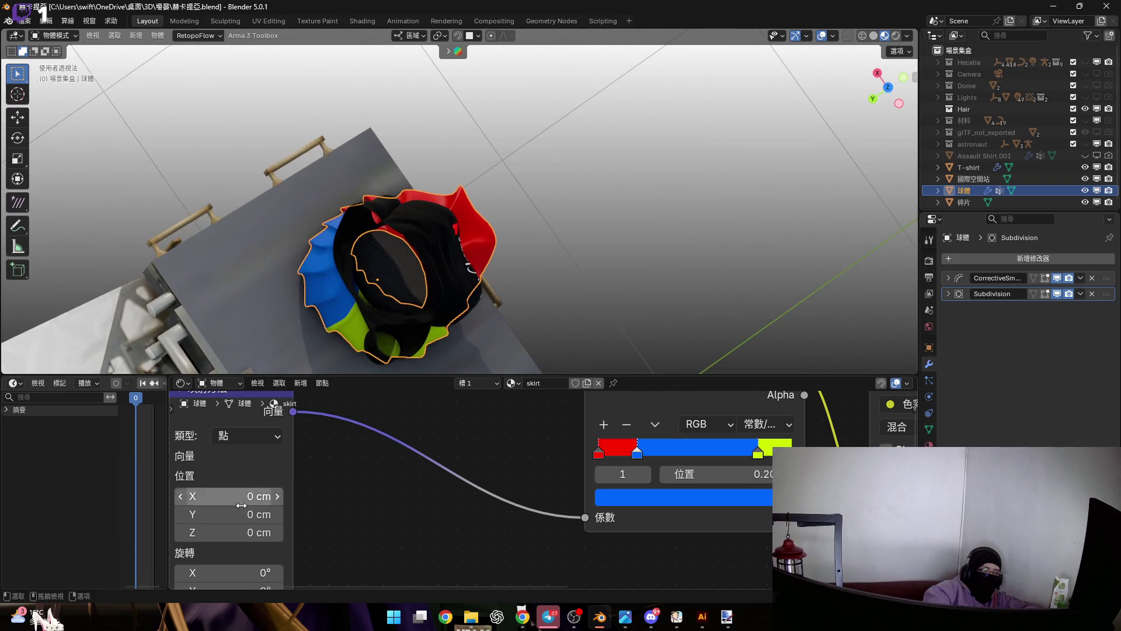
{"action": "left_click_drag", "start_coordinate": [232, 515], "coordinate": [263, 514]}
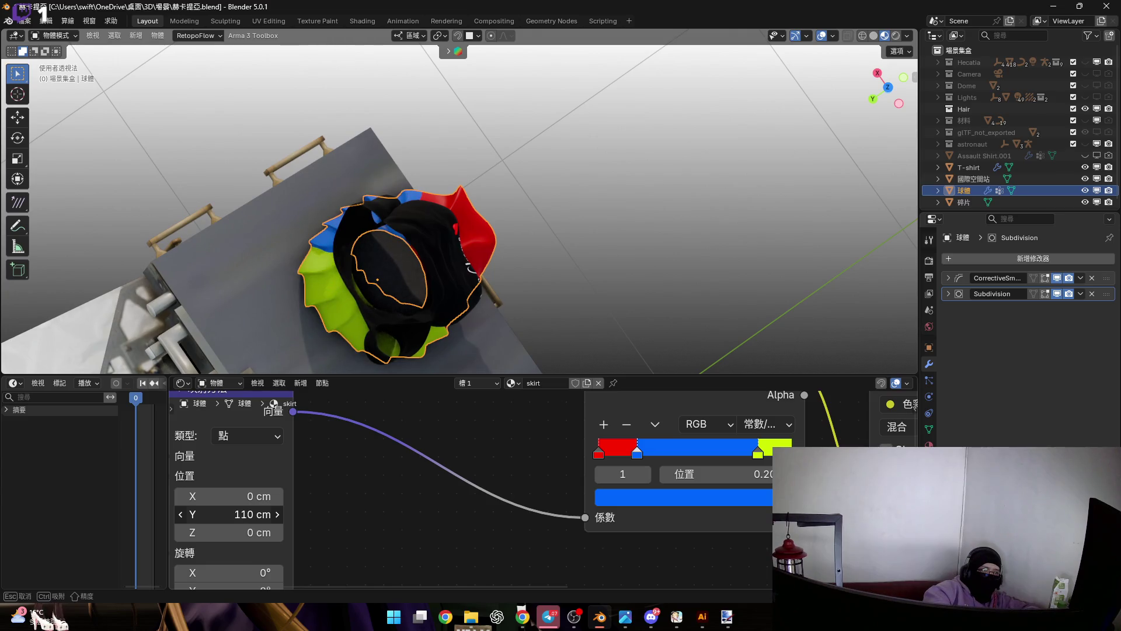
{"action": "left_click_drag", "start_coordinate": [246, 514], "coordinate": [254, 514]}
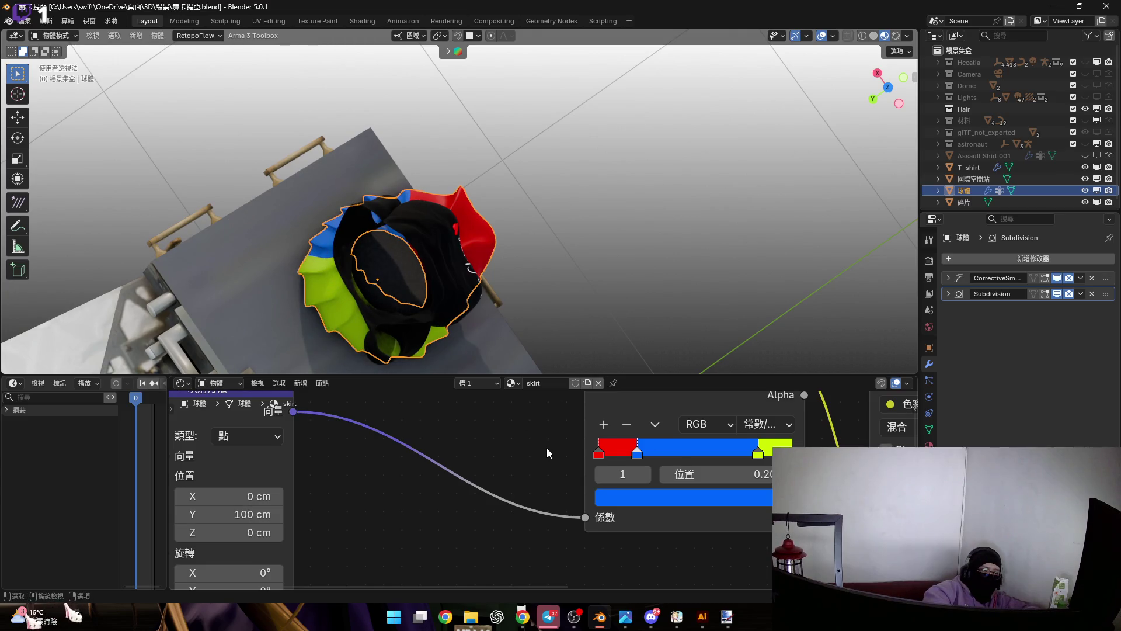
{"action": "middle_click_drag", "start_coordinate": [547, 447], "coordinate": [358, 465]}
{"action": "middle_click_drag", "start_coordinate": [438, 263], "coordinate": [487, 242]}
{"action": "scroll", "coordinate": [487, 242], "scroll_direction": "up", "scroll_amount": 2}
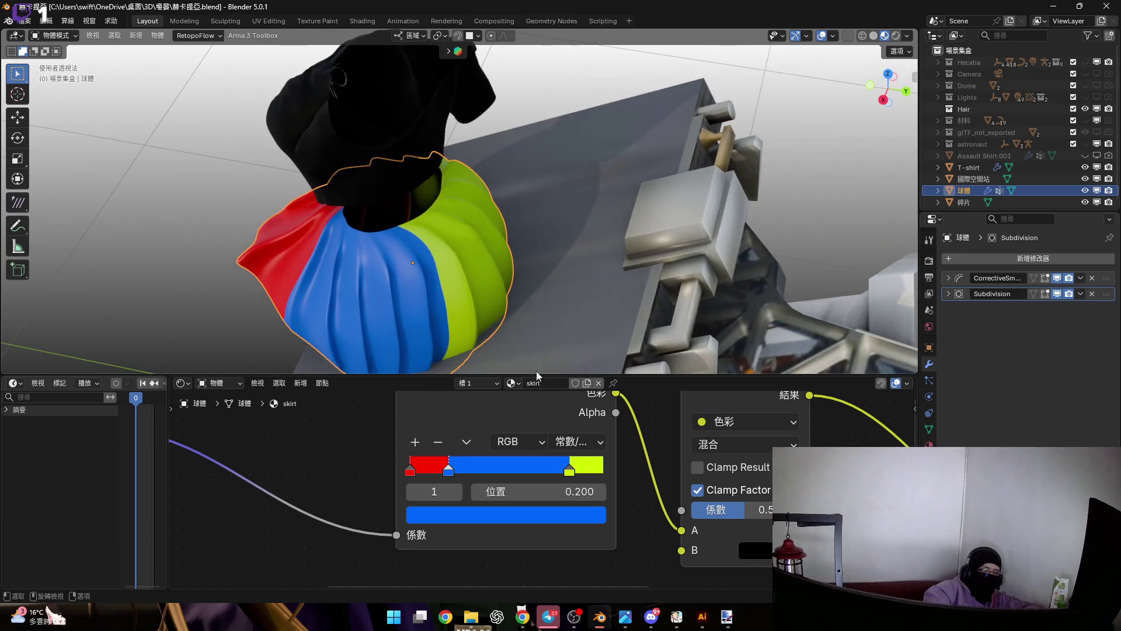
Set the last colour-ramp stop's position to 0.800, widening the green band.
{"action": "mouse_move", "coordinate": [570, 473]}
{"action": "left_mouse_down"}
{"action": "mouse_move", "coordinate": [515, 474]}
{"action": "mouse_move", "coordinate": [582, 473]}
{"action": "left_mouse_up"}
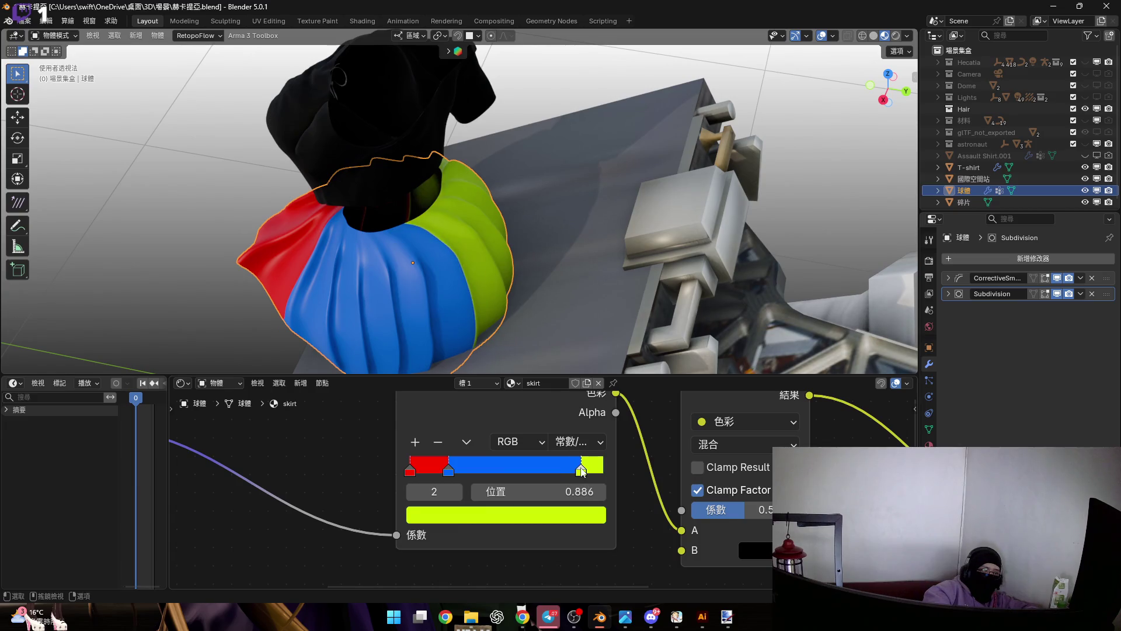
{"action": "left_click", "coordinate": [411, 471]}
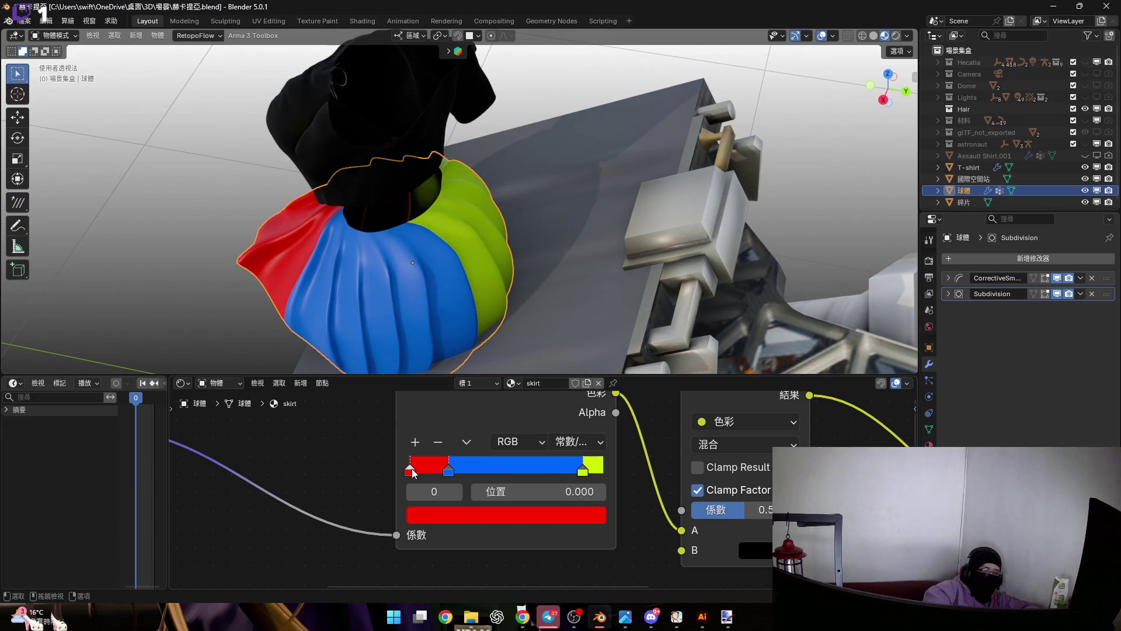
{"action": "left_click", "coordinate": [456, 471]}
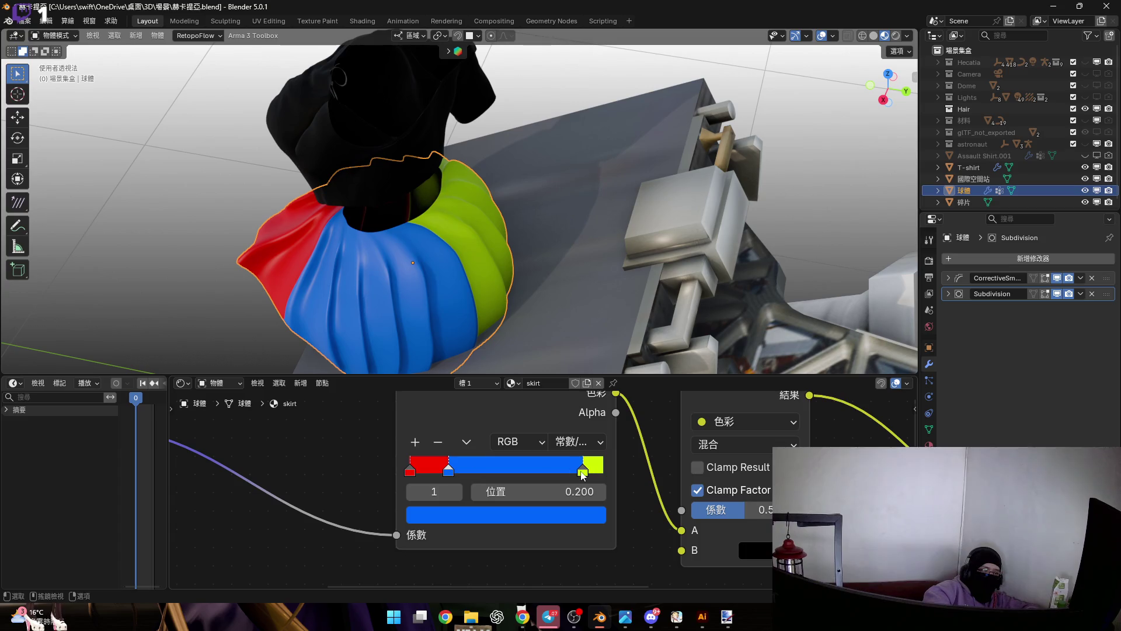
{"action": "left_click", "coordinate": [582, 473]}
{"action": "left_click", "coordinate": [553, 490]}
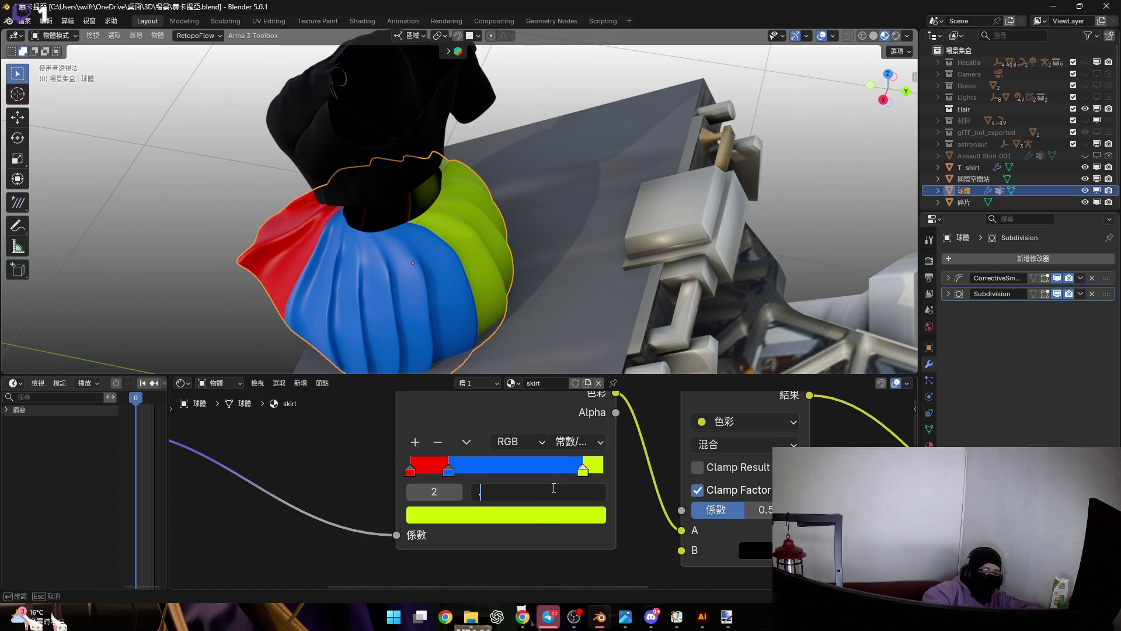
{"action": "type", "text": ".8"}
{"action": "key", "text": "Return"}
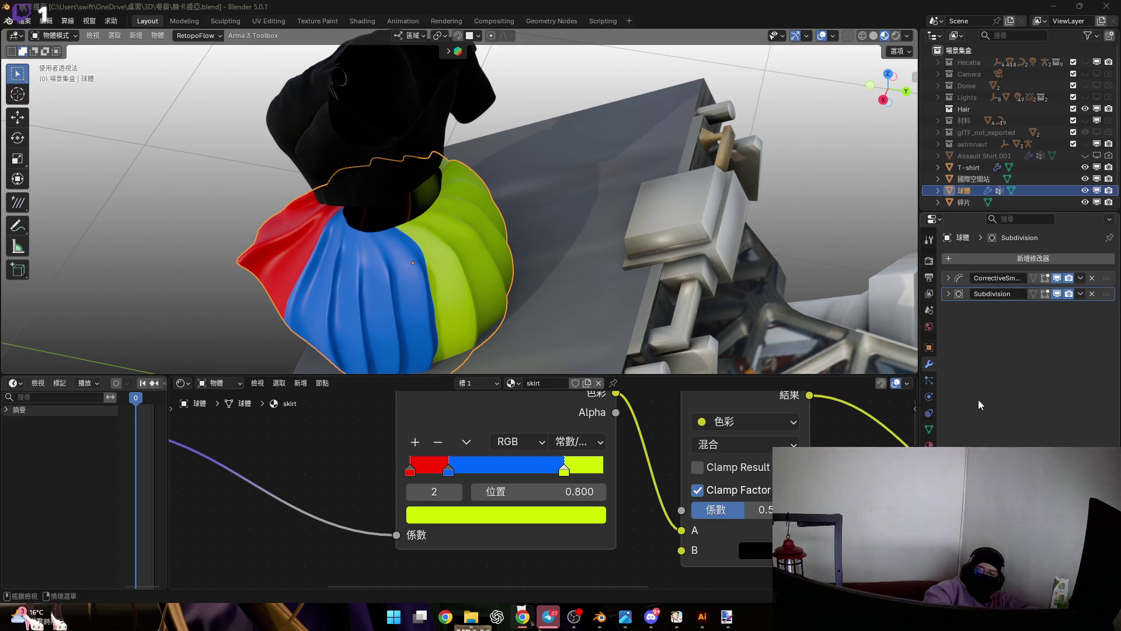
Check the blue stop still sits at 0.200 while inspecting the skirt from above.
{"action": "middle_click_drag", "start_coordinate": [371, 275], "coordinate": [548, 307]}
{"action": "scroll", "coordinate": [451, 477], "scroll_direction": "up", "scroll_amount": 1}
{"action": "left_click_drag", "start_coordinate": [451, 474], "coordinate": [453, 472]}
{"action": "mouse_move", "coordinate": [469, 255]}
{"action": "middle_mouse_down"}
{"action": "mouse_move", "coordinate": [581, 265]}
{"action": "mouse_move", "coordinate": [465, 298]}
{"action": "middle_mouse_up"}
{"action": "middle_click_drag", "start_coordinate": [270, 476], "coordinate": [491, 450]}
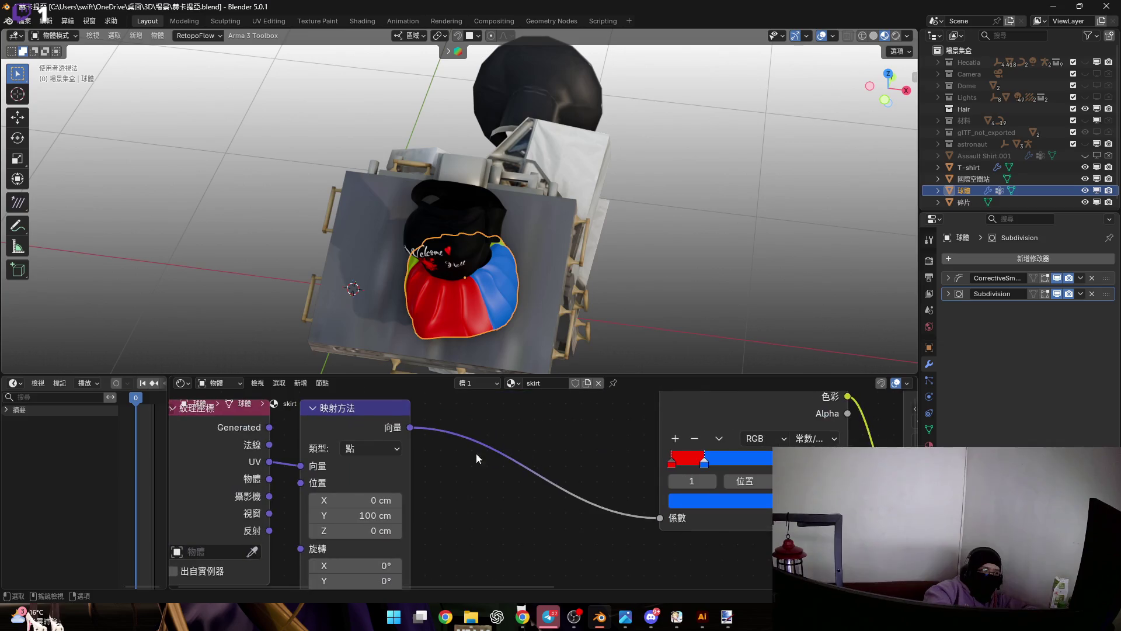
Rotate the mapping 45° around Z, turning the skirt's colour bands.
{"action": "mouse_move", "coordinate": [472, 332]}
{"action": "middle_mouse_down"}
{"action": "mouse_move", "coordinate": [544, 285]}
{"action": "mouse_move", "coordinate": [443, 327]}
{"action": "middle_mouse_up"}
{"action": "mouse_move", "coordinate": [368, 515]}
{"action": "left_mouse_down"}
{"action": "mouse_move", "coordinate": [332, 515]}
{"action": "mouse_move", "coordinate": [367, 515]}
{"action": "mouse_move", "coordinate": [354, 540]}
{"action": "mouse_move", "coordinate": [364, 540]}
{"action": "left_mouse_up"}
{"action": "scroll", "coordinate": [355, 515], "scroll_direction": "down", "scroll_amount": 2}
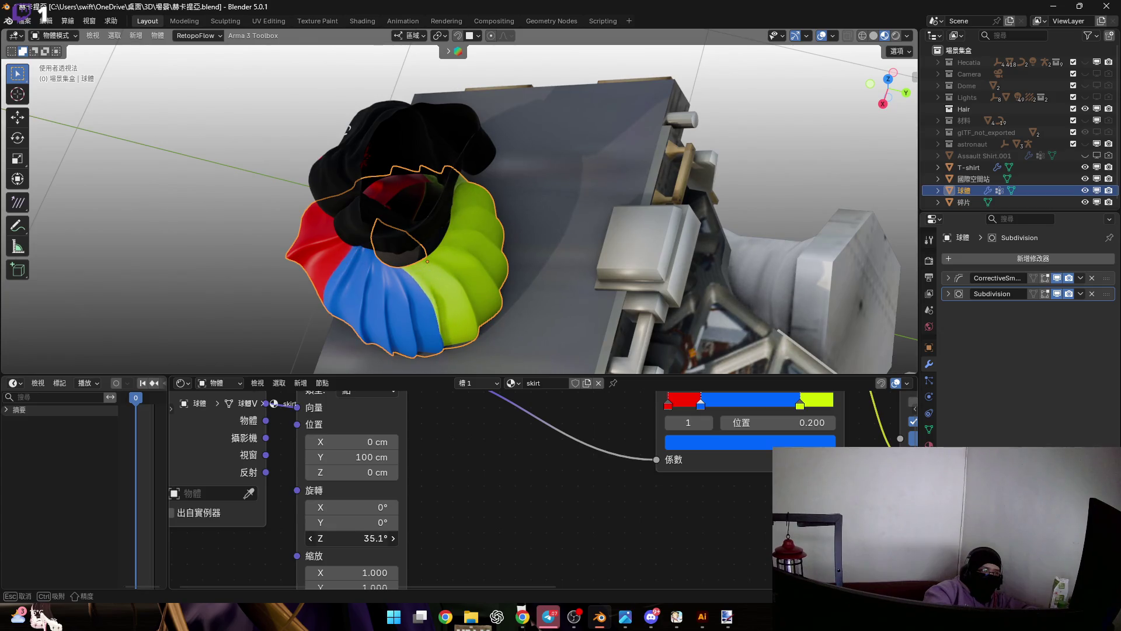
{"action": "key", "text": "Escape"}
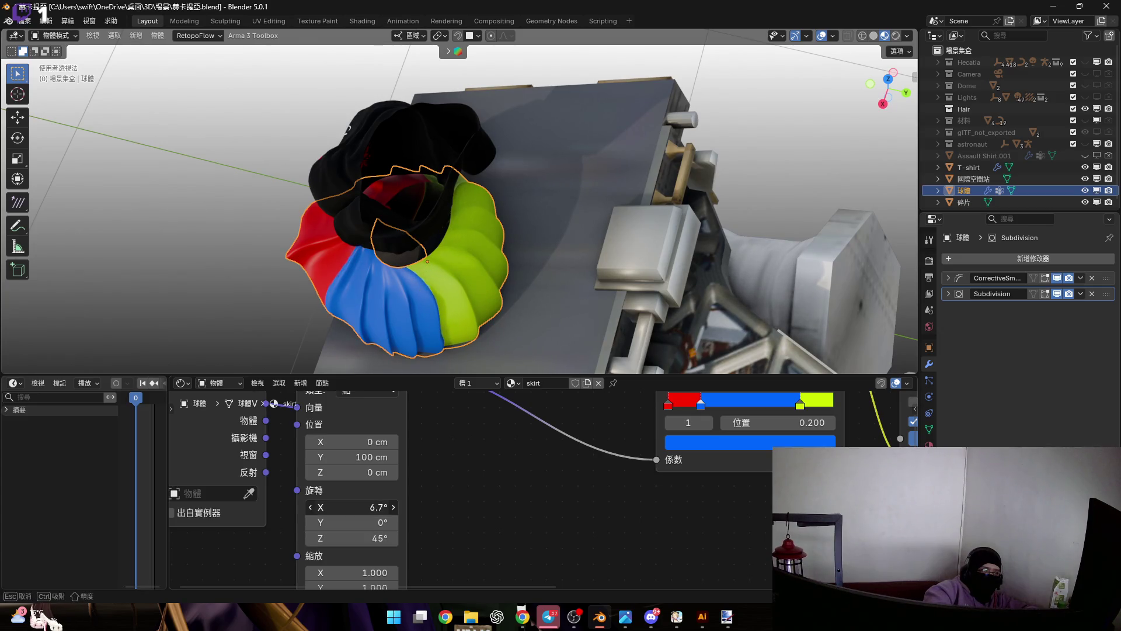
Discard trial Z and X location offsets, then slide the blue stop toward the ramp start.
{"action": "mouse_move", "coordinate": [341, 472]}
{"action": "left_mouse_down"}
{"action": "mouse_move", "coordinate": [368, 472]}
{"action": "mouse_move", "coordinate": [368, 442]}
{"action": "left_mouse_up"}
{"action": "key", "text": "Escape"}
{"action": "key", "text": "Escape"}
{"action": "key", "text": "Escape"}
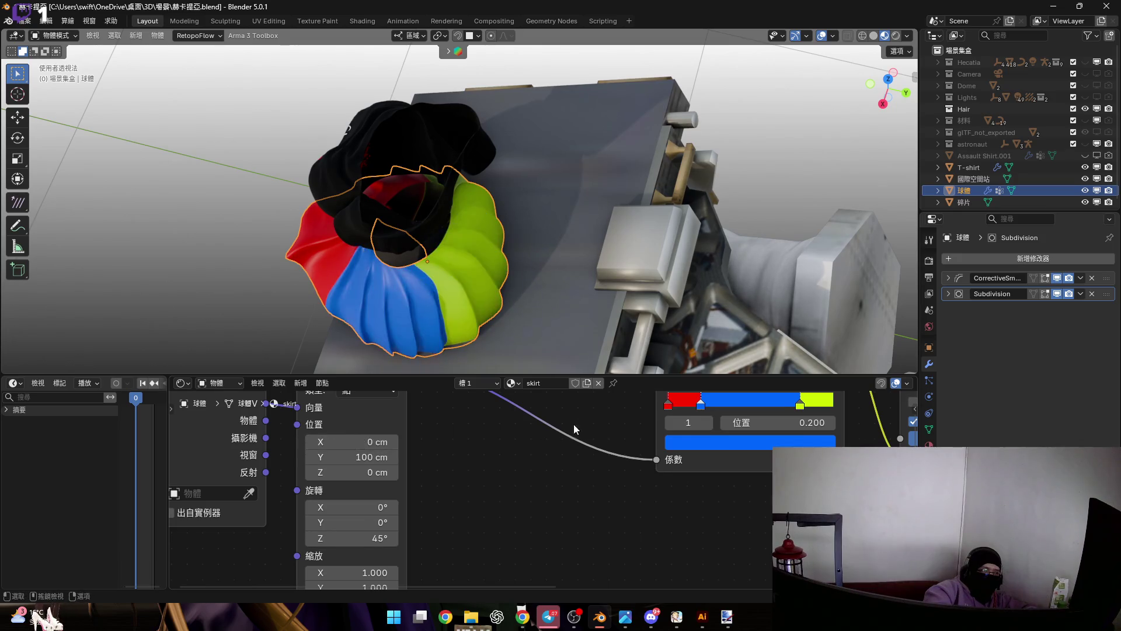
{"action": "middle_click_drag", "start_coordinate": [691, 415], "coordinate": [448, 493]}
{"action": "scroll", "coordinate": [449, 494], "scroll_direction": "up", "scroll_amount": 3}
{"action": "left_click_drag", "start_coordinate": [435, 506], "coordinate": [399, 506]}
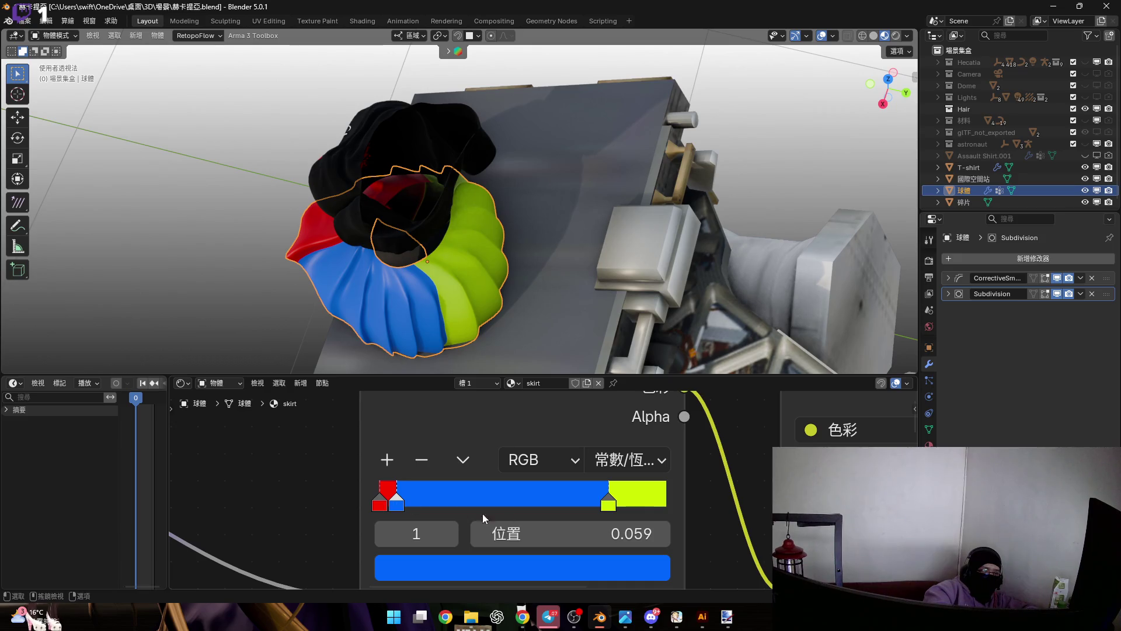
Set the blue colour stop's position to 0.050.
{"action": "left_click", "coordinate": [549, 534]}
{"action": "type", "text": "0.5"}
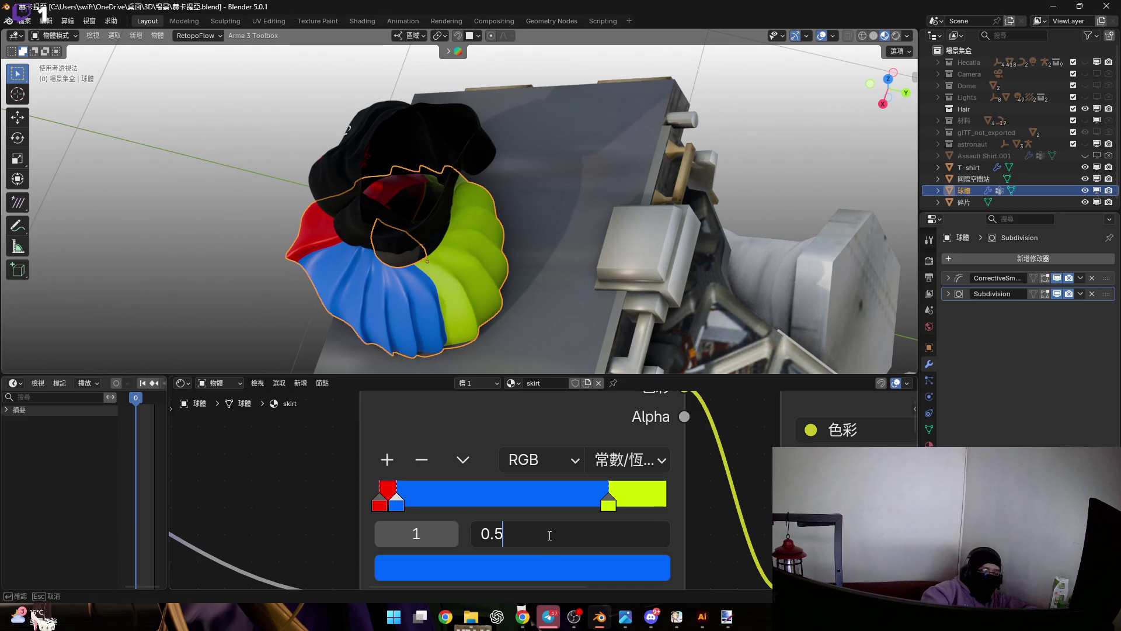
{"action": "key", "text": "Return"}
{"action": "middle_click_drag", "start_coordinate": [441, 286], "coordinate": [480, 305]}
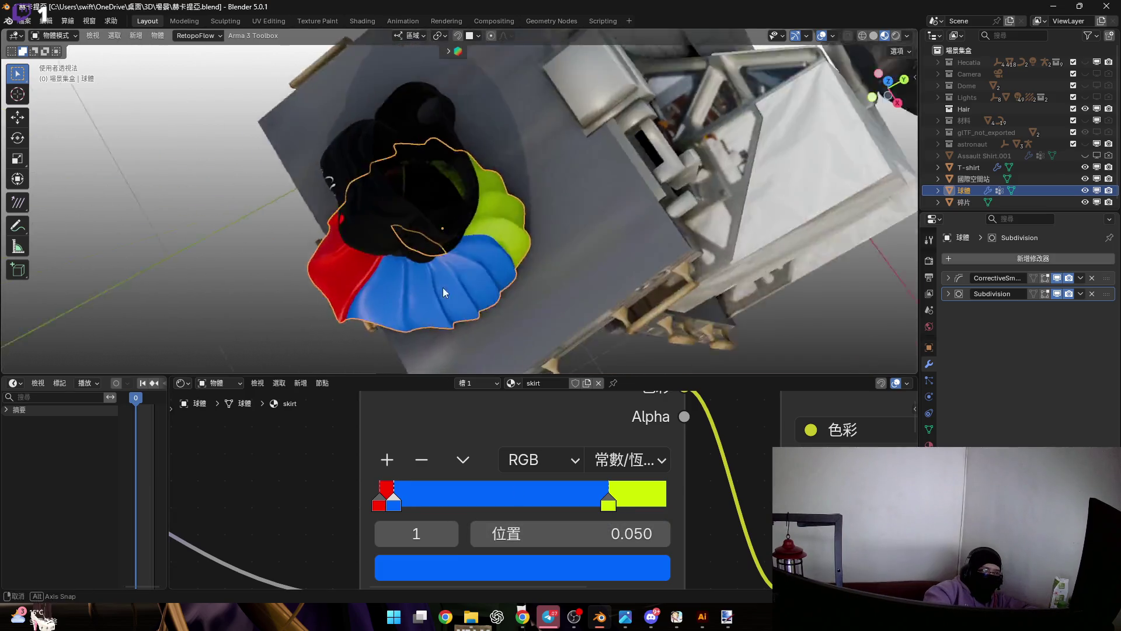
Drag a red stop to the far right end of the ramp, turning most of the skirt red.
{"action": "mouse_move", "coordinate": [434, 330]}
{"action": "middle_mouse_down"}
{"action": "mouse_move", "coordinate": [544, 310]}
{"action": "mouse_move", "coordinate": [536, 292]}
{"action": "mouse_move", "coordinate": [444, 321]}
{"action": "mouse_move", "coordinate": [411, 317]}
{"action": "middle_mouse_up"}
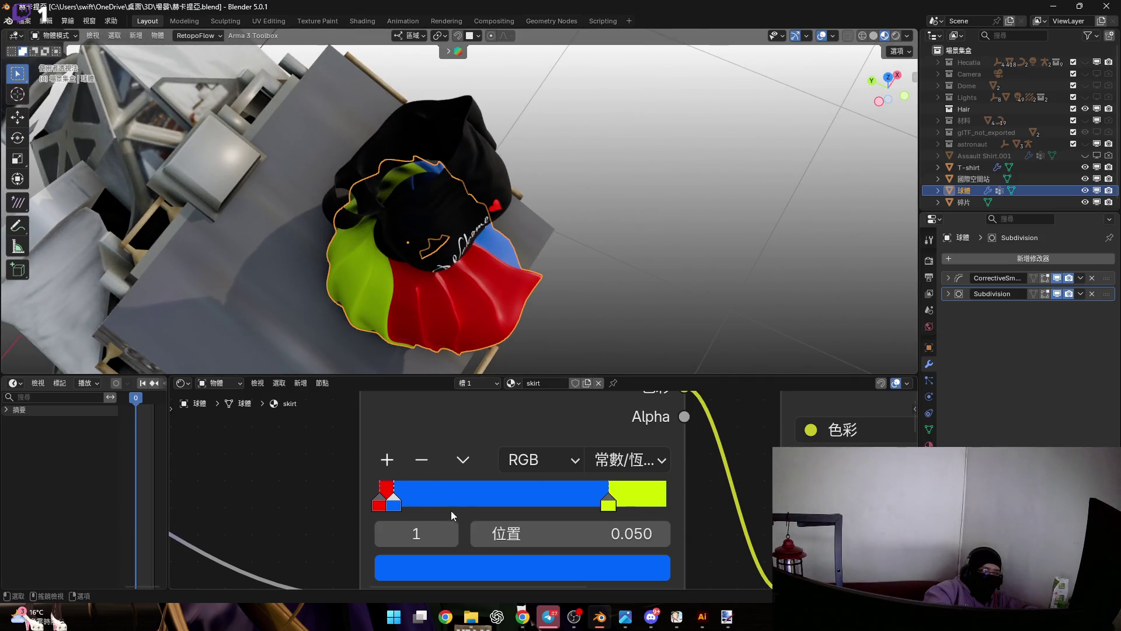
{"action": "left_click_drag", "start_coordinate": [385, 501], "coordinate": [701, 502]}
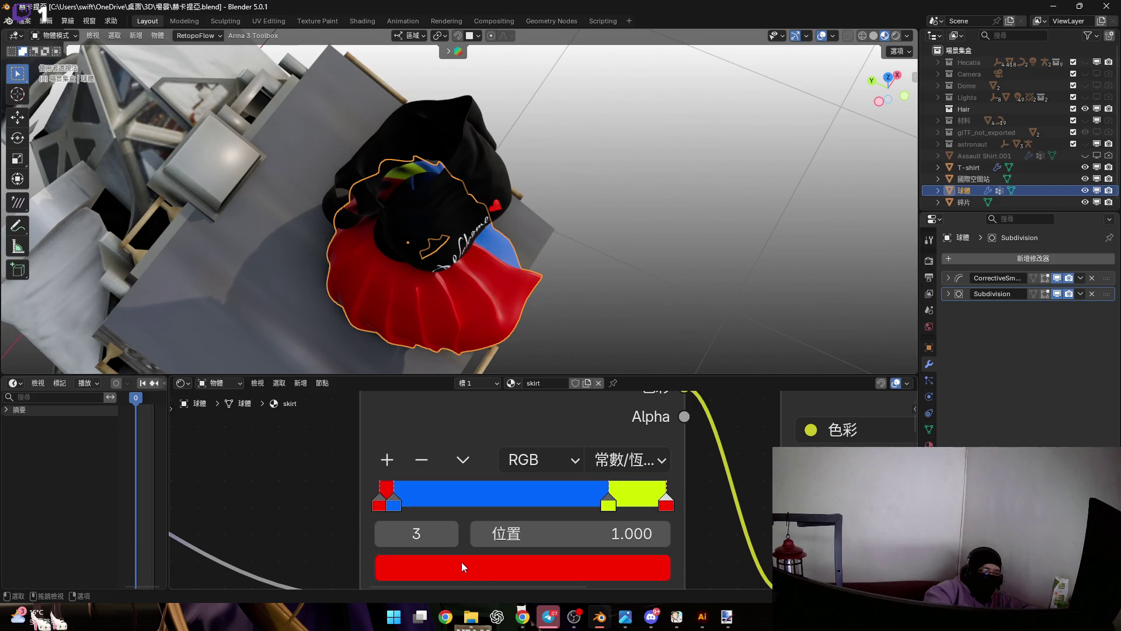
{"action": "left_click", "coordinate": [386, 502]}
{"action": "scroll", "coordinate": [385, 501], "scroll_direction": "down", "scroll_amount": 1}
Inspect the colours of both red stops in the picker without changing them.
{"action": "left_click", "coordinate": [459, 500]}
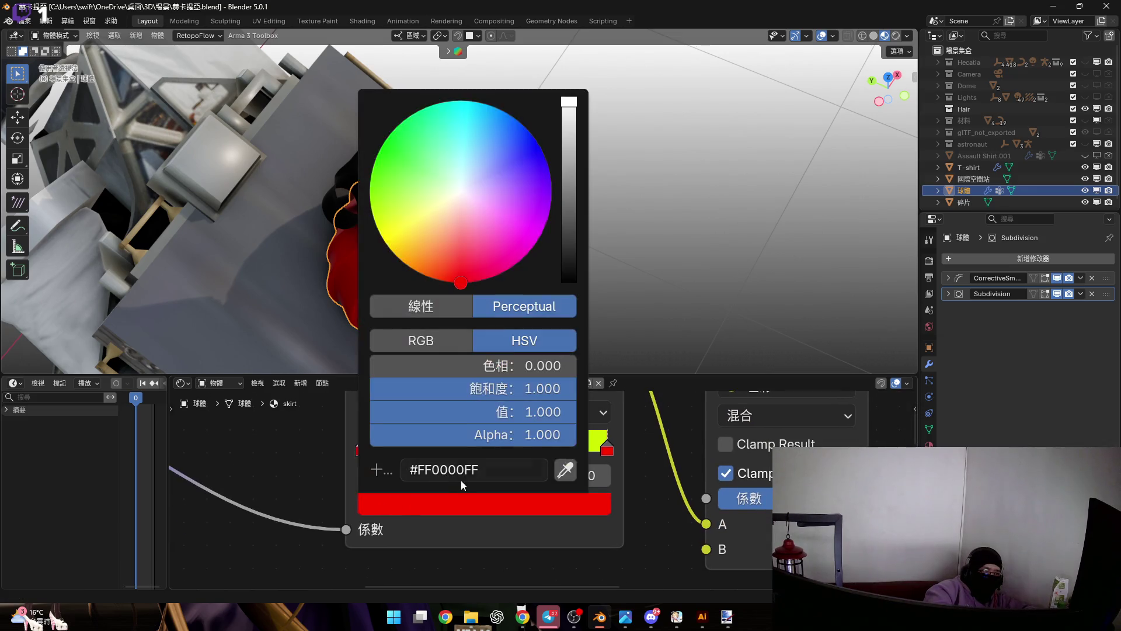
{"action": "key", "text": "Return"}
{"action": "left_click", "coordinate": [606, 449]}
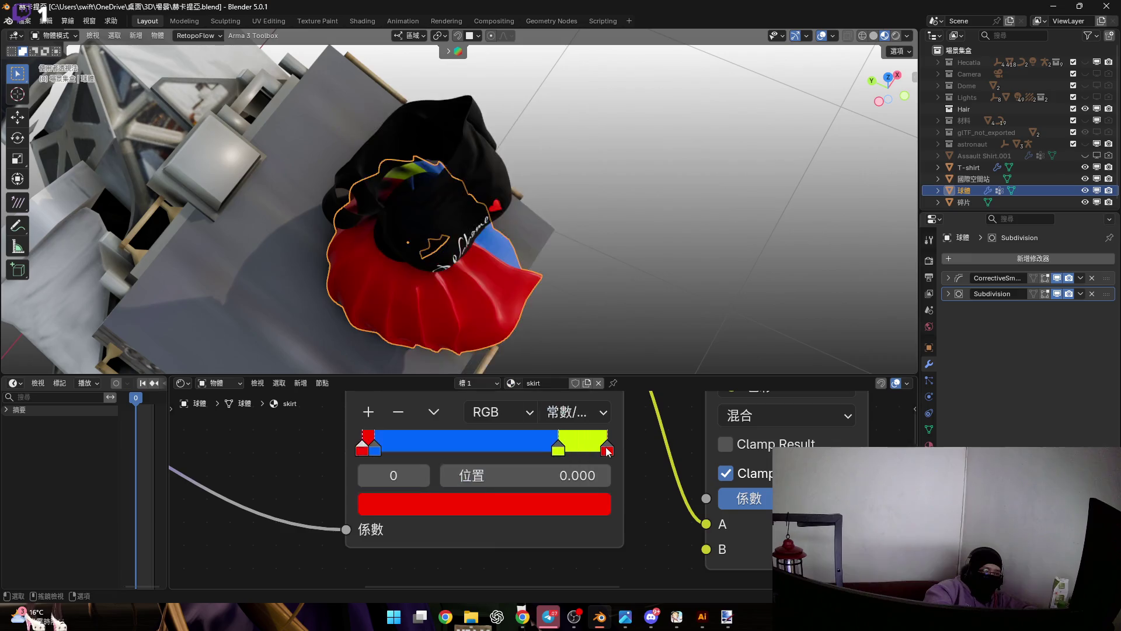
{"action": "left_click", "coordinate": [524, 505]}
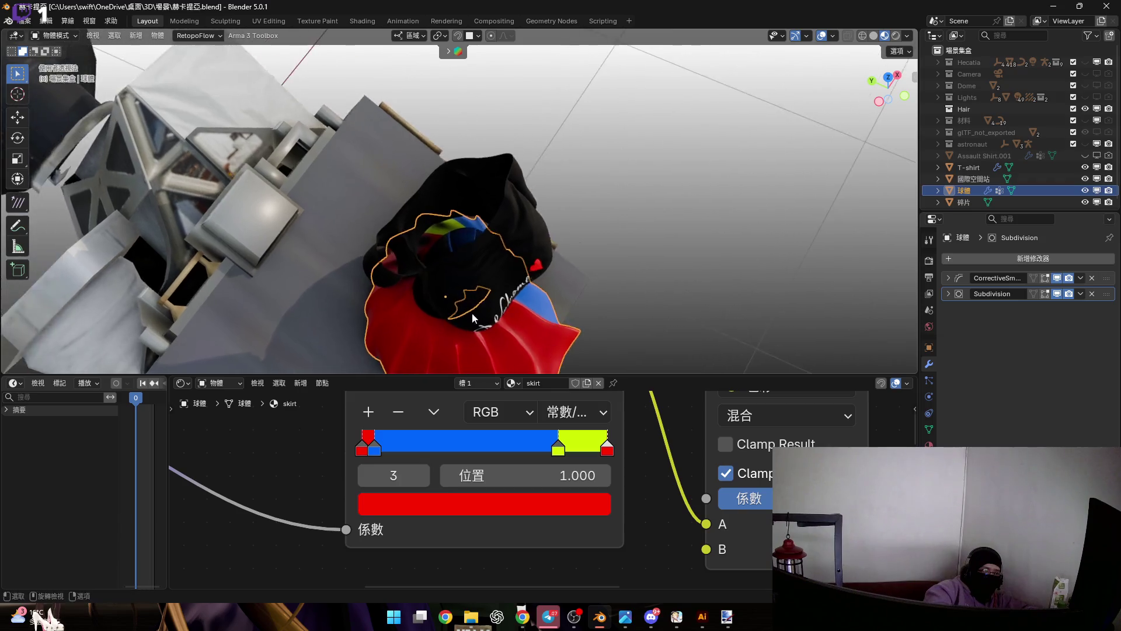
Move the green stop left to about 0.368, widening the green band.
{"action": "middle_click_drag", "start_coordinate": [468, 253], "coordinate": [454, 327]}
{"action": "scroll", "coordinate": [463, 247], "scroll_direction": "down", "scroll_amount": 3}
{"action": "scroll", "coordinate": [478, 254], "scroll_direction": "up", "scroll_amount": 3}
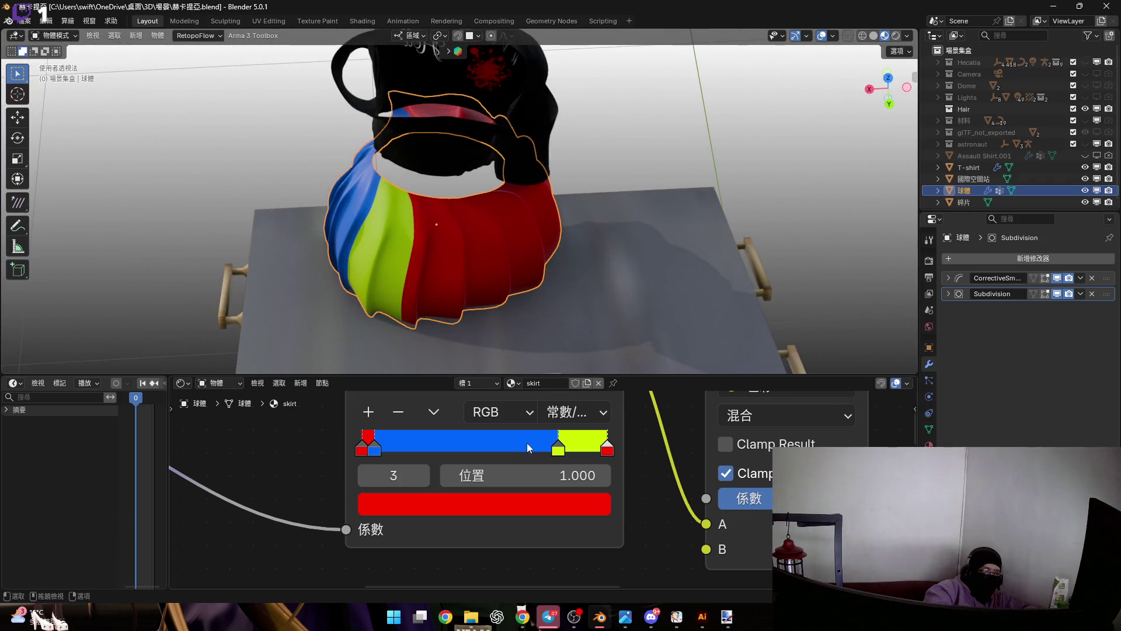
{"action": "left_click_drag", "start_coordinate": [557, 449], "coordinate": [450, 450]}
{"action": "mouse_move", "coordinate": [406, 285]}
{"action": "middle_mouse_down"}
{"action": "mouse_move", "coordinate": [508, 288]}
{"action": "mouse_move", "coordinate": [516, 279]}
{"action": "middle_mouse_up"}
After cancelled green-stop trials, set blue to 0.200 and green to about 0.786.
{"action": "left_click_drag", "start_coordinate": [450, 449], "coordinate": [517, 450]}
{"action": "key", "text": "Escape"}
{"action": "left_click_drag", "start_coordinate": [605, 449], "coordinate": [620, 445]}
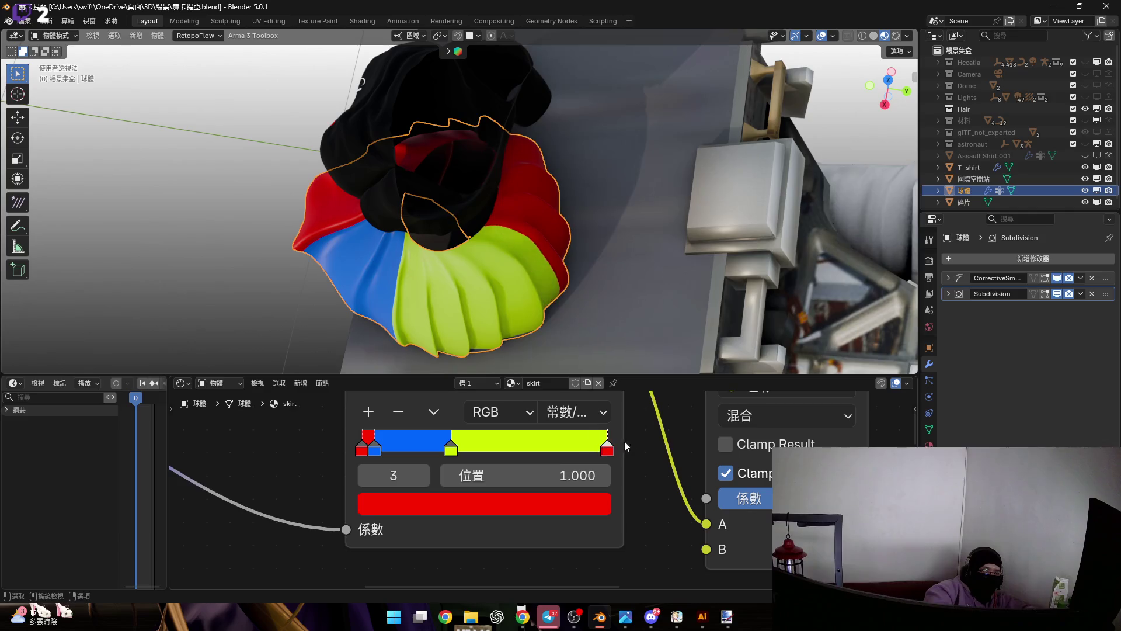
{"action": "left_click_drag", "start_coordinate": [450, 450], "coordinate": [516, 449]}
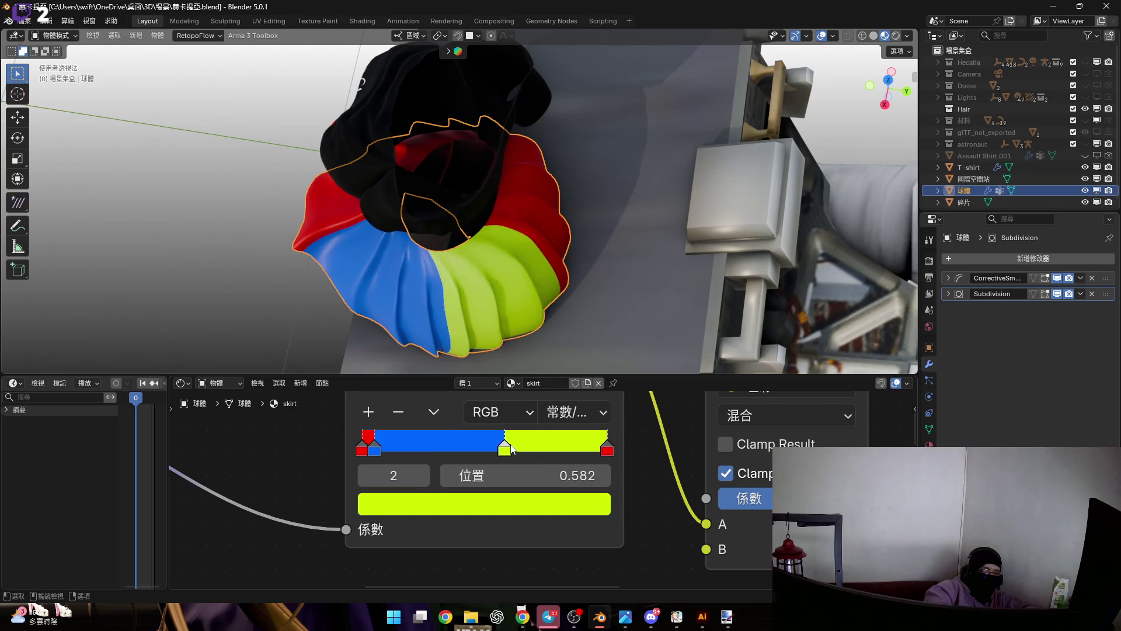
{"action": "key", "text": "Escape"}
{"action": "left_click_drag", "start_coordinate": [408, 448], "coordinate": [556, 440]}
{"action": "left_click_drag", "start_coordinate": [369, 447], "coordinate": [472, 449]}
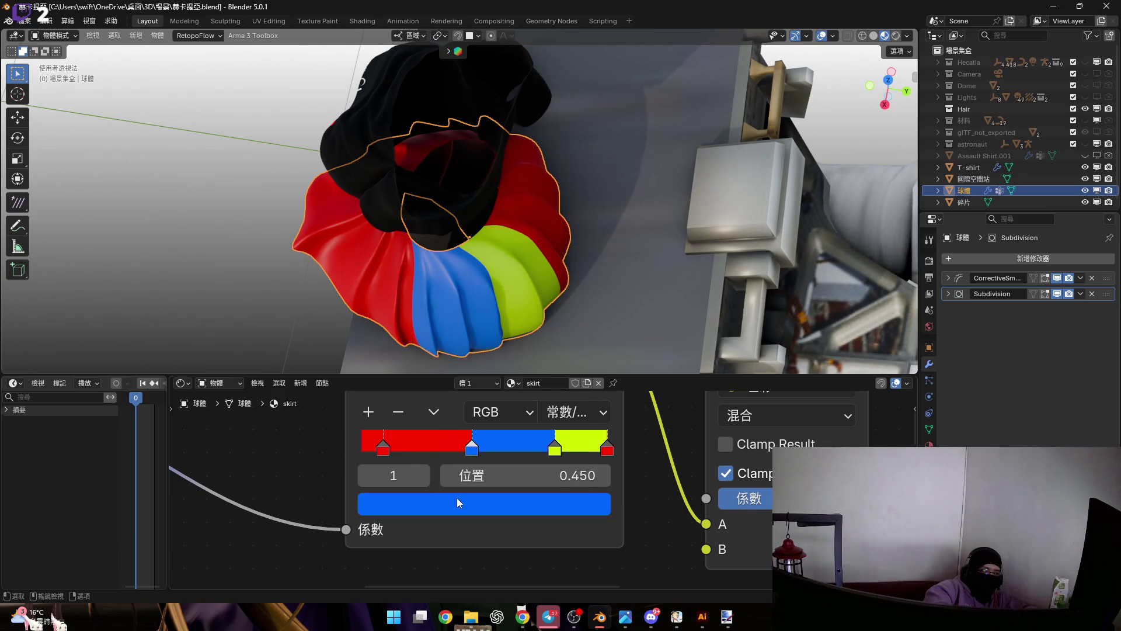
Move the red stop to 0.150, paste the blue hex onto it, then undo back to red.
{"action": "left_click", "coordinate": [456, 497]}
{"action": "left_click", "coordinate": [488, 468]}
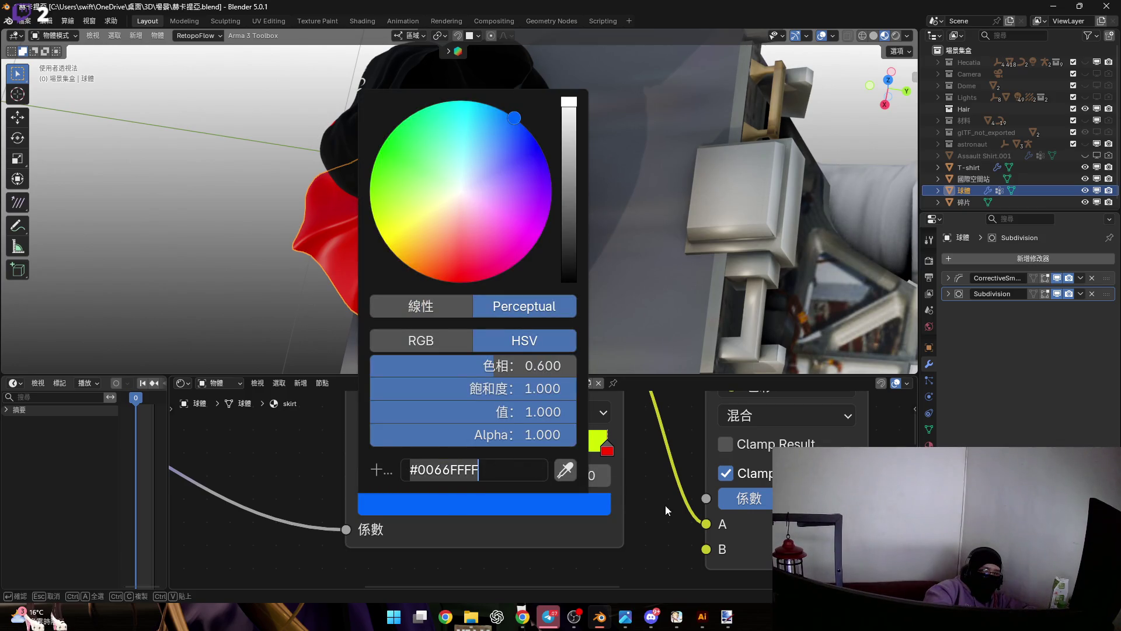
{"action": "key", "text": "Return"}
{"action": "left_click_drag", "start_coordinate": [390, 445], "coordinate": [404, 446]}
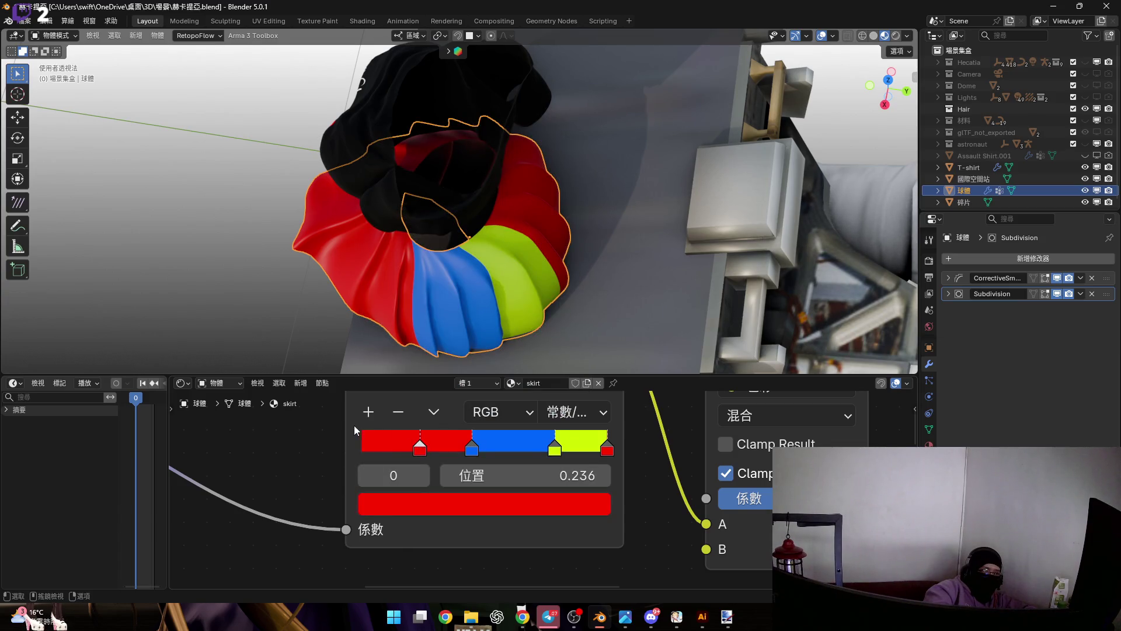
{"action": "left_click", "coordinate": [409, 497]}
{"action": "left_click", "coordinate": [466, 478]}
{"action": "type", "text": "#0066FFFF"}
{"action": "key", "text": "Return"}
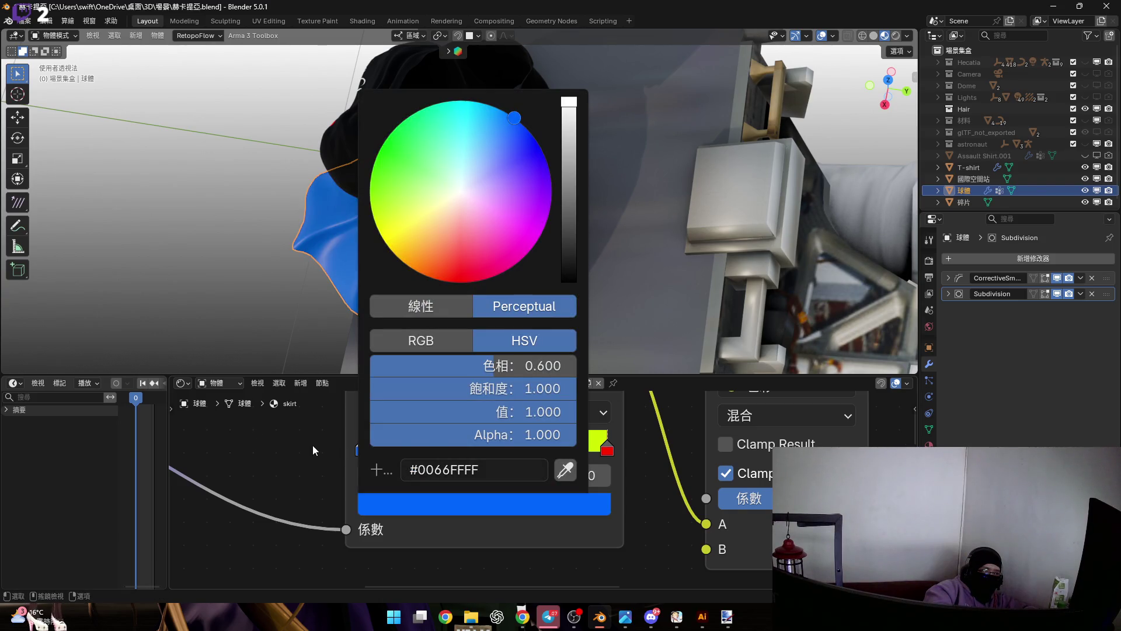
{"action": "mouse_move", "coordinate": [343, 231]}
{"action": "middle_mouse_down"}
{"action": "mouse_move", "coordinate": [517, 243]}
{"action": "mouse_move", "coordinate": [360, 234]}
{"action": "mouse_move", "coordinate": [412, 239]}
{"action": "middle_mouse_up"}
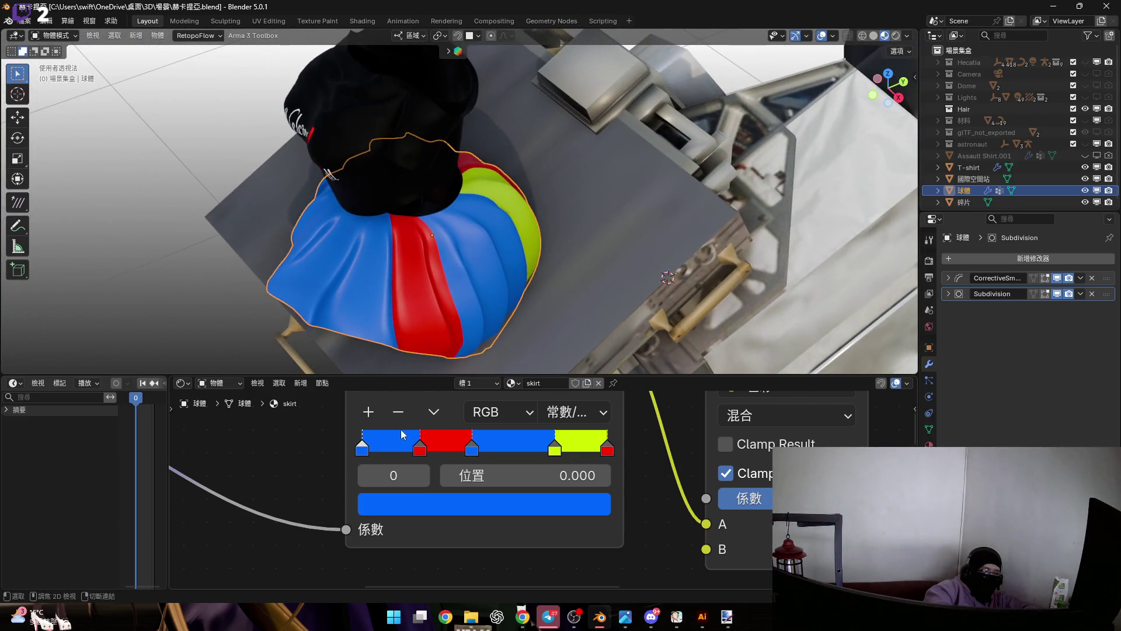
{"action": "middle_click_drag", "start_coordinate": [336, 260], "coordinate": [452, 279]}
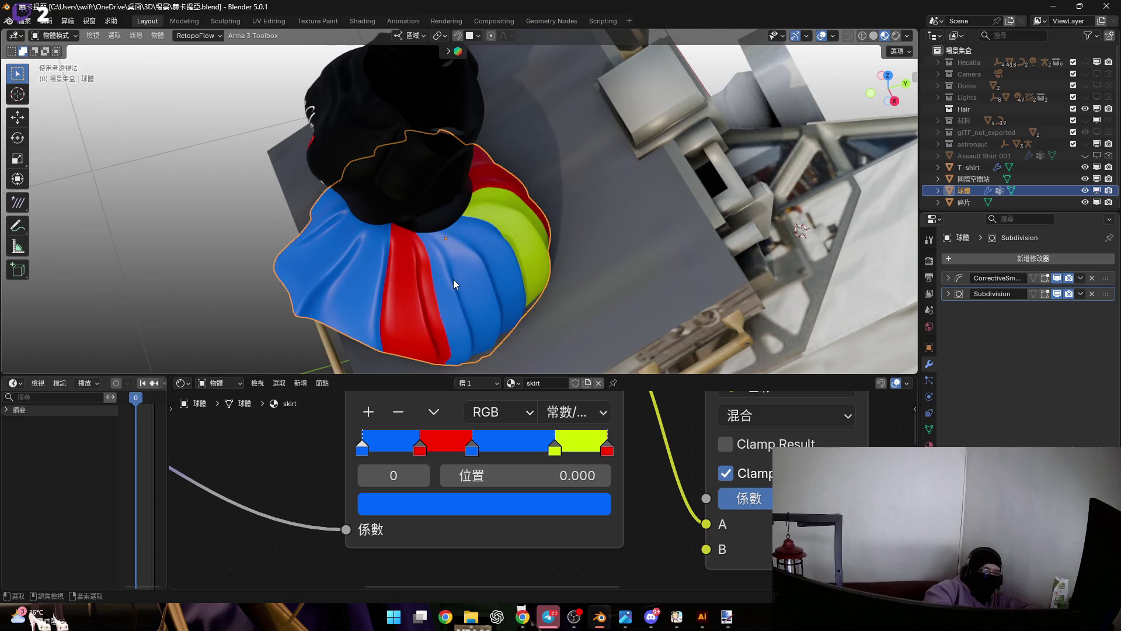
{"action": "key", "text": "ctrl+z"}
Shift the first stop to about 0.343 and set the blue stop's position to 0.200.
{"action": "mouse_move", "coordinate": [362, 448]}
{"action": "left_mouse_down"}
{"action": "mouse_move", "coordinate": [432, 445]}
{"action": "mouse_move", "coordinate": [318, 445]}
{"action": "left_mouse_up"}
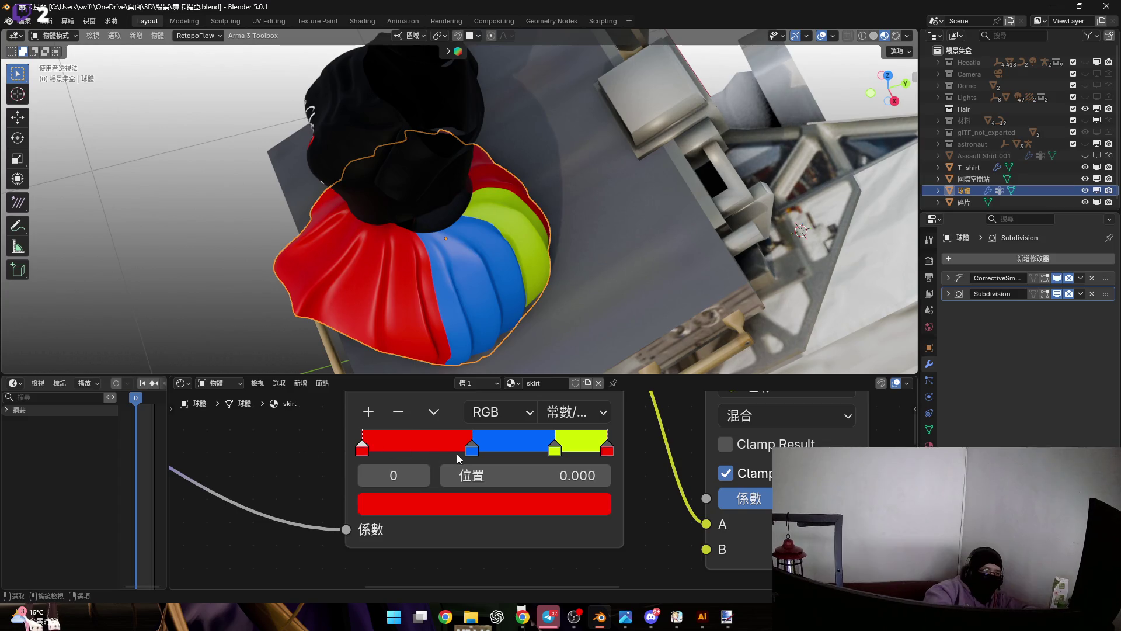
{"action": "left_click_drag", "start_coordinate": [471, 449], "coordinate": [418, 449]}
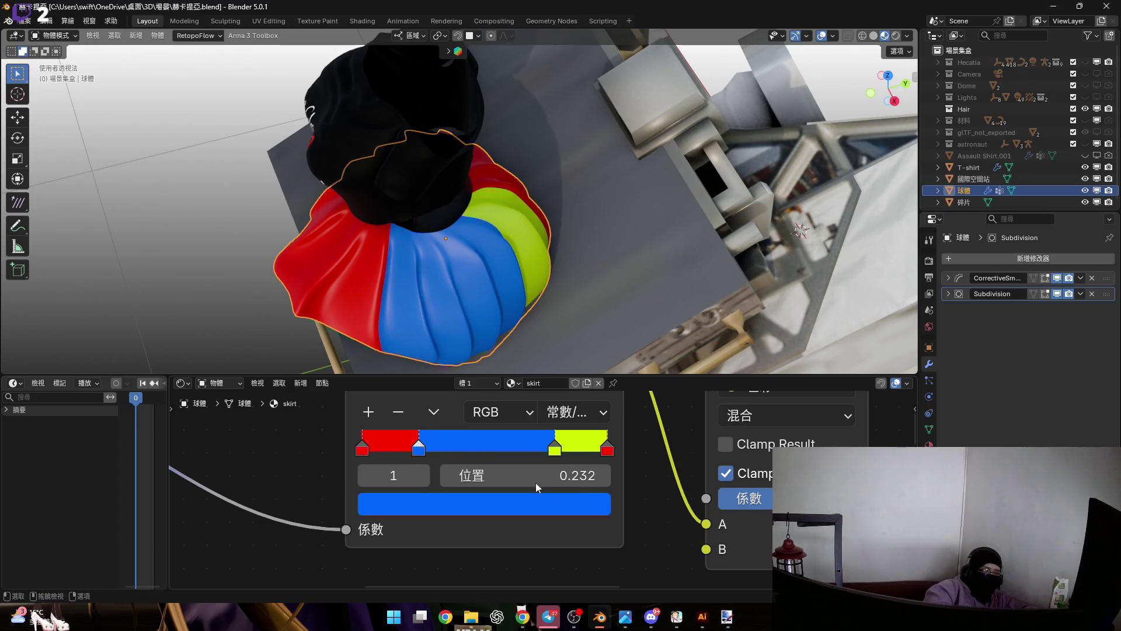
{"action": "left_click", "coordinate": [549, 476]}
{"action": "key", "text": "BackSpace"}
{"action": "type", "text": ".2"}
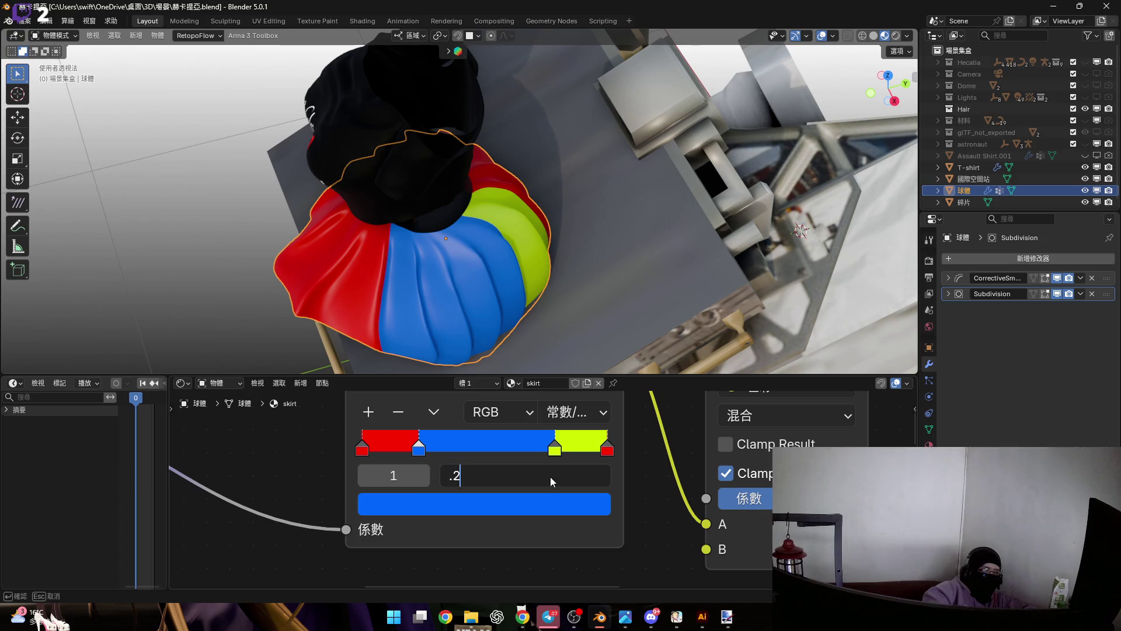
{"action": "key", "text": "Return"}
{"action": "middle_click_drag", "start_coordinate": [476, 308], "coordinate": [538, 409]}
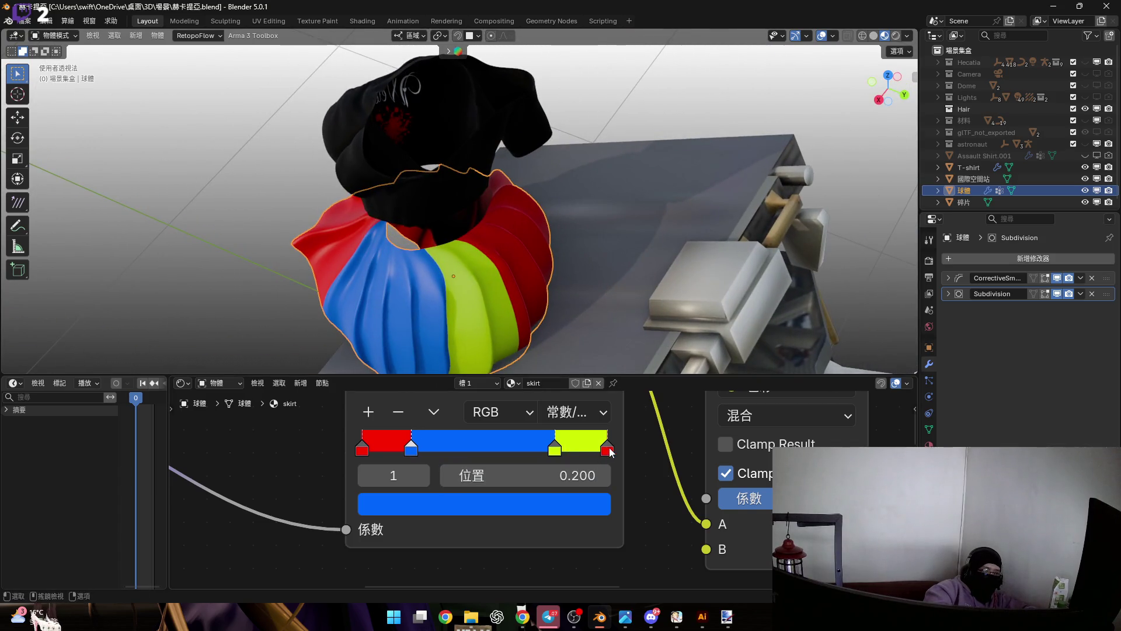
Delete the right-end red stop, drag green to 1.0 and blue to about 0.373.
{"action": "left_click", "coordinate": [607, 449]}
{"action": "left_click", "coordinate": [403, 419]}
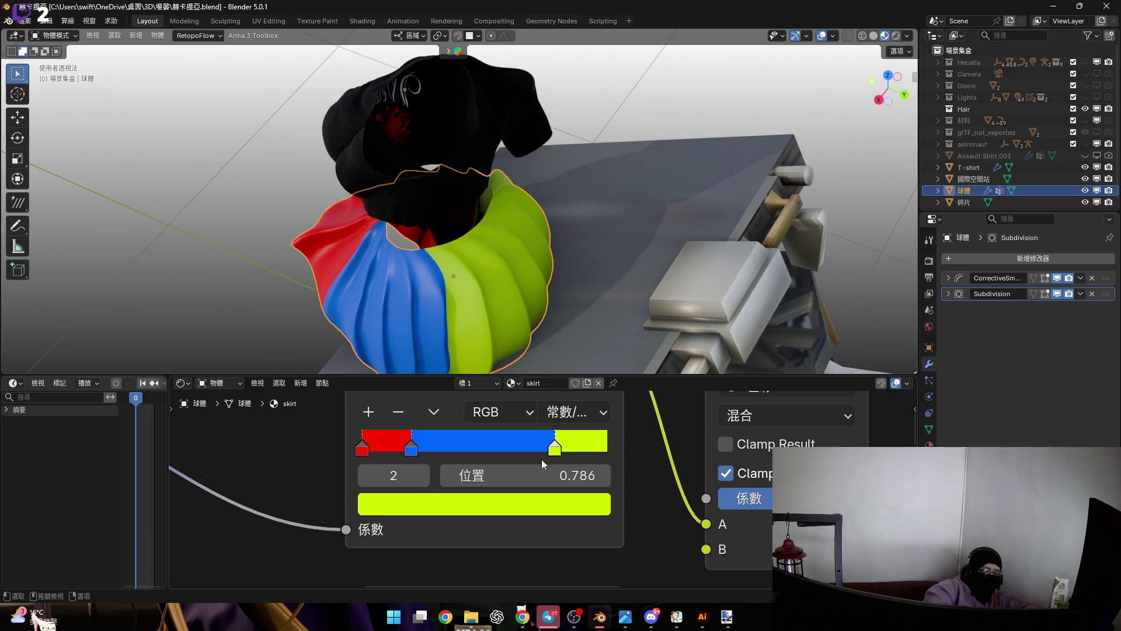
{"action": "left_click_drag", "start_coordinate": [555, 448], "coordinate": [607, 449]}
{"action": "mouse_move", "coordinate": [547, 316]}
{"action": "middle_mouse_down"}
{"action": "mouse_move", "coordinate": [436, 292]}
{"action": "mouse_move", "coordinate": [455, 275]}
{"action": "mouse_move", "coordinate": [574, 289]}
{"action": "mouse_move", "coordinate": [509, 293]}
{"action": "middle_mouse_up"}
{"action": "mouse_move", "coordinate": [411, 449]}
{"action": "left_mouse_down"}
{"action": "mouse_move", "coordinate": [523, 447]}
{"action": "mouse_move", "coordinate": [410, 447]}
{"action": "left_mouse_up"}
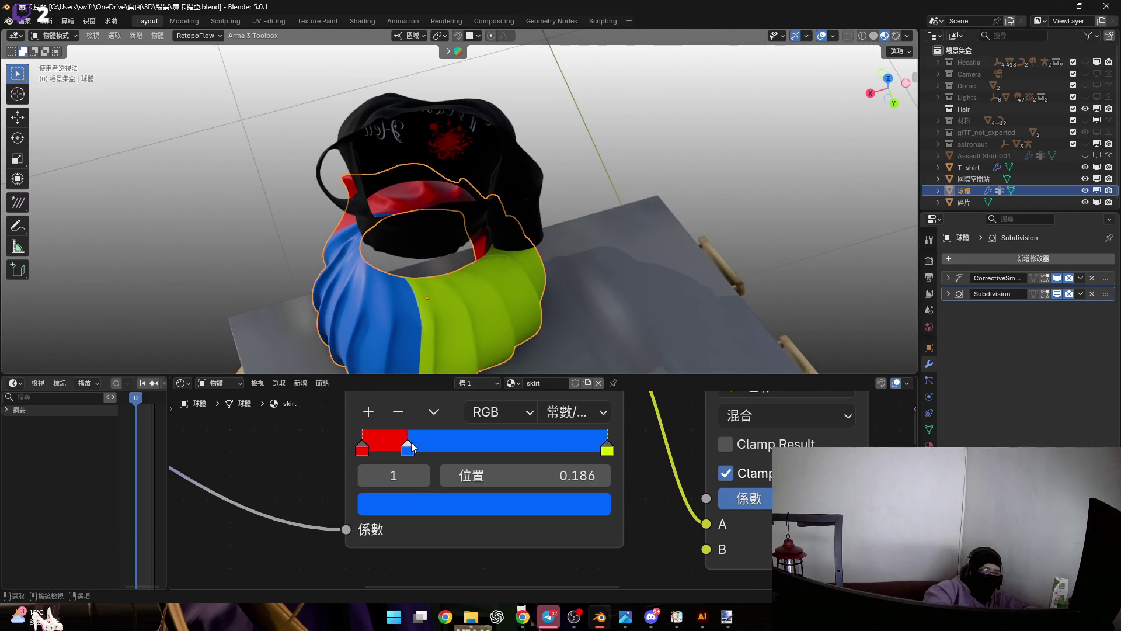
{"action": "mouse_move", "coordinate": [465, 244]}
{"action": "middle_mouse_down"}
{"action": "mouse_move", "coordinate": [533, 243]}
{"action": "mouse_move", "coordinate": [437, 264]}
{"action": "mouse_move", "coordinate": [483, 301]}
{"action": "mouse_move", "coordinate": [659, 270]}
{"action": "mouse_move", "coordinate": [540, 247]}
{"action": "mouse_move", "coordinate": [576, 227]}
{"action": "mouse_move", "coordinate": [464, 280]}
{"action": "middle_mouse_up"}
{"action": "scroll", "coordinate": [495, 295], "scroll_direction": "up", "scroll_amount": 3}
{"action": "scroll", "coordinate": [495, 296], "scroll_direction": "down", "scroll_amount": 2}
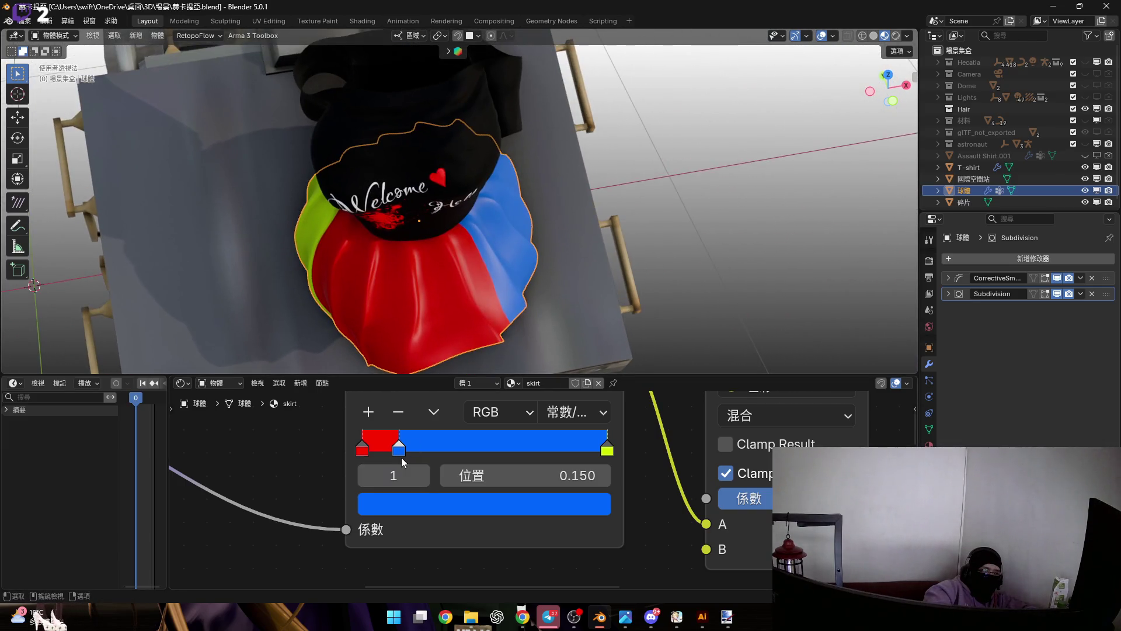
Set the blue stop's position to 0.150, giving broad red and blue with a thin green strip.
{"action": "left_click", "coordinate": [530, 481]}
{"action": "key", "text": "Return"}
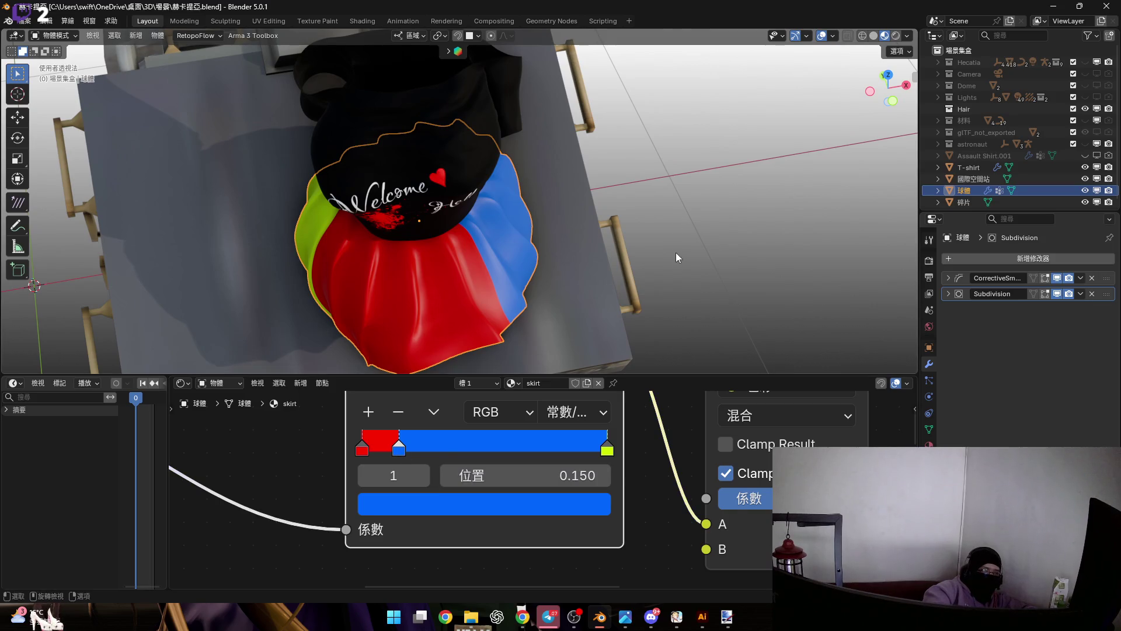
{"action": "scroll", "coordinate": [593, 433], "scroll_direction": "down", "scroll_amount": 2}
{"action": "mouse_move", "coordinate": [574, 325]}
{"action": "middle_mouse_down"}
{"action": "mouse_move", "coordinate": [514, 295]}
{"action": "mouse_move", "coordinate": [494, 342]}
{"action": "middle_mouse_up"}
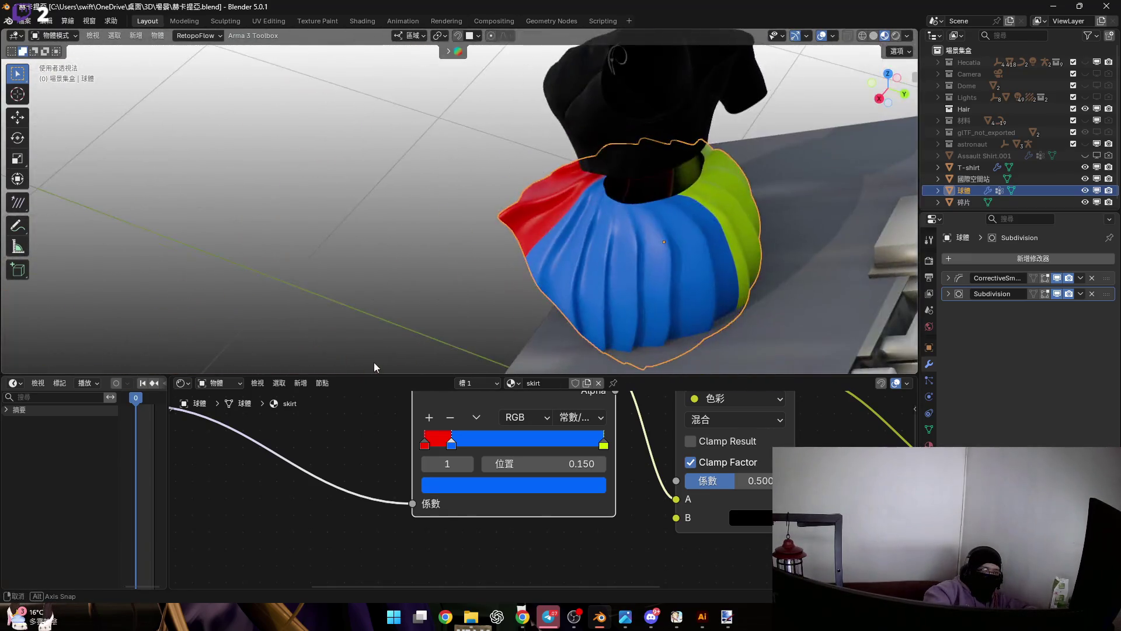
{"action": "middle_click_drag", "start_coordinate": [494, 342], "coordinate": [547, 340]}
{"action": "mouse_move", "coordinate": [608, 502]}
{"action": "middle_mouse_down"}
{"action": "mouse_move", "coordinate": [573, 402]}
{"action": "mouse_move", "coordinate": [457, 438]}
{"action": "middle_mouse_up"}
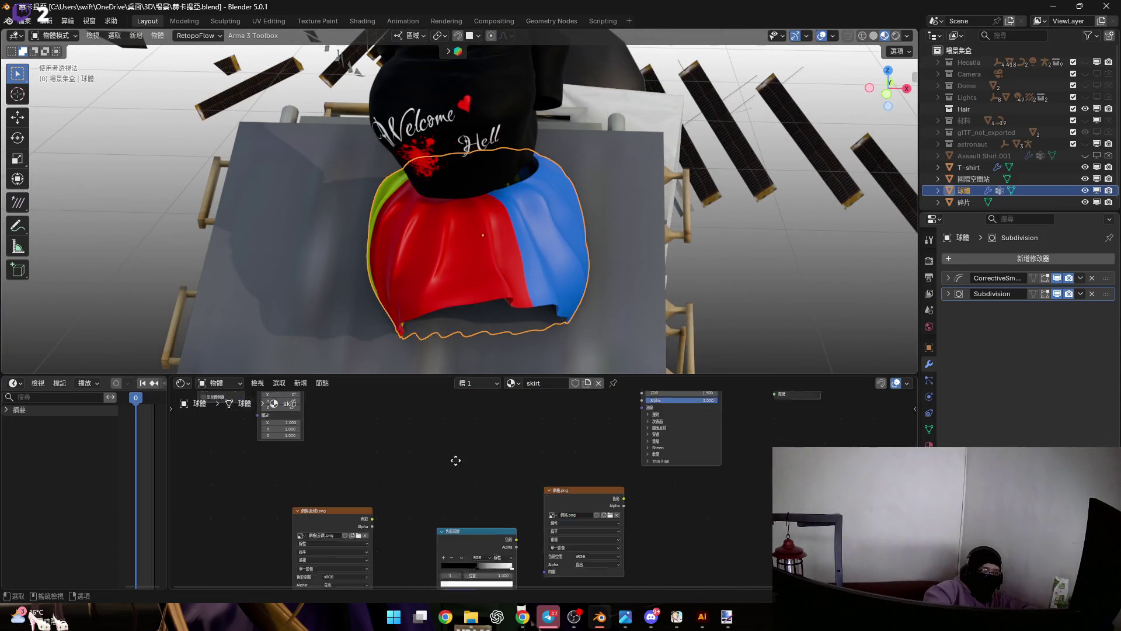
Connect the flipped grid image's Color to the Mix node's B input.
{"action": "middle_click_drag", "start_coordinate": [457, 438], "coordinate": [349, 523]}
{"action": "scroll", "coordinate": [349, 523], "scroll_direction": "up", "scroll_amount": 2}
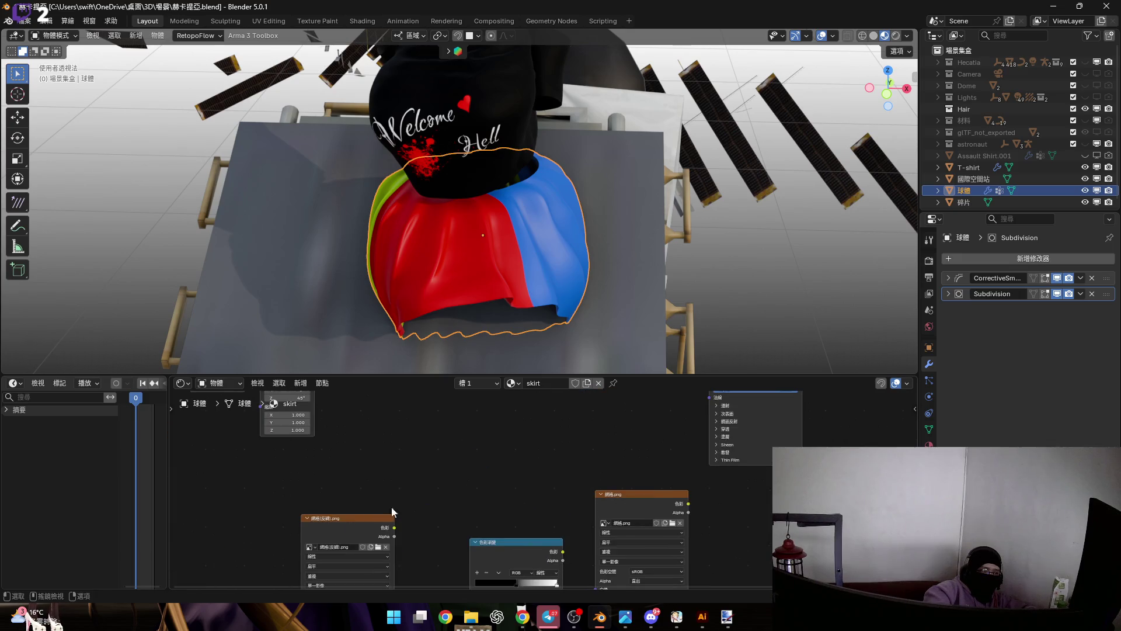
{"action": "scroll", "coordinate": [400, 530], "scroll_direction": "up", "scroll_amount": 2}
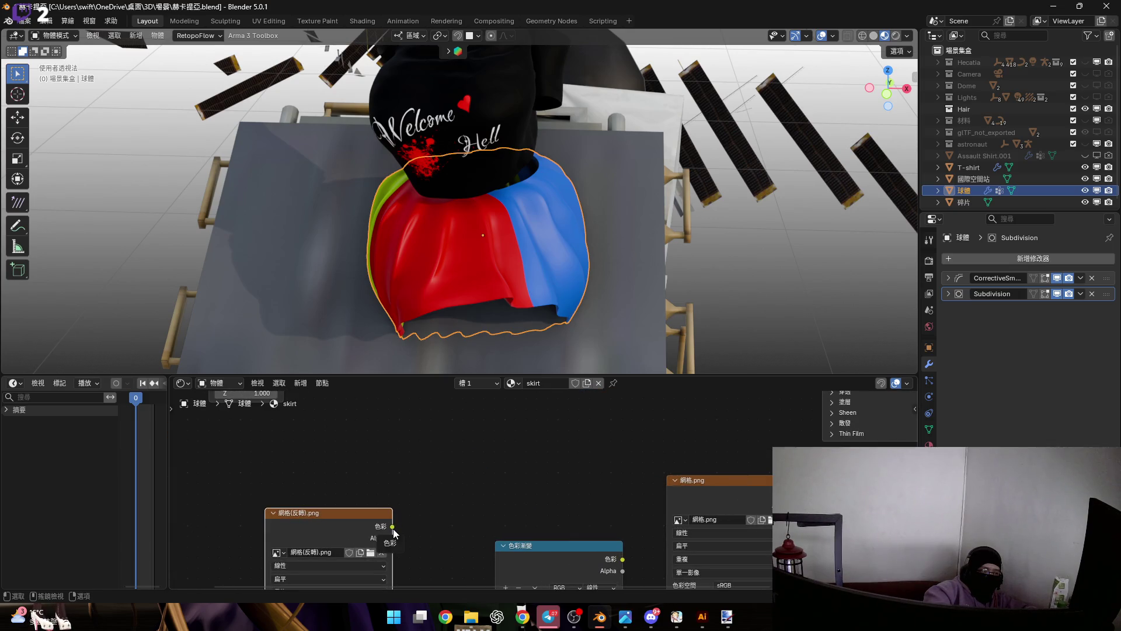
{"action": "mouse_move", "coordinate": [394, 528]}
{"action": "left_mouse_down"}
{"action": "mouse_move", "coordinate": [611, 492]}
{"action": "mouse_move", "coordinate": [619, 542]}
{"action": "left_mouse_up"}
{"action": "scroll", "coordinate": [488, 496], "scroll_direction": "down", "scroll_amount": 4}
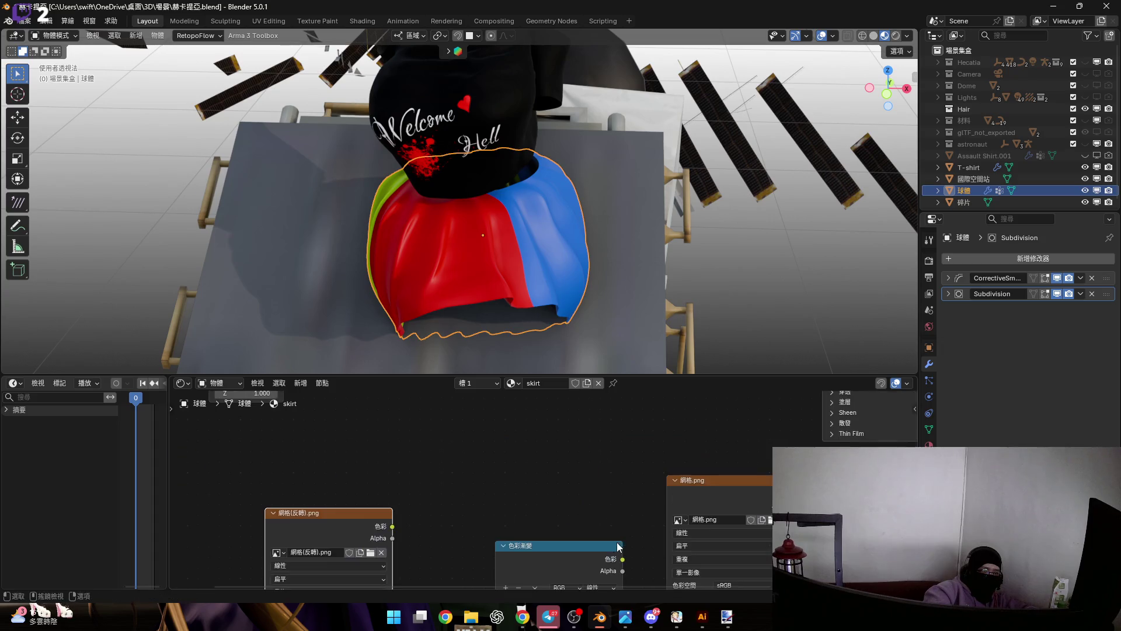
{"action": "left_click_drag", "start_coordinate": [257, 418], "coordinate": [726, 529]}
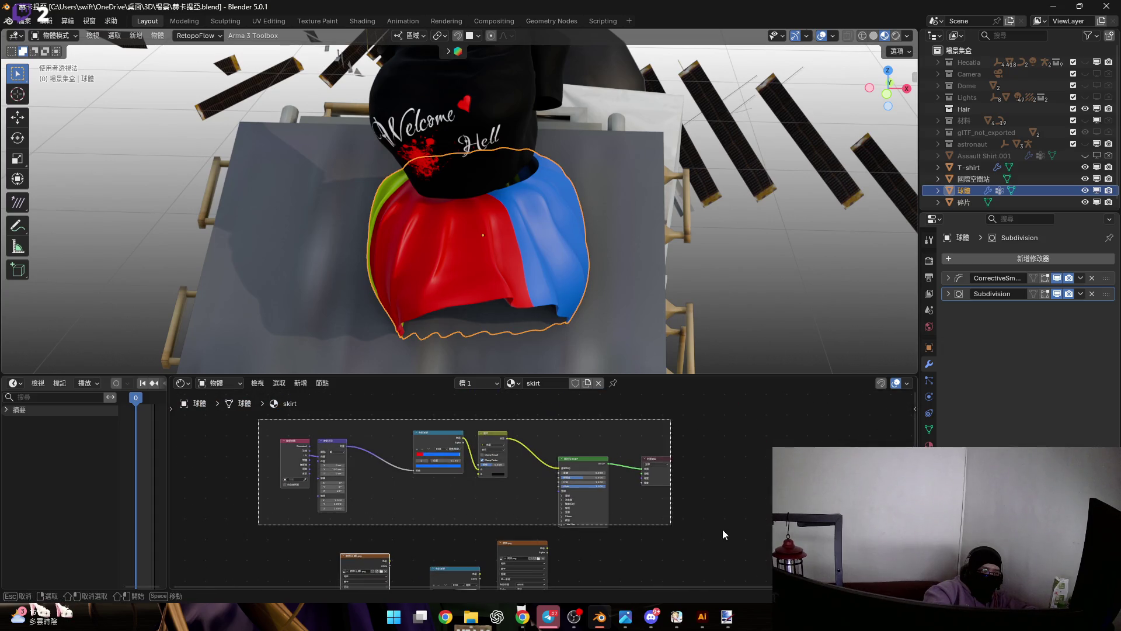
{"action": "scroll", "coordinate": [610, 505], "scroll_direction": "up", "scroll_amount": 2}
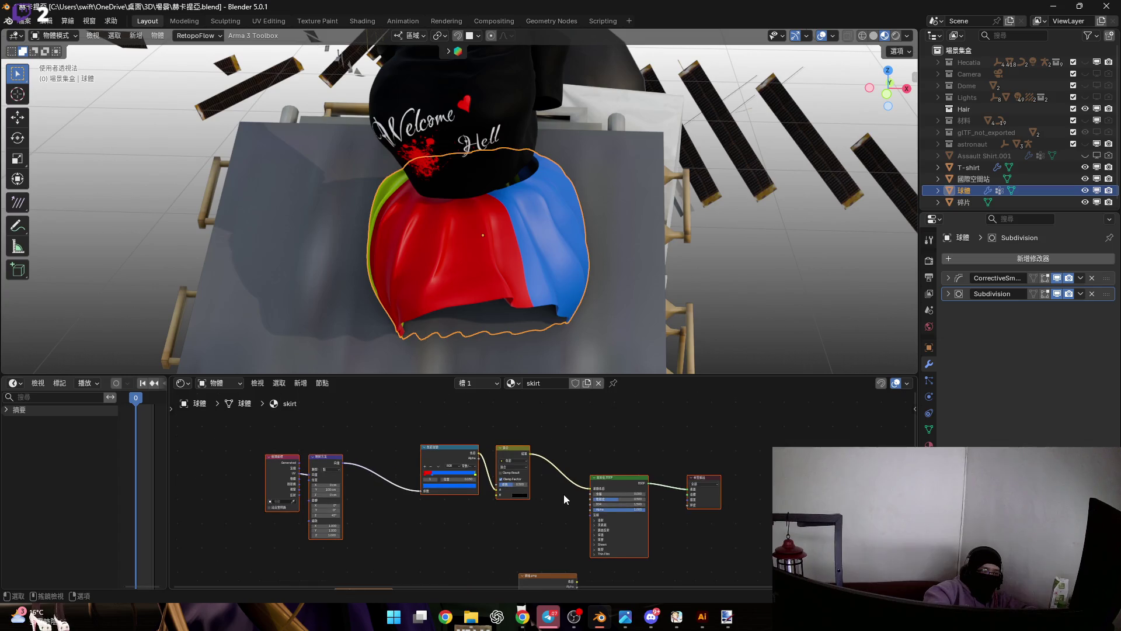
{"action": "scroll", "coordinate": [578, 491], "scroll_direction": "right", "scroll_amount": 2}
{"action": "scroll", "coordinate": [603, 482], "scroll_direction": "up", "scroll_amount": 1}
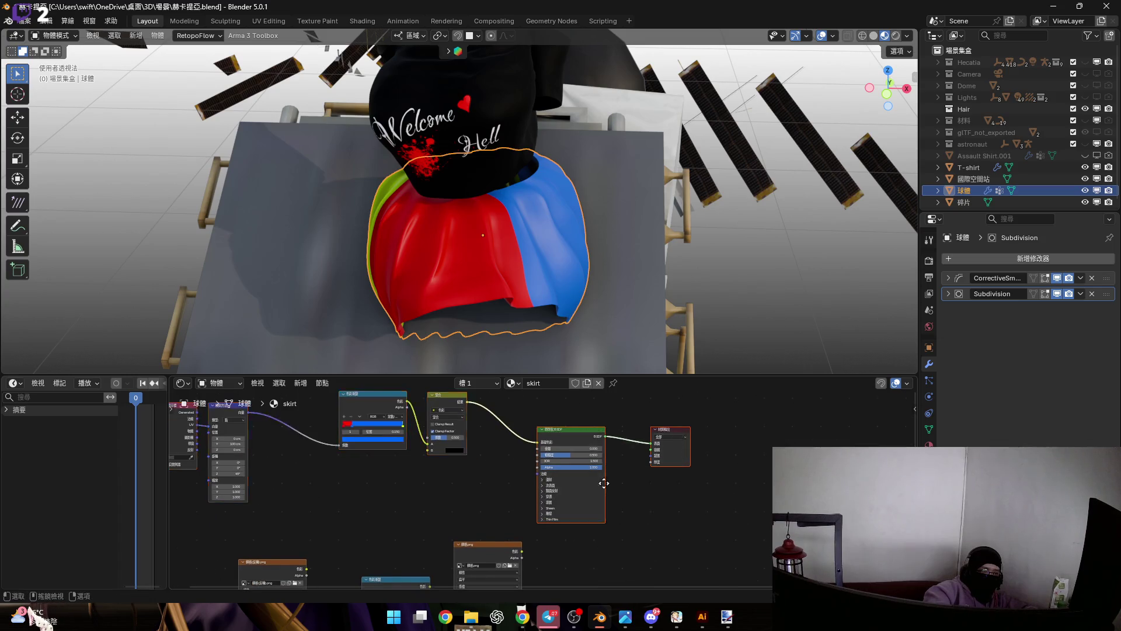
Duplicate the Principled BSDF and output with Shift+D, then delete the extra output node.
{"action": "middle_click_drag", "start_coordinate": [603, 486], "coordinate": [595, 436]}
{"action": "key", "text": "shift+d"}
{"action": "left_click", "coordinate": [627, 476]}
{"action": "left_click_drag", "start_coordinate": [639, 480], "coordinate": [716, 578]}
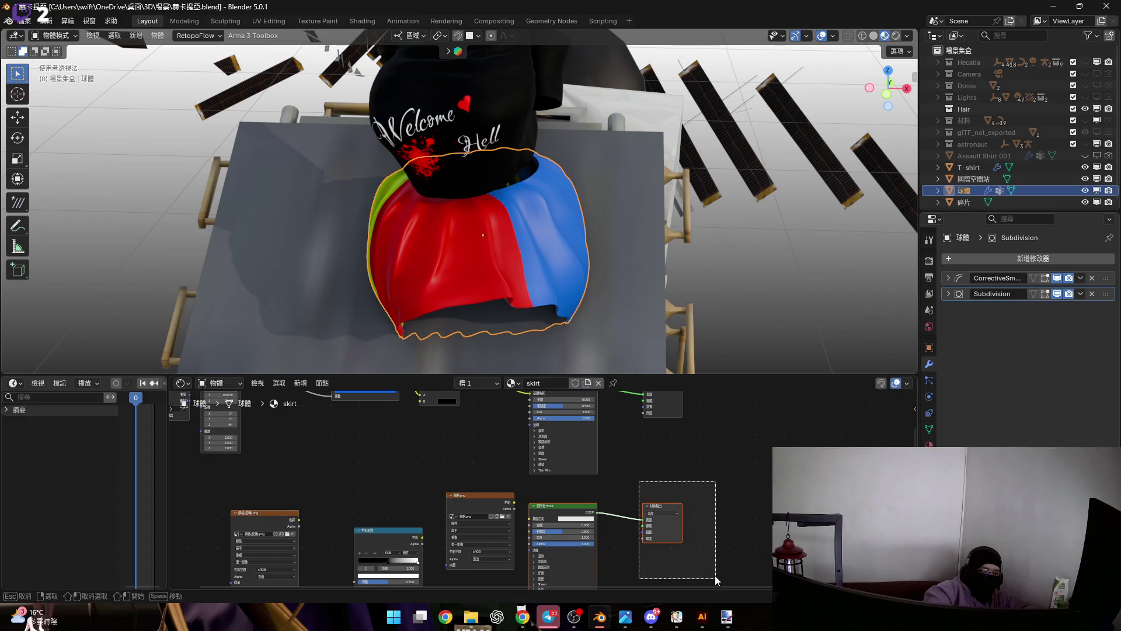
{"action": "key", "text": "Delete"}
{"action": "middle_click_drag", "start_coordinate": [651, 421], "coordinate": [626, 452]}
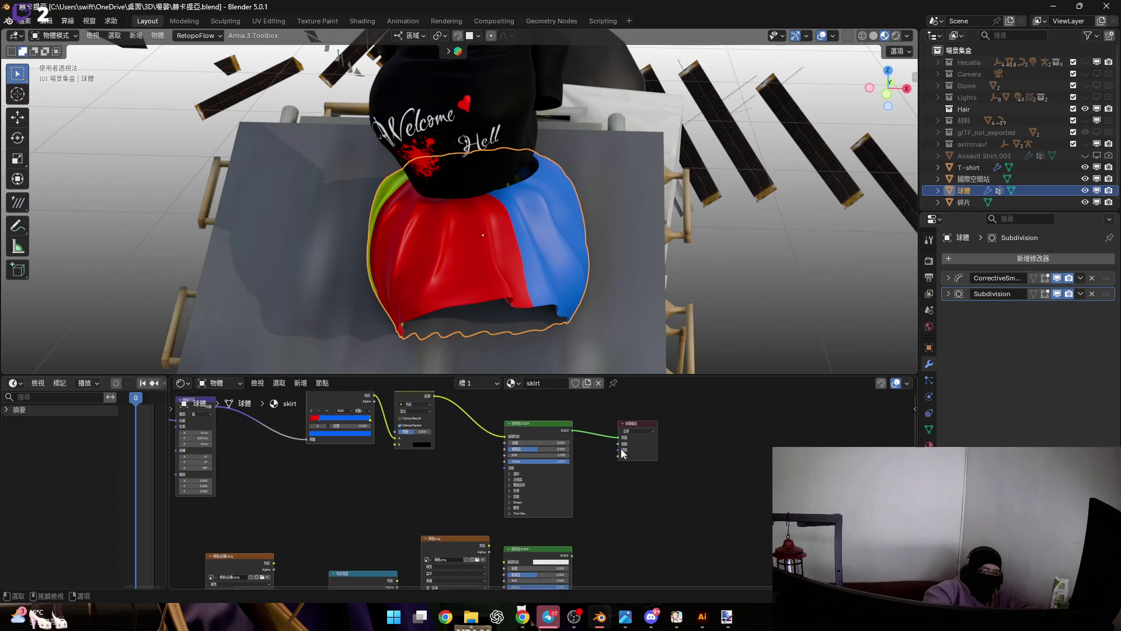
Add a Mix Shader from the copied BSDF and move the Material Output aside.
{"action": "left_click_drag", "start_coordinate": [571, 555], "coordinate": [608, 501]}
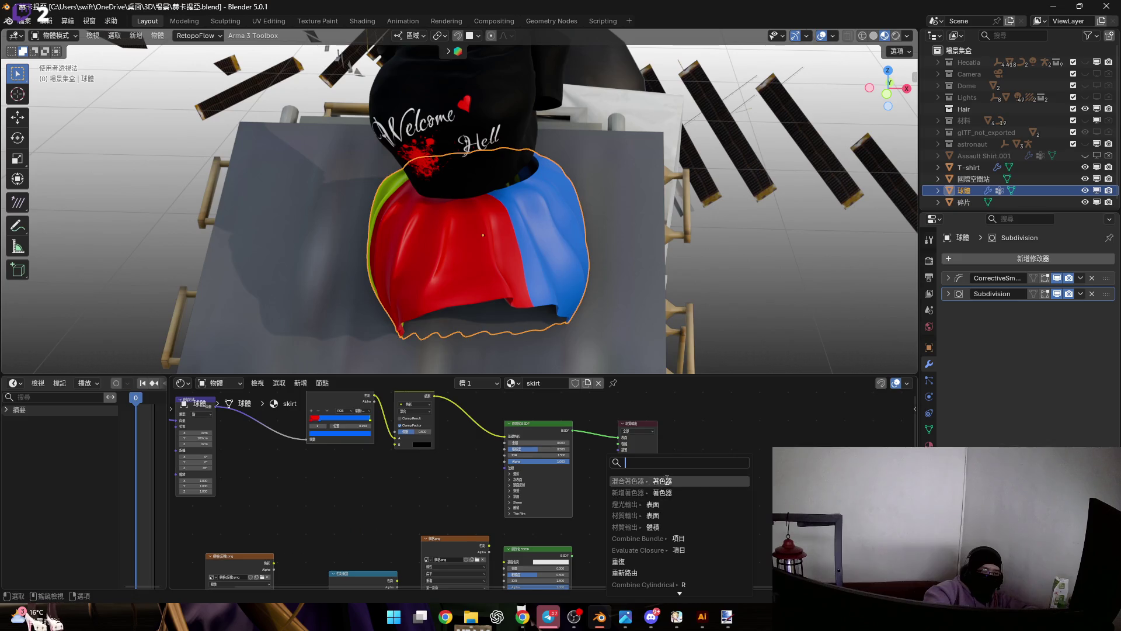
{"action": "left_click", "coordinate": [635, 484]}
{"action": "left_click", "coordinate": [663, 454]}
{"action": "scroll", "coordinate": [658, 465], "scroll_direction": "up", "scroll_amount": 2}
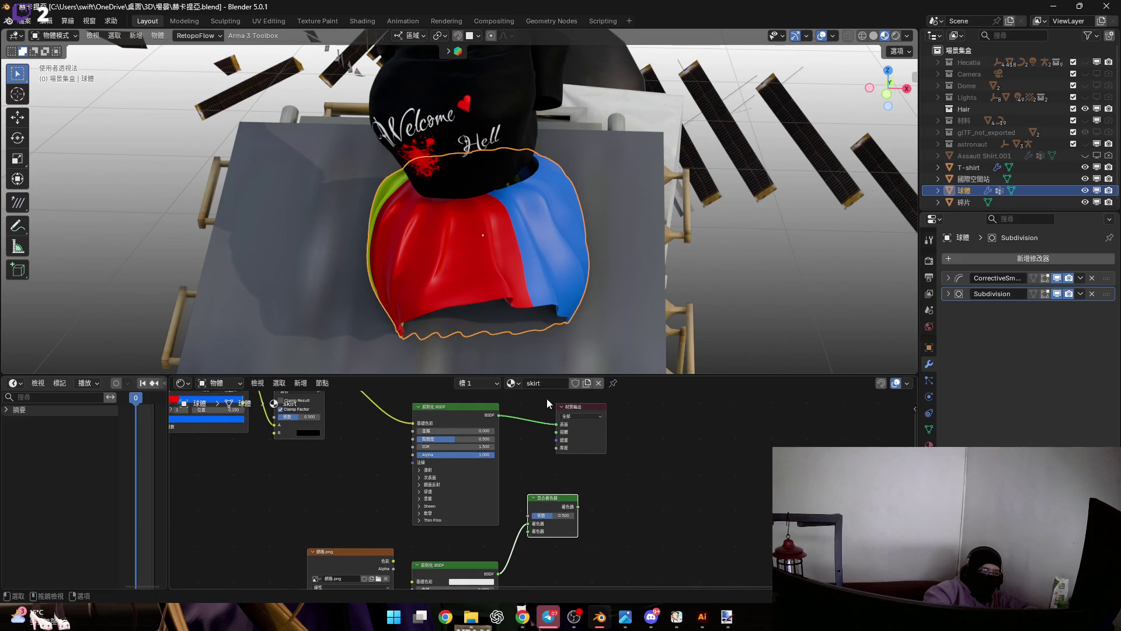
{"action": "mouse_move", "coordinate": [598, 438]}
{"action": "left_mouse_down"}
{"action": "mouse_move", "coordinate": [670, 485]}
{"action": "mouse_move", "coordinate": [474, 542]}
{"action": "left_mouse_up"}
{"action": "left_click", "coordinate": [629, 478]}
{"action": "scroll", "coordinate": [629, 477], "scroll_direction": "up", "scroll_amount": 1}
Wire the Mix Shader into the output's Surface and the grid image into the copy's Base Color.
{"action": "left_click_drag", "start_coordinate": [627, 467], "coordinate": [615, 473]}
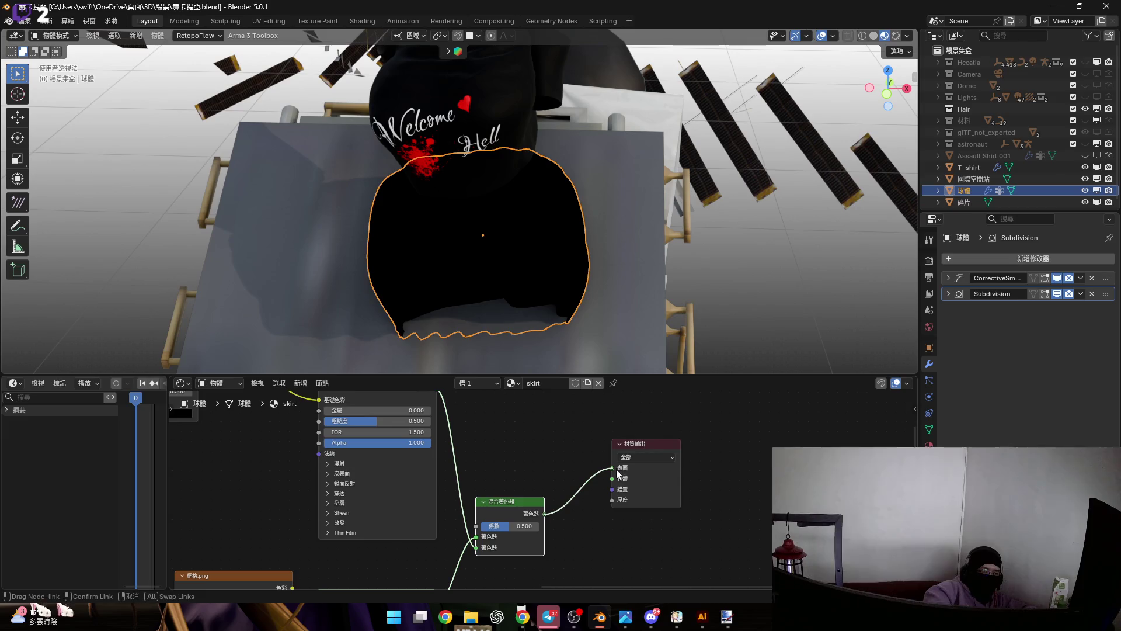
{"action": "scroll", "coordinate": [485, 502], "scroll_direction": "down", "scroll_amount": 2}
{"action": "scroll", "coordinate": [644, 436], "scroll_direction": "up", "scroll_amount": 2}
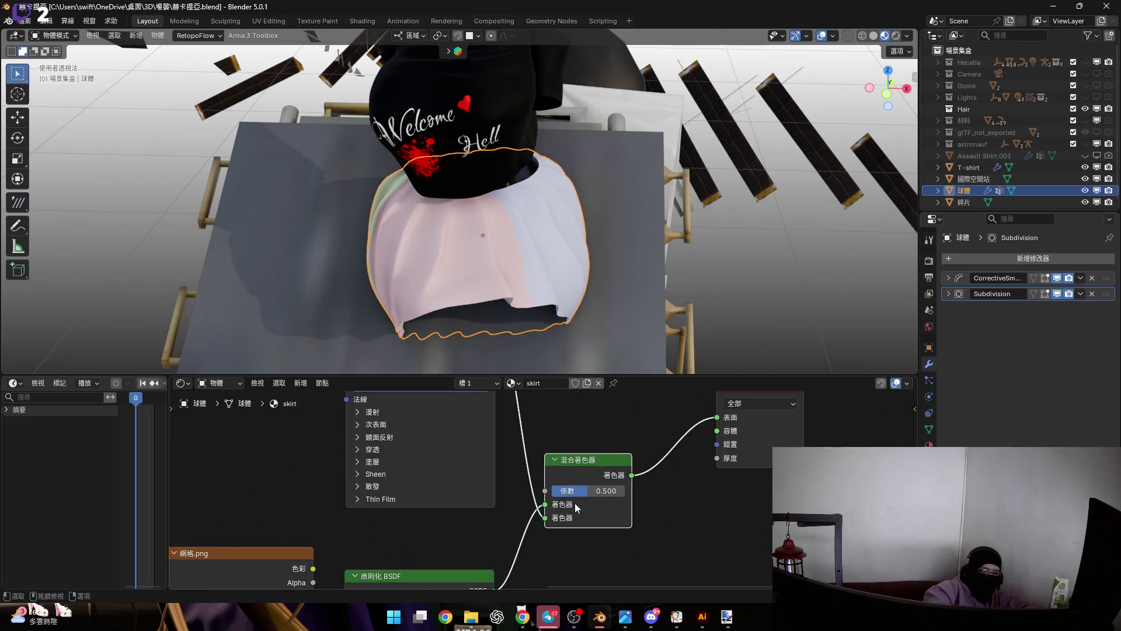
{"action": "scroll", "coordinate": [575, 502], "scroll_direction": "up", "scroll_amount": 2}
{"action": "scroll", "coordinate": [581, 455], "scroll_direction": "down", "scroll_amount": 2}
{"action": "scroll", "coordinate": [579, 456], "scroll_direction": "down", "scroll_amount": 1}
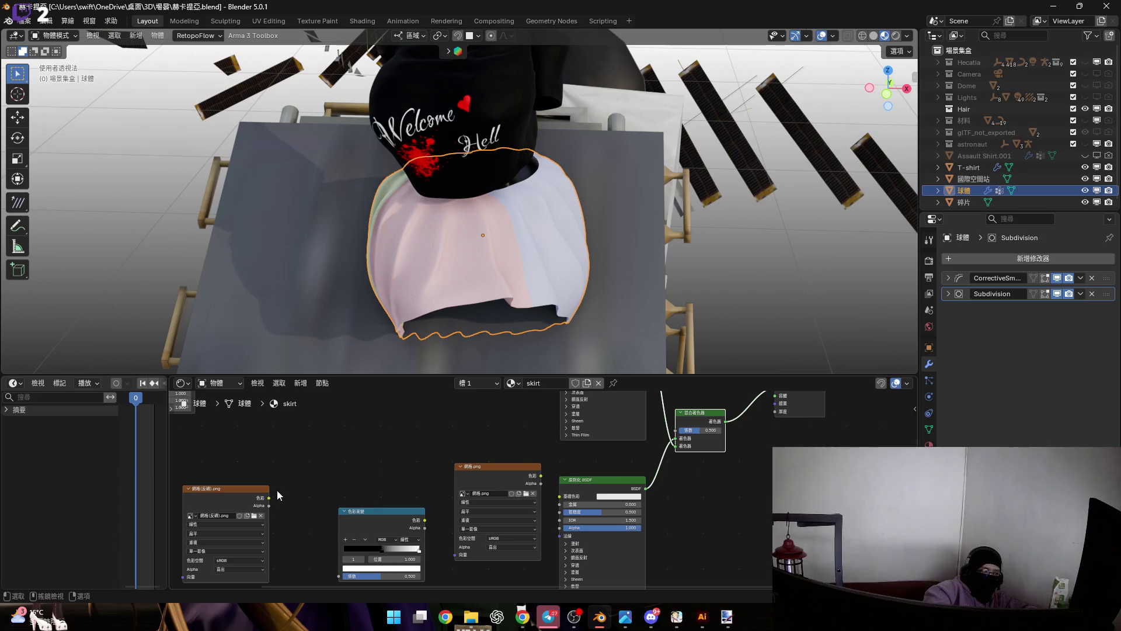
{"action": "left_click_drag", "start_coordinate": [269, 497], "coordinate": [560, 500]}
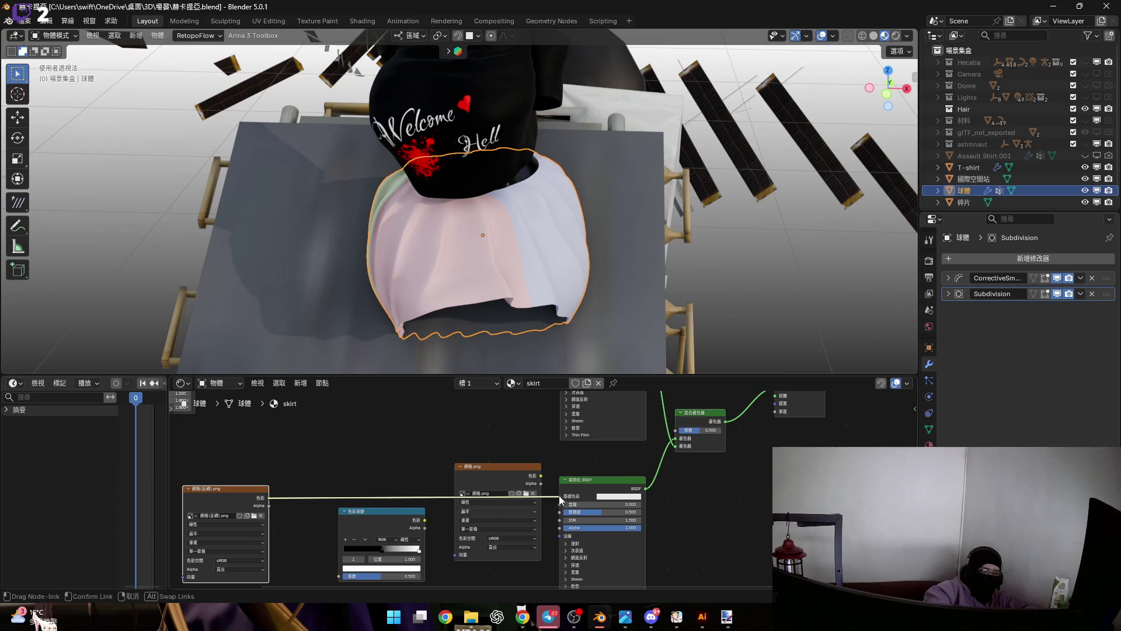
{"action": "middle_click_drag", "start_coordinate": [448, 220], "coordinate": [467, 281]}
{"action": "scroll", "coordinate": [465, 282], "scroll_direction": "up", "scroll_amount": 3}
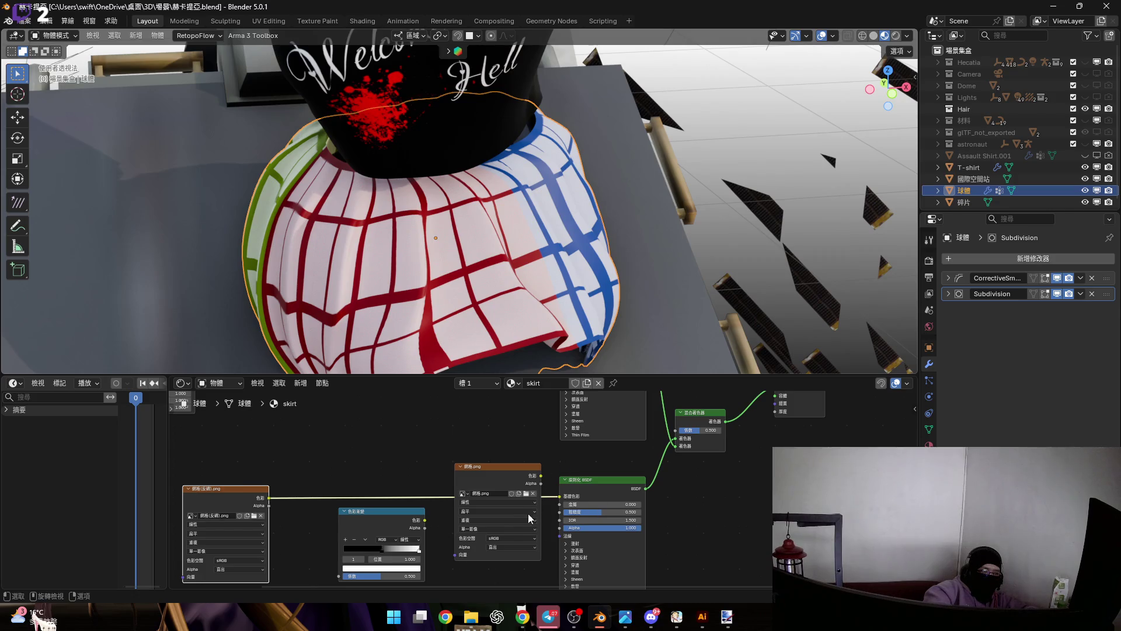
Route the grid image through the Color Ramp Fac and its Color into Base Color.
{"action": "middle_click_drag", "start_coordinate": [586, 487], "coordinate": [696, 472]}
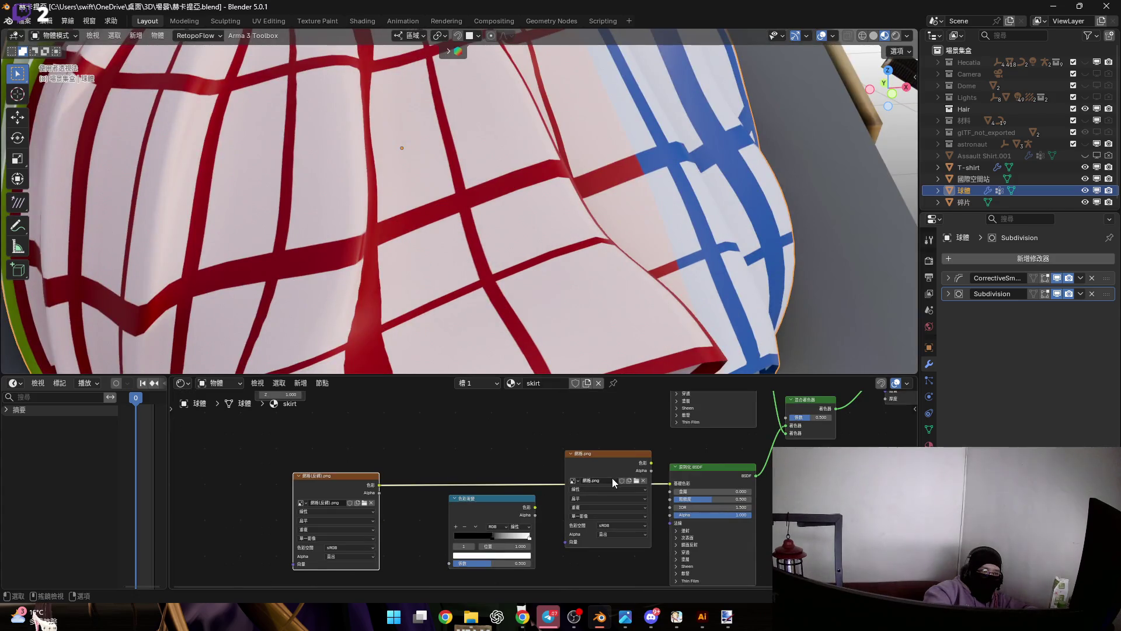
{"action": "scroll", "coordinate": [468, 318], "scroll_direction": "down", "scroll_amount": 2}
{"action": "middle_click_drag", "start_coordinate": [469, 321], "coordinate": [490, 289]}
{"action": "left_click_drag", "start_coordinate": [670, 483], "coordinate": [446, 520]}
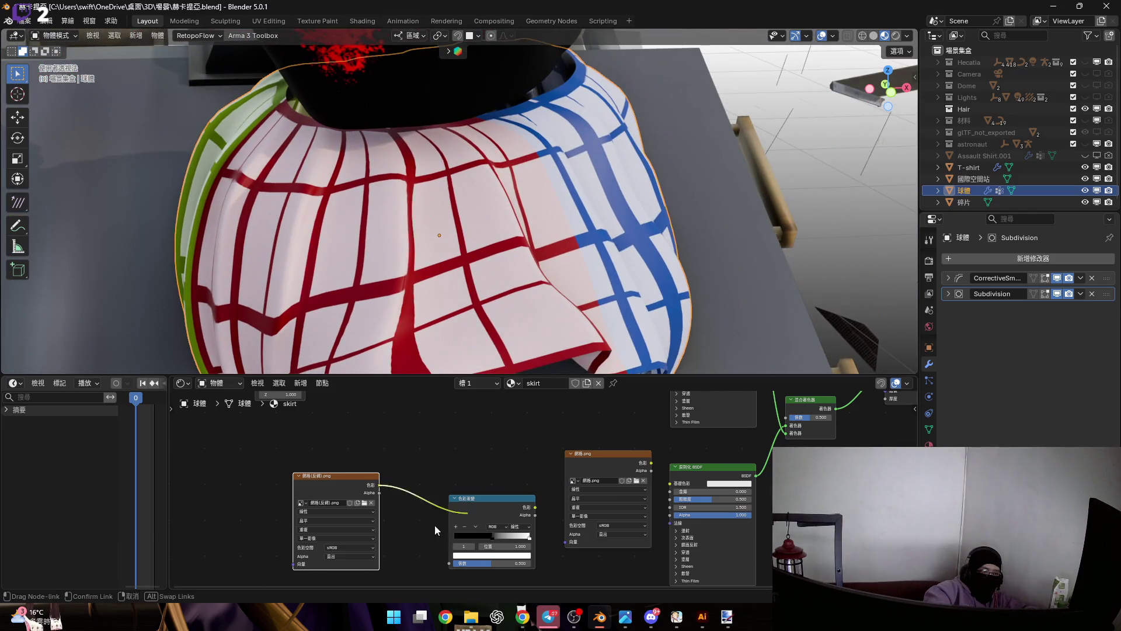
{"action": "left_click_drag", "start_coordinate": [529, 509], "coordinate": [669, 485]}
{"action": "scroll", "coordinate": [514, 539], "scroll_direction": "up", "scroll_amount": 1}
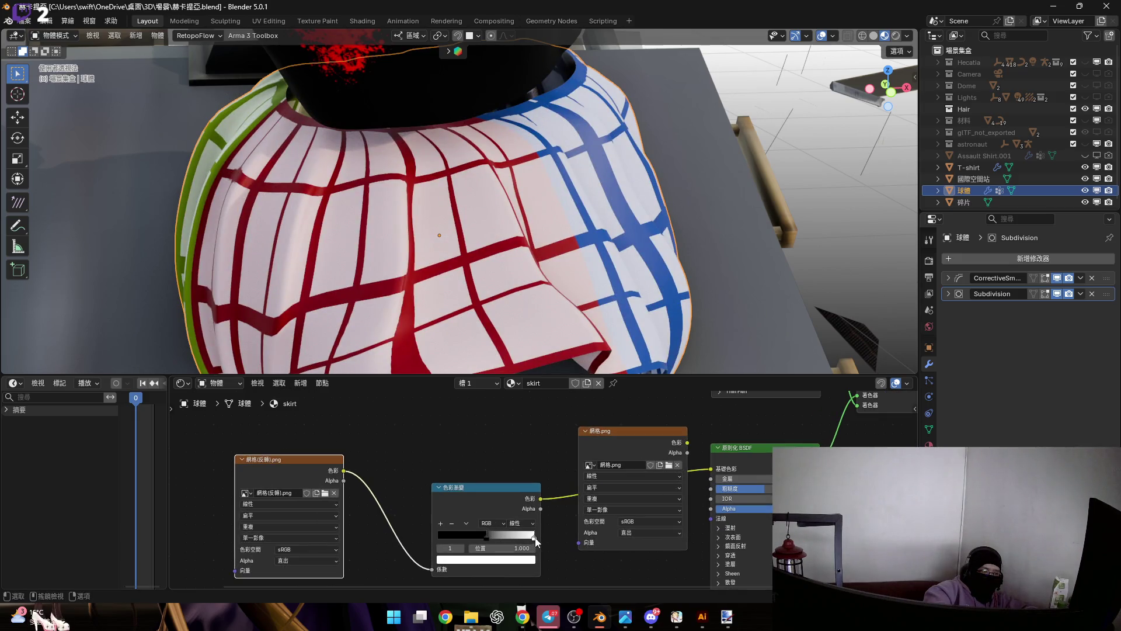
{"action": "key", "text": "g"}
{"action": "left_click", "coordinate": [525, 538]}
Slide the white stop to 0 to invert the ramp and confirm it stays pure white.
{"action": "left_click_drag", "start_coordinate": [526, 539], "coordinate": [387, 536]}
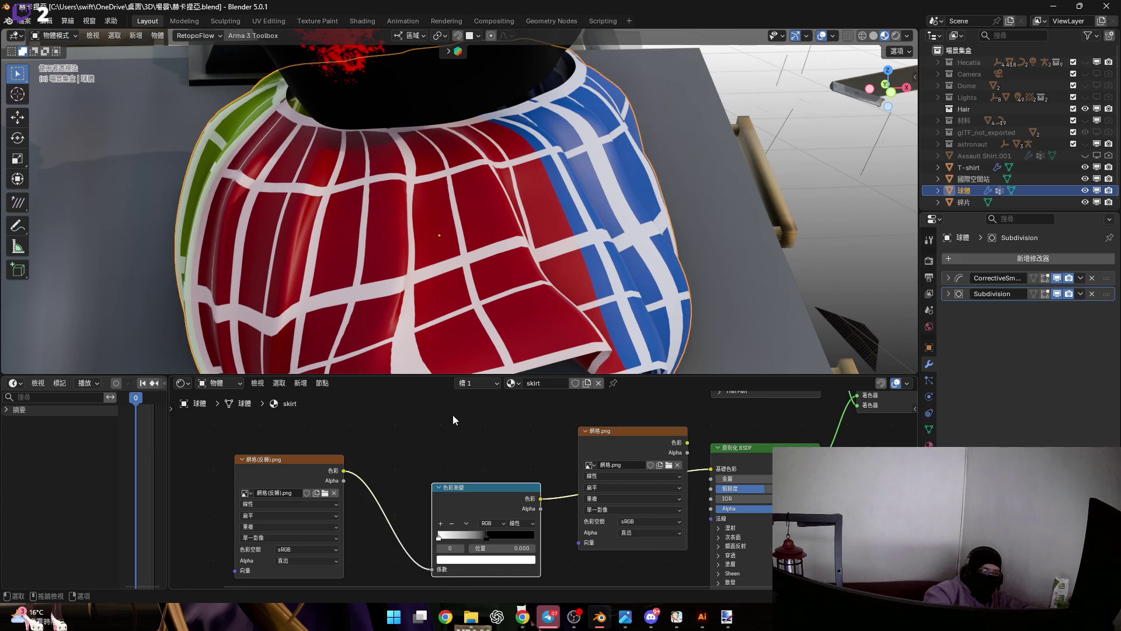
{"action": "middle_click_drag", "start_coordinate": [463, 330], "coordinate": [502, 337]}
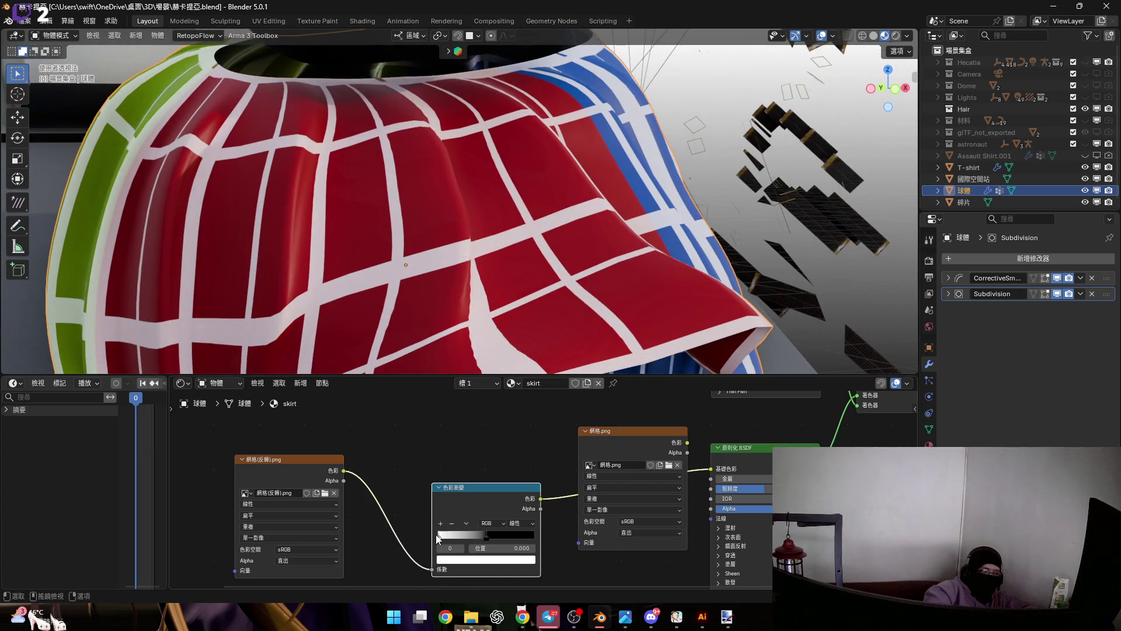
{"action": "left_click", "coordinate": [469, 560]}
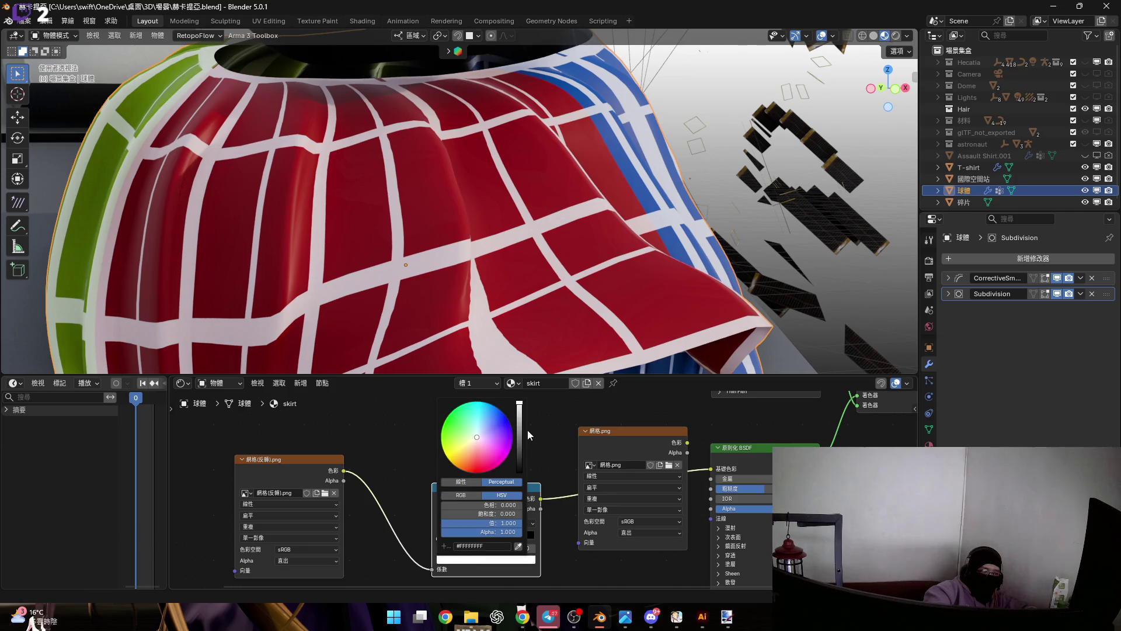
{"action": "left_click_drag", "start_coordinate": [519, 435], "coordinate": [519, 429]}
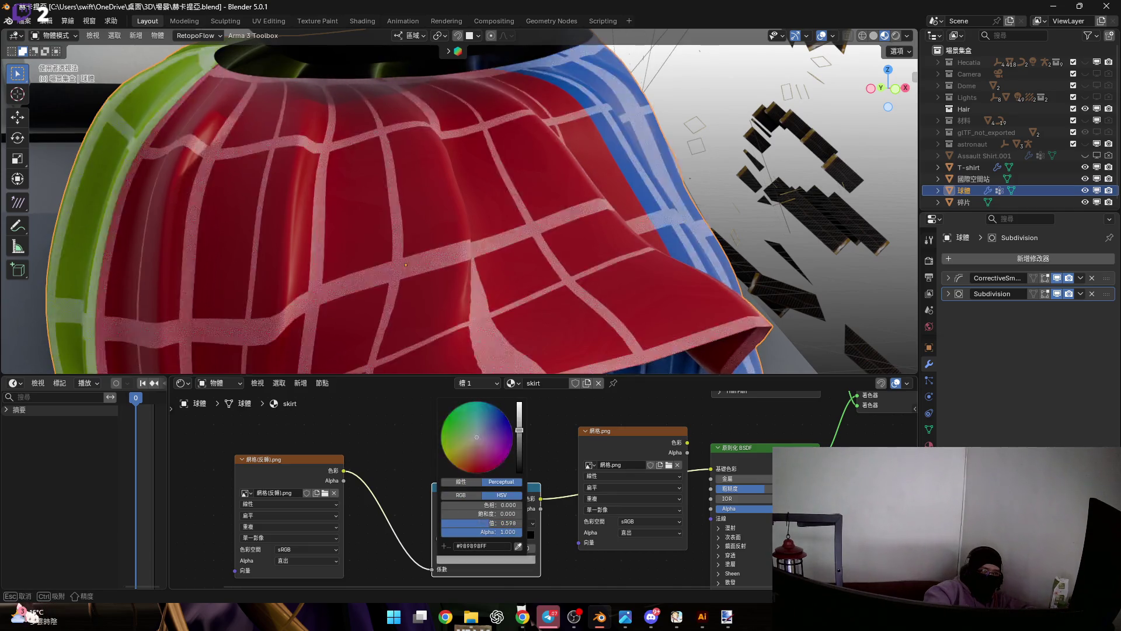
{"action": "left_click_drag", "start_coordinate": [519, 430], "coordinate": [519, 405]}
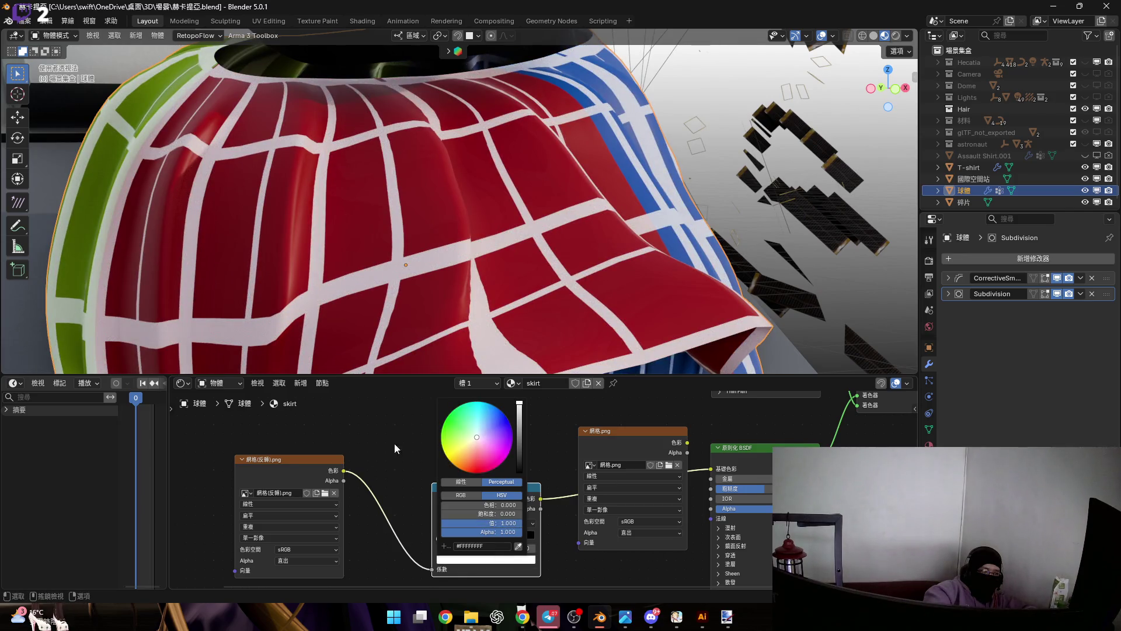
{"action": "middle_click_drag", "start_coordinate": [326, 495], "coordinate": [417, 479]}
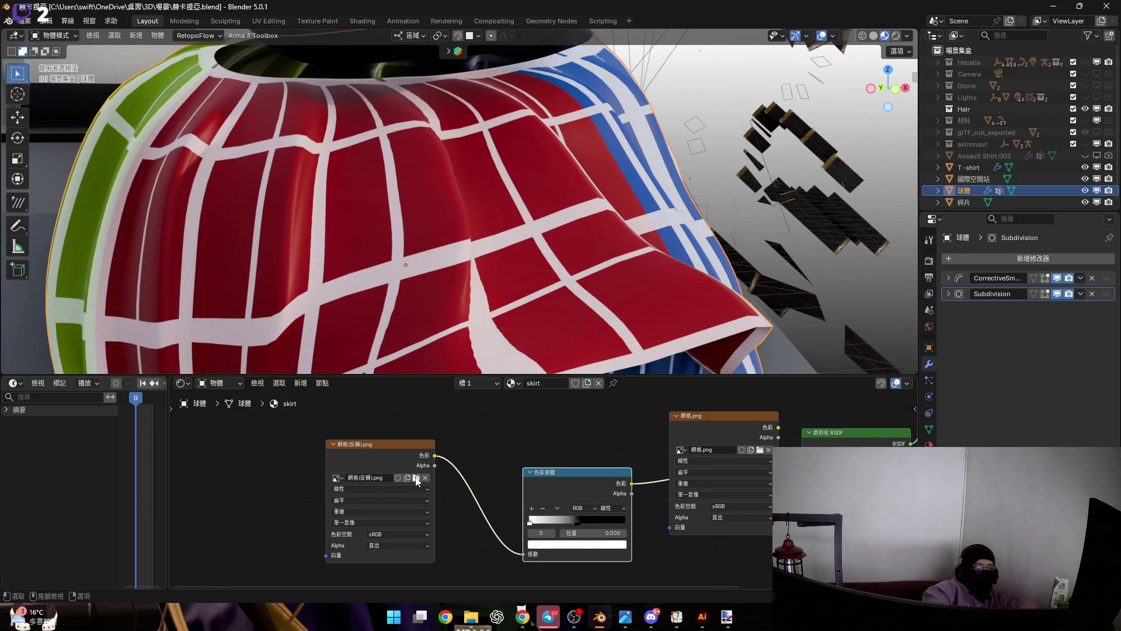
{"action": "scroll", "coordinate": [425, 288], "scroll_direction": "down", "scroll_amount": 3}
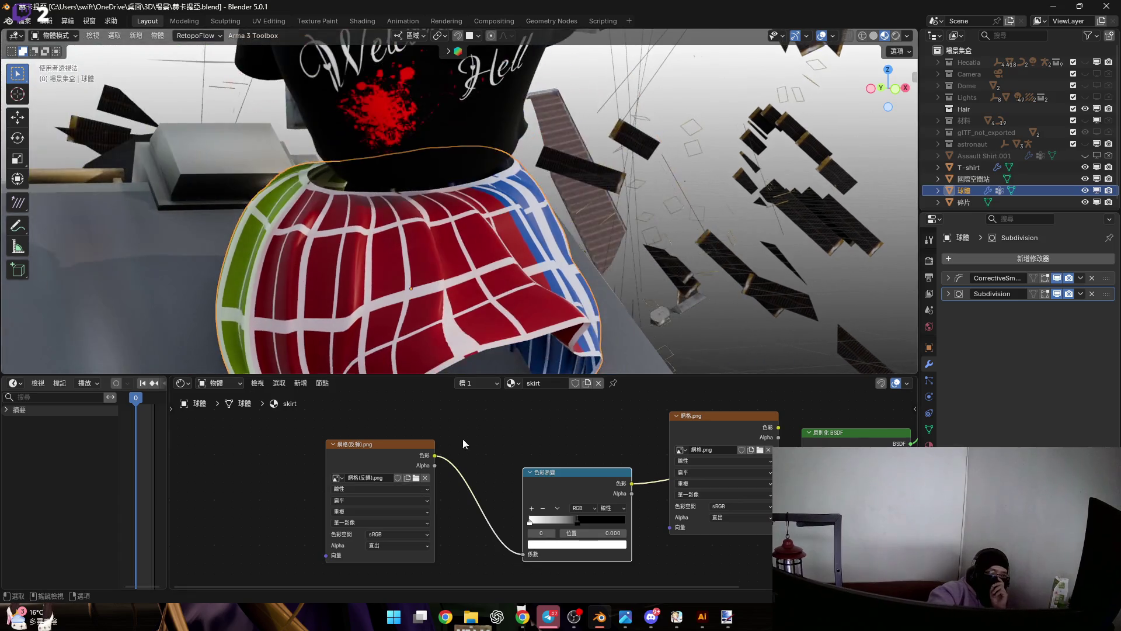
Relocate the 網格.png image node to a clear spot in the skirt's shader node layout.
{"action": "middle_click_drag", "start_coordinate": [450, 421], "coordinate": [362, 435]}
{"action": "left_click_drag", "start_coordinate": [589, 443], "coordinate": [263, 484]}
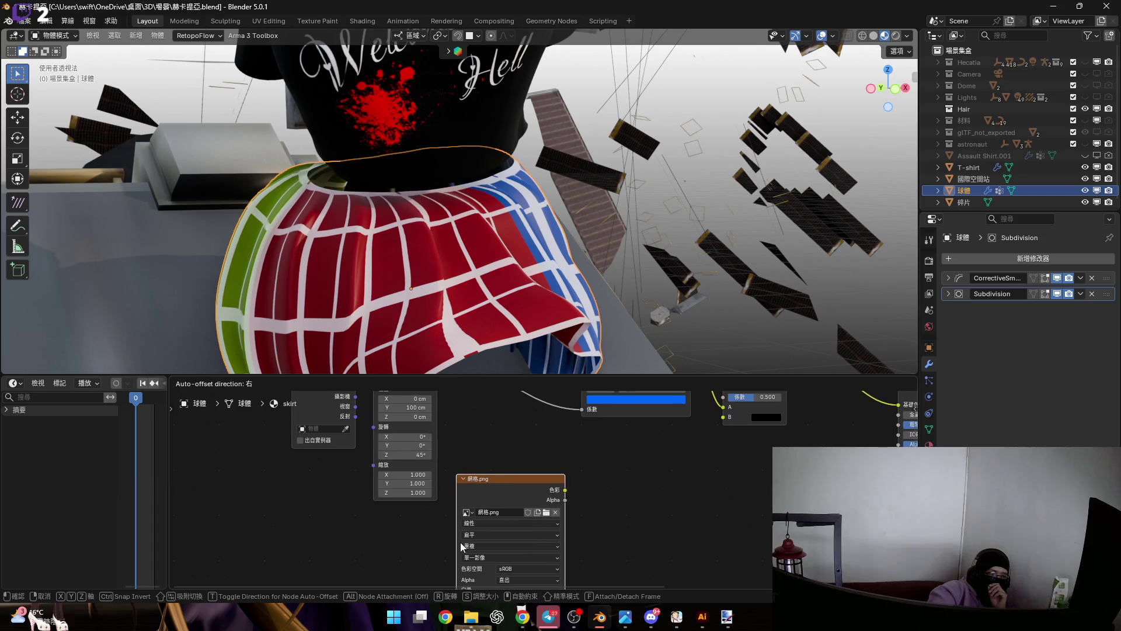
{"action": "left_click", "coordinate": [428, 536]}
{"action": "middle_click_drag", "start_coordinate": [427, 536], "coordinate": [442, 466]}
{"action": "scroll", "coordinate": [456, 458], "scroll_direction": "up", "scroll_amount": 1}
{"action": "left_click_drag", "start_coordinate": [462, 481], "coordinate": [458, 451]}
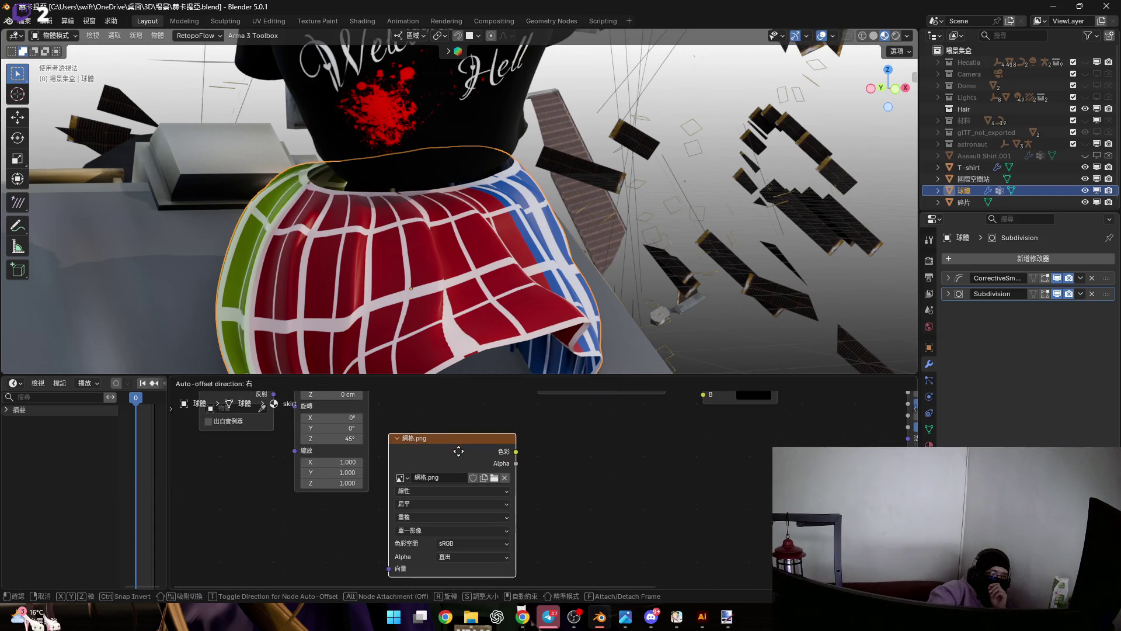
{"action": "left_click", "coordinate": [581, 496]}
{"action": "scroll", "coordinate": [580, 497], "scroll_direction": "down", "scroll_amount": 2}
{"action": "middle_click_drag", "start_coordinate": [561, 499], "coordinate": [497, 482]}
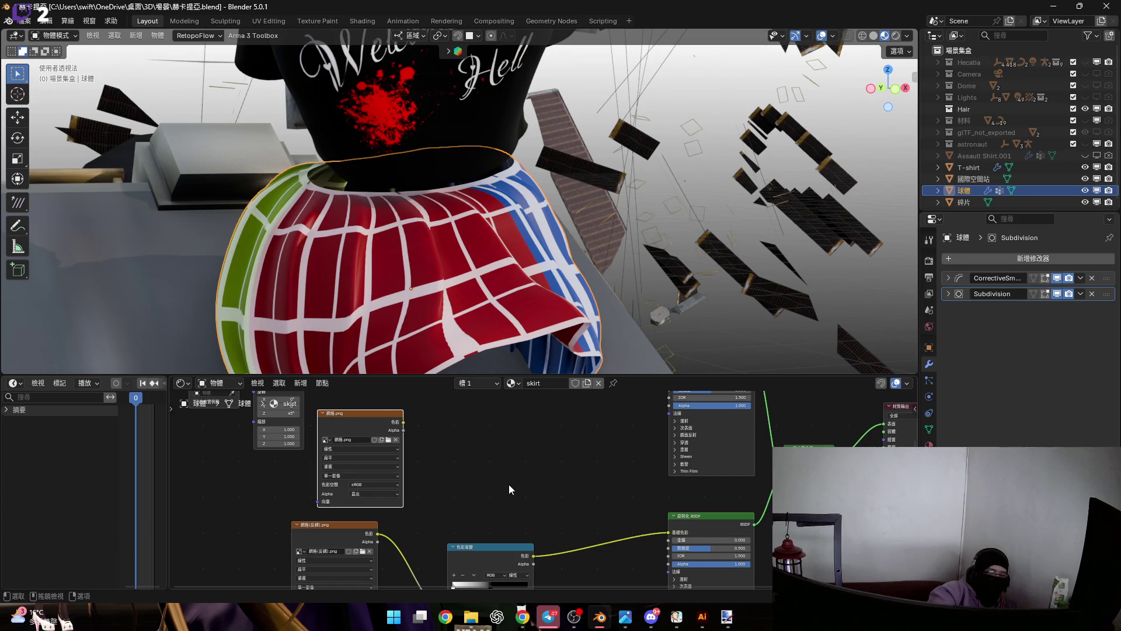